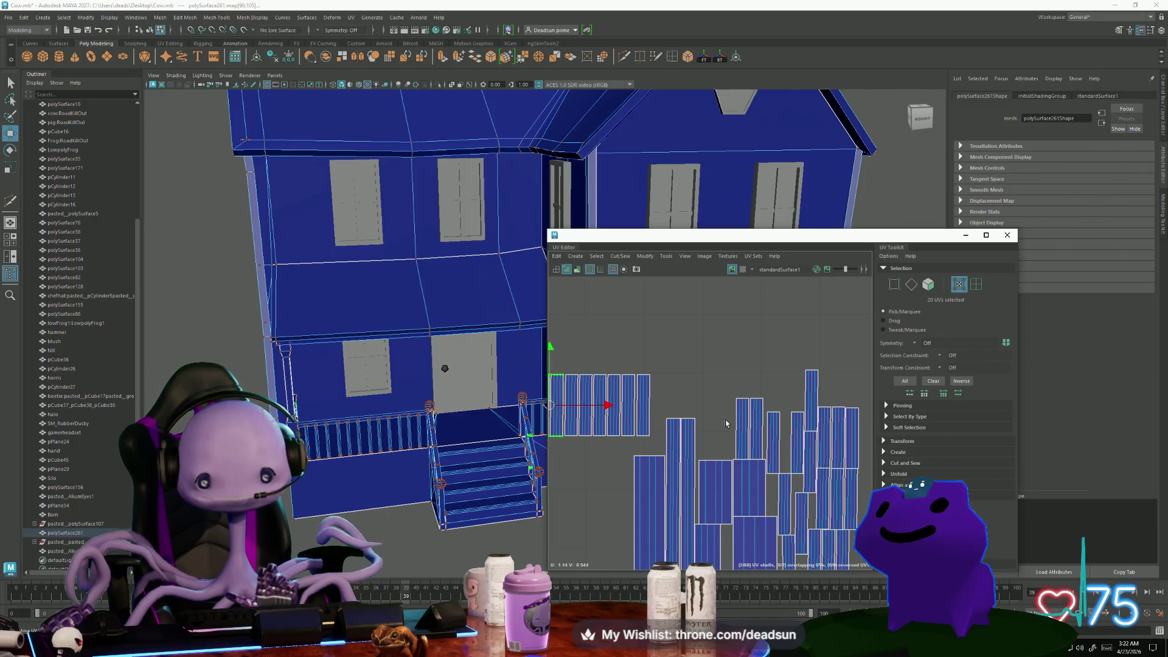
# Move another thin strip shell next to the other strips, closing the gap between them
pyautogui.click(795, 448)
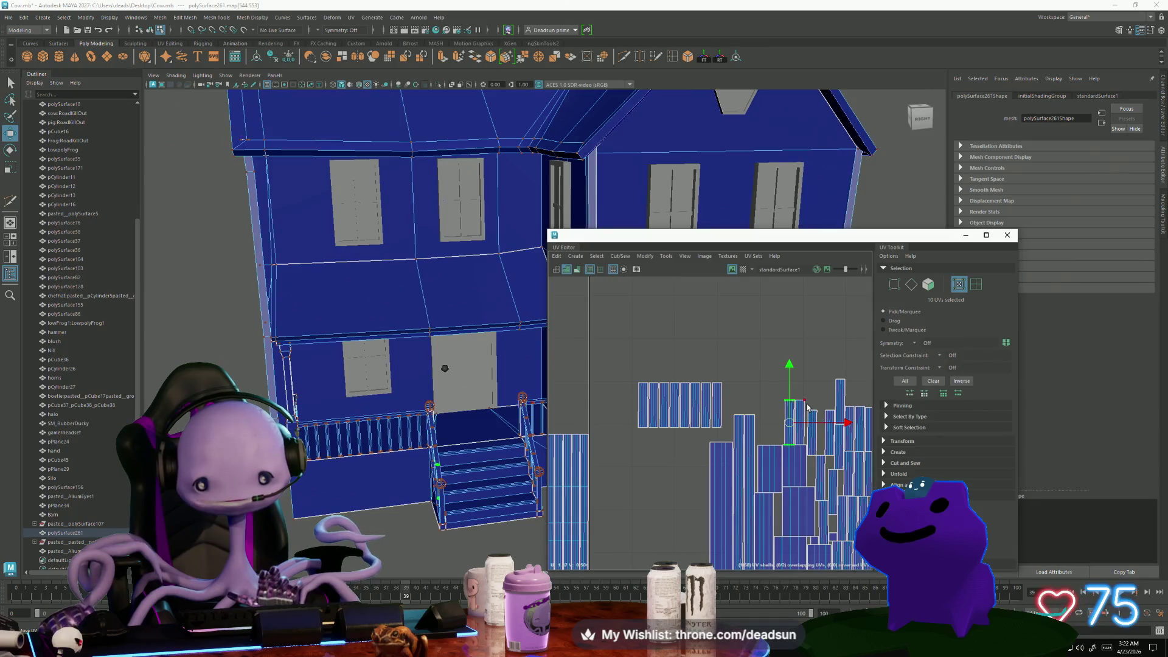
pyautogui.moveTo(792, 424); pyautogui.dragTo(623, 409)
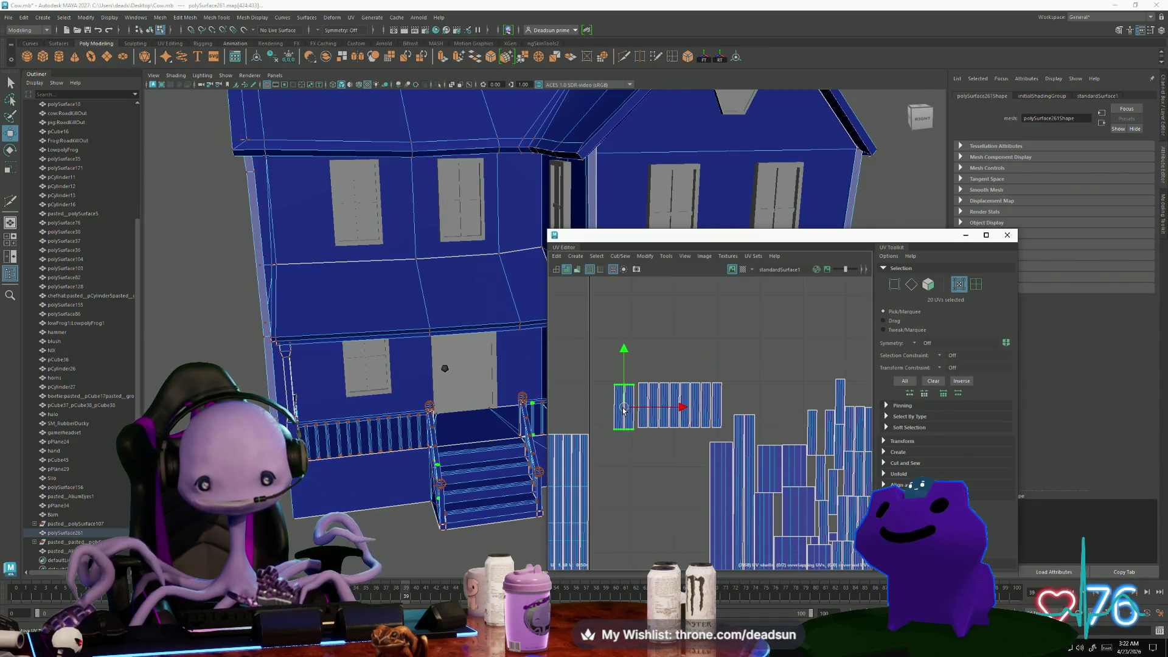
pyautogui.scroll(3, 616, 409)
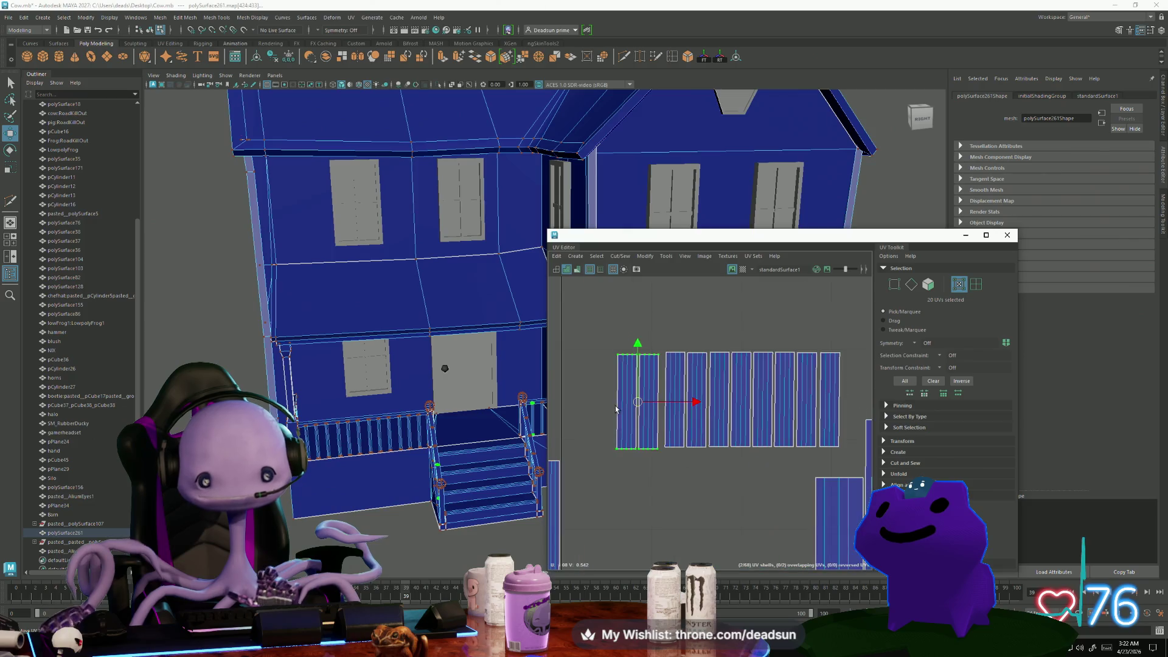
pyautogui.scroll(2, 633, 411)
pyautogui.moveTo(642, 397); pyautogui.dragTo(649, 393)
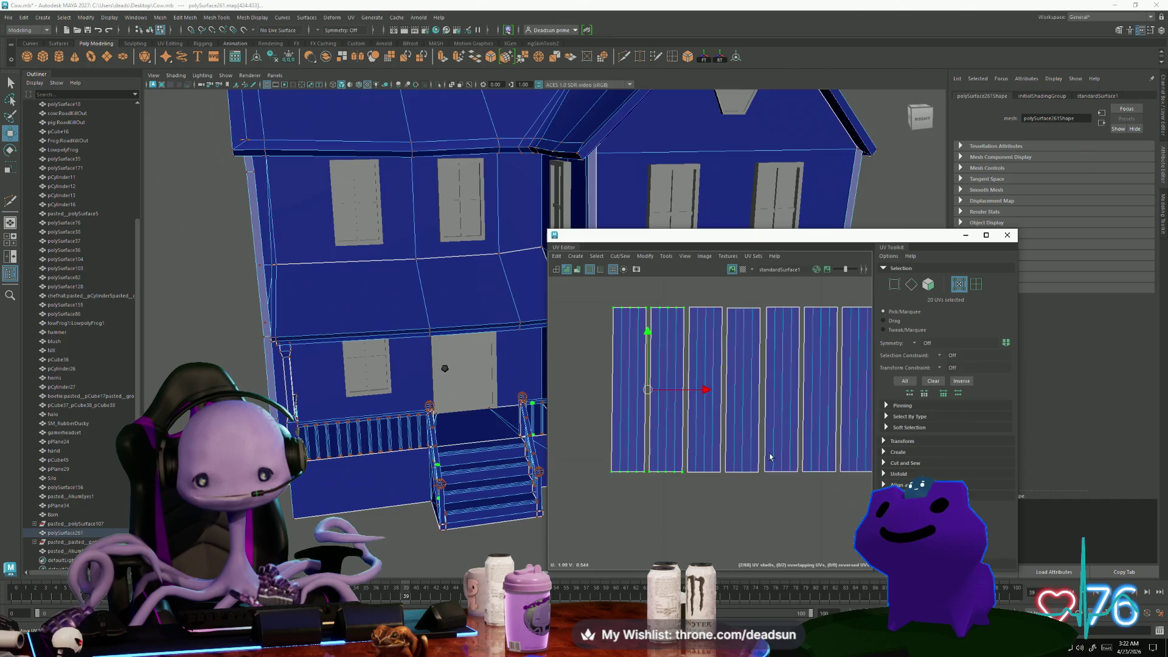
pyautogui.scroll(-2, 769, 459)
pyautogui.scroll(-3, 702, 474)
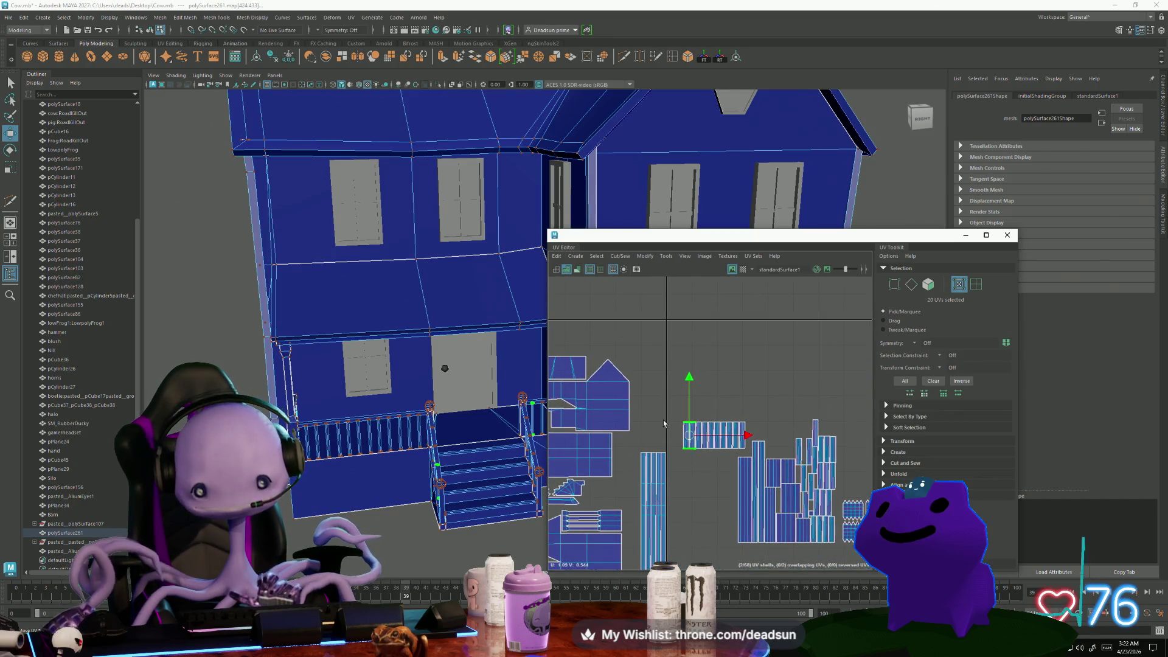
# Move the porch railing shell above the house shells and snap it to the 0-1 border corner
pyautogui.moveTo(748, 455); pyautogui.dragTo(706, 426)
pyautogui.keyDown('alt'); pyautogui.moveTo(706, 426); pyautogui.dragTo(789, 494, button='middle'); pyautogui.keyUp('alt')
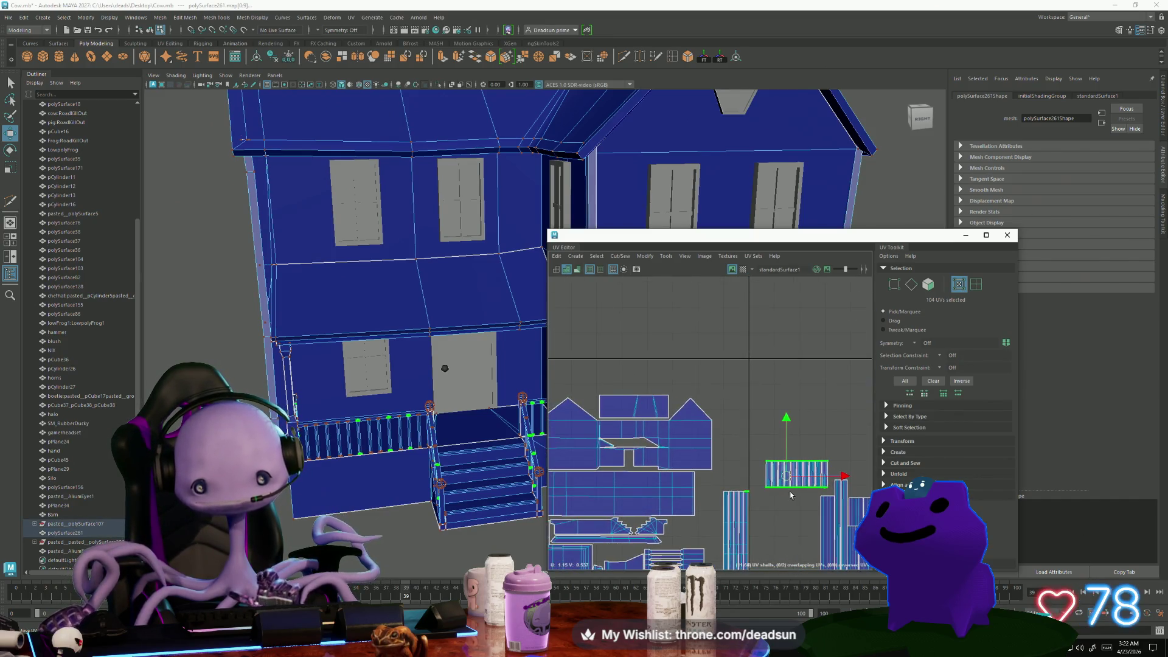
pyautogui.click(787, 483)
pyautogui.moveTo(787, 483)
pyautogui.mouseDown()
pyautogui.moveTo(727, 422)
pyautogui.moveTo(603, 374)
pyautogui.mouseUp()
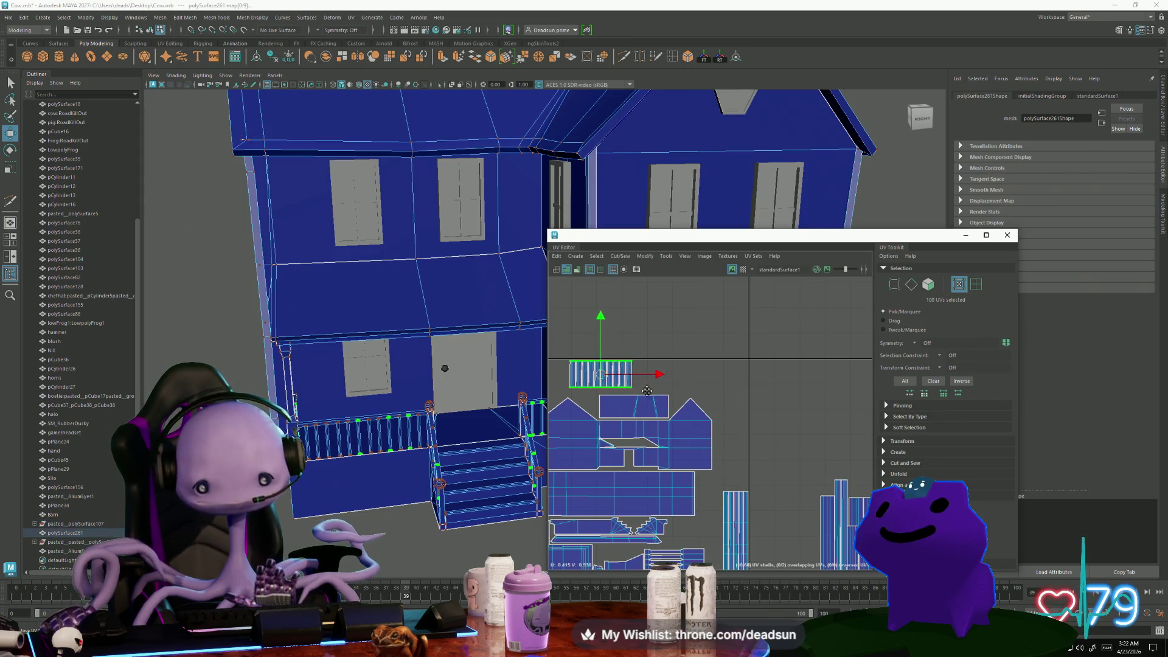
pyautogui.keyDown('alt'); pyautogui.moveTo(602, 374); pyautogui.dragTo(740, 392, button='middle'); pyautogui.keyUp('alt')
pyautogui.scroll(2, 739, 393)
pyautogui.moveTo(740, 392); pyautogui.dragTo(623, 394)
pyautogui.scroll(4, 623, 394)
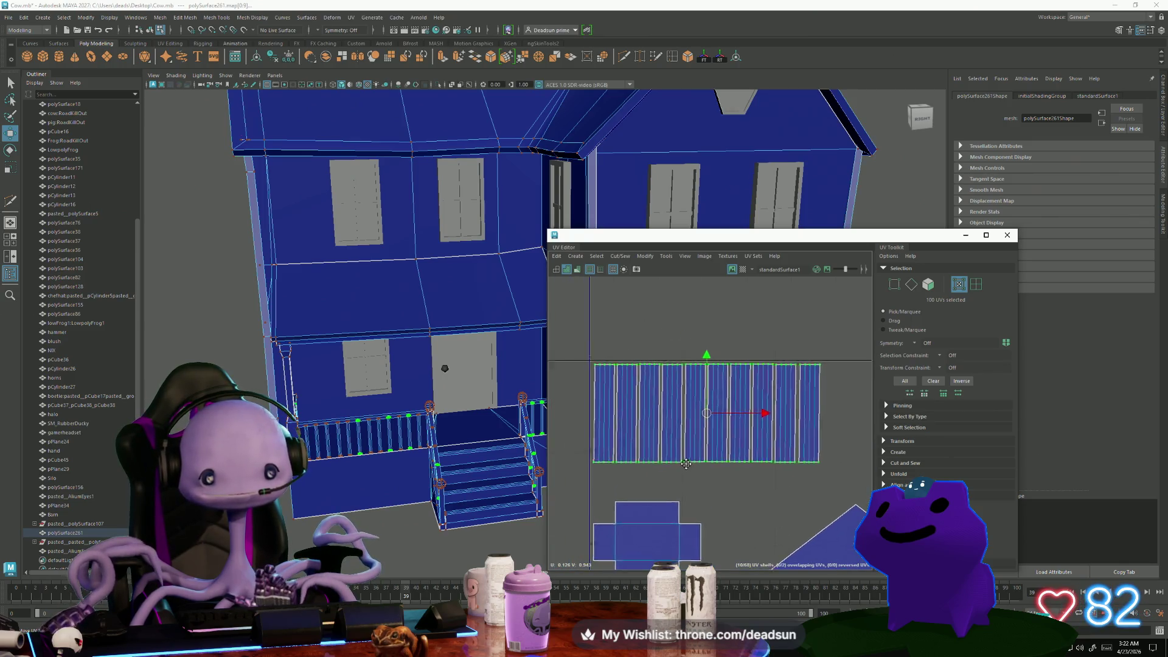
pyautogui.keyDown('alt'); pyautogui.moveTo(719, 407); pyautogui.dragTo(734, 429, button='middle'); pyautogui.keyUp('alt')
pyautogui.moveTo(734, 429); pyautogui.dragTo(725, 425)
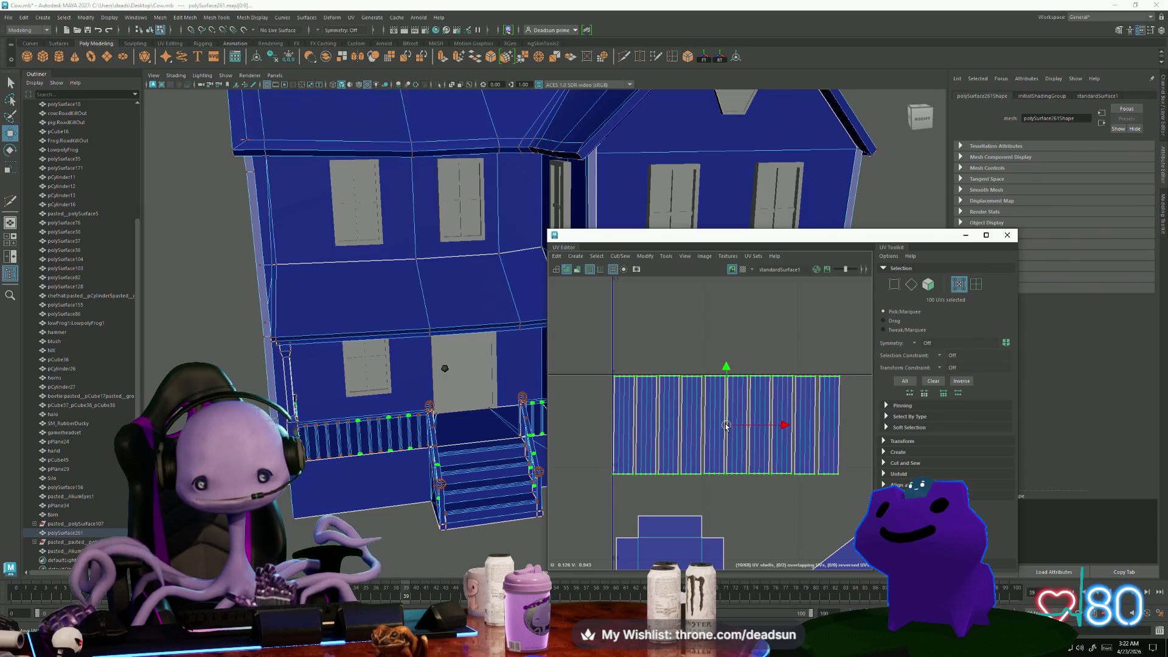
# Select the railing shell's top and bottom UV rows for scaling with R
pyautogui.scroll(-2, 743, 476)
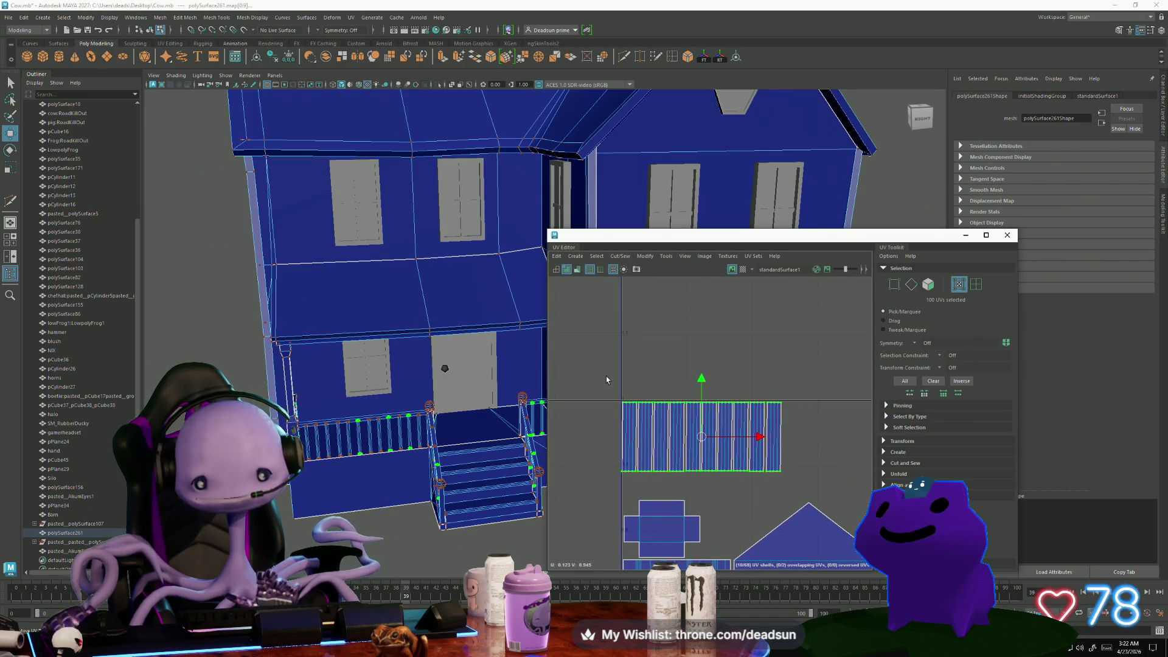
pyautogui.moveTo(605, 376); pyautogui.dragTo(833, 427)
pyautogui.press('r')
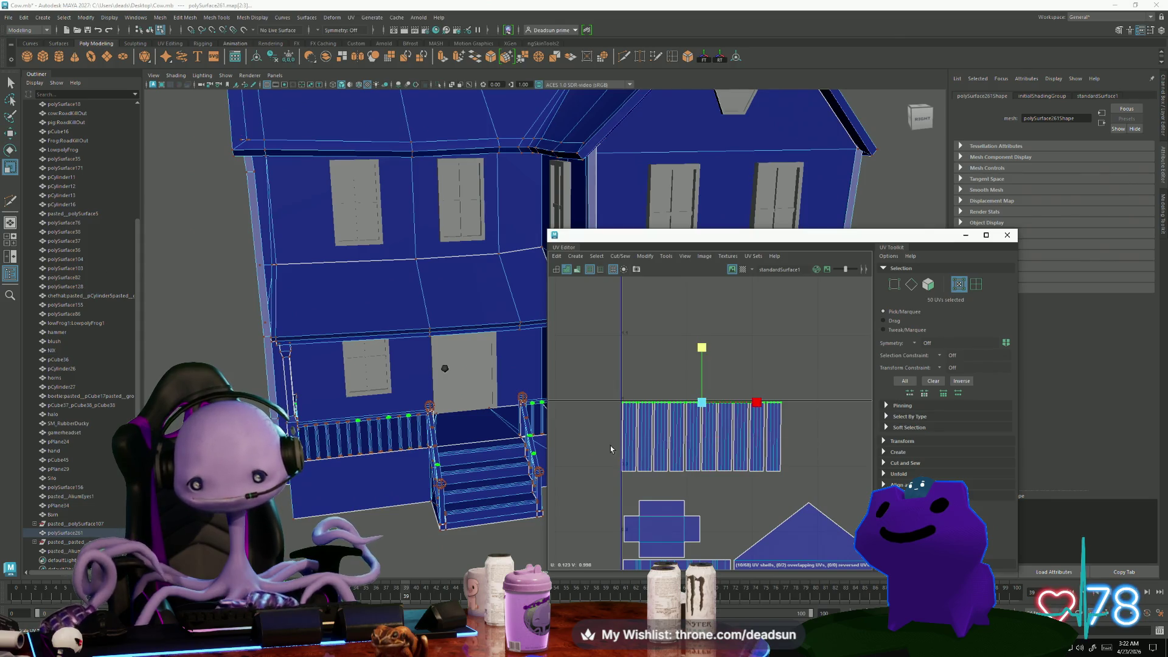
pyautogui.moveTo(789, 488); pyautogui.dragTo(789, 489)
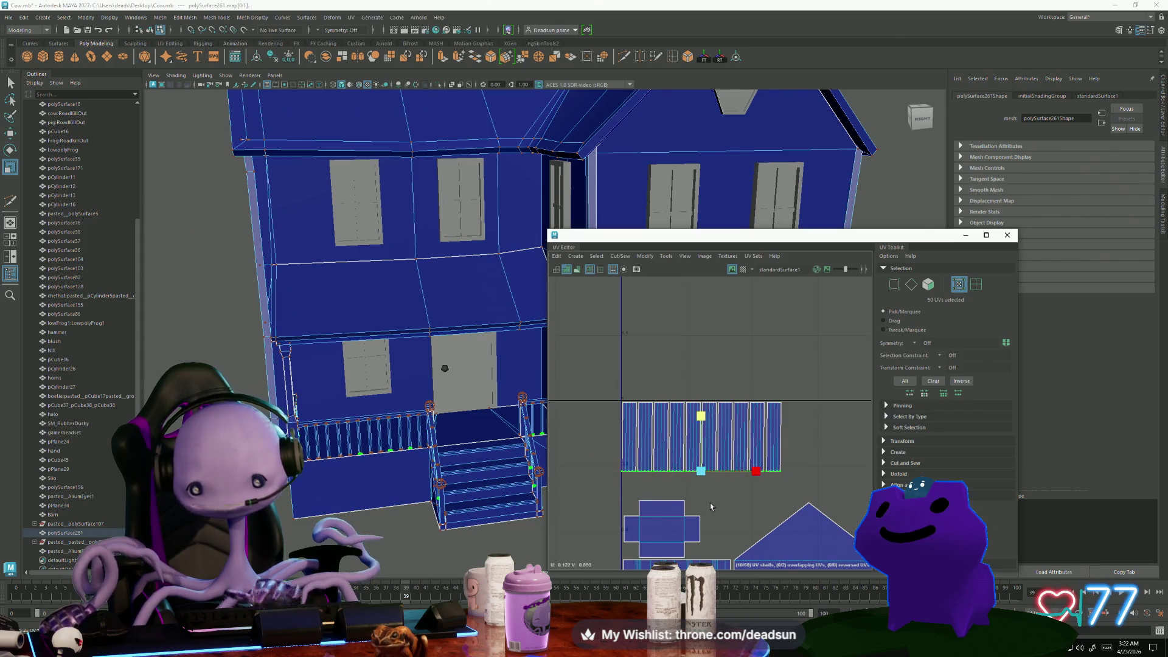
pyautogui.scroll(5, 760, 496)
# Move one thin strip shell to the right and nudge it into position
pyautogui.scroll(-2, 809, 499)
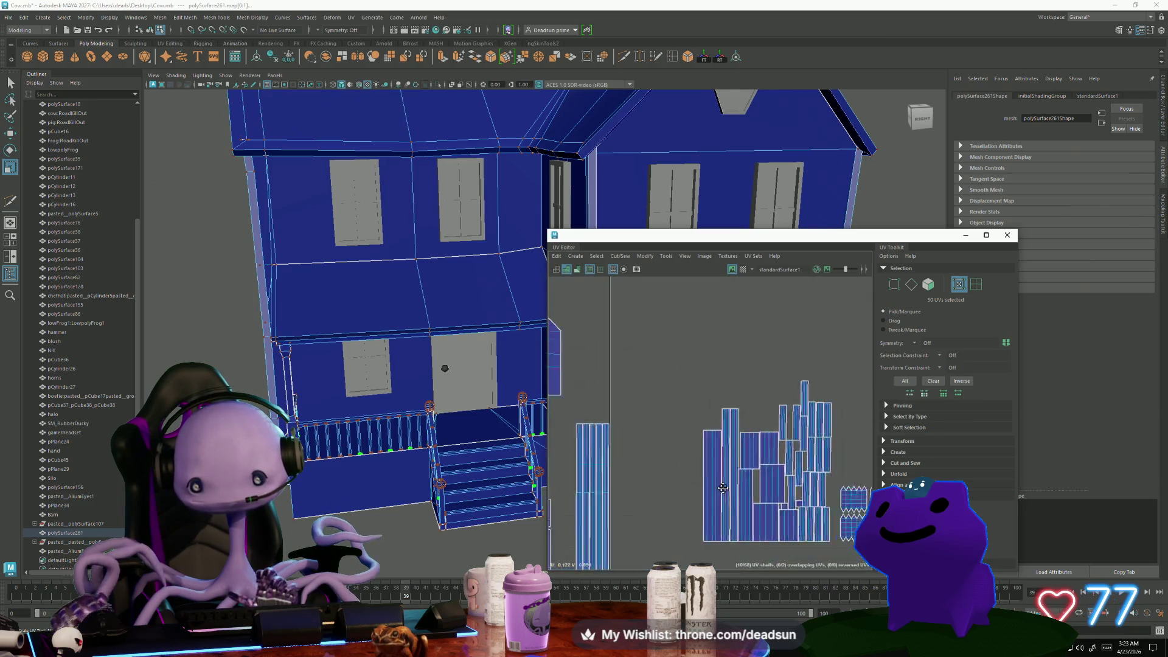
pyautogui.scroll(2, 681, 463)
pyautogui.click(679, 334)
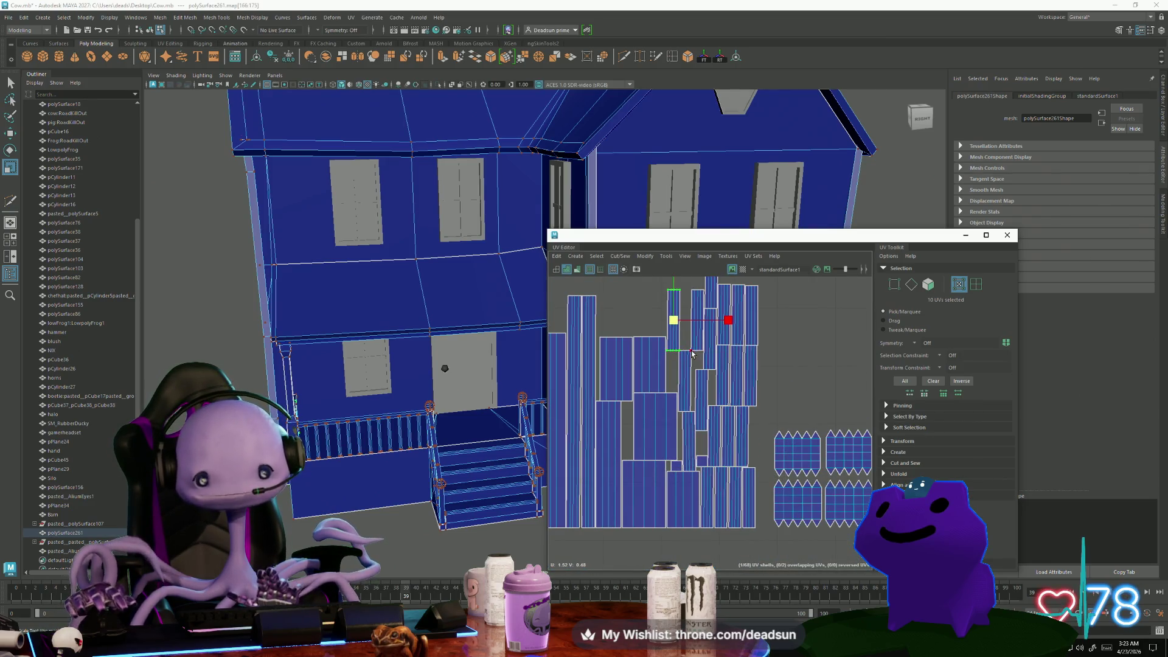
pyautogui.press('w')
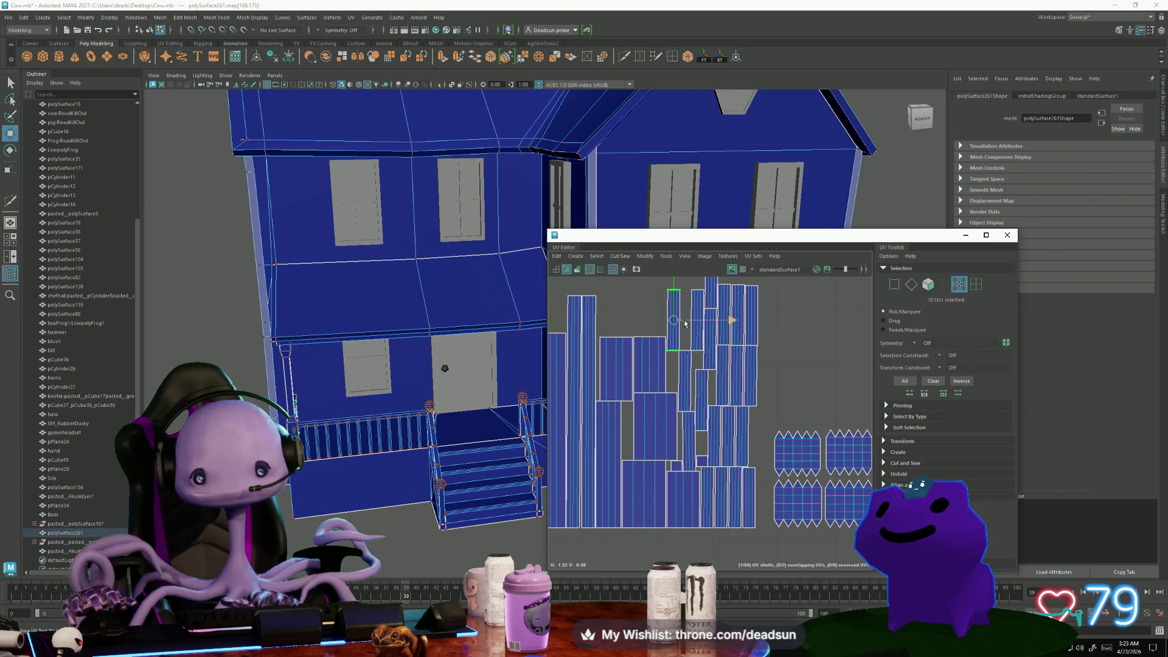
pyautogui.moveTo(673, 320); pyautogui.dragTo(766, 317)
pyautogui.scroll(2, 766, 317)
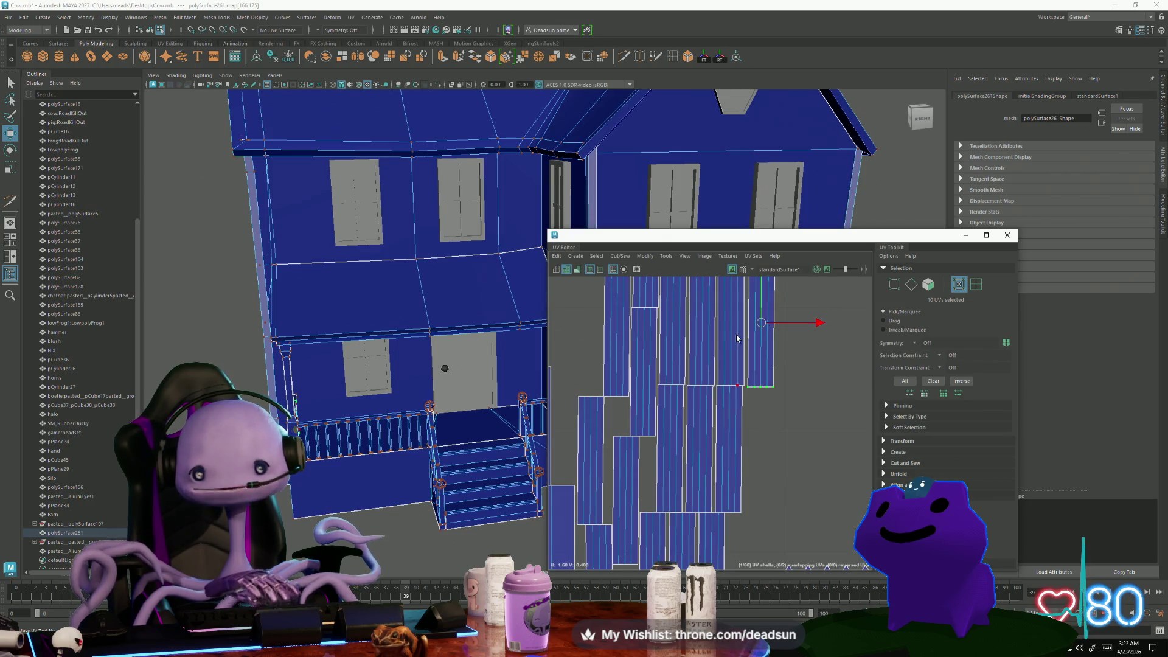
pyautogui.keyDown('alt'); pyautogui.moveTo(737, 339); pyautogui.dragTo(775, 413, button='middle'); pyautogui.keyUp('alt')
pyautogui.moveTo(762, 407); pyautogui.dragTo(760, 405)
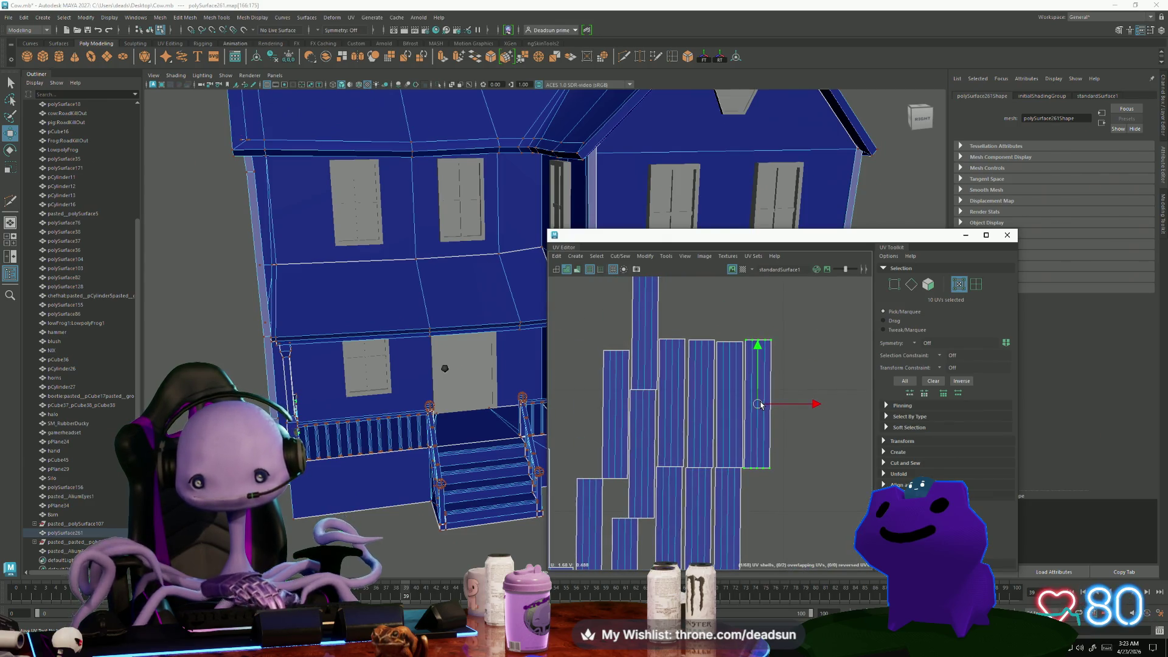
# Align the tops of four strip shells and move the group clear of the pile
pyautogui.keyDown('shift'); pyautogui.click(736, 371); pyautogui.keyUp('shift')
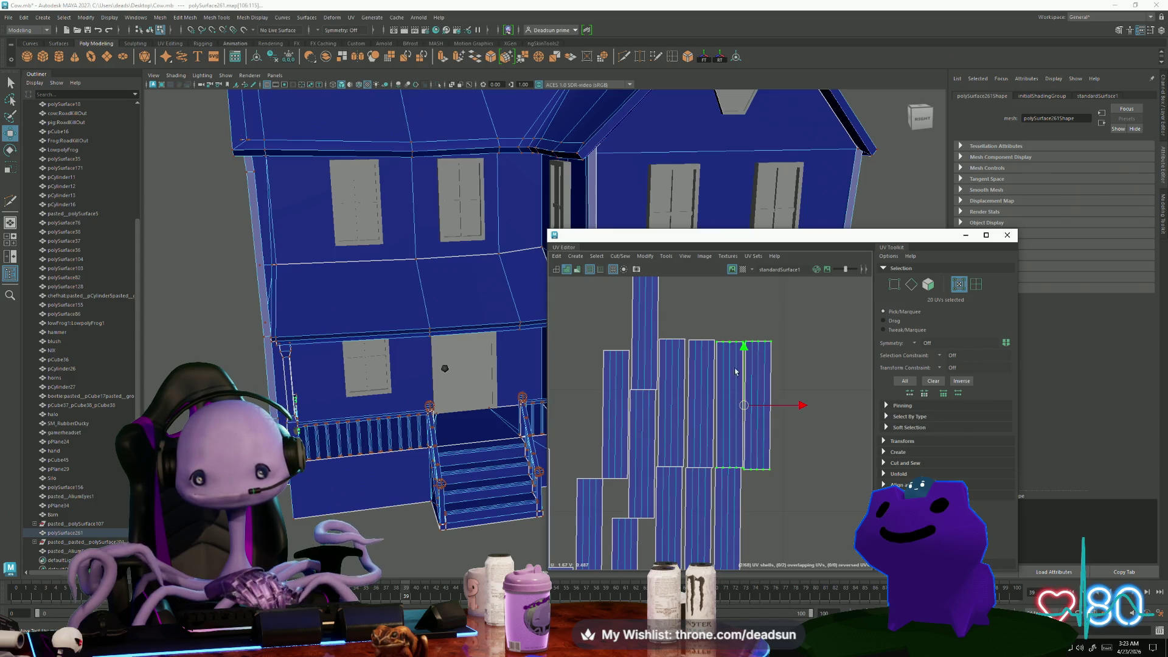
pyautogui.moveTo(740, 403); pyautogui.dragTo(740, 400)
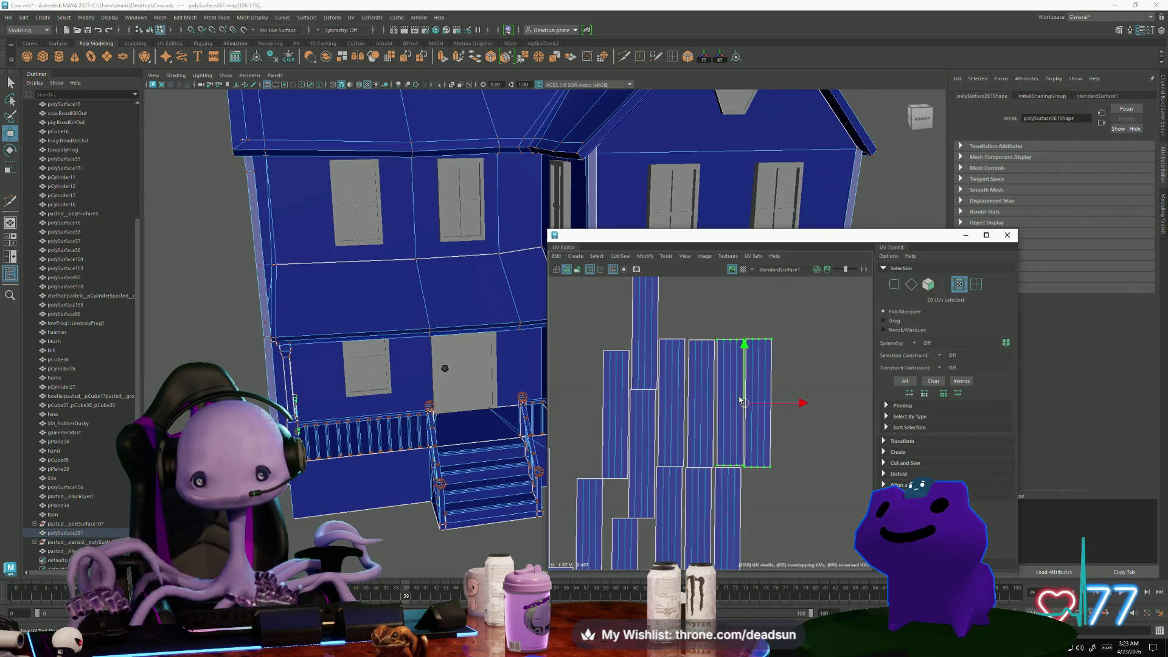
pyautogui.keyDown('shift'); pyautogui.click(709, 346); pyautogui.keyUp('shift')
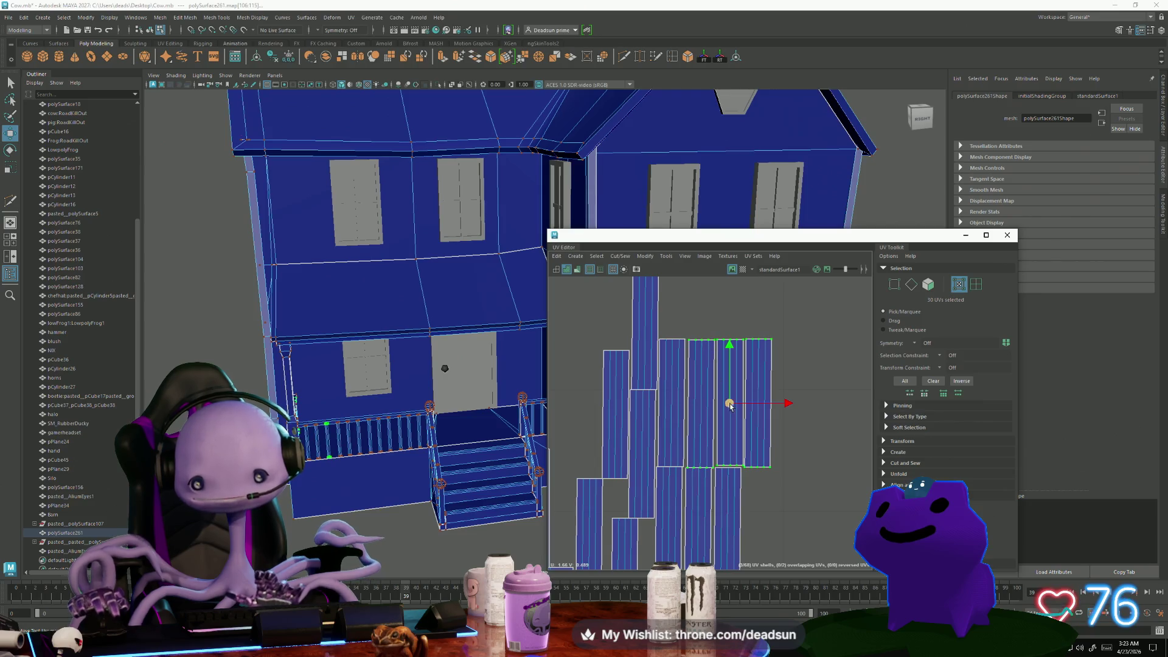
pyautogui.moveTo(732, 408); pyautogui.dragTo(732, 407)
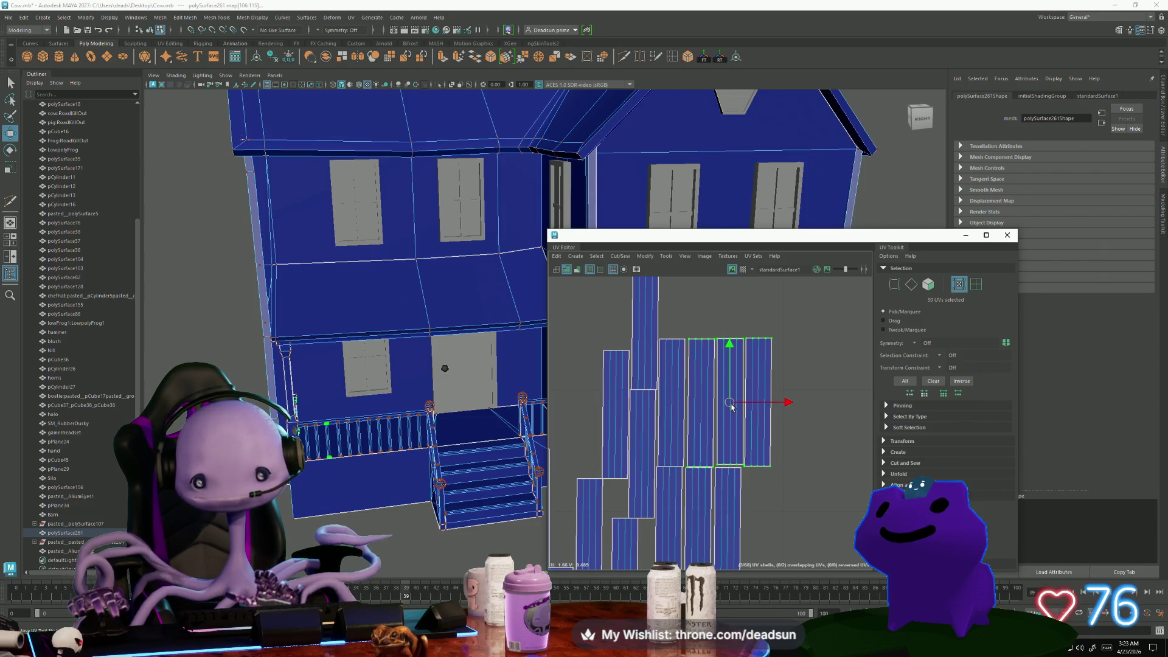
pyautogui.keyDown('shift'); pyautogui.click(675, 365); pyautogui.keyUp('shift')
pyautogui.moveTo(688, 365)
pyautogui.mouseDown(button='middle')
pyautogui.moveTo(799, 323)
pyautogui.moveTo(798, 302)
pyautogui.moveTo(673, 372)
pyautogui.mouseUp(button='middle')
pyautogui.scroll(-2, 681, 356)
pyautogui.scroll(-1, 672, 372)
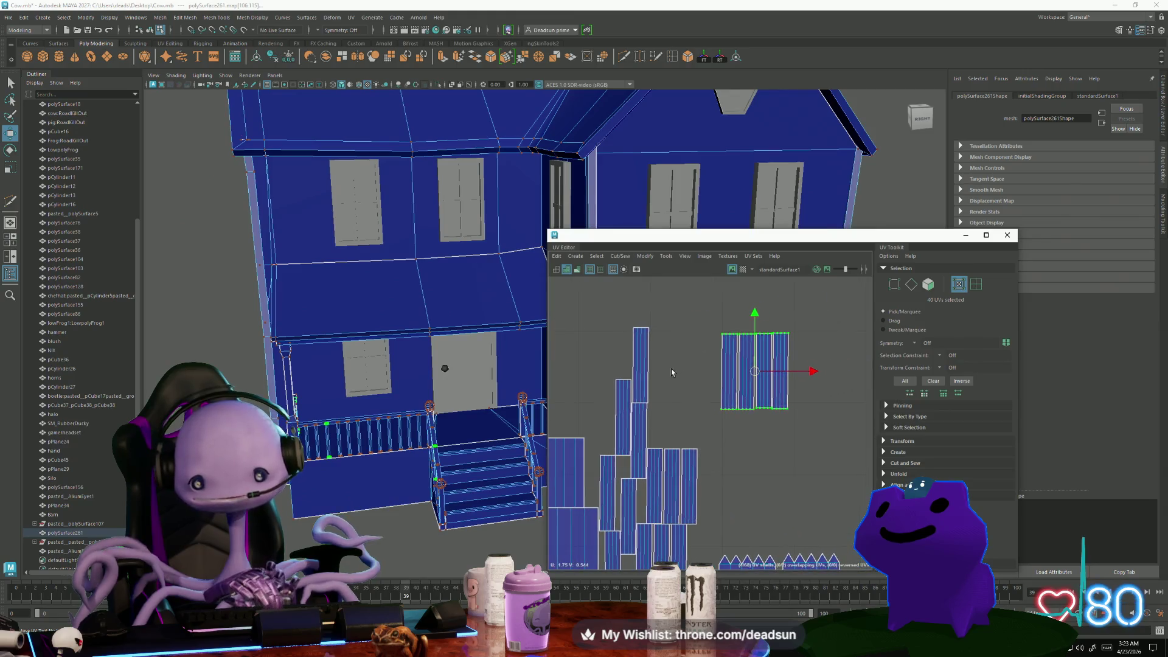
# Place three tall strip shells beside the group, then select the group's top and bottom UV rows
pyautogui.click(643, 366)
pyautogui.moveTo(644, 367); pyautogui.dragTo(715, 374)
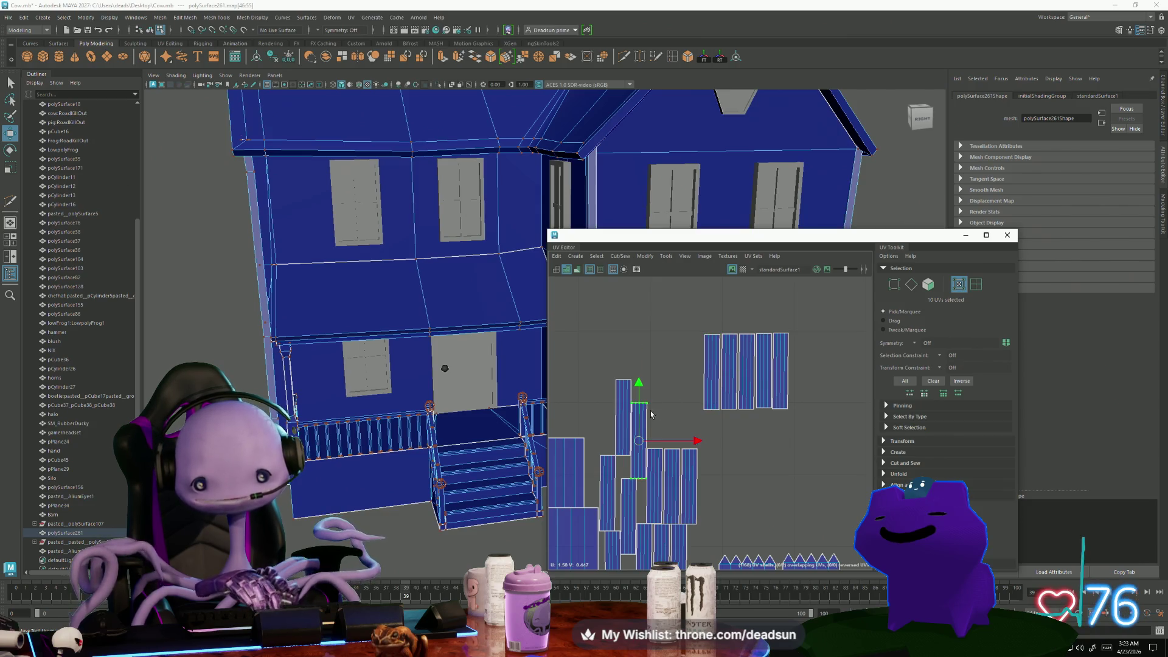
pyautogui.click(639, 439)
pyautogui.moveTo(639, 440); pyautogui.dragTo(693, 372)
pyautogui.click(629, 413)
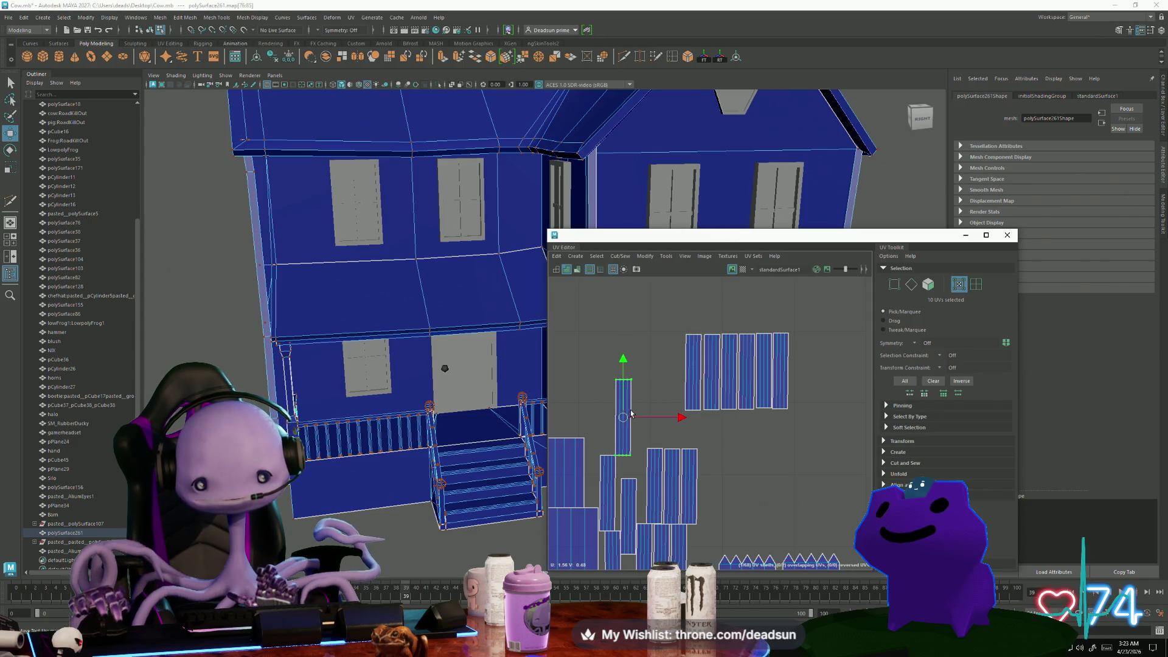
pyautogui.moveTo(626, 419)
pyautogui.mouseDown()
pyautogui.moveTo(648, 374)
pyautogui.moveTo(677, 374)
pyautogui.mouseUp()
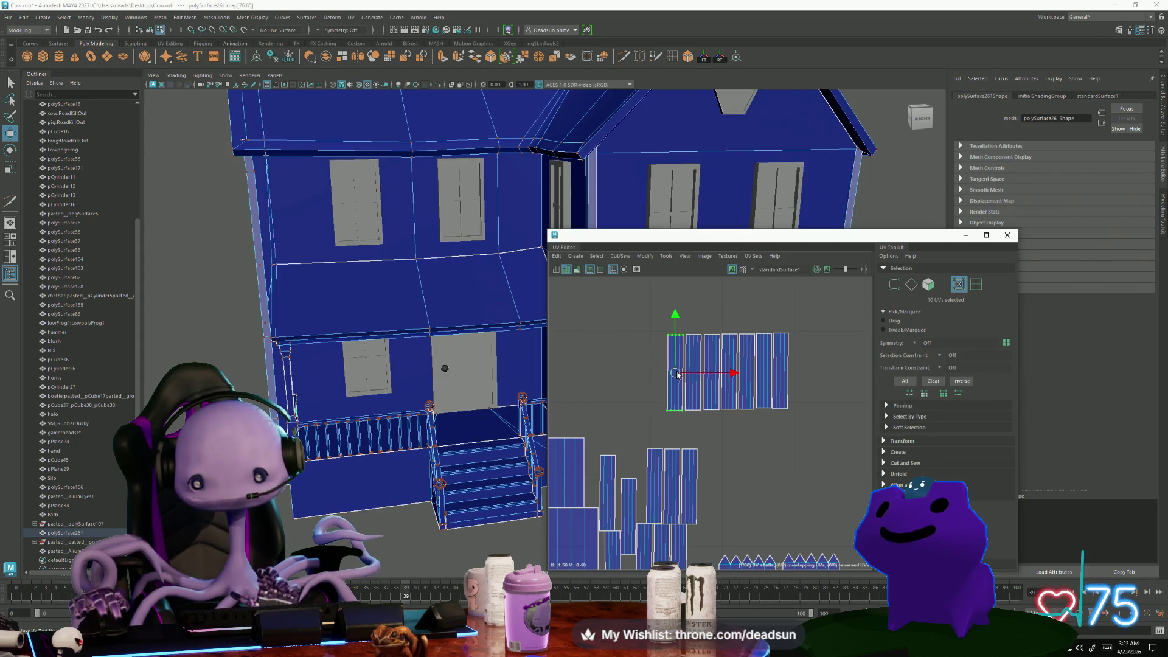
pyautogui.moveTo(652, 319); pyautogui.dragTo(814, 348)
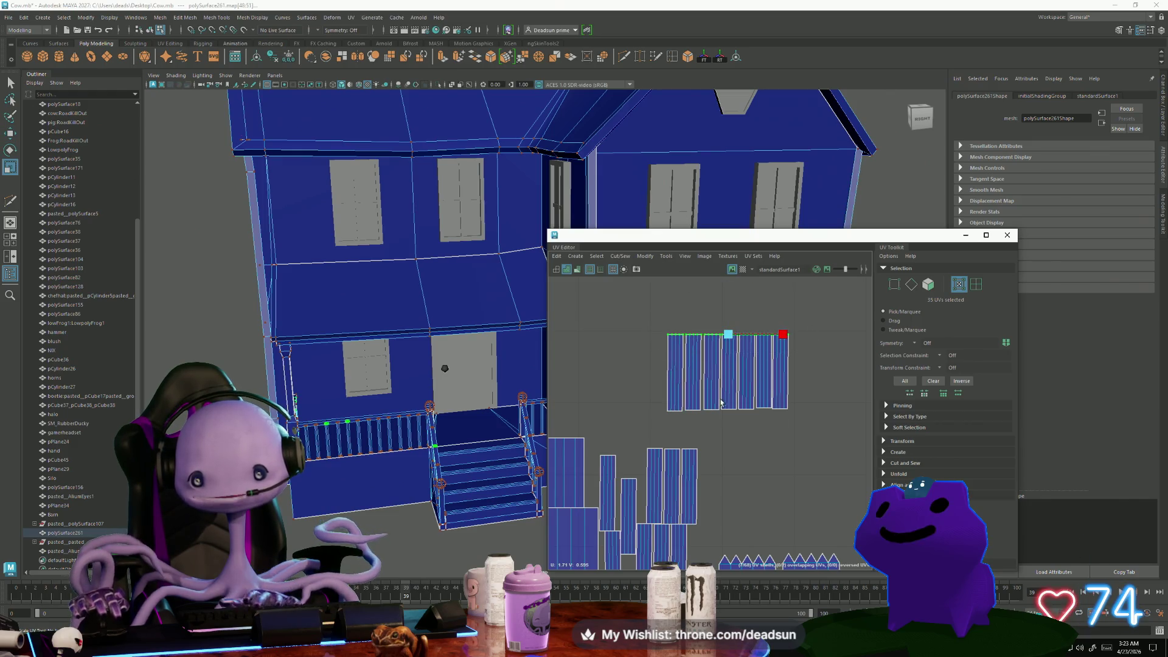
pyautogui.moveTo(633, 381); pyautogui.dragTo(814, 424)
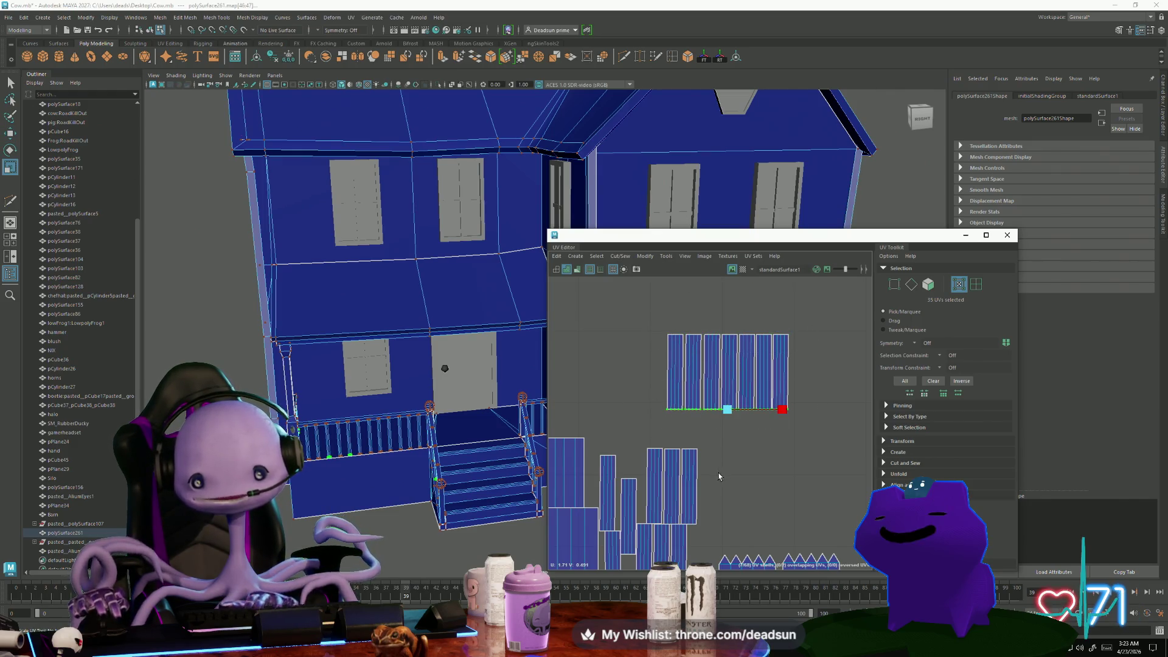
# Move two more strip shells from the pile up to the row's left end
pyautogui.click(614, 460)
pyautogui.press('w')
pyautogui.moveTo(610, 495)
pyautogui.mouseDown()
pyautogui.moveTo(644, 386)
pyautogui.moveTo(658, 375)
pyautogui.mouseUp()
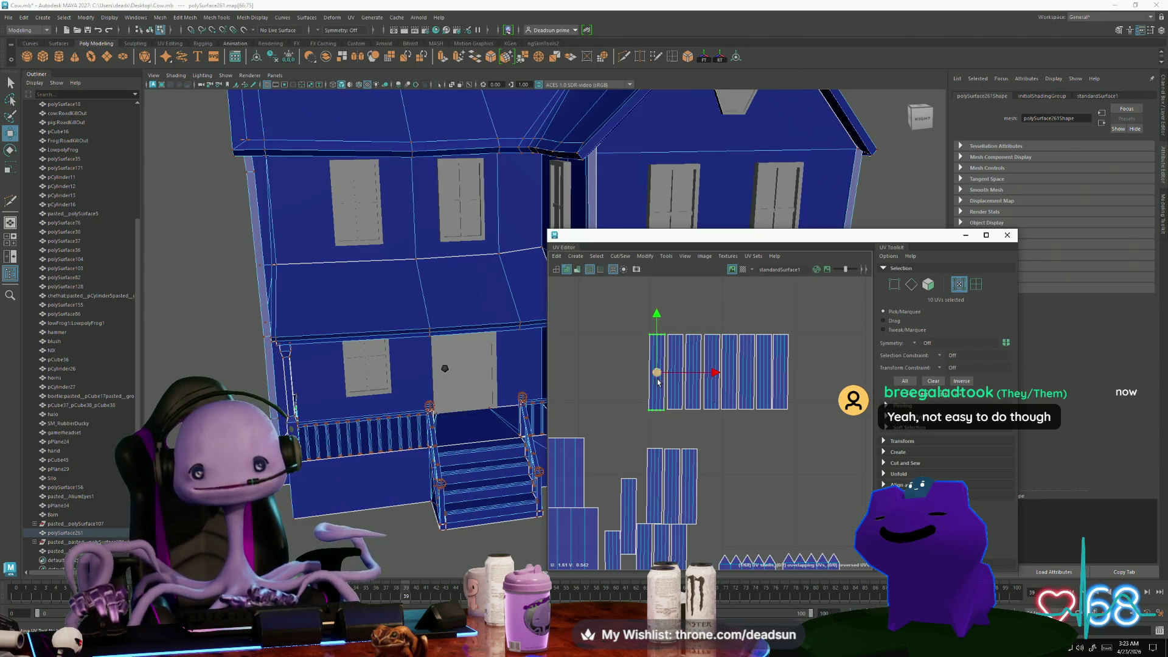
pyautogui.click(625, 487)
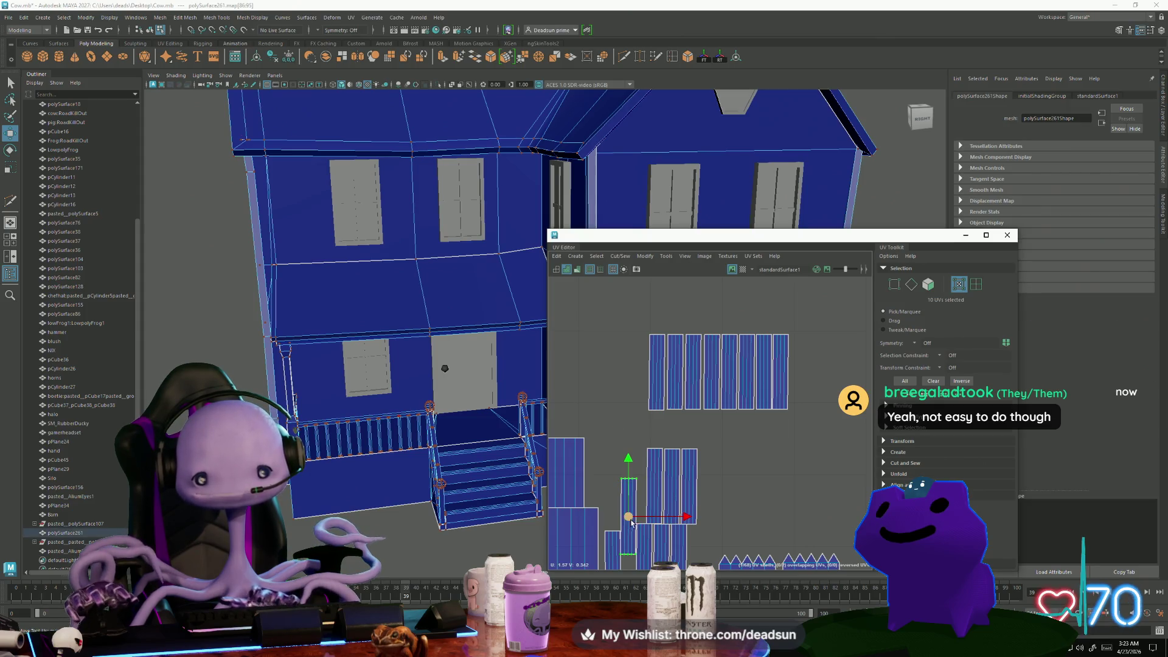
pyautogui.moveTo(630, 487)
pyautogui.mouseDown()
pyautogui.moveTo(633, 358)
pyautogui.moveTo(639, 374)
pyautogui.mouseUp()
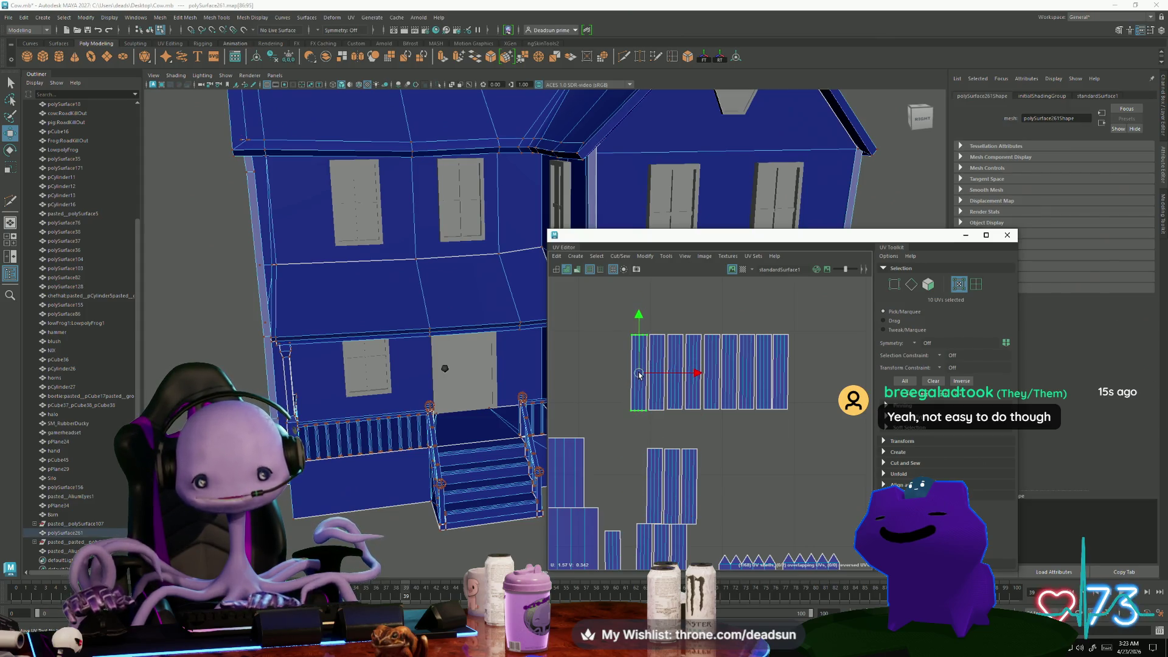
pyautogui.scroll(3, 645, 390)
pyautogui.scroll(1, 648, 394)
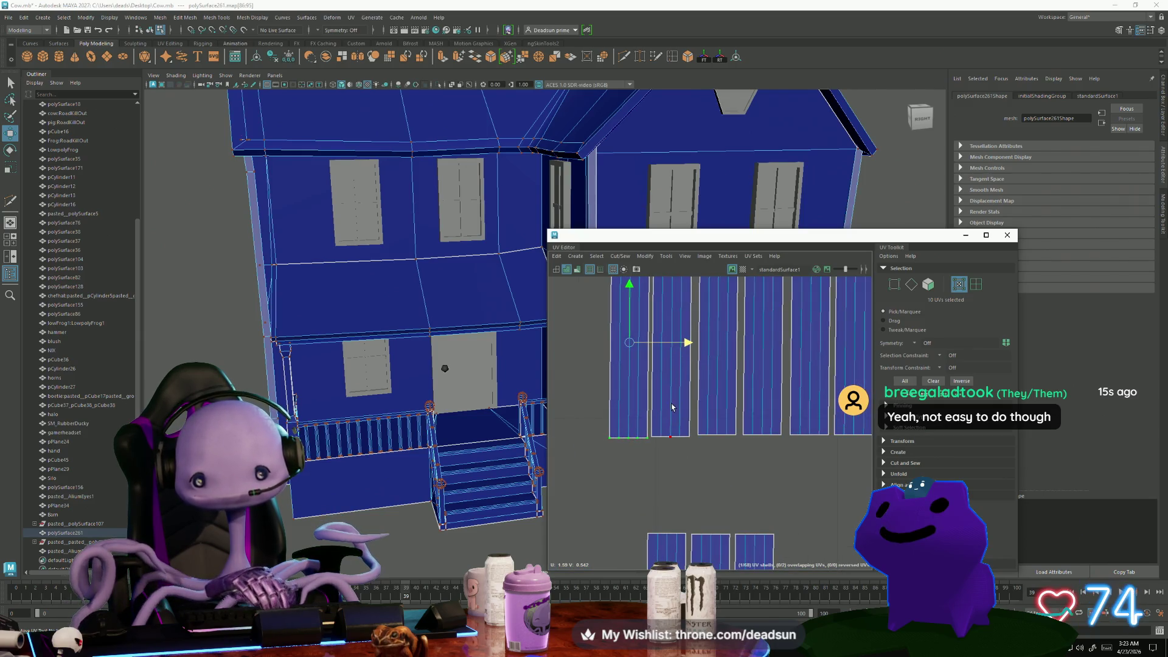
# Select seven strip shells and nudge them right to close the gaps
pyautogui.keyDown('shift'); pyautogui.moveTo(673, 402); pyautogui.dragTo(696, 416); pyautogui.keyUp('shift')
pyautogui.keyDown('alt'); pyautogui.moveTo(695, 416); pyautogui.dragTo(649, 443, button='middle'); pyautogui.keyUp('alt')
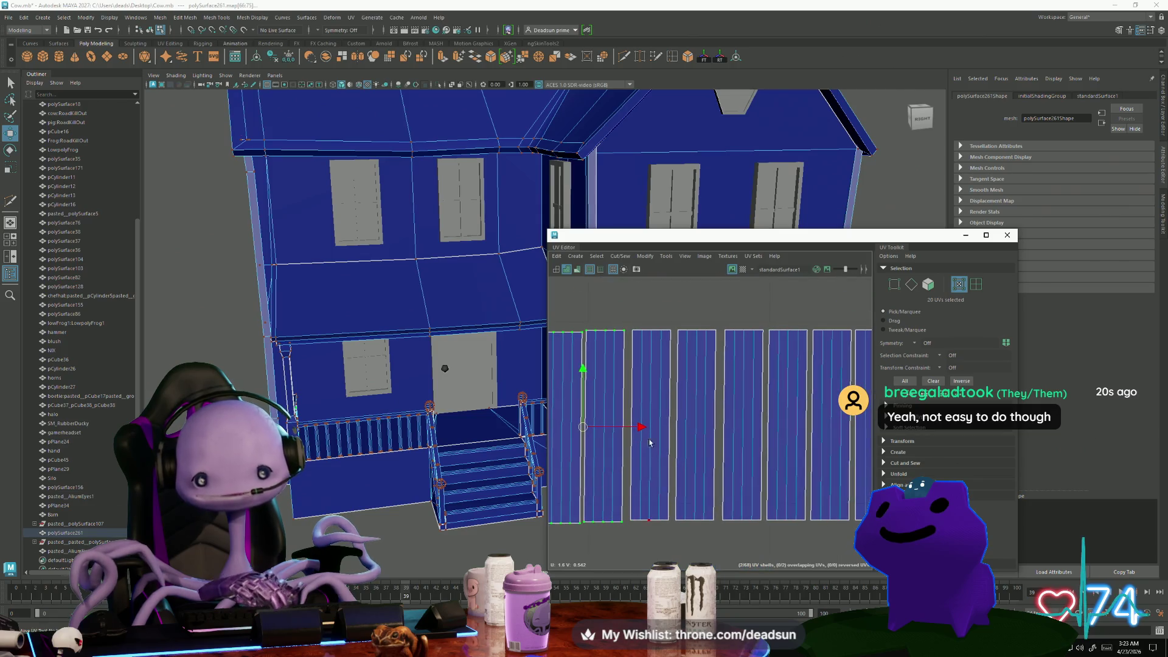
pyautogui.moveTo(641, 428); pyautogui.dragTo(720, 428)
pyautogui.keyDown('shift'); pyautogui.click(652, 395); pyautogui.keyUp('shift')
pyautogui.keyDown('shift'); pyautogui.click(688, 405); pyautogui.keyUp('shift')
pyautogui.keyDown('shift'); pyautogui.click(738, 405); pyautogui.keyUp('shift')
pyautogui.scroll(-2, 751, 438)
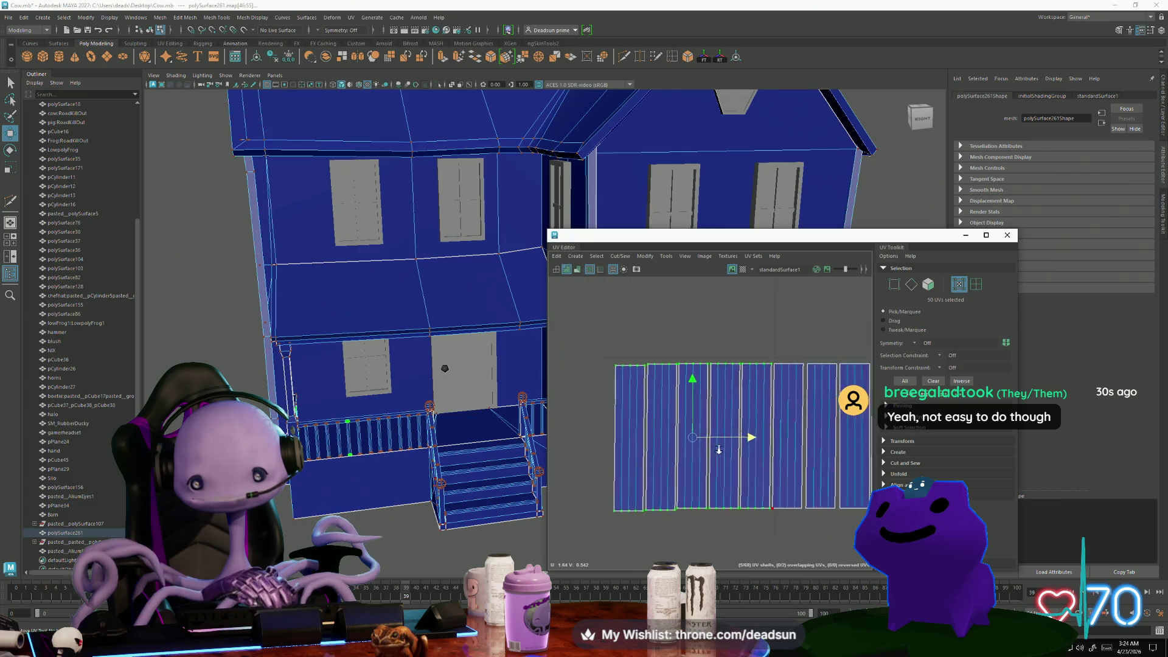
pyautogui.keyDown('shift'); pyautogui.click(802, 398); pyautogui.keyUp('shift')
pyautogui.moveTo(768, 436); pyautogui.dragTo(770, 437)
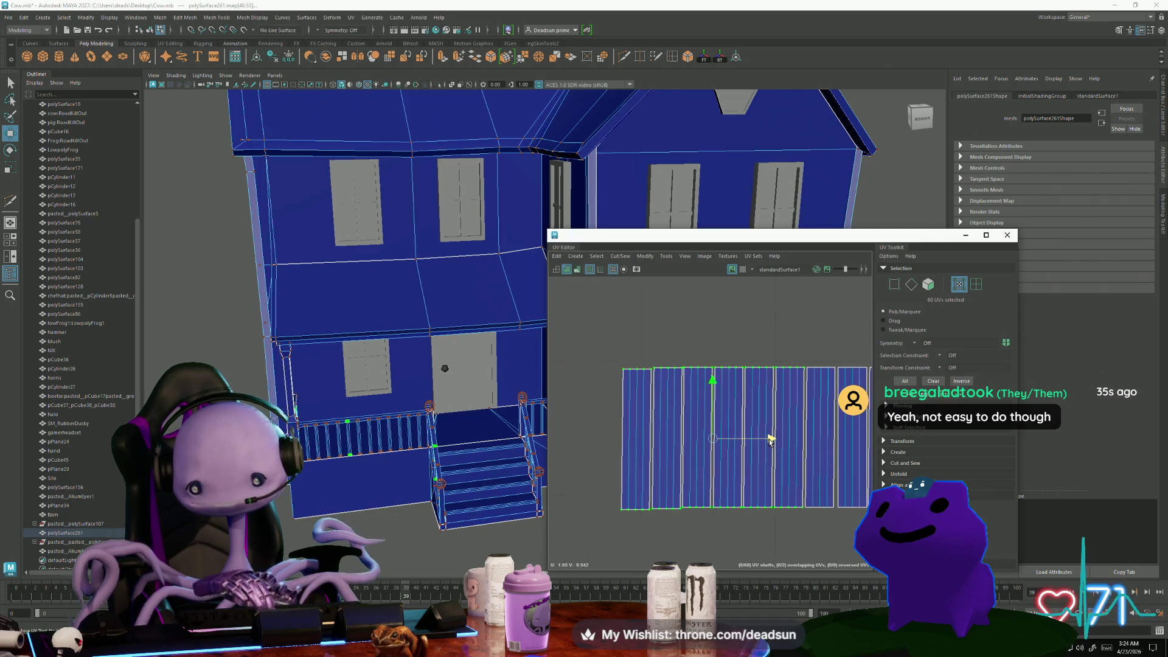
pyautogui.keyDown('shift'); pyautogui.click(819, 422); pyautogui.keyUp('shift')
pyautogui.scroll(-3, 687, 405)
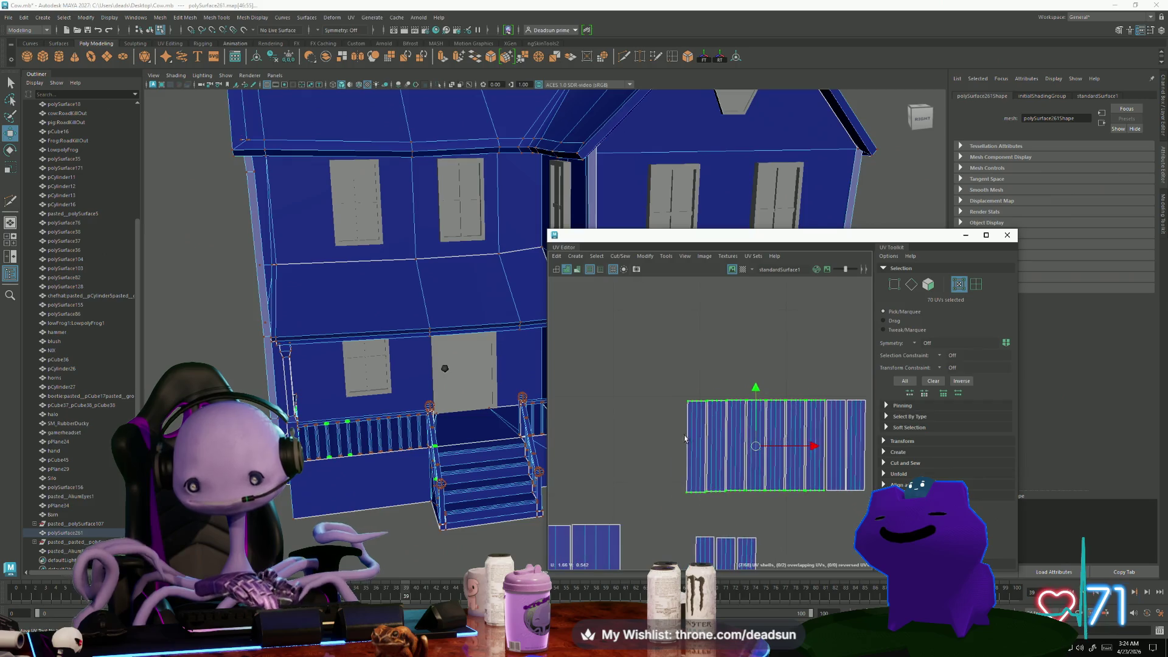
# Move three lower strip shells to the right end of the top row
pyautogui.click(660, 484)
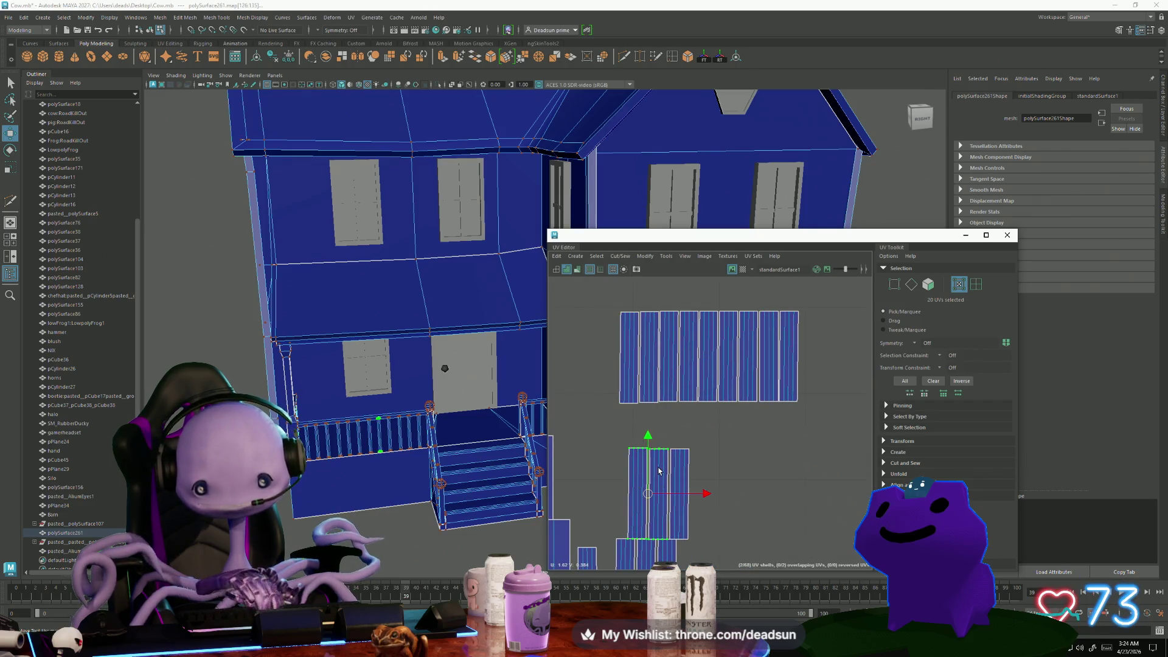
pyautogui.keyDown('shift'); pyautogui.click(681, 472); pyautogui.keyUp('shift')
pyautogui.keyDown('shift'); pyautogui.click(682, 472); pyautogui.keyUp('shift')
pyautogui.moveTo(660, 494); pyautogui.dragTo(830, 357)
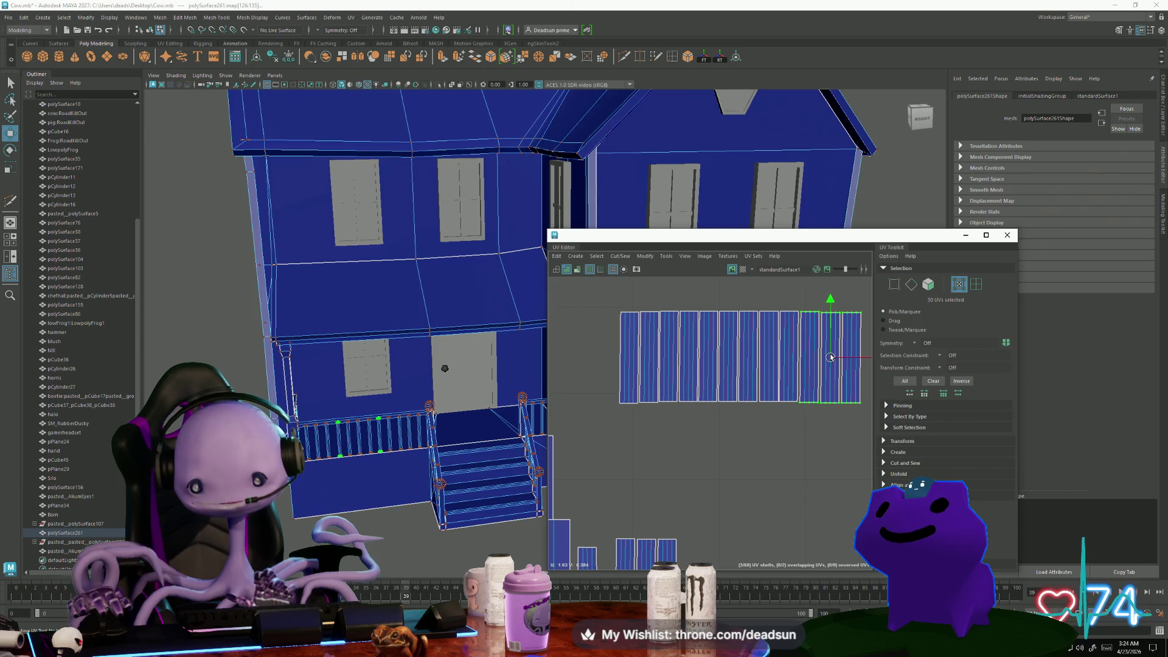
pyautogui.scroll(3, 830, 357)
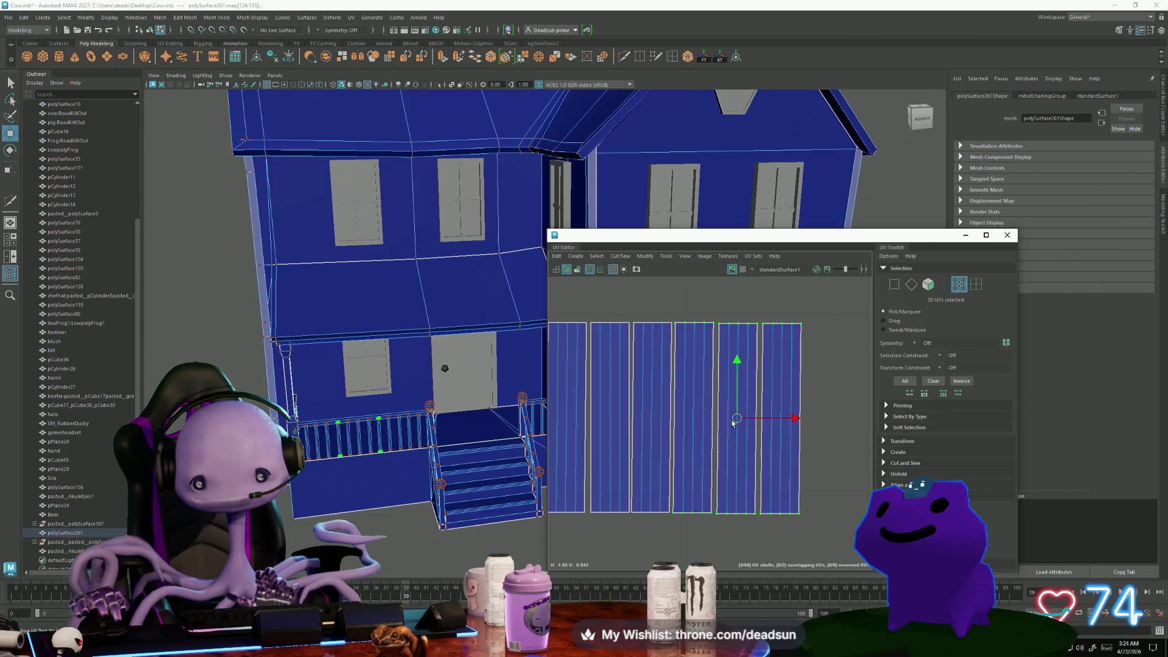
pyautogui.scroll(-1, 684, 458)
pyautogui.scroll(-2, 685, 458)
pyautogui.scroll(3, 623, 454)
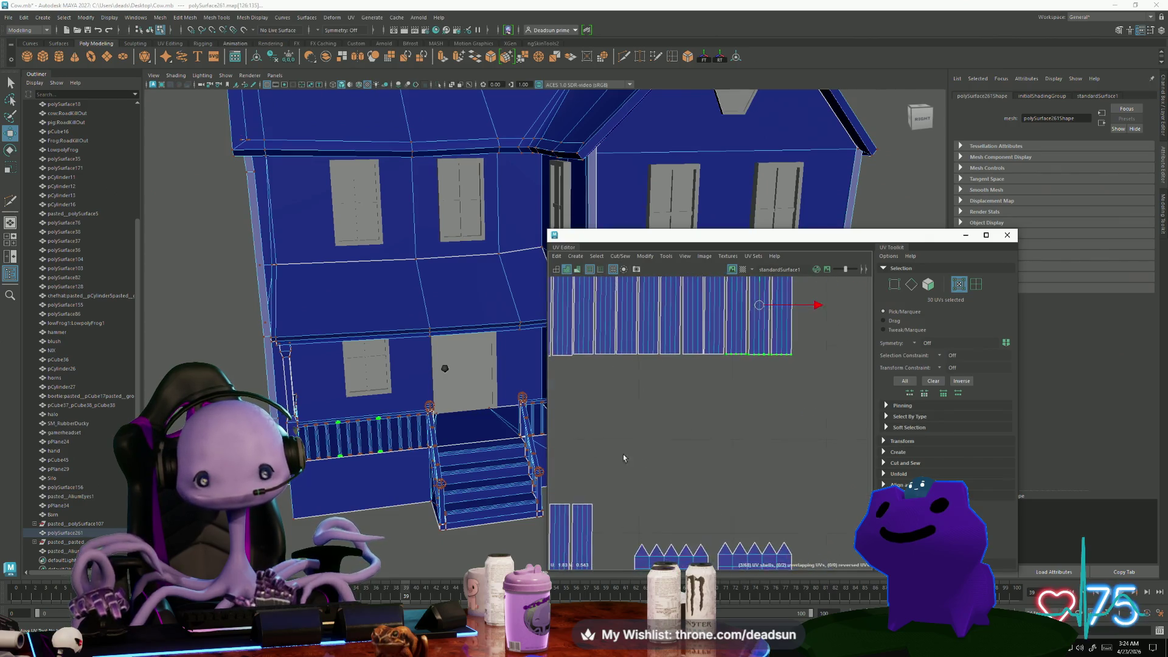
# Move three more strip shells from the lower cluster up beside the row
pyautogui.click(660, 455)
pyautogui.keyDown('shift'); pyautogui.click(649, 461); pyautogui.keyUp('shift')
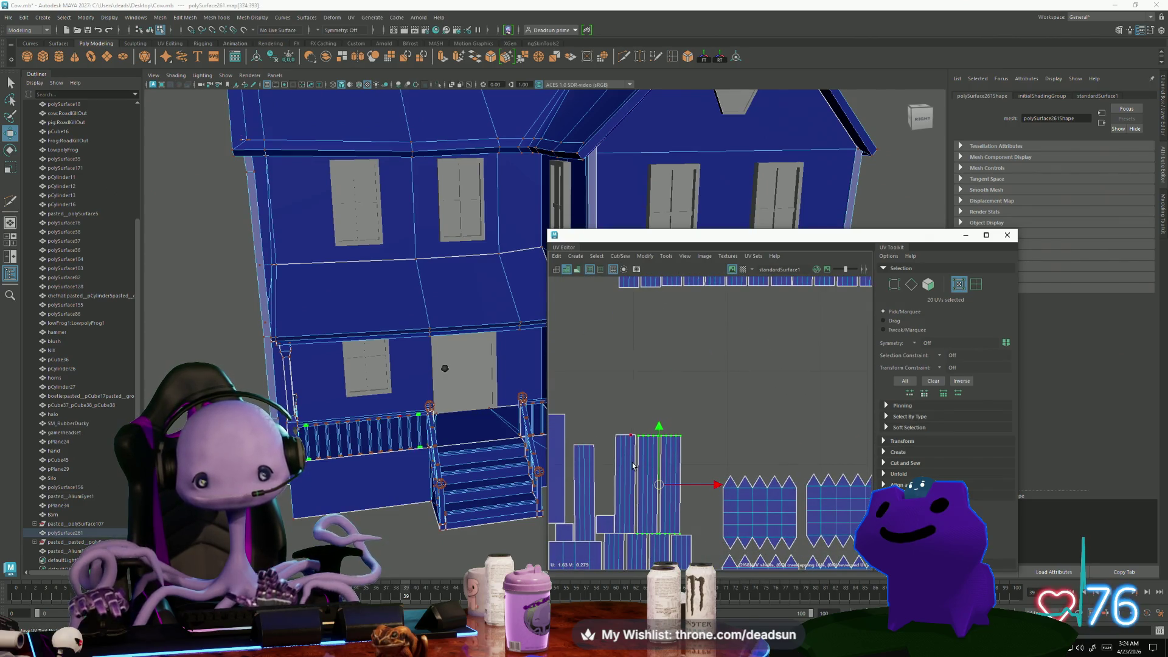
pyautogui.keyDown('shift'); pyautogui.click(632, 466); pyautogui.keyUp('shift')
pyautogui.scroll(-2, 669, 468)
pyautogui.scroll(2, 687, 463)
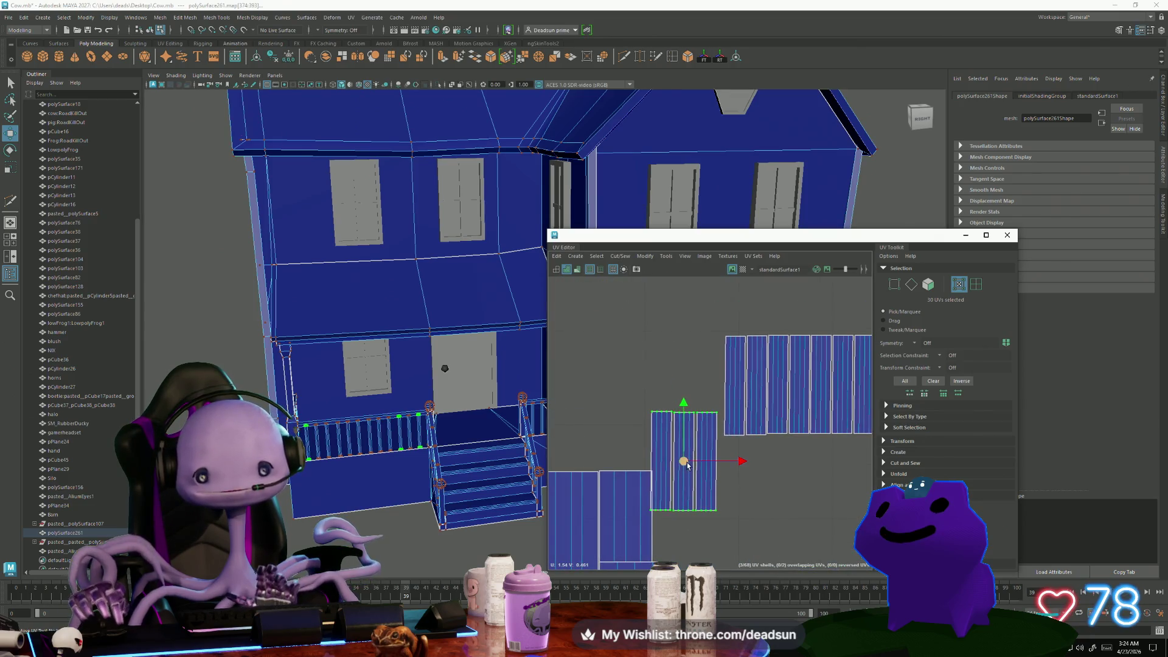
pyautogui.moveTo(687, 464); pyautogui.dragTo(690, 388)
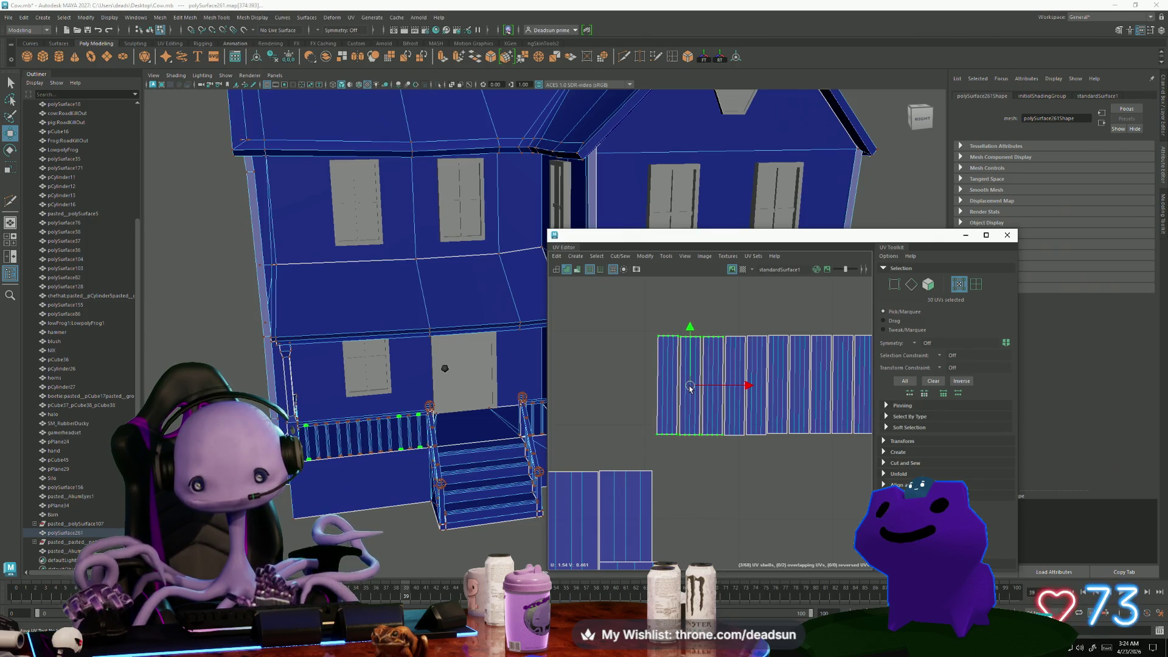
pyautogui.scroll(-4, 684, 383)
# Bring the thin strip shell up and slide it against the row
pyautogui.click(666, 401)
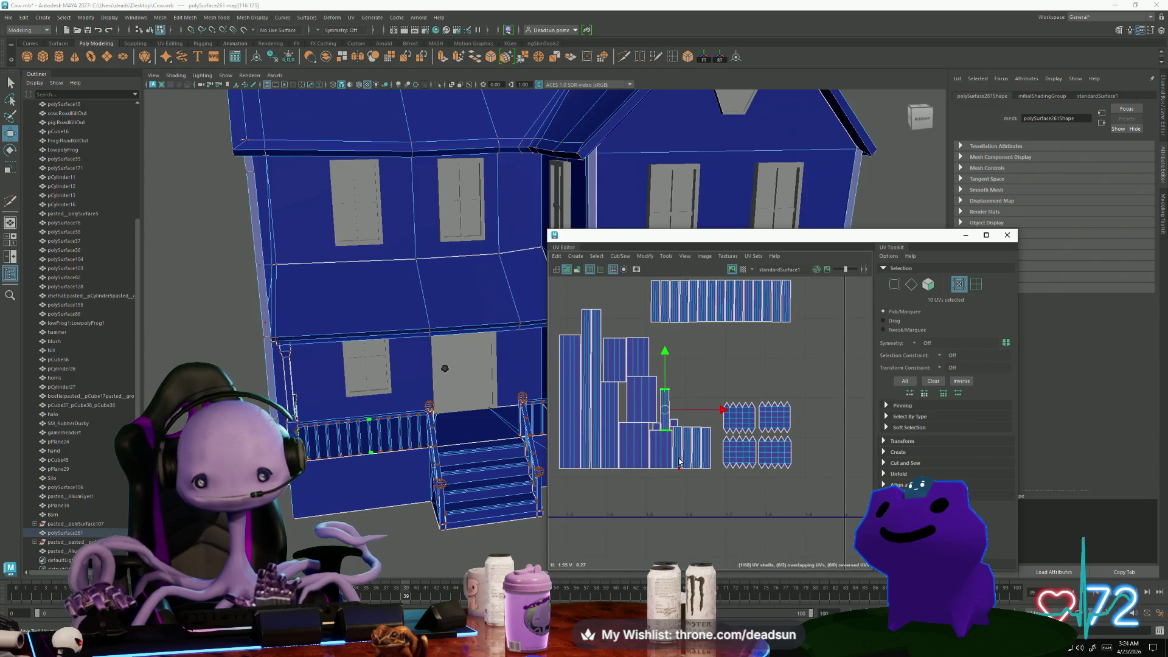
pyautogui.moveTo(665, 408)
pyautogui.mouseDown()
pyautogui.moveTo(807, 309)
pyautogui.moveTo(646, 299)
pyautogui.mouseUp()
pyautogui.scroll(4, 642, 301)
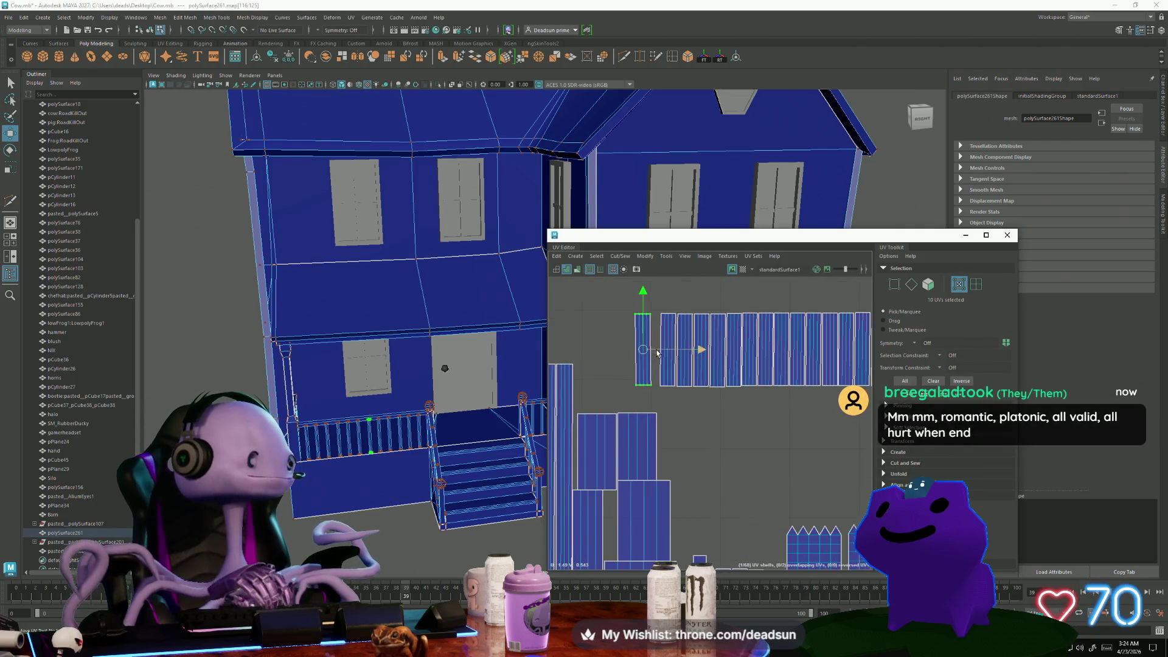
pyautogui.scroll(3, 639, 306)
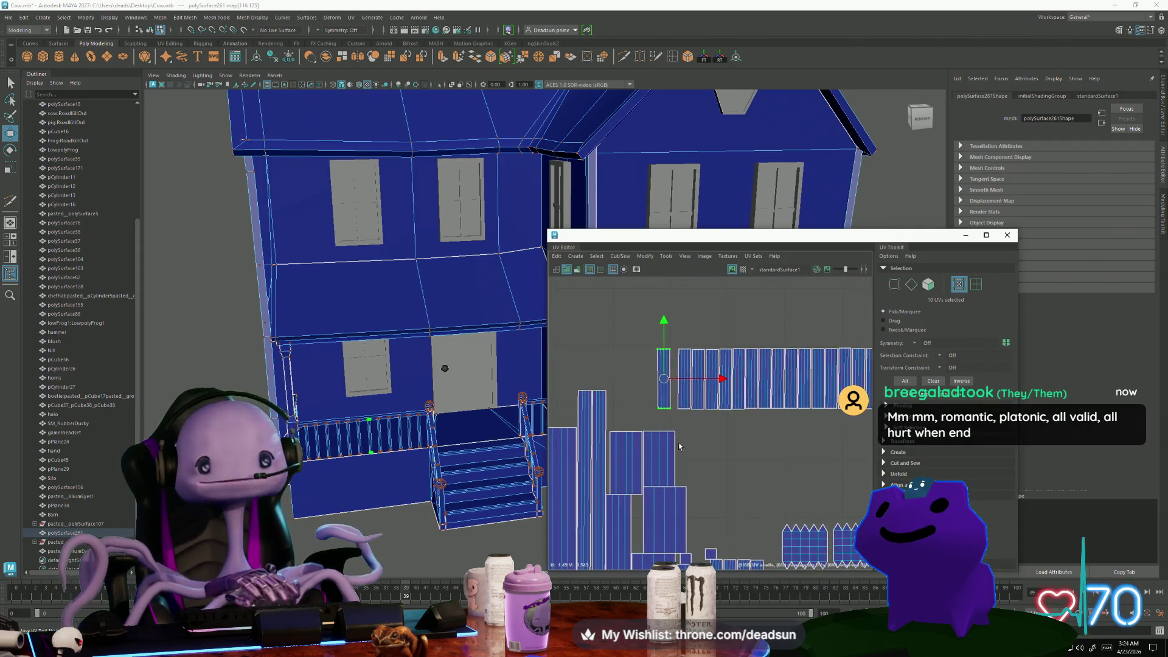
pyautogui.moveTo(670, 368)
pyautogui.mouseDown()
pyautogui.moveTo(683, 371)
pyautogui.moveTo(688, 333)
pyautogui.moveTo(734, 321)
pyautogui.mouseUp()
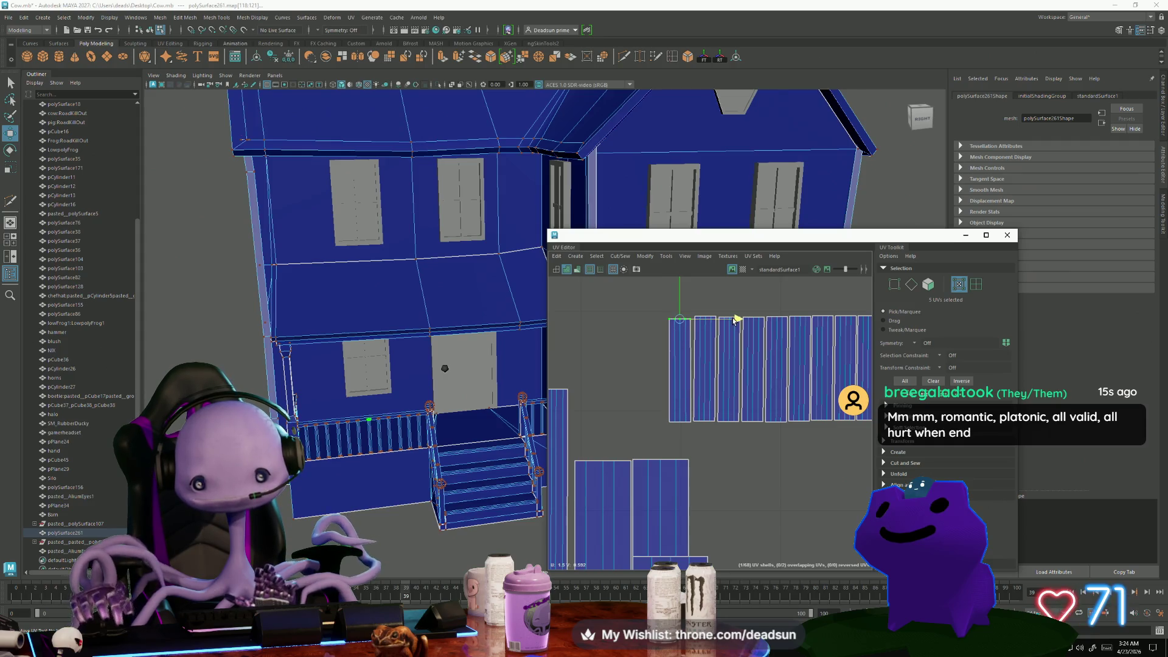
pyautogui.scroll(-3, 699, 359)
# Lay out the remaining vertical strips in a row with Ctrl+L and attach them to the row's right end
pyautogui.click(668, 431)
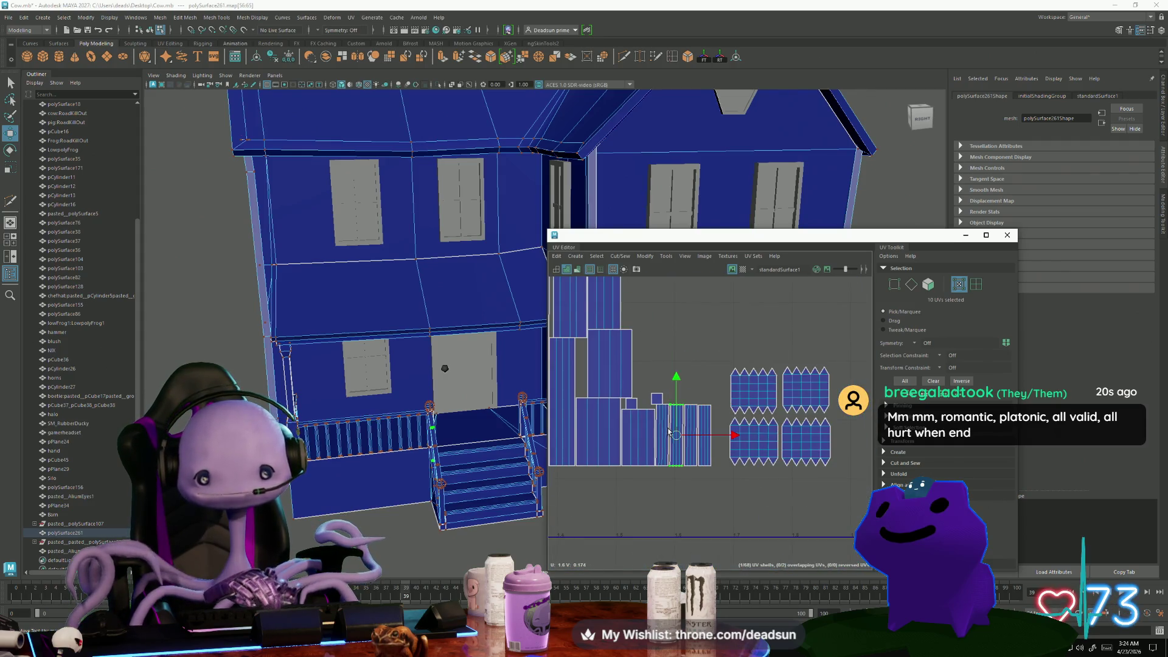
pyautogui.click(660, 427)
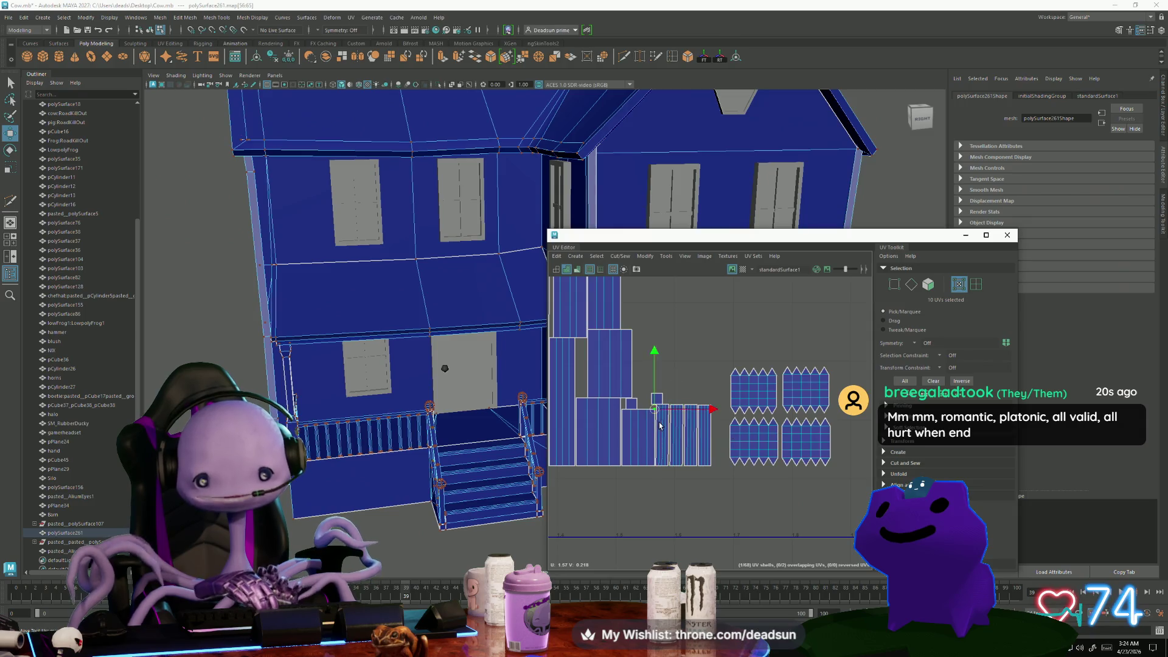
pyautogui.click(668, 424)
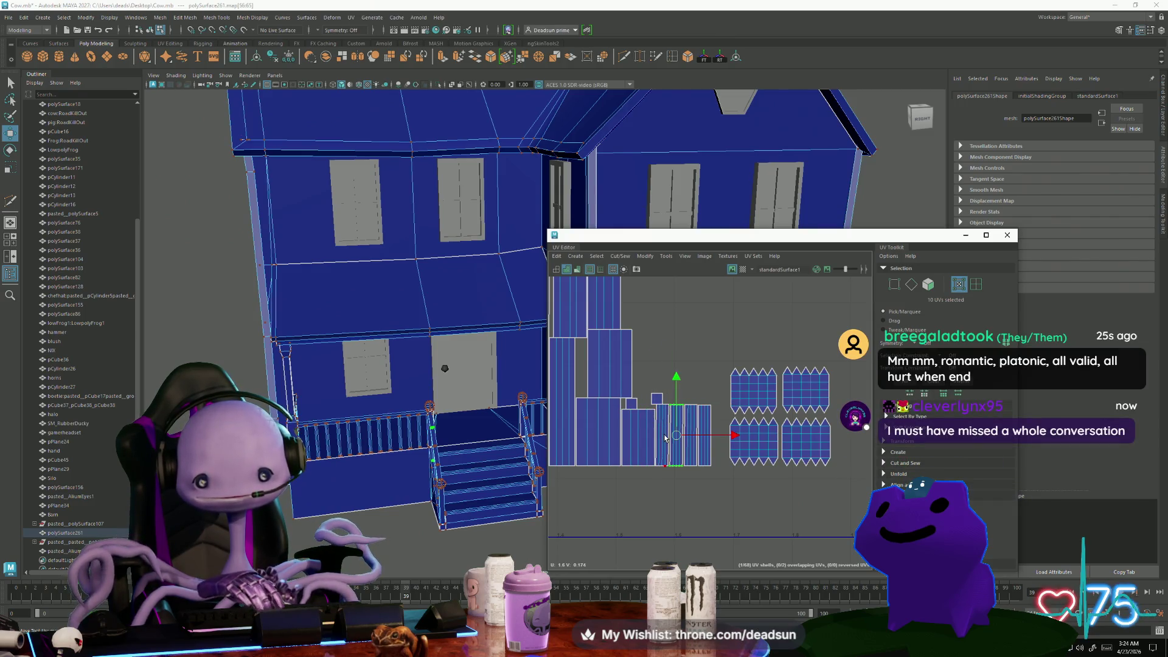
pyautogui.keyDown('shift'); pyautogui.click(660, 433); pyautogui.keyUp('shift')
pyautogui.keyDown('shift'); pyautogui.click(704, 429); pyautogui.keyUp('shift')
pyautogui.keyDown('shift'); pyautogui.click(692, 426); pyautogui.keyUp('shift')
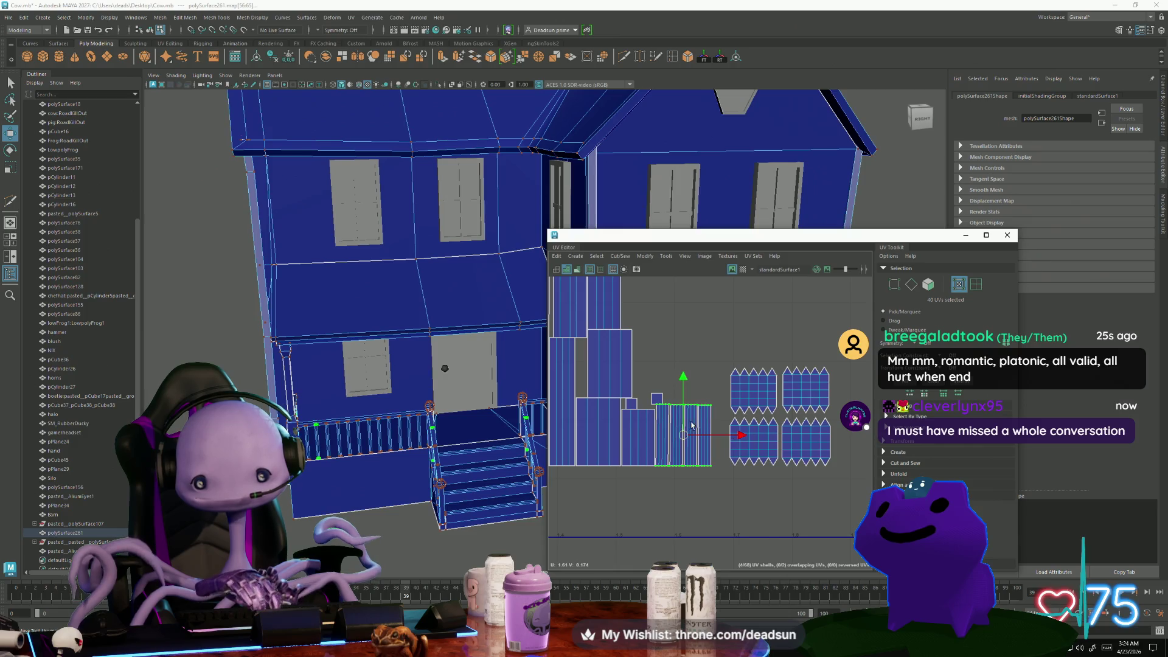
pyautogui.hotkey('ctrl', 'l')
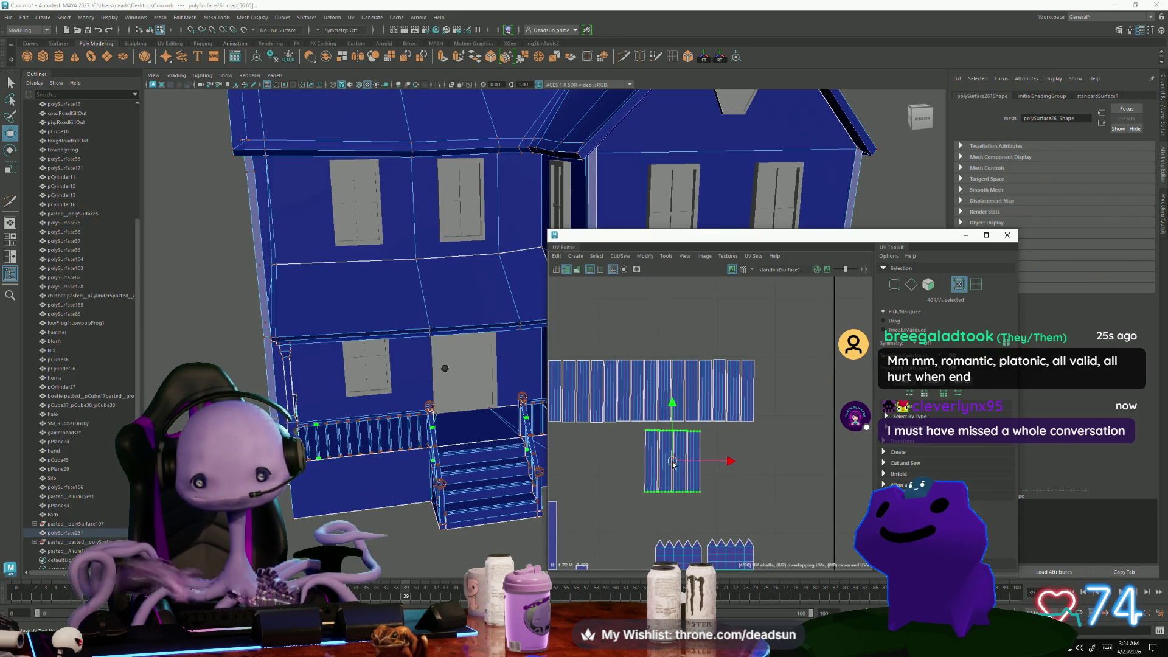
pyautogui.moveTo(671, 456)
pyautogui.mouseDown()
pyautogui.moveTo(783, 393)
pyautogui.moveTo(614, 396)
pyautogui.moveTo(816, 433)
pyautogui.mouseUp()
pyautogui.scroll(-3, 783, 393)
pyautogui.press('r')
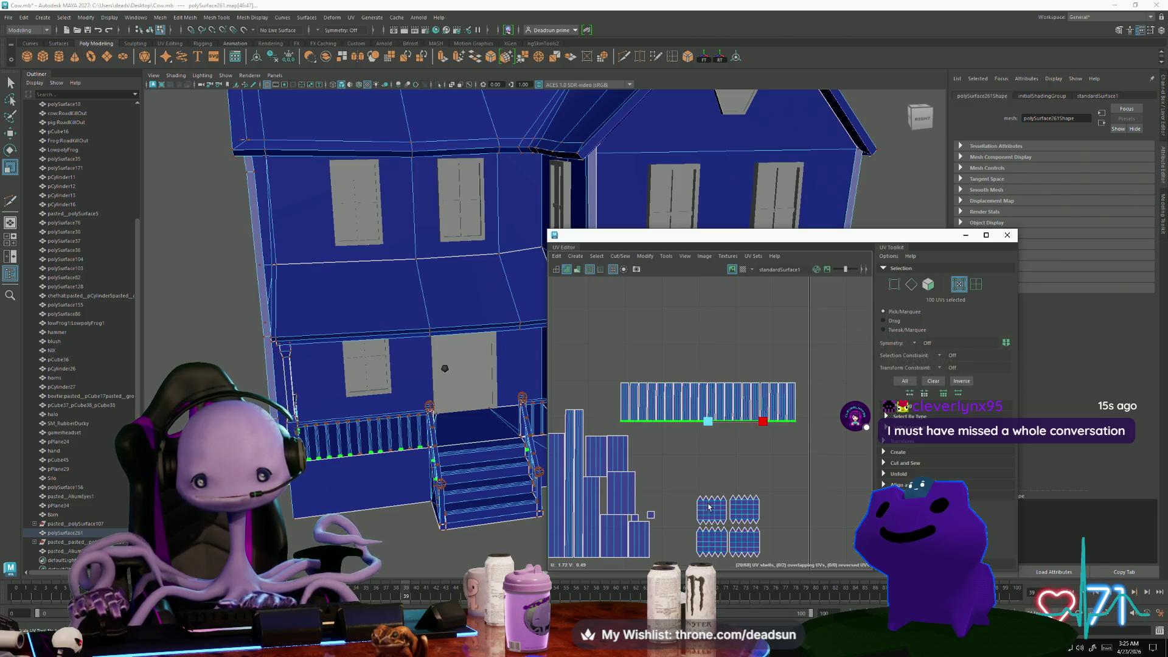
# Move the whole strip row above the house shells, flush with the left UV border
pyautogui.moveTo(611, 366); pyautogui.dragTo(815, 433)
pyautogui.scroll(-3, 785, 450)
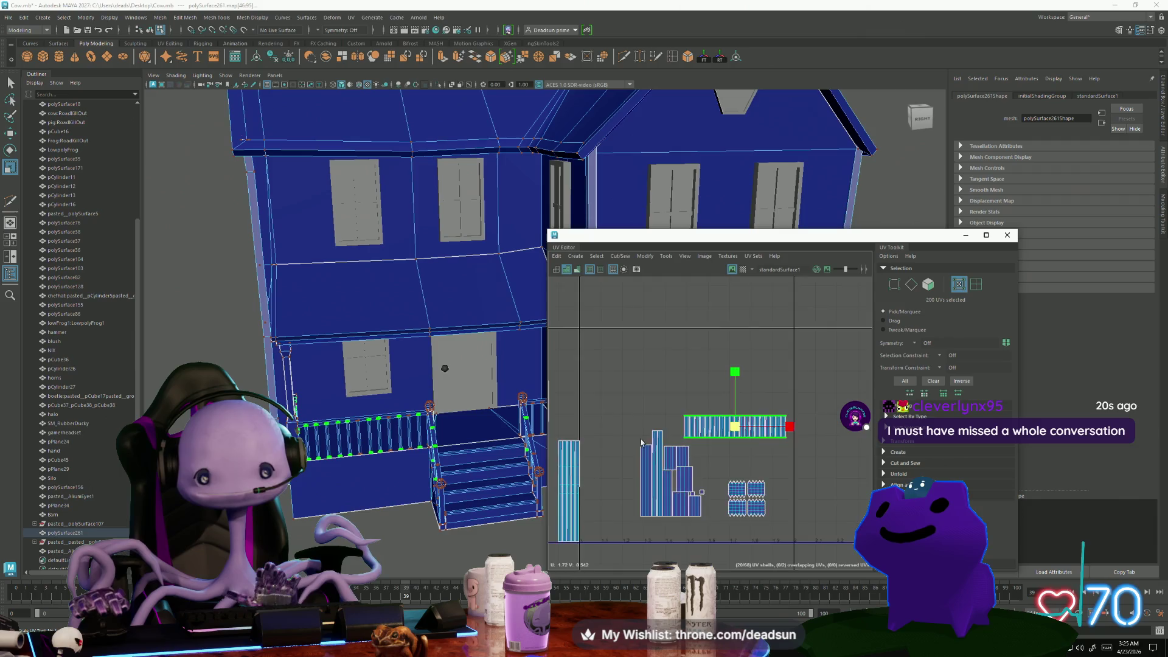
pyautogui.keyDown('alt'); pyautogui.moveTo(641, 443); pyautogui.dragTo(825, 489, button='middle'); pyautogui.keyUp('alt')
pyautogui.press('w')
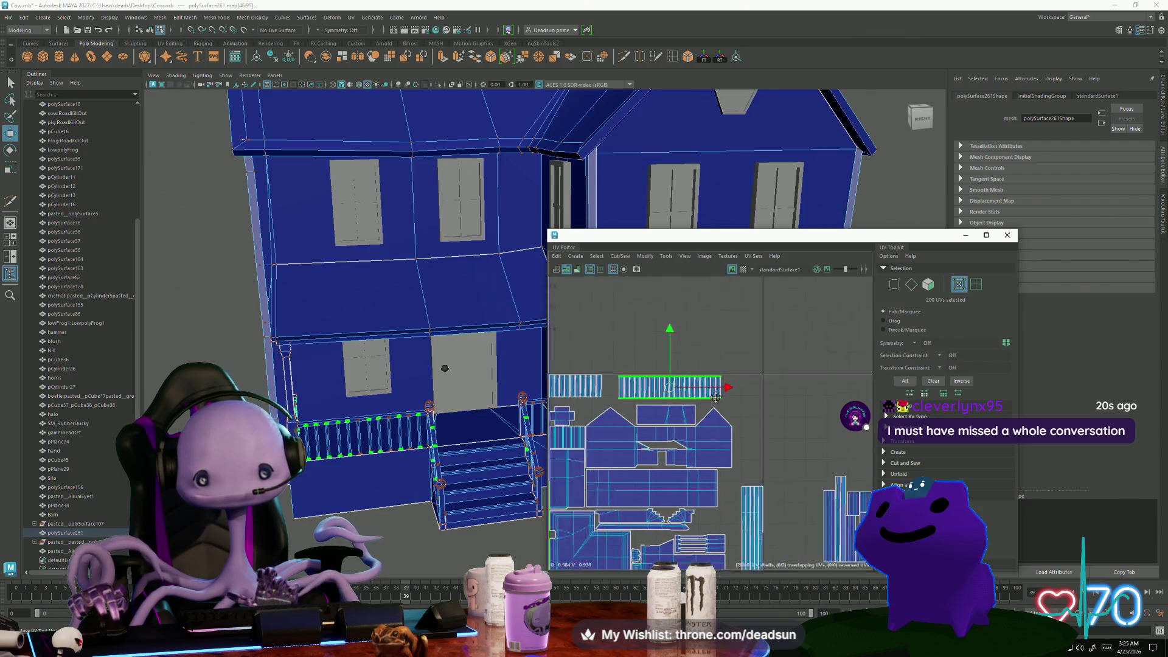
pyautogui.scroll(3, 716, 396)
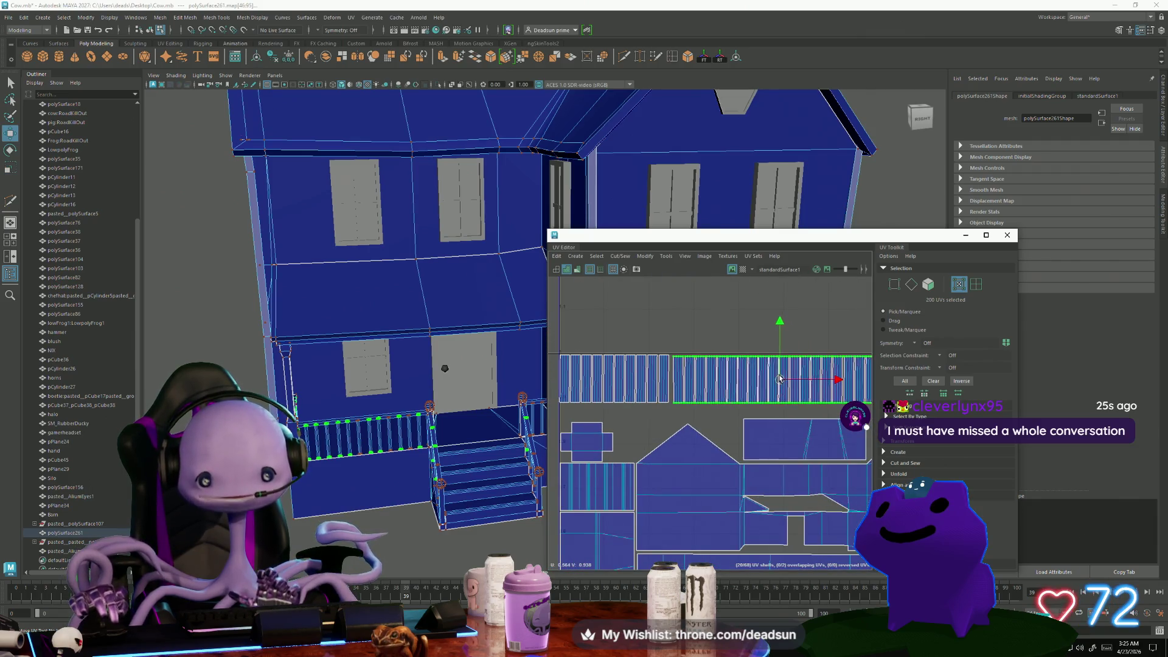
pyautogui.moveTo(779, 378); pyautogui.dragTo(776, 376)
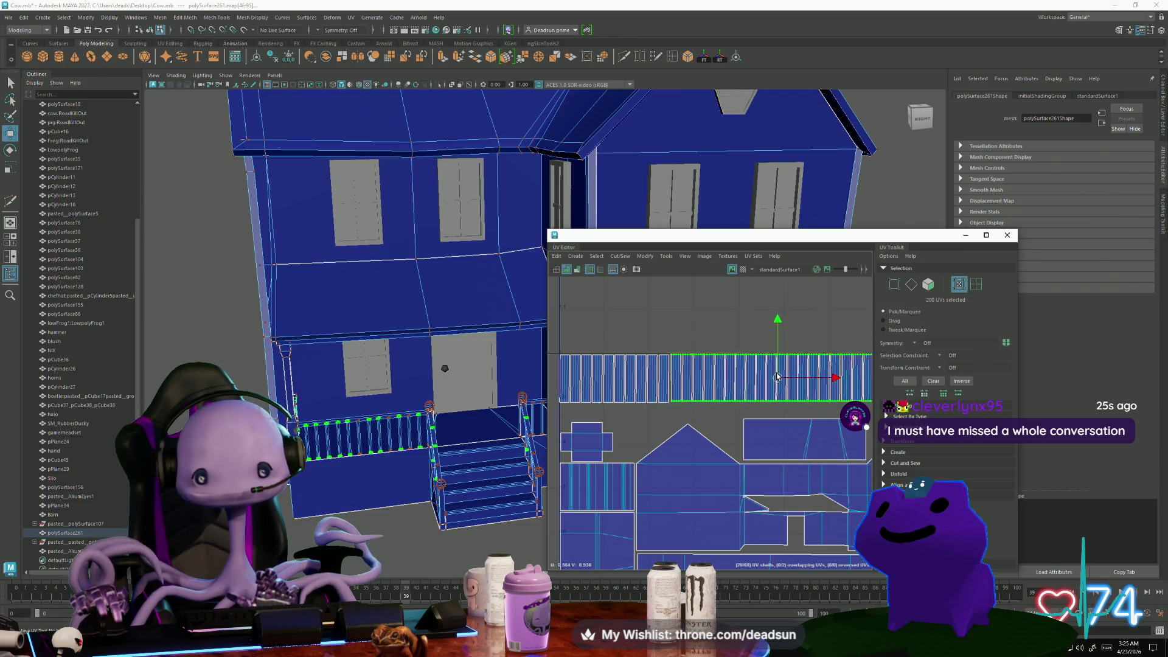
pyautogui.scroll(-2, 718, 405)
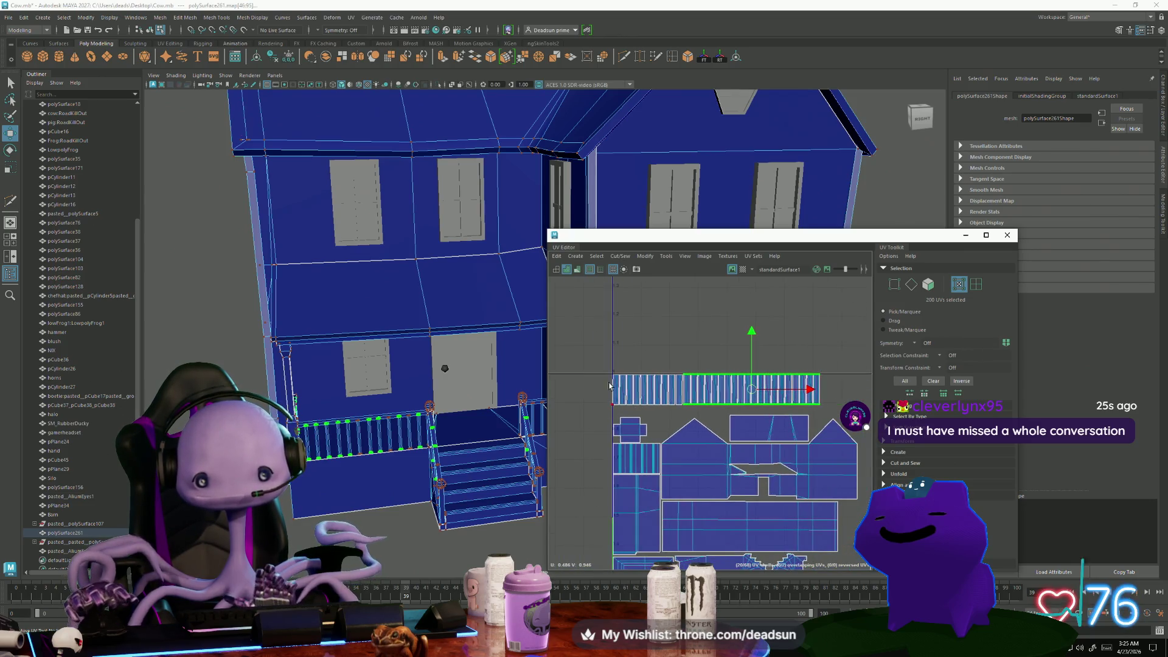
pyautogui.moveTo(594, 353); pyautogui.dragTo(756, 402)
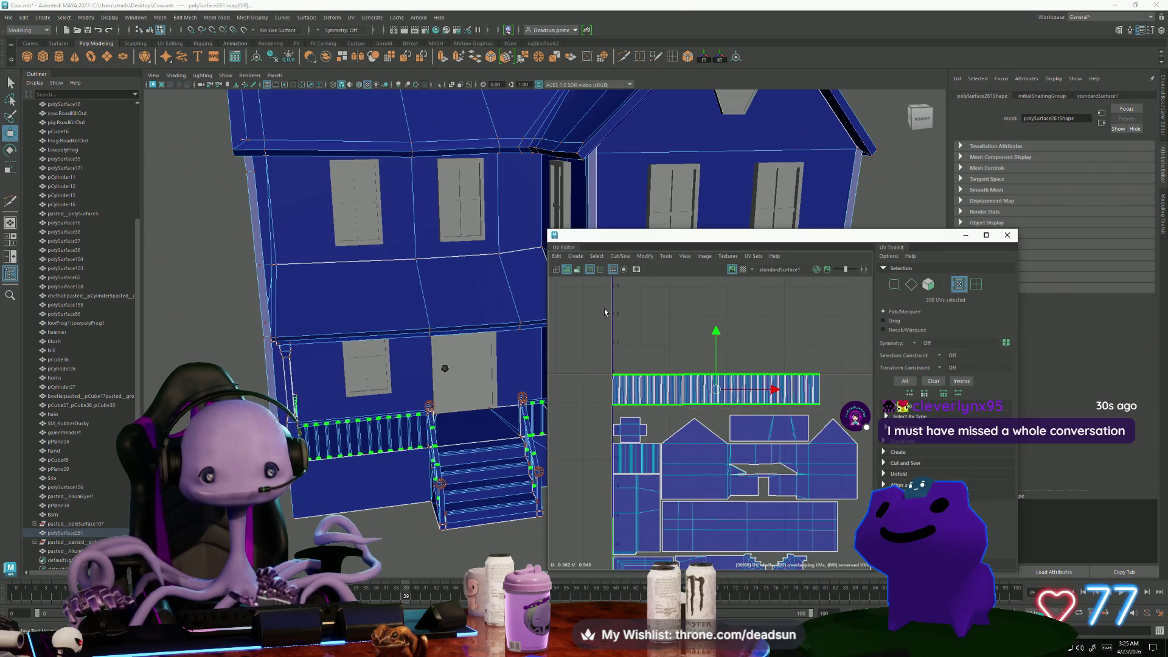
pyautogui.click(640, 257)
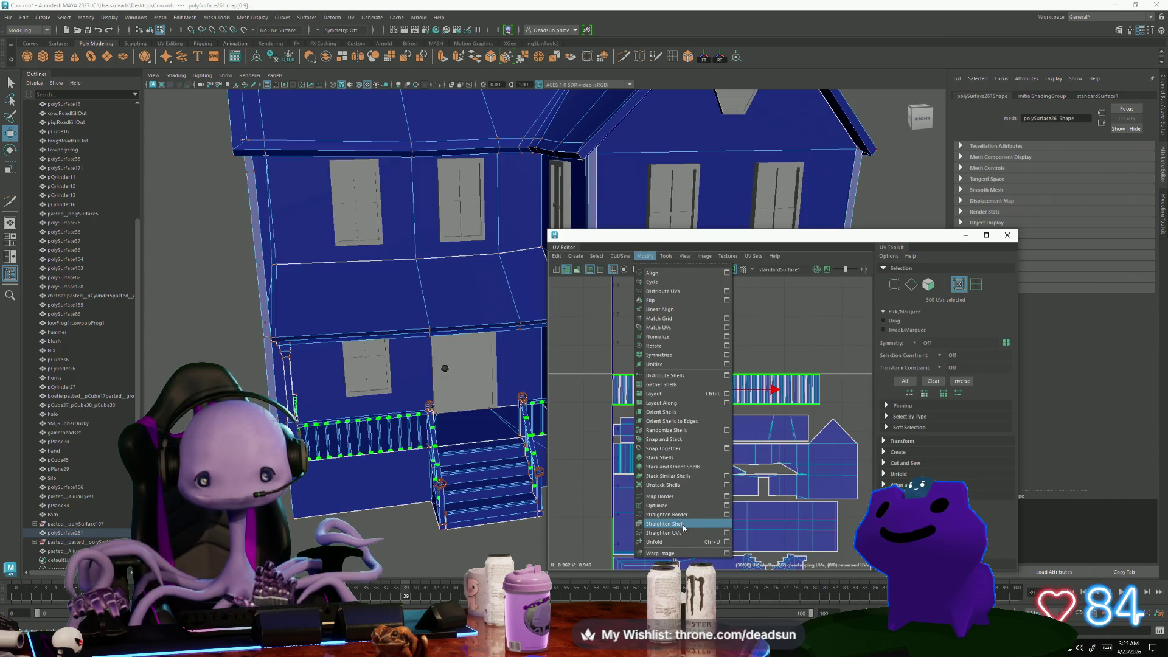
pyautogui.click(682, 525)
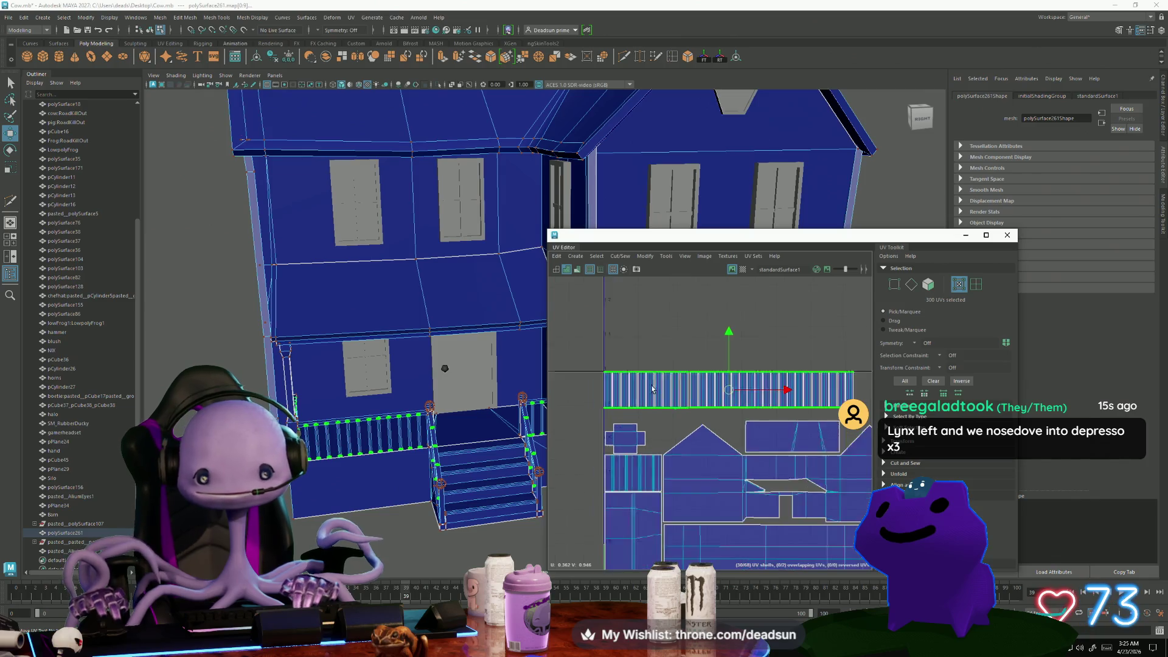
# Scale the long strip's top row of UVs to even it out
pyautogui.scroll(2, 655, 404)
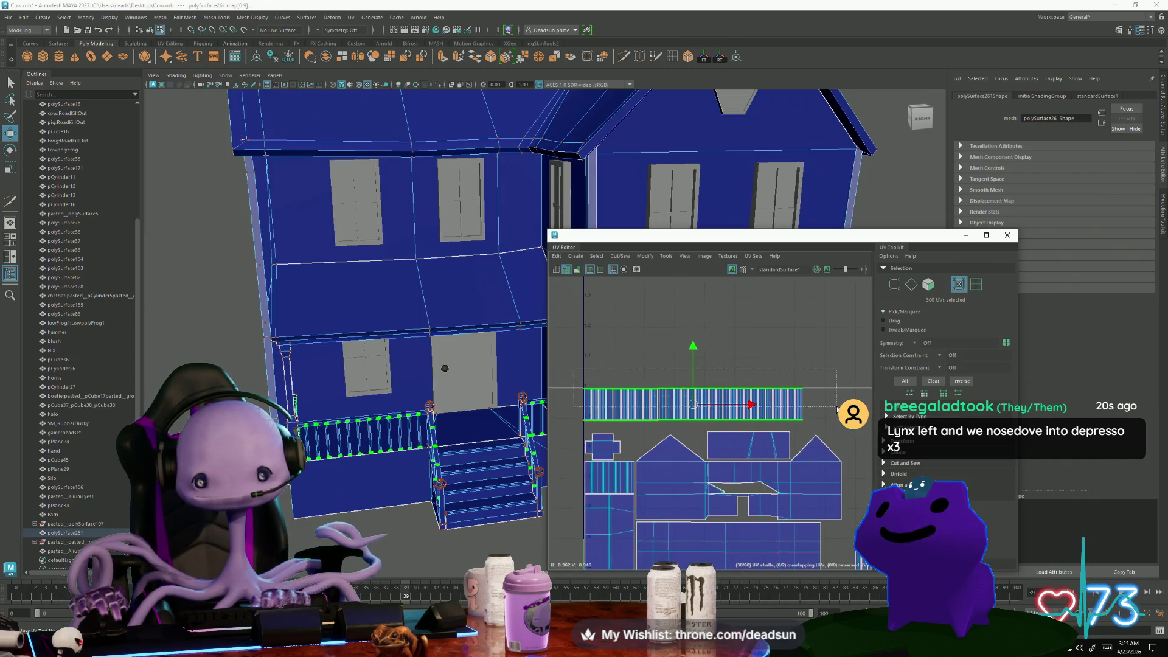
pyautogui.press('r')
pyautogui.moveTo(838, 408); pyautogui.dragTo(816, 428)
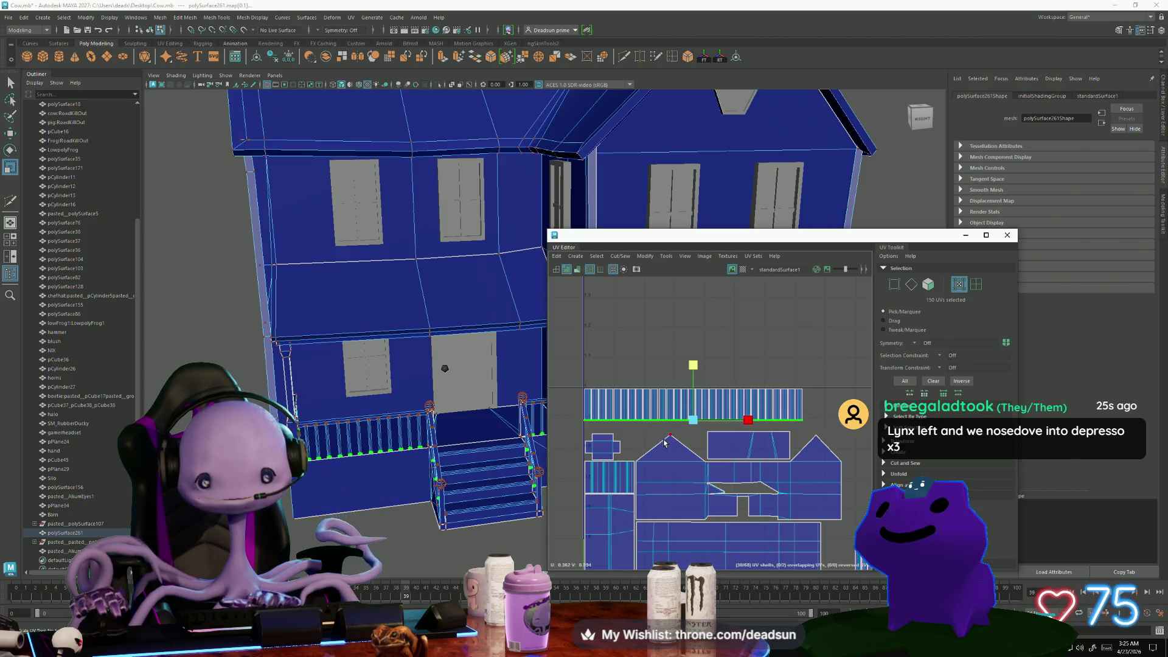
pyautogui.scroll(3, 658, 470)
pyautogui.scroll(2, 674, 439)
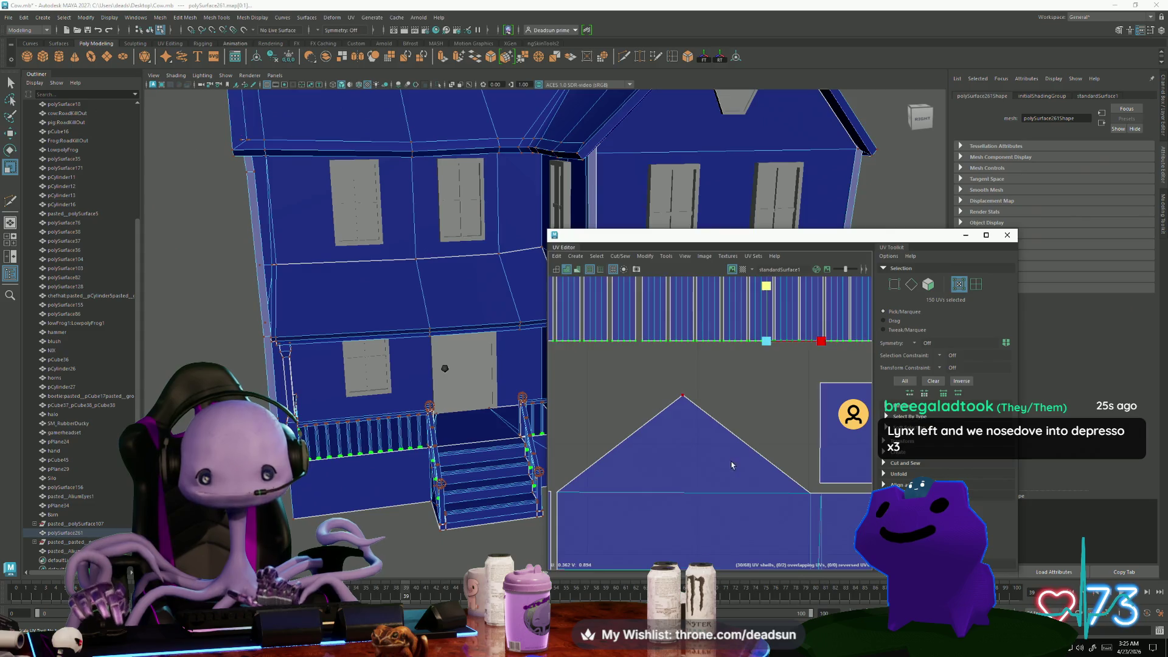
pyautogui.scroll(-3, 732, 465)
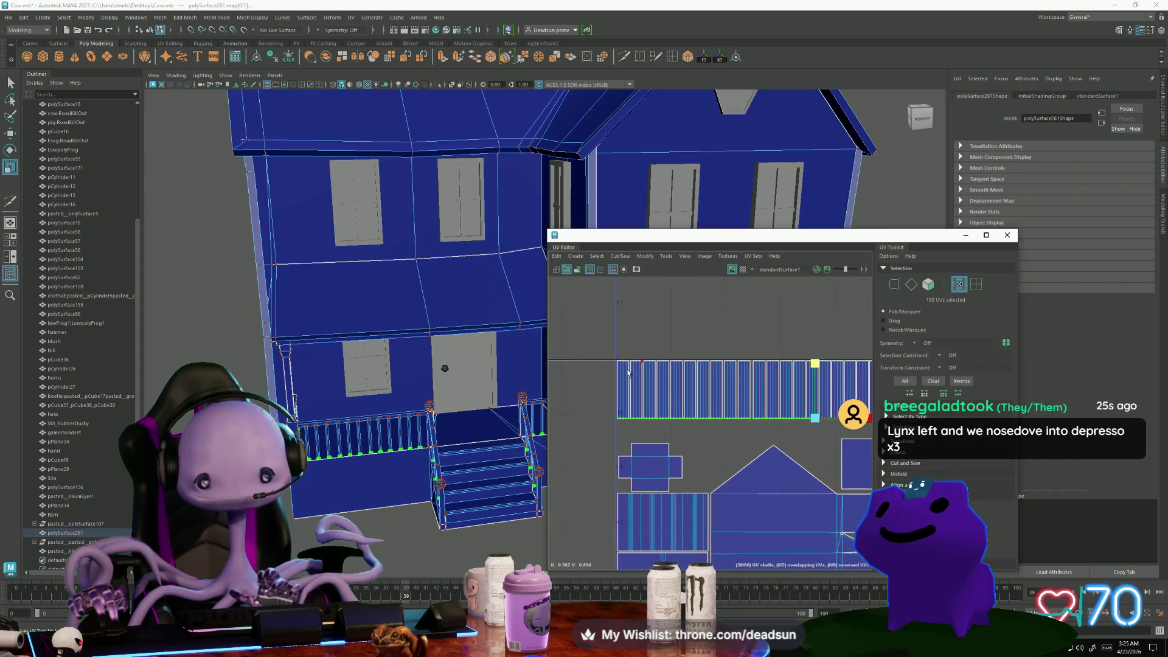
# Nudge the left-hand strip shells slightly so they sit snug against the border
pyautogui.moveTo(582, 333)
pyautogui.mouseDown()
pyautogui.moveTo(706, 357)
pyautogui.moveTo(751, 431)
pyautogui.mouseUp()
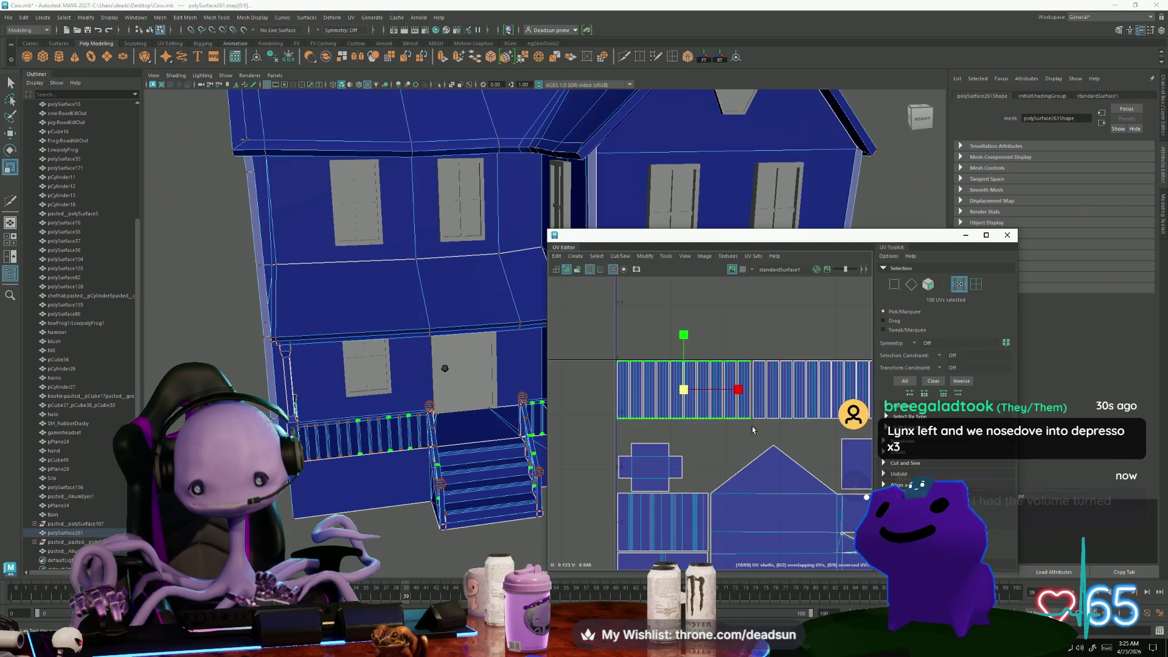
pyautogui.scroll(3, 676, 391)
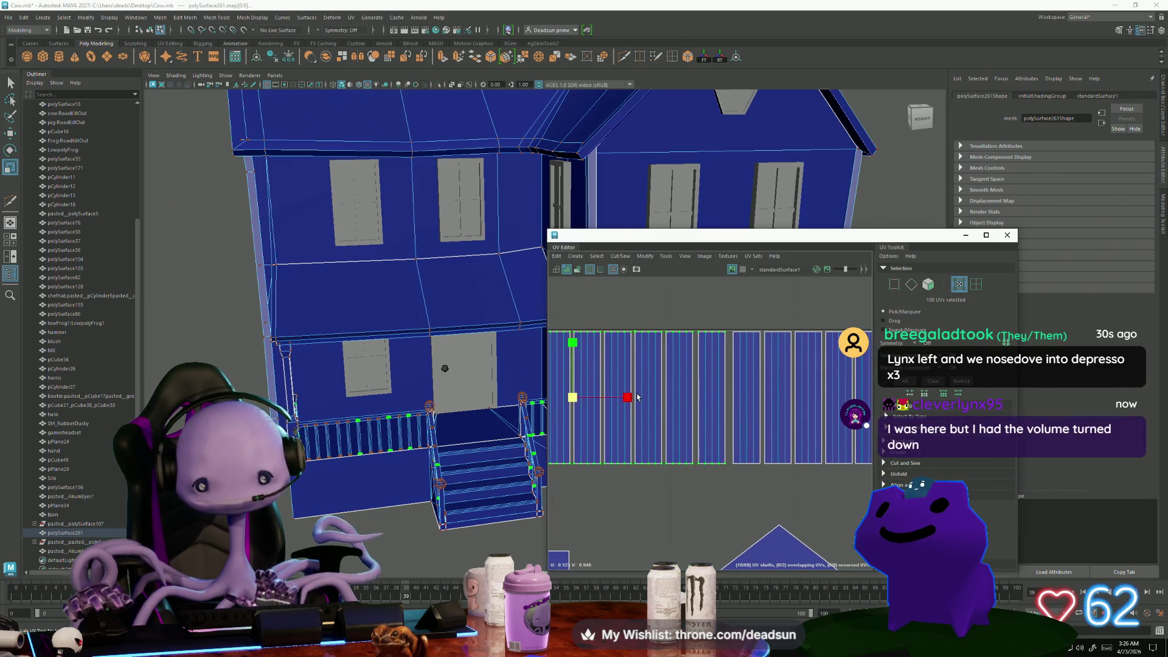
pyautogui.press('w')
pyautogui.moveTo(629, 397); pyautogui.dragTo(635, 399)
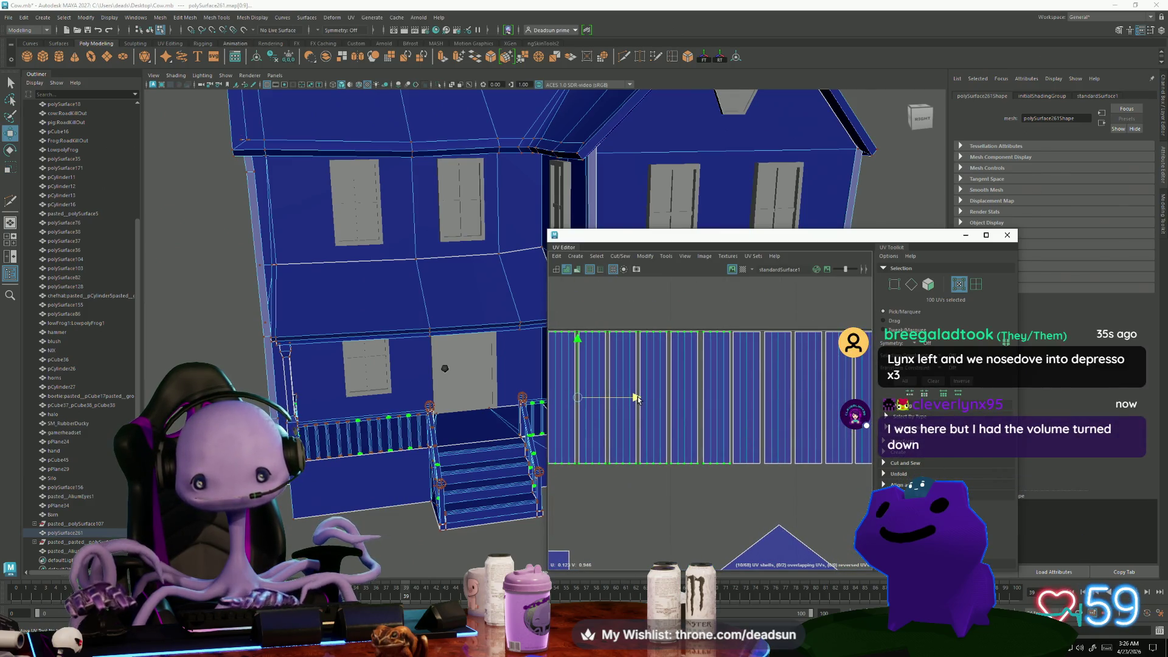
pyautogui.keyDown('ctrl'); pyautogui.moveTo(768, 310); pyautogui.dragTo(705, 498); pyautogui.keyUp('ctrl')
pyautogui.moveTo(619, 398); pyautogui.dragTo(626, 397)
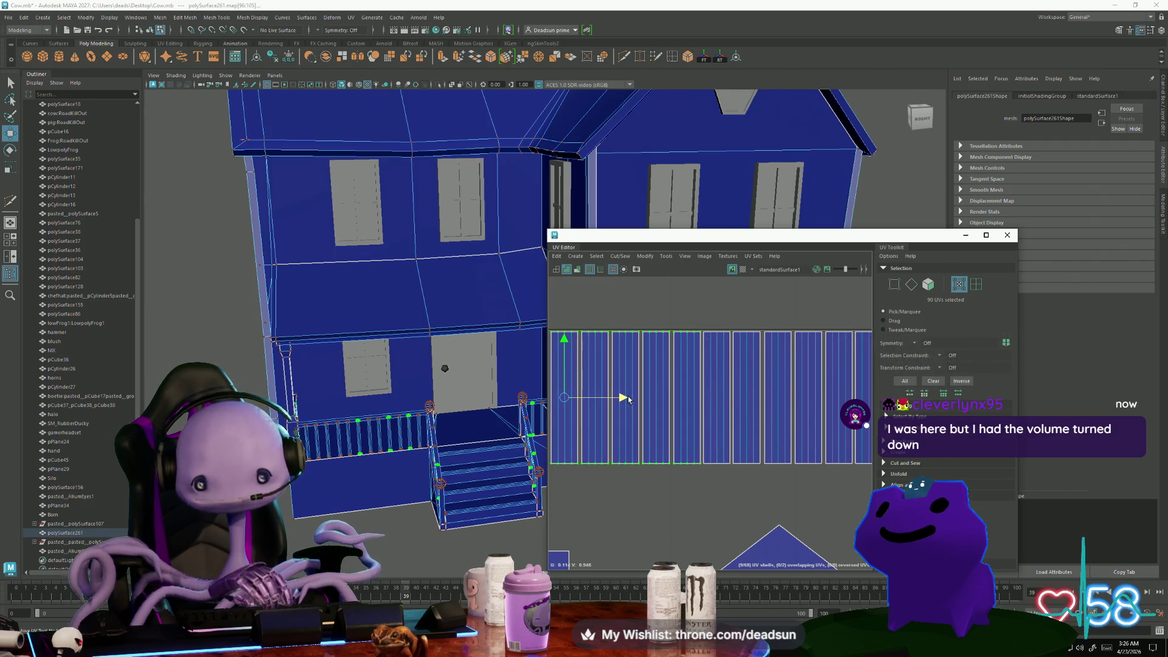
pyautogui.scroll(-6, 629, 399)
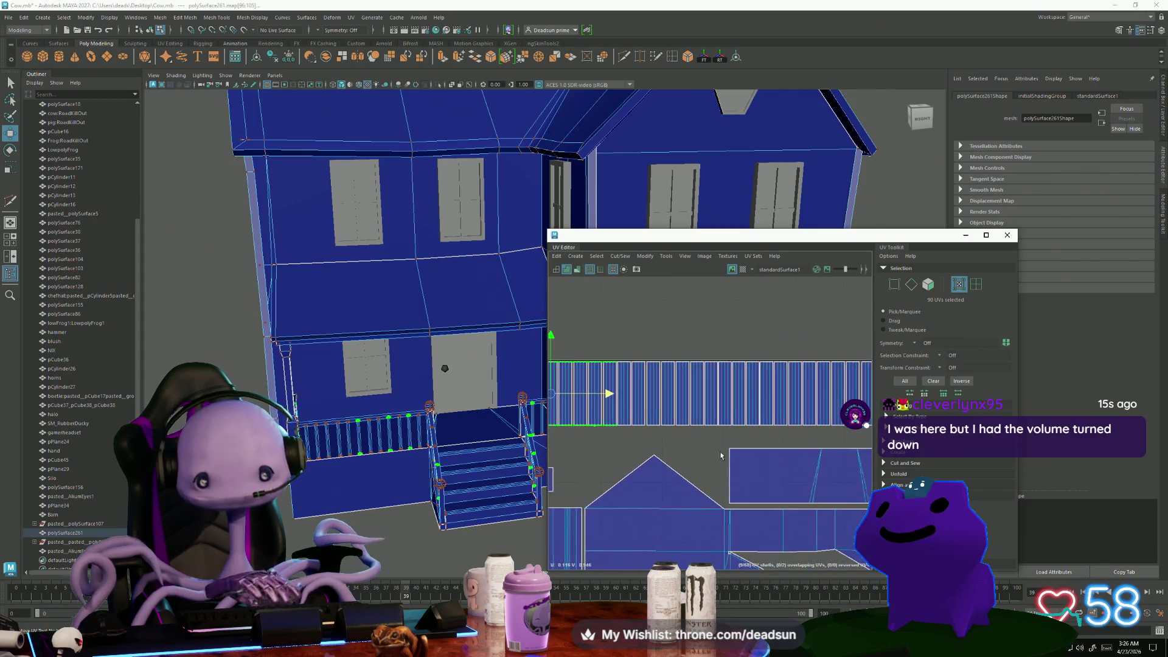
pyautogui.keyDown('alt'); pyautogui.moveTo(790, 528); pyautogui.dragTo(713, 414, button='middle'); pyautogui.keyUp('alt')
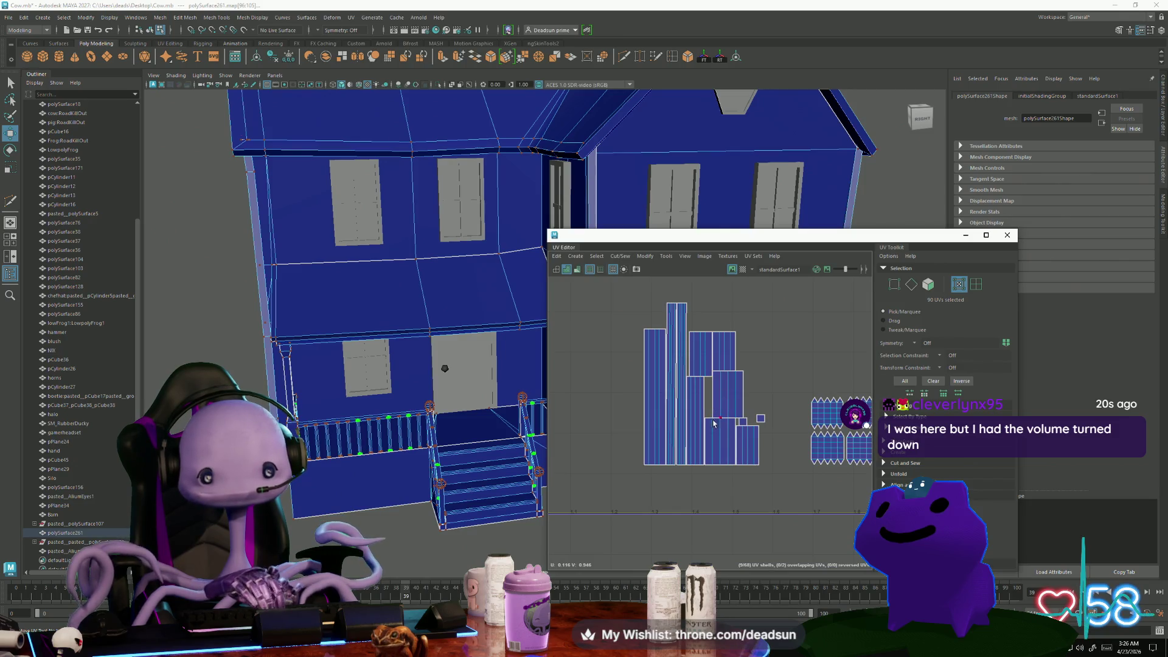
# Move the two large panel shells up-left and set them side by side with no gap
pyautogui.keyDown('alt'); pyautogui.moveTo(499, 462); pyautogui.dragTo(438, 468); pyautogui.keyUp('alt')
pyautogui.scroll(5, 476, 473)
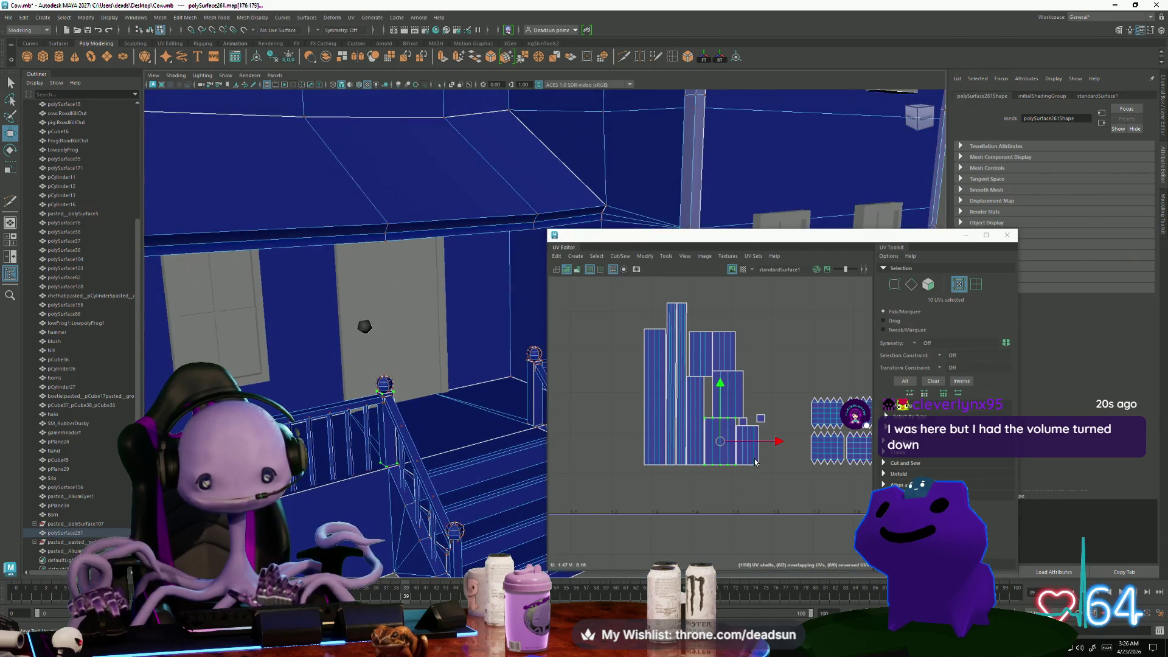
pyautogui.scroll(2, 735, 461)
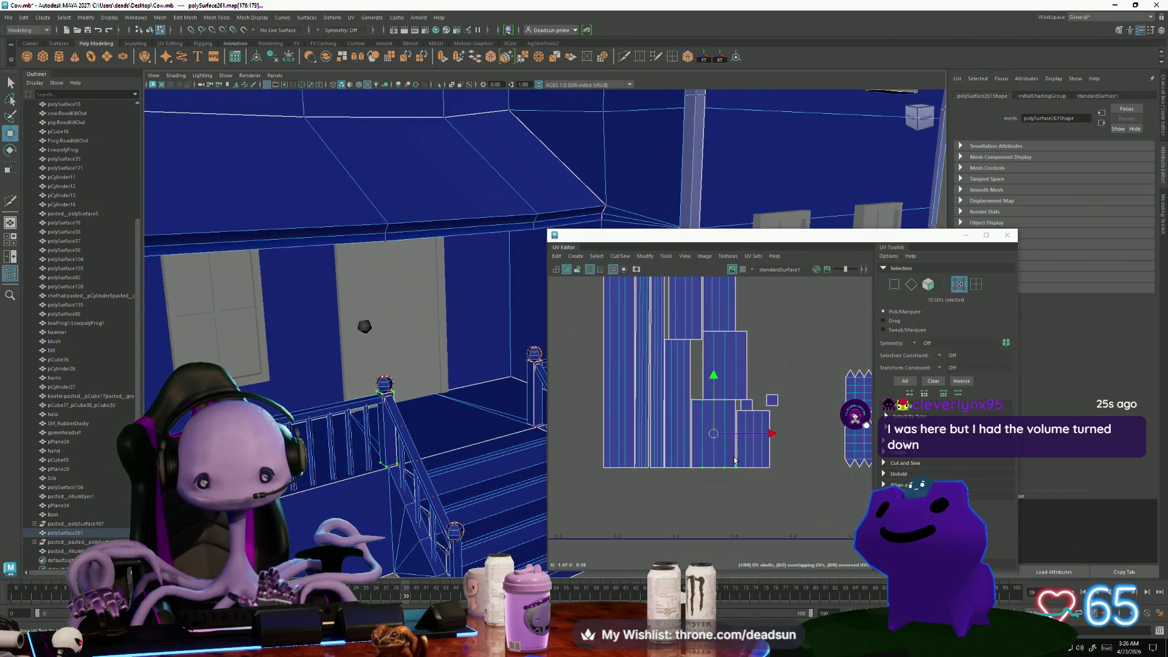
pyautogui.keyDown('shift'); pyautogui.click(743, 362); pyautogui.keyUp('shift')
pyautogui.scroll(-5, 760, 426)
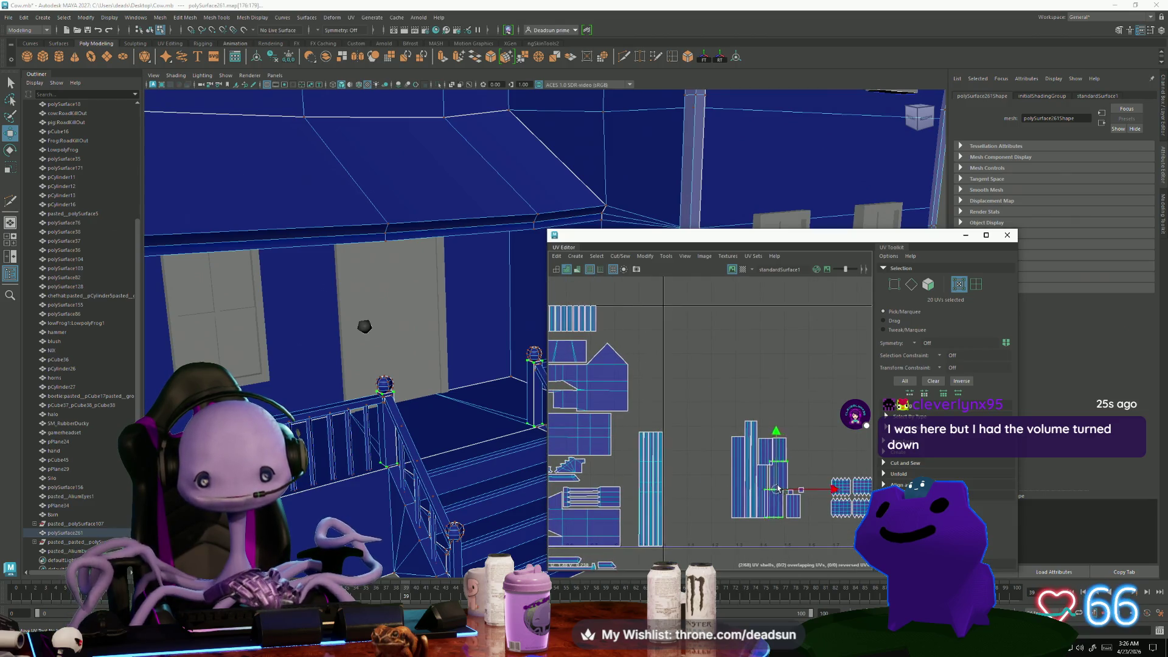
pyautogui.moveTo(778, 488)
pyautogui.mouseDown()
pyautogui.moveTo(690, 338)
pyautogui.moveTo(711, 361)
pyautogui.mouseUp()
pyautogui.click(700, 323)
pyautogui.scroll(5, 701, 356)
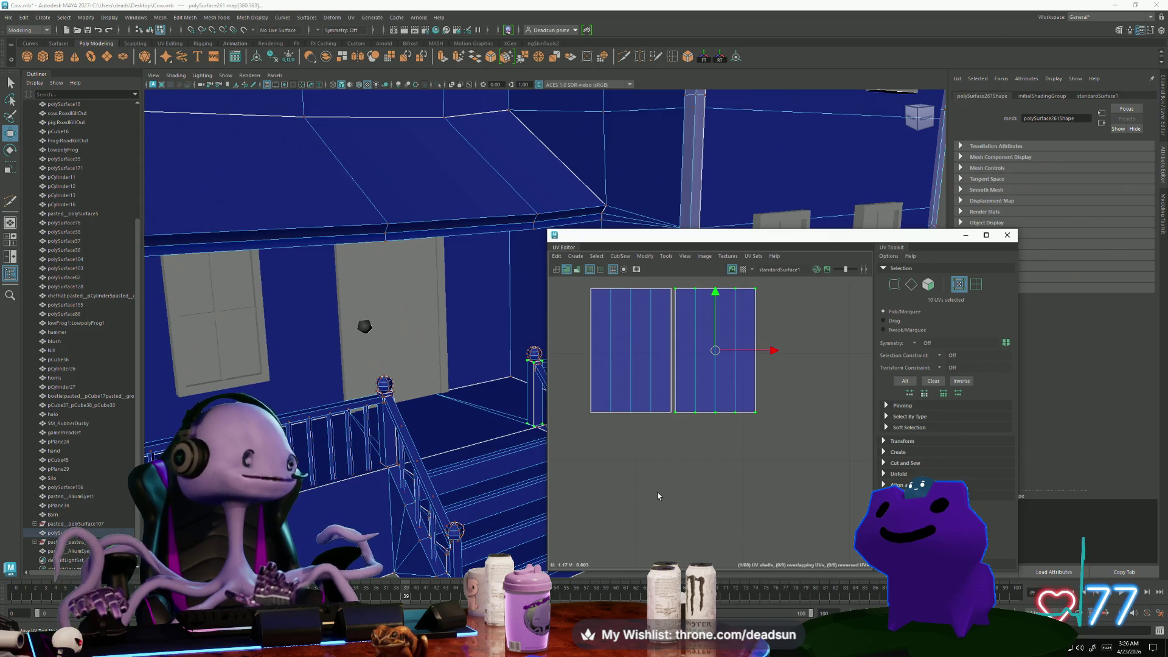
# Move the left shell right to close the gap between the two paired shells
pyautogui.keyDown('alt'); pyautogui.moveTo(654, 378); pyautogui.dragTo(667, 435, button='middle'); pyautogui.keyUp('alt')
pyautogui.moveTo(681, 350); pyautogui.dragTo(833, 353)
pyautogui.press('r')
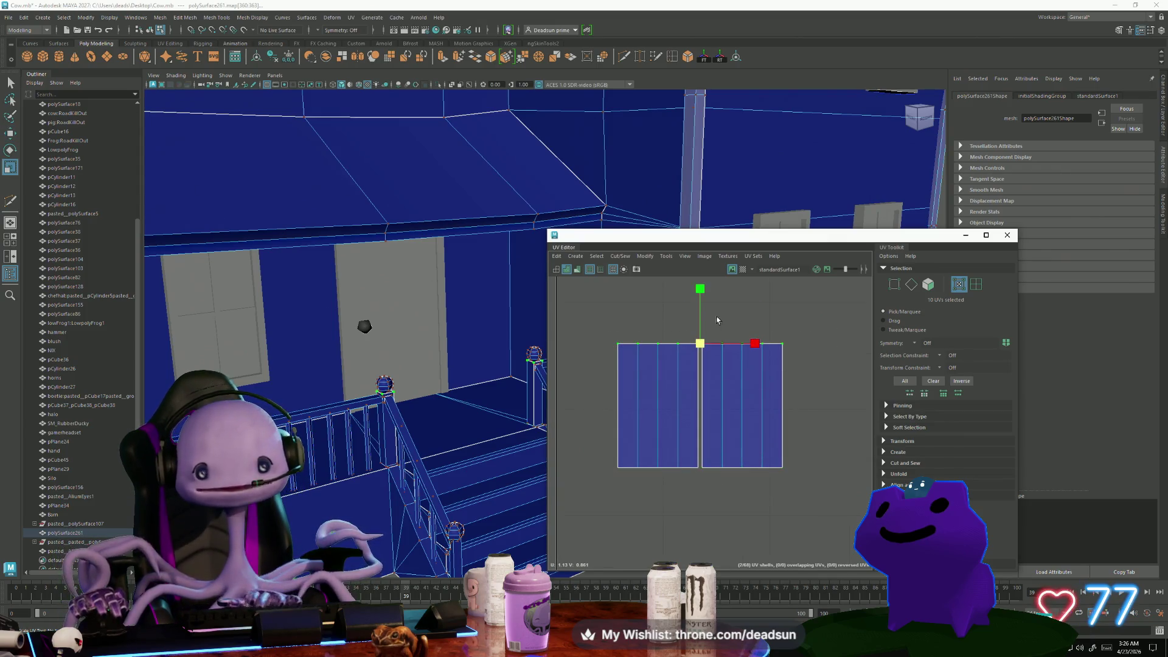
pyautogui.moveTo(602, 428); pyautogui.dragTo(847, 510)
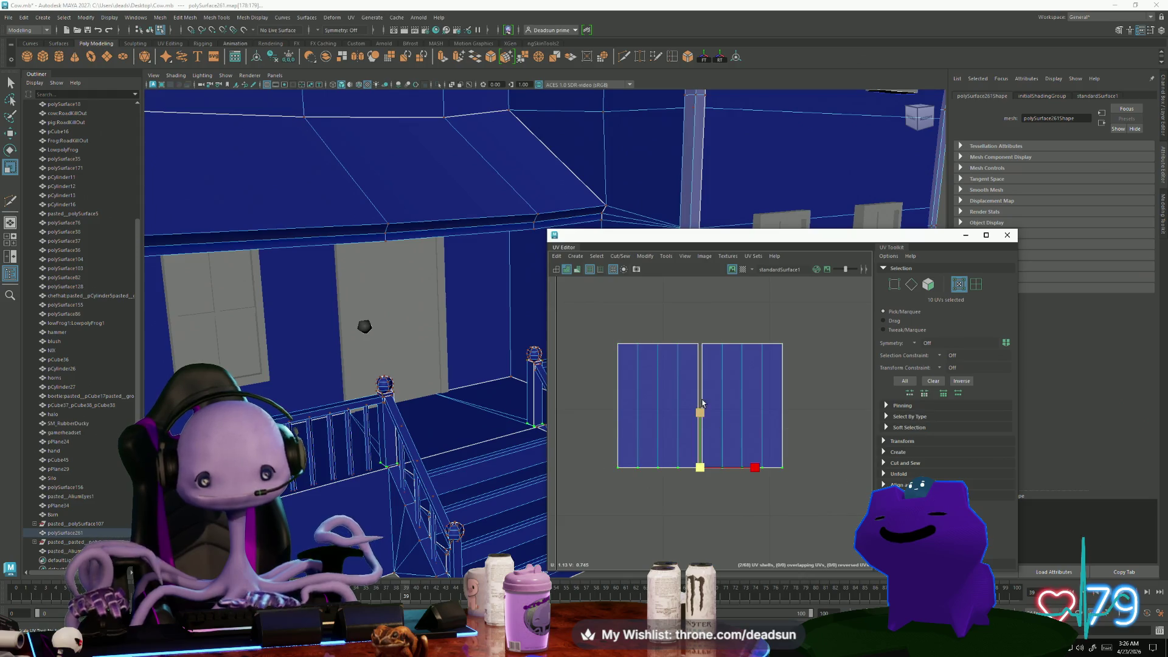
pyautogui.doubleClick(684, 412)
pyautogui.press('w')
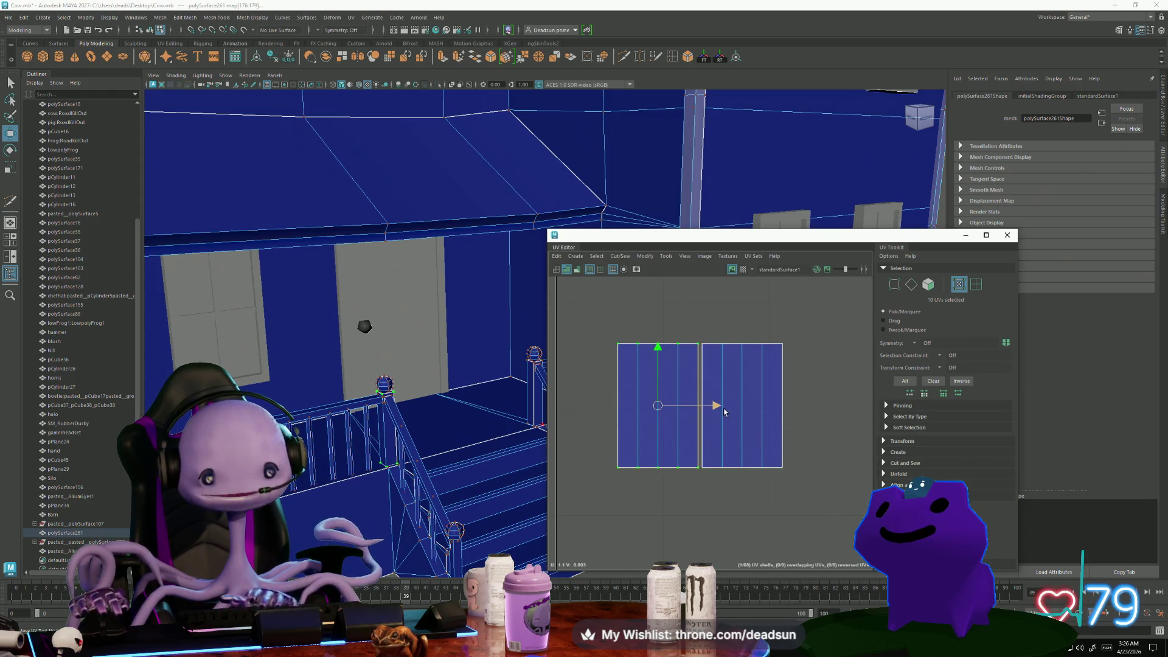
pyautogui.moveTo(719, 408); pyautogui.dragTo(720, 409)
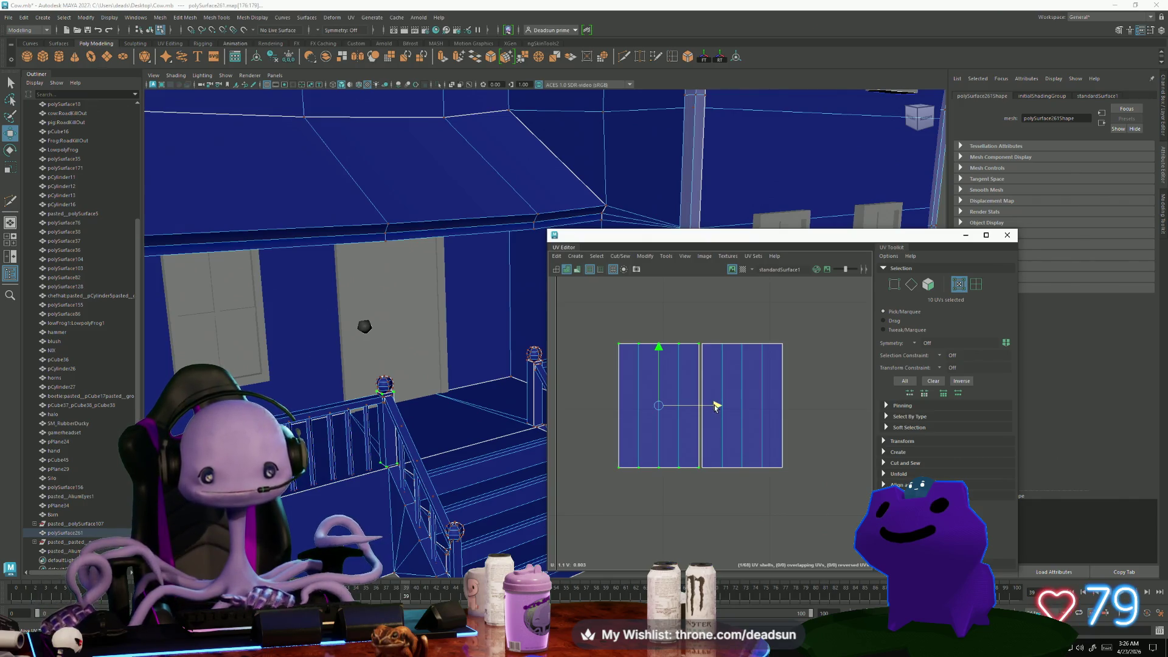
pyautogui.moveTo(716, 407); pyautogui.dragTo(717, 407)
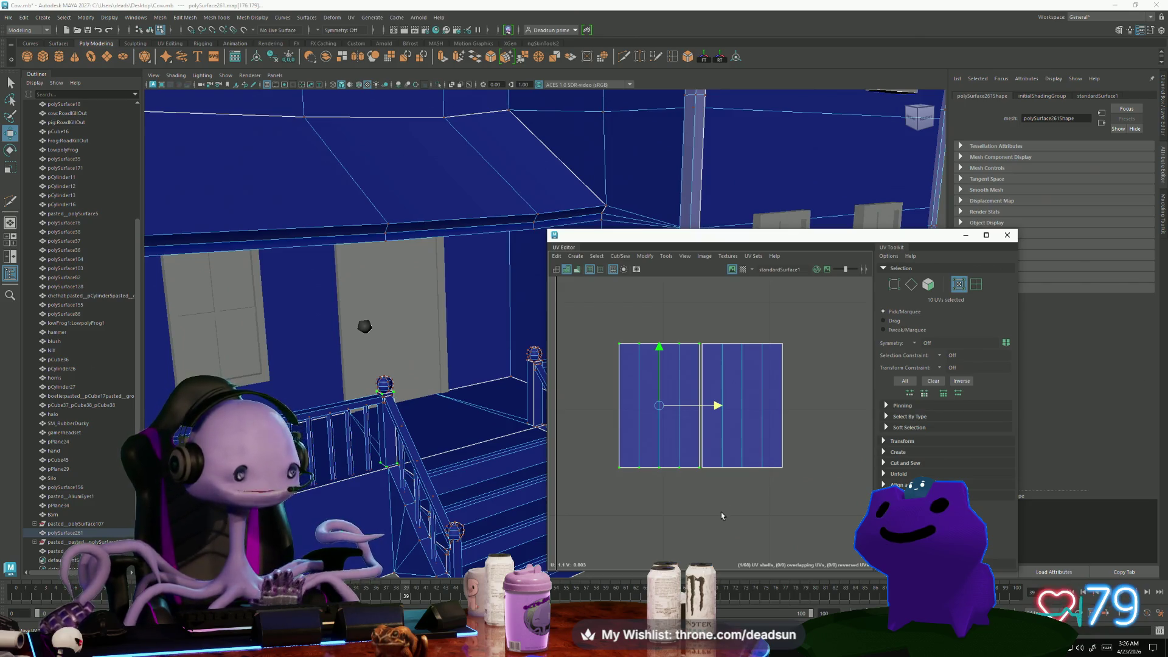
# Move the small railing shell up beside the paired shells
pyautogui.click(740, 506)
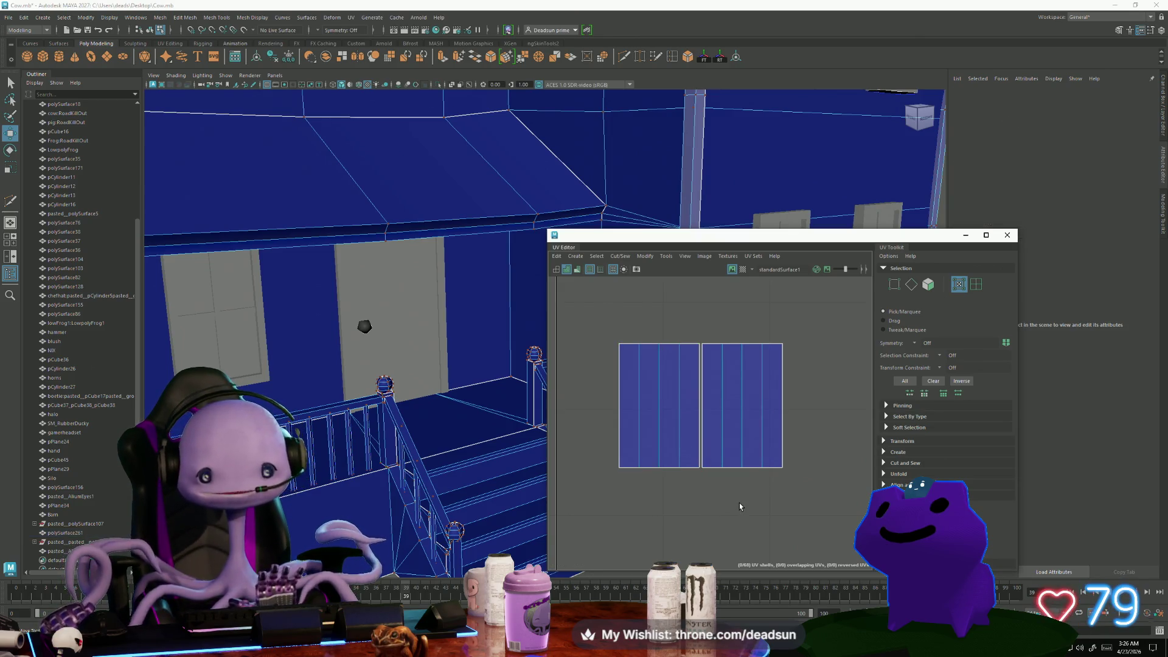
pyautogui.scroll(-8, 748, 510)
pyautogui.keyDown('alt'); pyautogui.moveTo(751, 512); pyautogui.dragTo(729, 455, button='middle'); pyautogui.keyUp('alt')
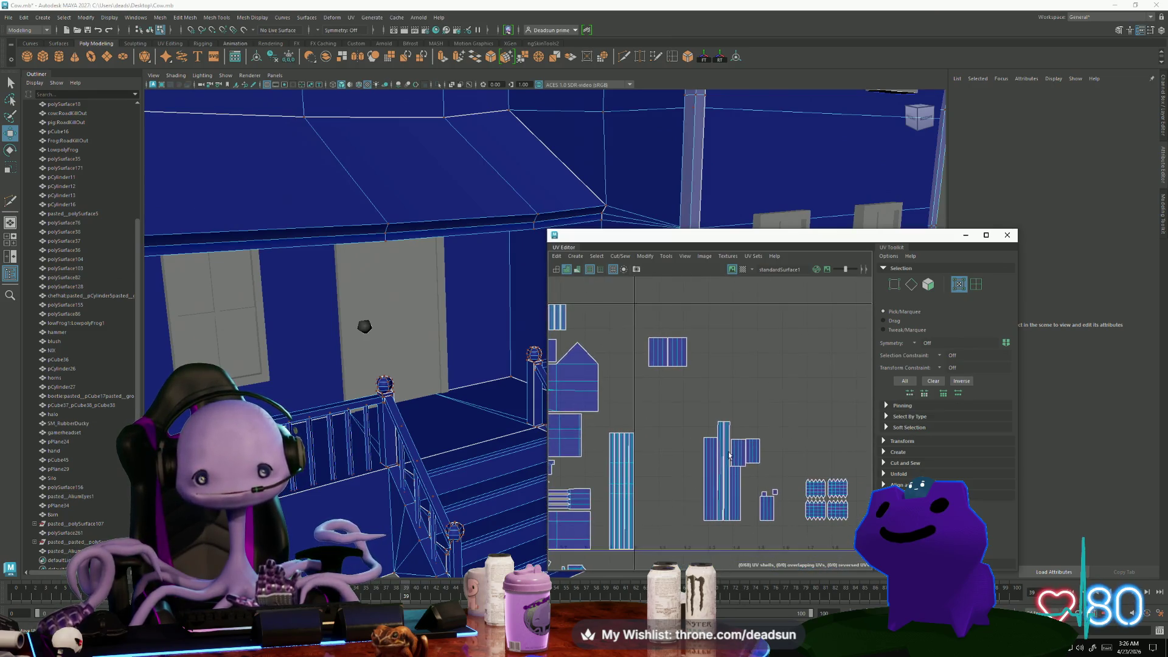
pyautogui.click(736, 455)
pyautogui.moveTo(737, 454); pyautogui.dragTo(701, 359)
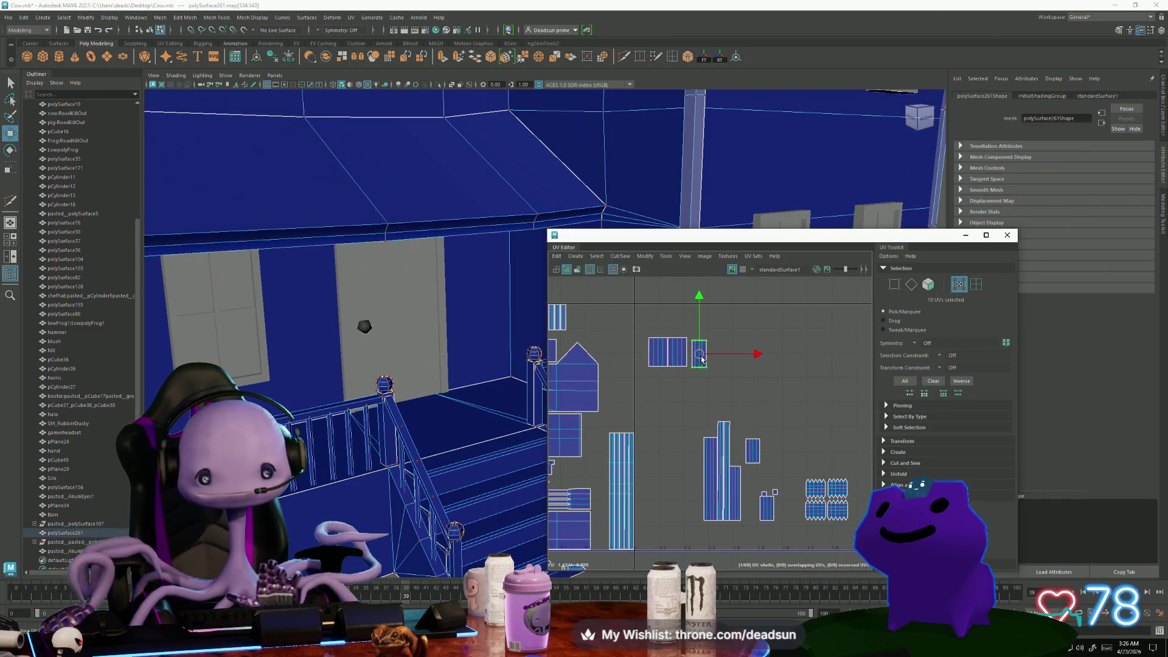
pyautogui.scroll(5, 697, 364)
pyautogui.keyDown('alt'); pyautogui.moveTo(738, 342); pyautogui.dragTo(737, 455, button='middle'); pyautogui.keyUp('alt')
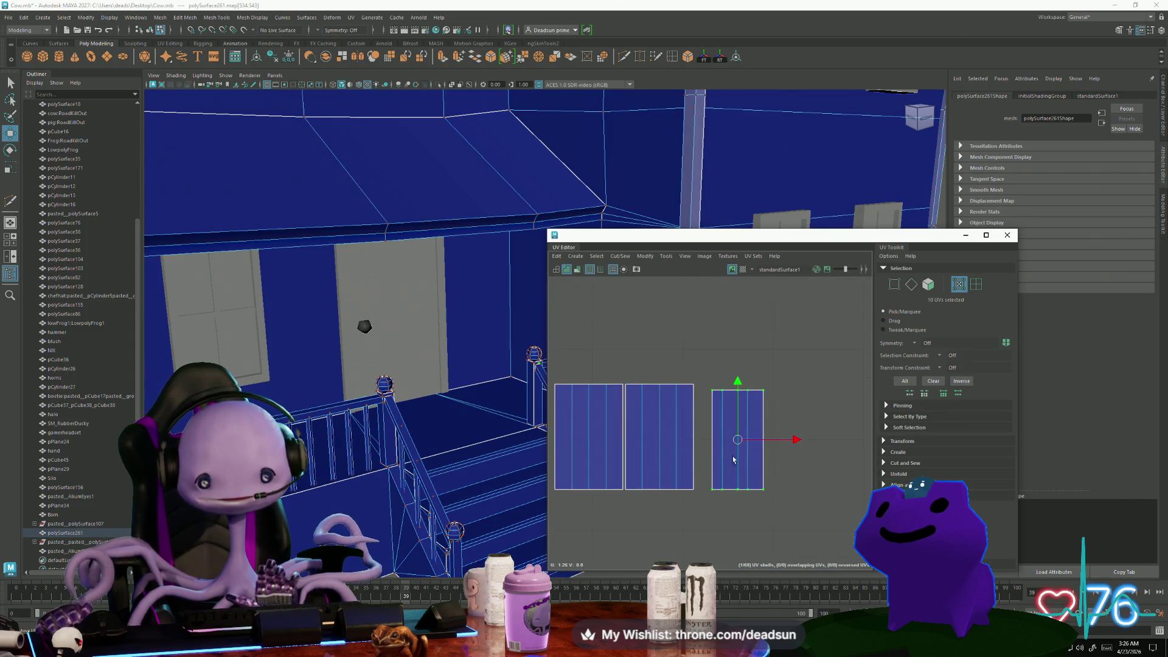
pyautogui.moveTo(736, 438); pyautogui.dragTo(733, 436)
pyautogui.scroll(-10, 462, 341)
# Rotate the small railing shell to lie horizontally and shift it up and right
pyautogui.keyDown('alt'); pyautogui.moveTo(462, 340); pyautogui.dragTo(426, 426); pyautogui.keyUp('alt')
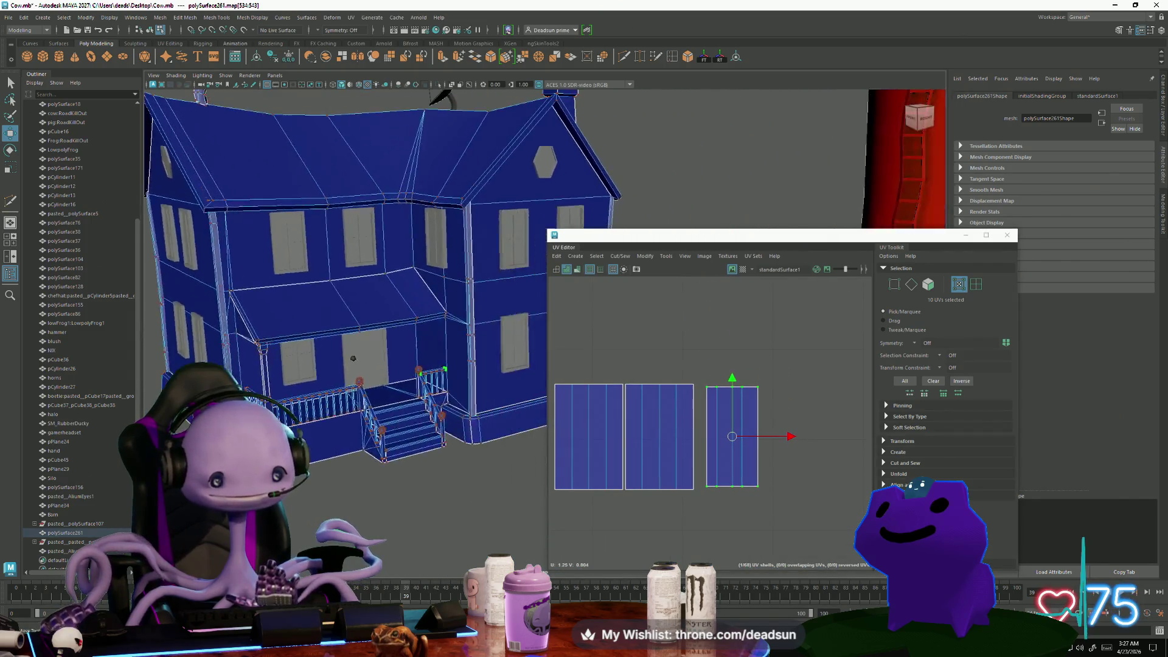
pyautogui.scroll(10, 458, 522)
pyautogui.scroll(-5, 458, 522)
pyautogui.scroll(5, 453, 508)
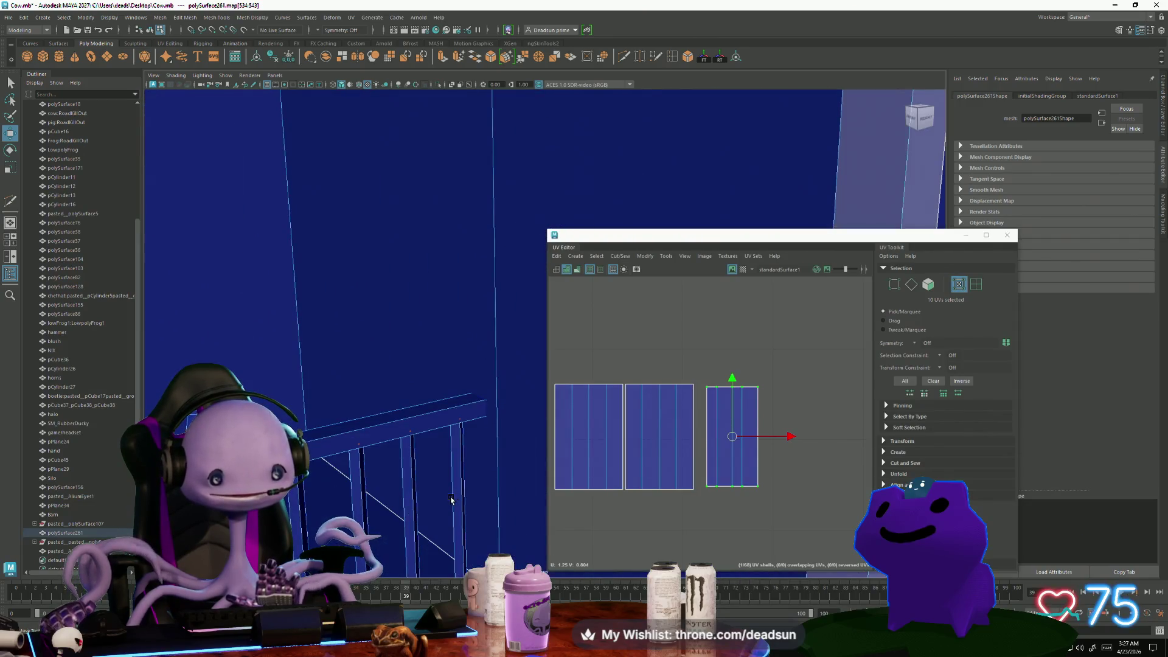
pyautogui.scroll(-3, 450, 500)
pyautogui.press('e')
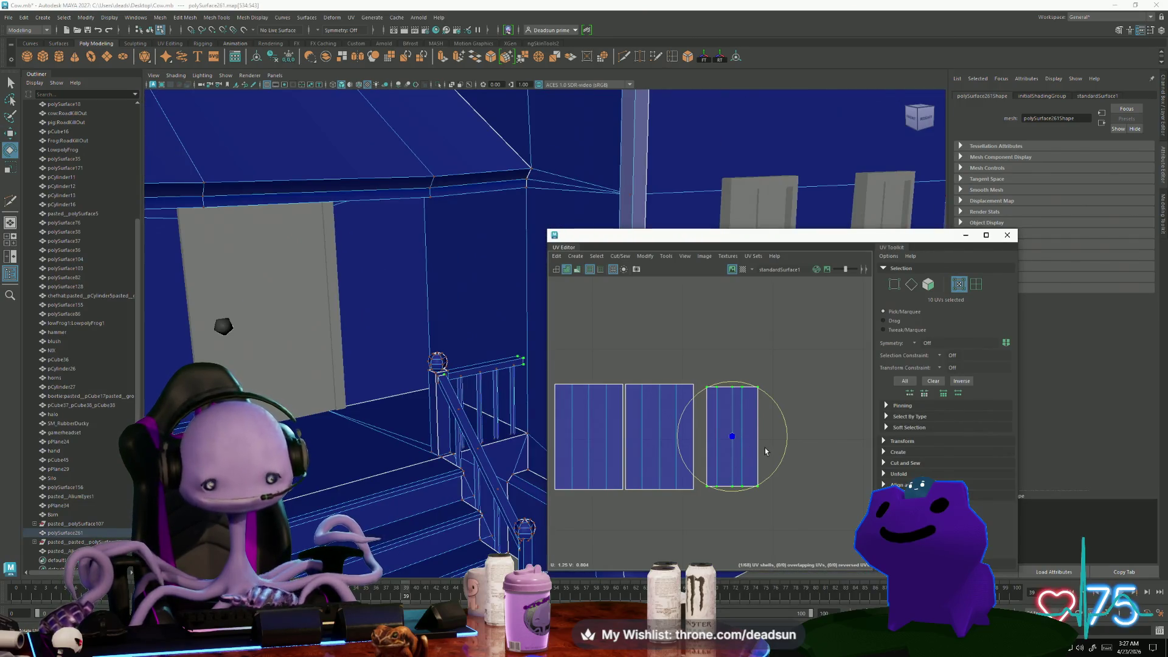
pyautogui.moveTo(786, 450)
pyautogui.mouseDown()
pyautogui.moveTo(754, 484)
pyautogui.moveTo(721, 477)
pyautogui.moveTo(733, 477)
pyautogui.mouseUp()
pyautogui.press('w')
pyautogui.moveTo(733, 437); pyautogui.dragTo(750, 410)
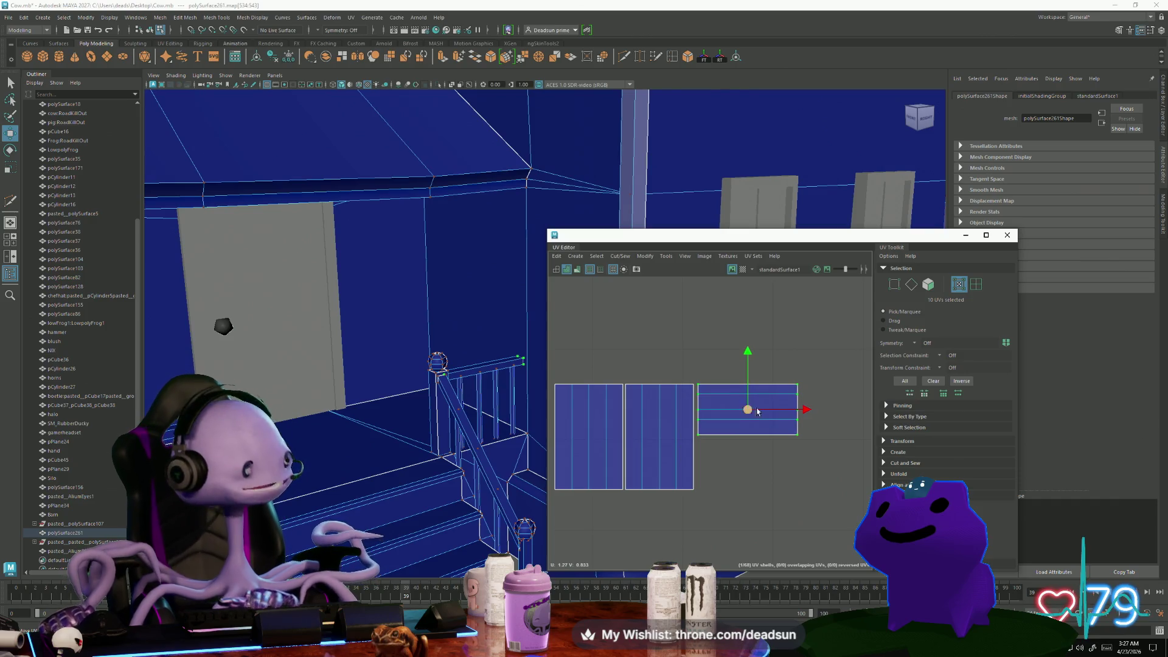
# Stretch the small shell wider by dragging its right-edge UVs
pyautogui.moveTo(783, 359); pyautogui.dragTo(843, 454)
pyautogui.moveTo(854, 412); pyautogui.dragTo(888, 416)
pyautogui.scroll(-2, 730, 462)
pyautogui.keyDown('alt'); pyautogui.moveTo(589, 461); pyautogui.dragTo(609, 321, button='middle'); pyautogui.keyUp('alt')
pyautogui.scroll(-3, 718, 502)
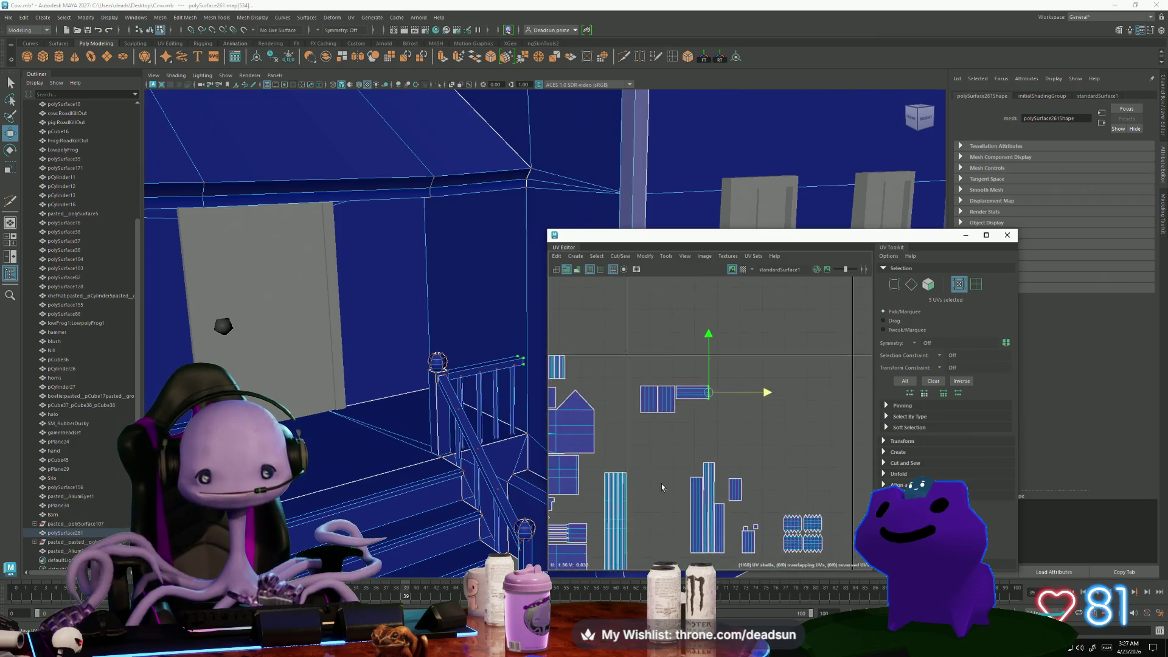
pyautogui.keyDown('alt'); pyautogui.moveTo(742, 504); pyautogui.dragTo(675, 449, button='middle'); pyautogui.keyUp('alt')
# Select the railing's top face in the 3D view and convert it to UVs
pyautogui.click(663, 430)
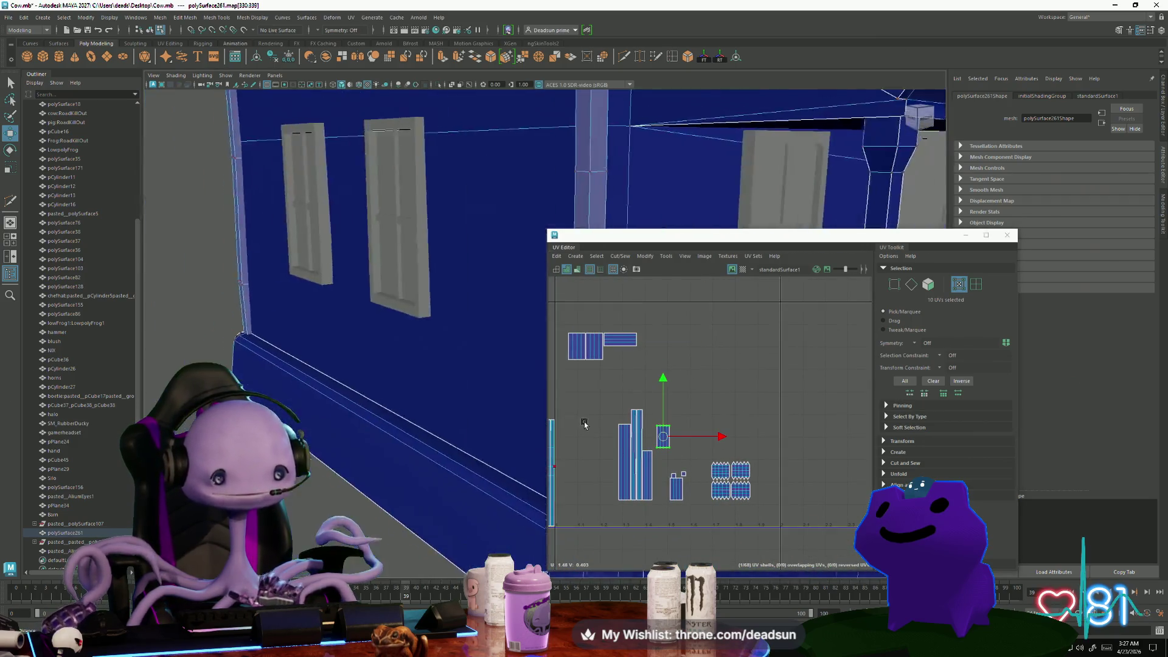
pyautogui.keyDown('alt'); pyautogui.moveTo(535, 426); pyautogui.dragTo(419, 433); pyautogui.keyUp('alt')
pyautogui.moveTo(453, 391); pyautogui.dragTo(445, 395, button='right')
pyautogui.click(444, 393)
pyautogui.scroll(3, 625, 489)
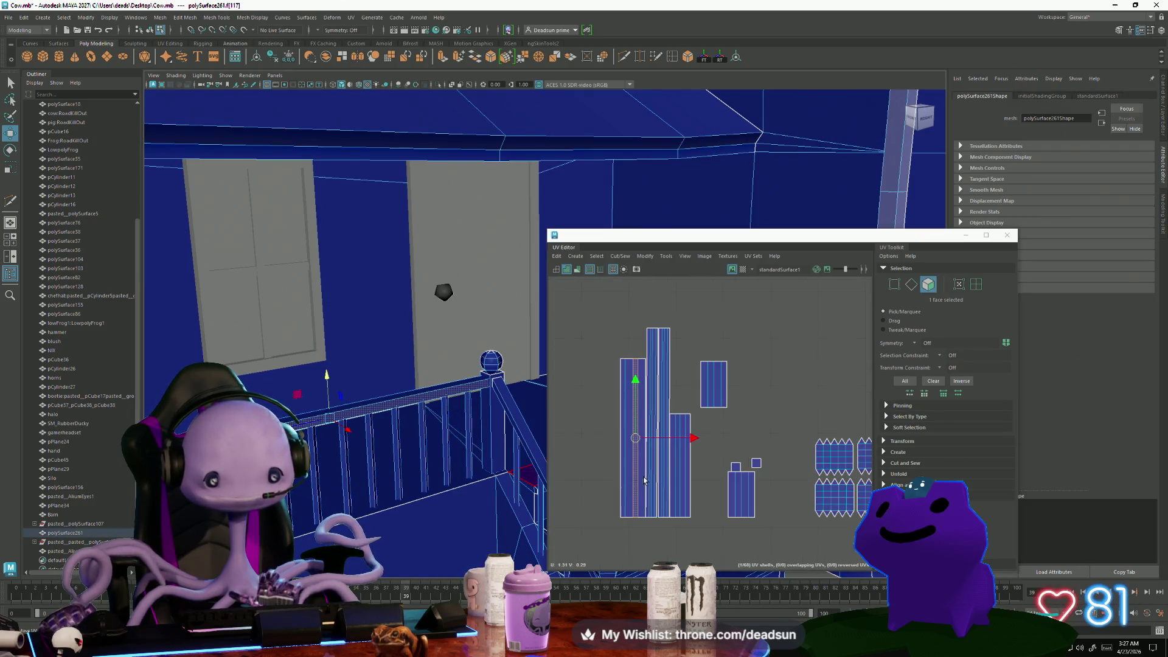
pyautogui.moveTo(618, 421); pyautogui.dragTo(658, 421, button='right')
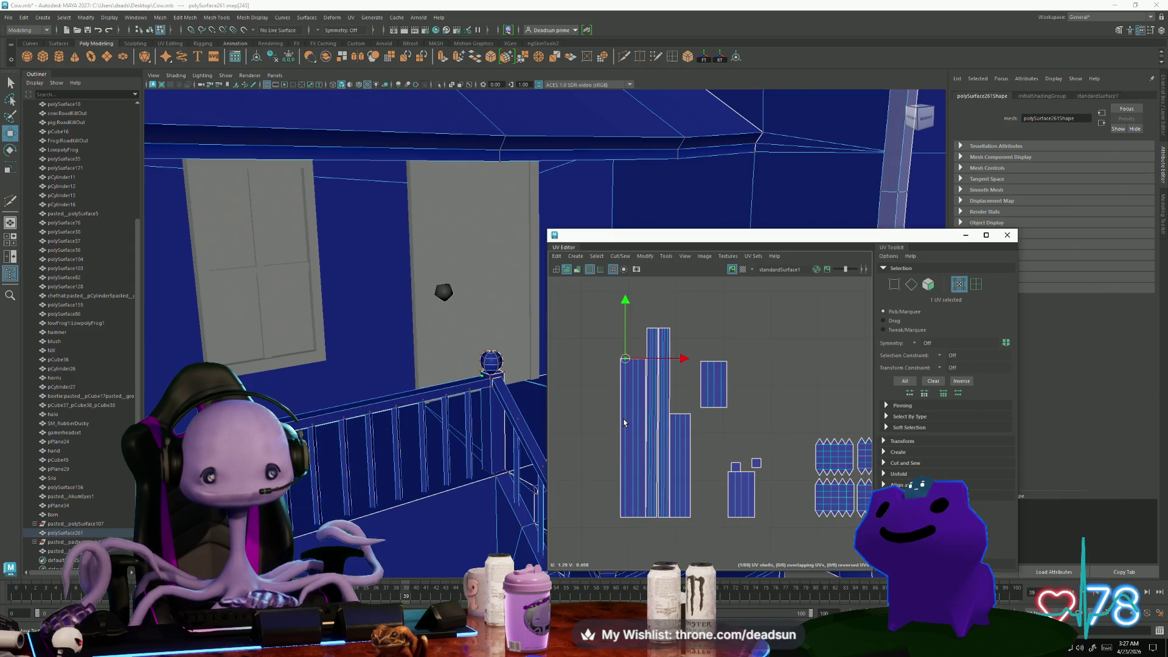
pyautogui.scroll(-3, 699, 507)
pyautogui.press('e')
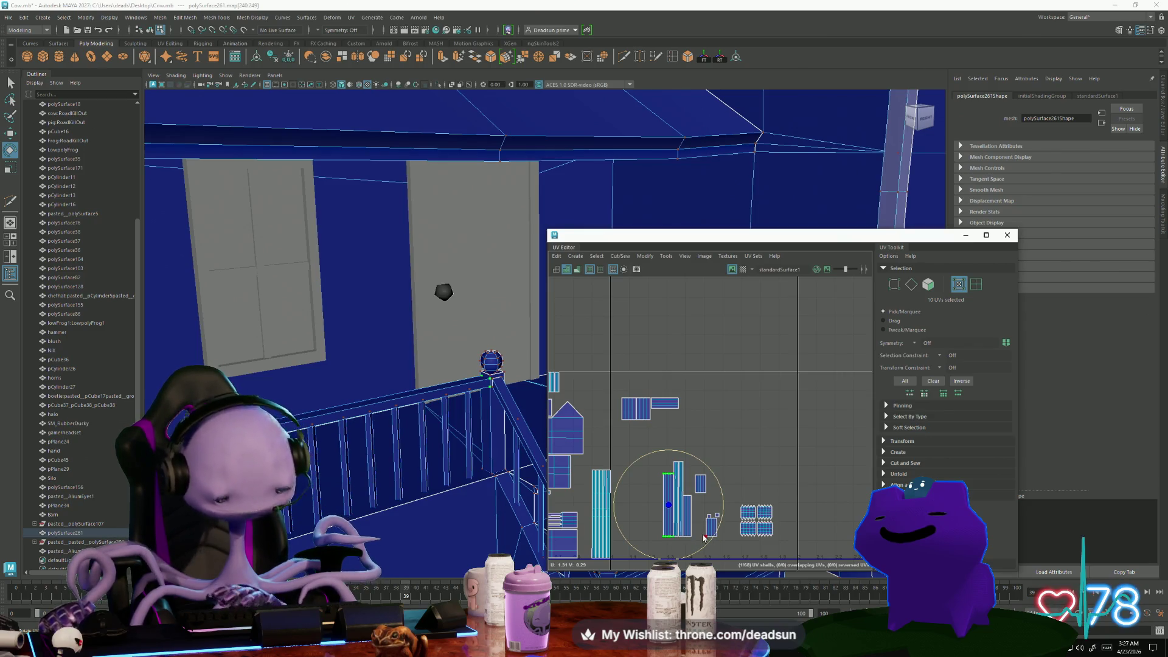
# Rotate the railing-top shell 90° to horizontal and move it up into the upper group
pyautogui.moveTo(702, 551); pyautogui.dragTo(629, 547)
pyautogui.press('w')
pyautogui.moveTo(669, 506)
pyautogui.mouseDown()
pyautogui.moveTo(673, 410)
pyautogui.moveTo(682, 426)
pyautogui.mouseUp()
pyautogui.scroll(3, 682, 420)
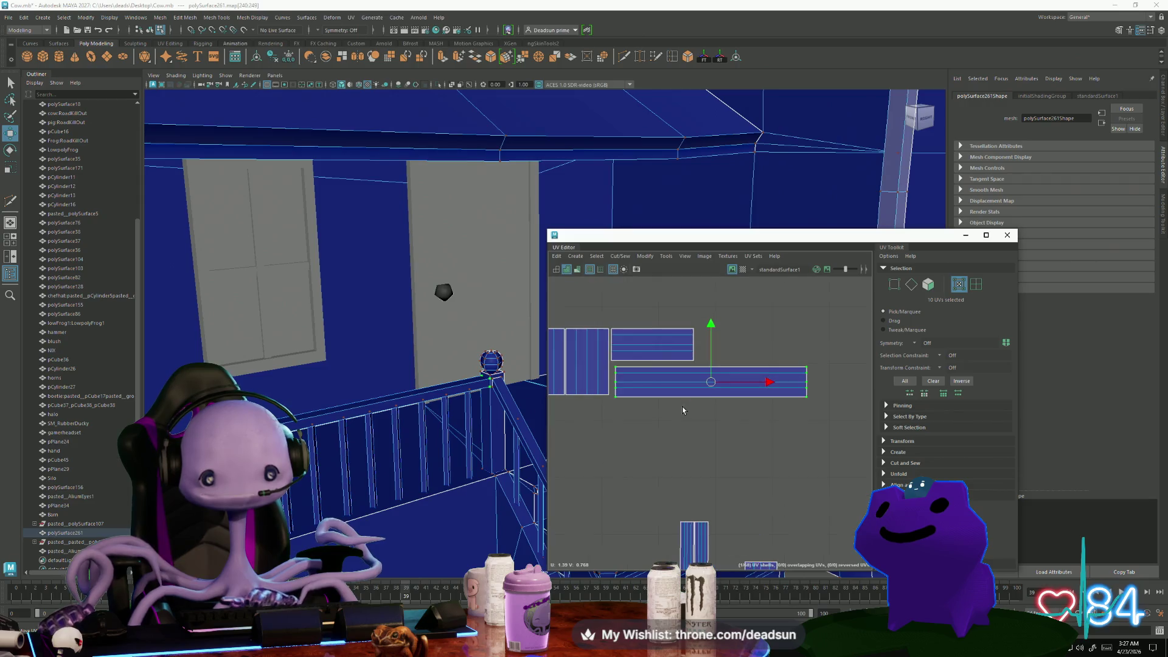
pyautogui.moveTo(708, 390); pyautogui.dragTo(705, 386)
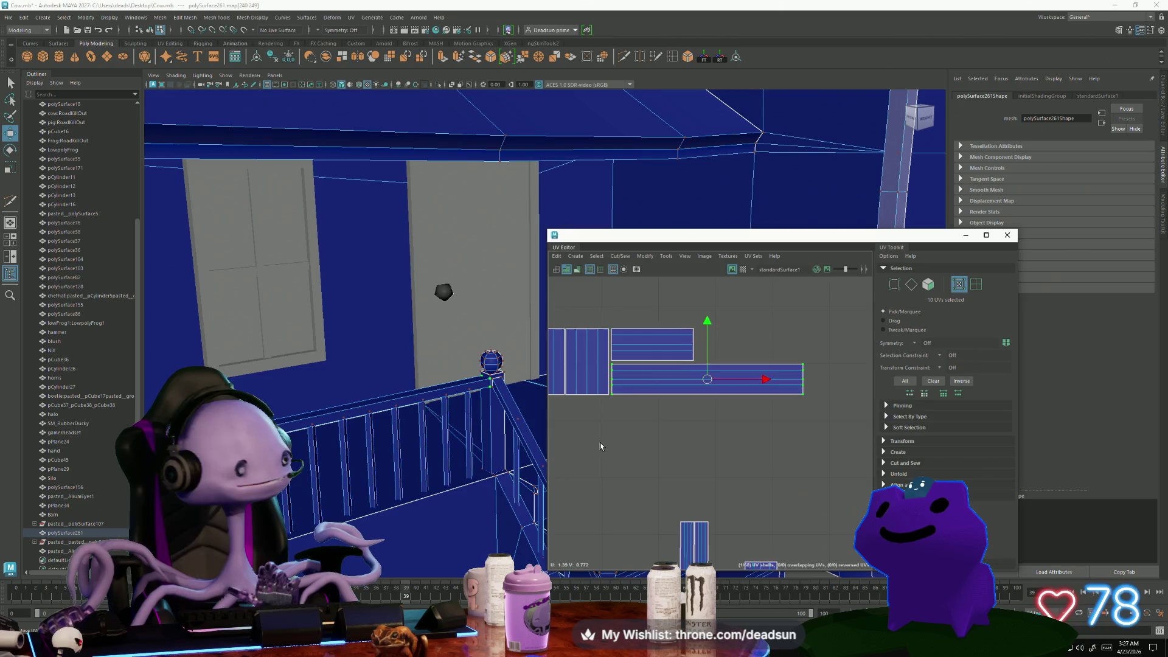
pyautogui.scroll(2, 660, 419)
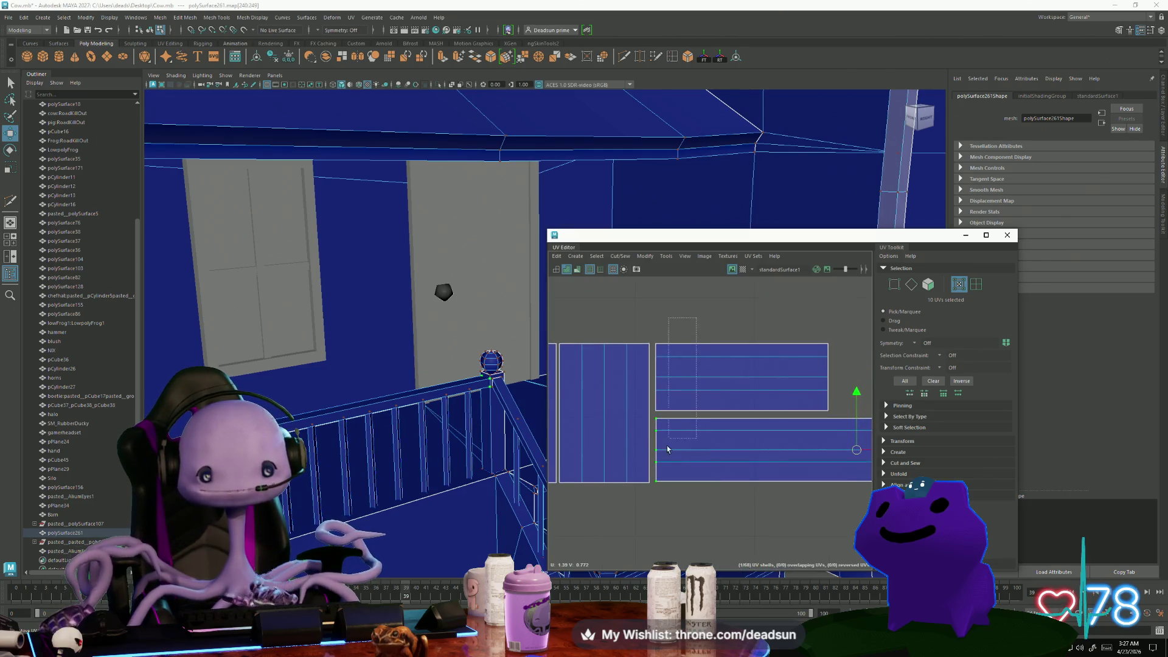
# Select the shell's left-edge UVs and align them under the wide panel shell
pyautogui.moveTo(653, 502); pyautogui.dragTo(653, 501)
pyautogui.press('r')
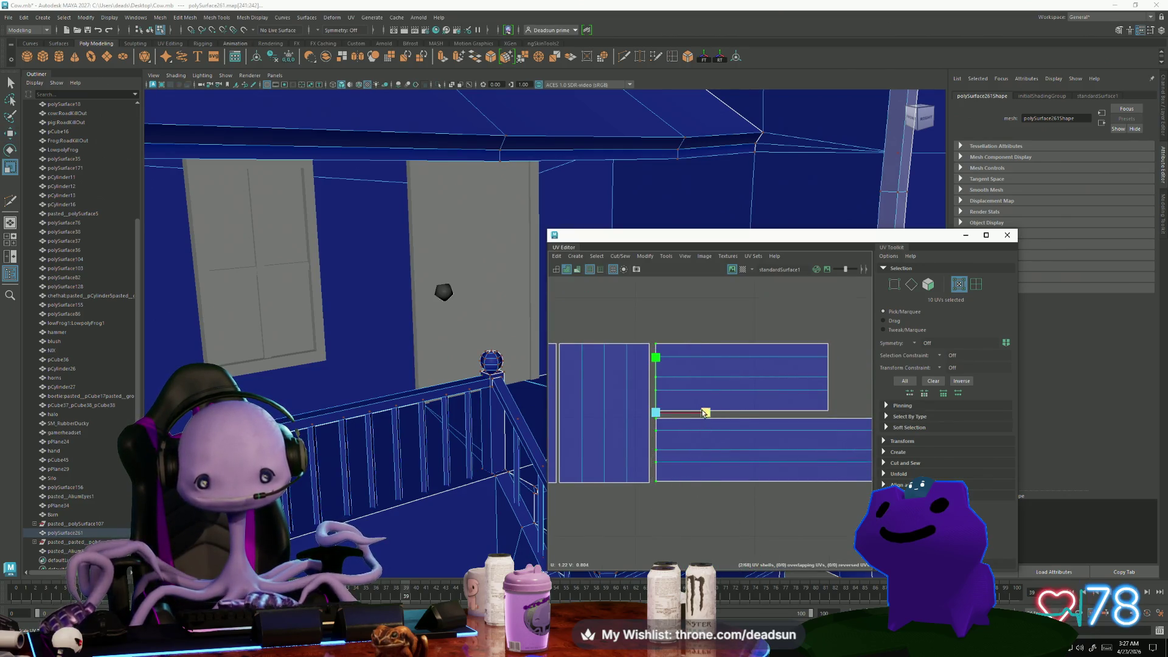
pyautogui.press('w')
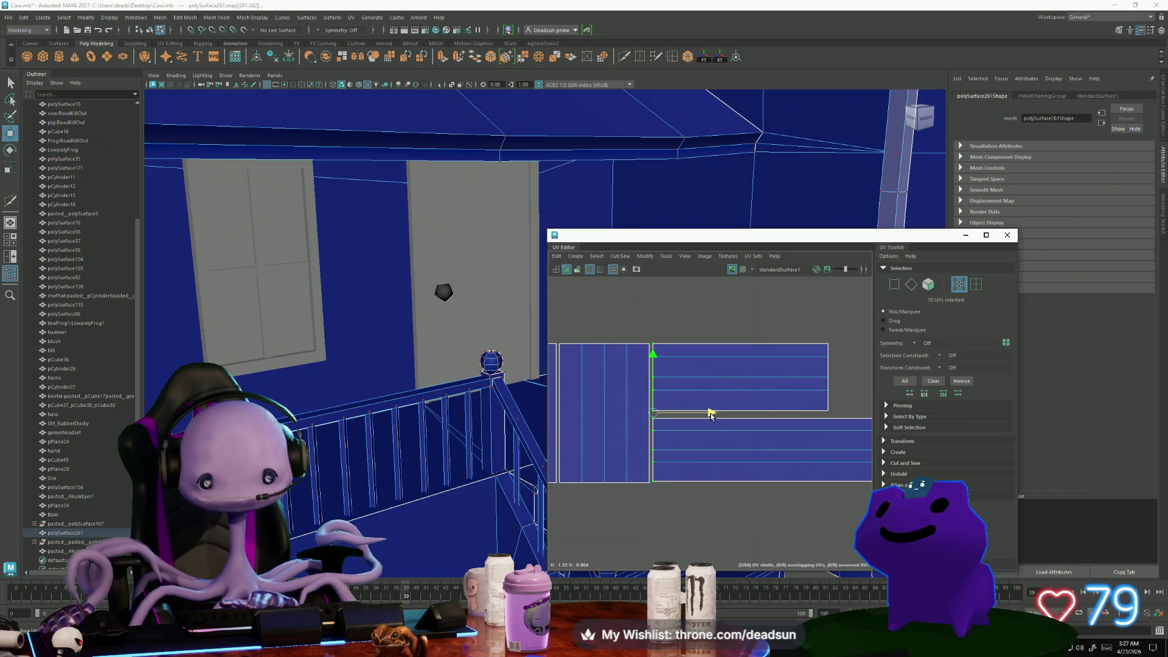
pyautogui.scroll(-4, 665, 410)
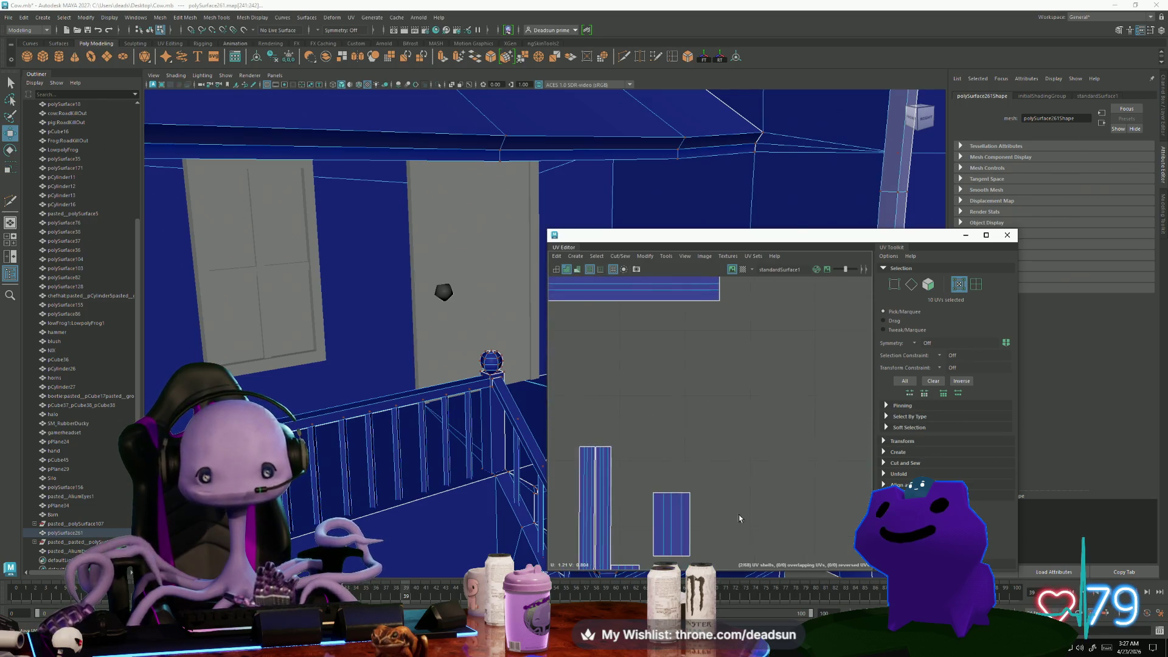
pyautogui.scroll(-3, 739, 518)
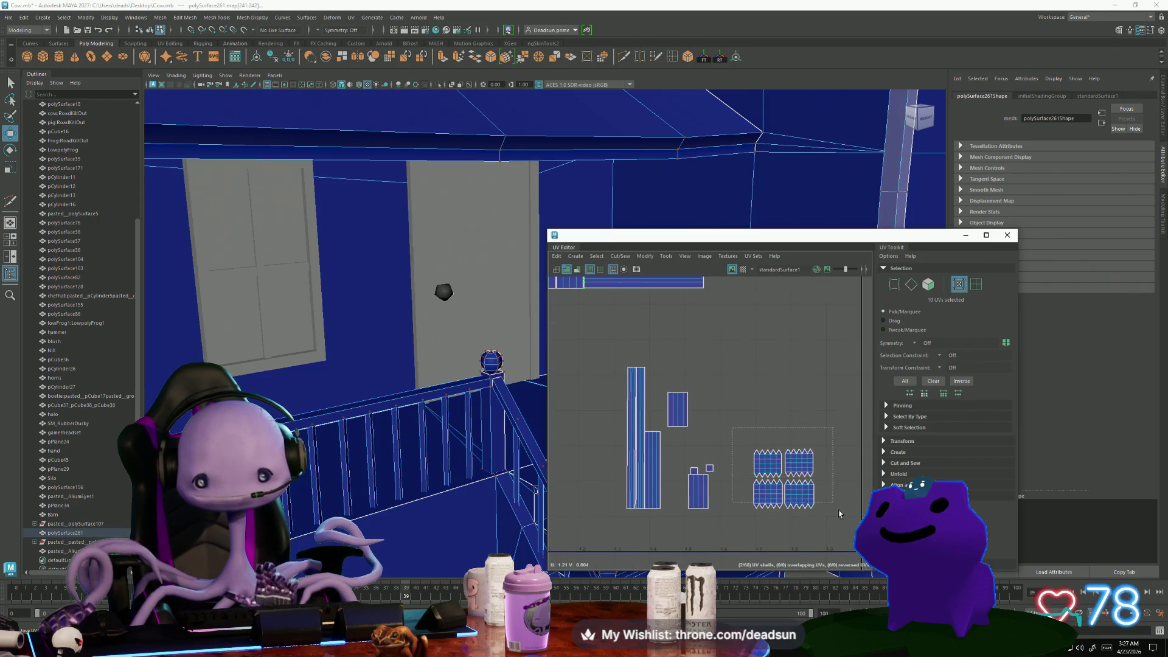
# Move the four zig-zag shells beside the house shells and scale them down in two passes
pyautogui.moveTo(839, 514); pyautogui.dragTo(838, 513)
pyautogui.scroll(-3, 819, 477)
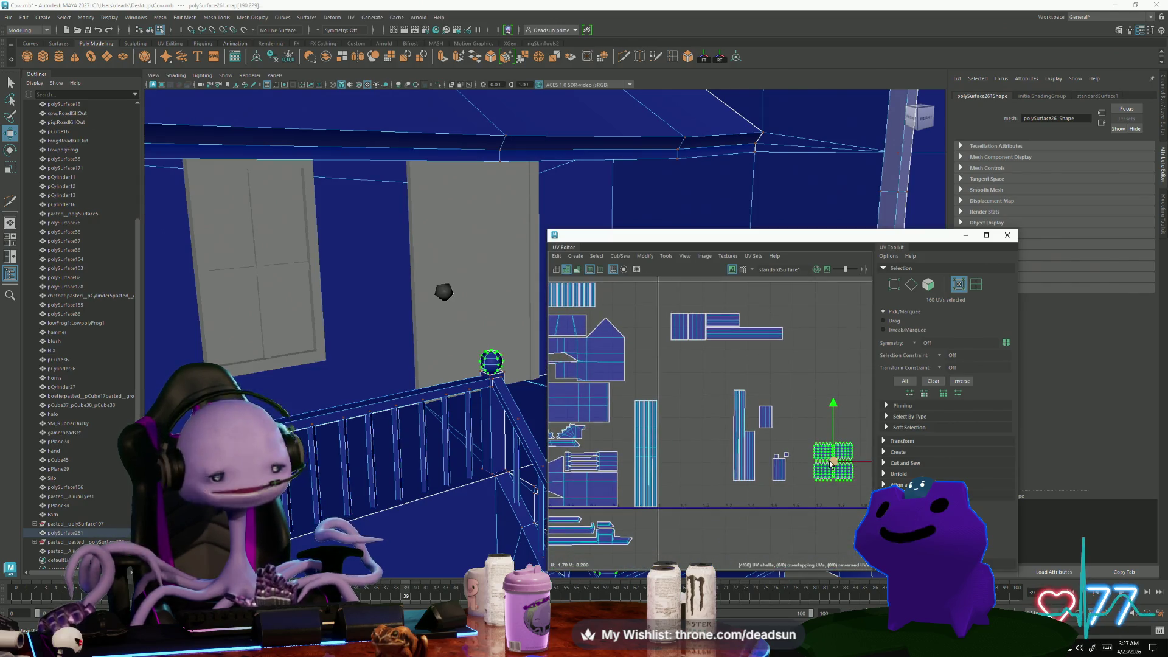
pyautogui.moveTo(836, 464)
pyautogui.mouseDown()
pyautogui.moveTo(617, 481)
pyautogui.moveTo(702, 479)
pyautogui.moveTo(698, 491)
pyautogui.mouseUp()
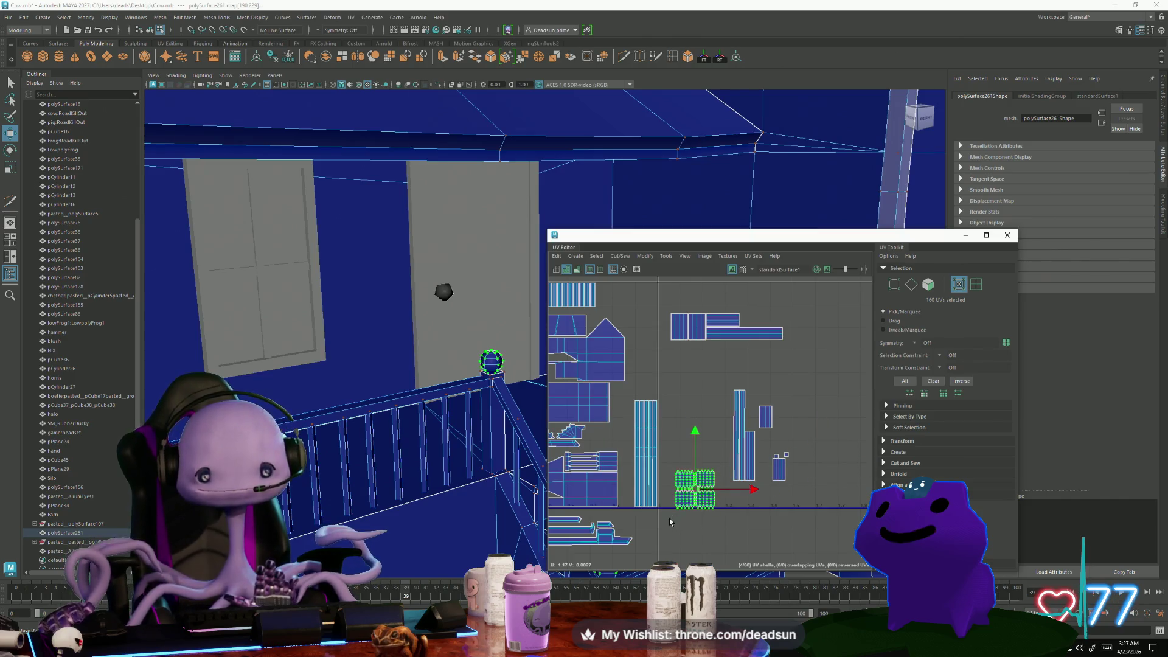
pyautogui.moveTo(670, 517)
pyautogui.keyDown('alt'); pyautogui.mouseDown(button='middle')
pyautogui.moveTo(741, 479)
pyautogui.moveTo(740, 499)
pyautogui.mouseUp(button='middle'); pyautogui.keyUp('alt')
pyautogui.press('r')
pyautogui.moveTo(778, 471); pyautogui.dragTo(607, 446)
pyautogui.press('w')
pyautogui.scroll(5, 607, 445)
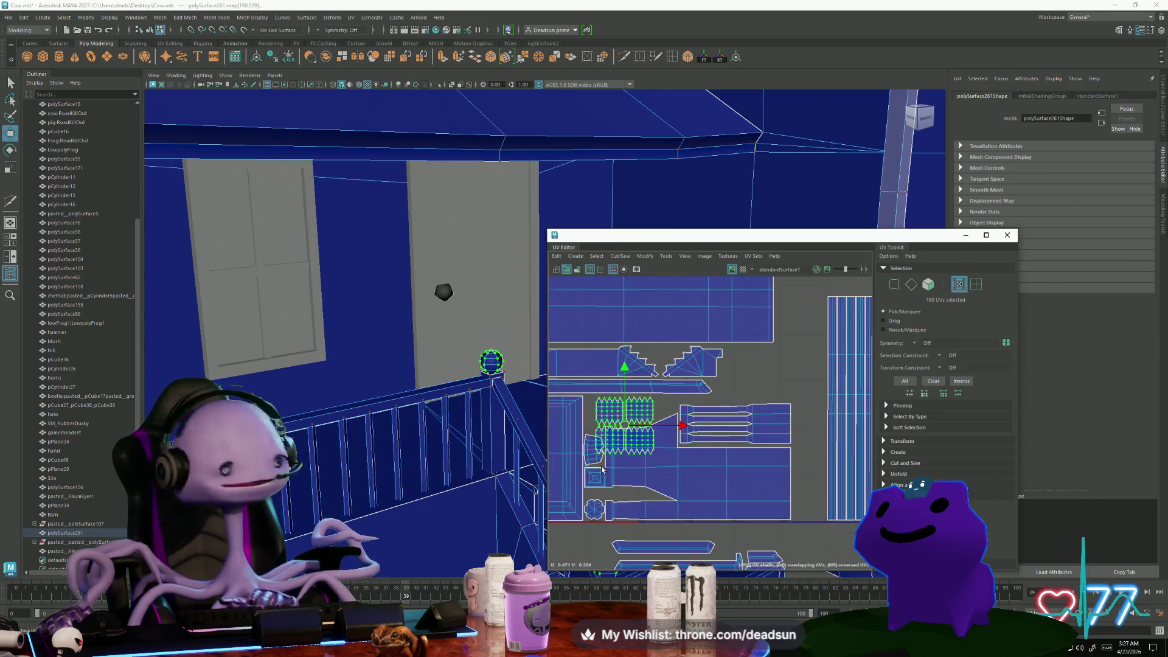
pyautogui.press('r')
pyautogui.moveTo(636, 407); pyautogui.dragTo(599, 390)
pyautogui.press('w')
pyautogui.press('r')
pyautogui.press('w')
# Nudge the bottom-left and top-right shells into line to form a tight 2×2 grid
pyautogui.scroll(5, 596, 392)
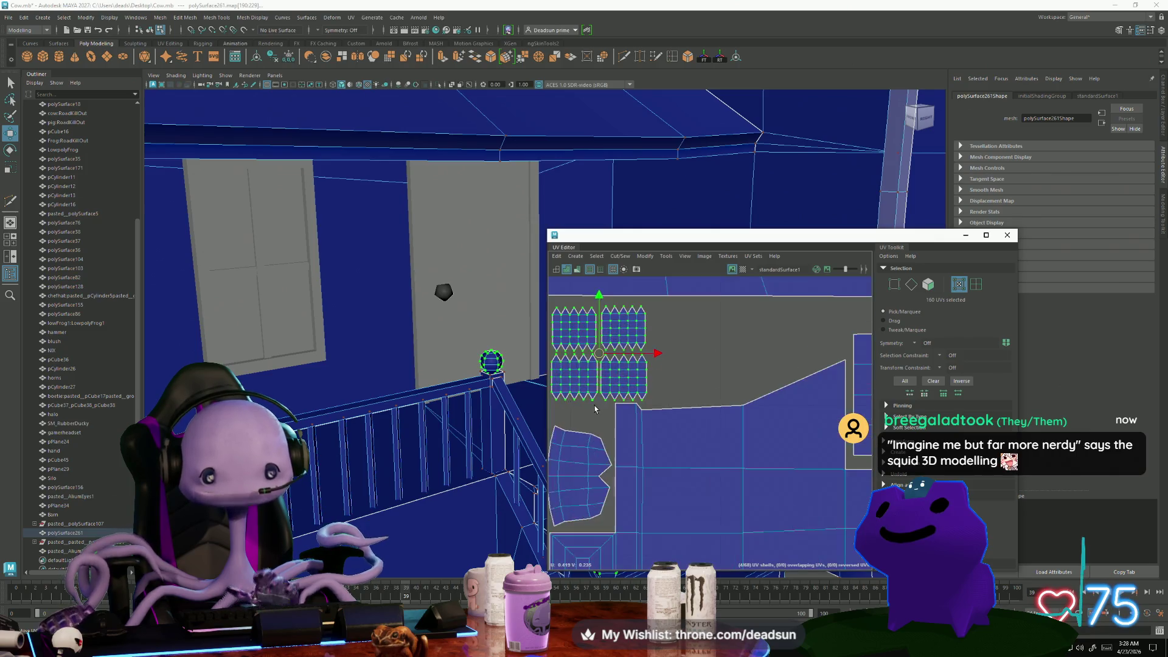
pyautogui.keyDown('alt'); pyautogui.moveTo(593, 393); pyautogui.dragTo(691, 484, button='middle'); pyautogui.keyUp('alt')
pyautogui.click(684, 429)
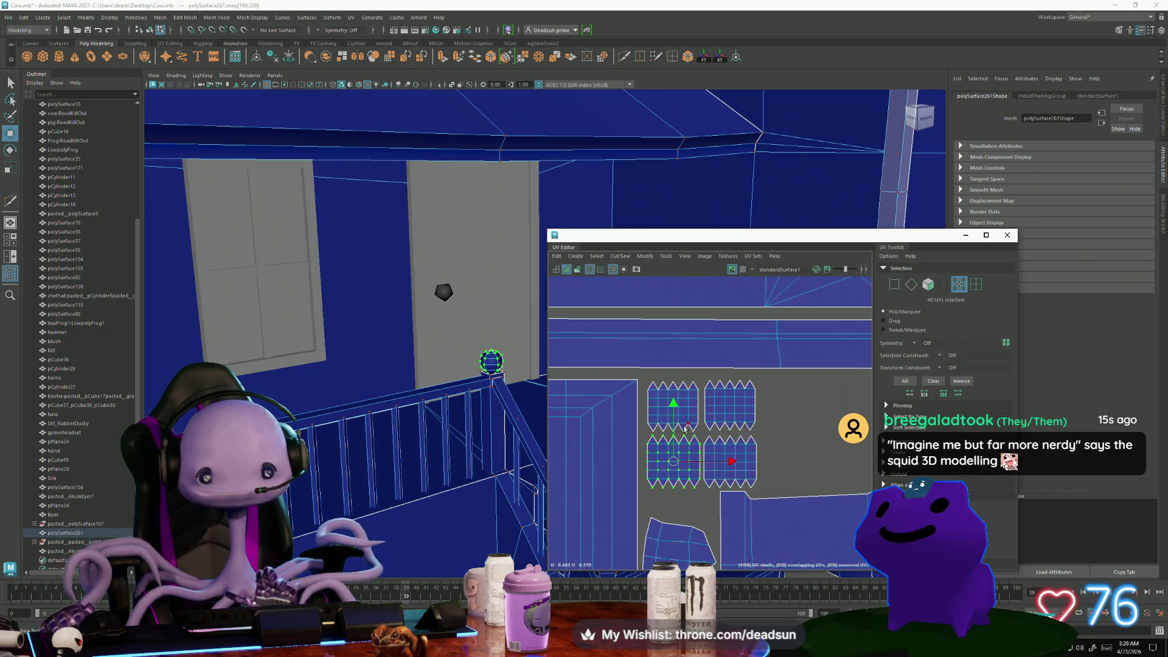
pyautogui.moveTo(674, 408)
pyautogui.mouseDown()
pyautogui.moveTo(664, 402)
pyautogui.moveTo(721, 407)
pyautogui.mouseUp()
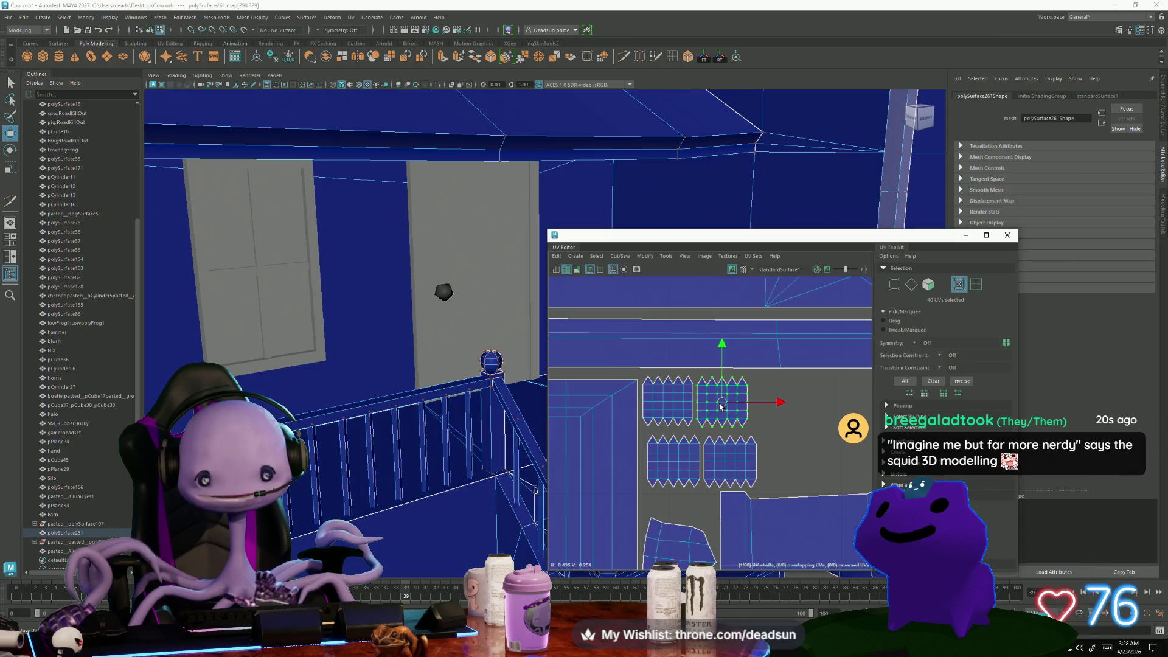
pyautogui.moveTo(673, 463)
pyautogui.mouseDown()
pyautogui.moveTo(733, 463)
pyautogui.moveTo(784, 432)
pyautogui.mouseUp()
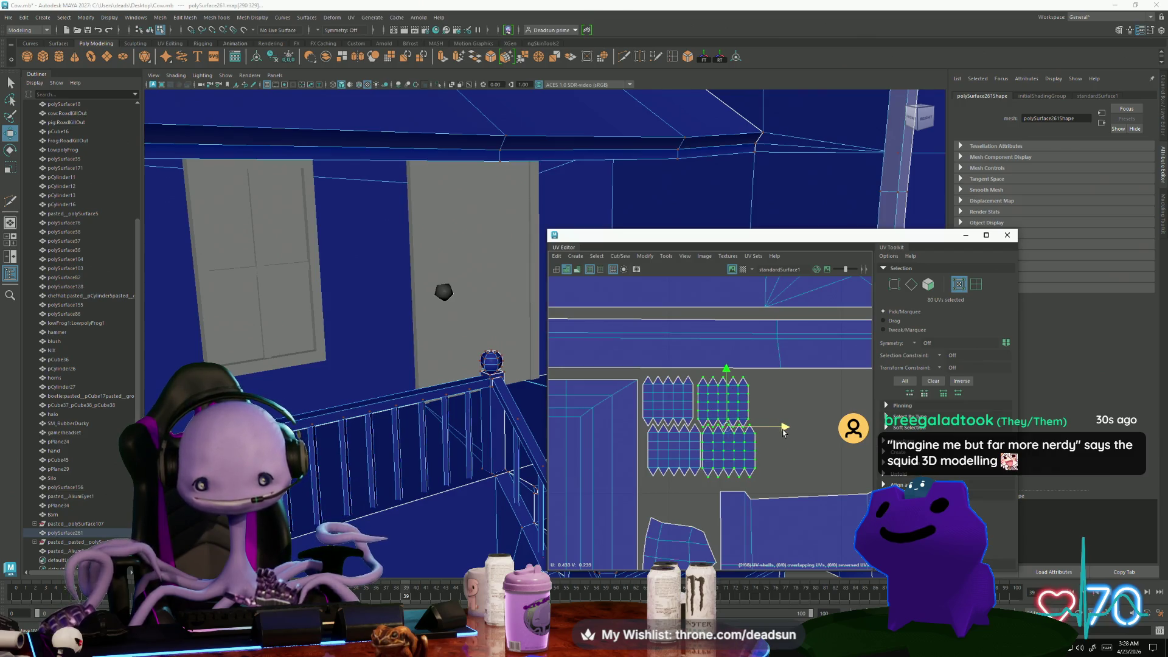
pyautogui.scroll(-5, 783, 430)
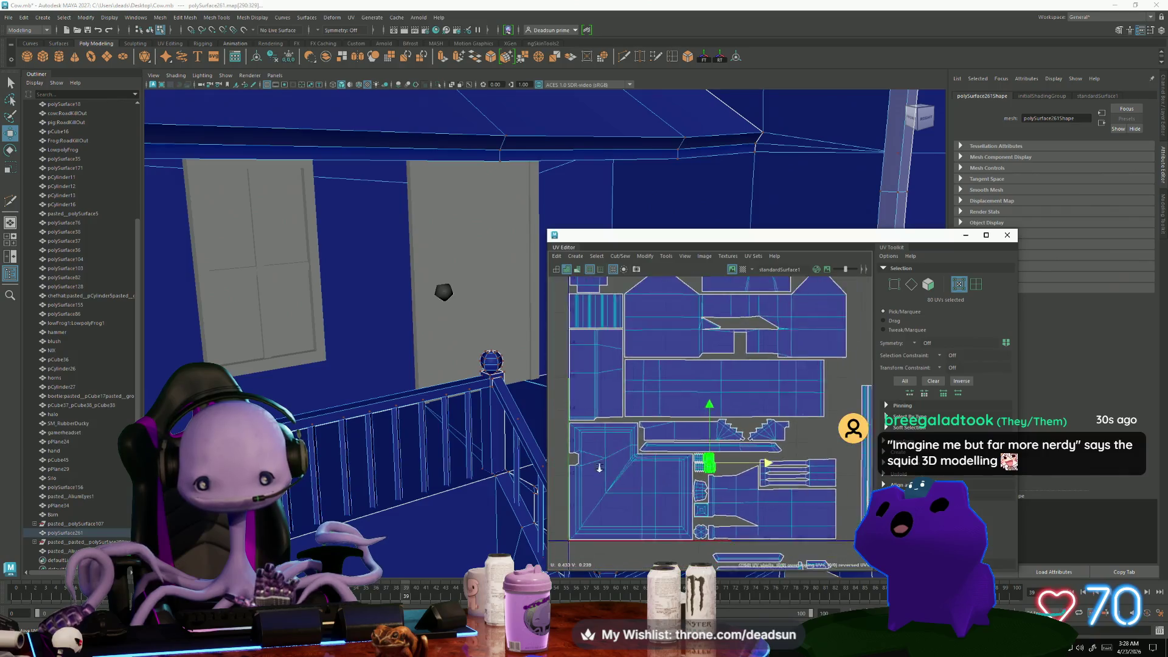
# Rotate the small long shell at the bottom 90° so it stands upright
pyautogui.keyDown('alt'); pyautogui.moveTo(629, 458); pyautogui.dragTo(700, 522, button='middle'); pyautogui.keyUp('alt')
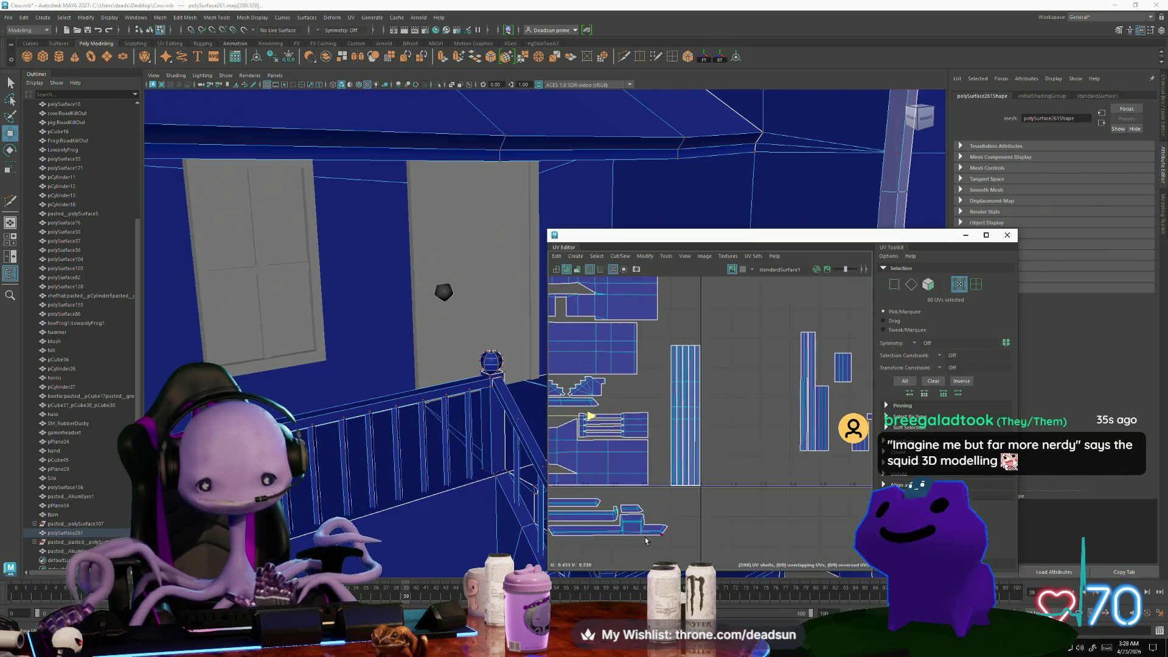
pyautogui.click(640, 539)
pyautogui.press('e')
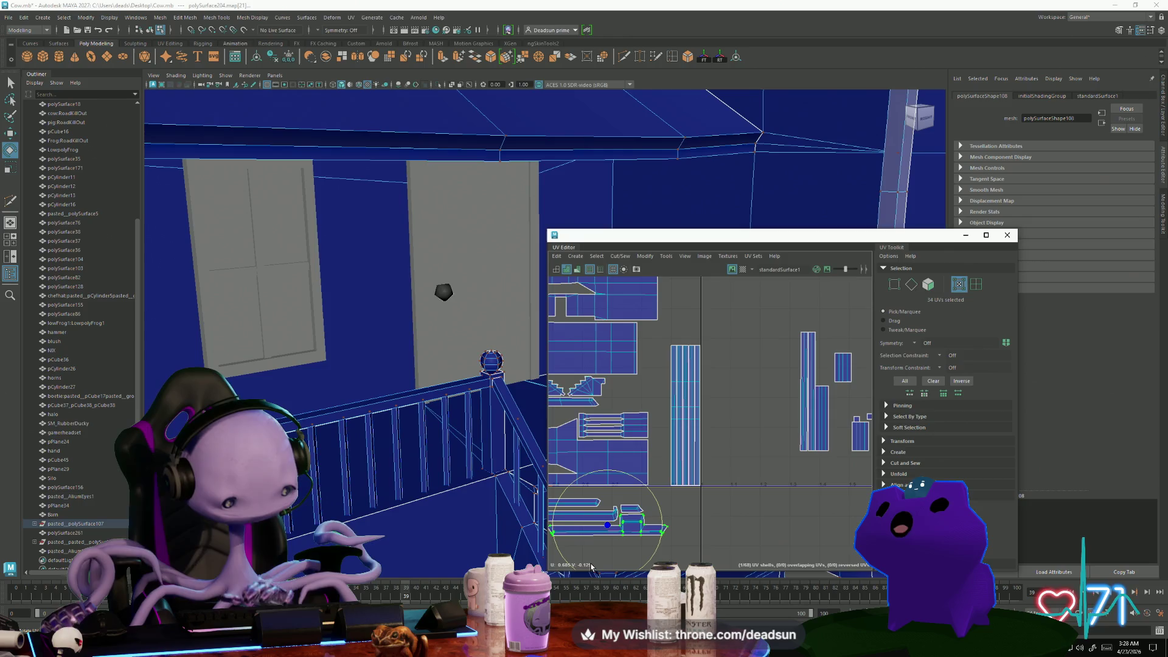
pyautogui.moveTo(599, 474)
pyautogui.mouseDown()
pyautogui.moveTo(645, 486)
pyautogui.moveTo(660, 523)
pyautogui.moveTo(633, 456)
pyautogui.moveTo(662, 422)
pyautogui.moveTo(650, 418)
pyautogui.mouseUp()
pyautogui.press('w')
pyautogui.press('r')
pyautogui.press('w')
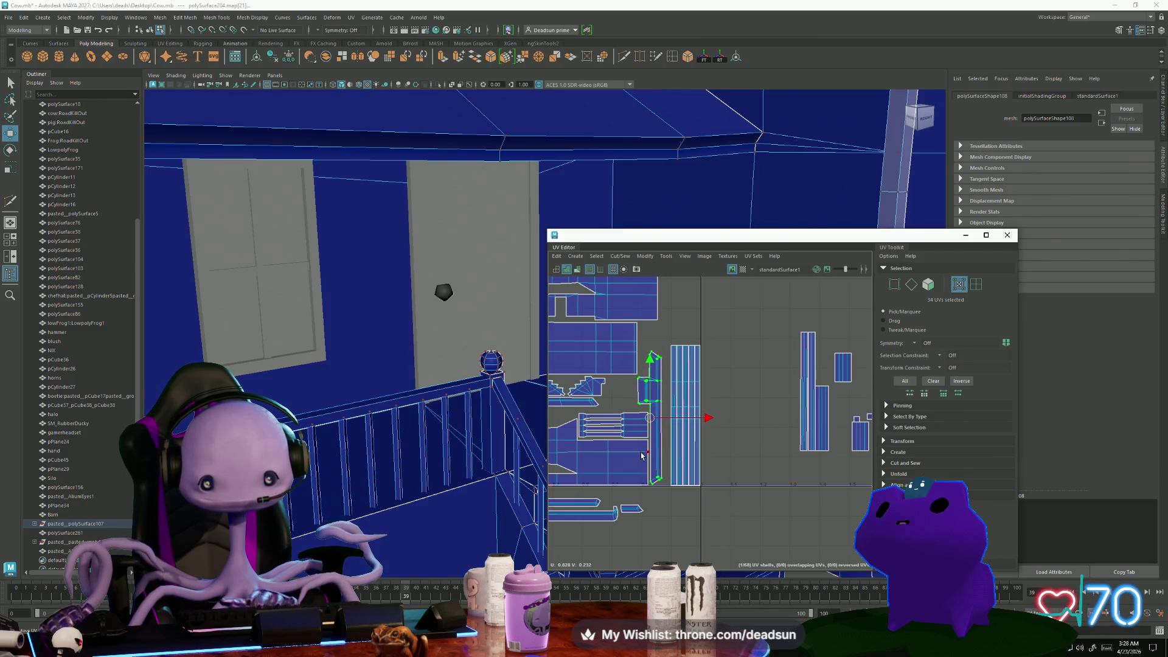
pyautogui.scroll(3, 641, 455)
pyautogui.scroll(-3, 687, 473)
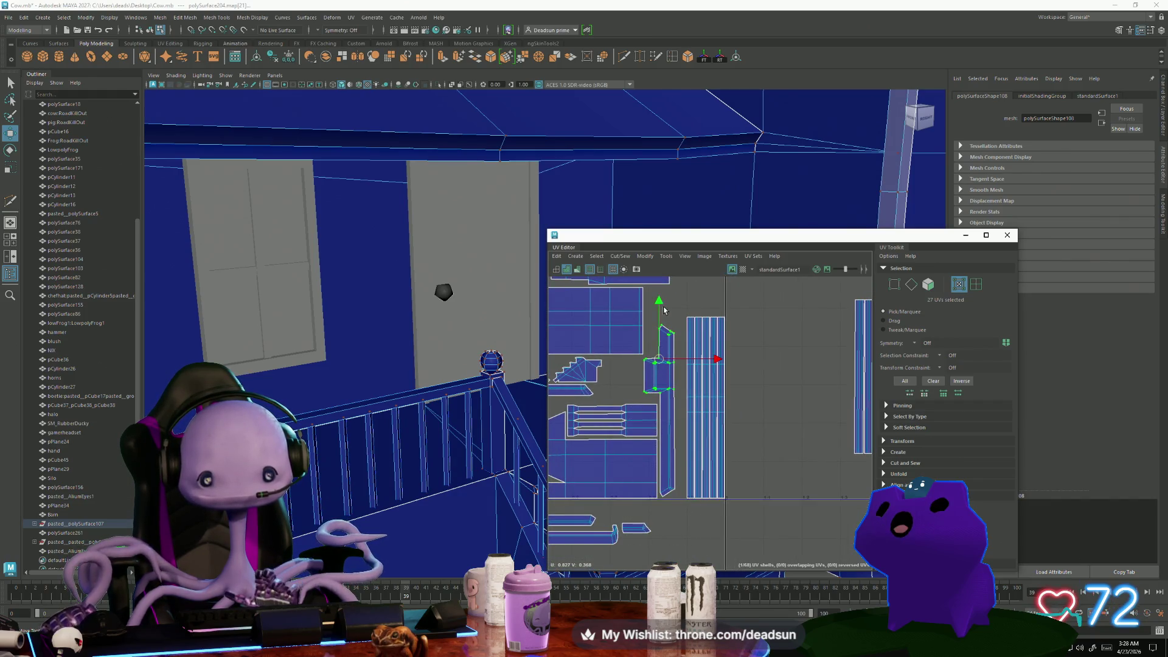
# Select the long shell below the packed area and the small shell beside it
pyautogui.moveTo(639, 405); pyautogui.dragTo(678, 322)
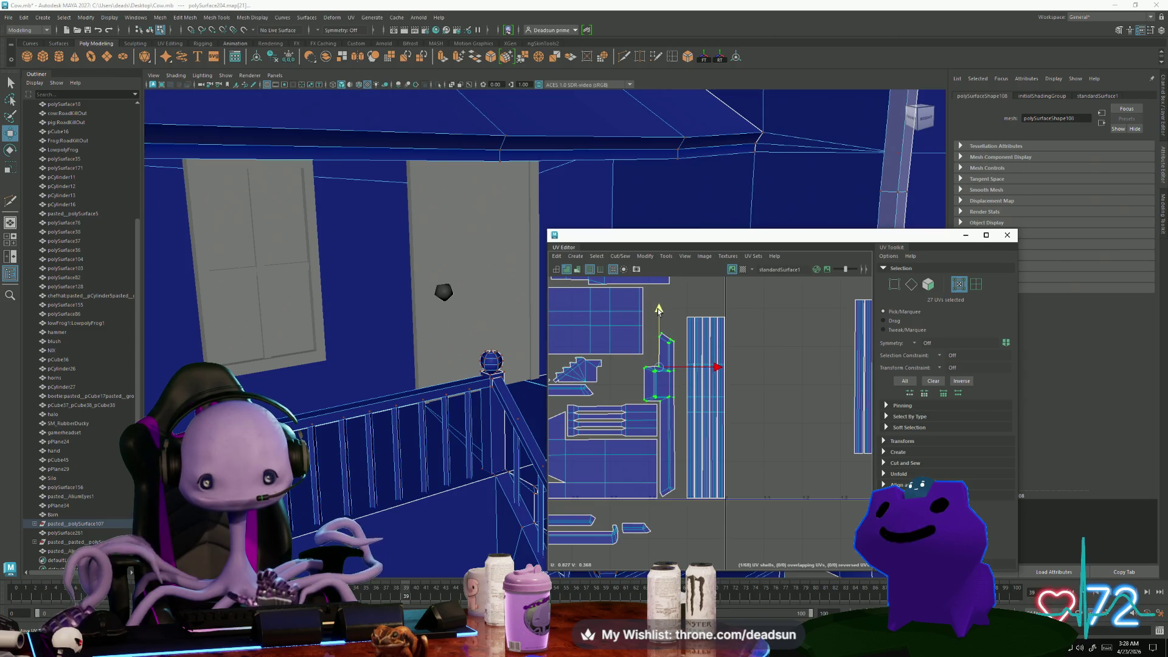
pyautogui.moveTo(659, 310)
pyautogui.keyDown('alt'); pyautogui.mouseDown(button='middle')
pyautogui.moveTo(738, 439)
pyautogui.moveTo(699, 456)
pyautogui.mouseUp(button='middle'); pyautogui.keyUp('alt')
pyautogui.doubleClick(630, 472)
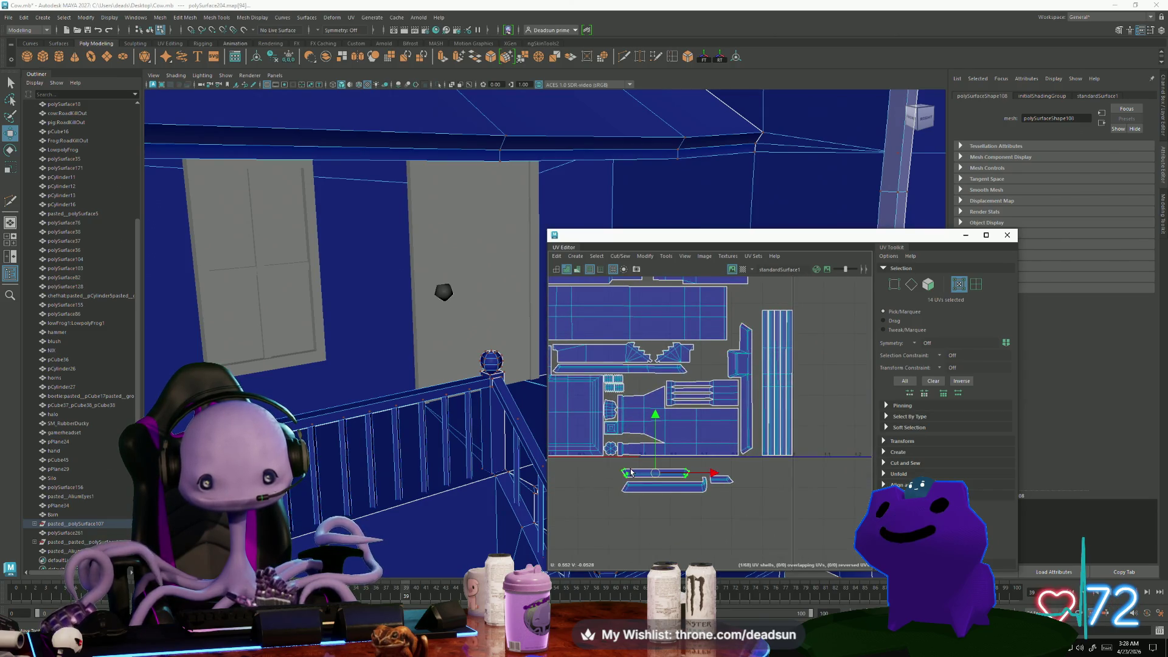
pyautogui.moveTo(631, 478)
pyautogui.keyDown('alt'); pyautogui.mouseDown(button='middle')
pyautogui.moveTo(611, 518)
pyautogui.moveTo(630, 540)
pyautogui.mouseUp(button='middle'); pyautogui.keyUp('alt')
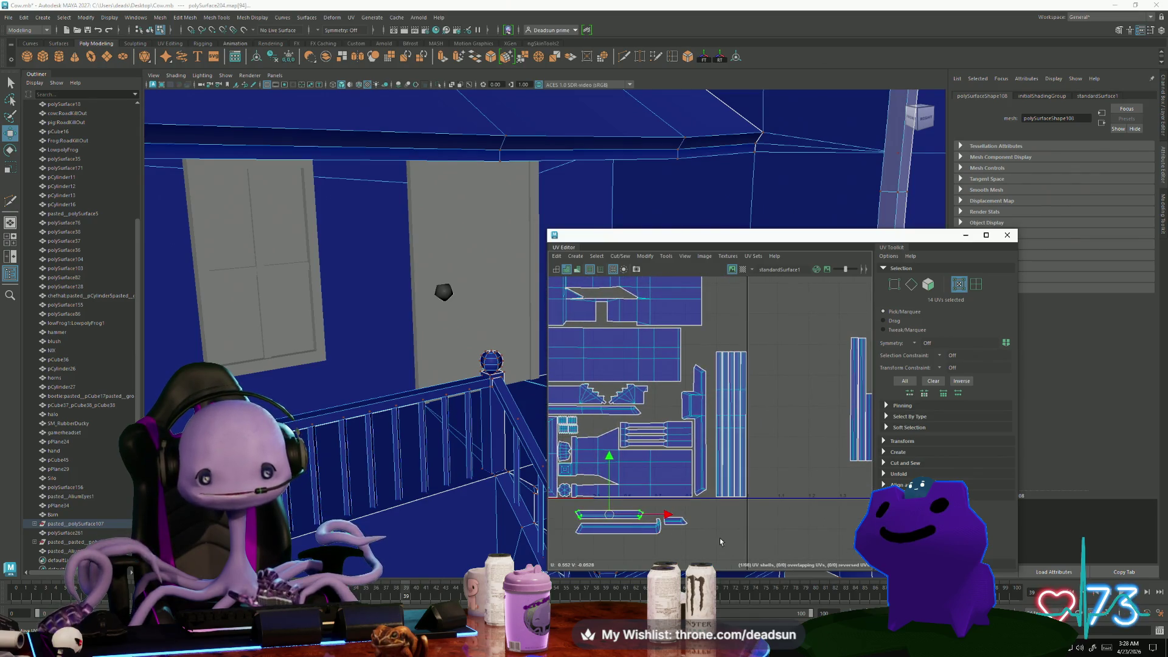
pyautogui.doubleClick(678, 528)
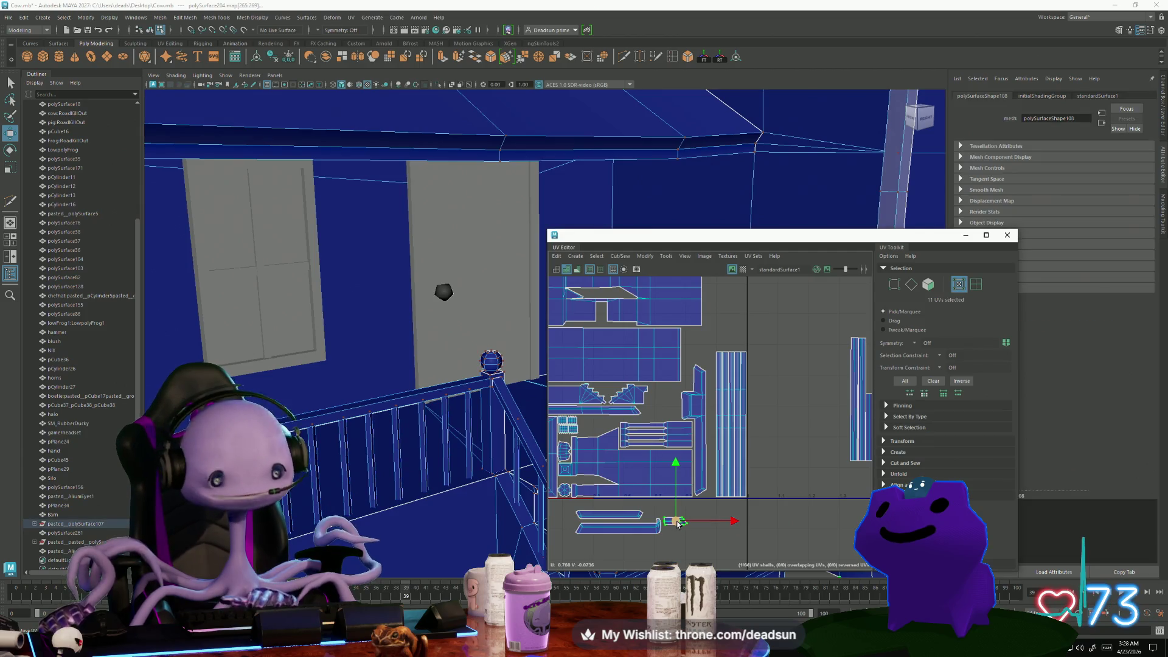
pyautogui.moveTo(476, 499)
pyautogui.keyDown('alt'); pyautogui.mouseDown()
pyautogui.moveTo(374, 458)
pyautogui.moveTo(356, 474)
pyautogui.mouseUp(); pyautogui.keyUp('alt')
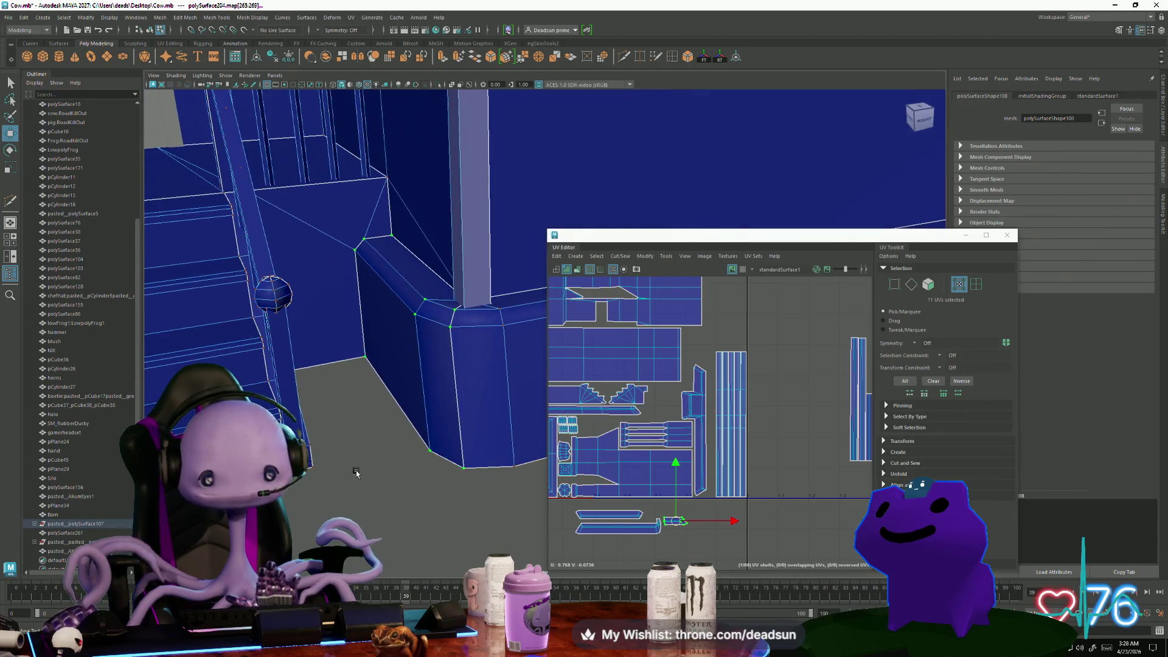
pyautogui.moveTo(670, 526); pyautogui.dragTo(600, 423)
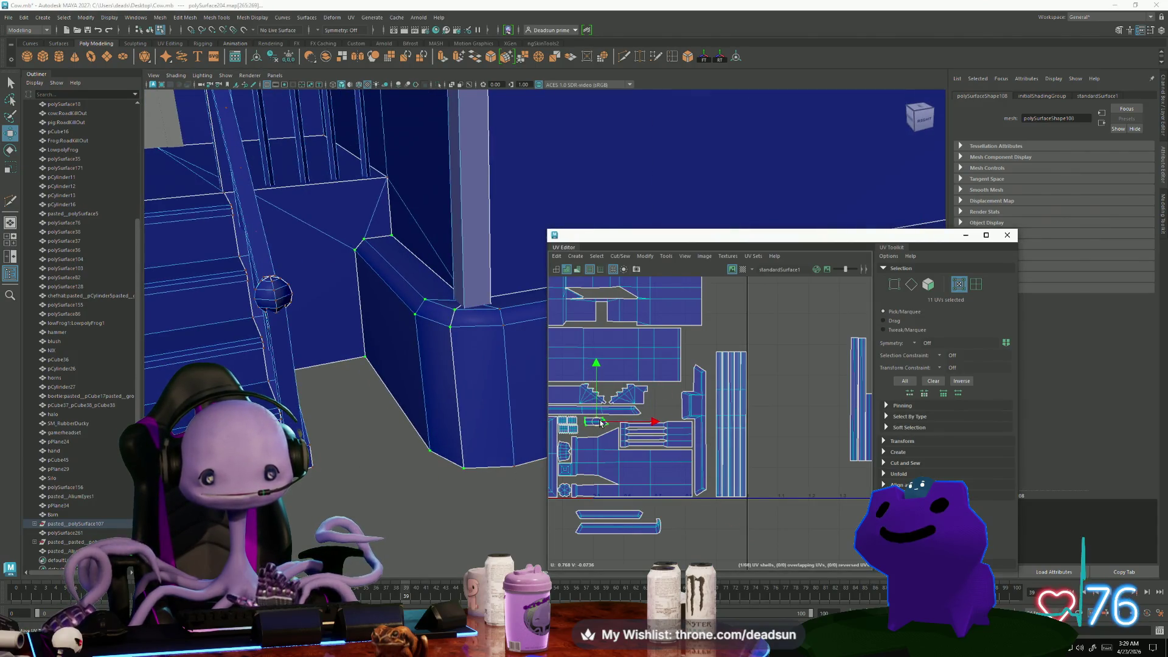
pyautogui.scroll(2, 600, 422)
pyautogui.press('r')
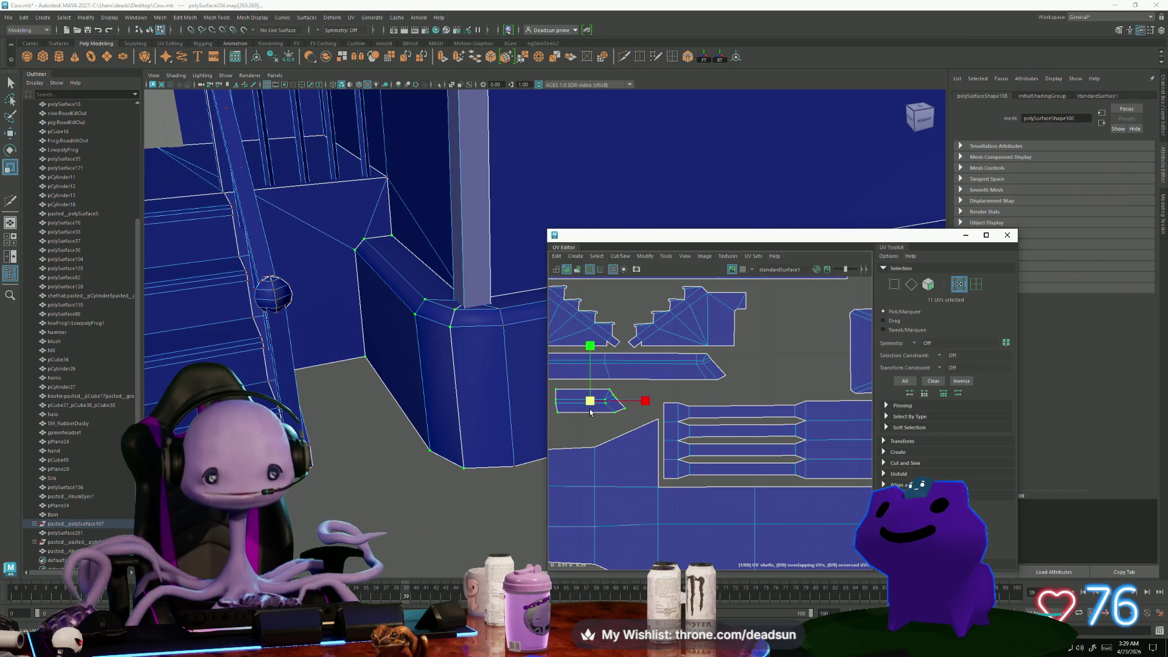
pyautogui.moveTo(590, 400); pyautogui.dragTo(659, 448)
pyautogui.scroll(-2, 658, 449)
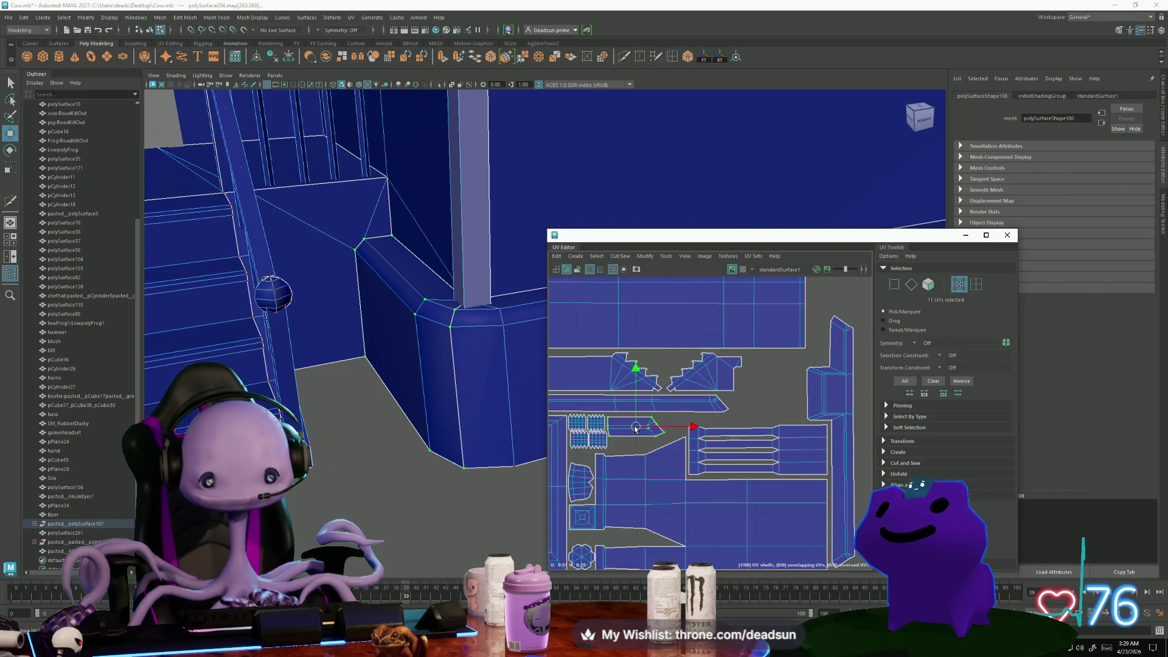
pyautogui.scroll(-2, 678, 527)
pyautogui.scroll(-2, 678, 527)
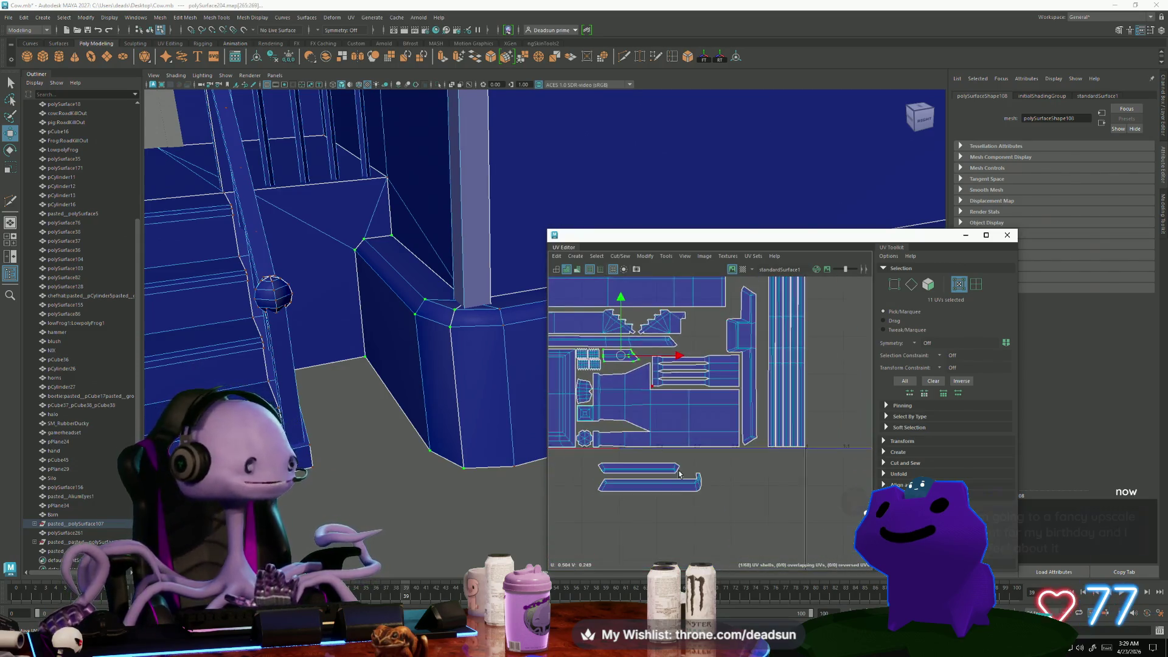
pyautogui.scroll(1, 628, 466)
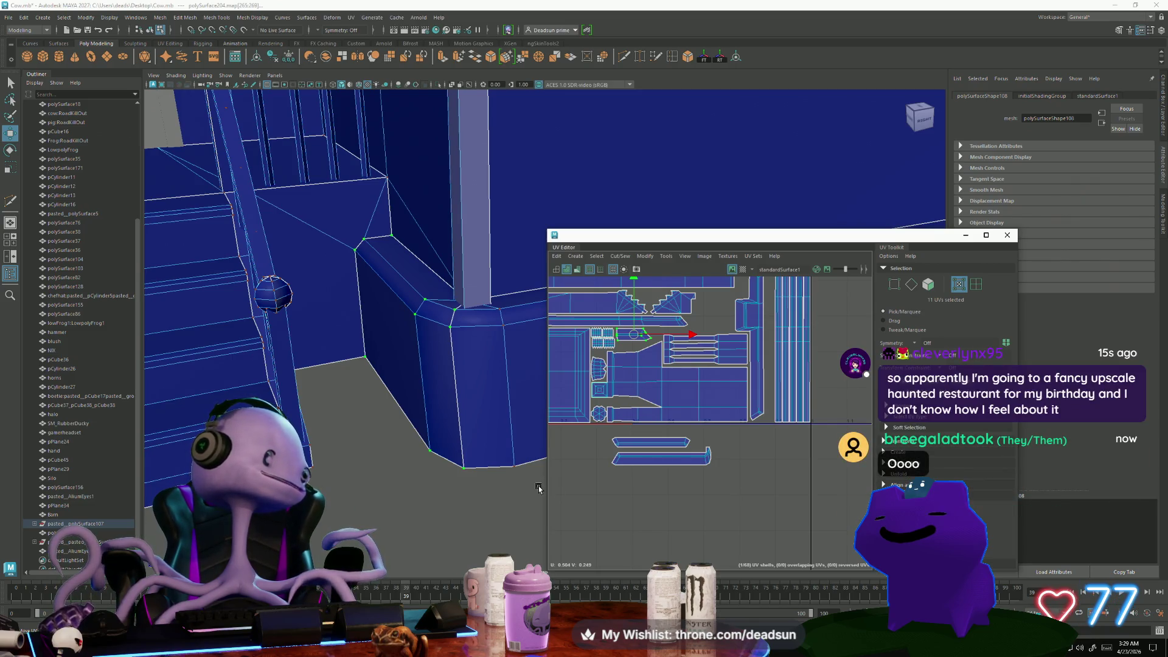
pyautogui.moveTo(637, 449)
pyautogui.mouseDown()
pyautogui.moveTo(658, 439)
pyautogui.moveTo(691, 344)
pyautogui.moveTo(733, 484)
pyautogui.mouseUp()
pyautogui.keyDown('alt'); pyautogui.moveTo(772, 363); pyautogui.dragTo(714, 424, button='middle'); pyautogui.keyUp('alt')
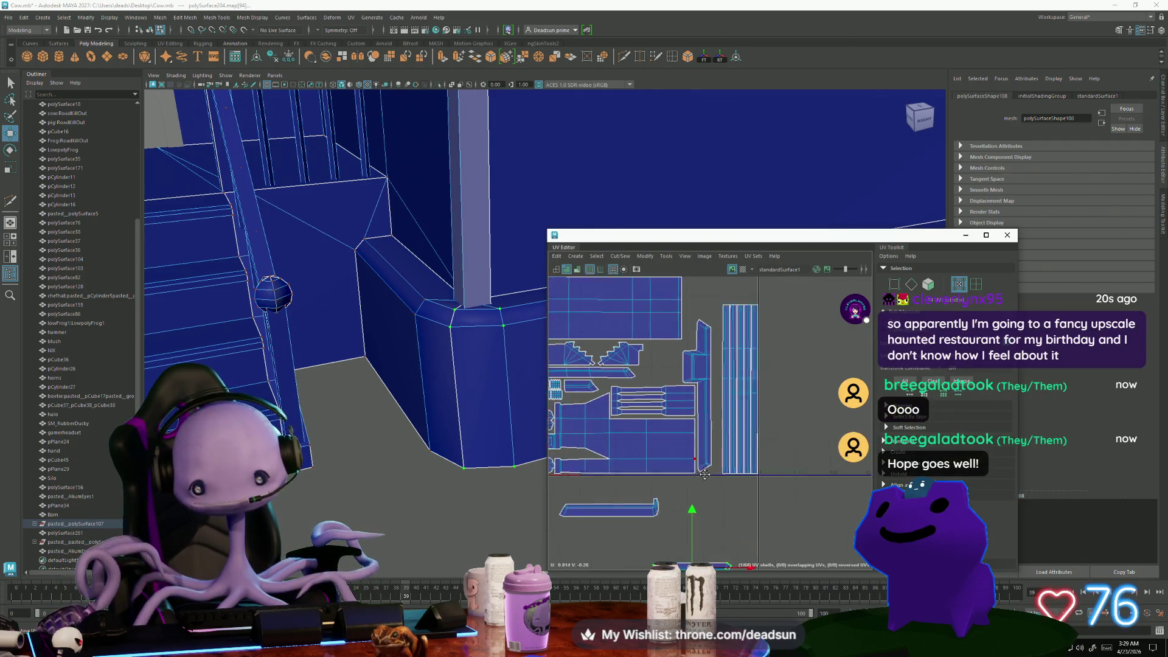
pyautogui.click(714, 424)
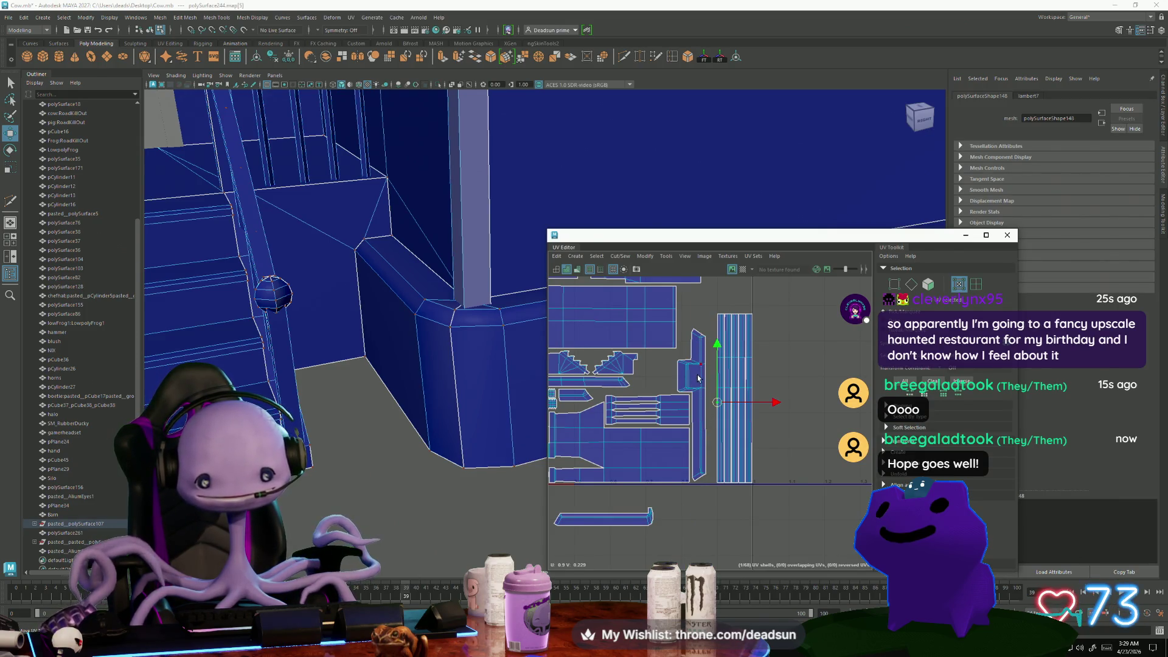
# Rotate the stray strip shell 90° upright and place it beside the tall strips
pyautogui.click(698, 399)
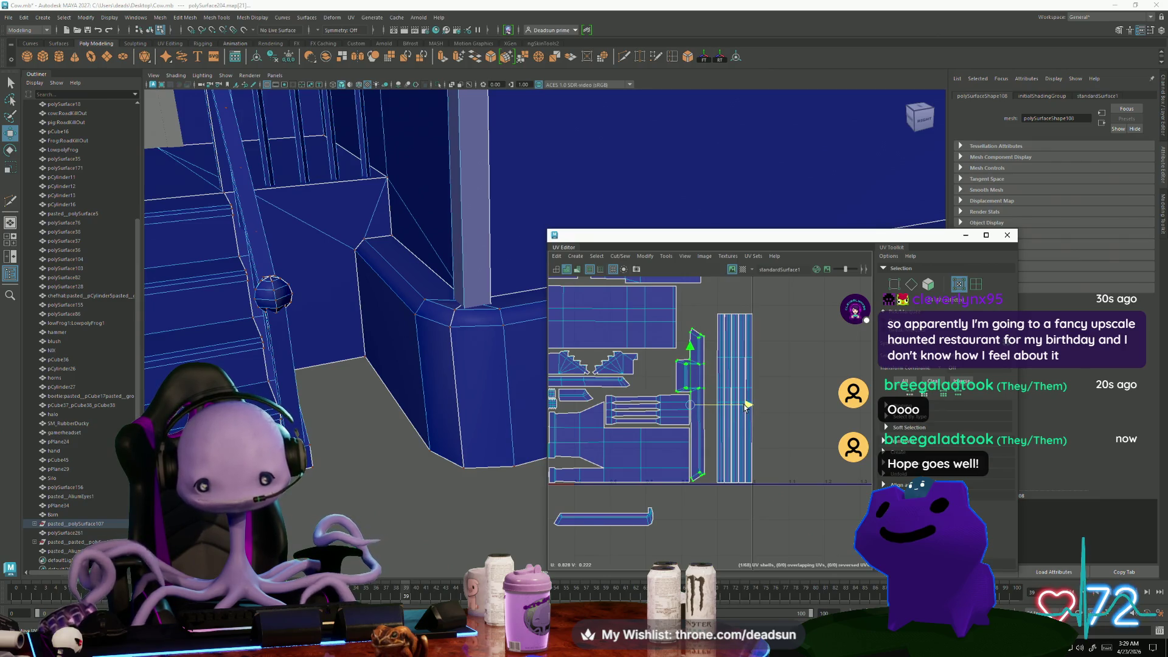
pyautogui.click(599, 518)
pyautogui.press('e')
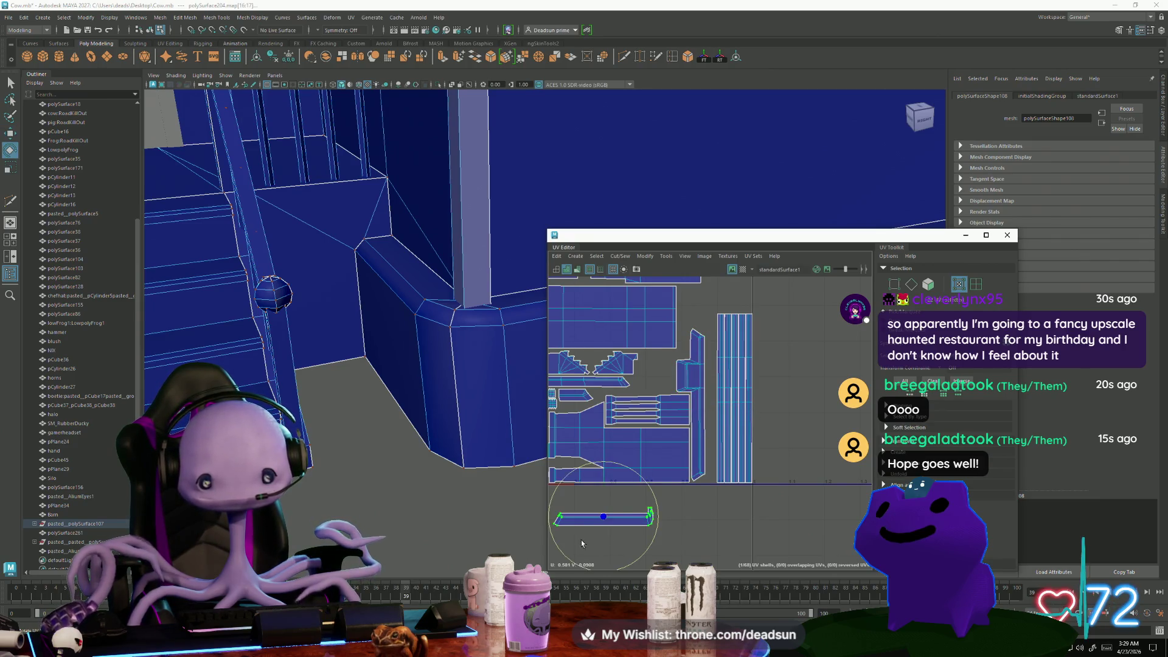
pyautogui.moveTo(565, 553); pyautogui.dragTo(633, 556)
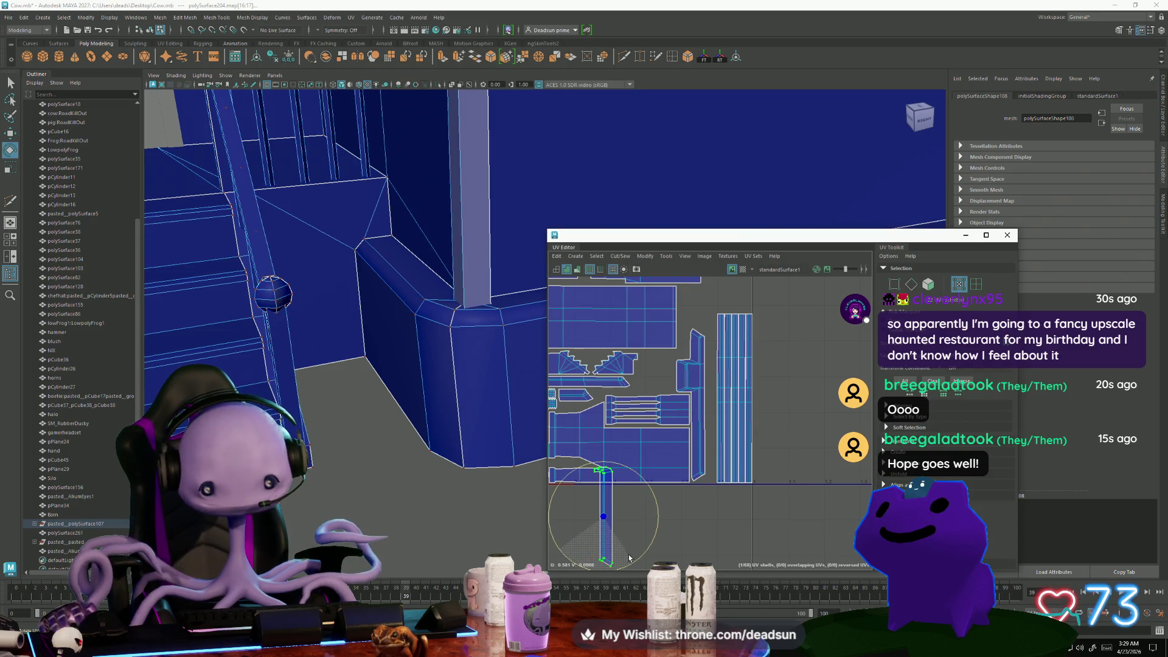
pyautogui.press('w')
pyautogui.moveTo(602, 517); pyautogui.dragTo(709, 363)
pyautogui.scroll(2, 702, 365)
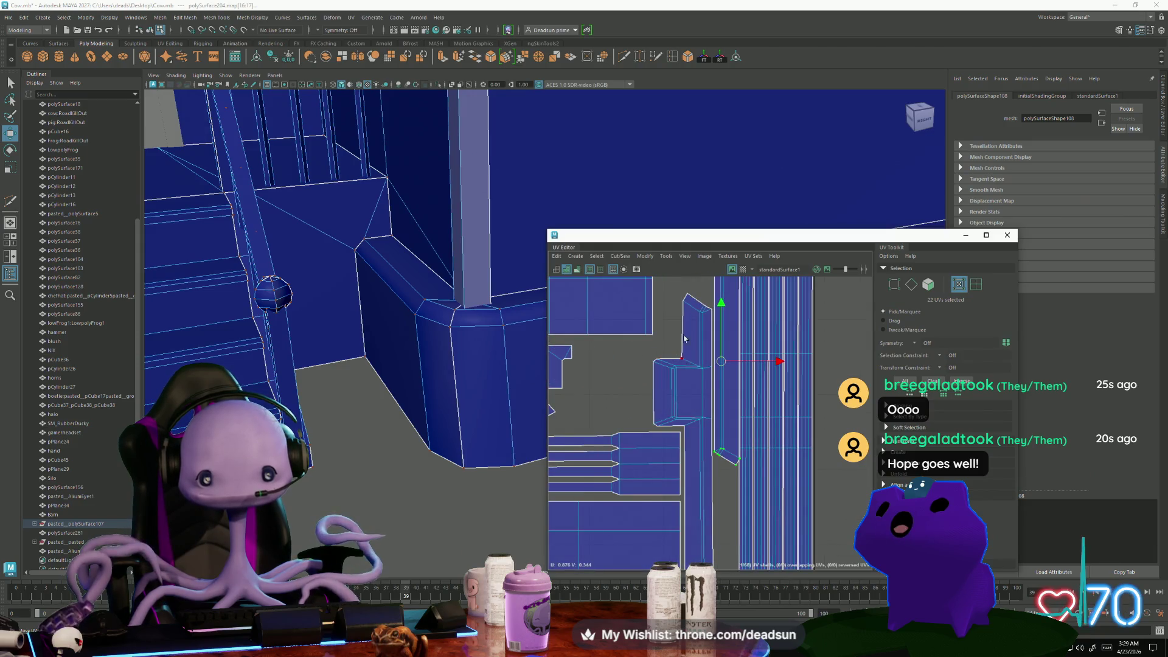
pyautogui.scroll(2, 685, 339)
# Make the upright strip narrower, nudge it flush against its neighbour, then pick the remaining stray strip
pyautogui.press('r')
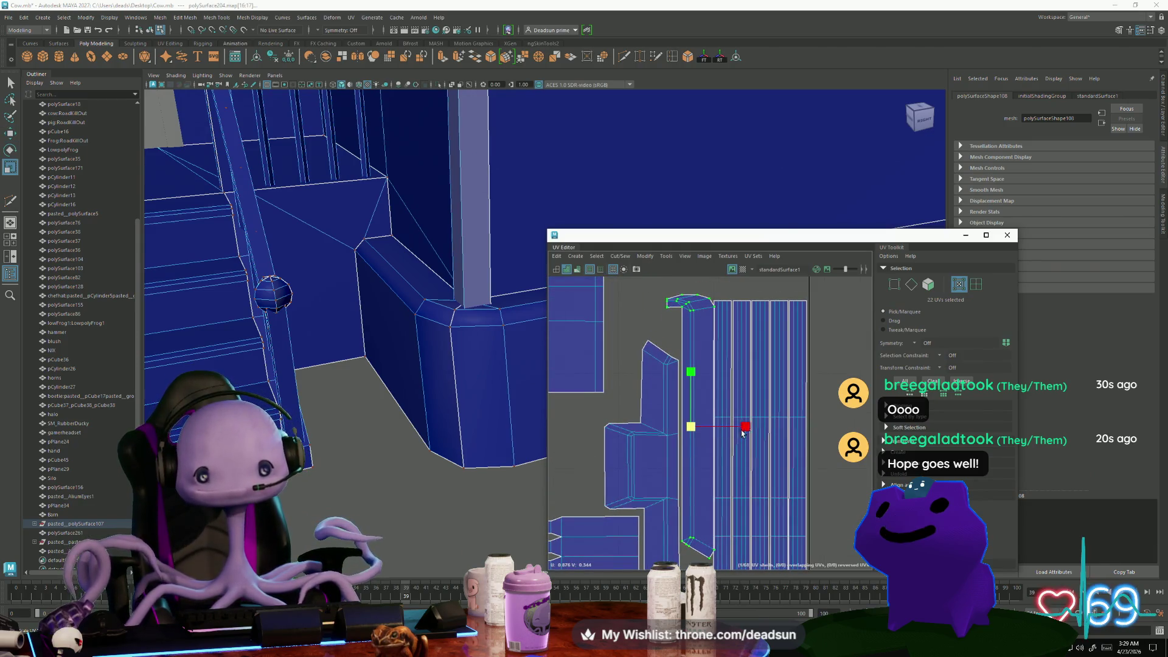
pyautogui.moveTo(743, 433); pyautogui.dragTo(734, 433)
pyautogui.press('w')
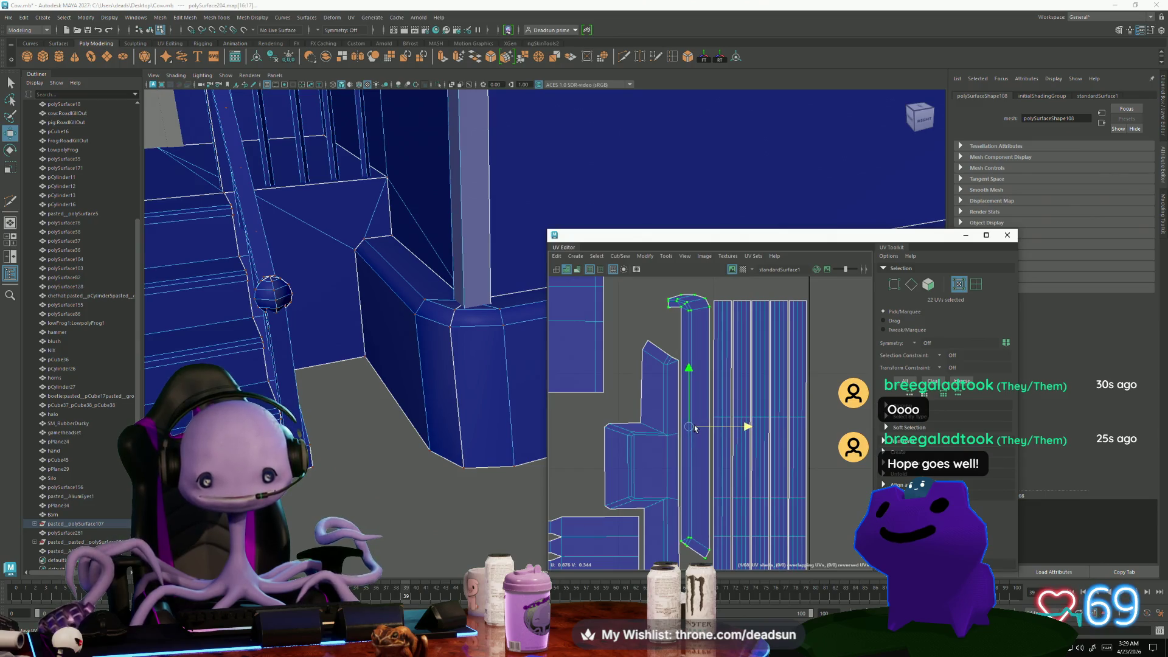
pyautogui.moveTo(692, 375); pyautogui.dragTo(691, 415)
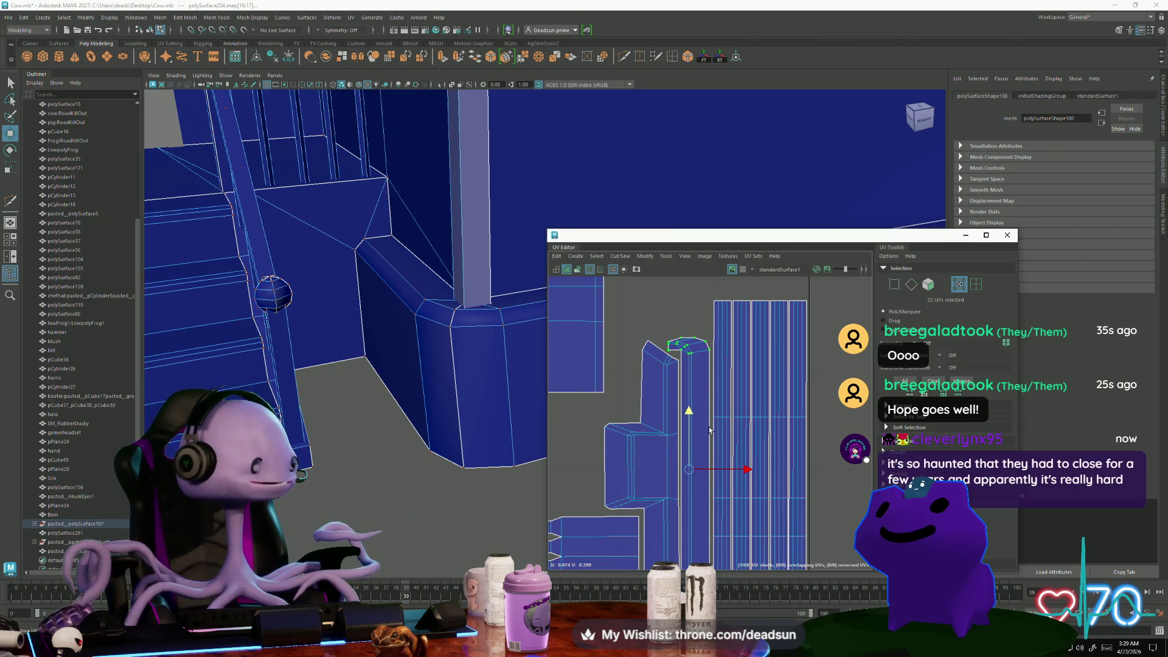
pyautogui.moveTo(710, 426)
pyautogui.keyDown('alt'); pyautogui.mouseDown(button='middle')
pyautogui.moveTo(631, 381)
pyautogui.moveTo(669, 414)
pyautogui.moveTo(641, 401)
pyautogui.mouseUp(button='middle'); pyautogui.keyUp('alt')
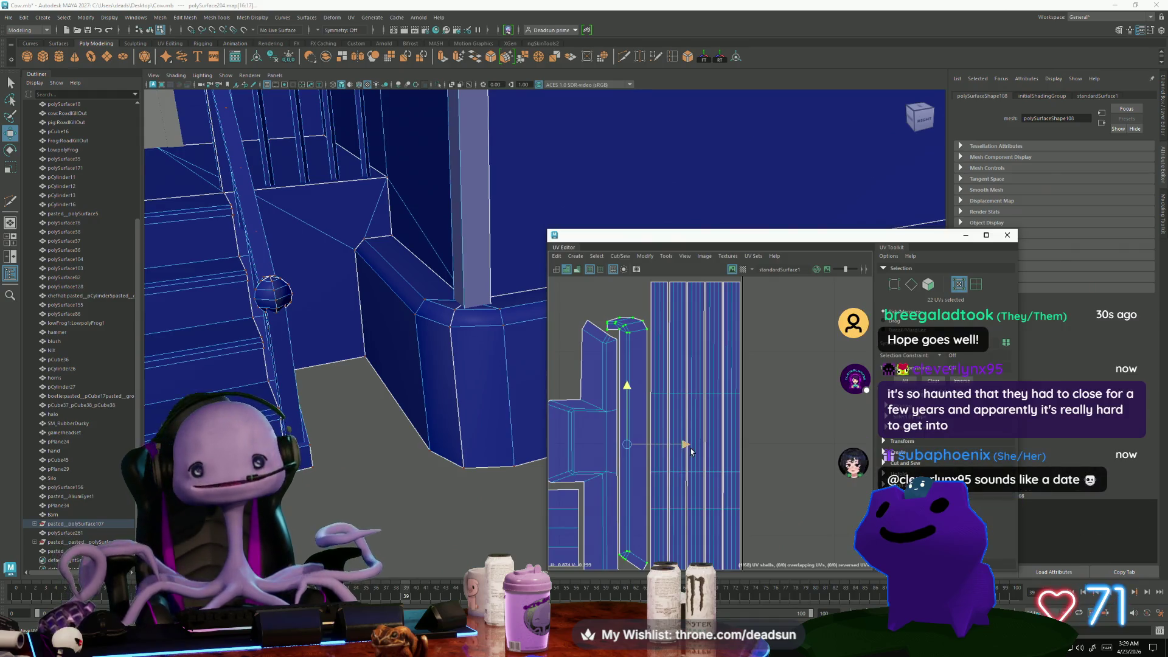
pyautogui.moveTo(685, 444); pyautogui.dragTo(688, 444)
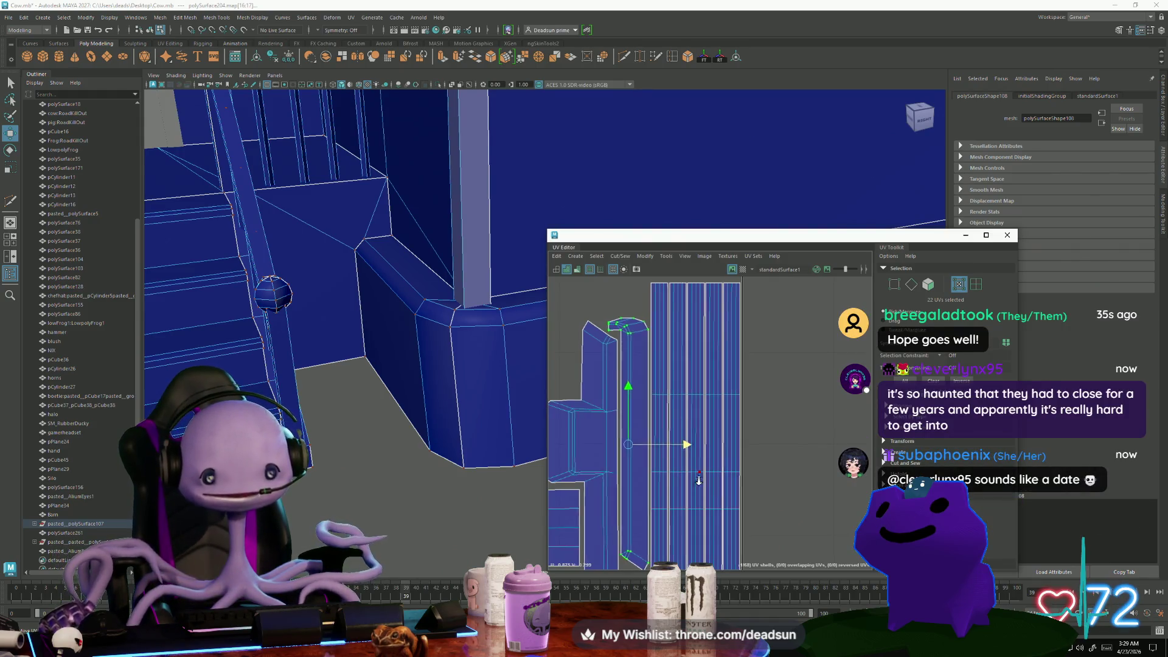
pyautogui.scroll(-2, 693, 448)
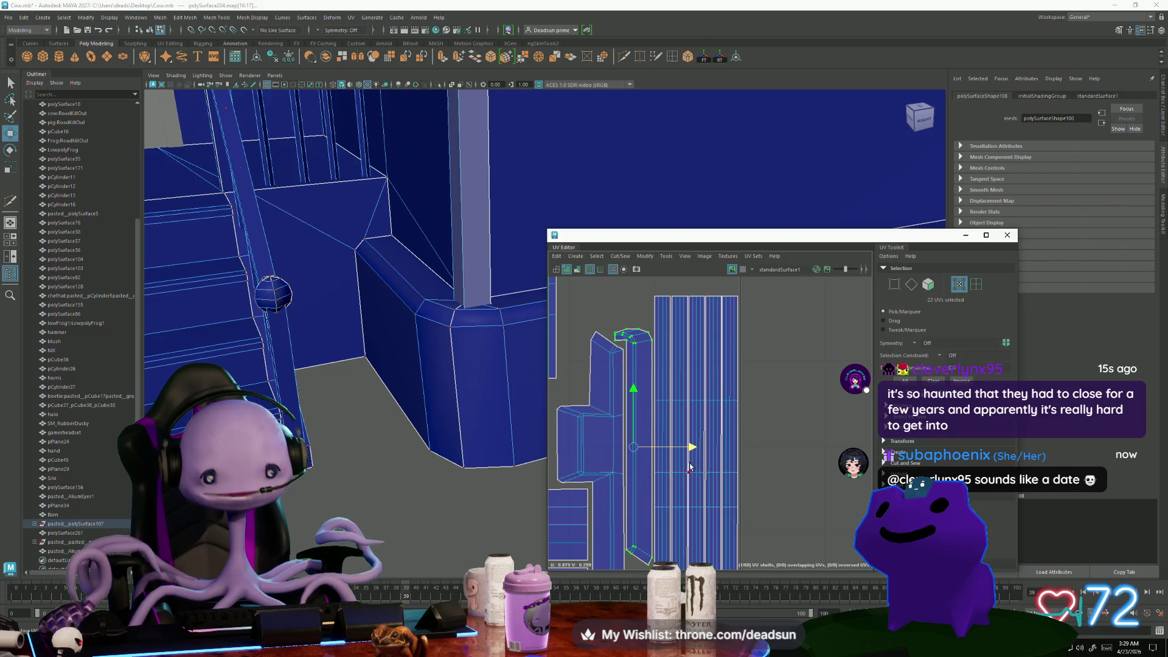
pyautogui.moveTo(699, 506)
pyautogui.keyDown('alt'); pyautogui.mouseDown(button='middle')
pyautogui.moveTo(725, 469)
pyautogui.moveTo(588, 435)
pyautogui.mouseUp(button='middle'); pyautogui.keyUp('alt')
pyautogui.moveTo(710, 498); pyautogui.dragTo(710, 498)
# Lift the stray strip toward the tile and narrow the long strip shell slightly
pyautogui.keyDown('alt'); pyautogui.moveTo(711, 498); pyautogui.dragTo(761, 526, button='middle'); pyautogui.keyUp('alt')
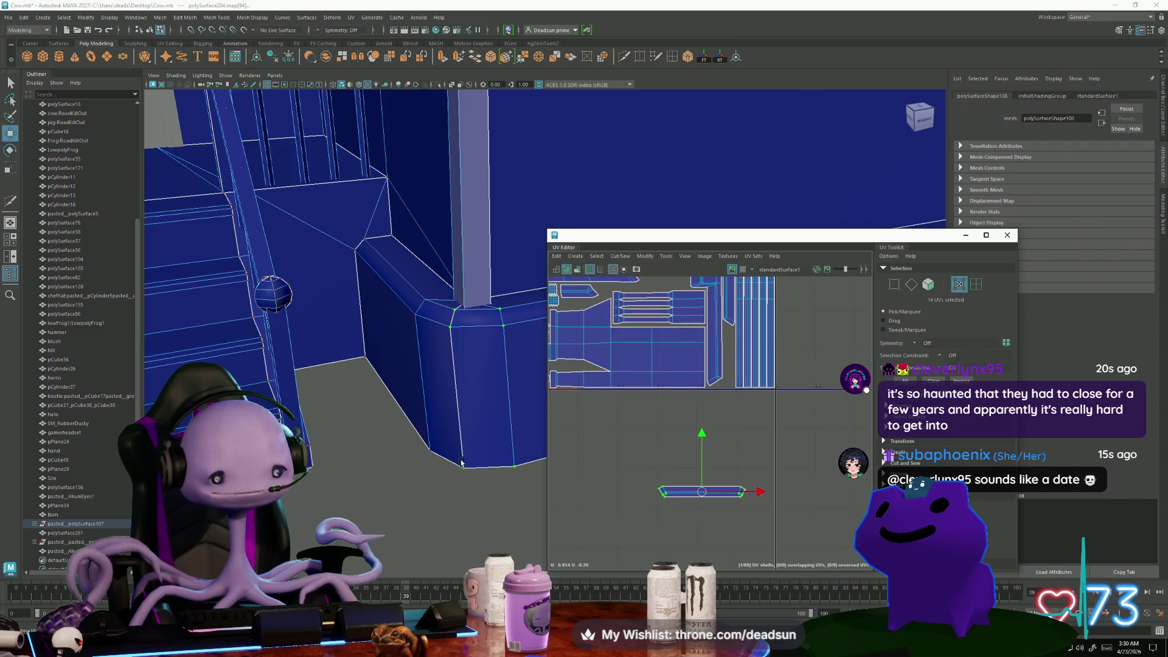
pyautogui.press('f')
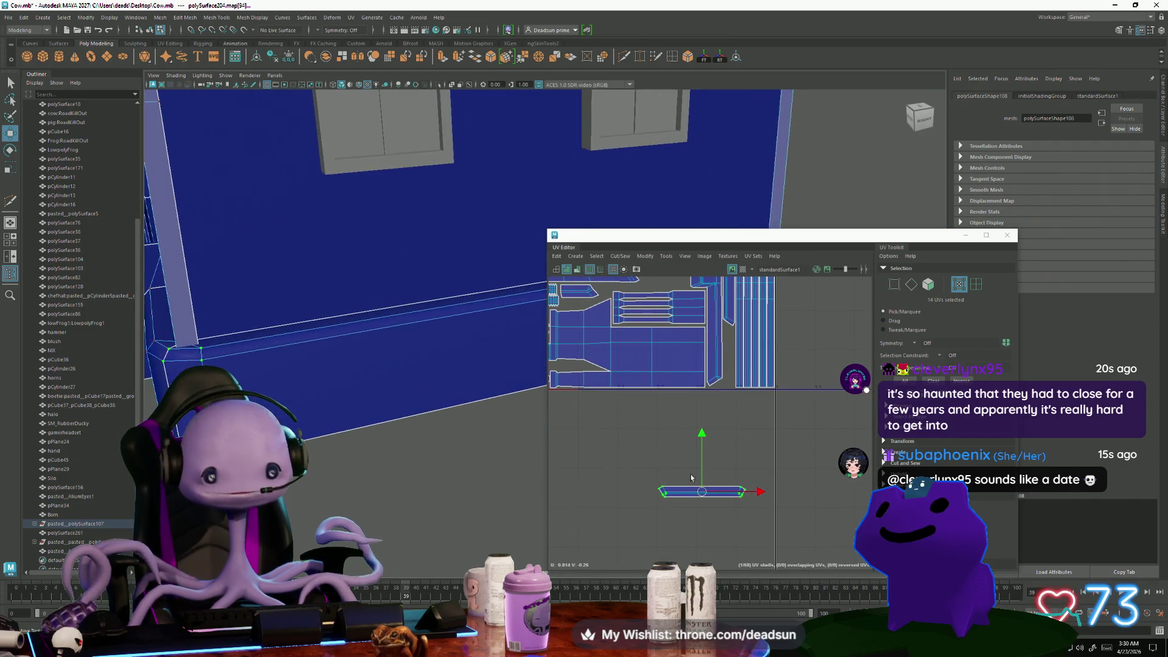
pyautogui.moveTo(697, 498); pyautogui.dragTo(698, 430)
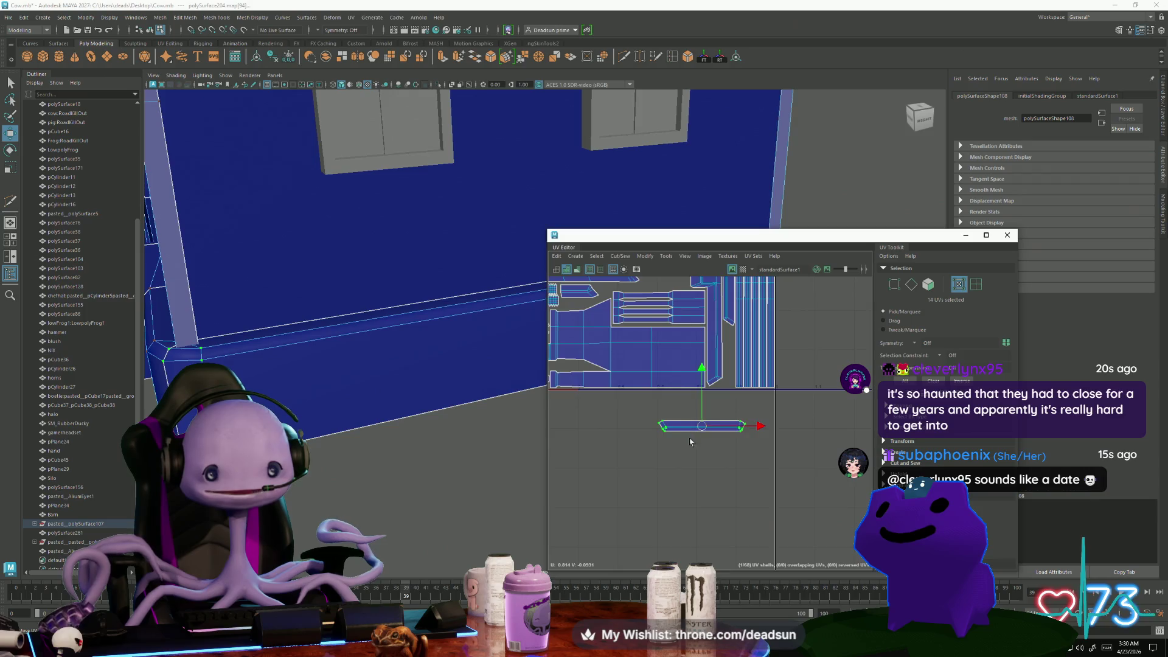
pyautogui.moveTo(698, 430)
pyautogui.keyDown('alt'); pyautogui.mouseDown(button='middle')
pyautogui.moveTo(670, 564)
pyautogui.moveTo(650, 548)
pyautogui.moveTo(821, 530)
pyautogui.moveTo(718, 466)
pyautogui.mouseUp(button='middle'); pyautogui.keyUp('alt')
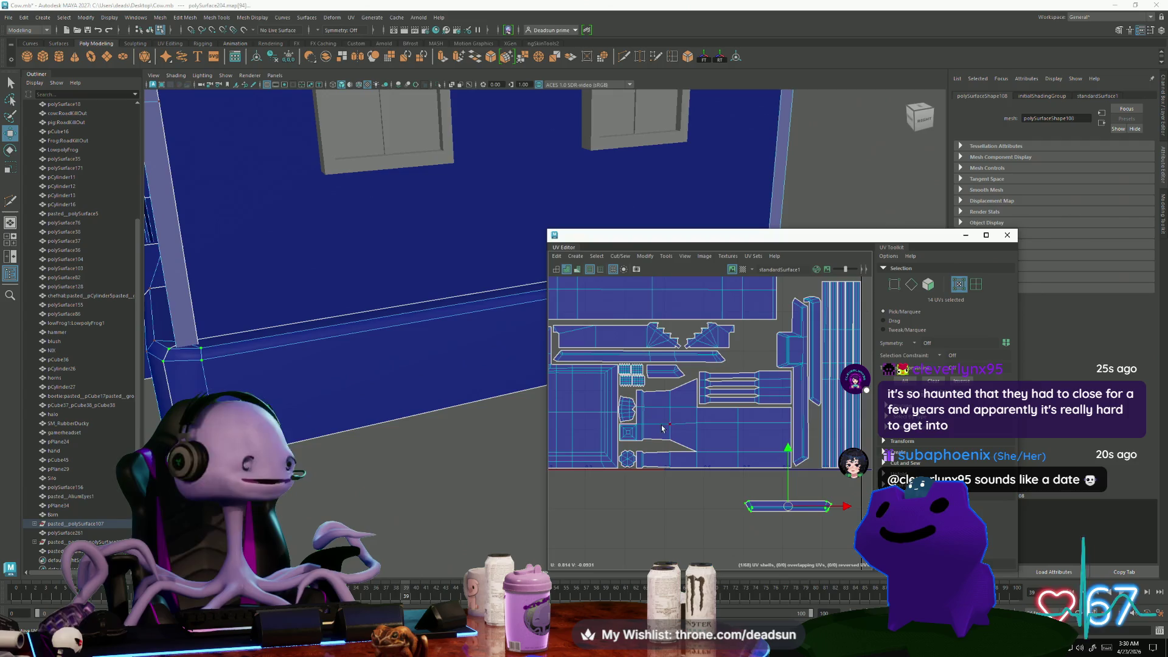
pyautogui.click(651, 356)
pyautogui.press('r')
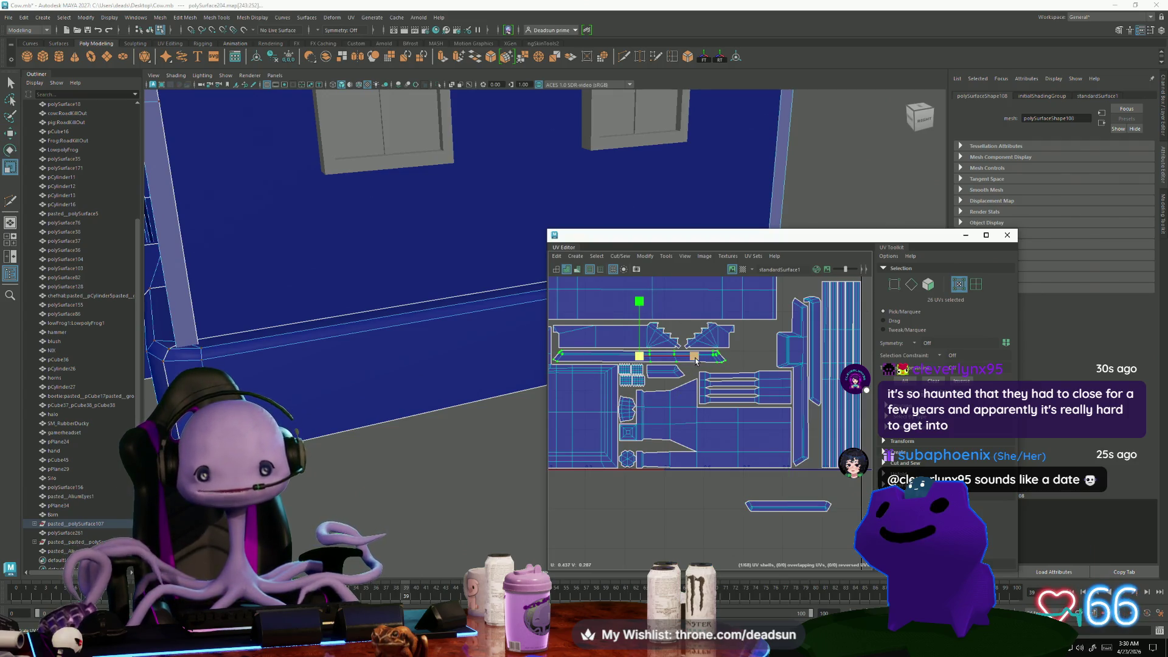
pyautogui.moveTo(695, 360); pyautogui.dragTo(688, 358)
pyautogui.press('w')
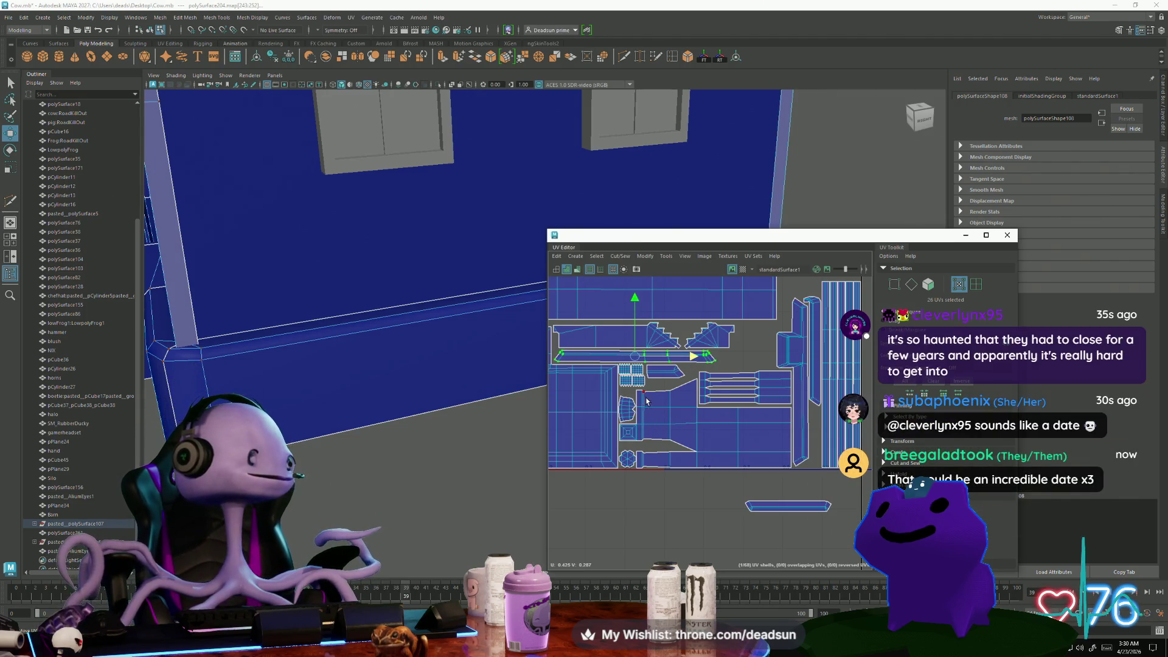
# Turn the small stray strip below the tile 90° upright
pyautogui.click(780, 502)
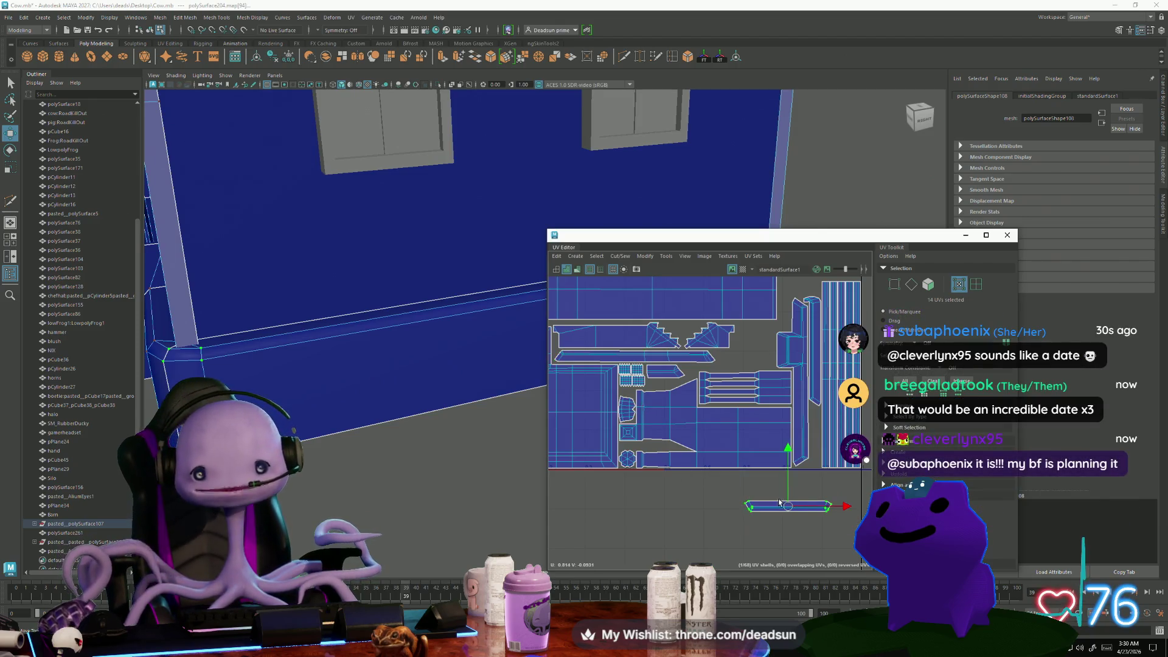
pyautogui.press('e')
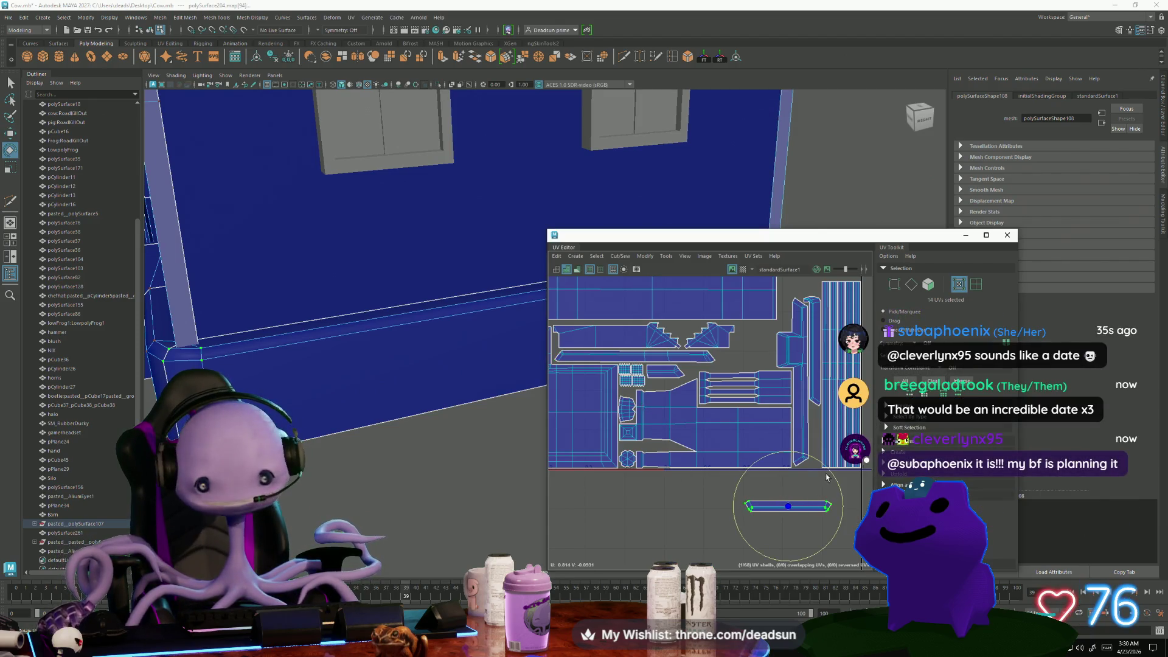
pyautogui.moveTo(826, 477)
pyautogui.mouseDown()
pyautogui.moveTo(782, 536)
pyautogui.moveTo(753, 522)
pyautogui.moveTo(816, 418)
pyautogui.mouseUp()
# Nudge two corner UVs of the shell beside the narrow strips slightly left
pyautogui.press('w')
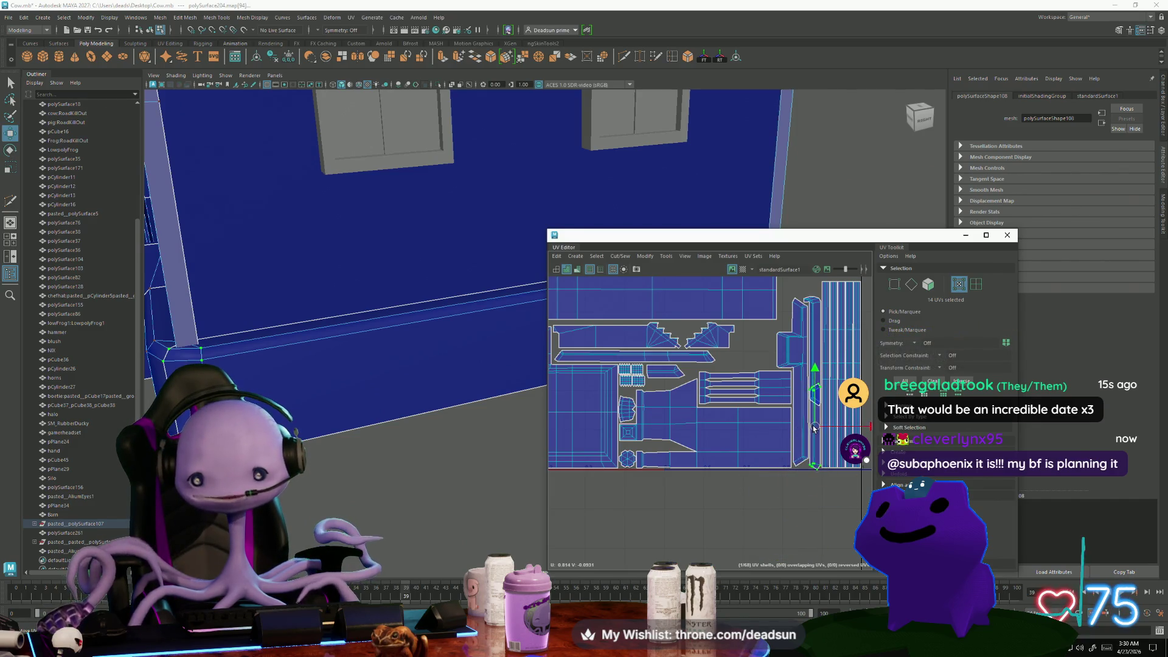
pyautogui.scroll(5, 821, 442)
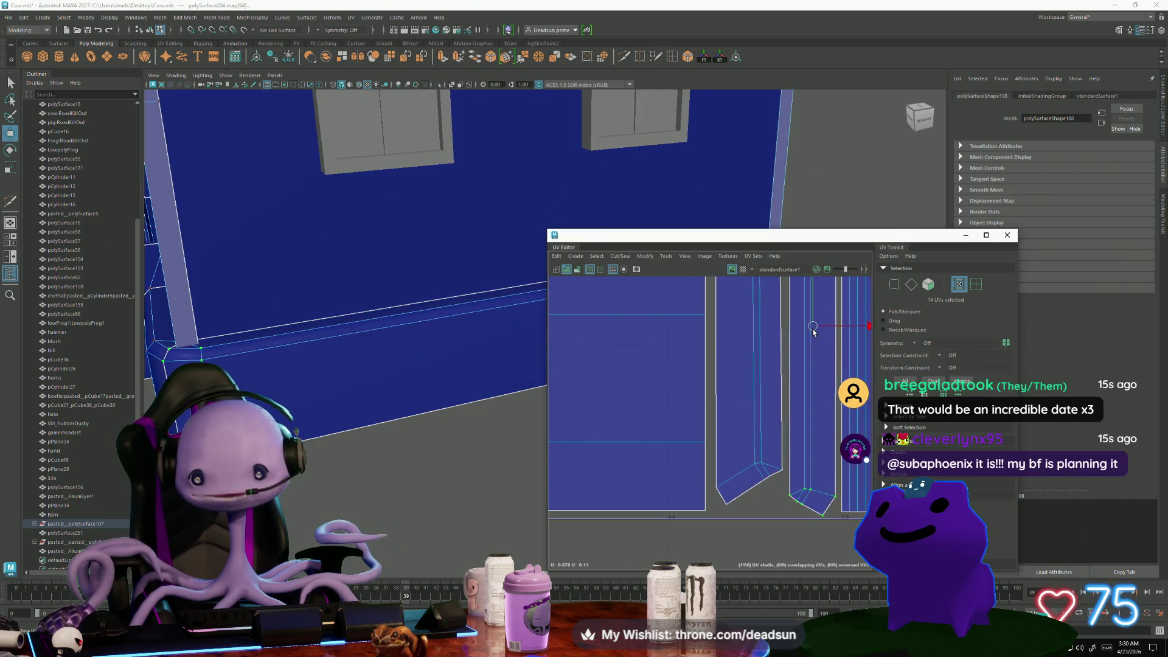
pyautogui.scroll(-3, 801, 338)
pyautogui.keyDown('alt'); pyautogui.moveTo(801, 339); pyautogui.dragTo(662, 475, button='middle'); pyautogui.keyUp('alt')
pyautogui.scroll(-2, 686, 461)
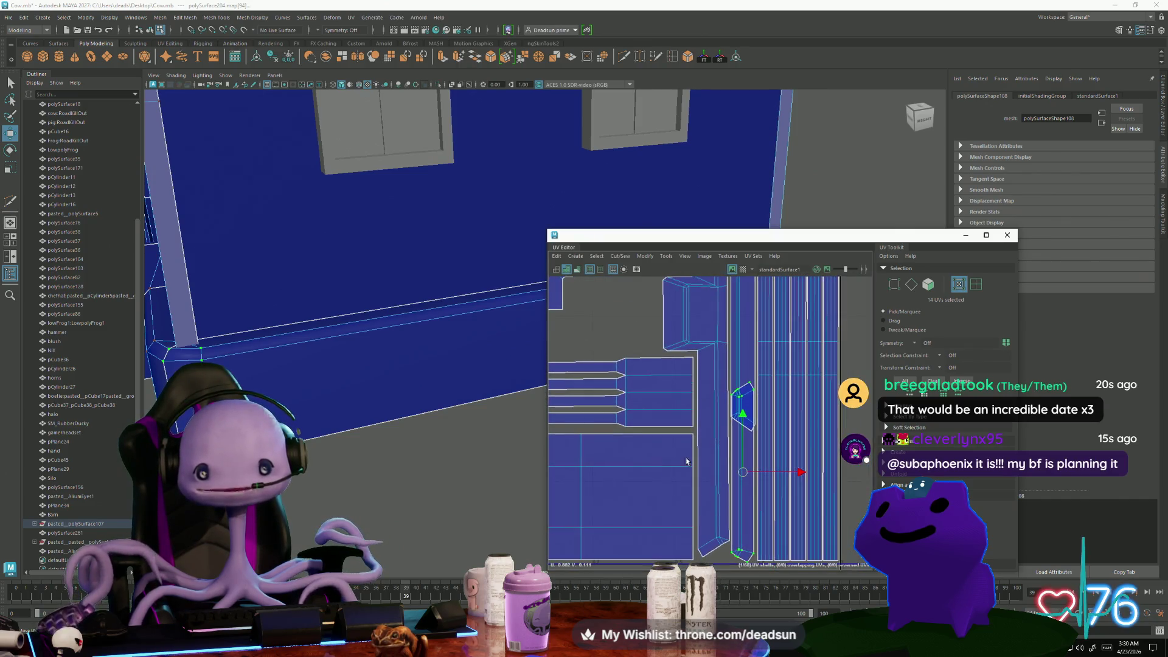
pyautogui.doubleClick(713, 432)
pyautogui.press('e')
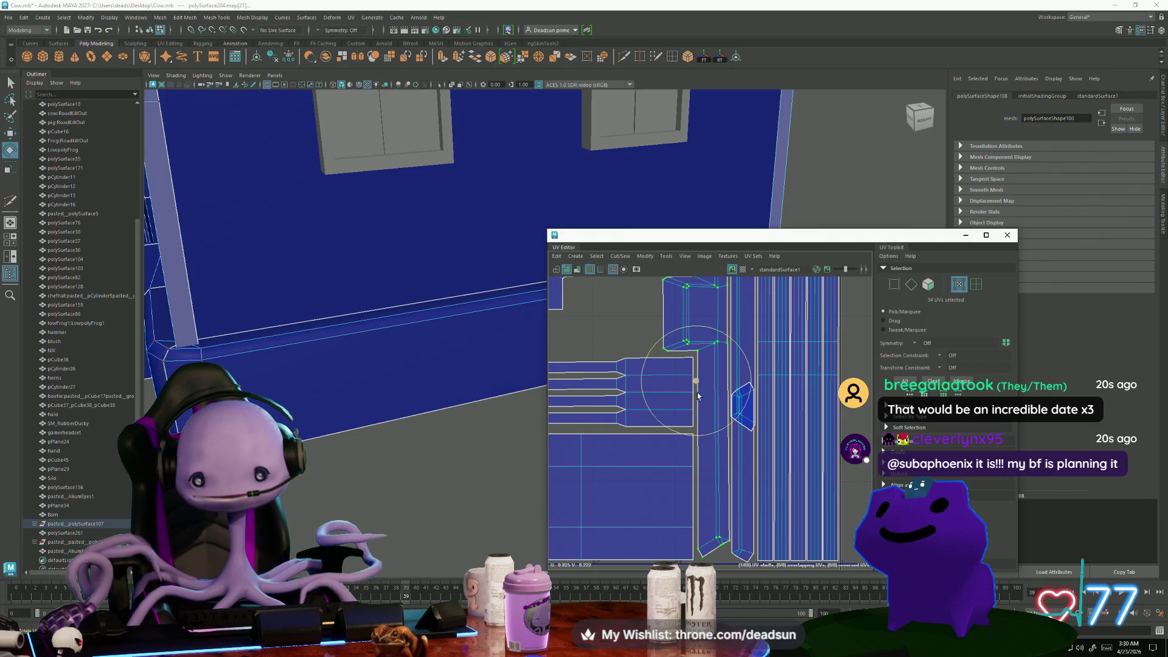
pyautogui.click(697, 550)
pyautogui.keyDown('shift'); pyautogui.click(698, 350); pyautogui.keyUp('shift')
pyautogui.press('w')
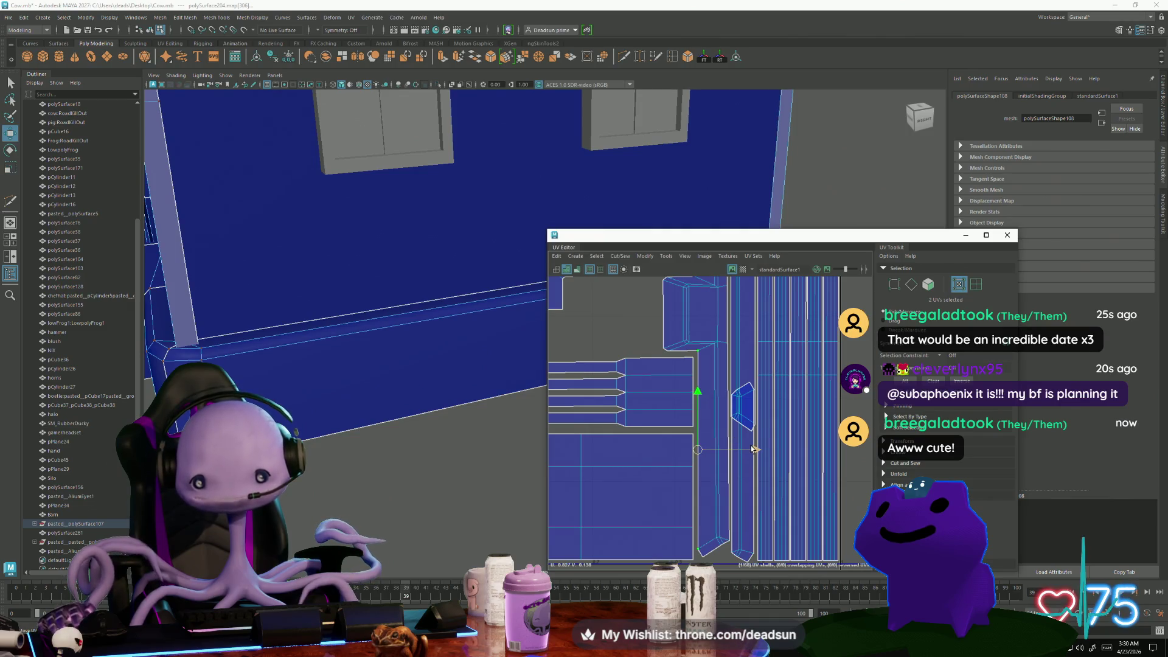
pyautogui.moveTo(752, 449); pyautogui.dragTo(750, 449)
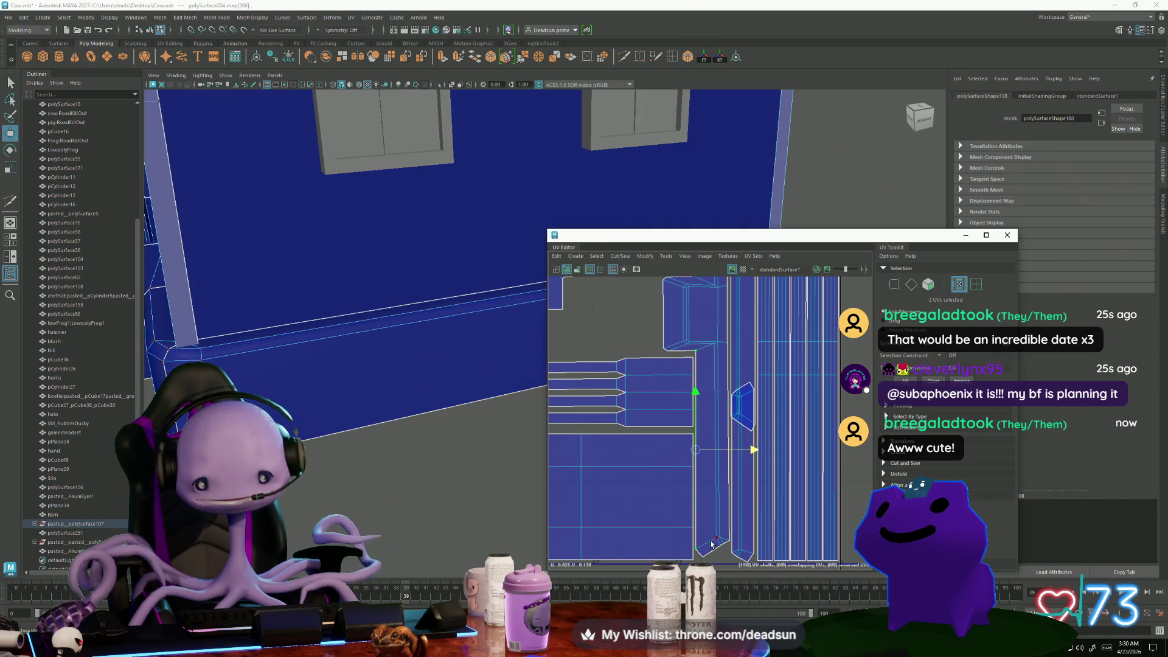
# Select the corner UVs at the long shells' top ends and frame them
pyautogui.click(716, 348)
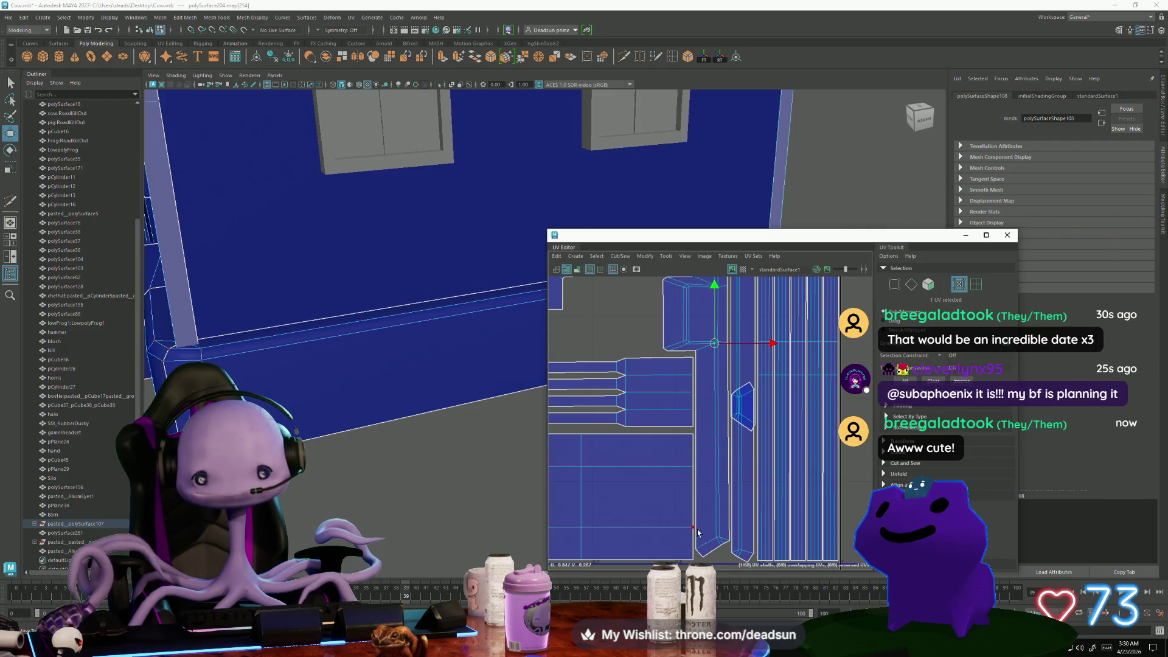
pyautogui.keyDown('shift'); pyautogui.click(710, 541); pyautogui.keyUp('shift')
pyautogui.keyDown('alt'); pyautogui.moveTo(719, 357); pyautogui.dragTo(708, 503, button='middle'); pyautogui.keyUp('alt')
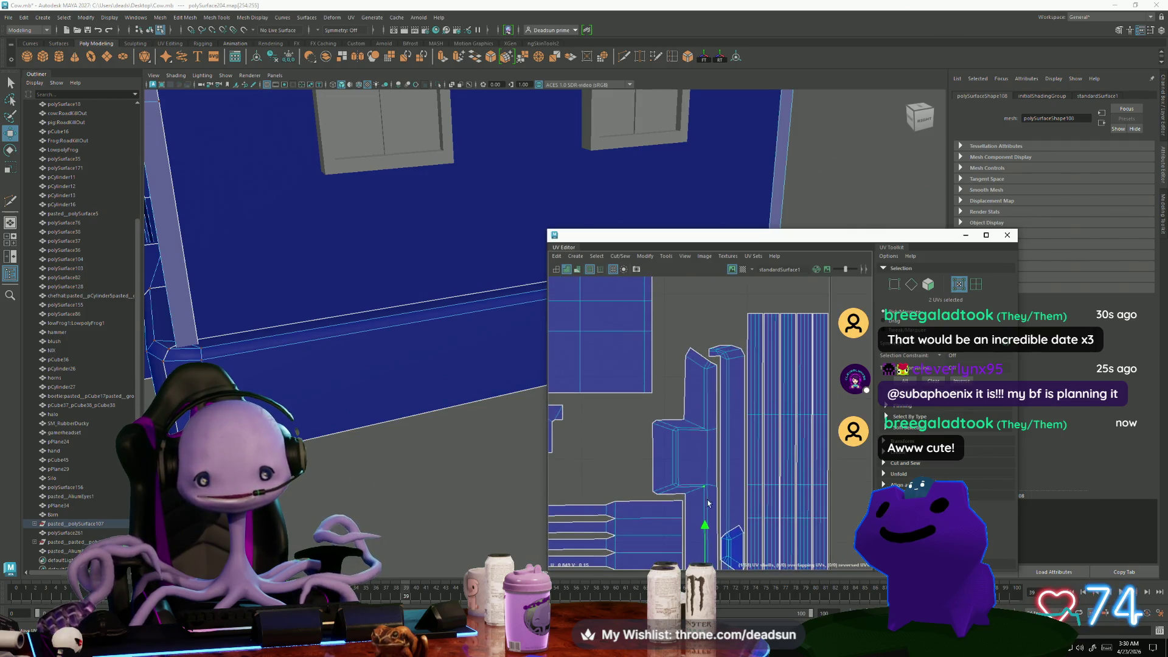
pyautogui.keyDown('shift'); pyautogui.click(688, 422); pyautogui.keyUp('shift')
pyautogui.keyDown('shift'); pyautogui.click(707, 371); pyautogui.keyUp('shift')
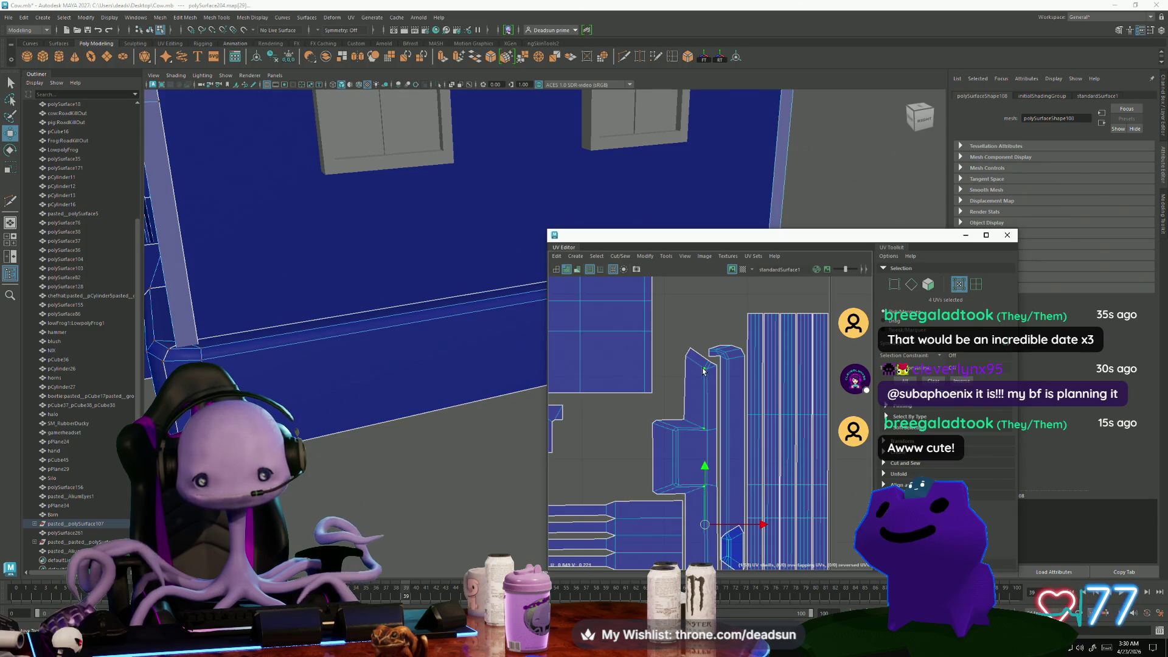
pyautogui.press('e')
pyautogui.scroll(2, 670, 456)
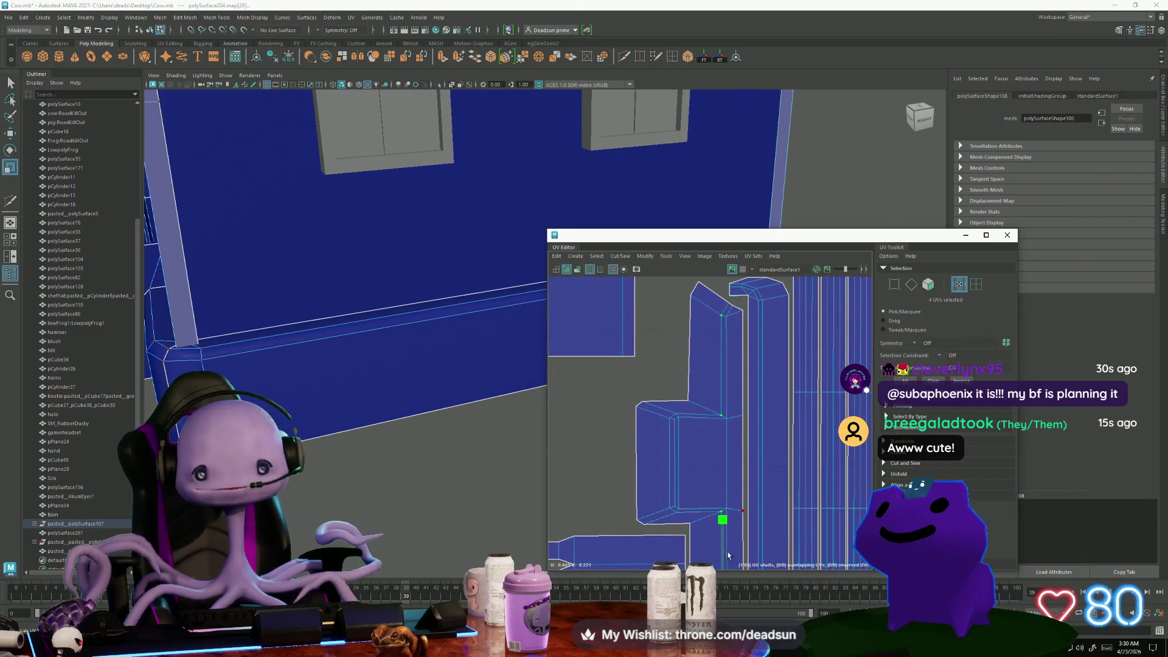
pyautogui.press('f')
pyautogui.press('r')
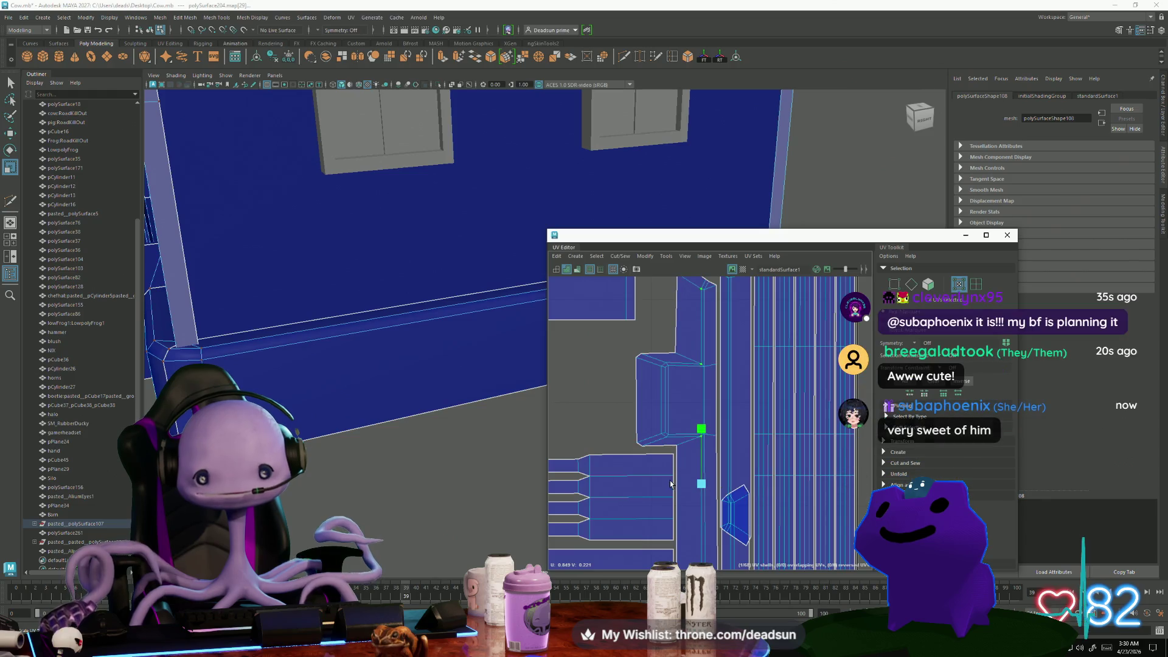
pyautogui.keyDown('alt'); pyautogui.moveTo(669, 292); pyautogui.dragTo(682, 356, button='middle'); pyautogui.keyUp('alt')
pyautogui.click(686, 340)
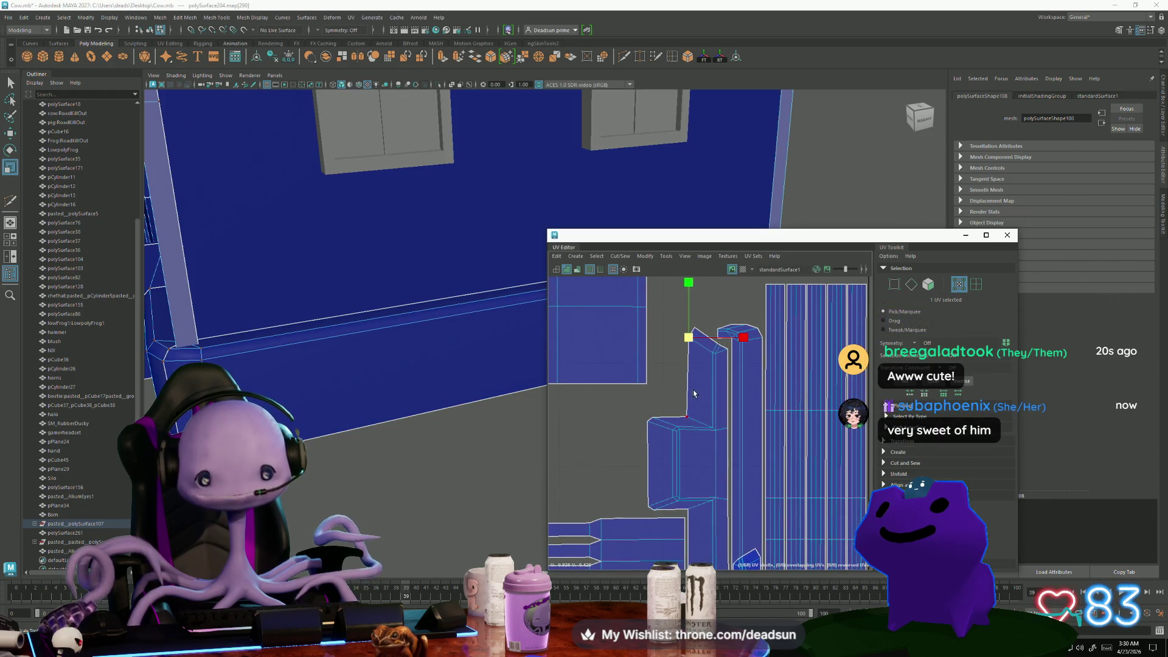
pyautogui.scroll(2, 663, 377)
pyautogui.scroll(-2, 660, 381)
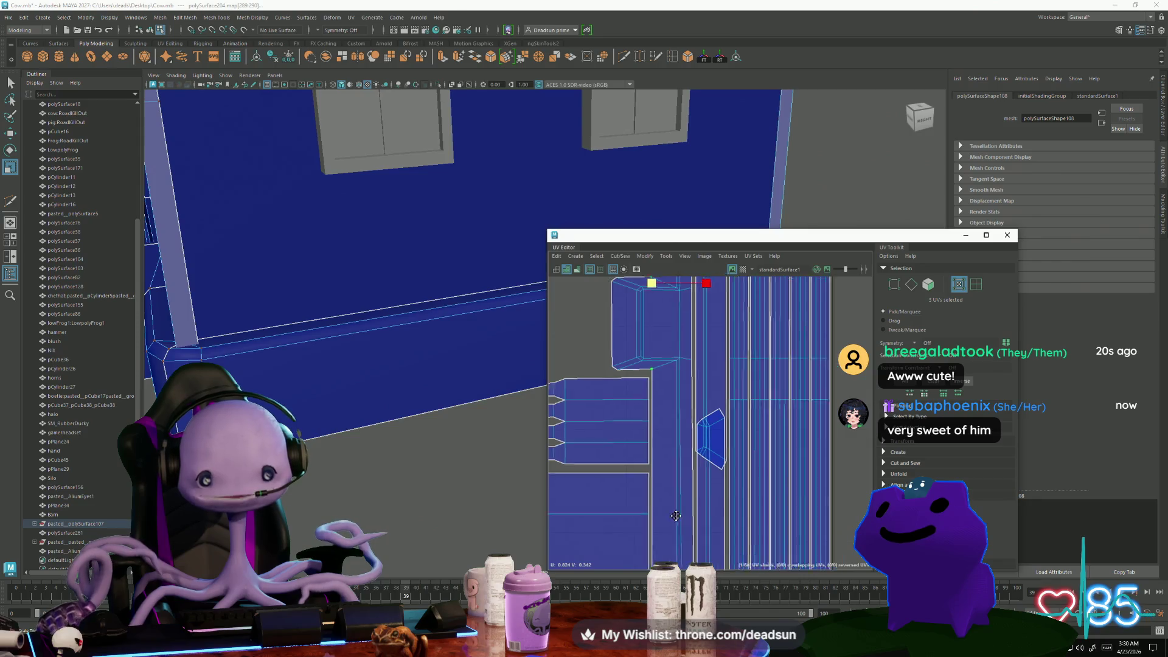
pyautogui.scroll(-2, 634, 437)
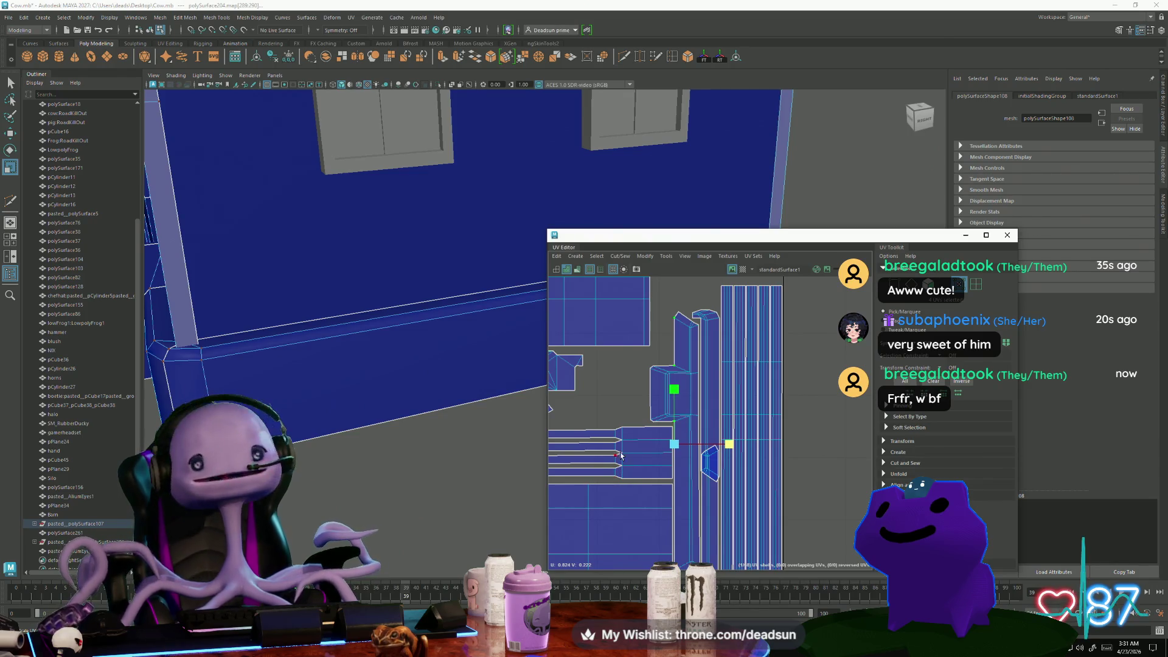
# Select the small UV shell at the bottom and nudge it slightly into place
pyautogui.click(718, 471)
pyautogui.scroll(2, 722, 475)
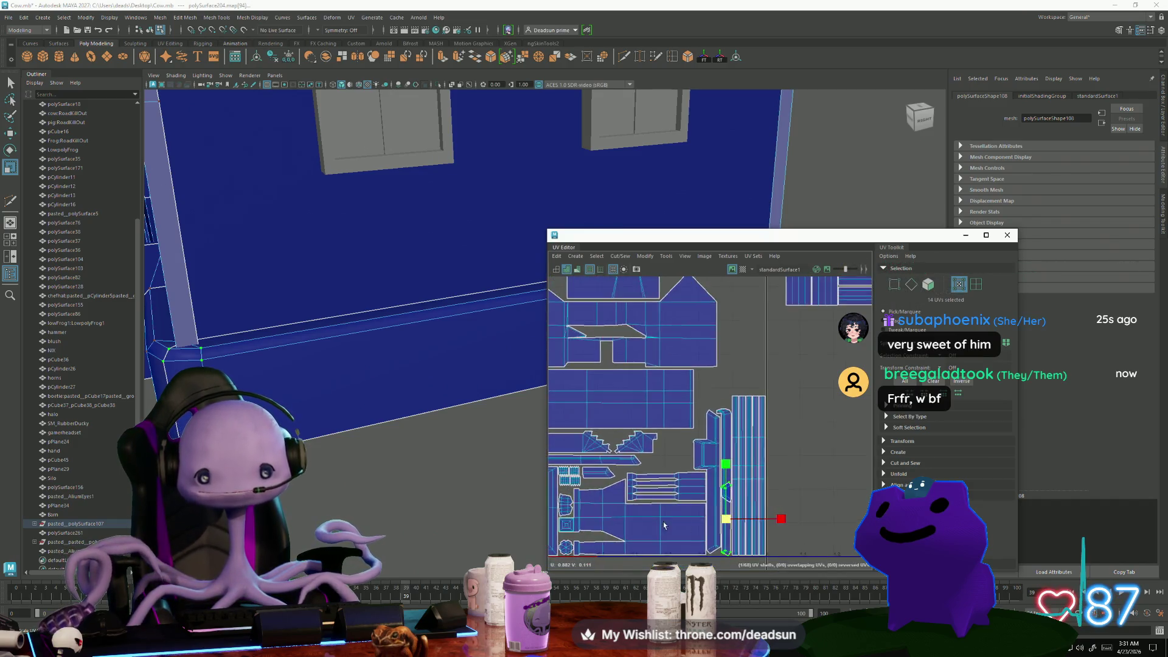
pyautogui.keyDown('alt'); pyautogui.moveTo(723, 474); pyautogui.dragTo(719, 425, button='middle'); pyautogui.keyUp('alt')
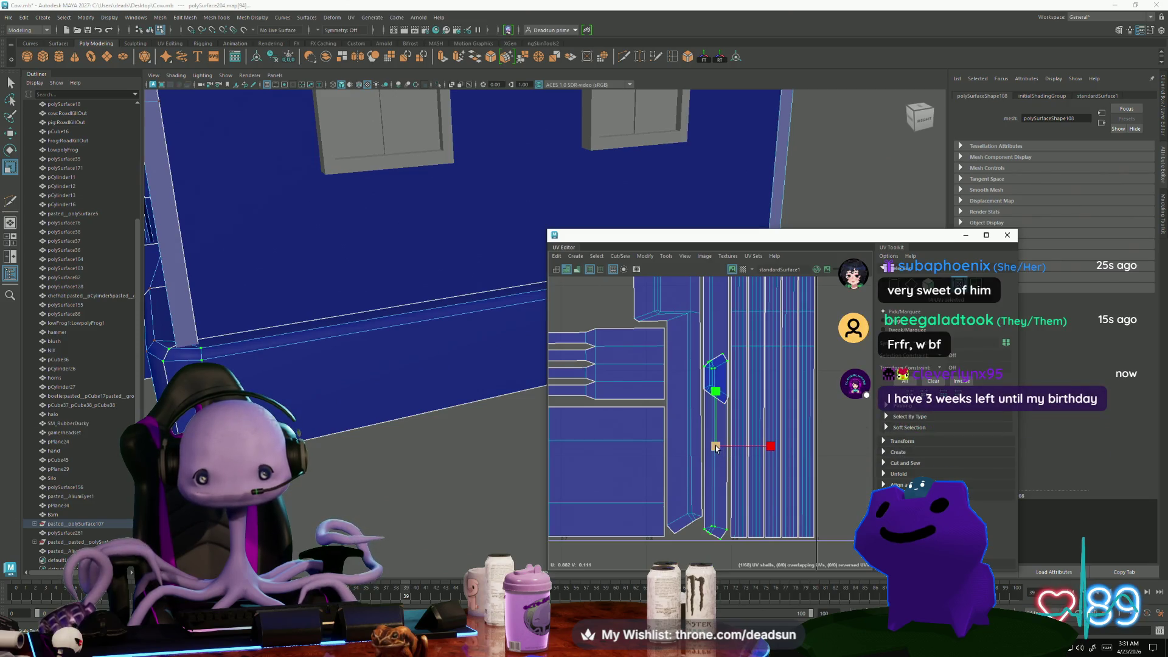
pyautogui.press('w')
pyautogui.moveTo(716, 448)
pyautogui.mouseDown()
pyautogui.moveTo(770, 451)
pyautogui.moveTo(718, 444)
pyautogui.mouseUp()
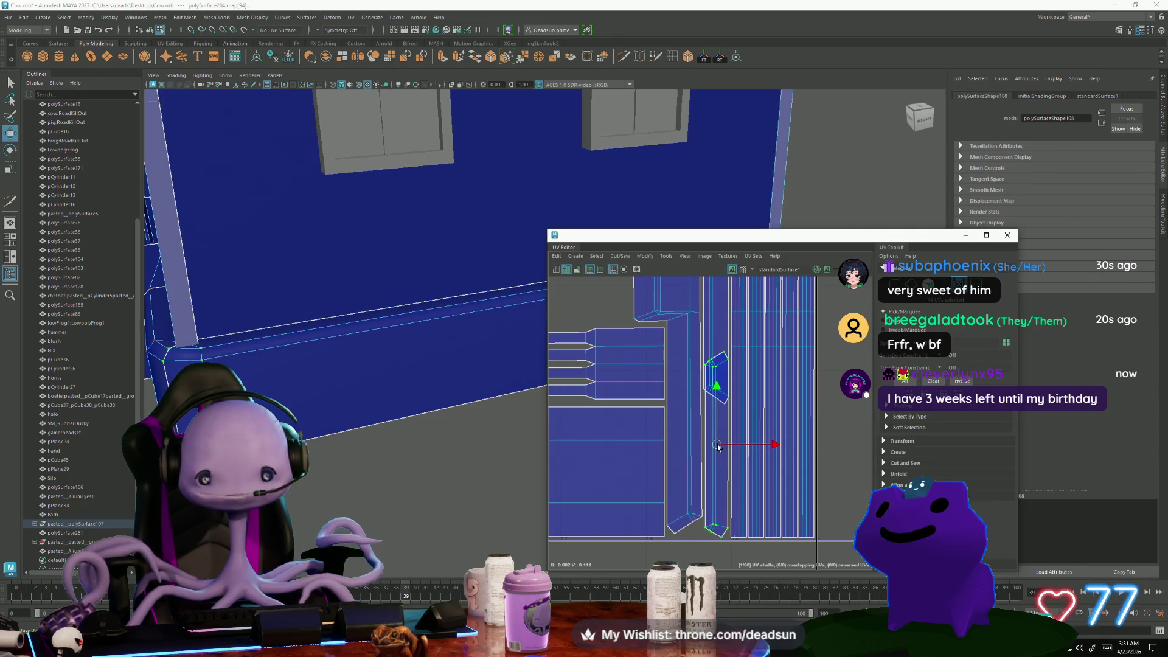
# Select the end UVs of the long upper and lower strip shells and raise them slightly
pyautogui.click(693, 514)
pyautogui.keyDown('alt'); pyautogui.moveTo(696, 377); pyautogui.dragTo(687, 494, button='middle'); pyautogui.keyUp('alt')
pyautogui.keyDown('shift'); pyautogui.click(685, 334); pyautogui.keyUp('shift')
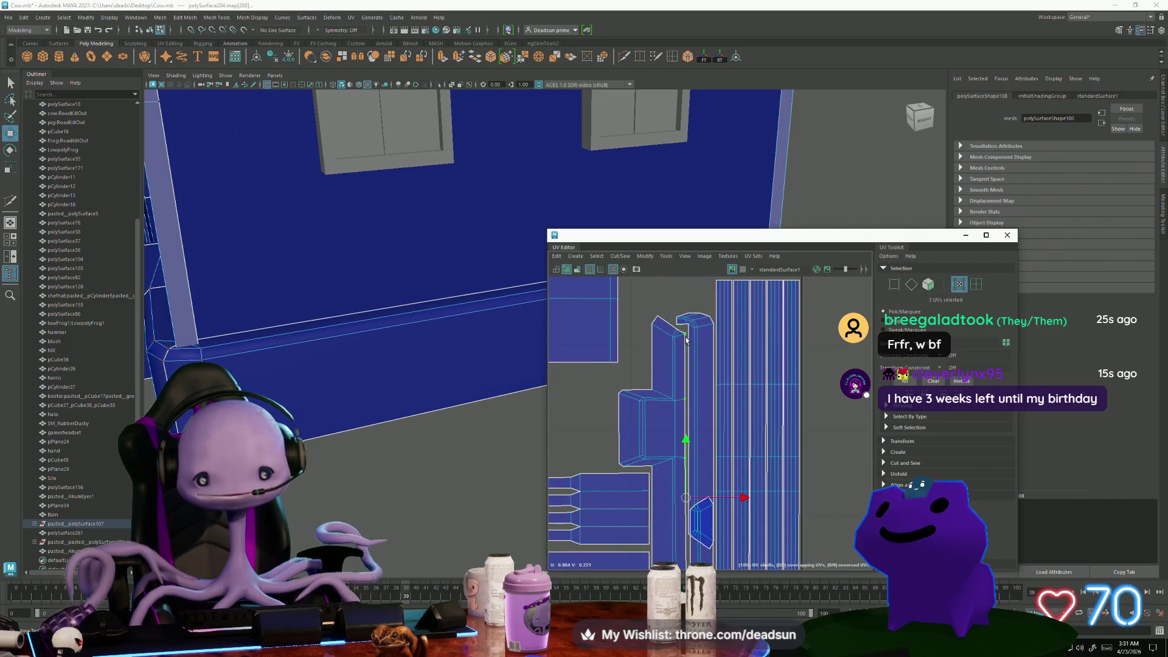
pyautogui.keyDown('shift'); pyautogui.click(685, 498); pyautogui.keyUp('shift')
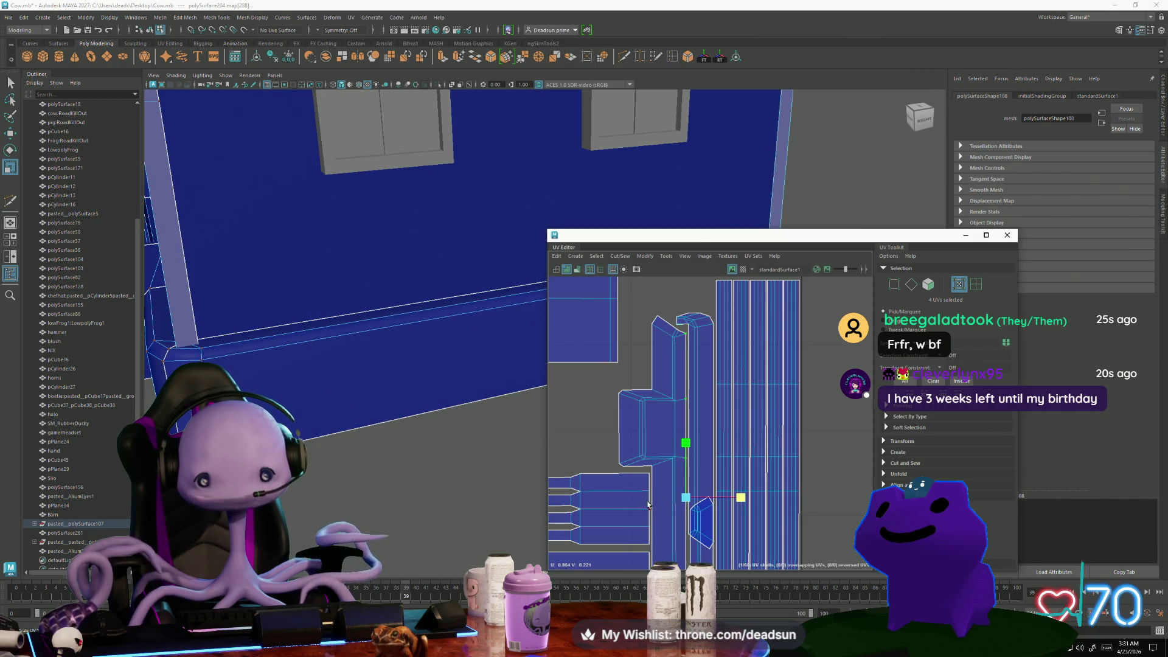
pyautogui.moveTo(662, 511)
pyautogui.keyDown('alt'); pyautogui.mouseDown(button='middle')
pyautogui.moveTo(633, 493)
pyautogui.moveTo(641, 441)
pyautogui.moveTo(621, 282)
pyautogui.mouseUp(button='middle'); pyautogui.keyUp('alt')
pyautogui.click(647, 305)
pyautogui.keyDown('shift'); pyautogui.click(627, 420); pyautogui.keyUp('shift')
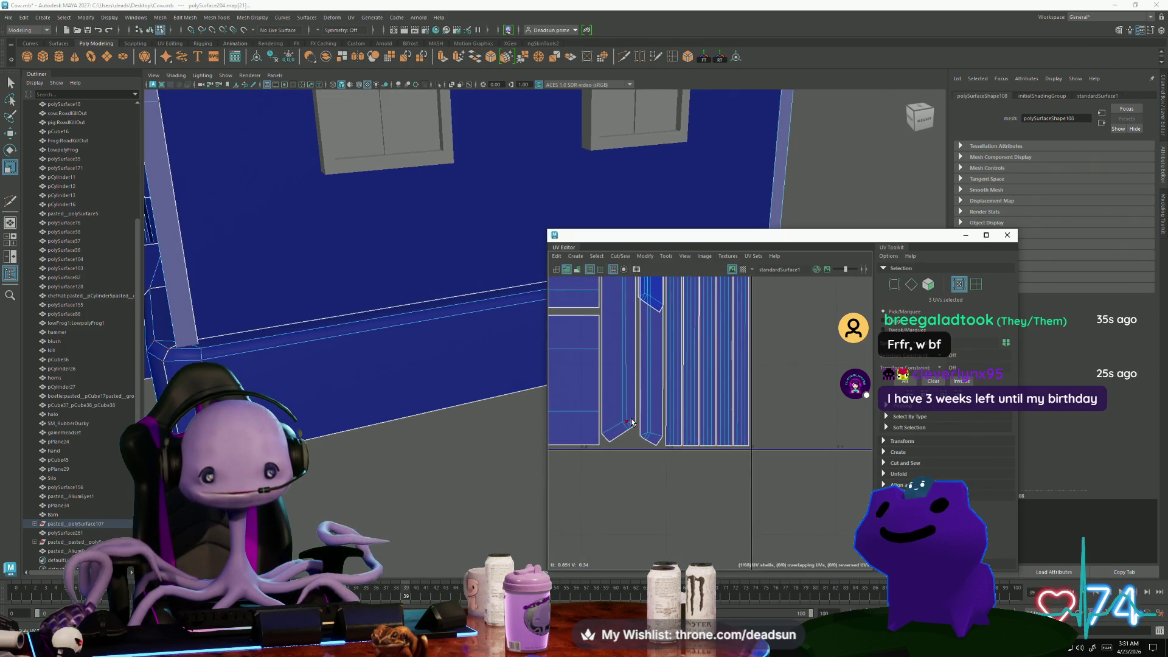
pyautogui.keyDown('alt'); pyautogui.moveTo(647, 405); pyautogui.dragTo(620, 523, button='middle'); pyautogui.keyUp('alt')
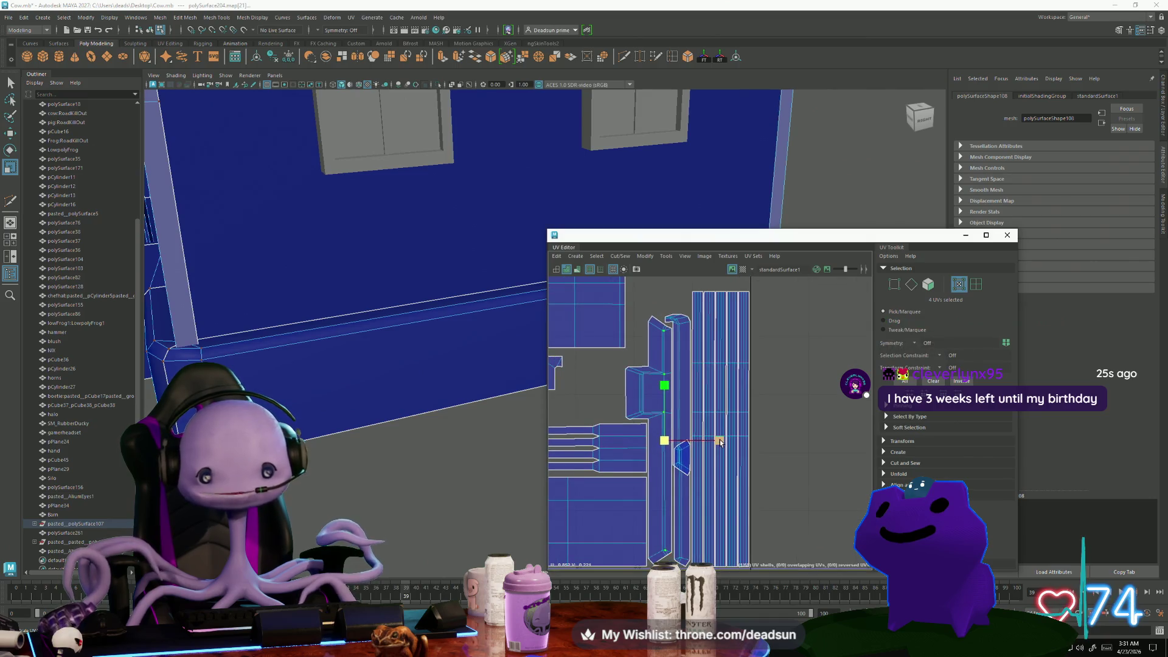
pyautogui.moveTo(660, 444); pyautogui.dragTo(681, 341)
pyautogui.press('w')
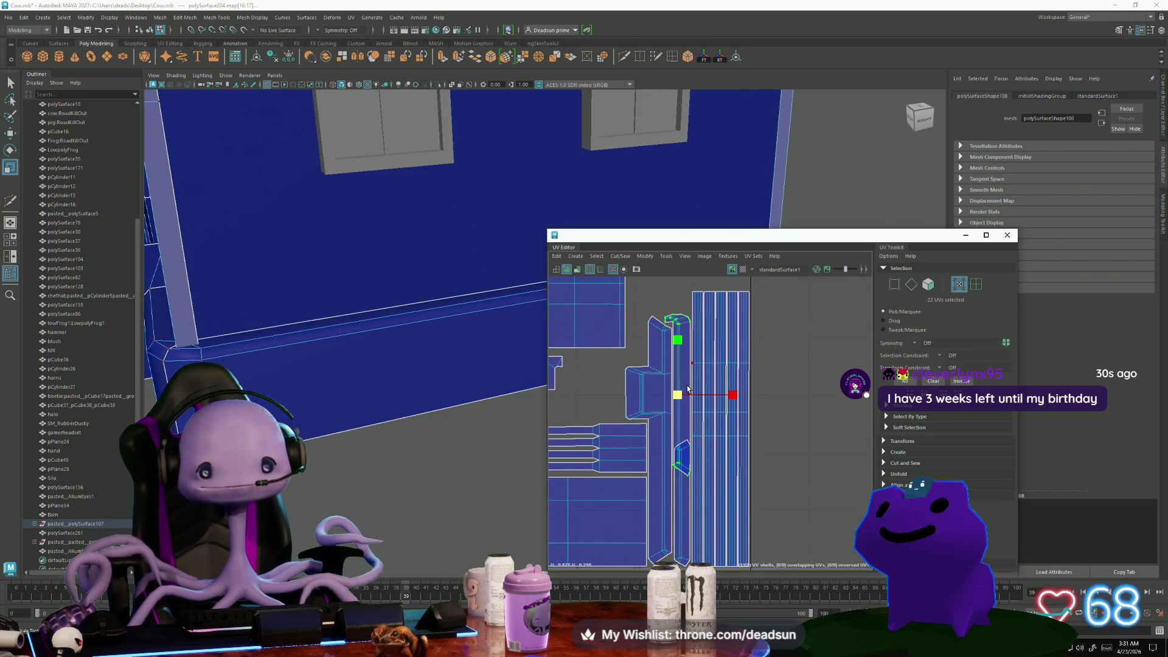
pyautogui.moveTo(680, 341); pyautogui.dragTo(678, 301, button='middle')
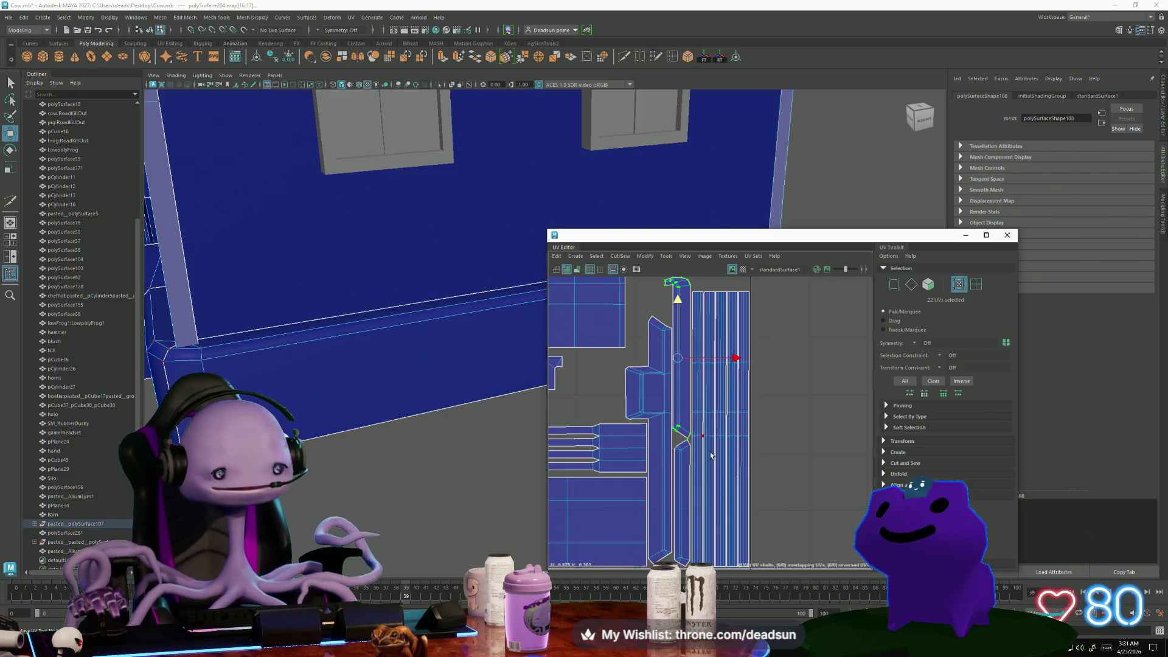
# Check the house's corner trim in 3D and pick edges along the trim shell's cut
pyautogui.moveTo(497, 404)
pyautogui.keyDown('alt'); pyautogui.mouseDown()
pyautogui.moveTo(545, 438)
pyautogui.moveTo(629, 446)
pyautogui.moveTo(670, 415)
pyautogui.mouseUp(); pyautogui.keyUp('alt')
pyautogui.scroll(3, 670, 415)
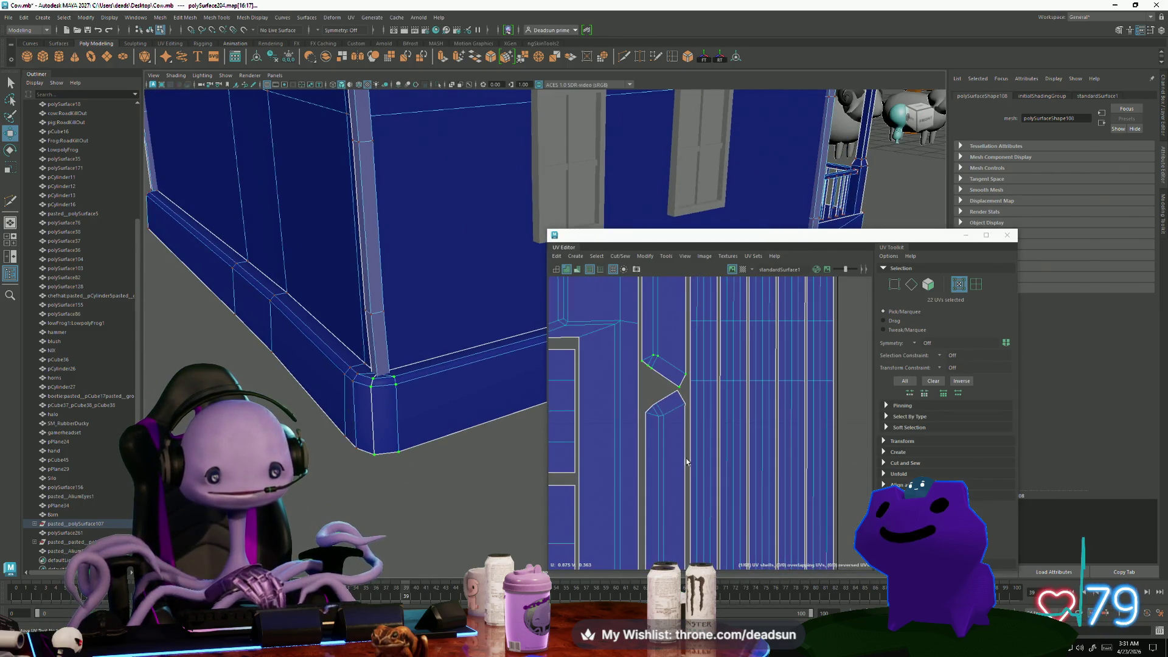
pyautogui.press('F10')
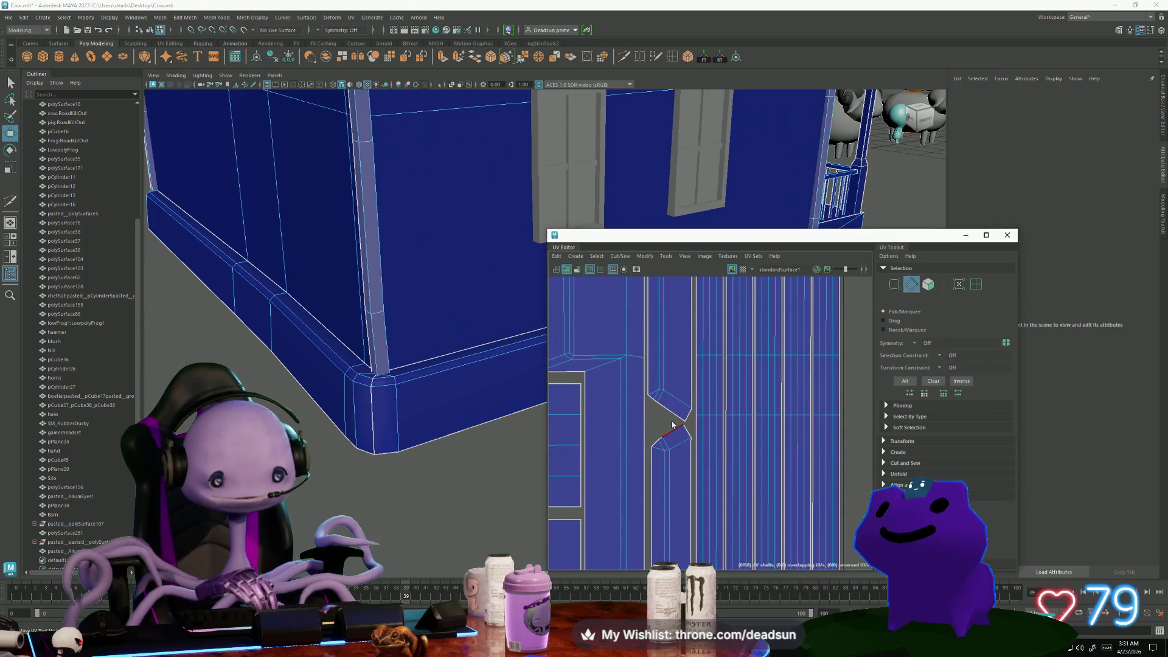
pyautogui.click(673, 430)
pyautogui.scroll(-4, 696, 445)
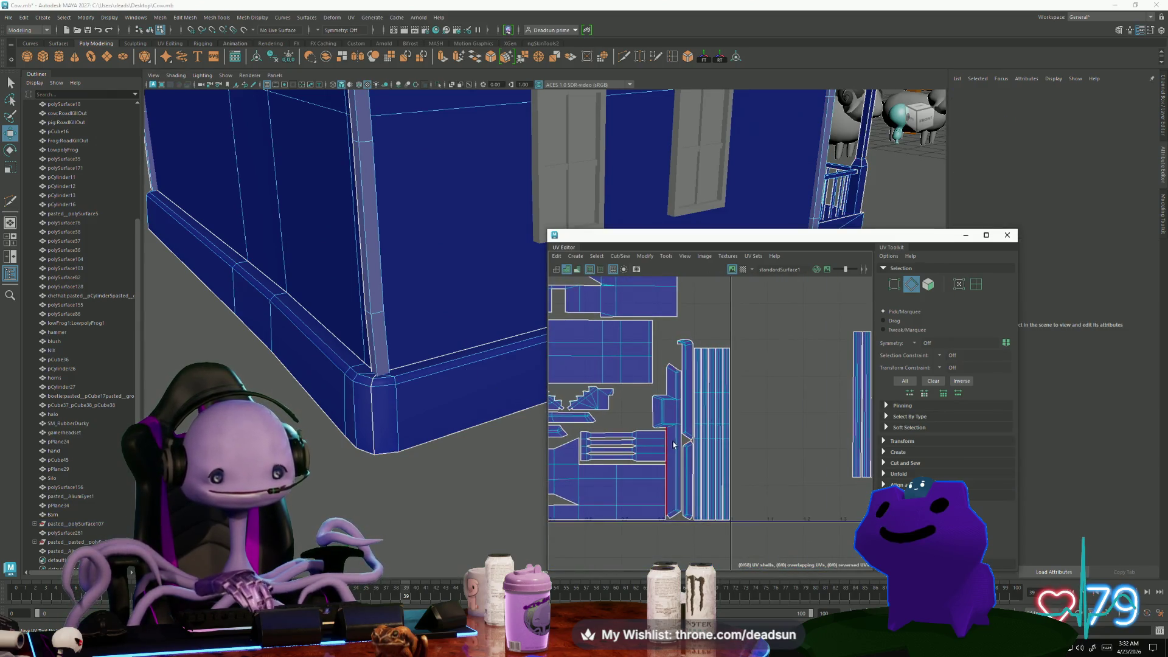
pyautogui.keyDown('alt'); pyautogui.moveTo(684, 426); pyautogui.dragTo(651, 453, button='middle'); pyautogui.keyUp('alt')
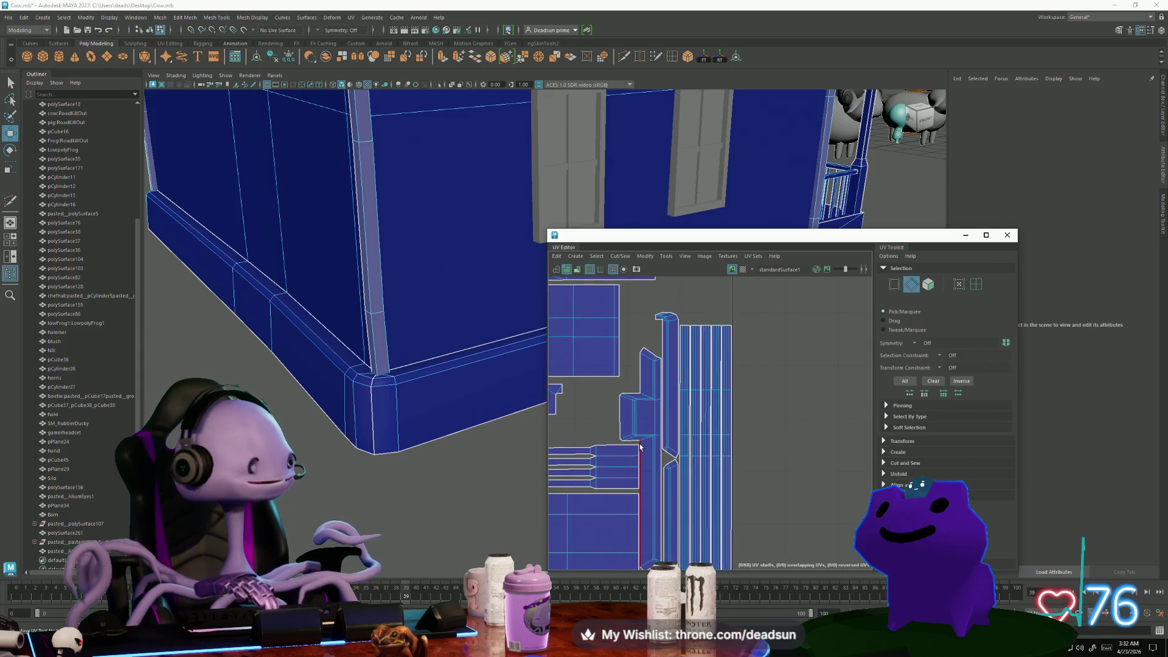
pyautogui.scroll(1, 648, 419)
pyautogui.click(649, 342)
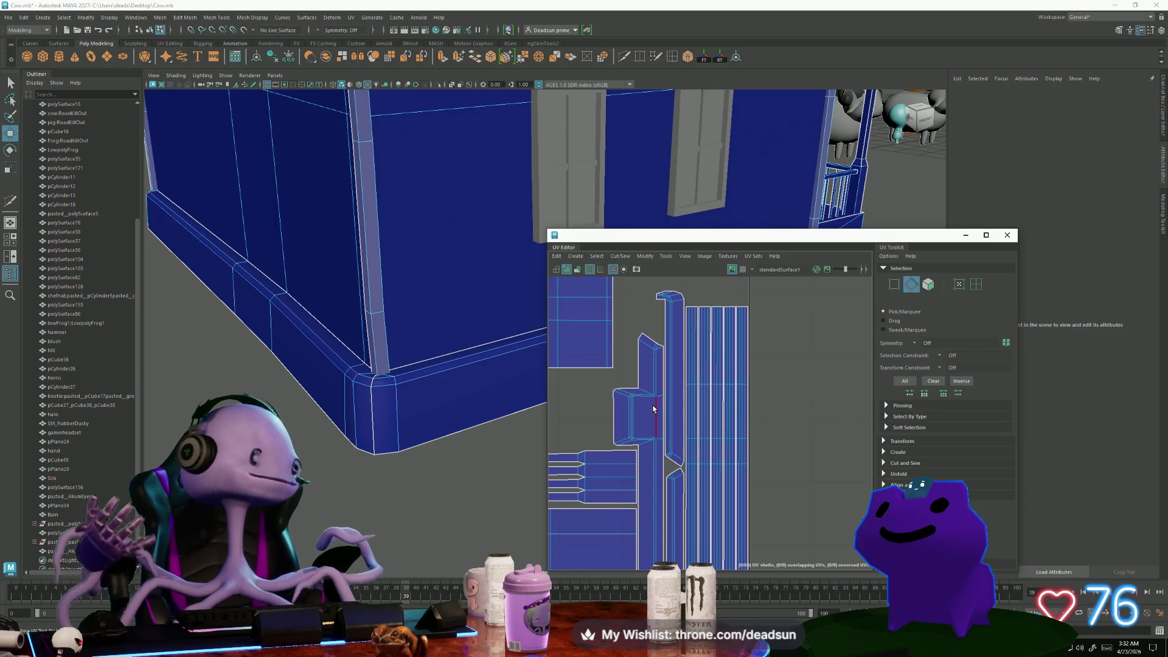
# Convert the narrow shell's cut edges to UVs and scale its sides slightly wider
pyautogui.click(666, 425)
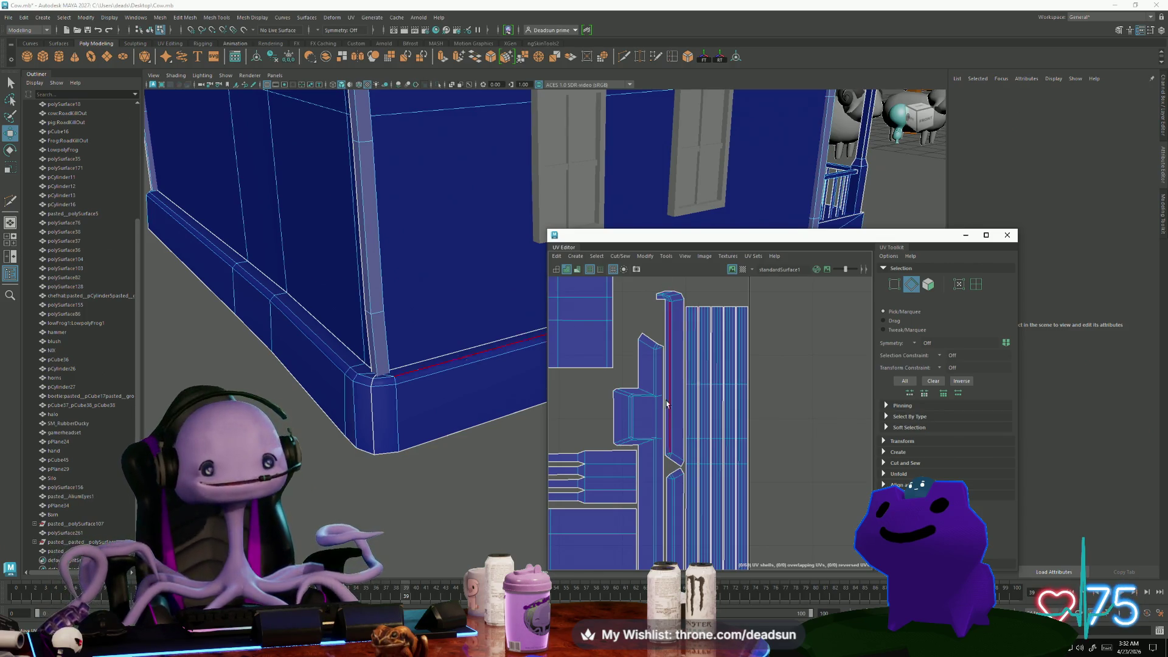
pyautogui.scroll(5, 681, 434)
pyautogui.scroll(-5, 681, 434)
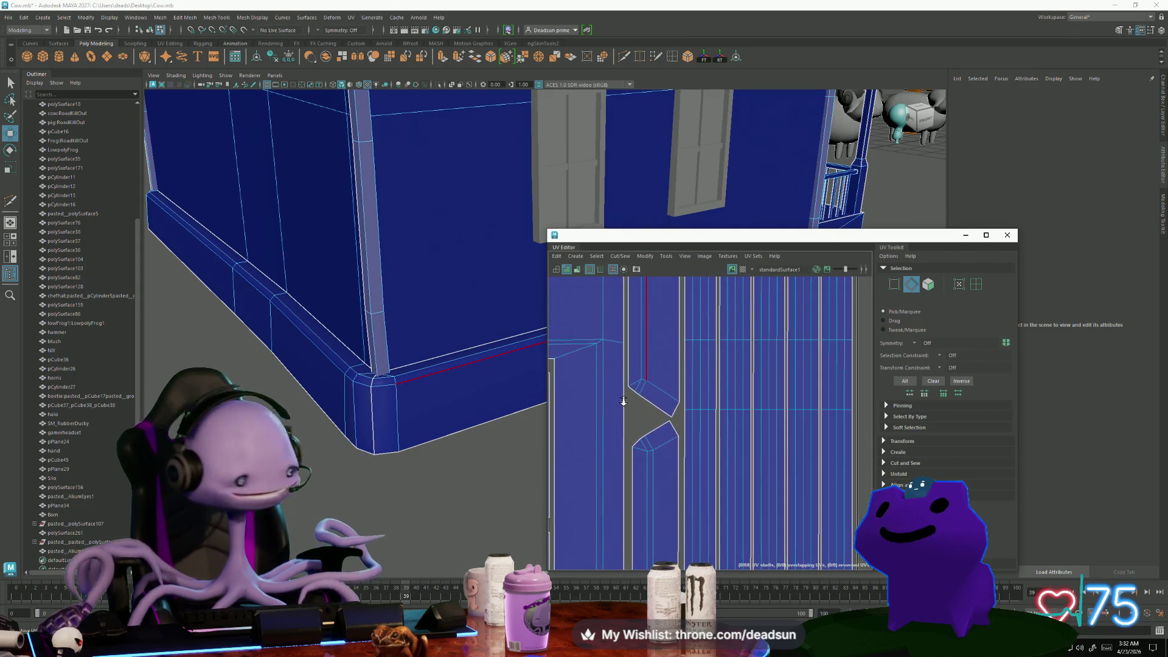
pyautogui.keyDown('alt'); pyautogui.moveTo(657, 436); pyautogui.dragTo(668, 415, button='middle'); pyautogui.keyUp('alt')
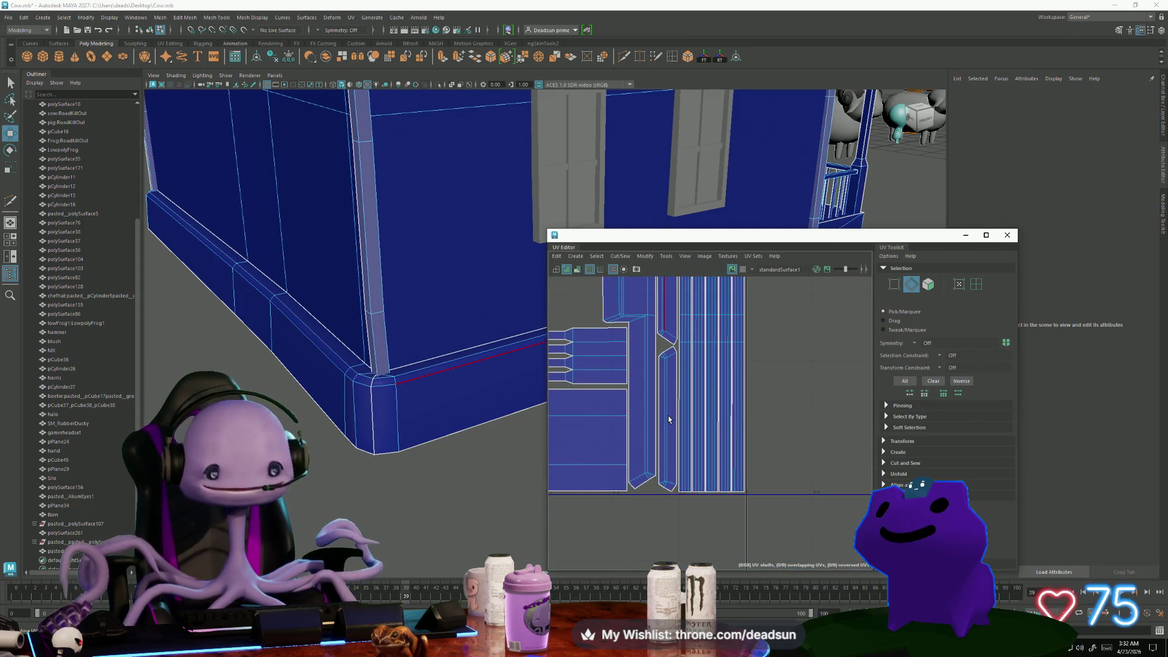
pyautogui.click(670, 414)
pyautogui.hotkey('ctrl', 'F12')
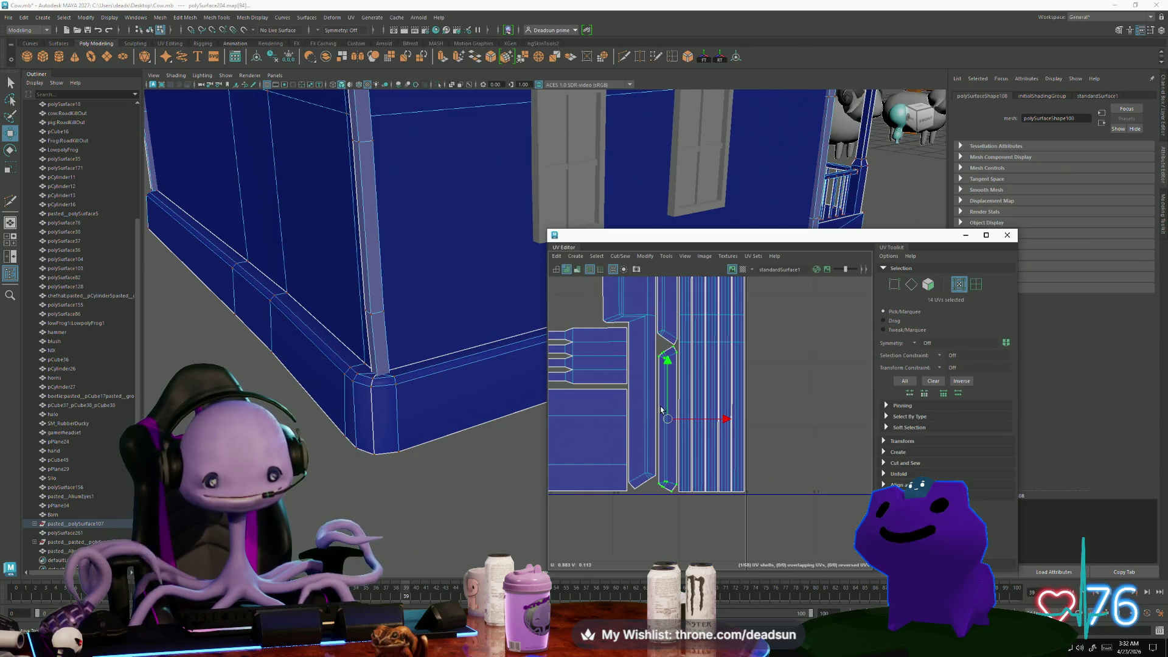
pyautogui.scroll(3, 670, 414)
pyautogui.press('r')
pyautogui.moveTo(704, 418); pyautogui.dragTo(710, 419)
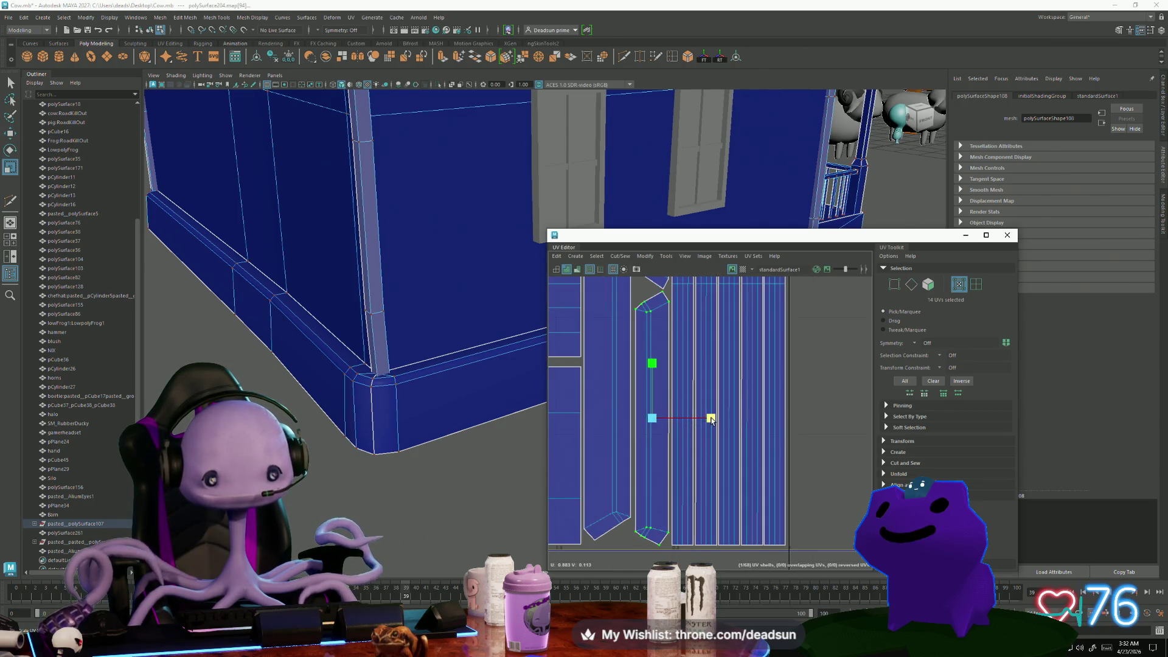
pyautogui.press('w')
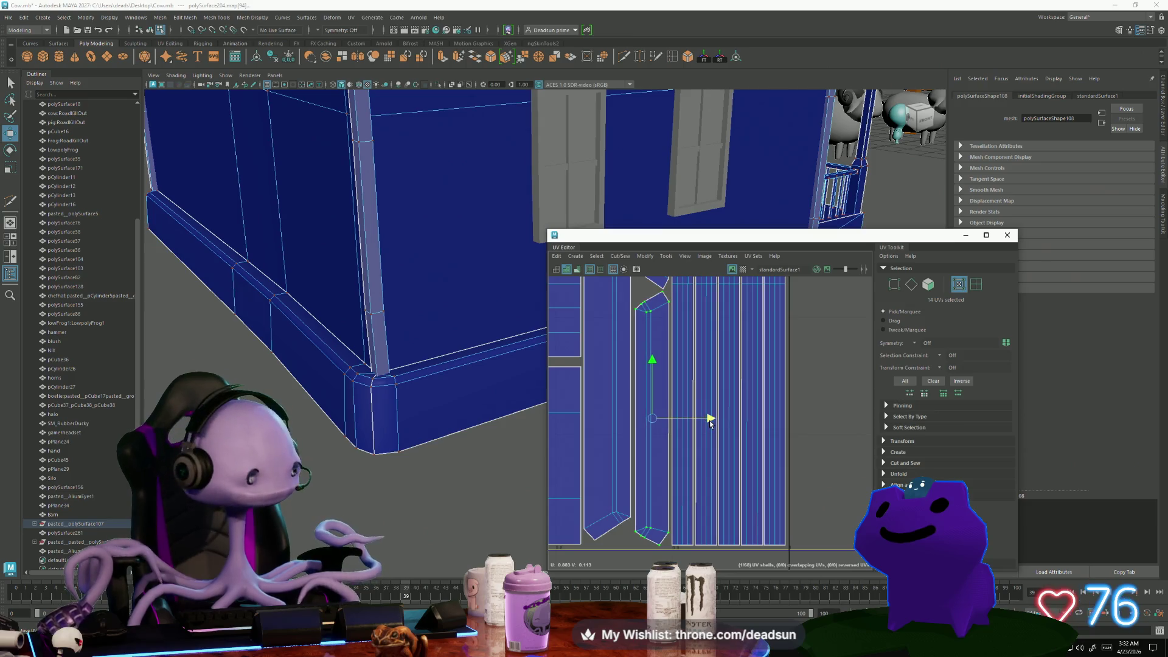
pyautogui.press('r')
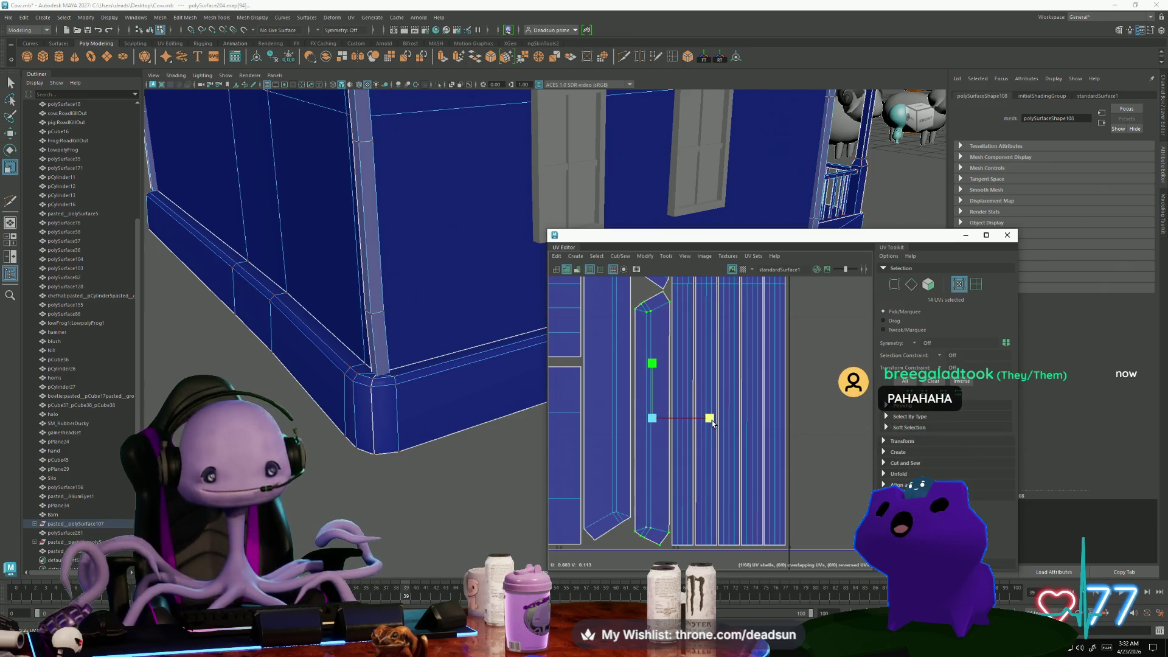
pyautogui.moveTo(711, 420); pyautogui.dragTo(708, 419)
# Select the thin UV strip shell and view it among its neighbours
pyautogui.keyDown('alt'); pyautogui.moveTo(695, 438); pyautogui.dragTo(708, 463, button='middle'); pyautogui.keyUp('alt')
pyautogui.press('w')
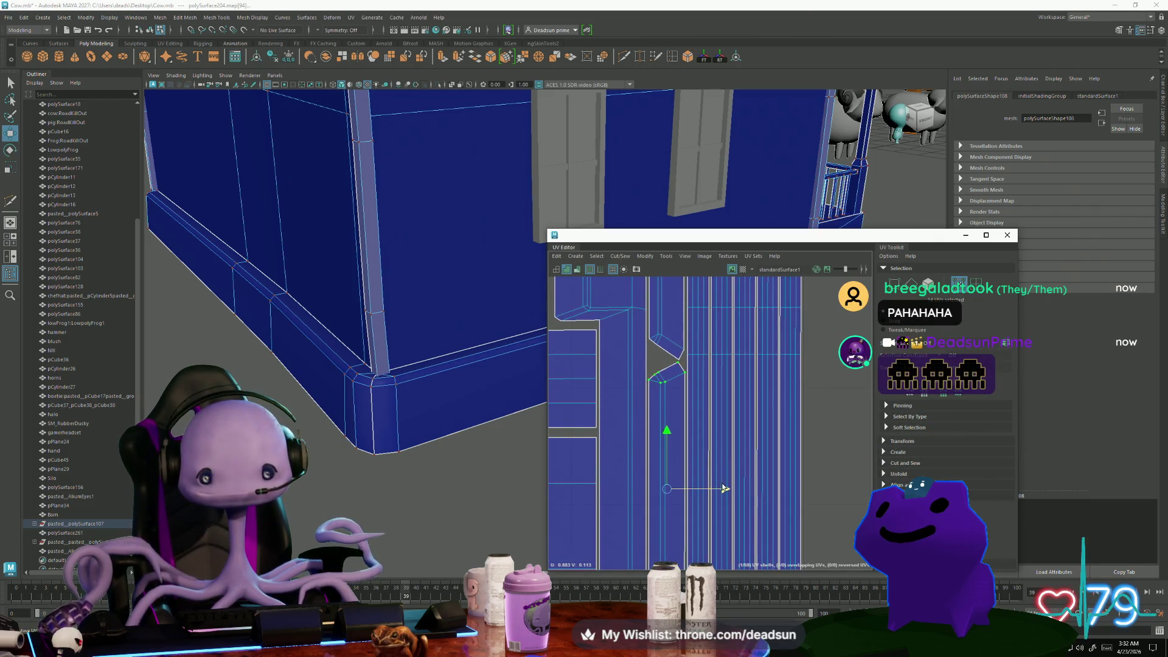
pyautogui.keyDown('alt'); pyautogui.moveTo(699, 409); pyautogui.dragTo(705, 409, button='middle'); pyautogui.keyUp('alt')
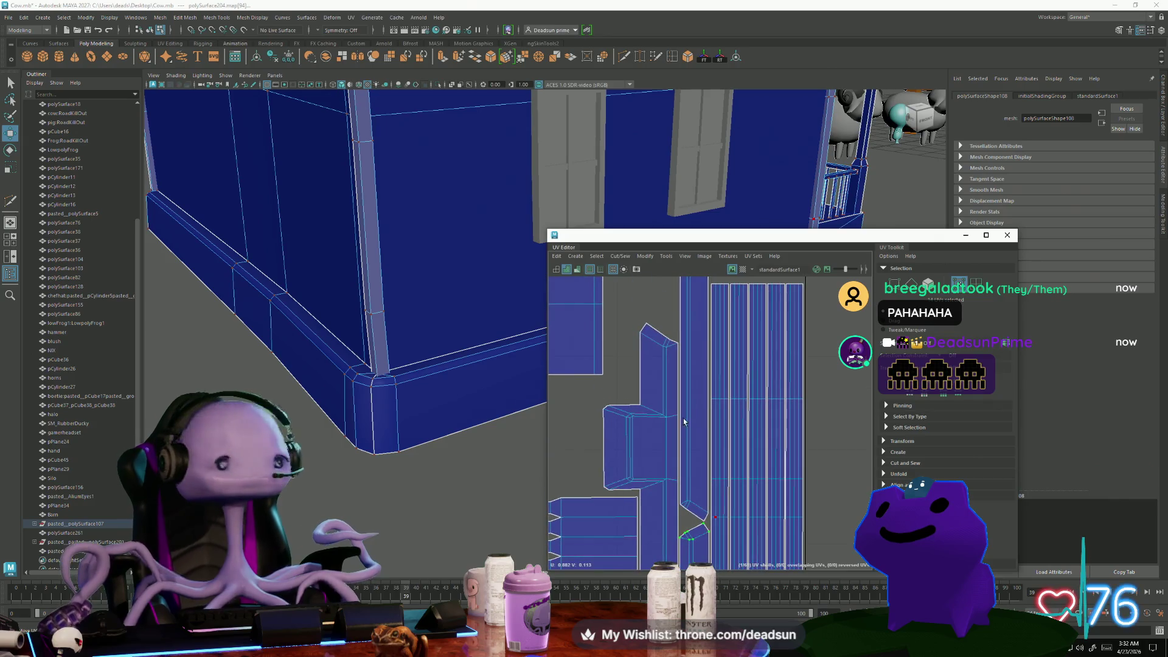
pyautogui.click(706, 409)
pyautogui.moveTo(706, 409)
pyautogui.keyDown('alt'); pyautogui.mouseDown(button='middle')
pyautogui.moveTo(694, 440)
pyautogui.moveTo(679, 389)
pyautogui.mouseUp(button='middle'); pyautogui.keyUp('alt')
pyautogui.press('r')
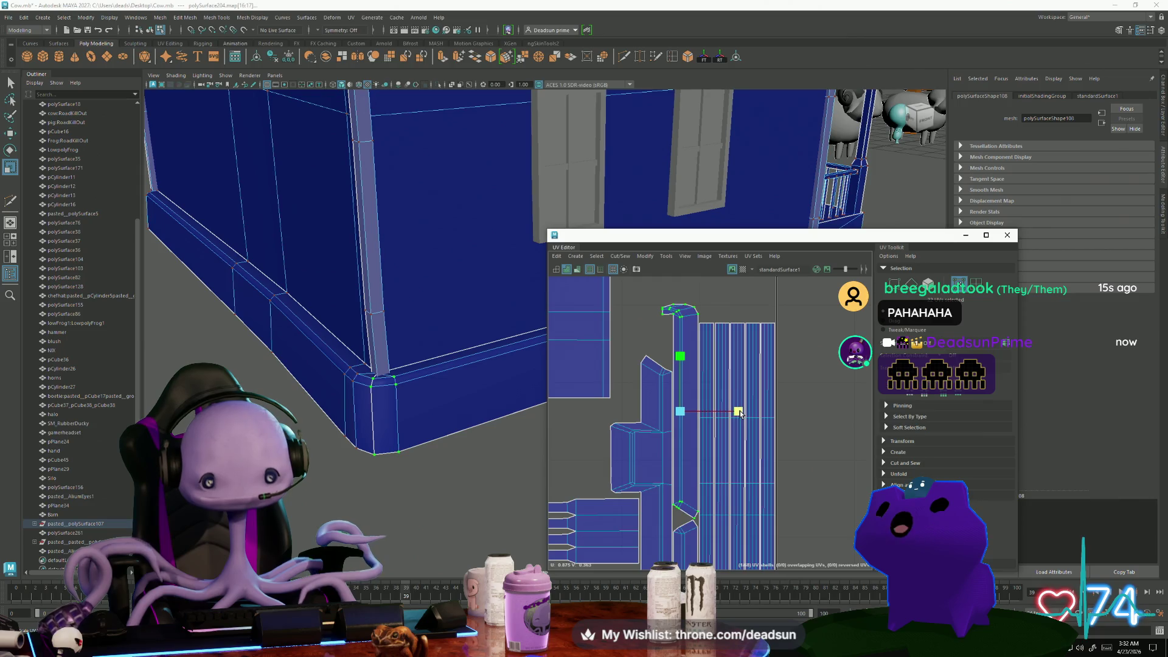
pyautogui.press('w')
# Select the tall right-hand UV shell
pyautogui.scroll(-5, 644, 404)
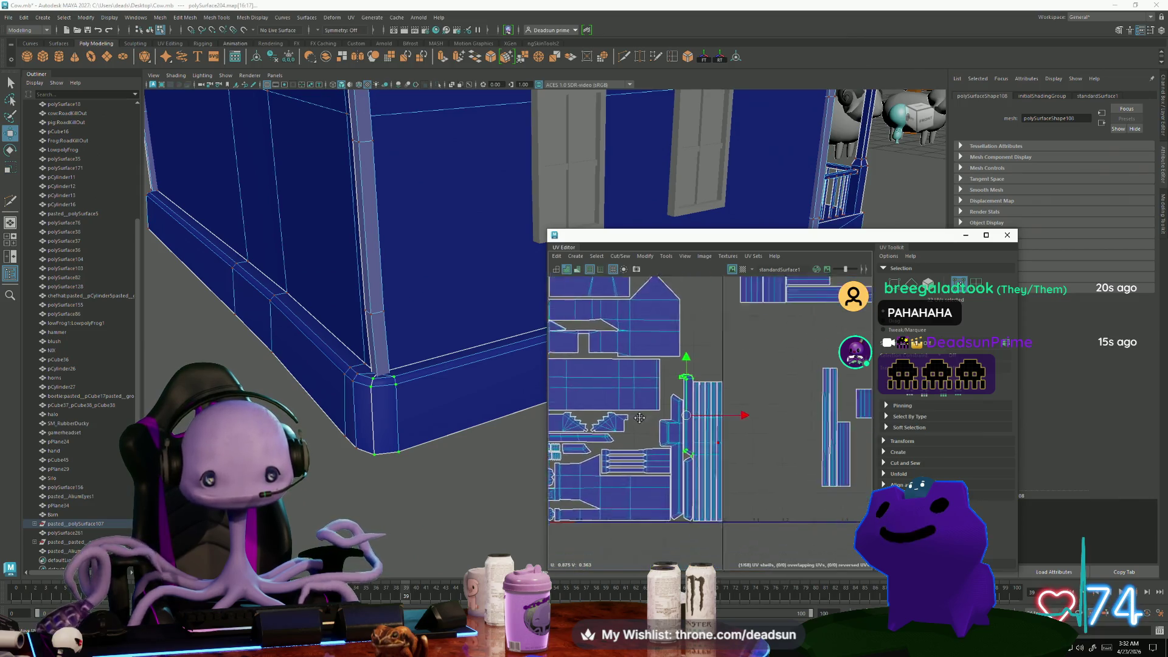
pyautogui.scroll(-1, 644, 405)
pyautogui.keyDown('alt'); pyautogui.moveTo(644, 405); pyautogui.dragTo(639, 447, button='middle'); pyautogui.keyUp('alt')
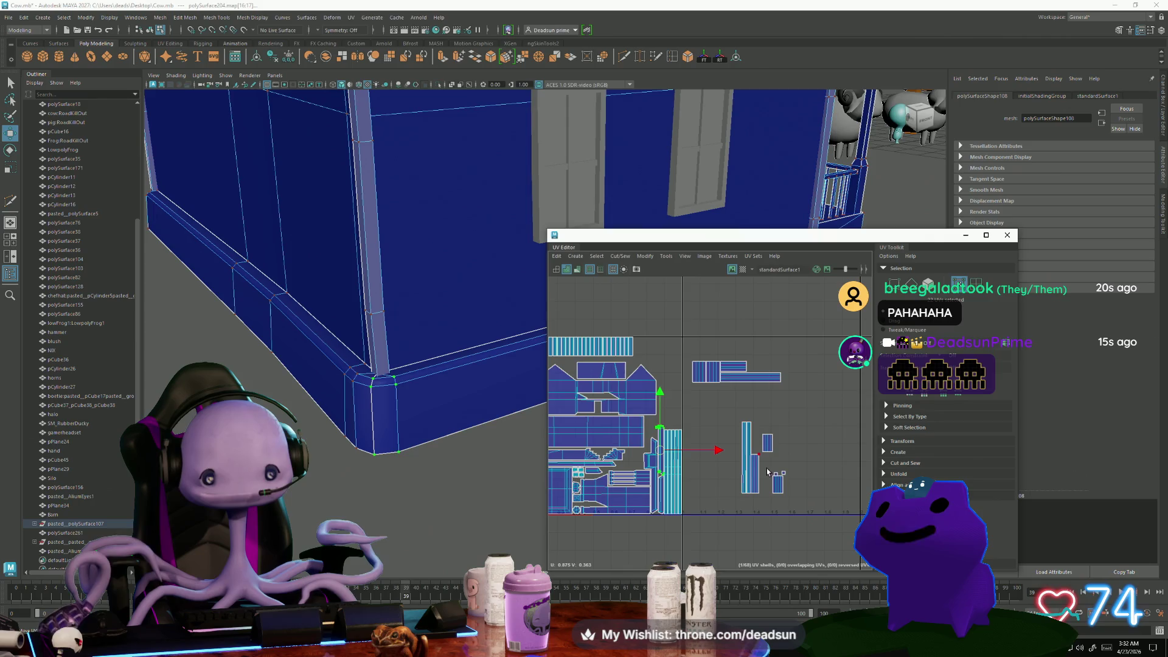
pyautogui.click(754, 463)
# Select the tall stair strip shell's UVs, checking it against the stairs in the 3D view
pyautogui.click(759, 466)
pyautogui.press('f')
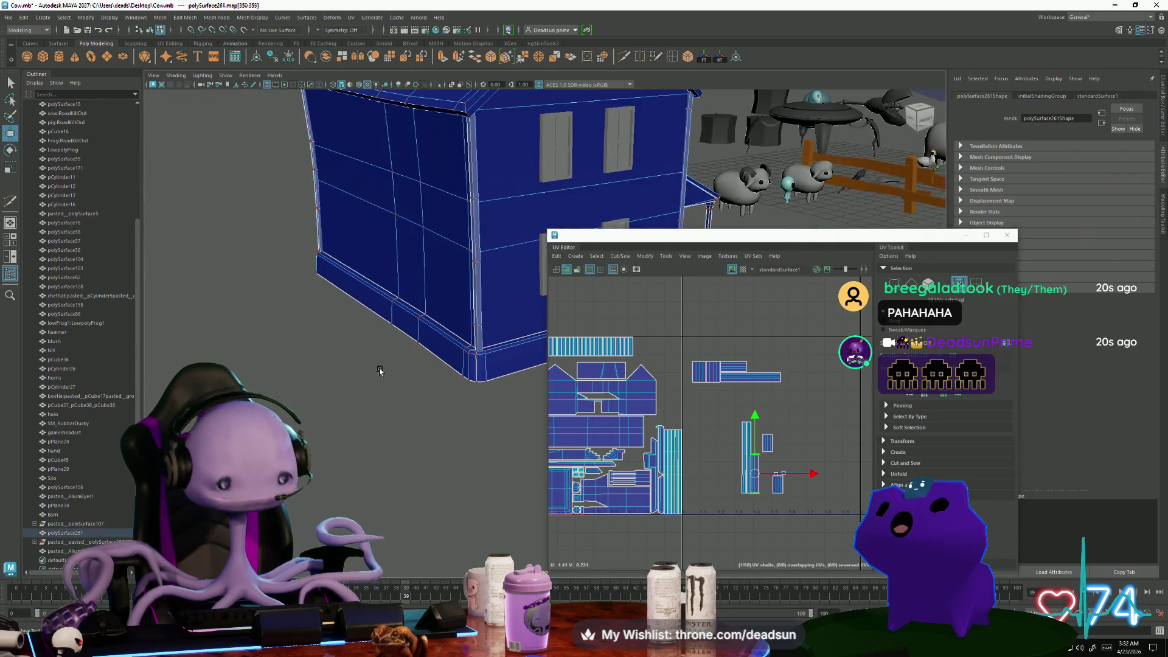
pyautogui.moveTo(377, 368)
pyautogui.keyDown('alt'); pyautogui.mouseDown()
pyautogui.moveTo(200, 319)
pyautogui.moveTo(195, 274)
pyautogui.moveTo(365, 365)
pyautogui.moveTo(436, 397)
pyautogui.moveTo(404, 360)
pyautogui.moveTo(459, 396)
pyautogui.moveTo(385, 389)
pyautogui.moveTo(402, 377)
pyautogui.mouseUp(); pyautogui.keyUp('alt')
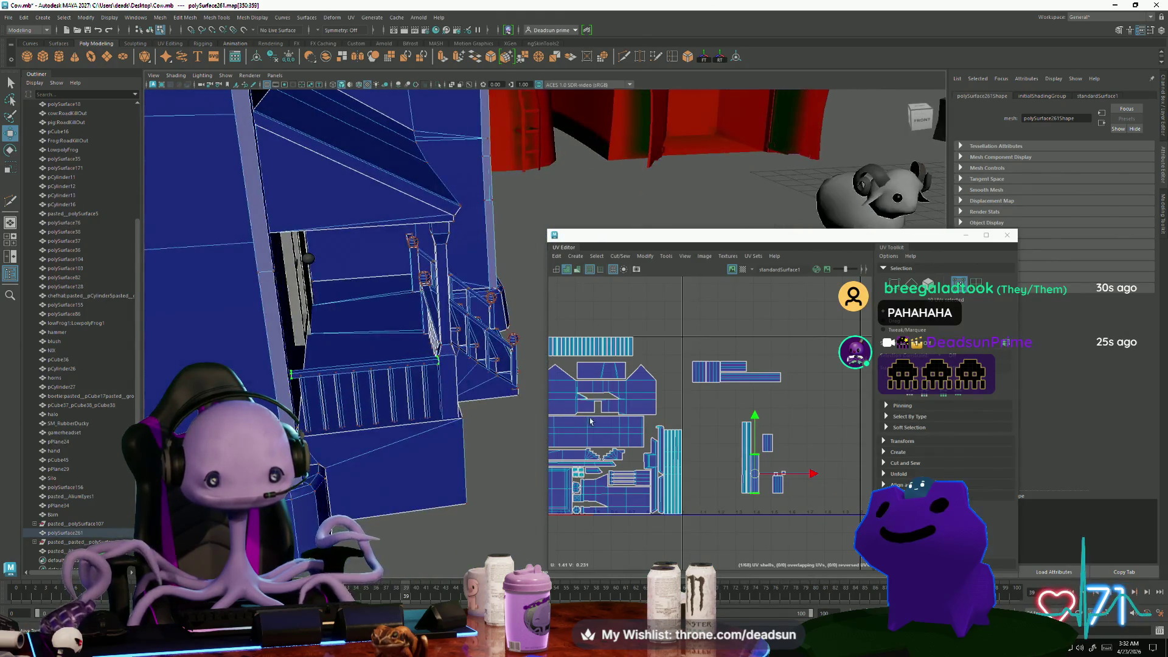
pyautogui.scroll(2, 790, 444)
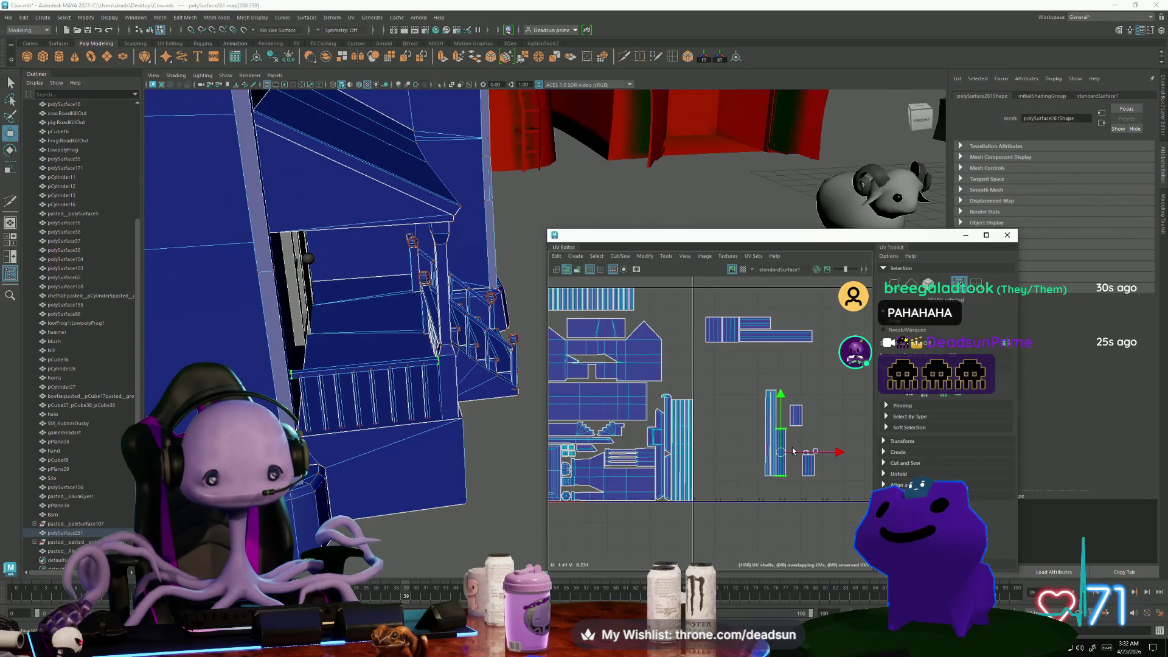
pyautogui.click(770, 317)
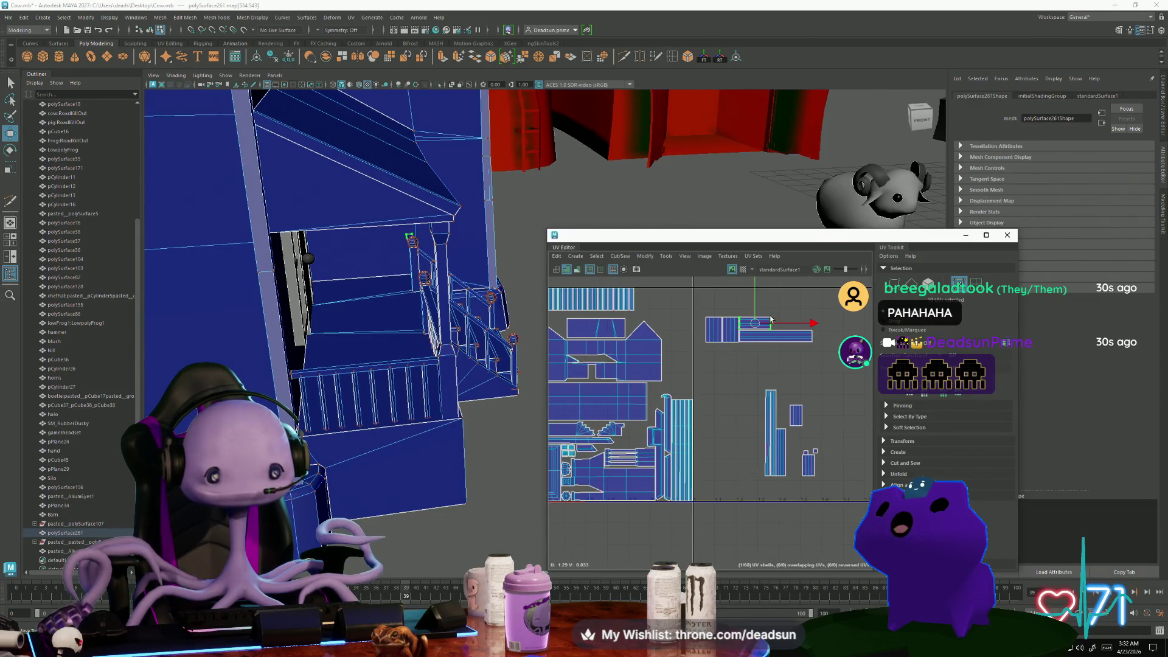
pyautogui.click(793, 340)
pyautogui.click(785, 461)
# Rotate the tall strip 90° to lie horizontally and move it beside the upper shell
pyautogui.press('e')
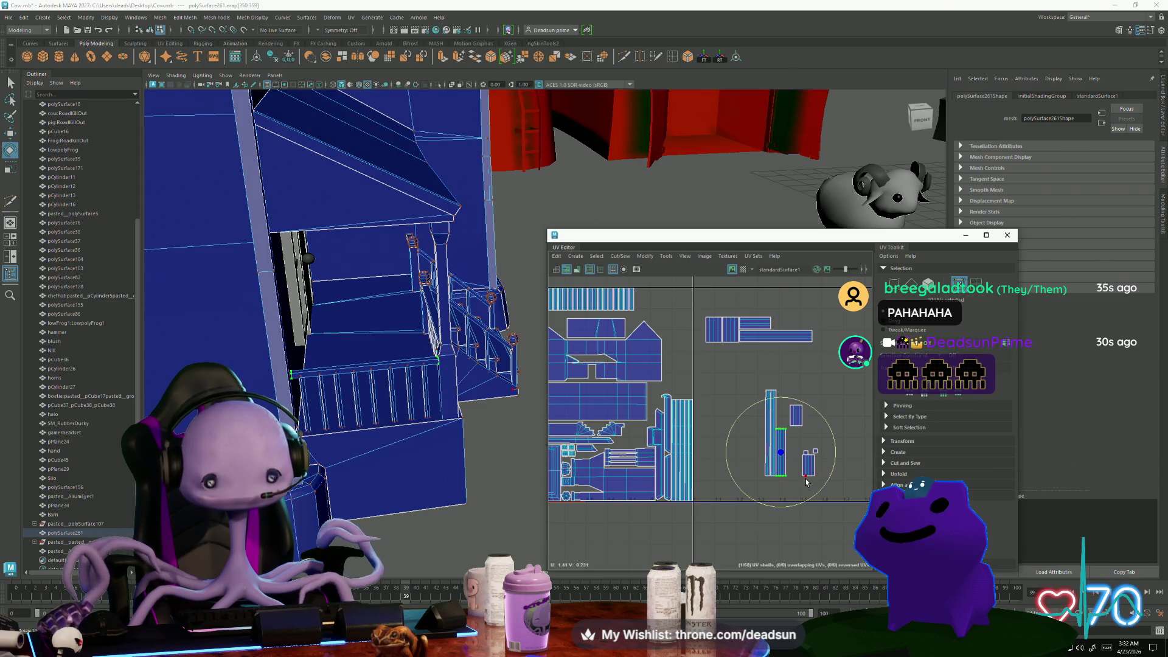
pyautogui.moveTo(814, 500); pyautogui.dragTo(739, 486)
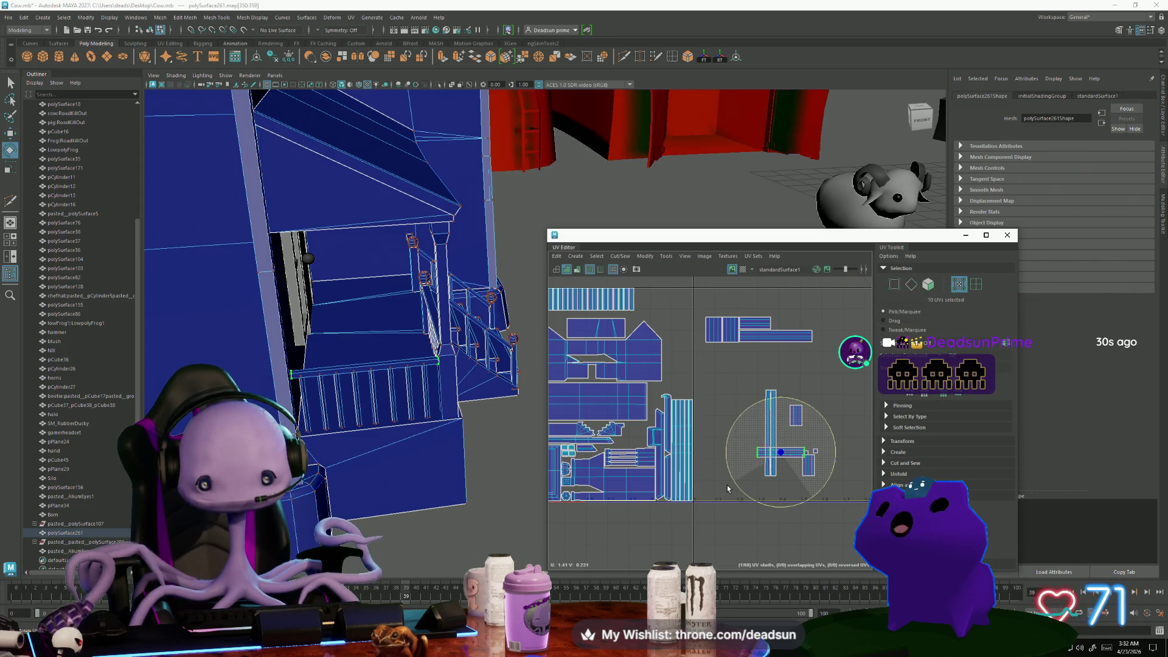
pyautogui.press('w')
pyautogui.moveTo(781, 452)
pyautogui.mouseDown()
pyautogui.moveTo(791, 323)
pyautogui.moveTo(800, 323)
pyautogui.mouseUp()
pyautogui.scroll(5, 800, 323)
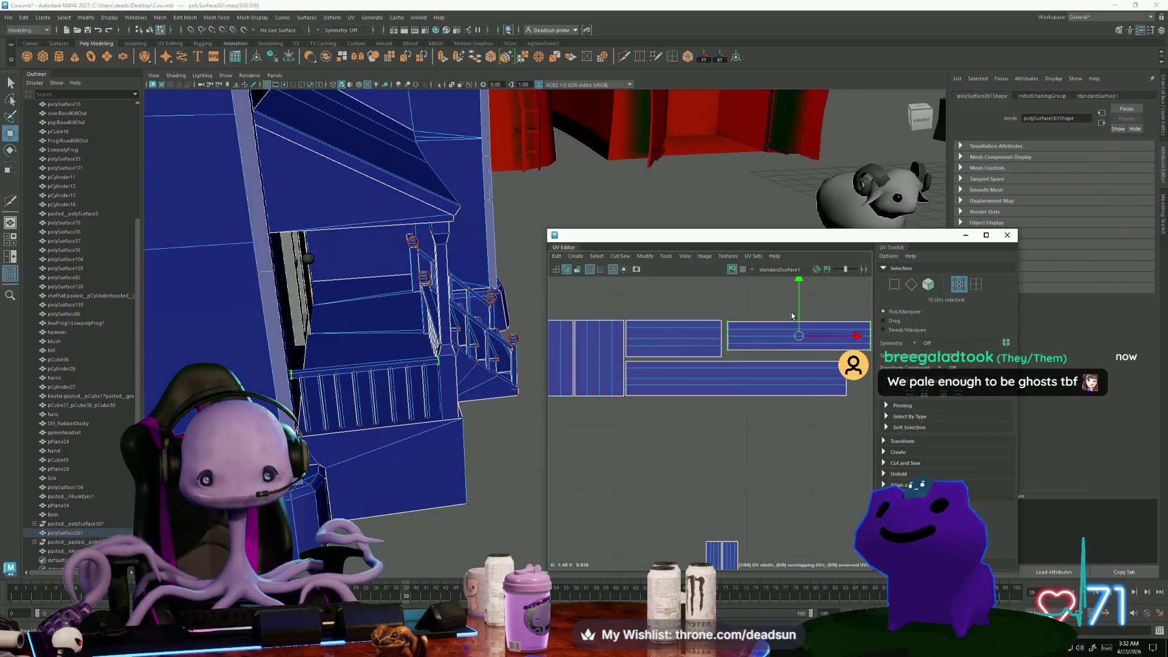
# Stretch the upper-right shell taller to match the neighbouring strip heights
pyautogui.moveTo(802, 305); pyautogui.dragTo(801, 278)
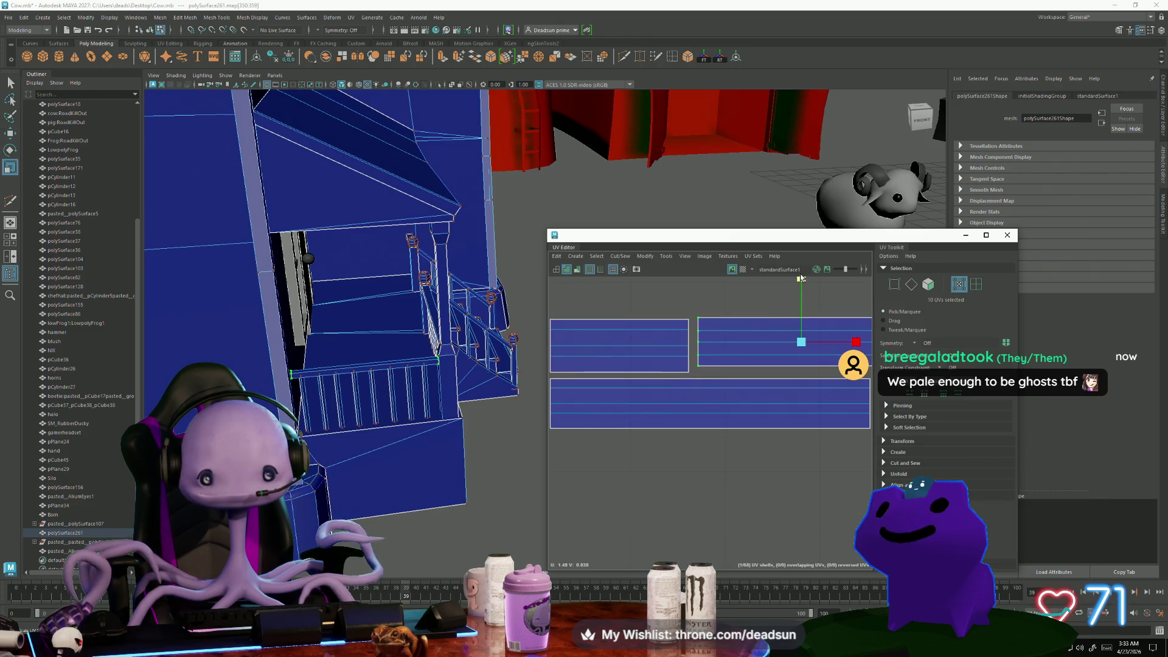
pyautogui.moveTo(800, 340); pyautogui.dragTo(797, 348)
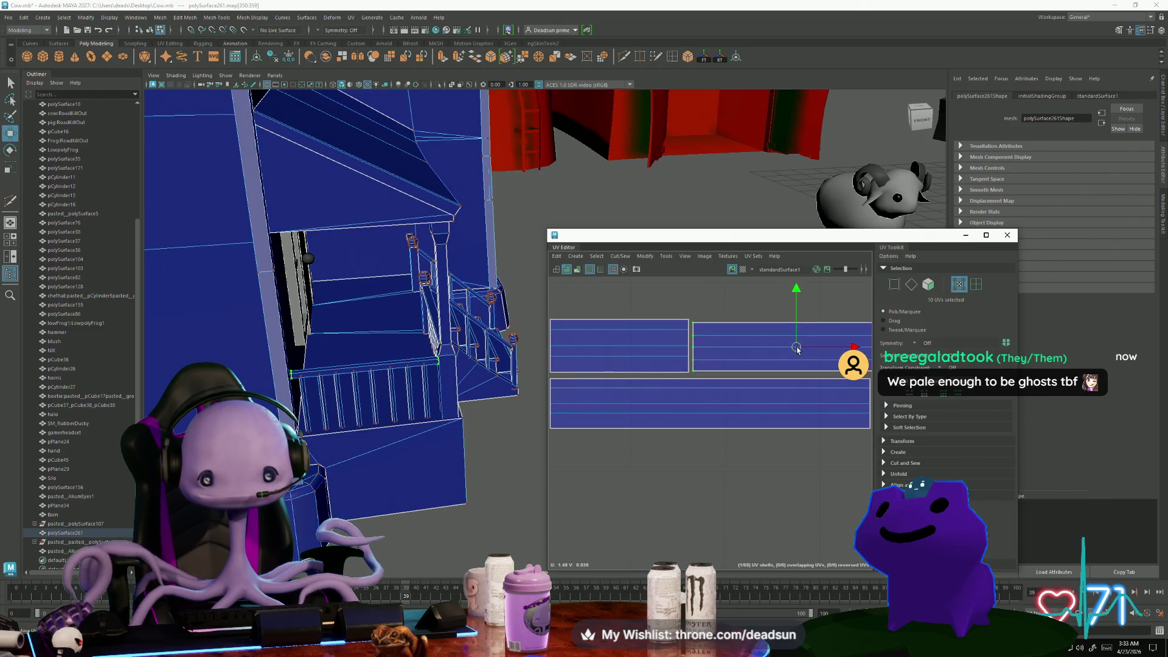
pyautogui.moveTo(803, 294); pyautogui.dragTo(808, 286)
# Slide the top shell's right-edge UVs left to narrow it and align the strip edges
pyautogui.keyDown('alt'); pyautogui.moveTo(811, 355); pyautogui.dragTo(647, 379, button='middle'); pyautogui.keyUp('alt')
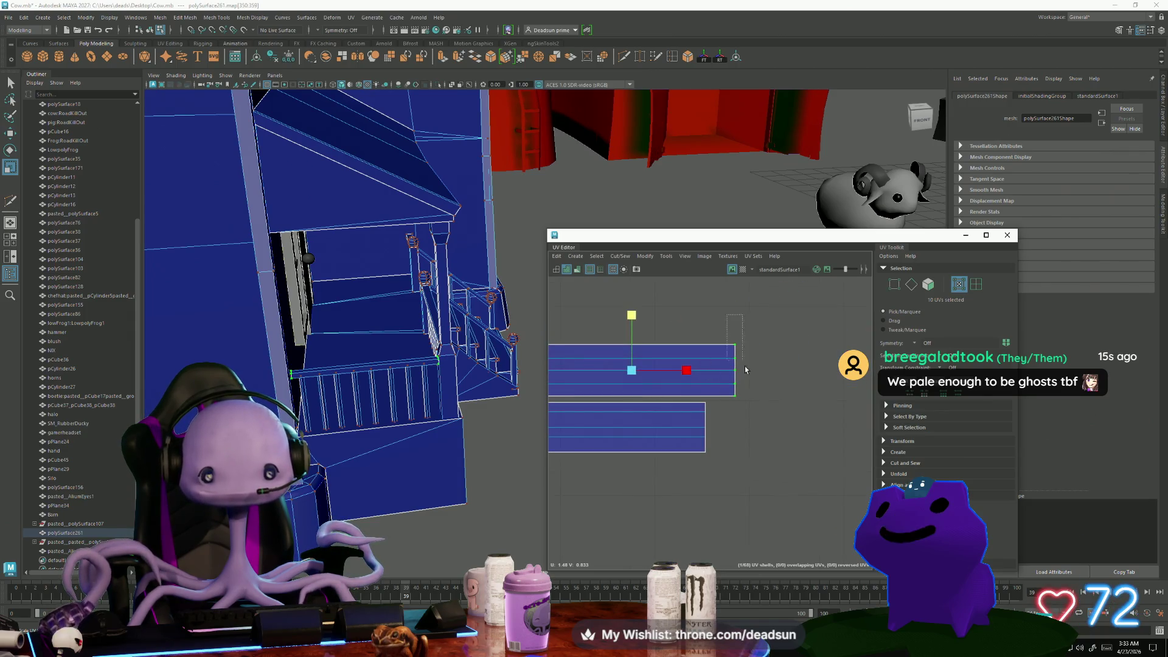
pyautogui.moveTo(727, 314); pyautogui.dragTo(773, 436)
pyautogui.press('w')
pyautogui.moveTo(784, 371)
pyautogui.mouseDown()
pyautogui.moveTo(751, 374)
pyautogui.moveTo(675, 500)
pyautogui.mouseUp()
pyautogui.press('r')
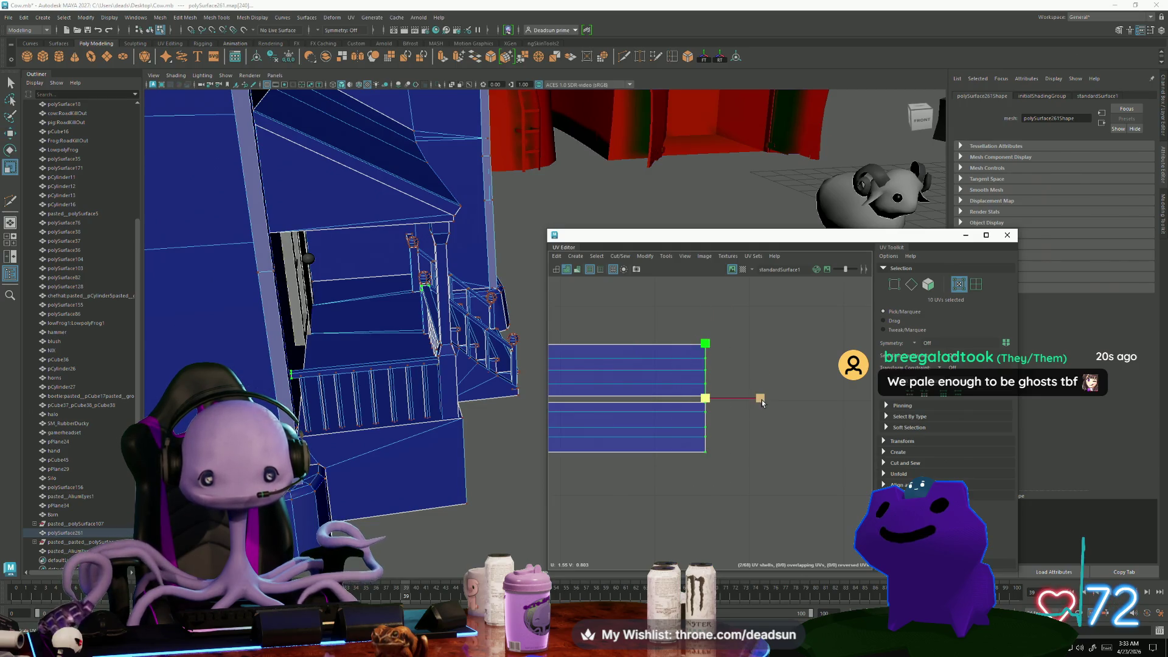
pyautogui.scroll(-2, 779, 382)
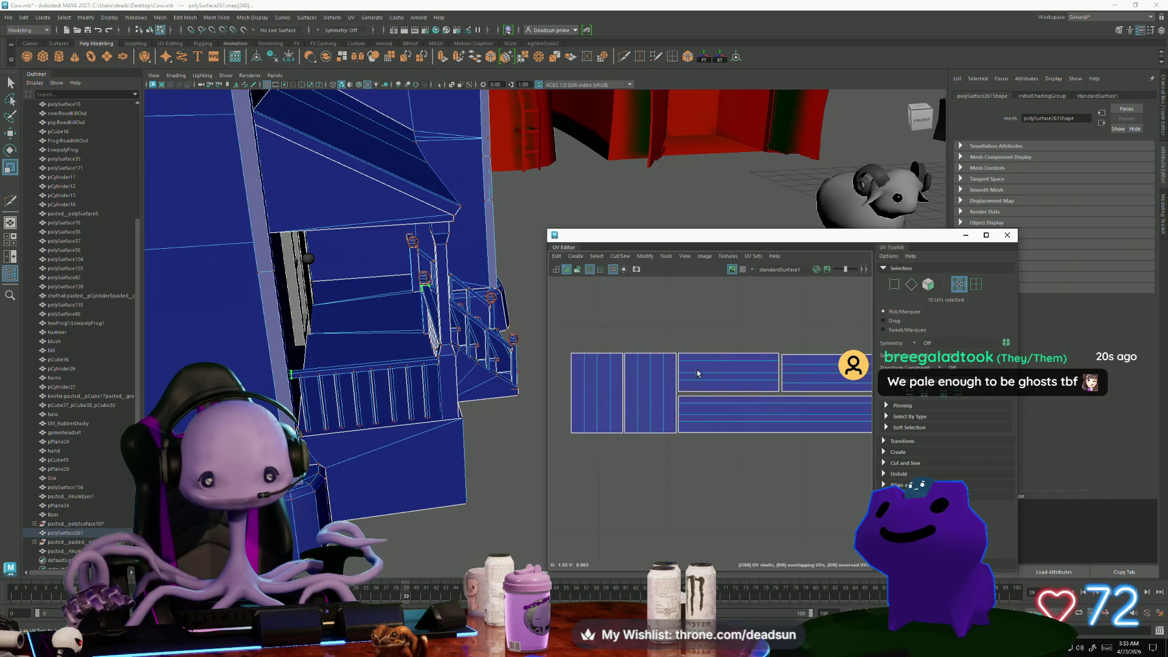
pyautogui.scroll(-3, 706, 438)
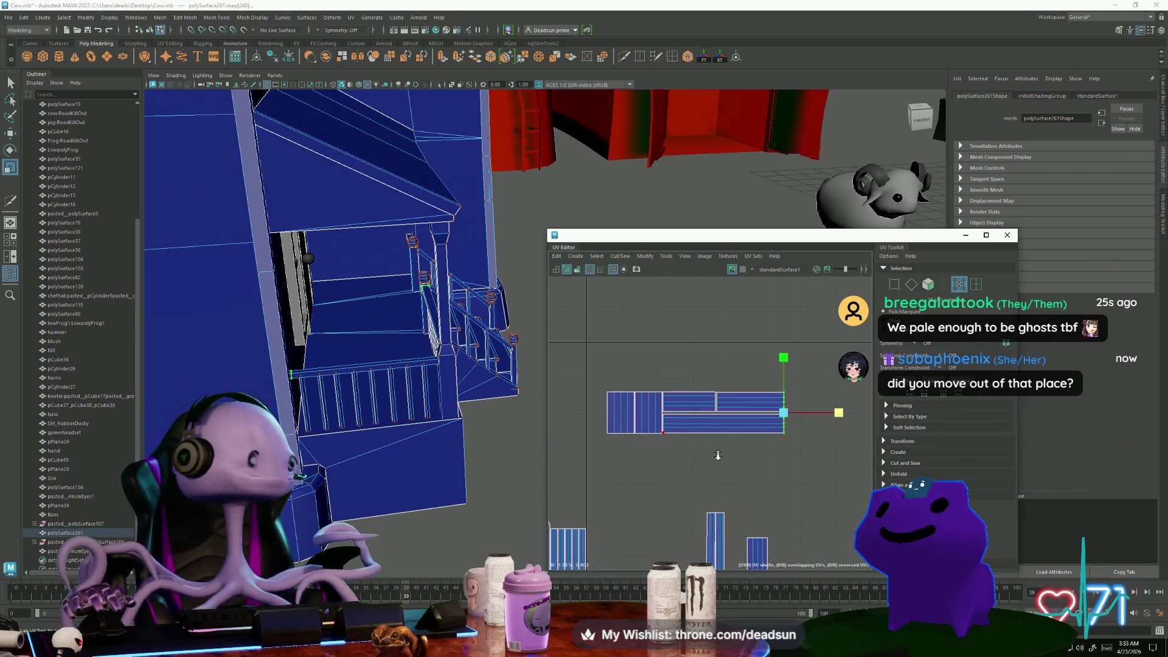
pyautogui.moveTo(718, 456)
pyautogui.keyDown('alt'); pyautogui.mouseDown(button='middle')
pyautogui.moveTo(679, 436)
pyautogui.moveTo(852, 452)
pyautogui.mouseUp(button='middle'); pyautogui.keyUp('alt')
pyautogui.scroll(-2, 731, 436)
pyautogui.scroll(-2, 689, 406)
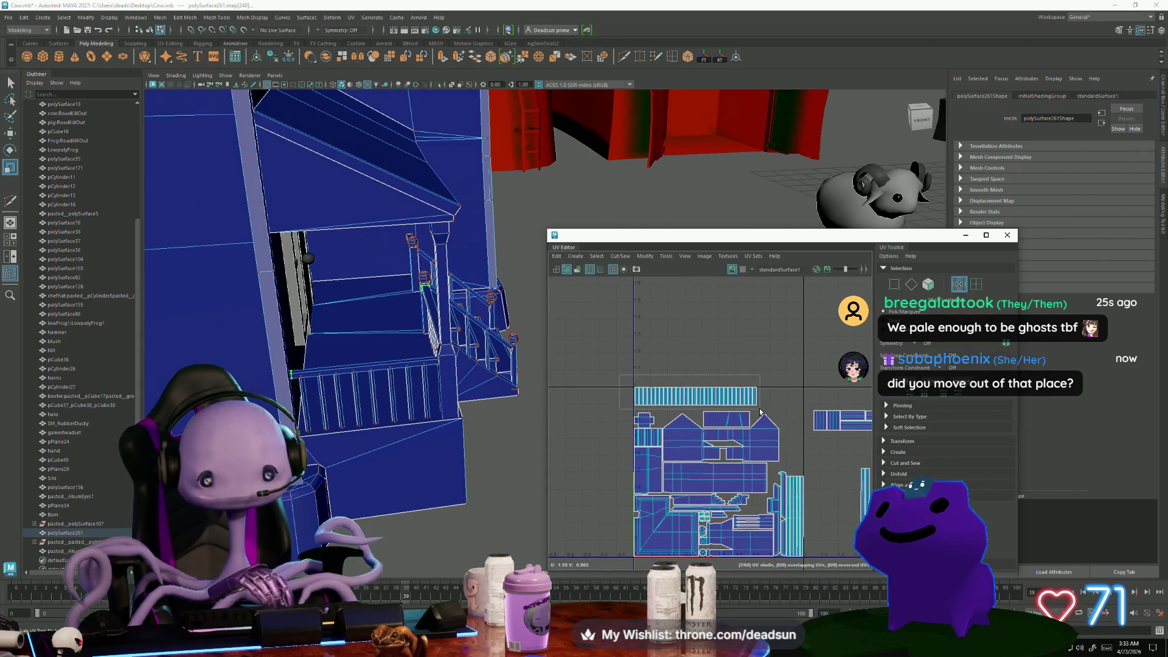
# Select the long railing strip shell at the top and move it left within the 0–1 tile
pyautogui.scroll(3, 712, 413)
pyautogui.moveTo(761, 412)
pyautogui.mouseDown()
pyautogui.moveTo(730, 389)
pyautogui.moveTo(662, 390)
pyautogui.mouseUp()
pyautogui.press('w')
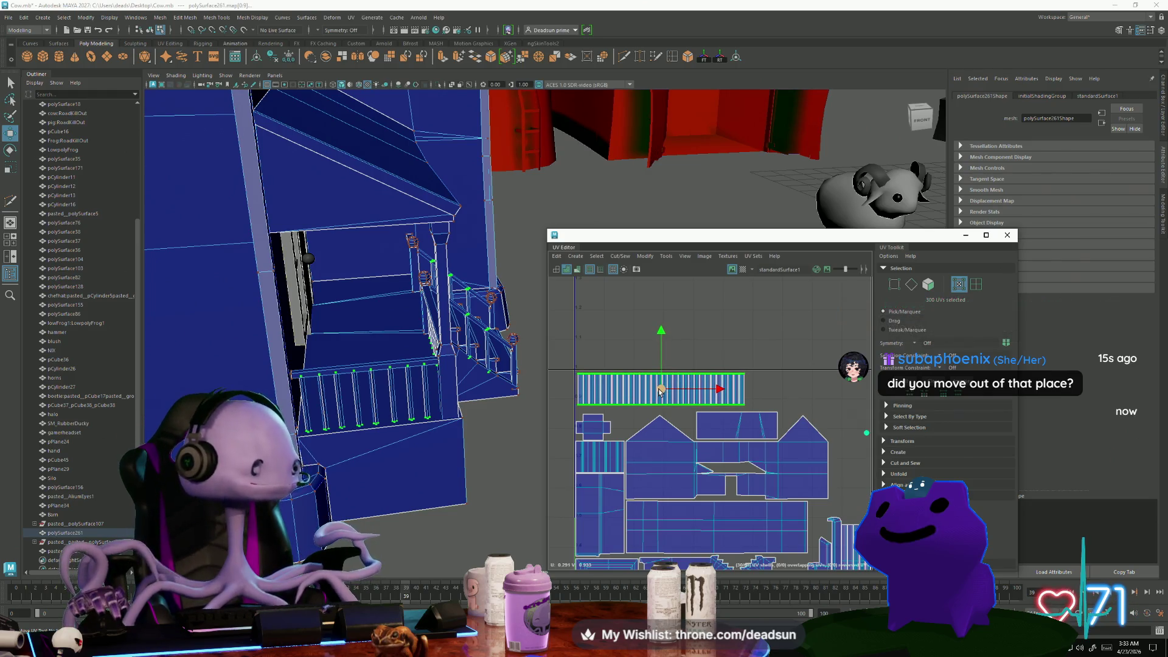
pyautogui.scroll(3, 677, 402)
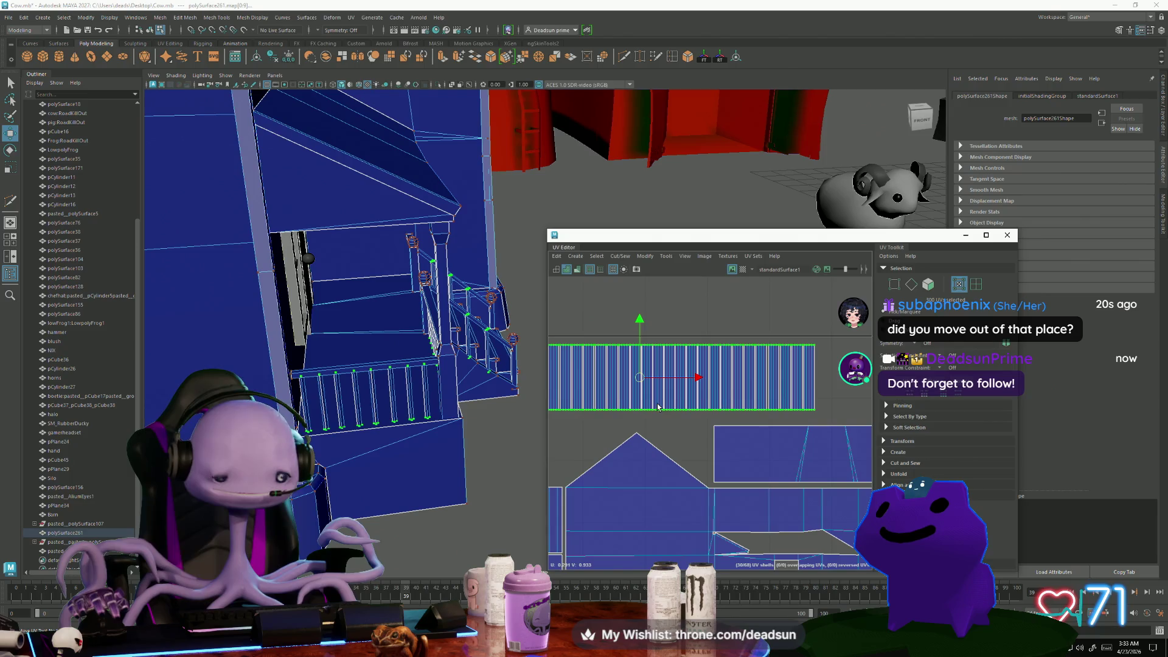
pyautogui.keyDown('alt'); pyautogui.moveTo(676, 413); pyautogui.dragTo(780, 386, button='middle'); pyautogui.keyUp('alt')
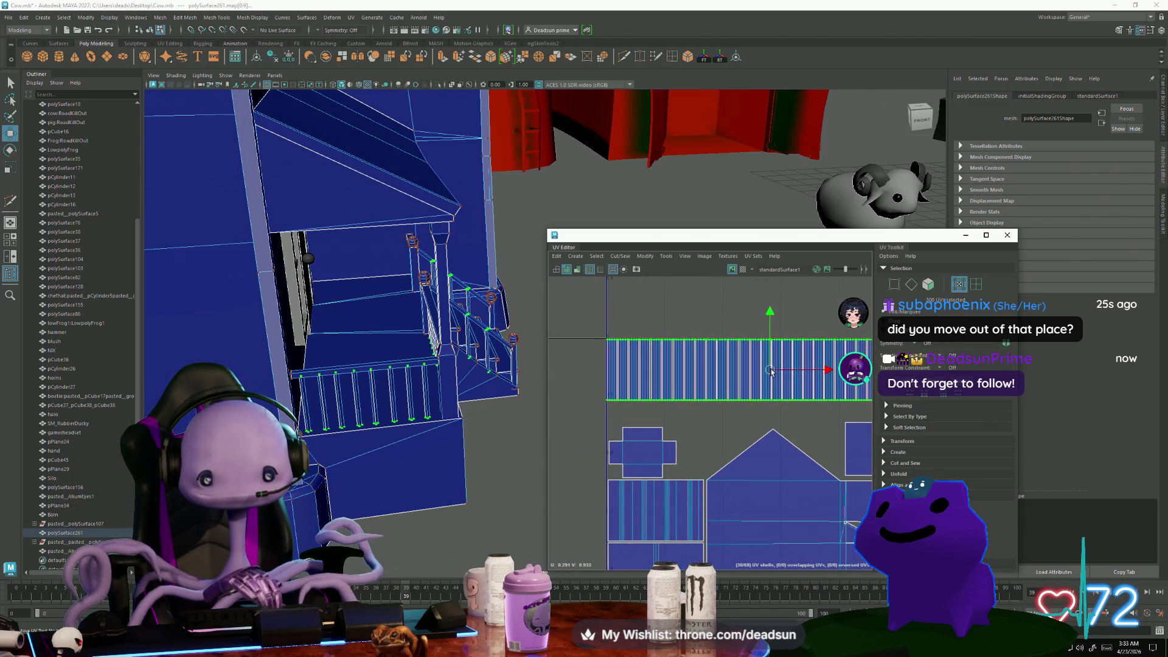
pyautogui.scroll(3, 624, 379)
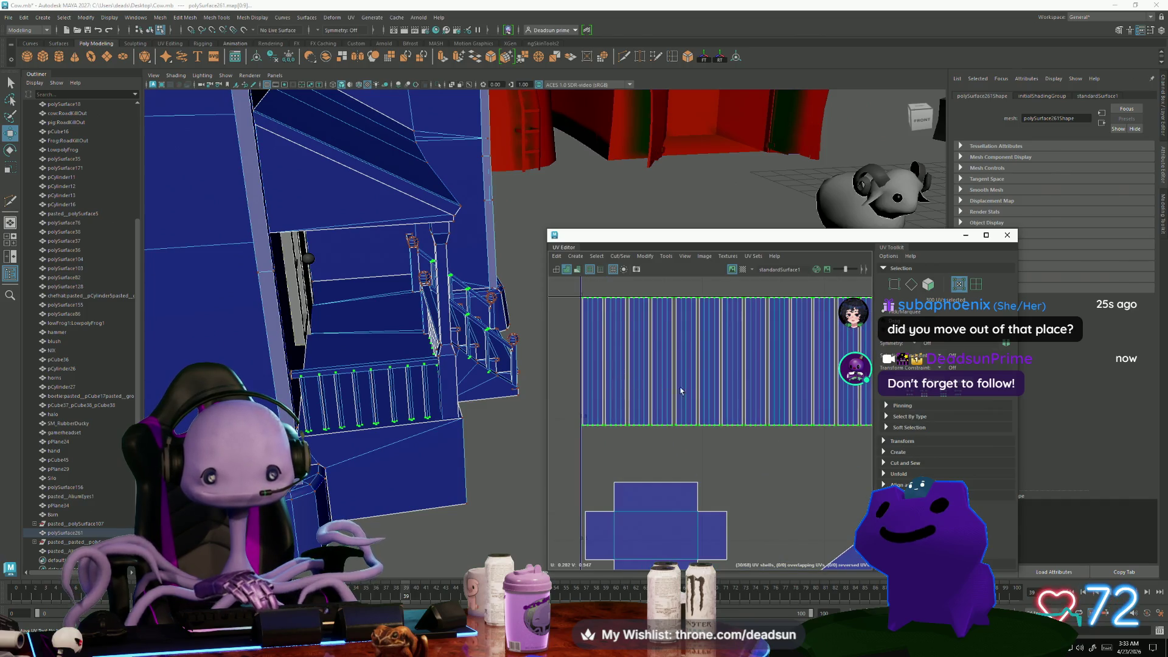
pyautogui.scroll(-5, 637, 414)
pyautogui.moveTo(719, 442)
pyautogui.keyDown('alt'); pyautogui.mouseDown(button='middle')
pyautogui.moveTo(673, 458)
pyautogui.moveTo(596, 418)
pyautogui.mouseUp(button='middle'); pyautogui.keyUp('alt')
pyautogui.moveTo(745, 462)
pyautogui.keyDown('alt'); pyautogui.mouseDown(button='right')
pyautogui.moveTo(665, 423)
pyautogui.moveTo(689, 448)
pyautogui.moveTo(740, 448)
pyautogui.moveTo(684, 367)
pyautogui.mouseUp(button='right'); pyautogui.keyUp('alt')
# Move the stair strip shell up beside the left-edge strip and zoom in to check the row
pyautogui.moveTo(753, 399); pyautogui.dragTo(657, 376)
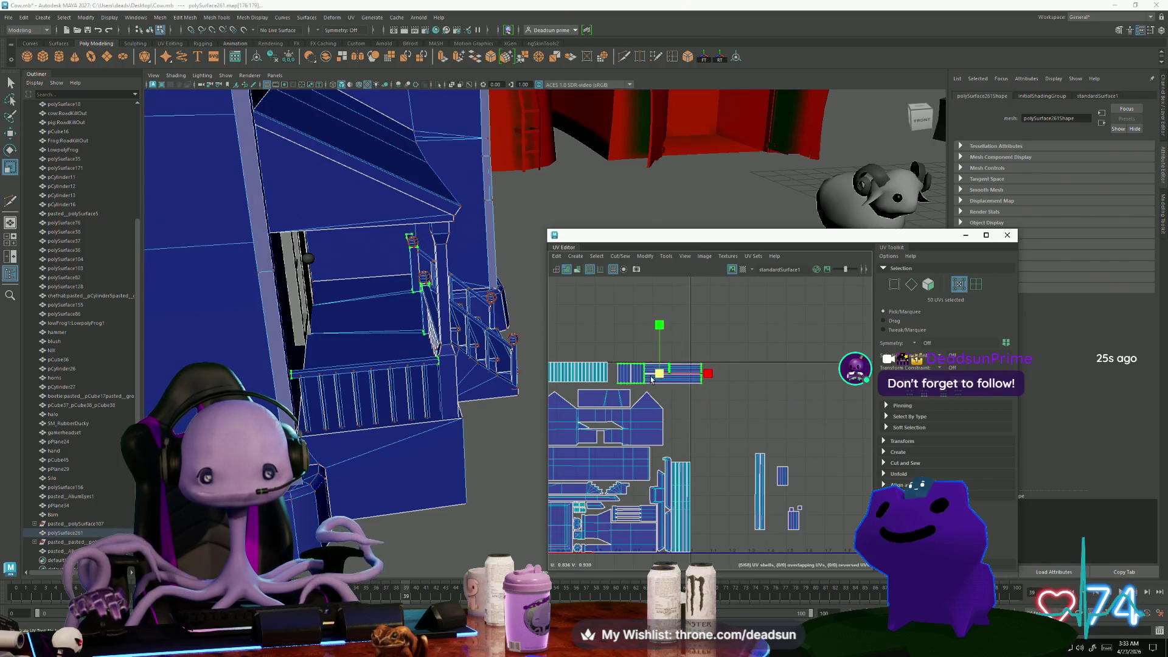
pyautogui.scroll(2, 624, 405)
pyautogui.press('w')
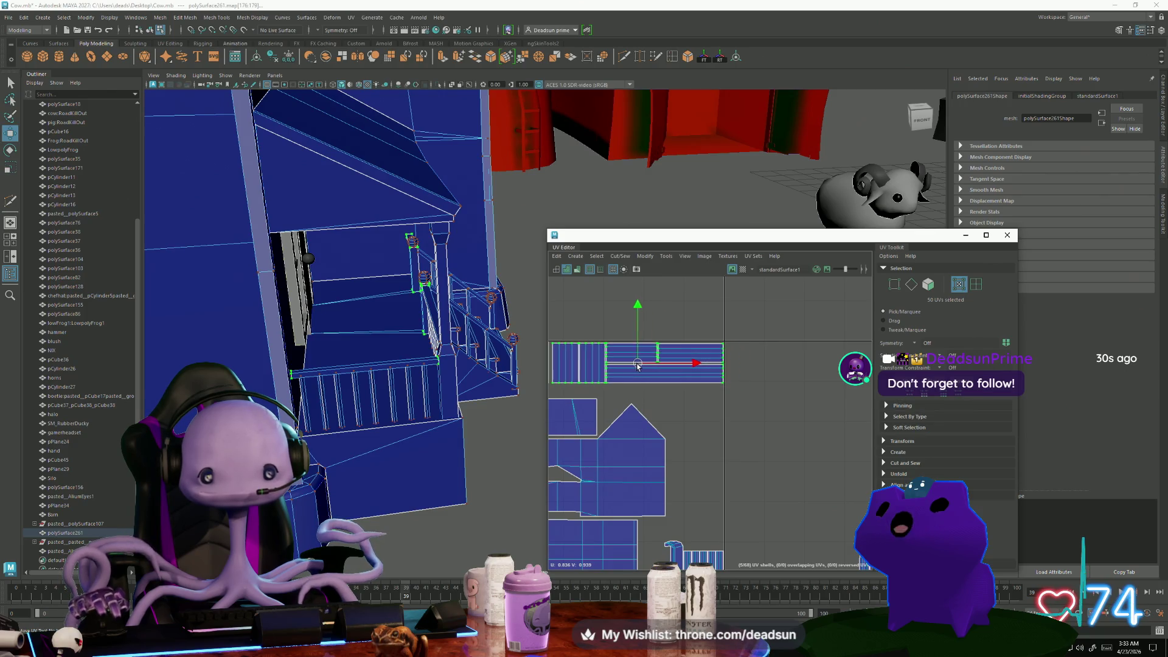
pyautogui.keyDown('alt'); pyautogui.moveTo(638, 367); pyautogui.dragTo(691, 390, button='middle'); pyautogui.keyUp('alt')
pyautogui.scroll(5, 691, 389)
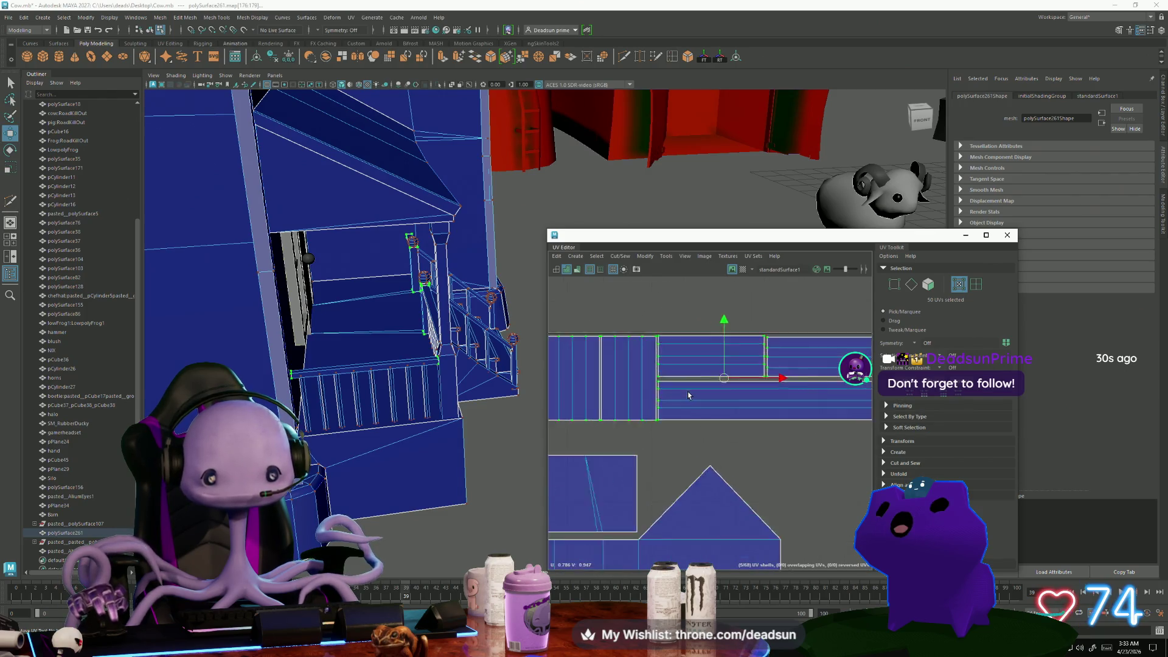
pyautogui.keyDown('alt'); pyautogui.moveTo(768, 396); pyautogui.dragTo(687, 438, button='middle'); pyautogui.keyUp('alt')
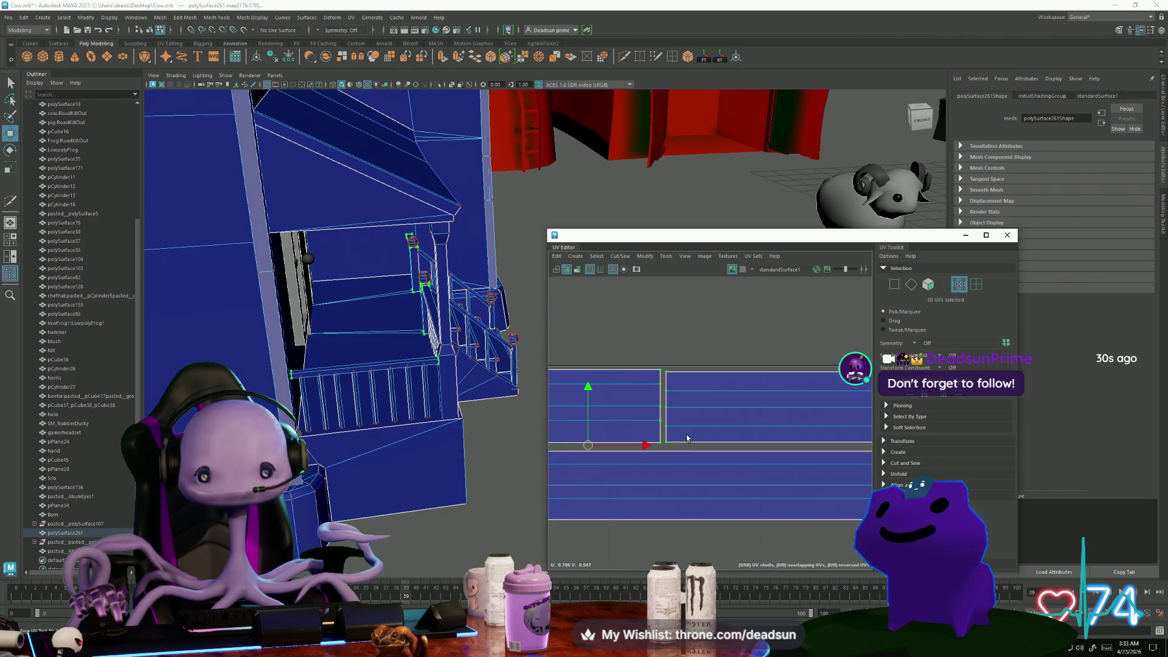
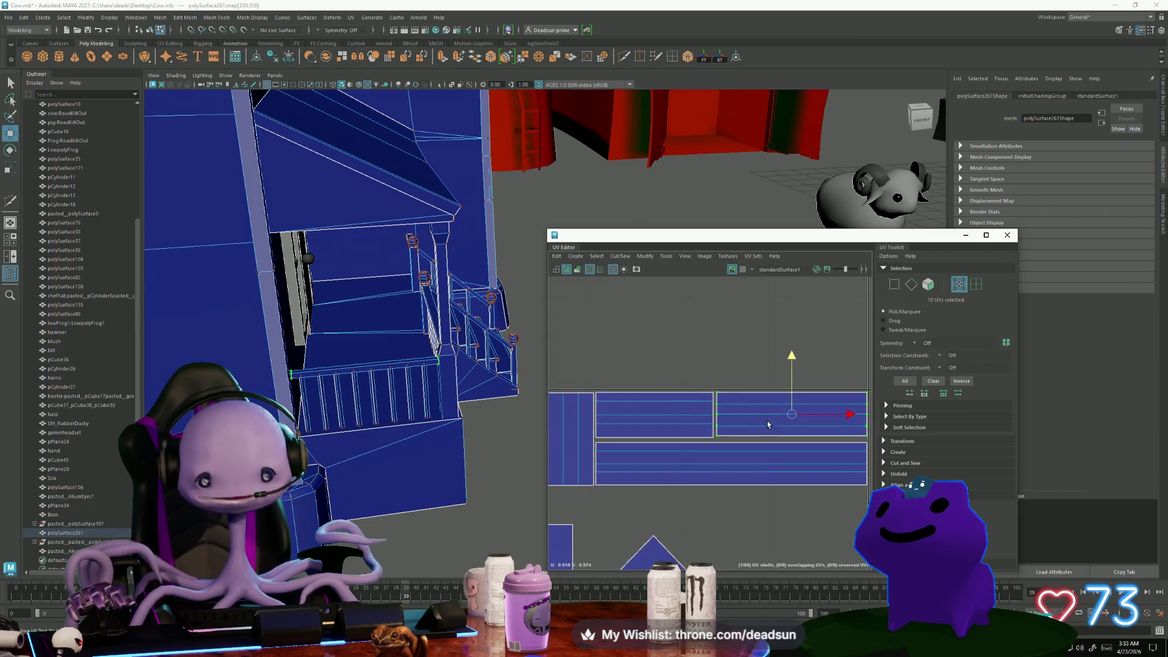
# Nudge the selected shell down, select the long bottom UV shell, and switch to UV selection
pyautogui.press('r')
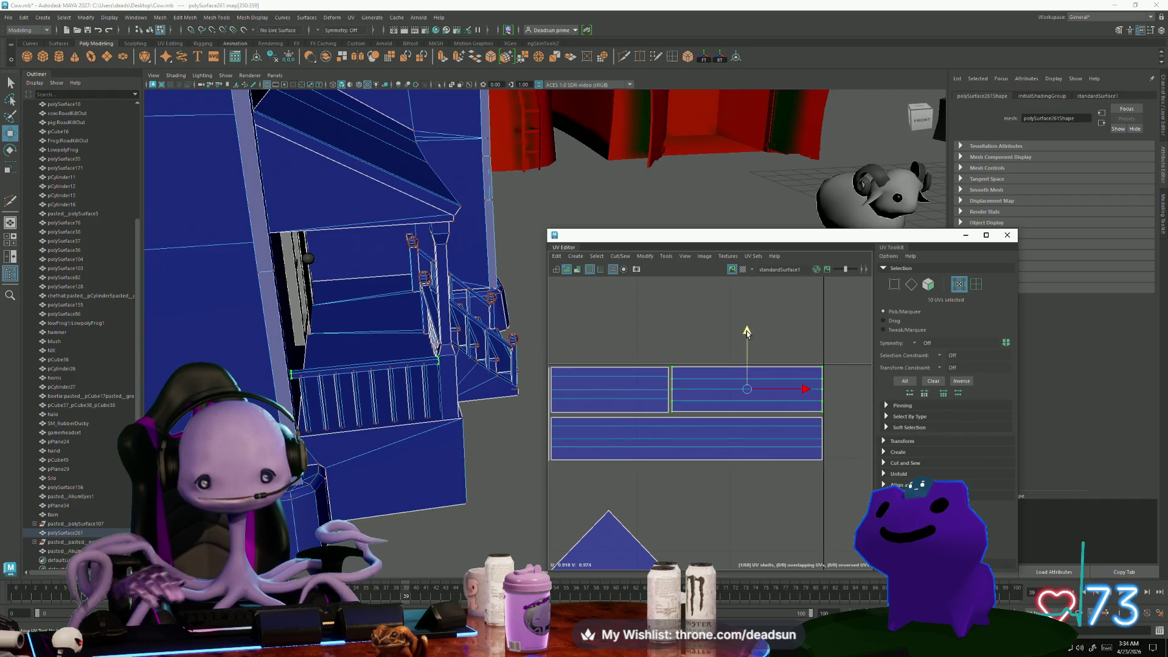
pyautogui.moveTo(746, 331); pyautogui.dragTo(753, 334)
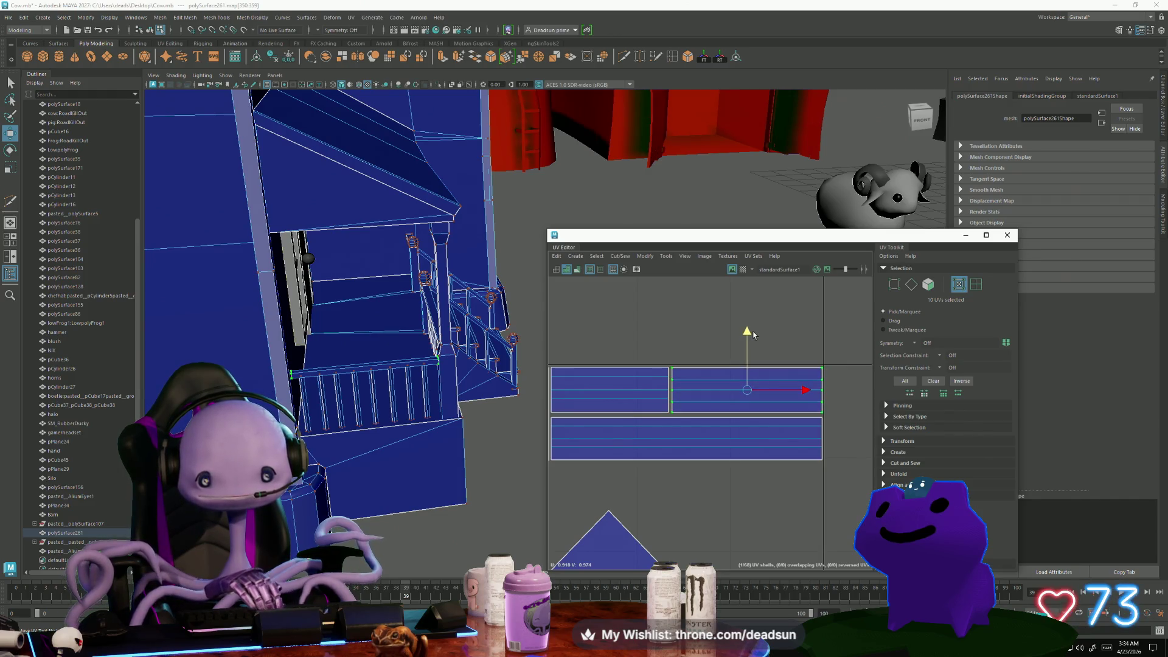
pyautogui.click(670, 432)
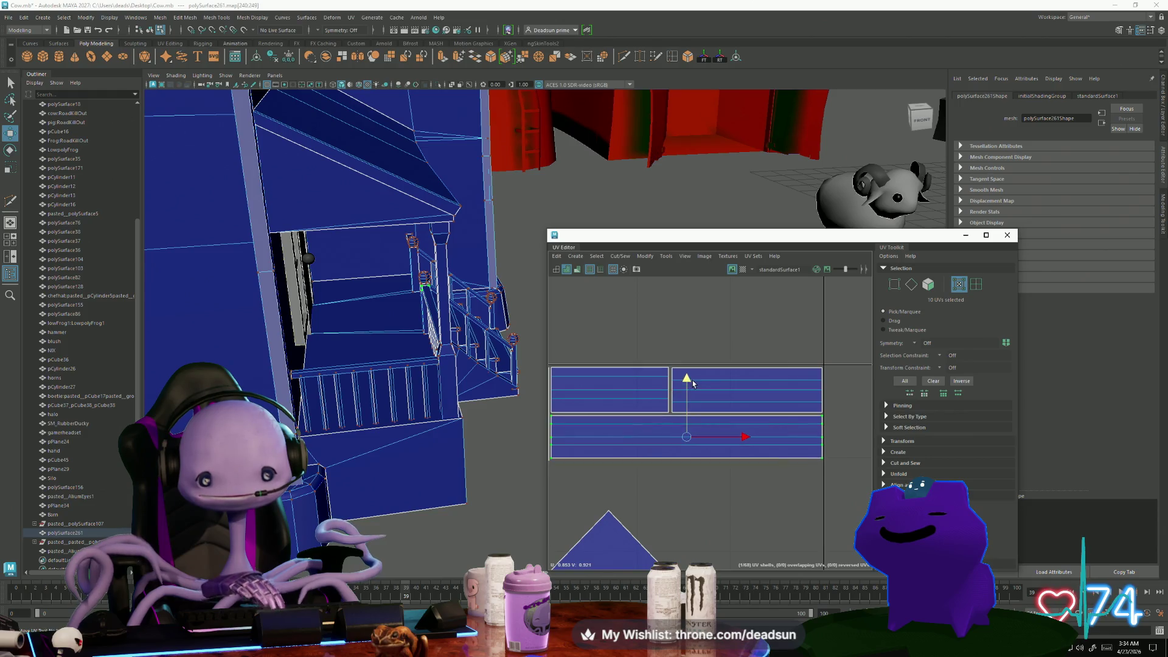
pyautogui.scroll(-2, 685, 383)
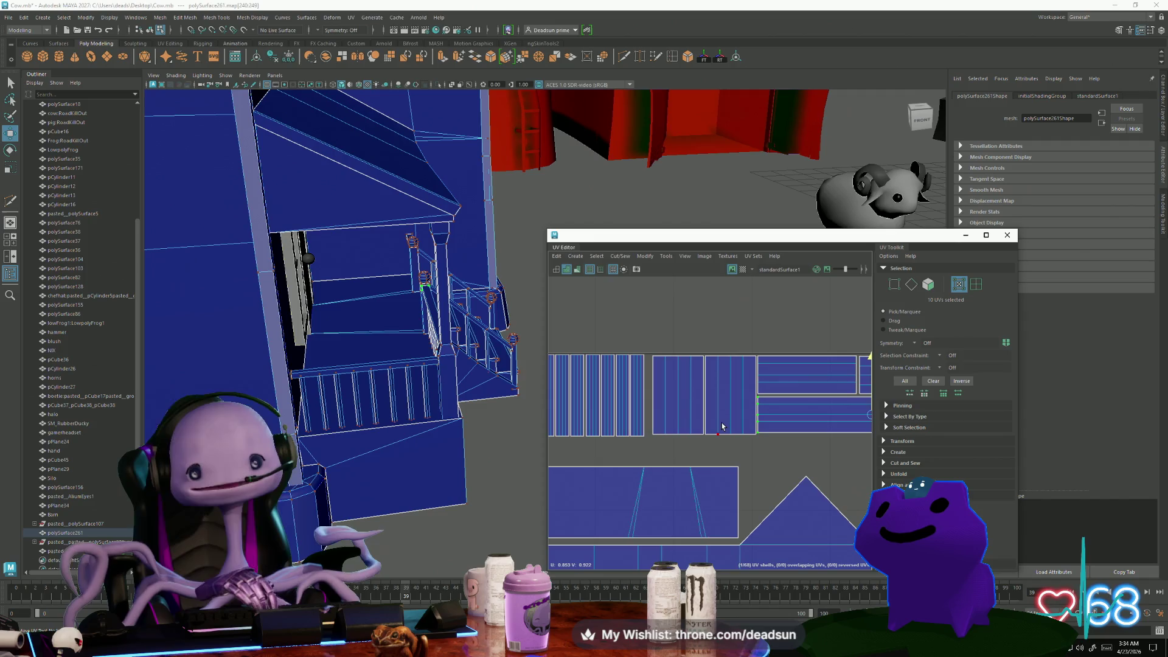
pyautogui.scroll(-5, 715, 408)
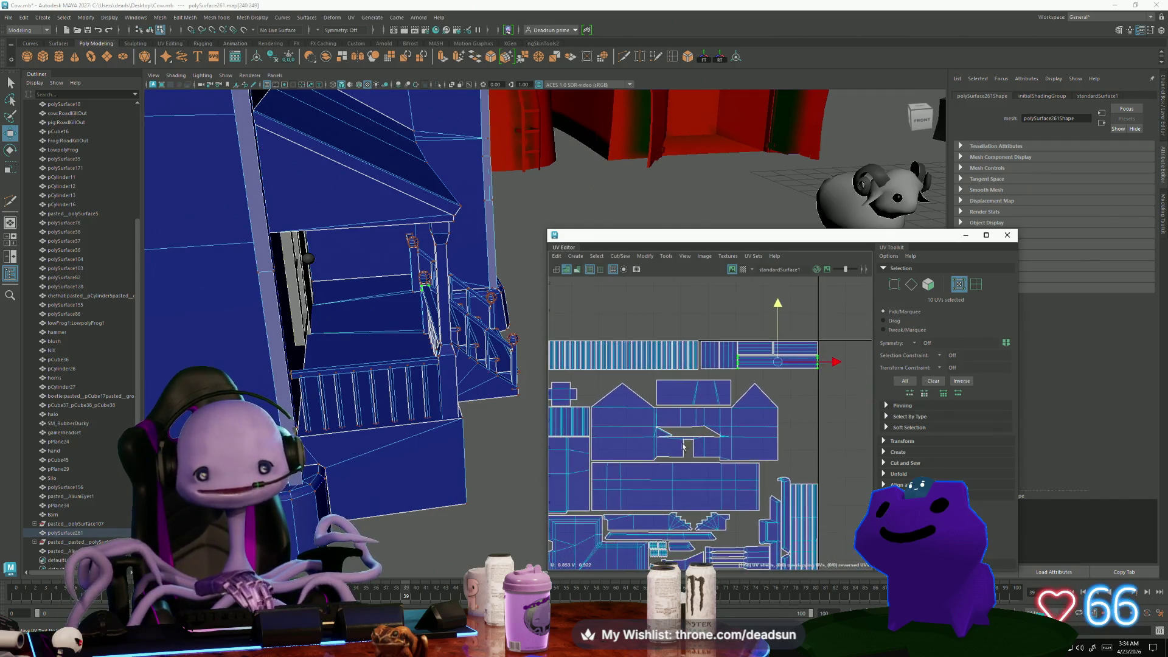
pyautogui.scroll(-4, 757, 444)
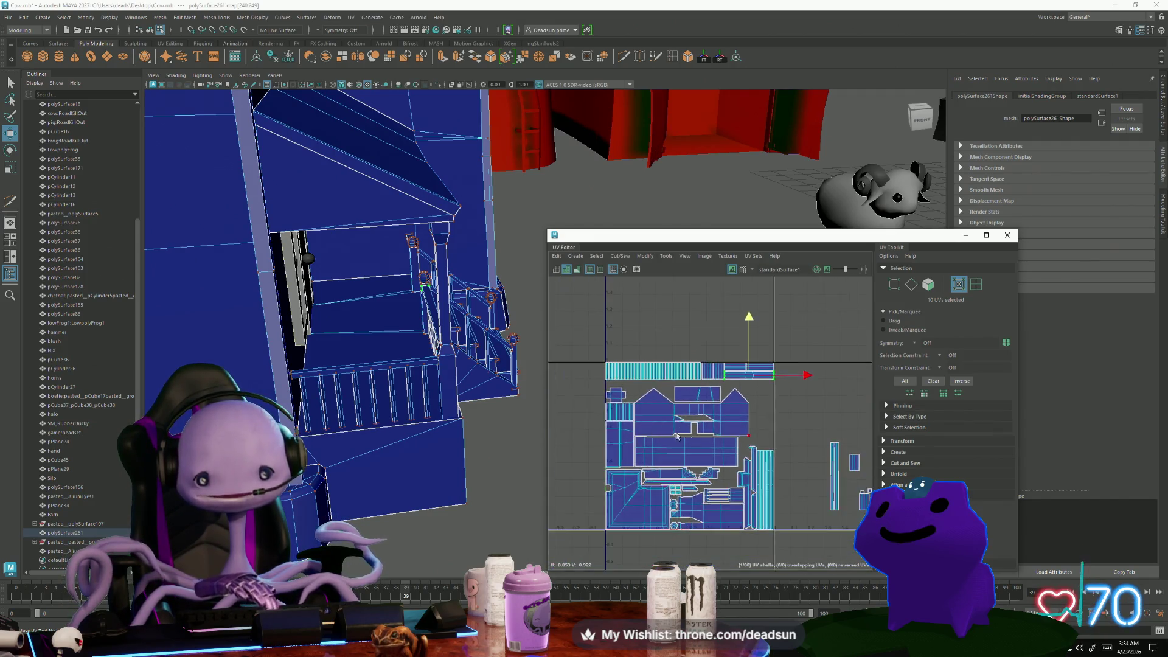
pyautogui.scroll(3, 694, 435)
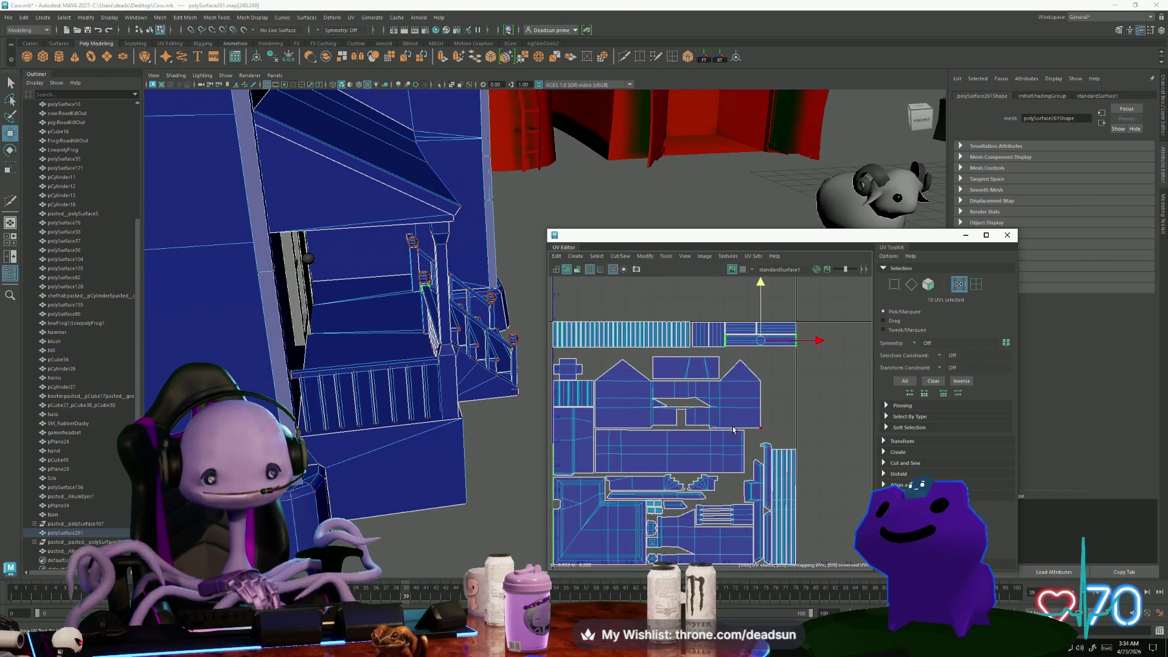
pyautogui.moveTo(724, 419); pyautogui.dragTo(752, 419, button='right')
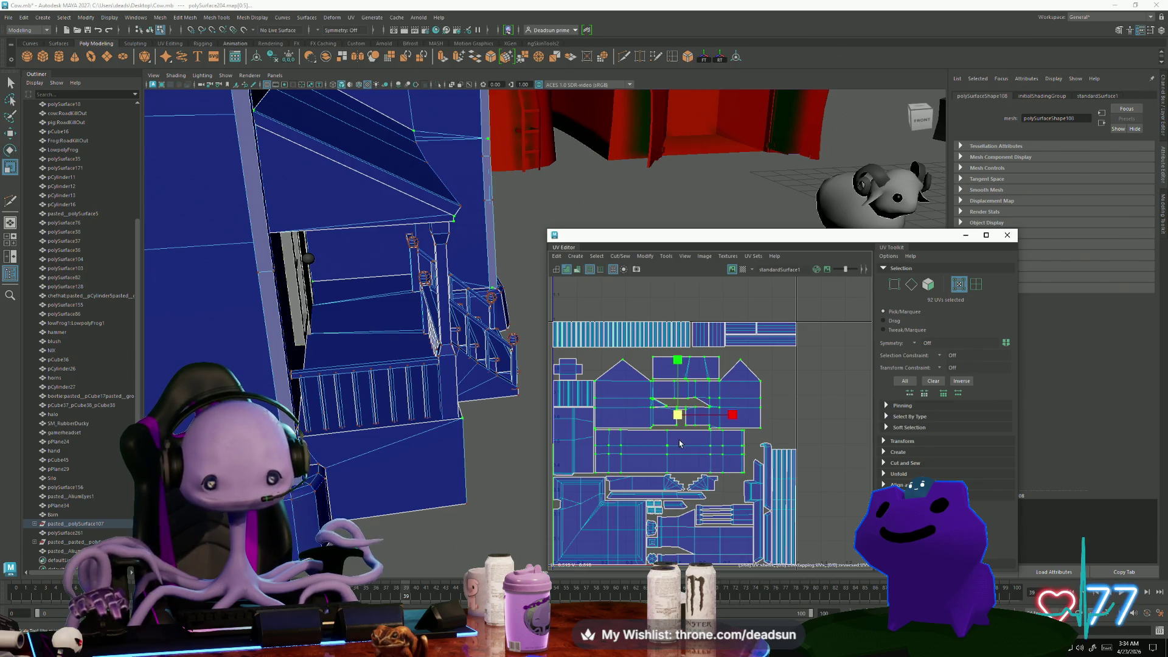
# Scale the selected porch UV shells up slightly
pyautogui.moveTo(677, 419); pyautogui.dragTo(682, 413)
pyautogui.press('w')
pyautogui.scroll(2, 576, 421)
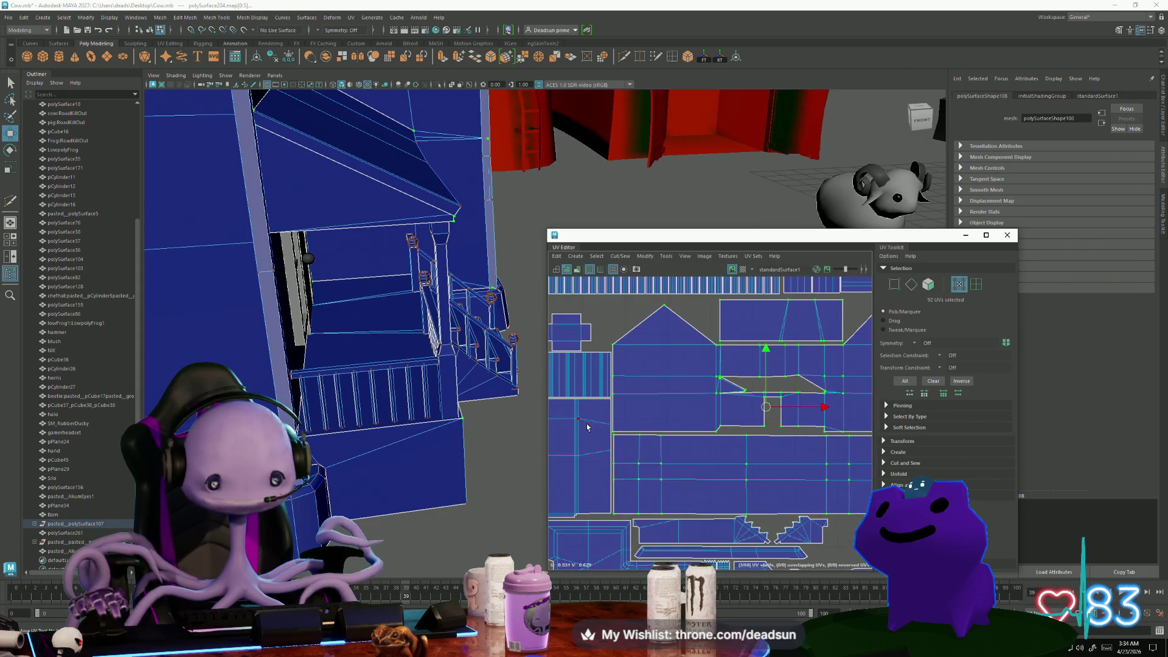
pyautogui.scroll(-1, 755, 466)
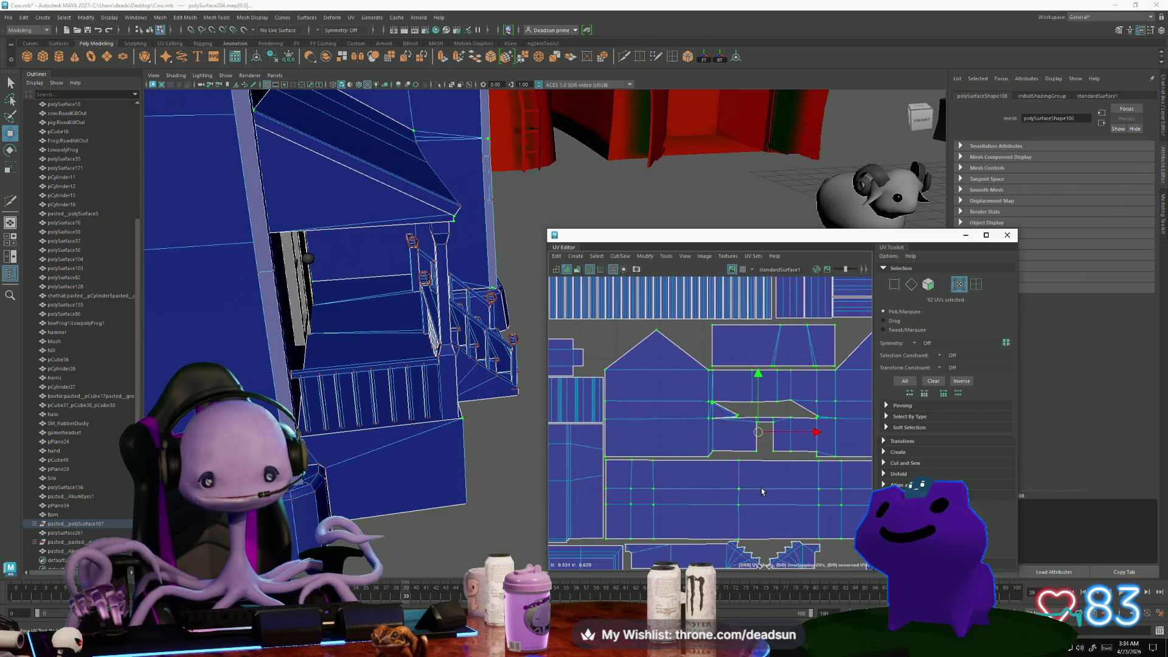
pyautogui.keyDown('alt'); pyautogui.moveTo(755, 466); pyautogui.dragTo(730, 462, button='middle'); pyautogui.keyUp('alt')
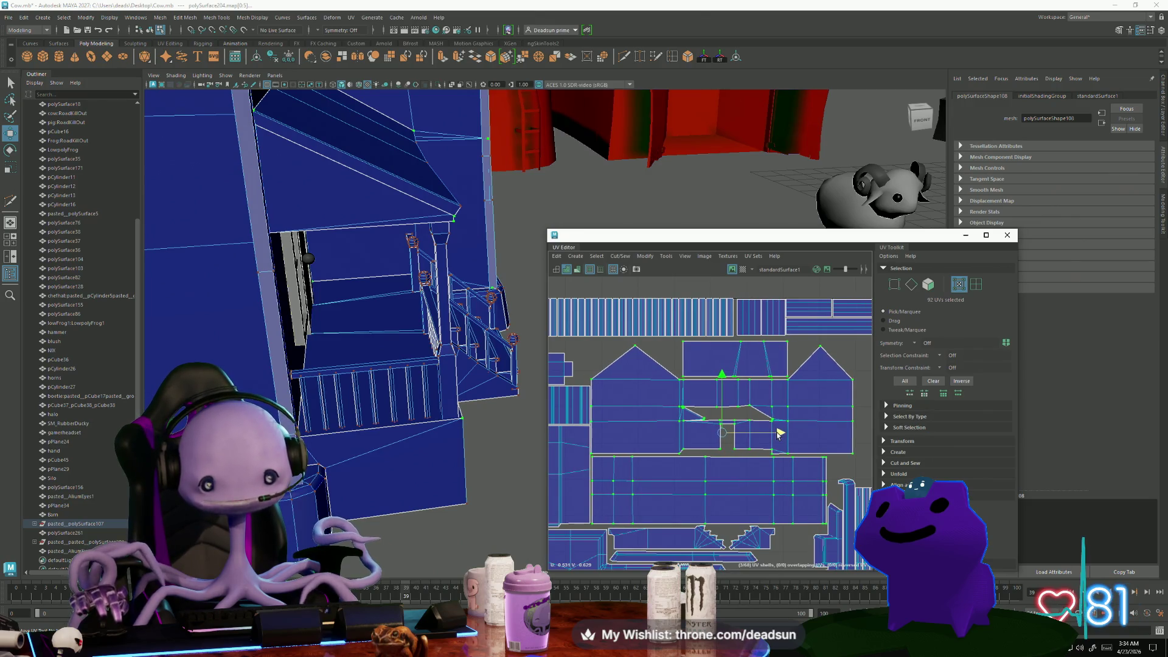
pyautogui.scroll(-8, 779, 434)
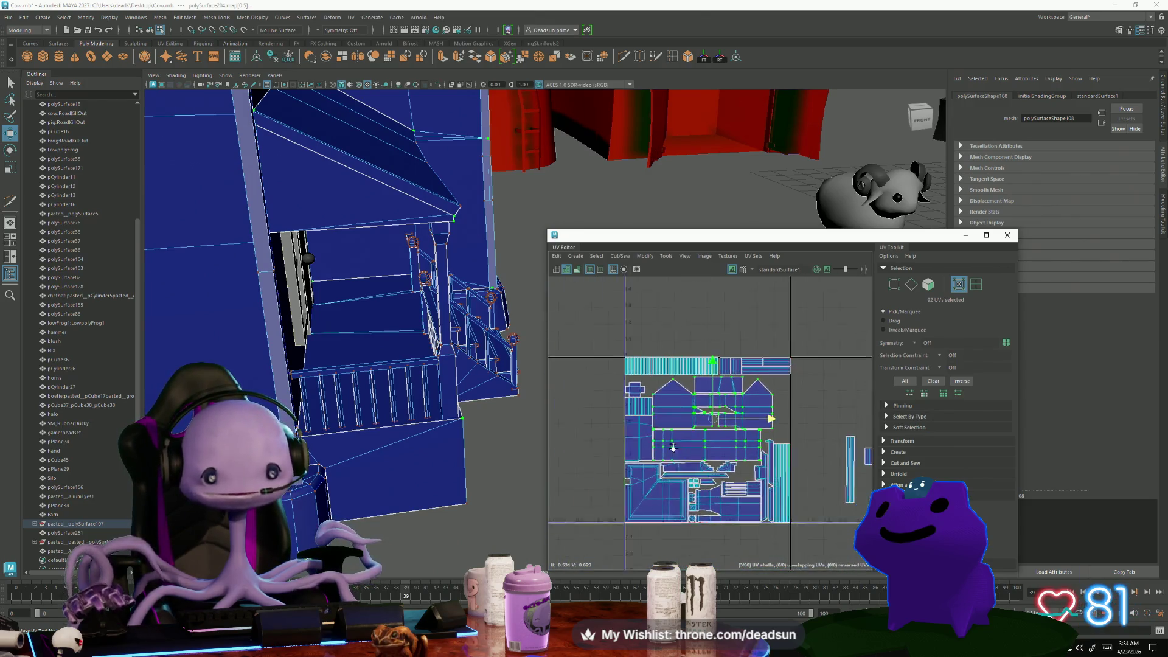
pyautogui.scroll(3, 669, 414)
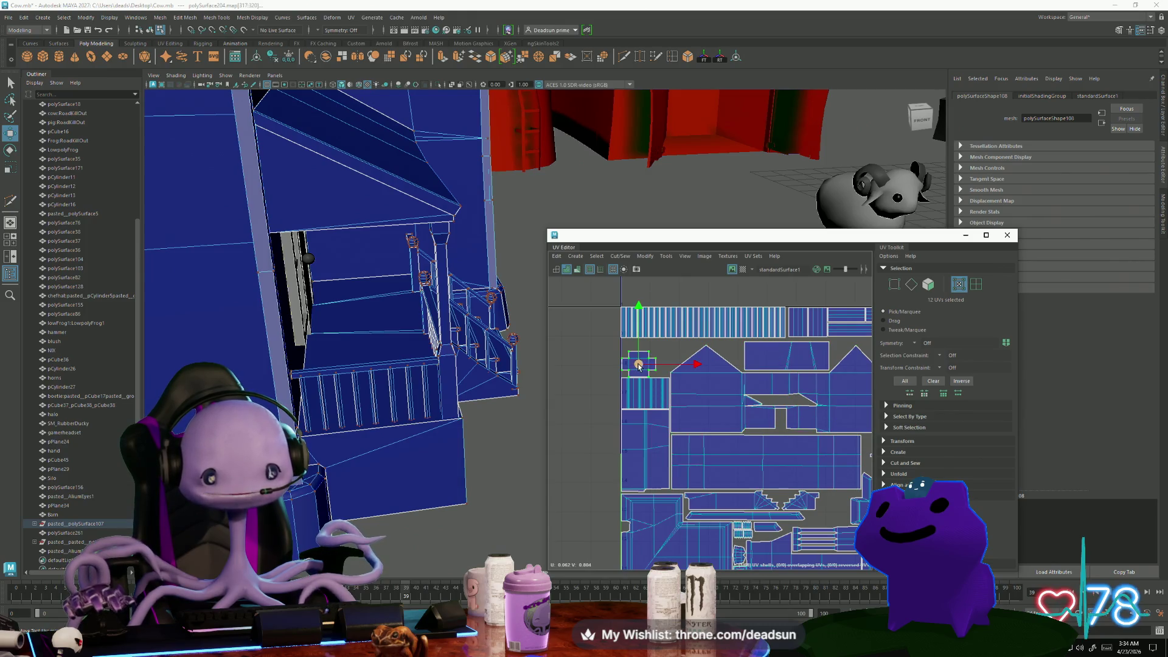
# Move the small cross-shaped shell out beside the layout's left edge
pyautogui.moveTo(728, 368)
pyautogui.mouseDown()
pyautogui.moveTo(780, 374)
pyautogui.moveTo(686, 376)
pyautogui.moveTo(722, 374)
pyautogui.mouseUp()
pyautogui.keyDown('alt'); pyautogui.moveTo(722, 375); pyautogui.dragTo(654, 392, button='middle'); pyautogui.keyUp('alt')
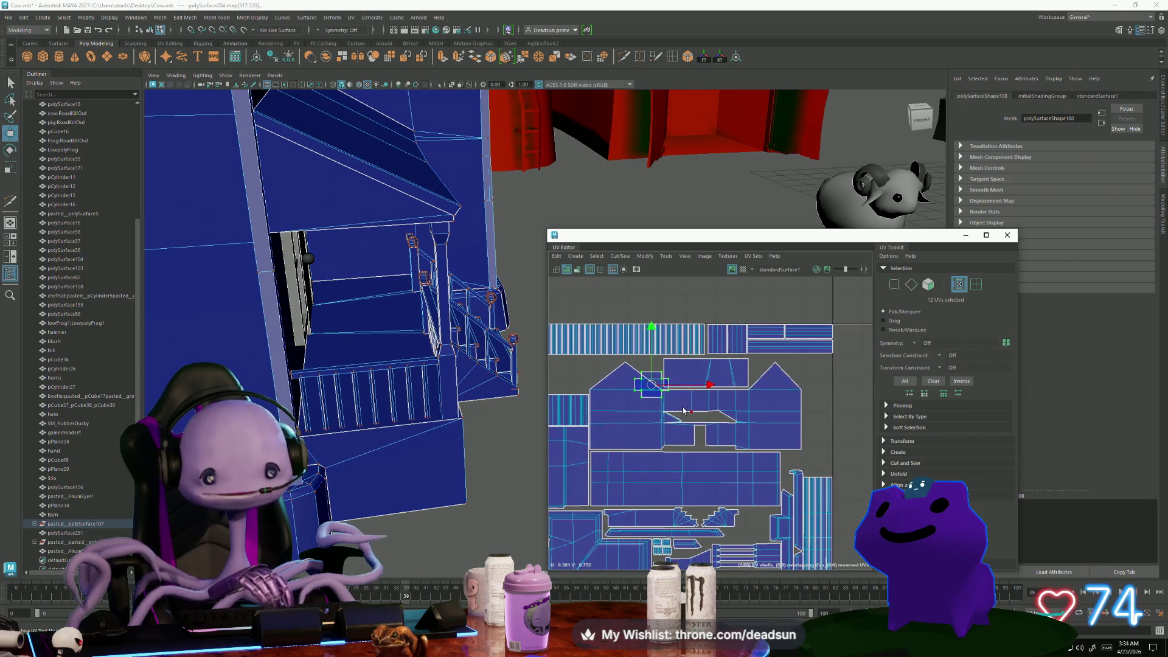
pyautogui.press('w')
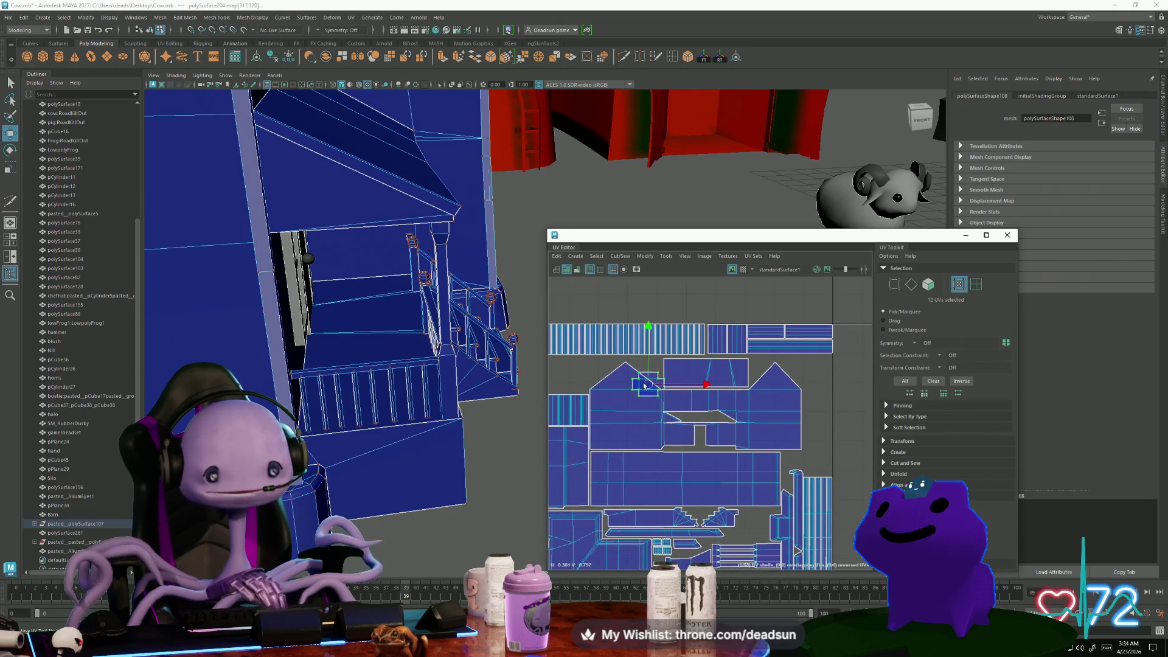
pyautogui.moveTo(644, 385); pyautogui.dragTo(581, 377)
pyautogui.keyDown('alt'); pyautogui.moveTo(581, 377); pyautogui.dragTo(648, 382, button='middle'); pyautogui.keyUp('alt')
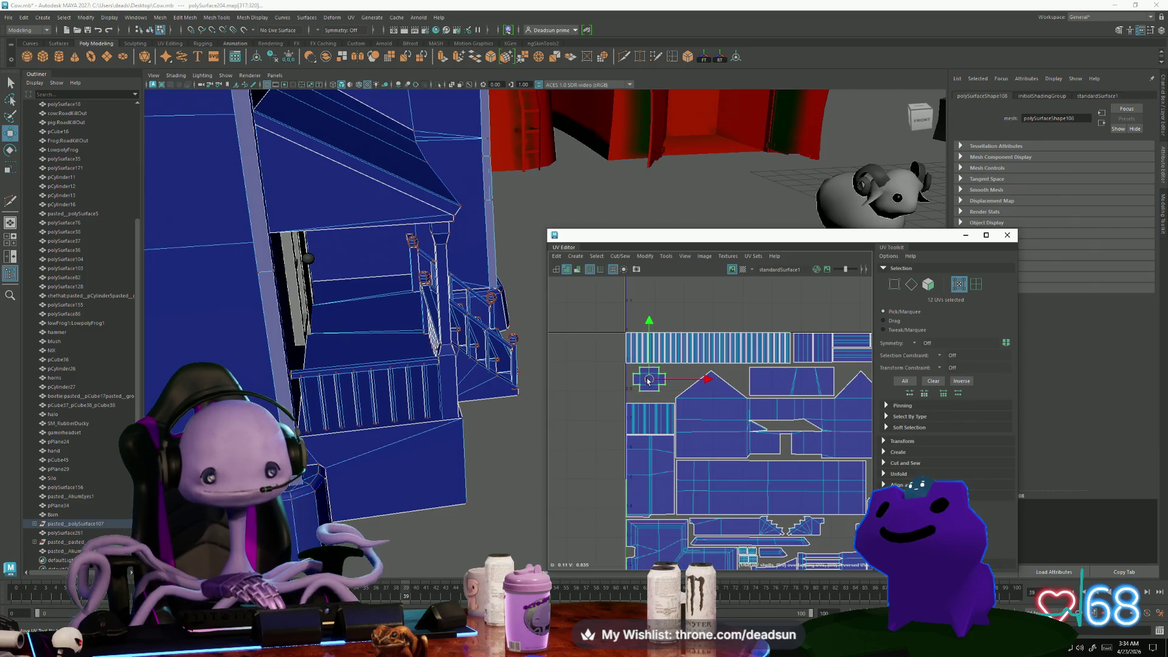
pyautogui.moveTo(649, 382); pyautogui.dragTo(643, 379)
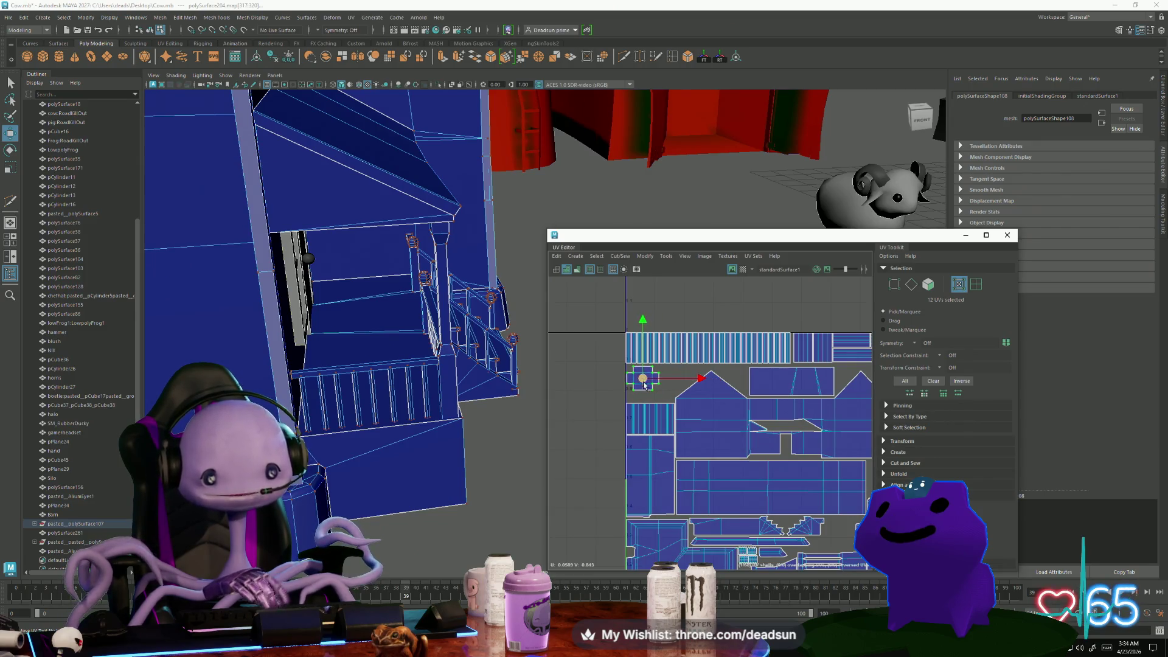
pyautogui.scroll(-2, 679, 424)
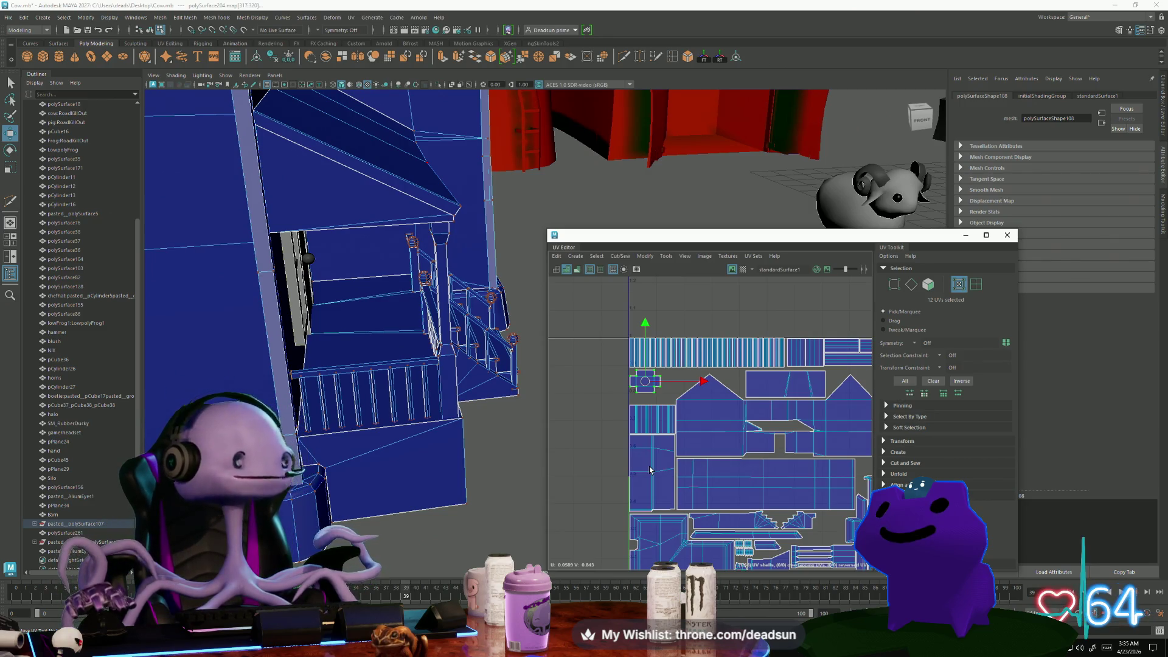
# Move the cross-shaped shell to the layout's right side and lower it slightly
pyautogui.scroll(2, 650, 469)
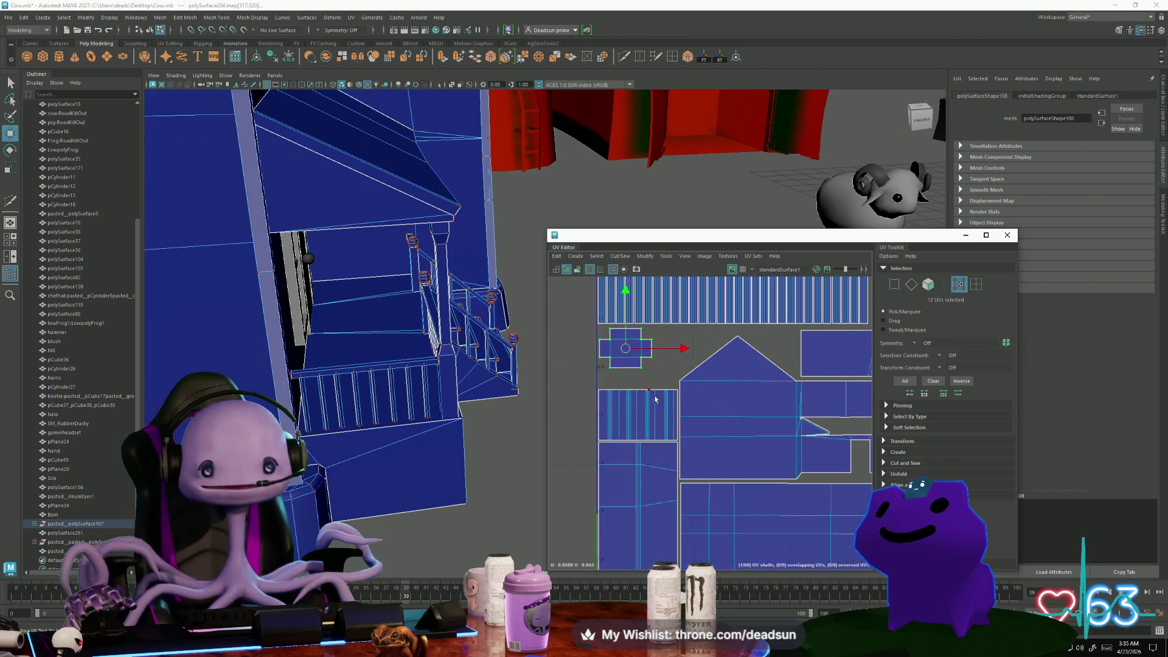
pyautogui.scroll(-2, 650, 469)
pyautogui.keyDown('alt'); pyautogui.moveTo(649, 469); pyautogui.dragTo(621, 432, button='middle'); pyautogui.keyUp('alt')
pyautogui.moveTo(587, 388)
pyautogui.mouseDown()
pyautogui.moveTo(811, 387)
pyautogui.moveTo(763, 520)
pyautogui.mouseUp()
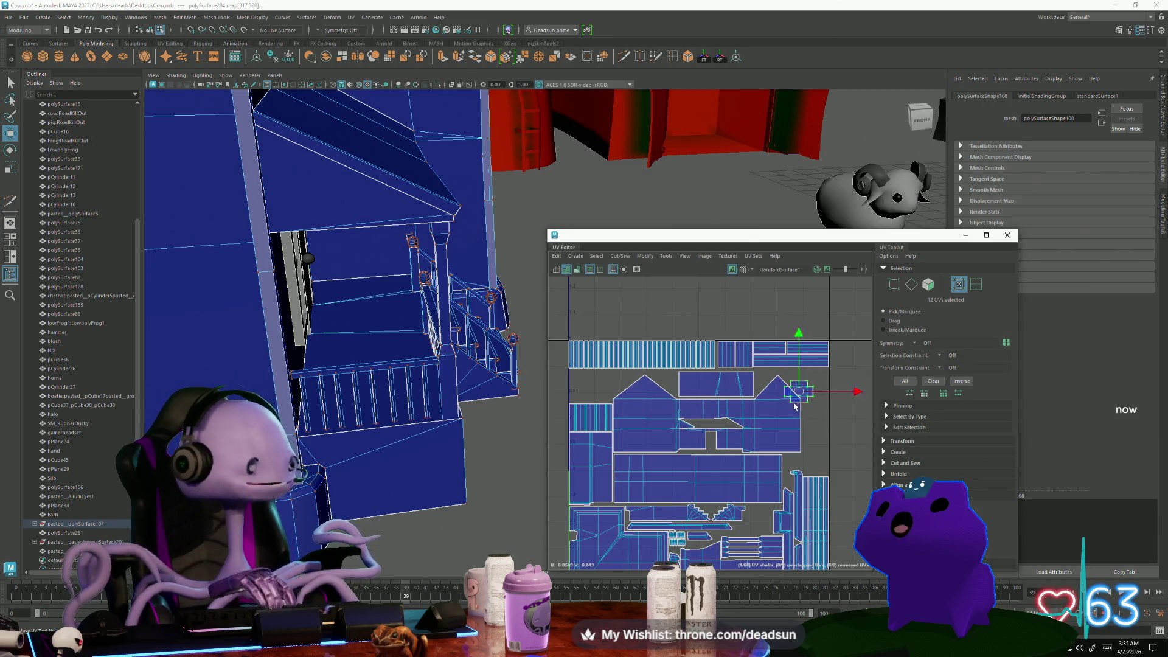
pyautogui.keyDown('alt'); pyautogui.moveTo(763, 517); pyautogui.dragTo(661, 474, button='middle'); pyautogui.keyUp('alt')
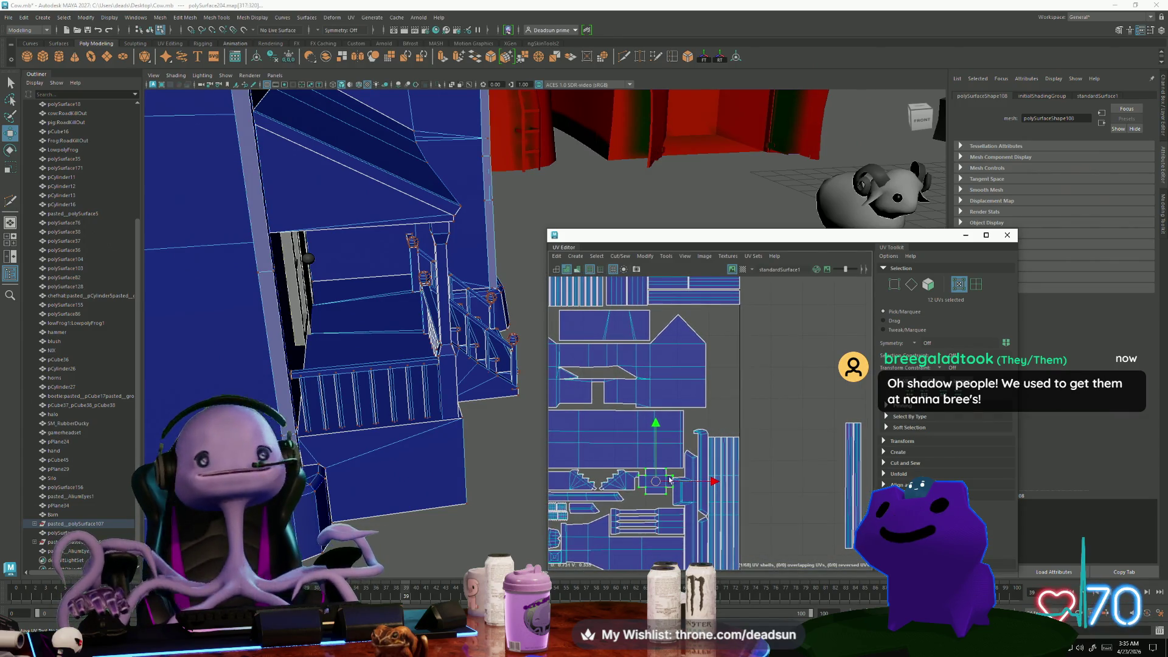
pyautogui.moveTo(655, 482); pyautogui.dragTo(658, 494)
# Fine-tune the cross shell in the gap, shifting it slightly left
pyautogui.press('r')
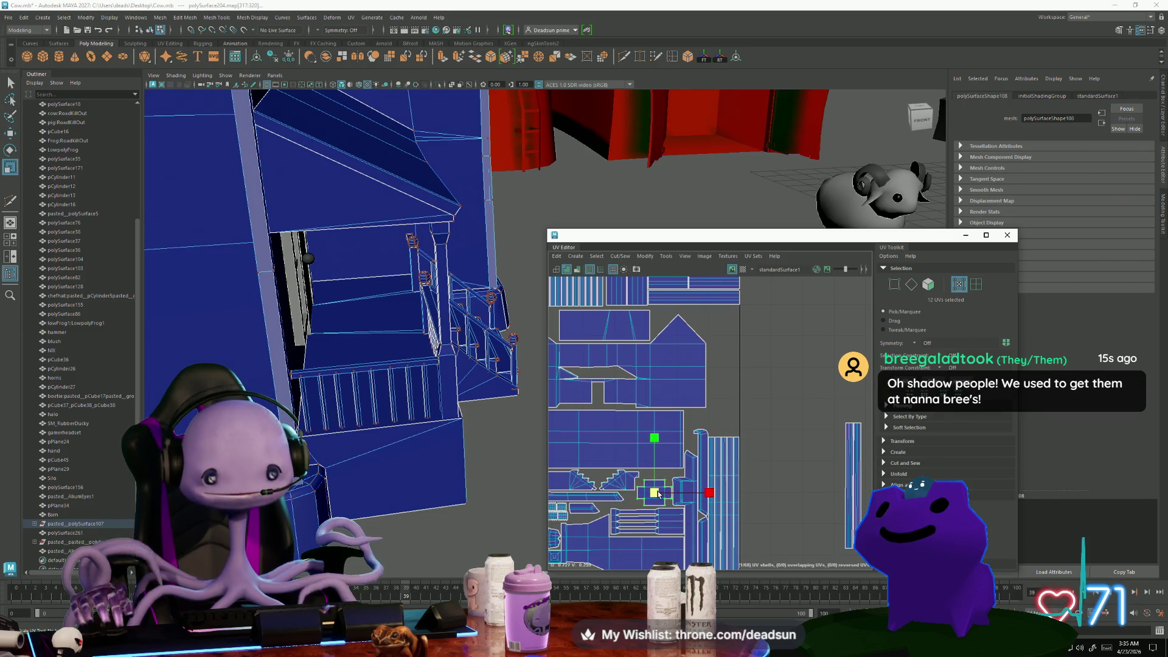
pyautogui.keyDown('alt'); pyautogui.moveTo(663, 512); pyautogui.dragTo(626, 476, button='right'); pyautogui.keyUp('alt')
pyautogui.scroll(2, 624, 476)
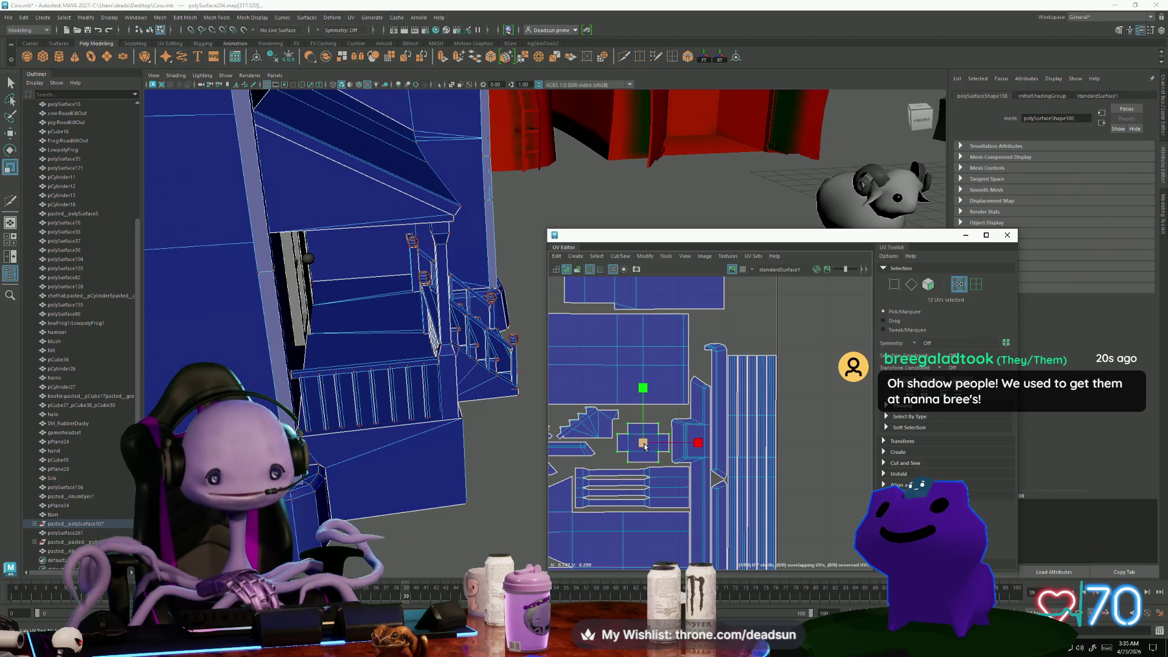
pyautogui.press('w')
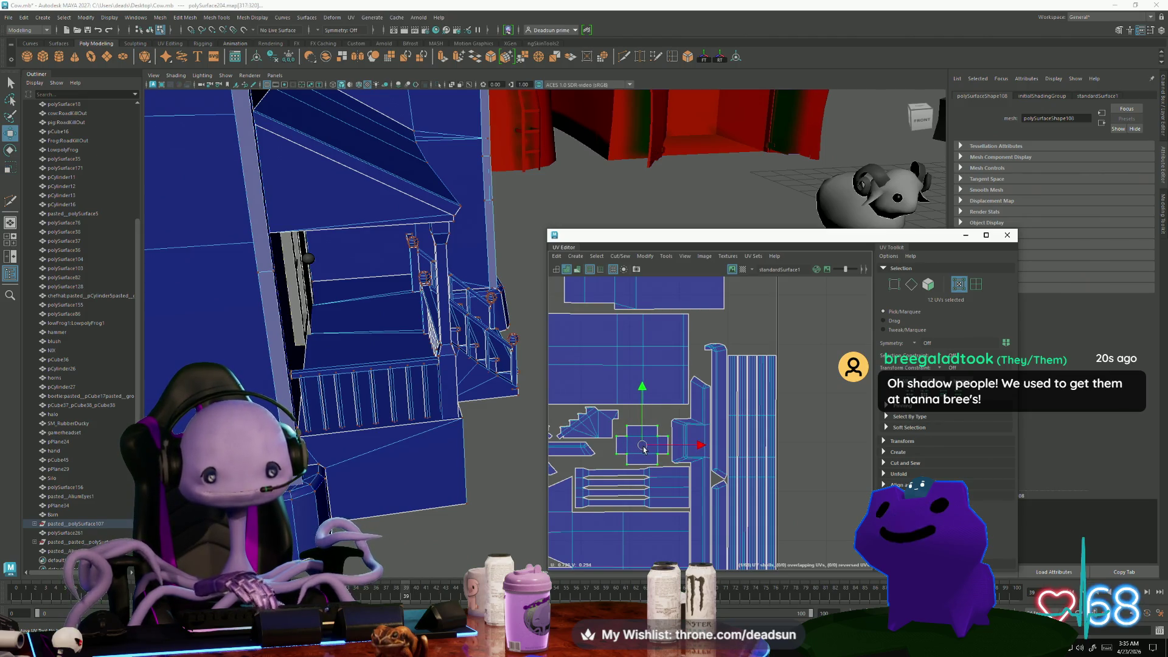
pyautogui.scroll(3, 650, 446)
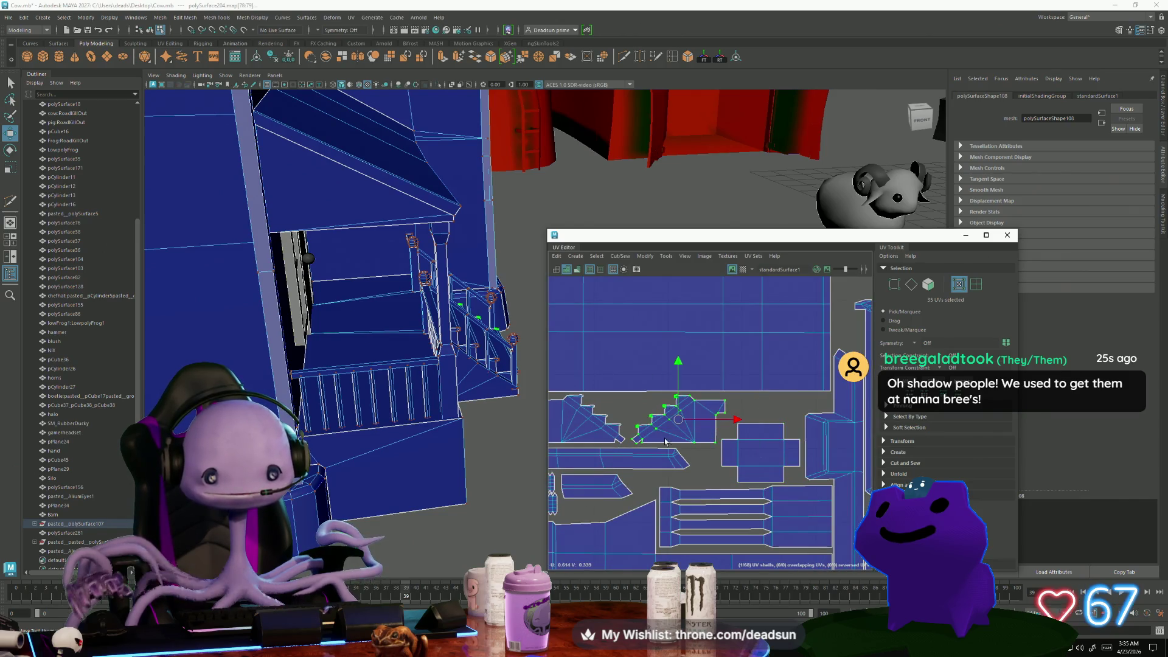
pyautogui.moveTo(735, 419); pyautogui.dragTo(730, 420, button='middle')
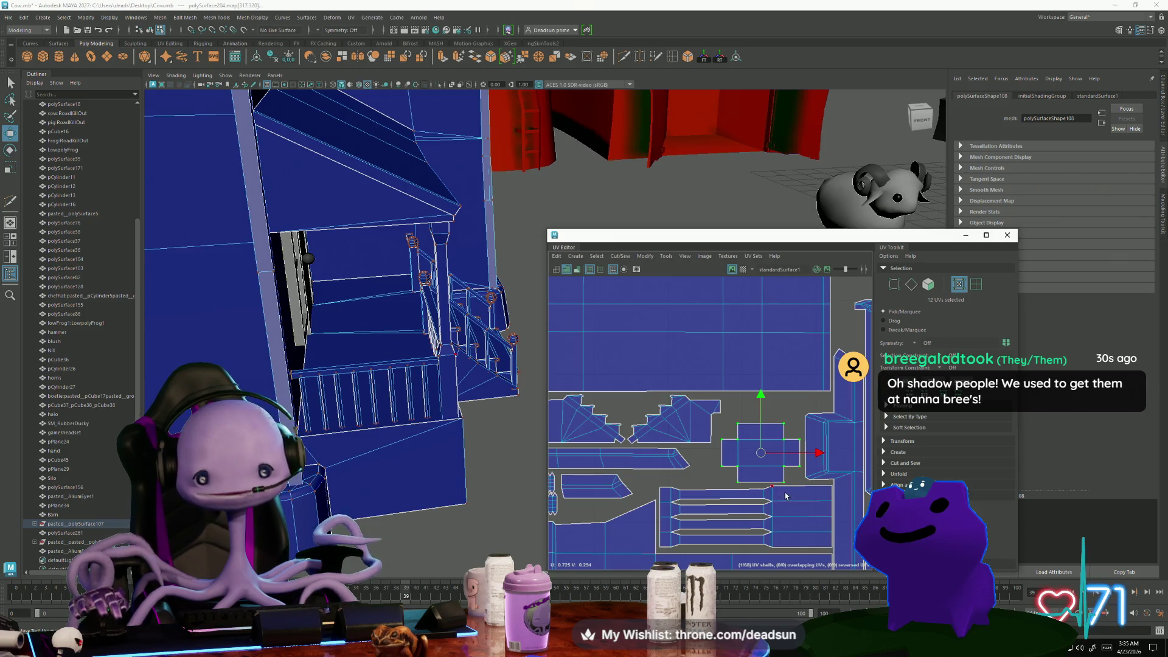
pyautogui.keyDown('alt'); pyautogui.moveTo(761, 457); pyautogui.dragTo(720, 386, button='middle'); pyautogui.keyUp('alt')
pyautogui.scroll(1, 720, 469)
# Select the whole striped UV shell and the small separate shells beside the layout
pyautogui.click(720, 469)
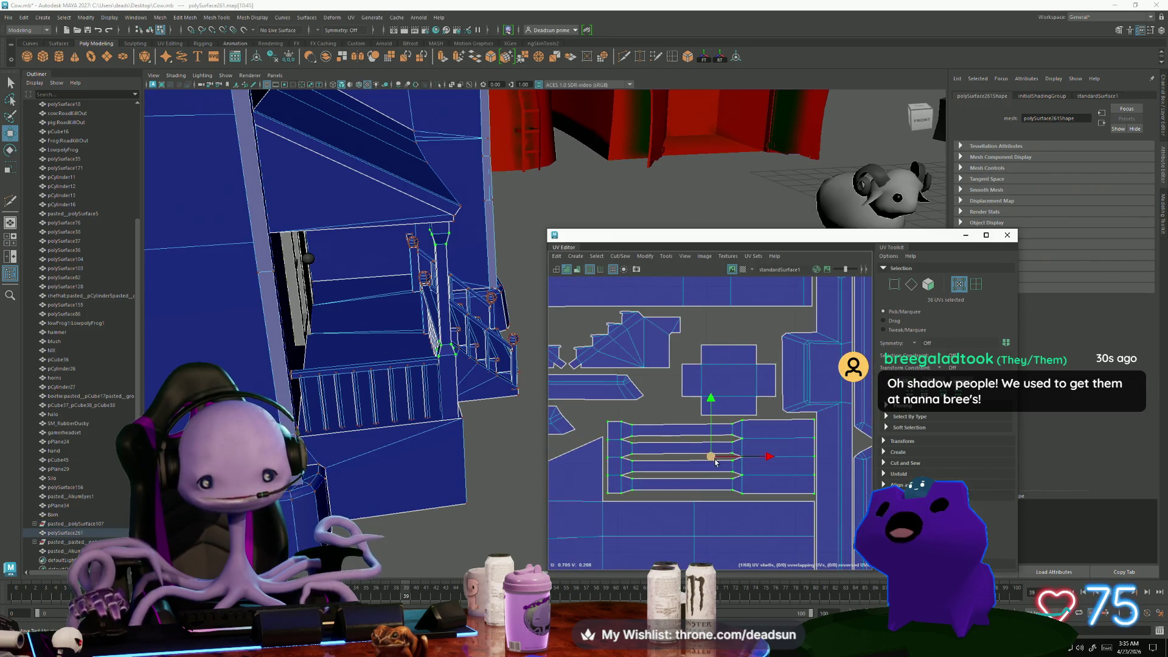
pyautogui.doubleClick(713, 463)
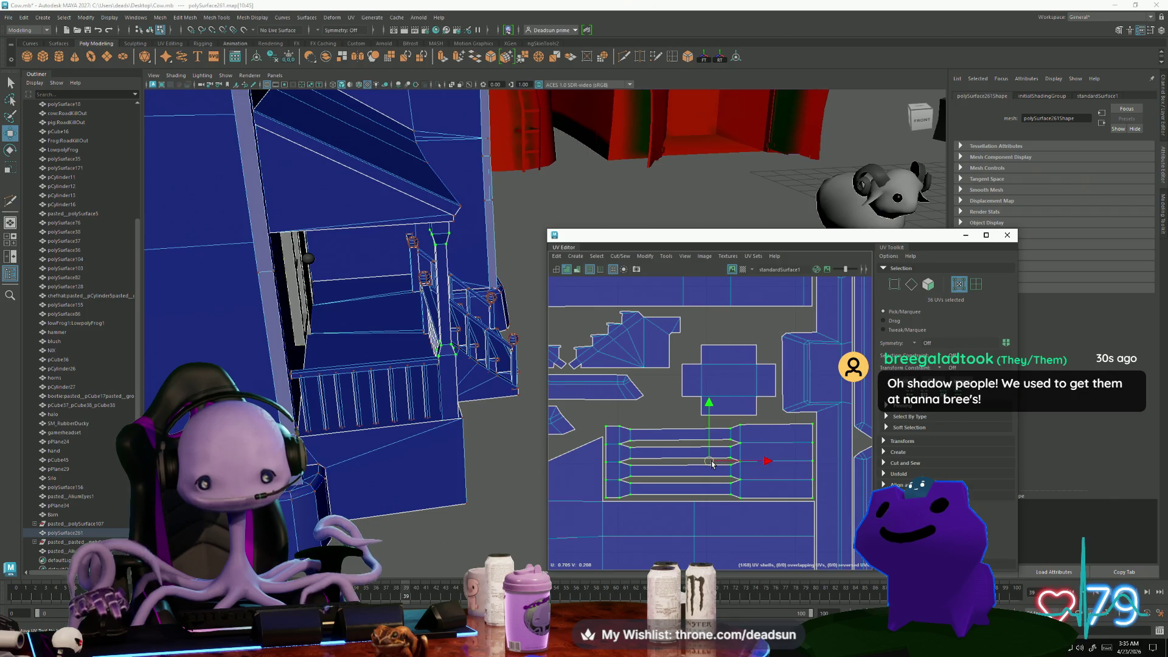
pyautogui.scroll(-5, 712, 464)
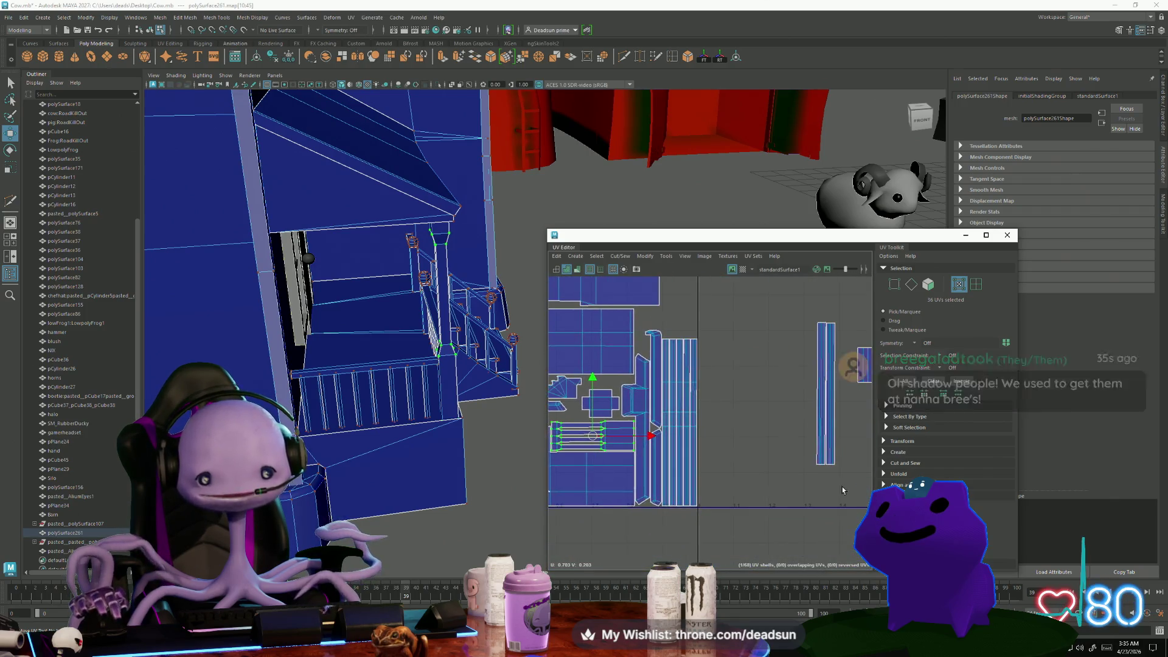
pyautogui.scroll(-3, 695, 447)
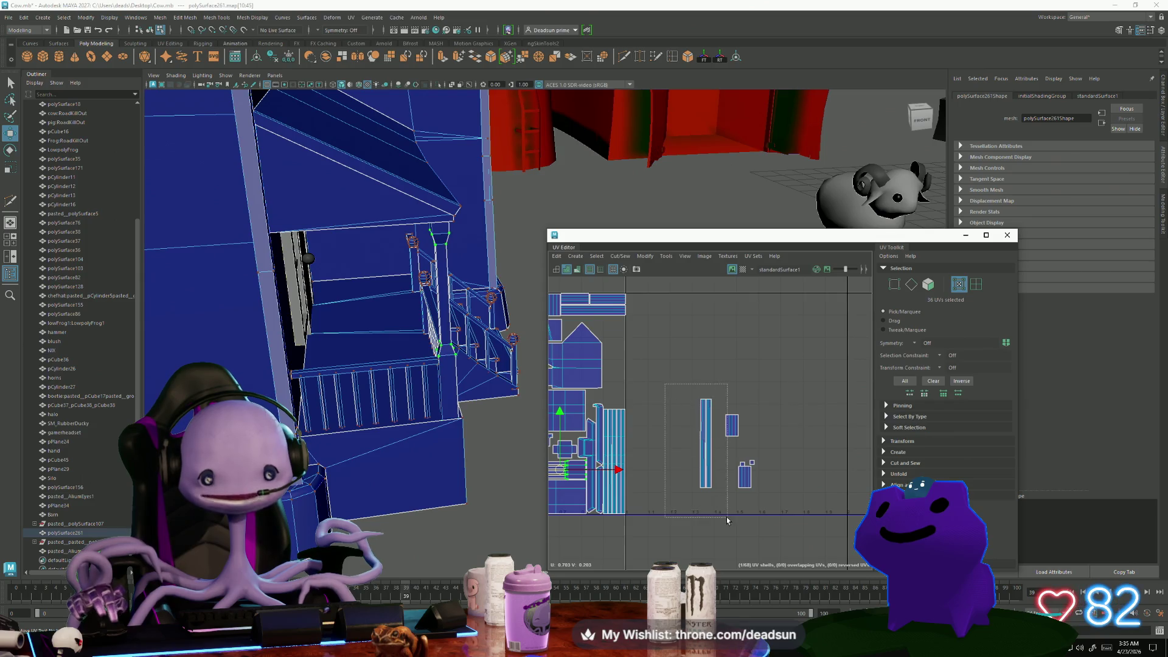
pyautogui.moveTo(720, 514); pyautogui.dragTo(721, 514)
pyautogui.scroll(-4, 720, 514)
pyautogui.keyDown('alt'); pyautogui.moveTo(365, 390); pyautogui.dragTo(429, 440); pyautogui.keyUp('alt')
pyautogui.scroll(3, 639, 447)
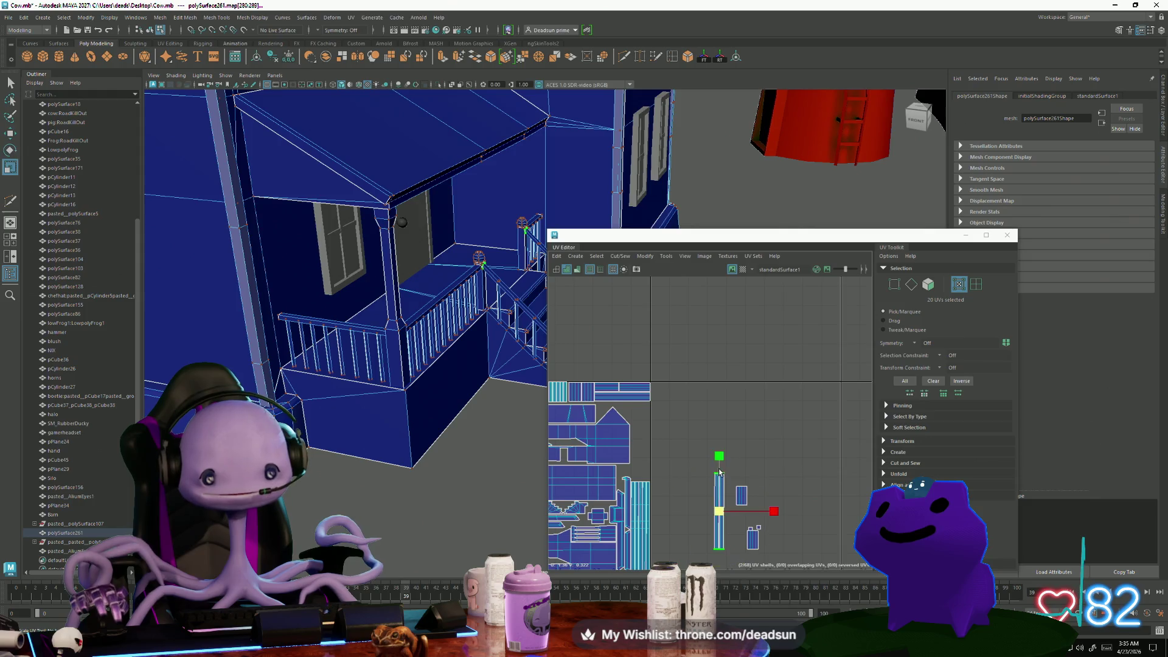
# Move the post shell up and left beside the main layout
pyautogui.press('r')
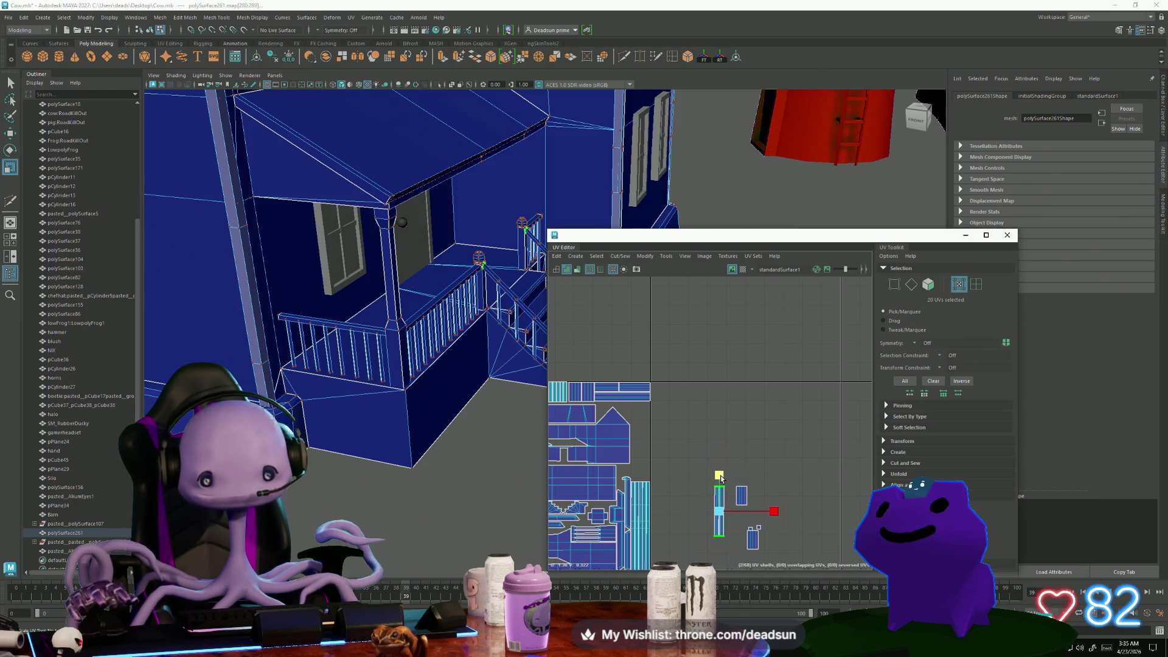
pyautogui.press('w')
pyautogui.moveTo(723, 515); pyautogui.dragTo(646, 461)
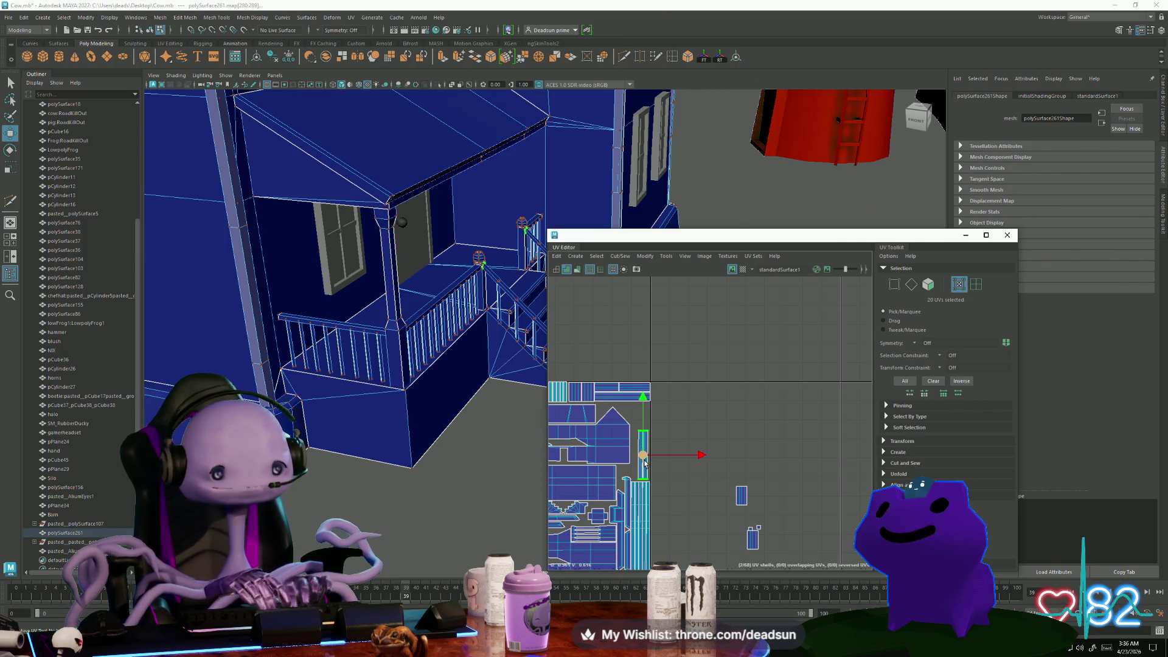
pyautogui.scroll(5, 663, 455)
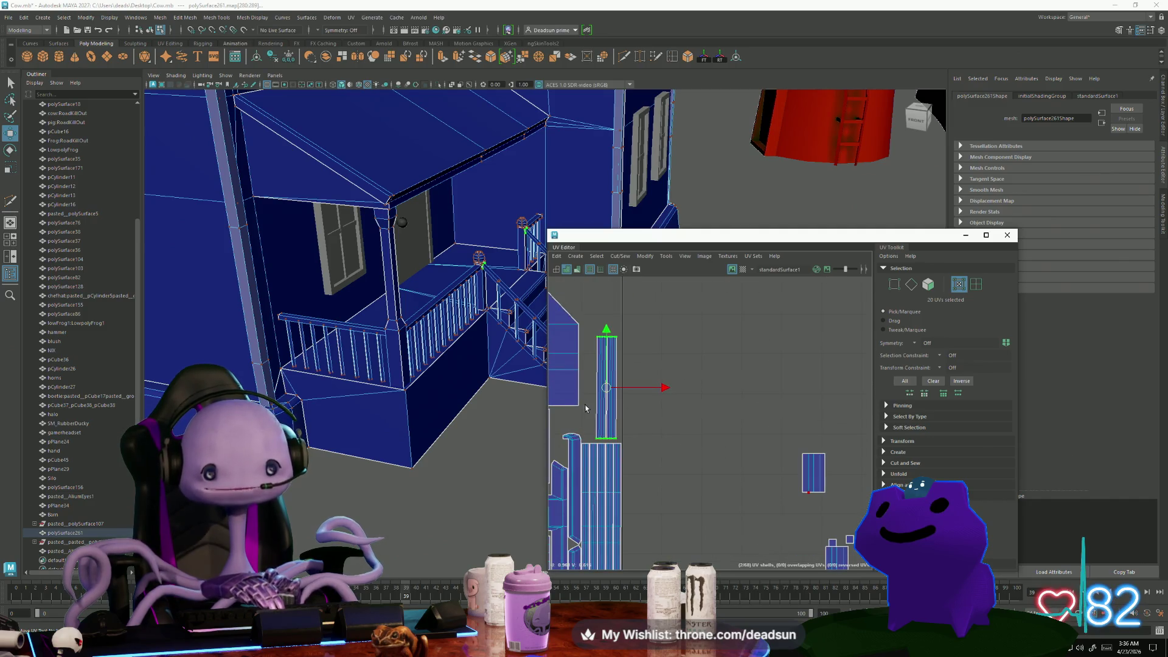
pyautogui.scroll(2, 643, 419)
pyautogui.moveTo(650, 370); pyautogui.dragTo(657, 372)
pyautogui.scroll(1, 677, 413)
pyautogui.scroll(-3, 676, 412)
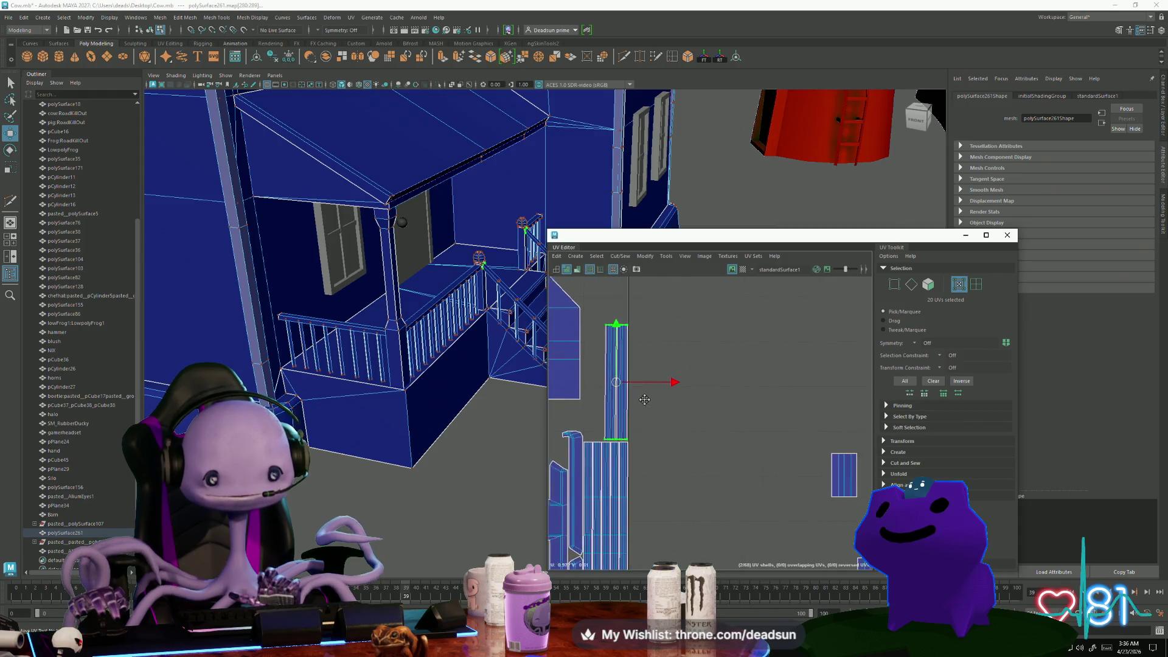
# Place the small upright post shell below the other, then shift both right, clear of the layout
pyautogui.moveTo(759, 455); pyautogui.dragTo(760, 456)
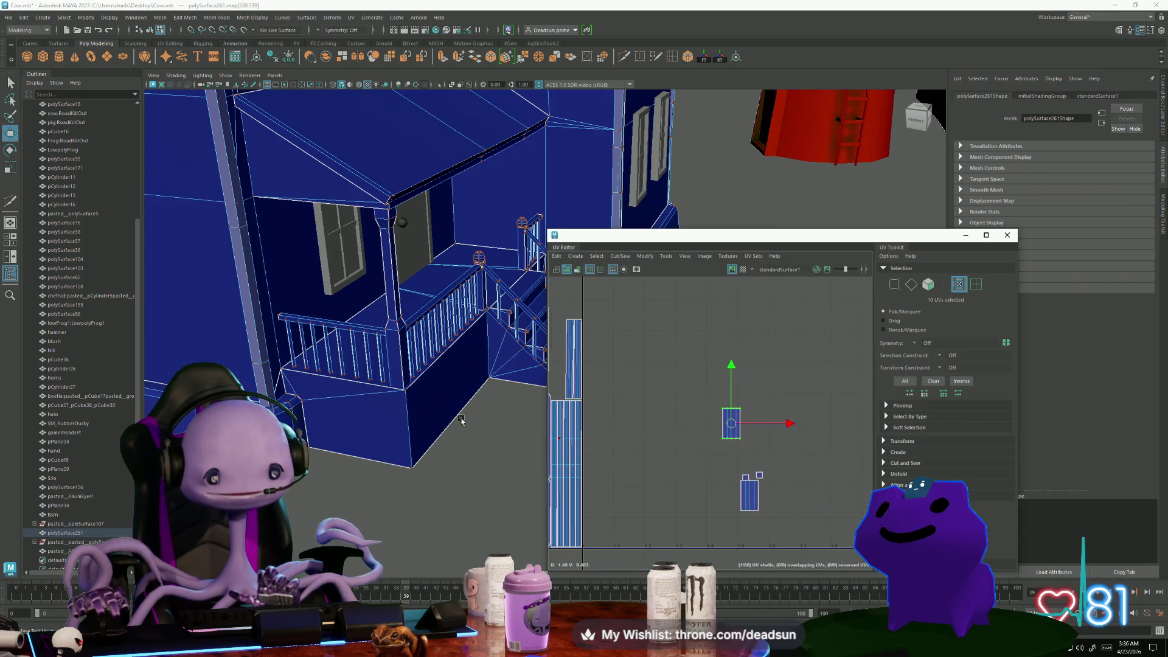
pyautogui.keyDown('alt'); pyautogui.moveTo(505, 463); pyautogui.dragTo(485, 500); pyautogui.keyUp('alt')
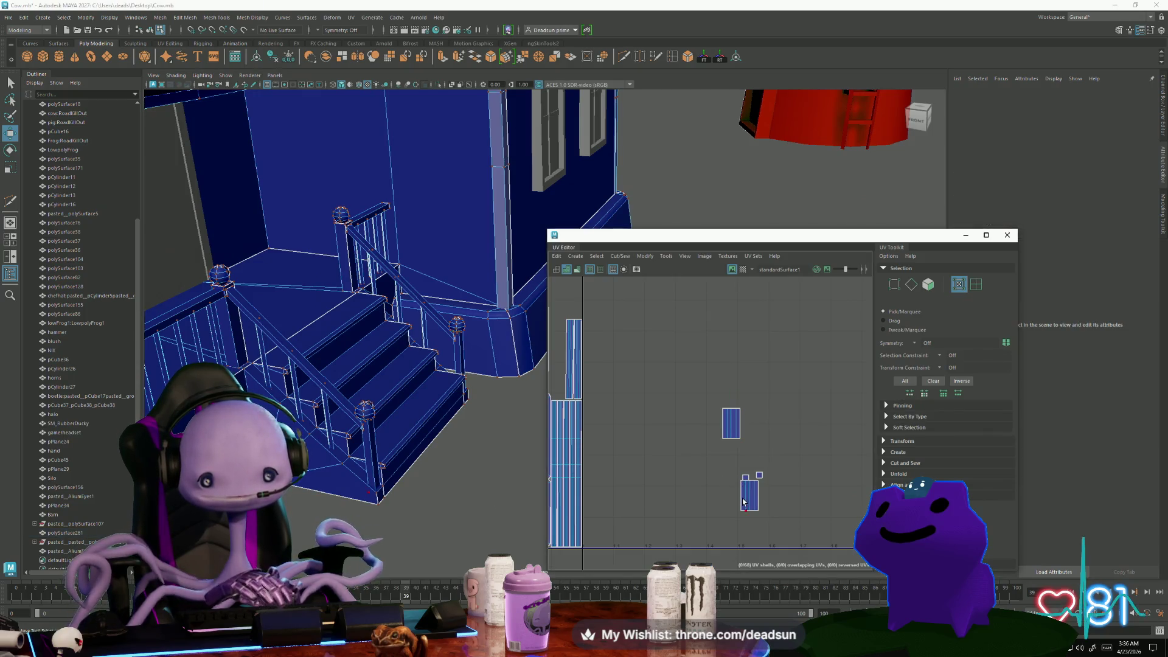
pyautogui.moveTo(743, 500); pyautogui.dragTo(735, 399)
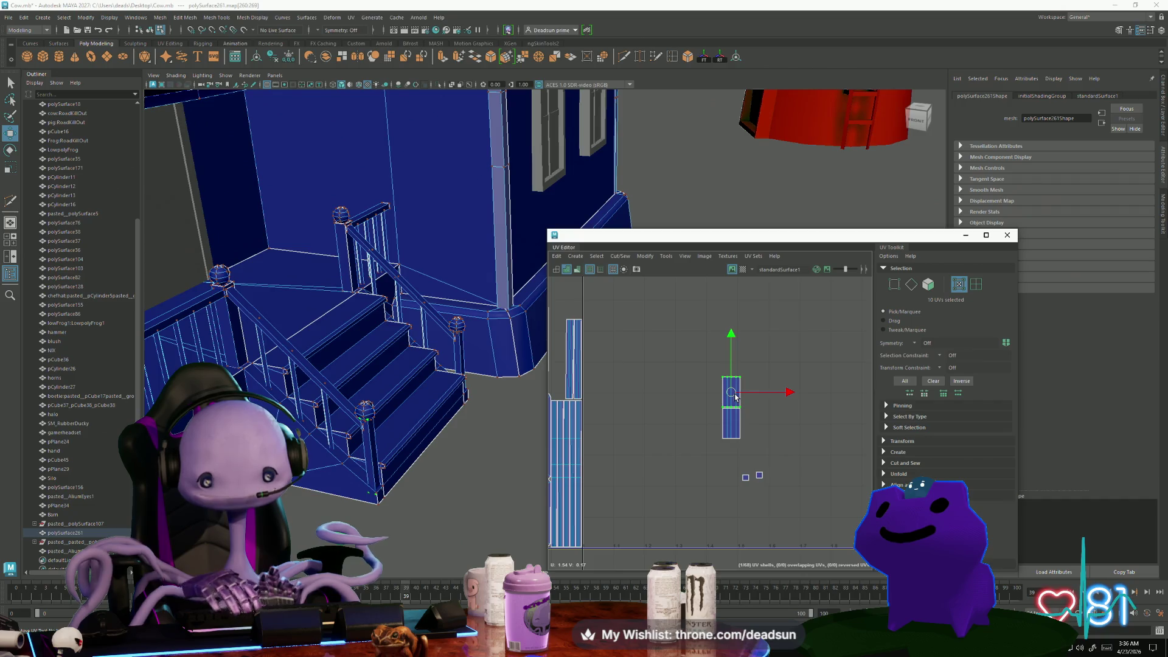
pyautogui.scroll(2, 732, 467)
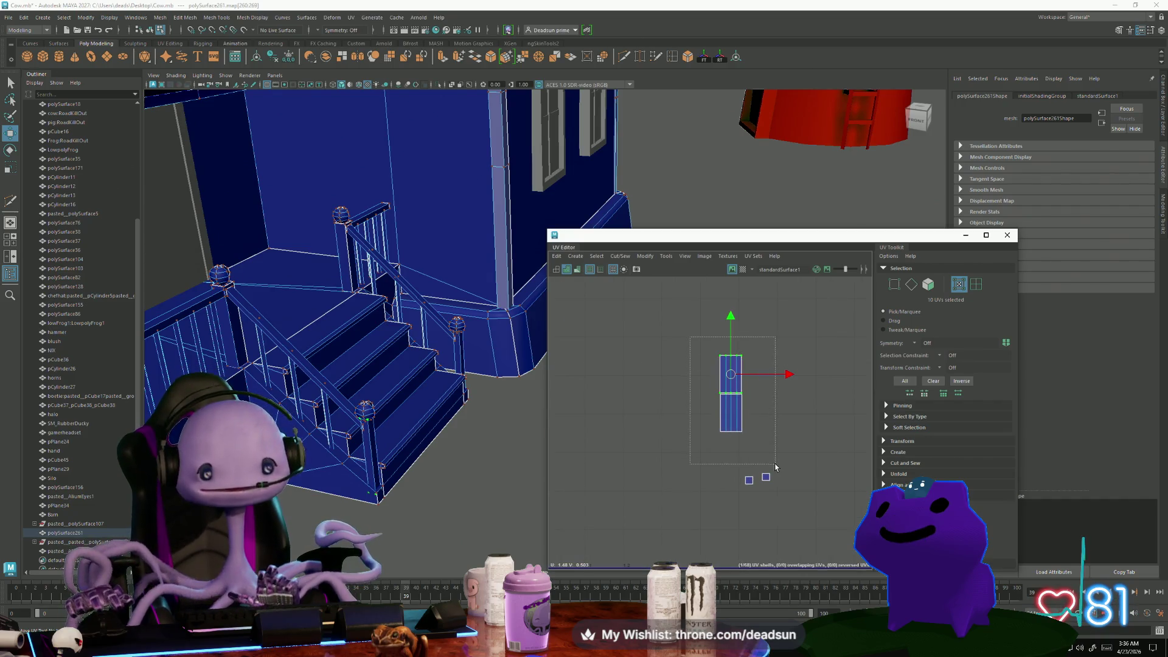
pyautogui.moveTo(776, 467); pyautogui.dragTo(776, 468)
pyautogui.moveTo(776, 468)
pyautogui.keyDown('alt'); pyautogui.mouseDown(button='middle')
pyautogui.moveTo(615, 468)
pyautogui.moveTo(861, 466)
pyautogui.moveTo(807, 455)
pyautogui.mouseUp(button='middle'); pyautogui.keyUp('alt')
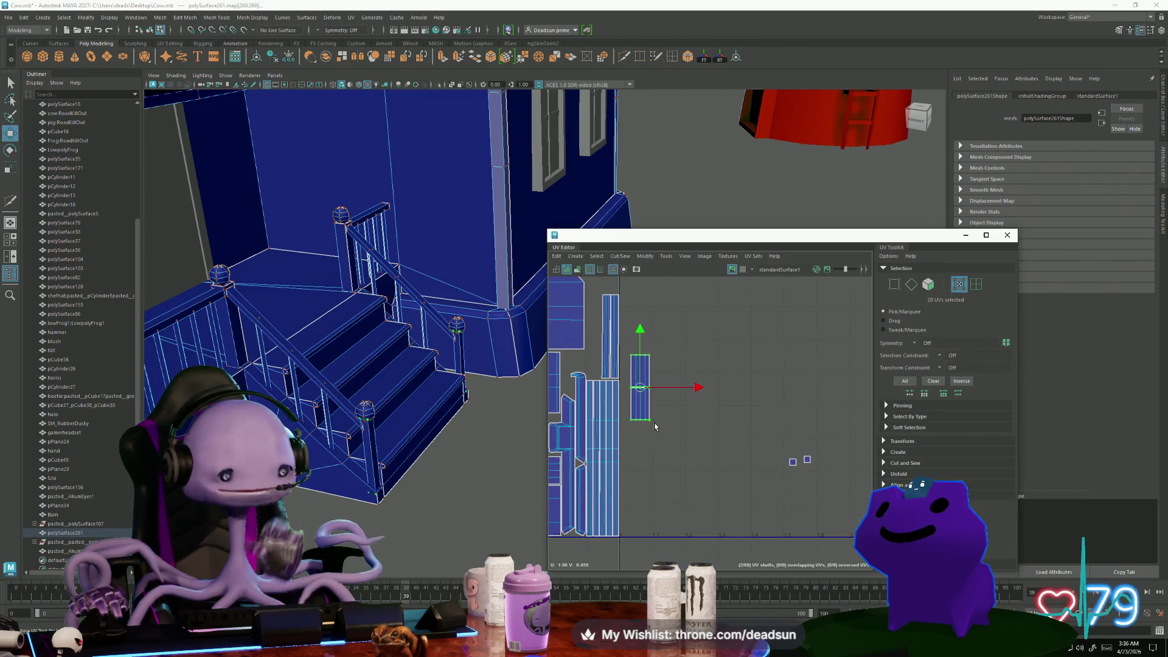
pyautogui.moveTo(651, 396)
pyautogui.mouseDown()
pyautogui.moveTo(717, 391)
pyautogui.moveTo(710, 413)
pyautogui.mouseUp()
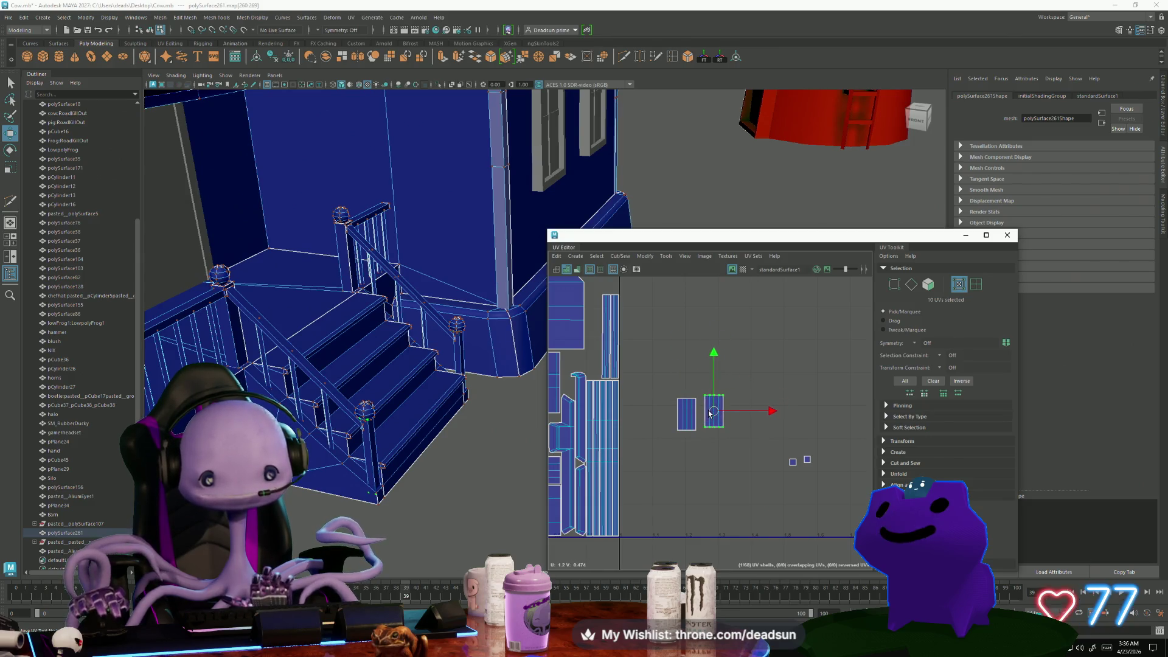
pyautogui.scroll(3, 709, 415)
# Select edges on the post shells, including the right shell's bottom edge
pyautogui.moveTo(669, 420); pyautogui.dragTo(673, 382, button='right')
pyautogui.click(677, 383)
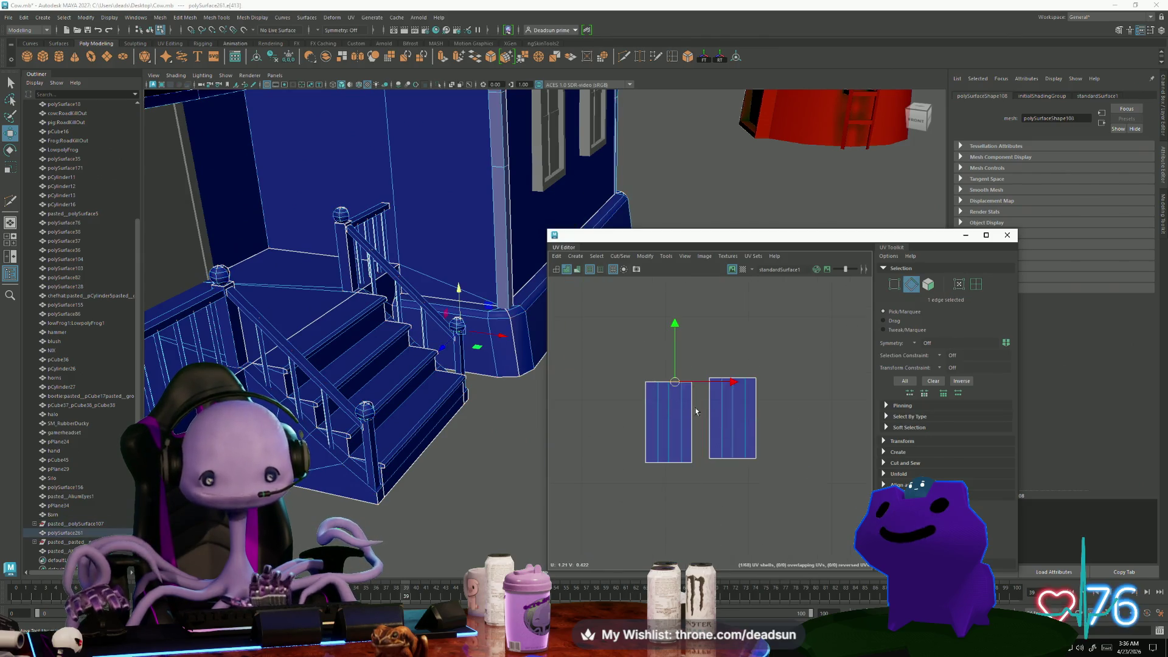
pyautogui.scroll(-2, 670, 439)
pyautogui.scroll(-2, 669, 439)
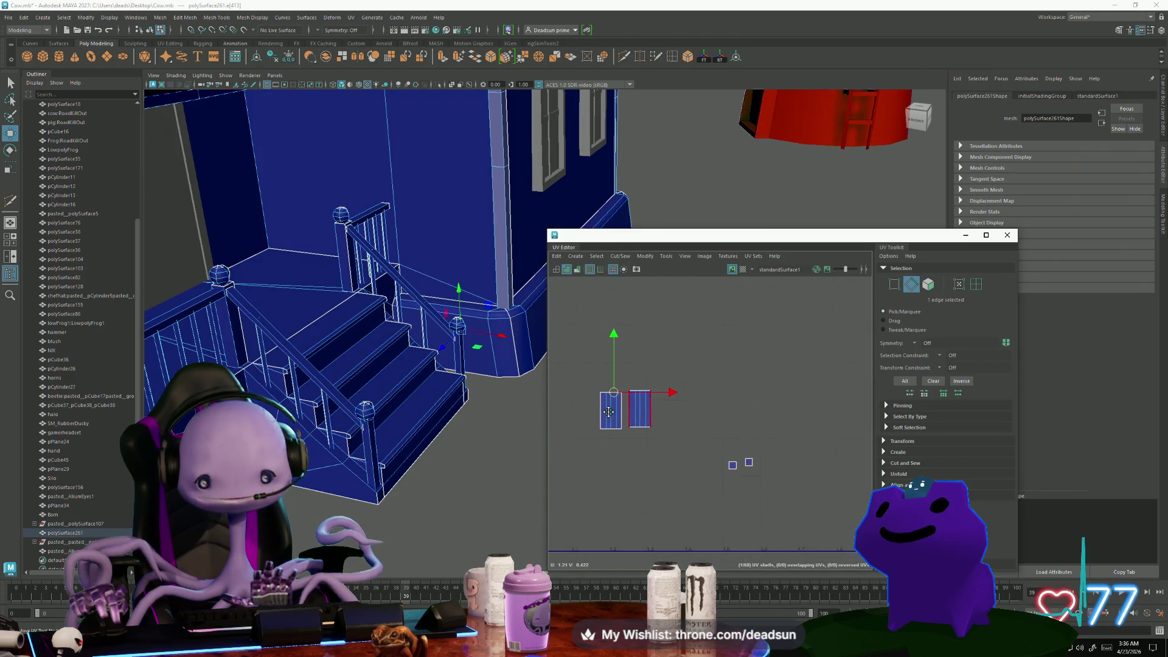
pyautogui.click(636, 429)
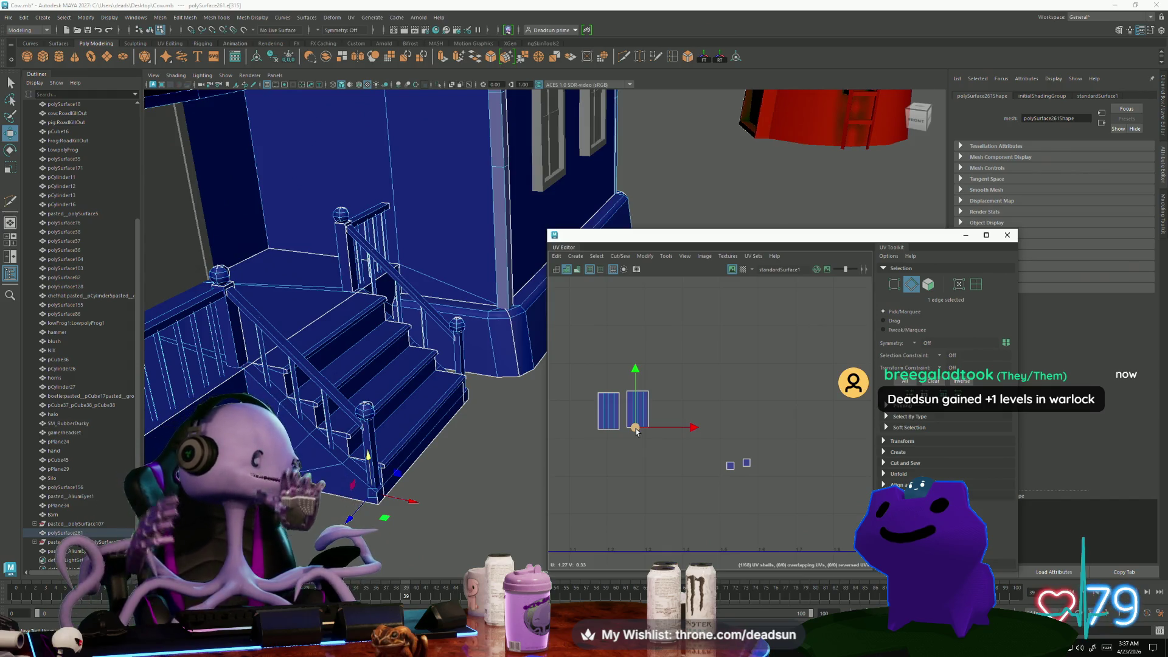
pyautogui.keyDown('alt'); pyautogui.moveTo(632, 484); pyautogui.dragTo(607, 468, button='middle'); pyautogui.keyUp('alt')
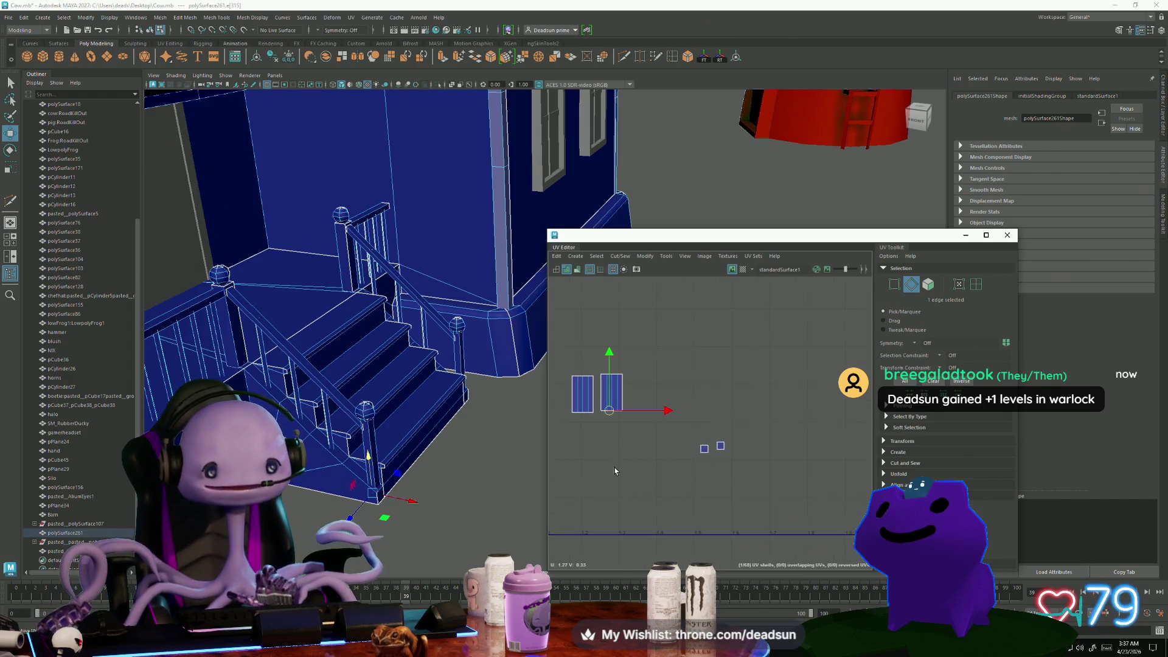
pyautogui.scroll(2, 615, 472)
pyautogui.scroll(5, 358, 500)
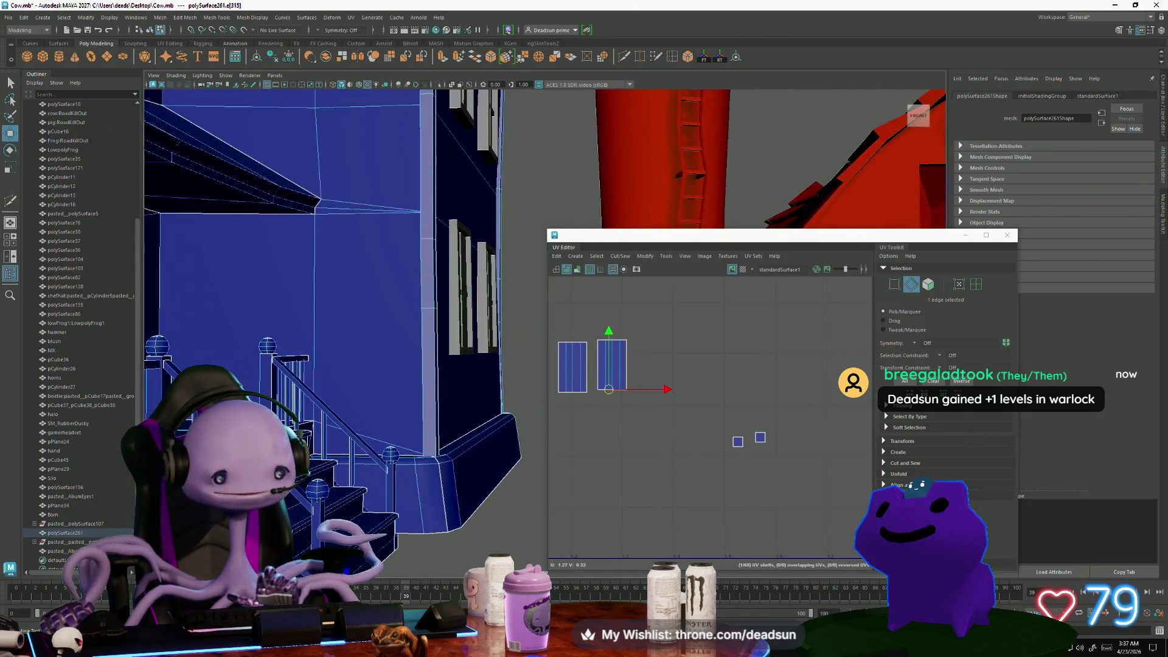
# Select a face on the stair post, then the whole railing object
pyautogui.moveTo(358, 500)
pyautogui.keyDown('alt'); pyautogui.mouseDown()
pyautogui.moveTo(443, 433)
pyautogui.moveTo(419, 471)
pyautogui.moveTo(339, 485)
pyautogui.moveTo(356, 426)
pyautogui.mouseUp(); pyautogui.keyUp('alt')
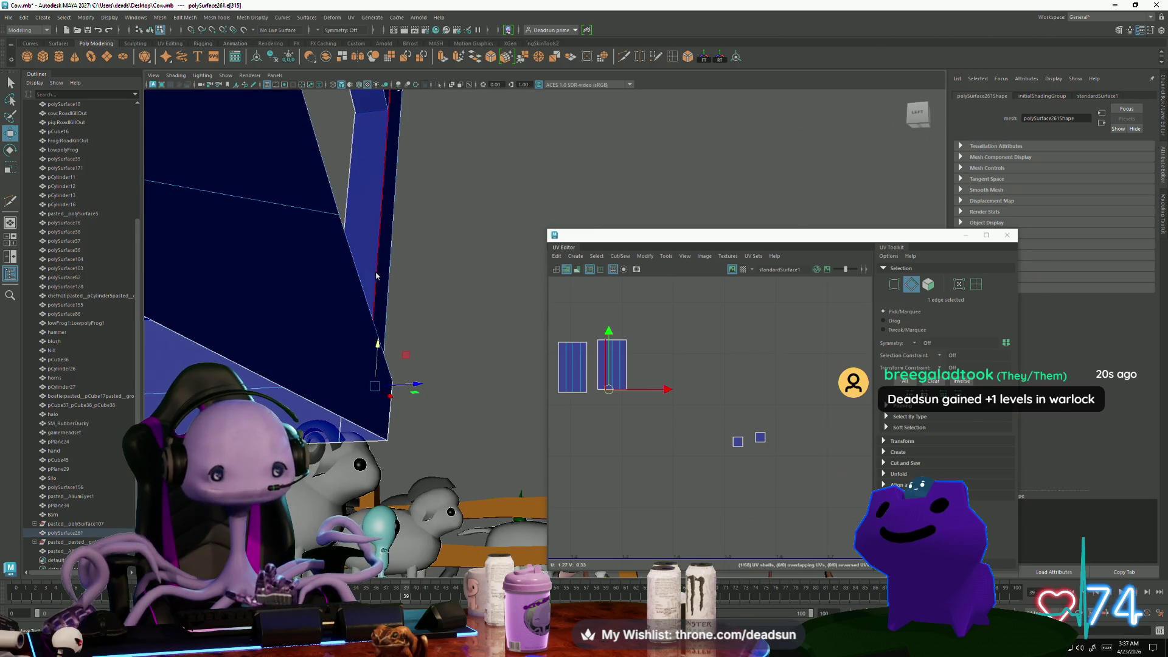
pyautogui.moveTo(377, 297)
pyautogui.keyDown('alt'); pyautogui.mouseDown()
pyautogui.moveTo(396, 351)
pyautogui.moveTo(323, 470)
pyautogui.moveTo(396, 345)
pyautogui.mouseUp(); pyautogui.keyUp('alt')
pyautogui.press('F11')
pyautogui.click(396, 351)
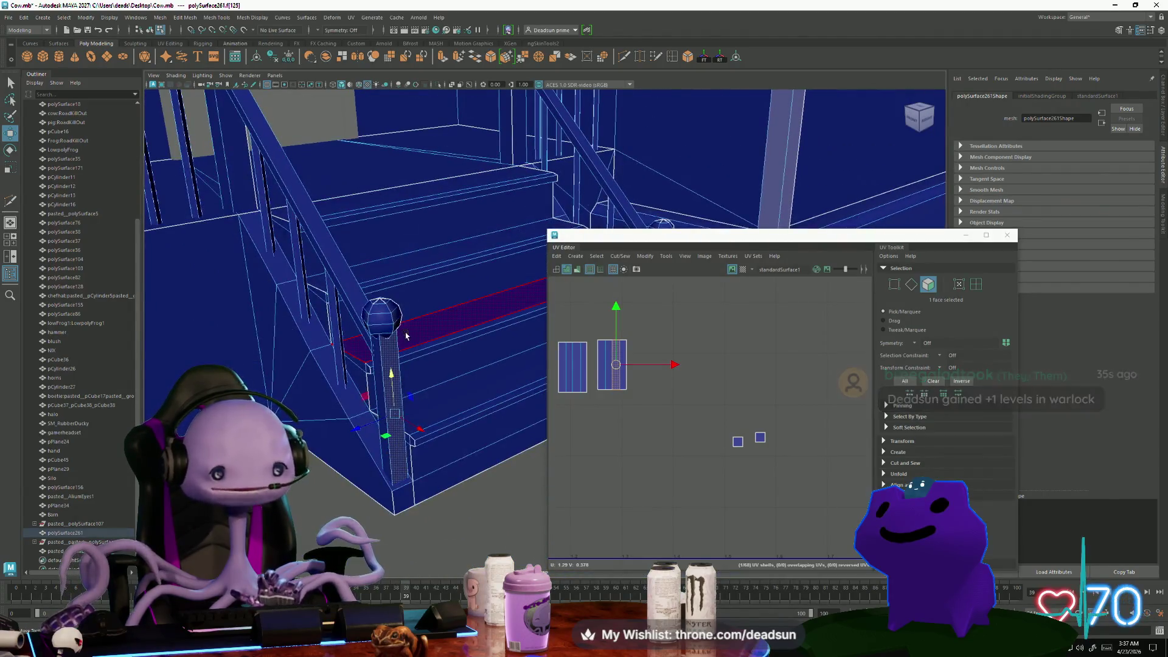
pyautogui.press('F8')
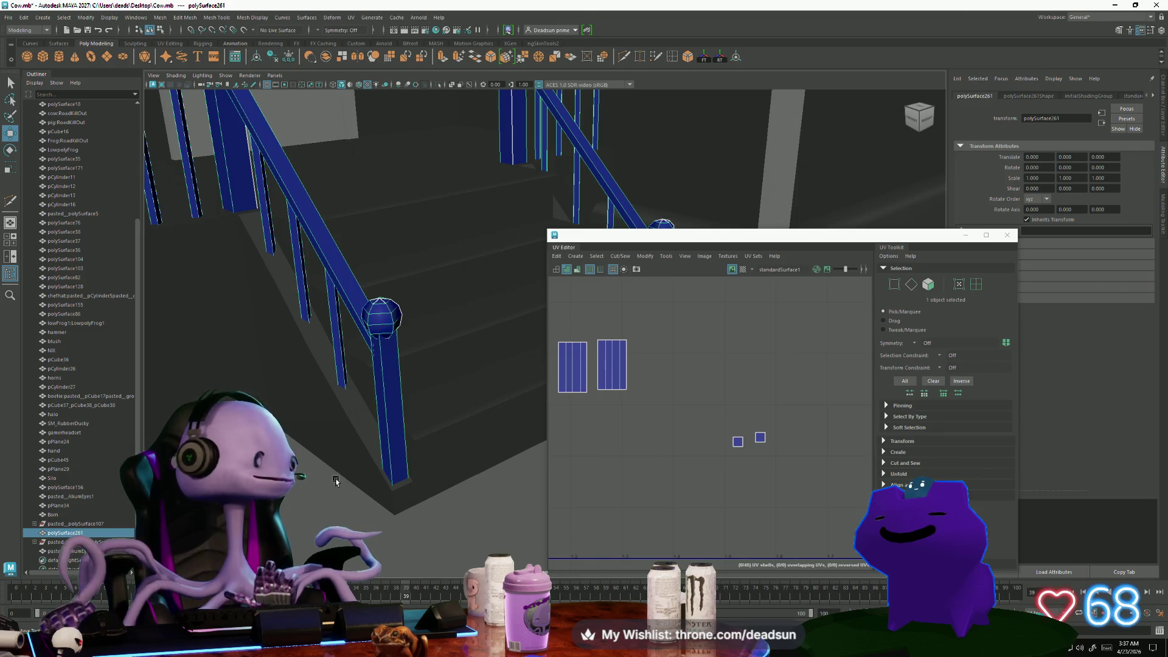
# Drop the four roof pieces from the house selection and frame the house
pyautogui.moveTo(325, 482)
pyautogui.keyDown('alt'); pyautogui.mouseDown()
pyautogui.moveTo(408, 421)
pyautogui.moveTo(432, 418)
pyautogui.mouseUp(); pyautogui.keyUp('alt')
pyautogui.scroll(-5, 717, 465)
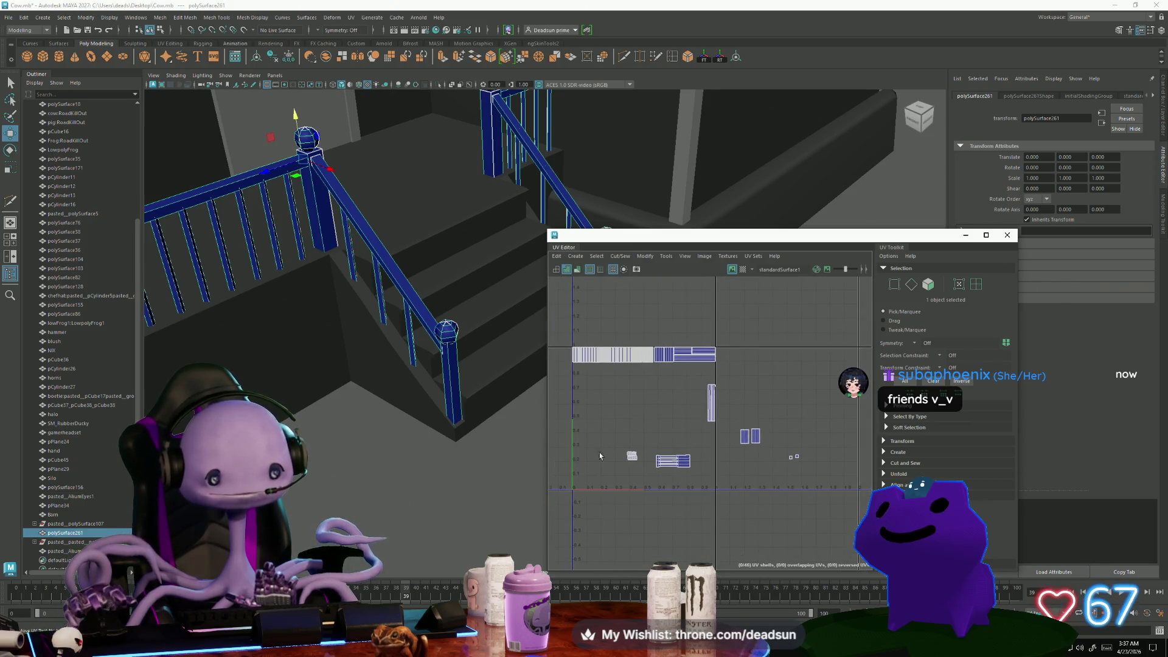
pyautogui.keyDown('alt'); pyautogui.moveTo(542, 463); pyautogui.dragTo(297, 484, button='right'); pyautogui.keyUp('alt')
pyautogui.moveTo(298, 485)
pyautogui.keyDown('alt'); pyautogui.mouseDown()
pyautogui.moveTo(177, 254)
pyautogui.moveTo(460, 509)
pyautogui.moveTo(409, 511)
pyautogui.mouseUp(); pyautogui.keyUp('alt')
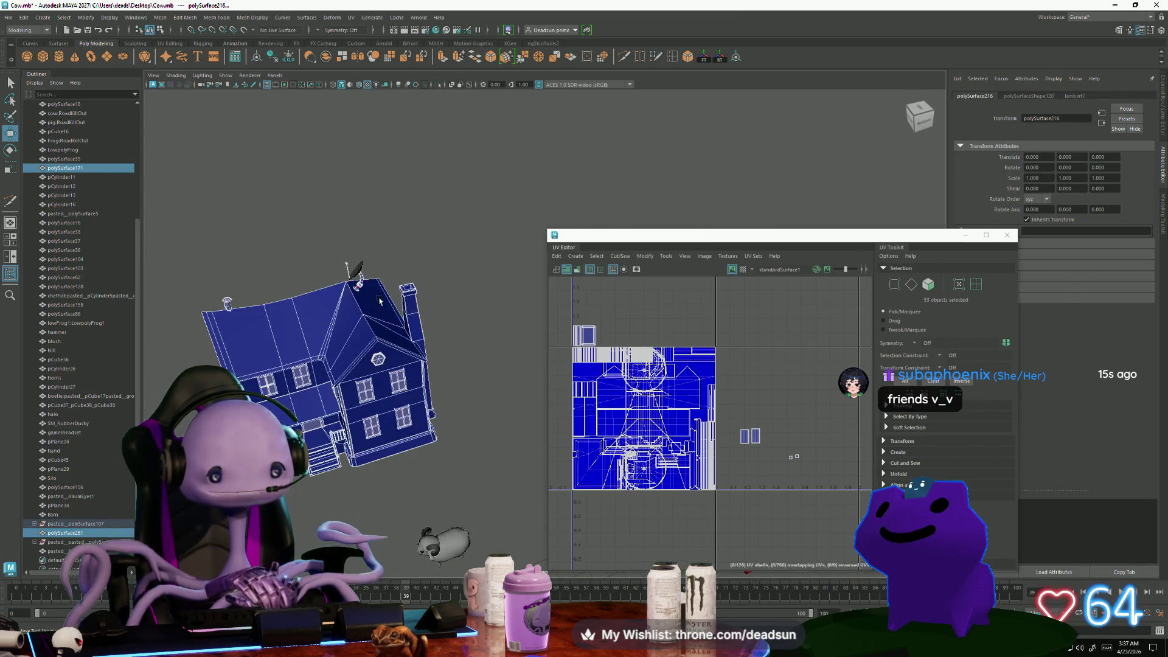
pyautogui.keyDown('shift'); pyautogui.click(359, 288); pyautogui.keyUp('shift')
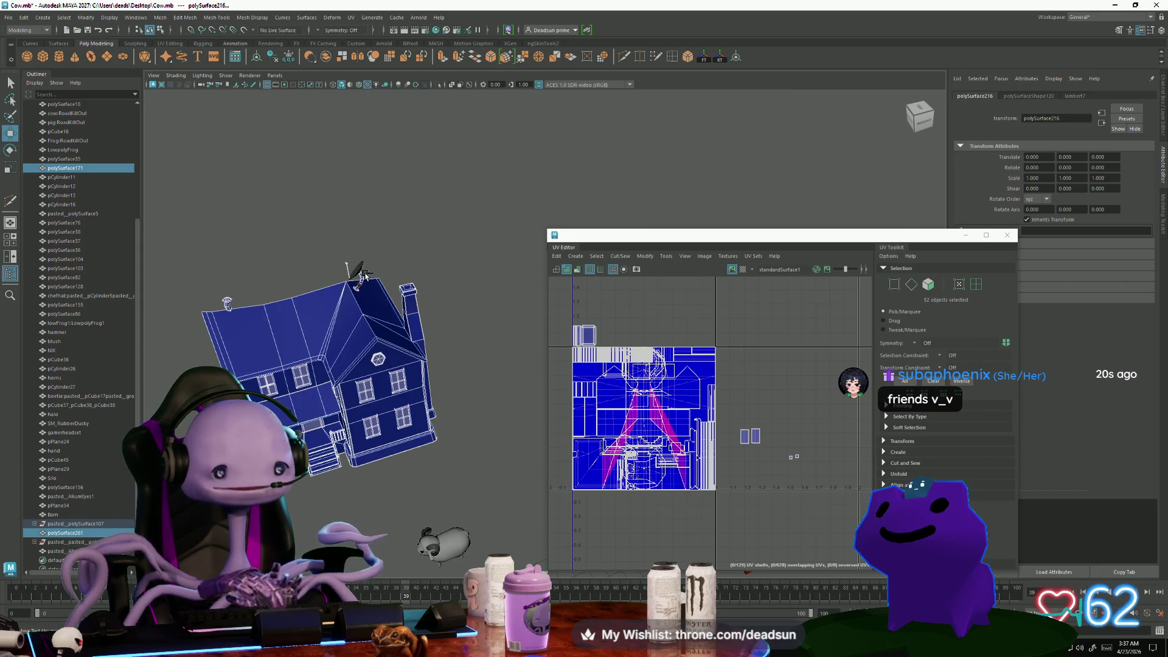
pyautogui.keyDown('shift'); pyautogui.click(344, 271); pyautogui.keyUp('shift')
pyautogui.keyDown('shift'); pyautogui.click(344, 269); pyautogui.keyUp('shift')
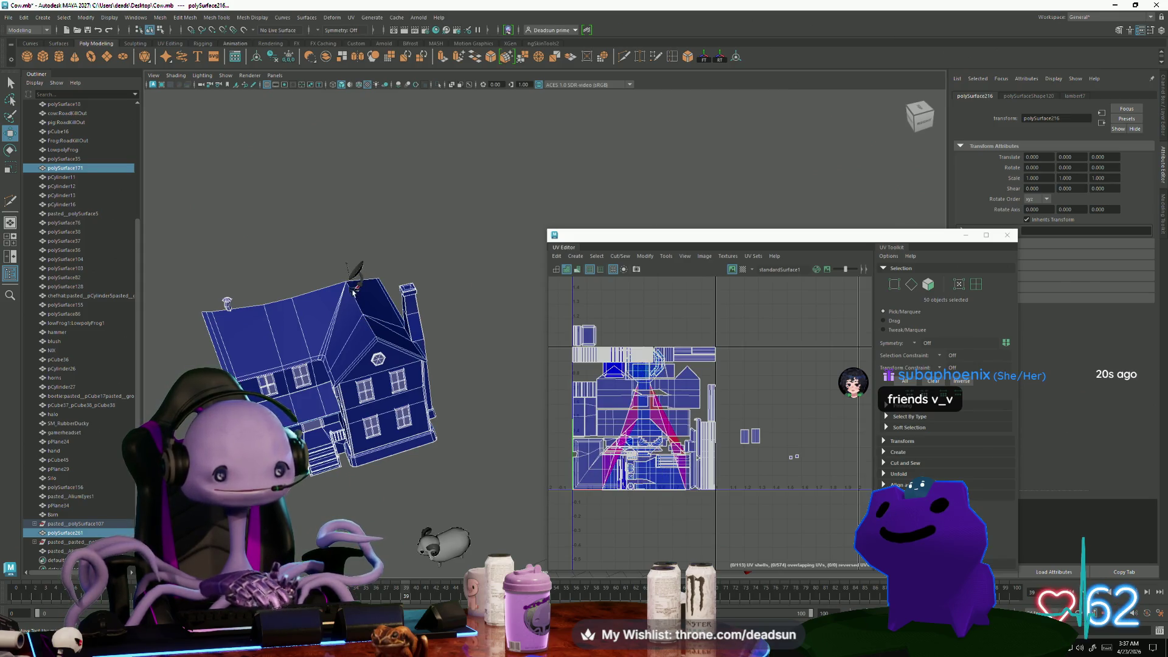
pyautogui.keyDown('shift'); pyautogui.click(356, 292); pyautogui.keyUp('shift')
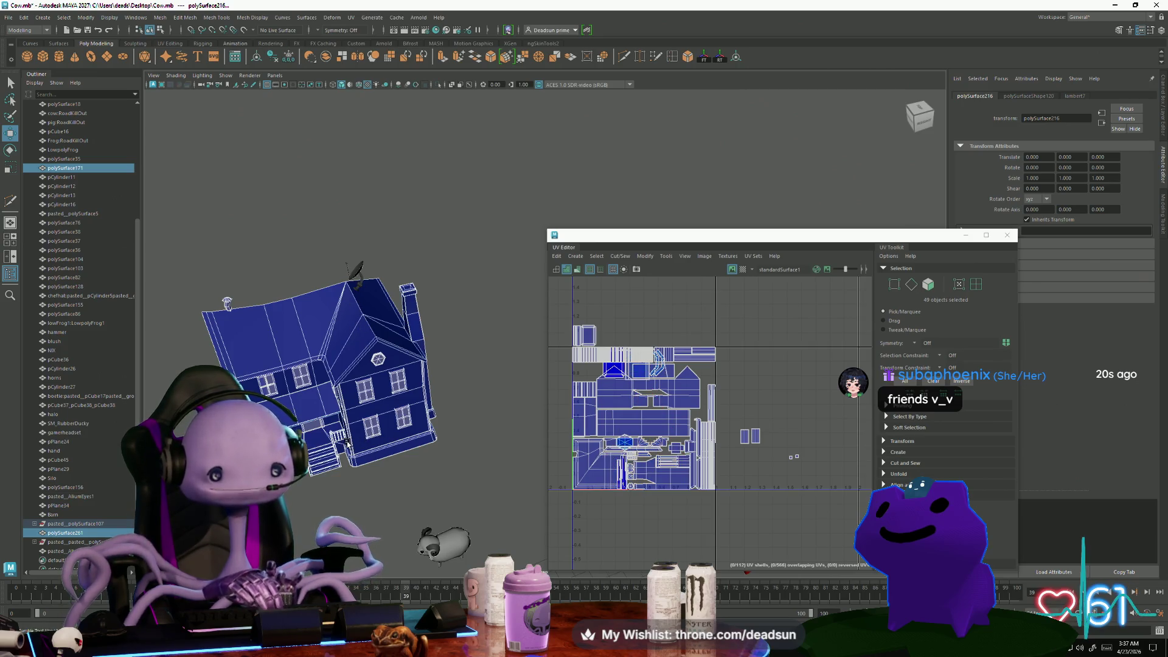
pyautogui.press('f')
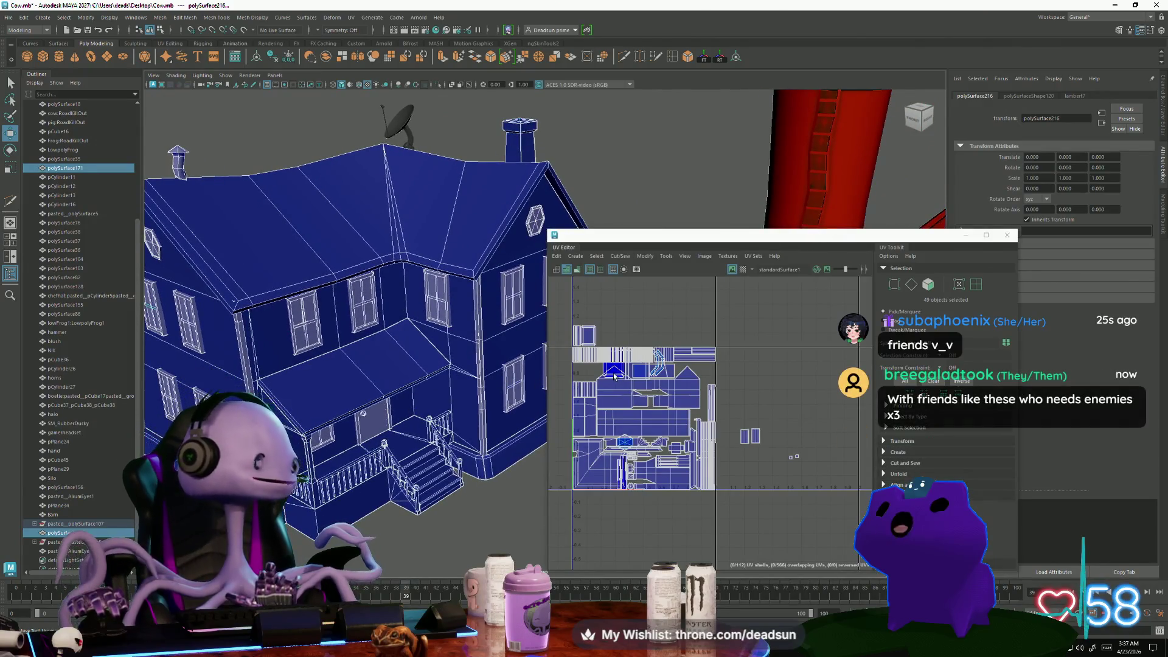
pyautogui.scroll(4, 610, 402)
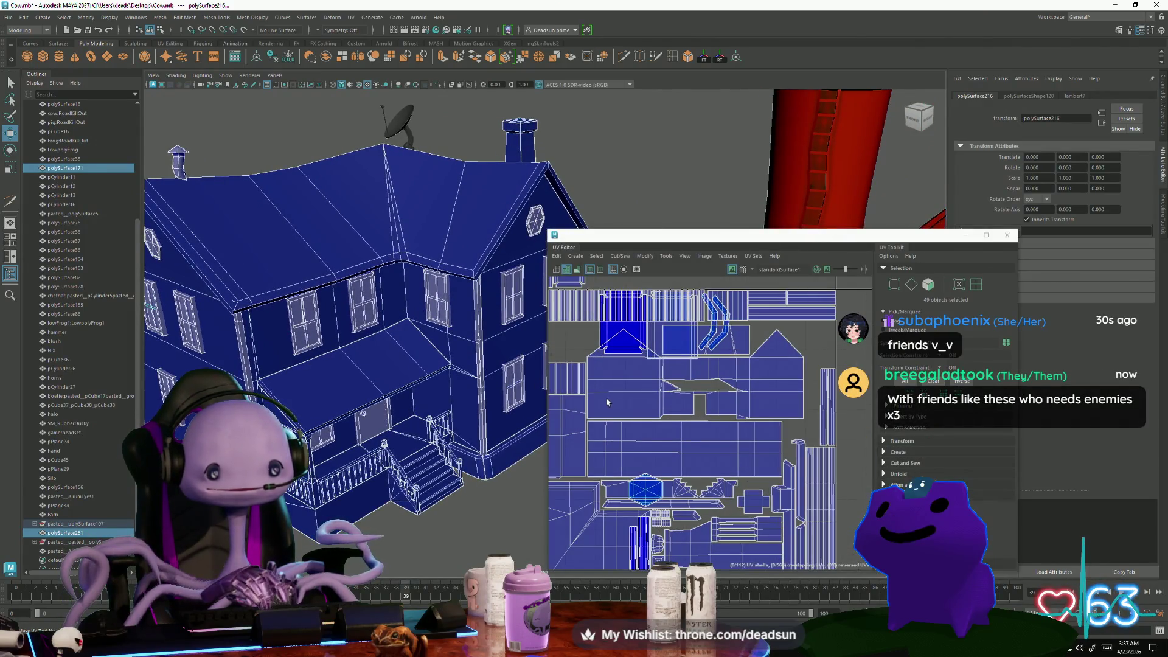
# Select the house body and add its trim pieces and the porch railing
pyautogui.scroll(-4, 607, 402)
pyautogui.click(349, 380)
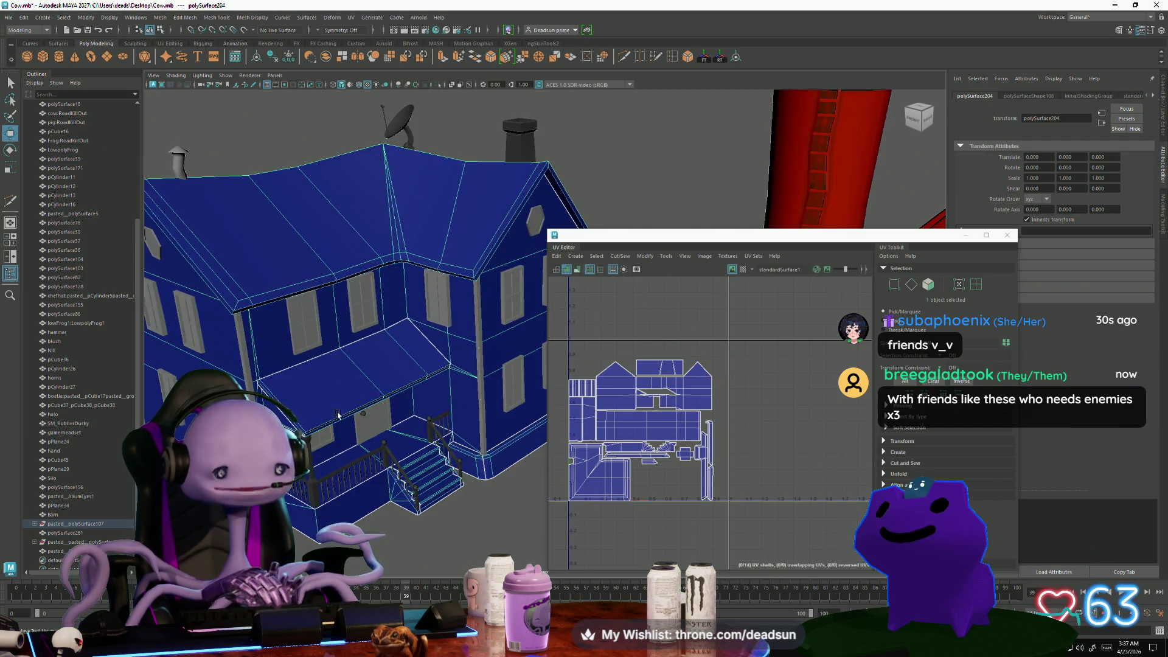
pyautogui.keyDown('shift'); pyautogui.click(251, 397); pyautogui.keyUp('shift')
pyautogui.moveTo(251, 397)
pyautogui.keyDown('alt'); pyautogui.mouseDown()
pyautogui.moveTo(349, 374)
pyautogui.moveTo(262, 365)
pyautogui.mouseUp(); pyautogui.keyUp('alt')
pyautogui.keyDown('shift'); pyautogui.click(349, 373); pyautogui.keyUp('shift')
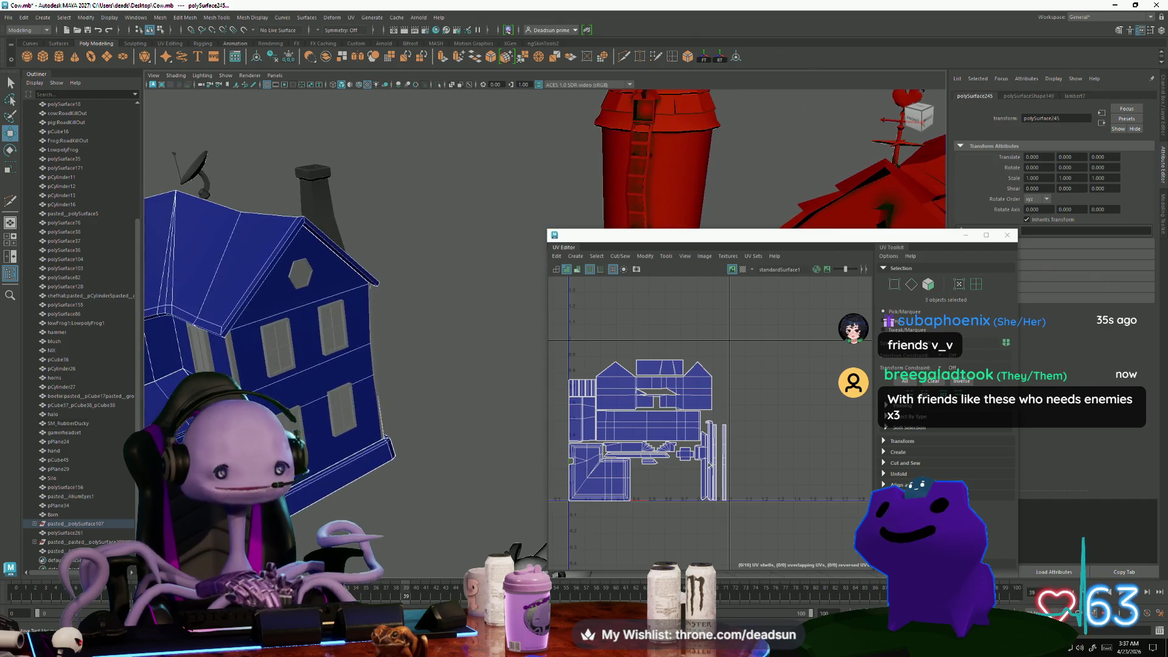
pyautogui.keyDown('shift'); pyautogui.click(370, 333); pyautogui.keyUp('shift')
pyautogui.moveTo(369, 333)
pyautogui.keyDown('alt'); pyautogui.mouseDown()
pyautogui.moveTo(331, 371)
pyautogui.moveTo(374, 426)
pyautogui.moveTo(317, 365)
pyautogui.mouseUp(); pyautogui.keyUp('alt')
pyautogui.keyDown('shift'); pyautogui.click(375, 425); pyautogui.keyUp('shift')
pyautogui.keyDown('shift'); pyautogui.click(377, 423); pyautogui.keyUp('shift')
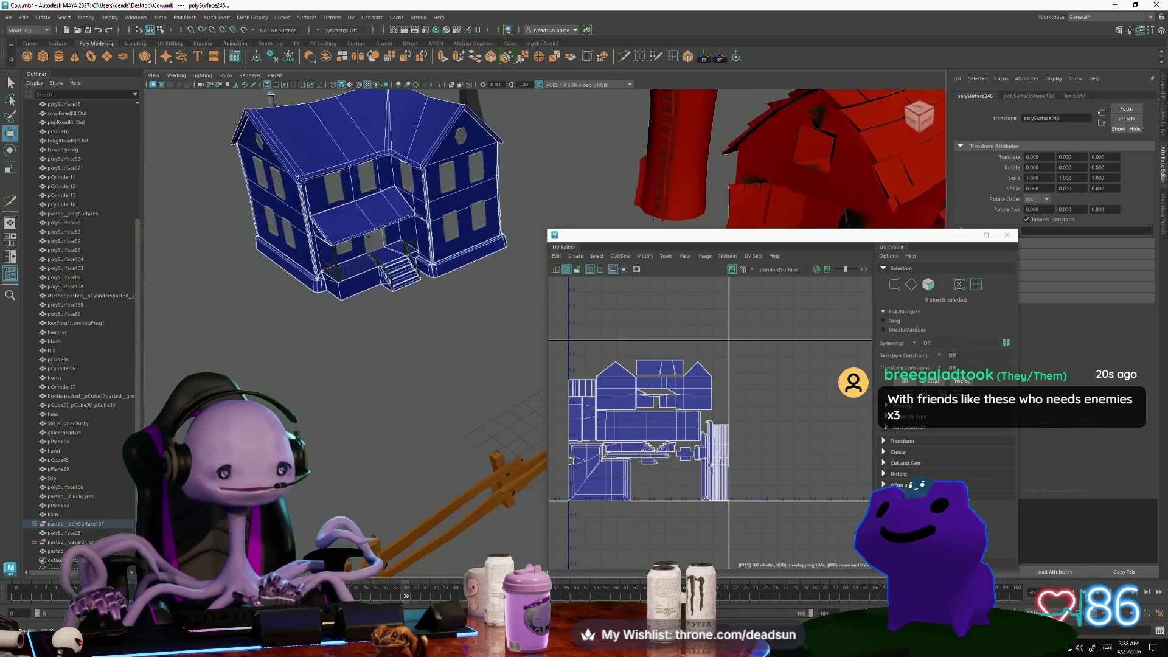
pyautogui.keyDown('alt'); pyautogui.moveTo(316, 365); pyautogui.dragTo(544, 424, button='right'); pyautogui.keyUp('alt')
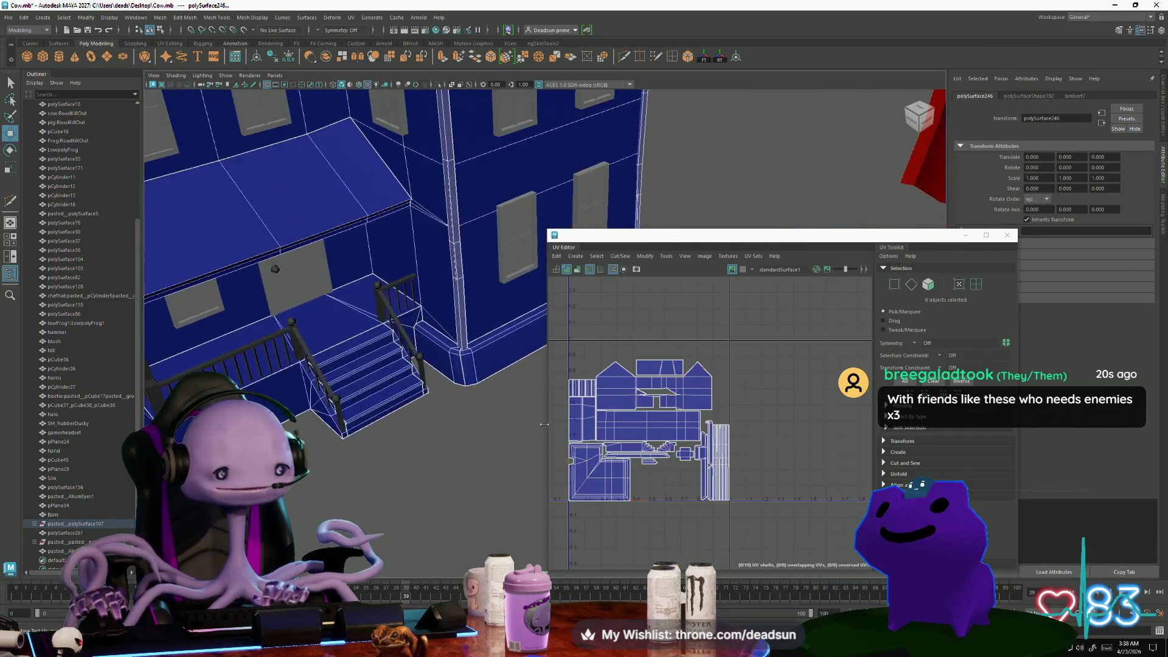
pyautogui.keyDown('shift'); pyautogui.click(289, 332); pyautogui.keyUp('shift')
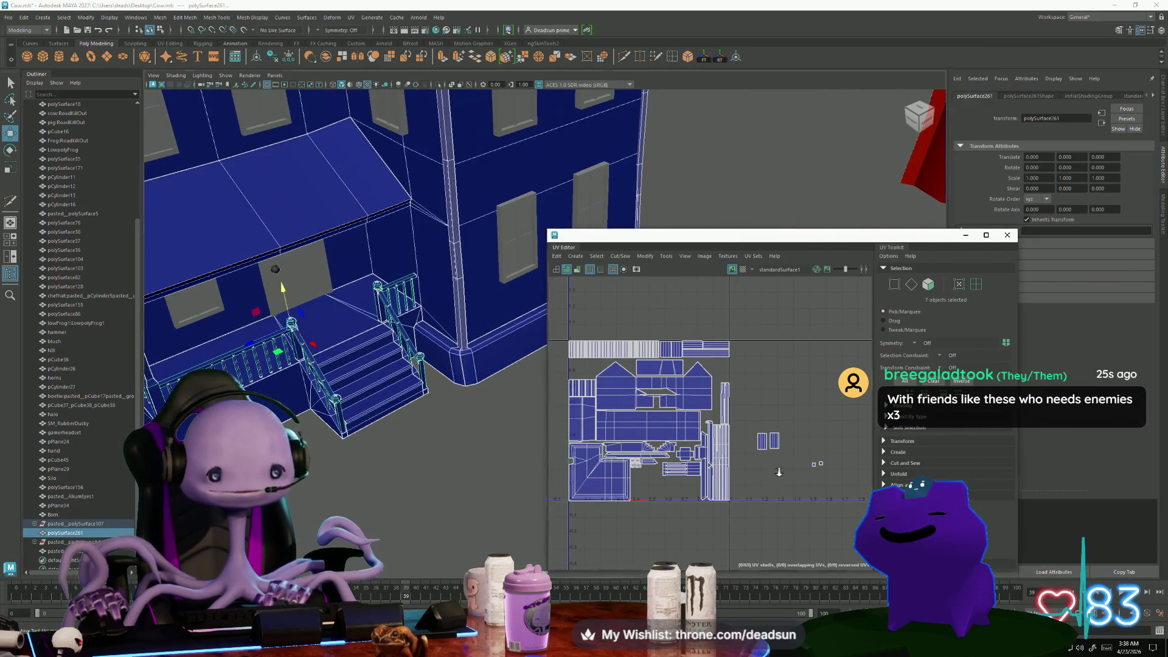
# Add the chimney and the chimney cap to the selected house pieces
pyautogui.scroll(1, 673, 446)
pyautogui.moveTo(426, 395)
pyautogui.keyDown('alt'); pyautogui.mouseDown()
pyautogui.moveTo(373, 382)
pyautogui.moveTo(476, 373)
pyautogui.moveTo(487, 246)
pyautogui.mouseUp(); pyautogui.keyUp('alt')
pyautogui.scroll(-5, 373, 382)
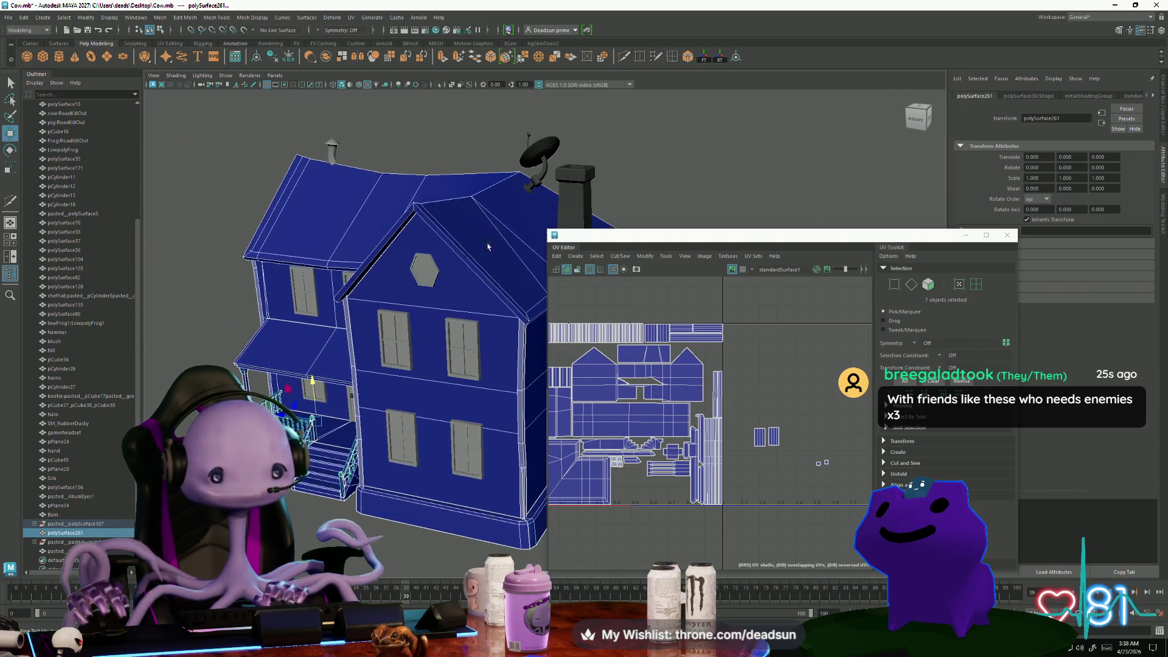
pyautogui.keyDown('shift'); pyautogui.click(574, 182); pyautogui.keyUp('shift')
pyautogui.keyDown('alt'); pyautogui.moveTo(574, 182); pyautogui.dragTo(538, 137); pyautogui.keyUp('alt')
pyautogui.scroll(1, 345, 339)
pyautogui.scroll(2, 346, 339)
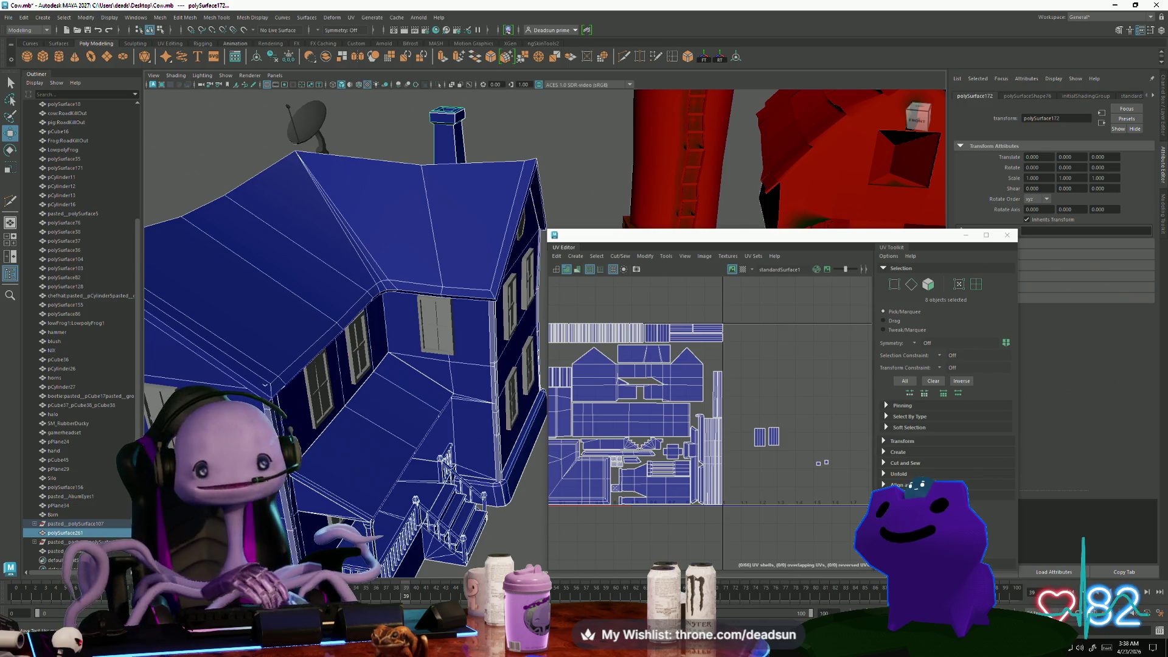
pyautogui.moveTo(481, 454)
pyautogui.keyDown('alt'); pyautogui.mouseDown()
pyautogui.moveTo(426, 450)
pyautogui.moveTo(429, 439)
pyautogui.moveTo(356, 461)
pyautogui.mouseUp(); pyautogui.keyUp('alt')
pyautogui.keyDown('alt'); pyautogui.moveTo(356, 461); pyautogui.dragTo(494, 470, button='right'); pyautogui.keyUp('alt')
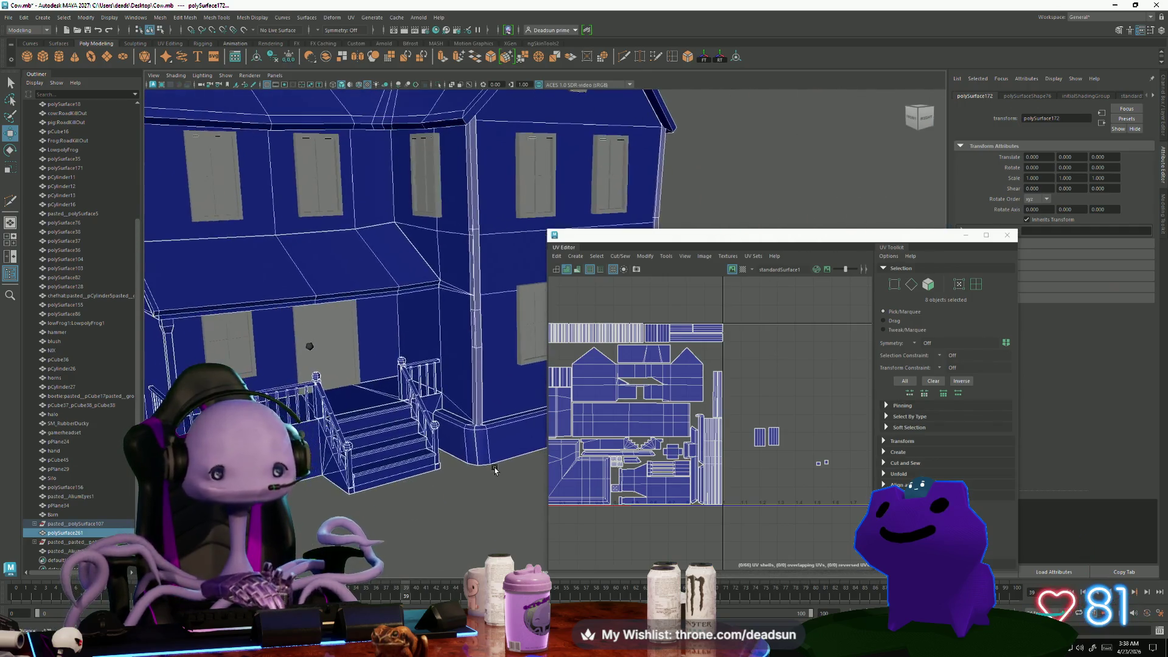
pyautogui.keyDown('alt'); pyautogui.moveTo(362, 455); pyautogui.dragTo(384, 456, button='middle'); pyautogui.keyUp('alt')
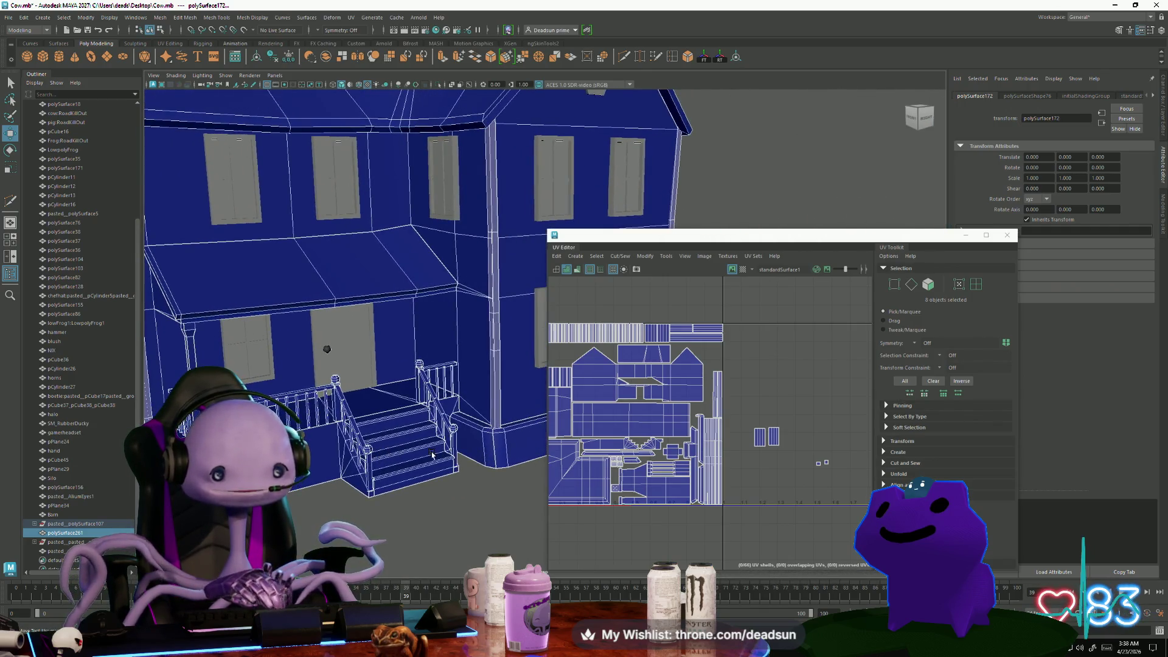
pyautogui.moveTo(417, 449)
pyautogui.keyDown('alt'); pyautogui.mouseDown()
pyautogui.moveTo(498, 378)
pyautogui.moveTo(371, 490)
pyautogui.moveTo(331, 271)
pyautogui.moveTo(378, 317)
pyautogui.mouseUp(); pyautogui.keyUp('alt')
pyautogui.keyDown('shift'); pyautogui.click(341, 263); pyautogui.keyUp('shift')
# Select the two small loose UV shells, push the left one against its neighbour and narrow it horizontally
pyautogui.scroll(3, 668, 500)
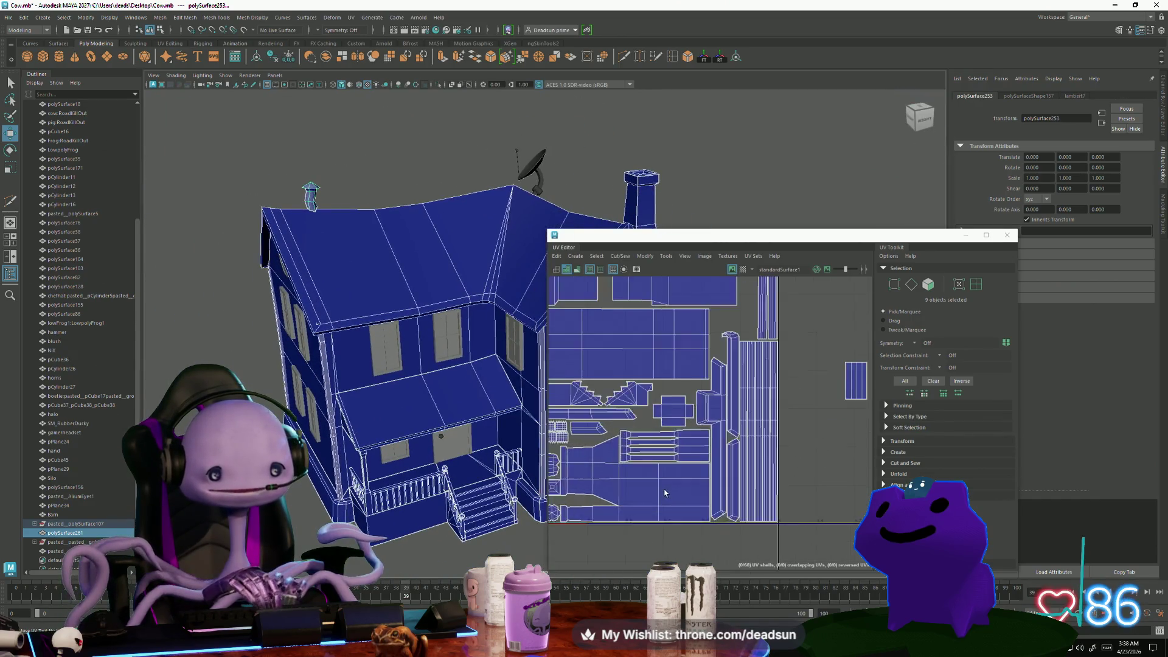
pyautogui.keyDown('alt'); pyautogui.moveTo(668, 500); pyautogui.dragTo(553, 506, button='middle'); pyautogui.keyUp('alt')
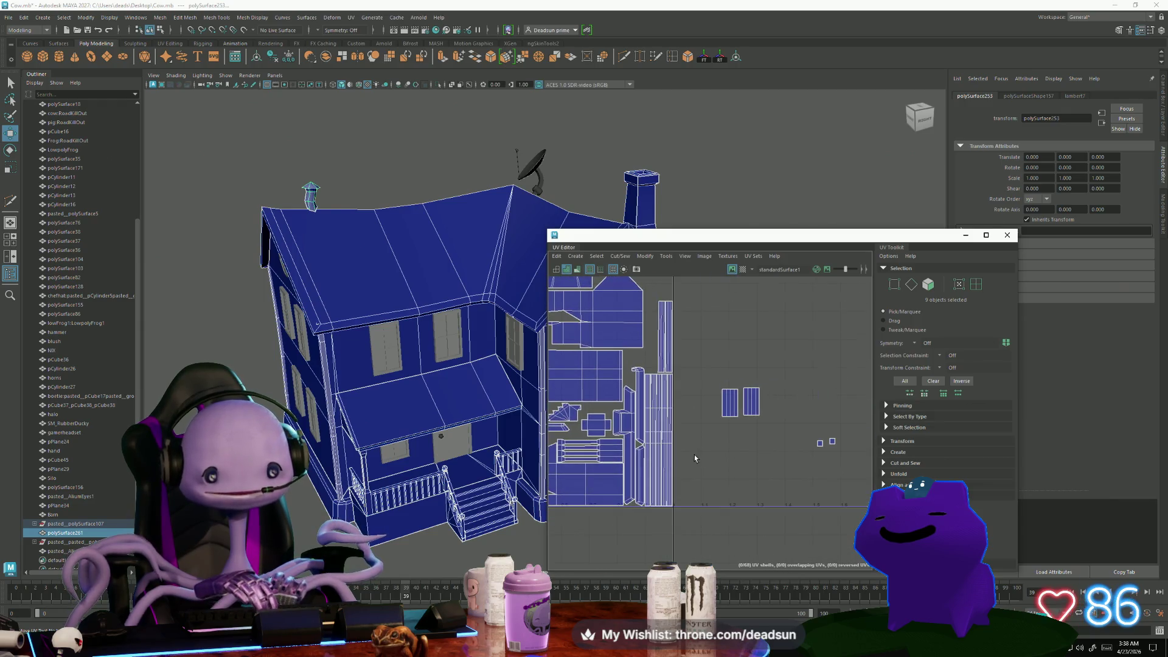
pyautogui.moveTo(739, 402); pyautogui.dragTo(713, 366, button='right')
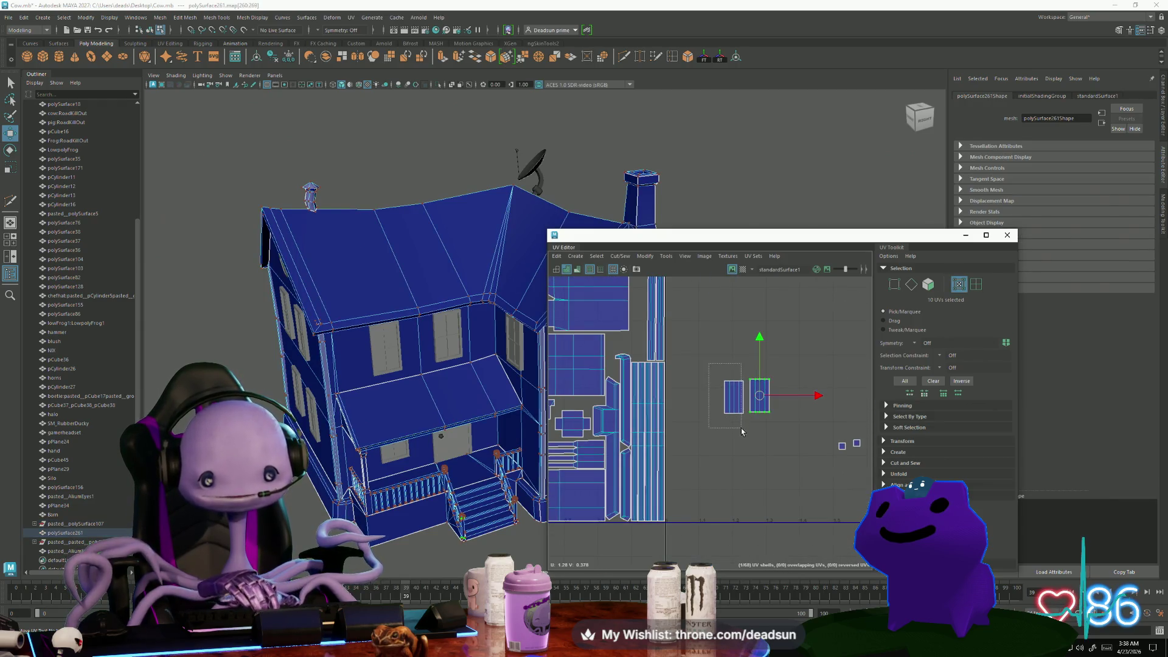
pyautogui.moveTo(741, 431)
pyautogui.mouseDown()
pyautogui.moveTo(743, 398)
pyautogui.moveTo(635, 350)
pyautogui.mouseUp()
pyautogui.scroll(2, 669, 353)
pyautogui.press('r')
pyautogui.moveTo(713, 349); pyautogui.dragTo(613, 356)
pyautogui.press('w')
# Move a shell up beside the other shells and shrink it slightly
pyautogui.scroll(-2, 610, 382)
pyautogui.moveTo(610, 382)
pyautogui.keyDown('alt'); pyautogui.mouseDown(button='middle')
pyautogui.moveTo(654, 408)
pyautogui.moveTo(676, 446)
pyautogui.mouseUp(button='middle'); pyautogui.keyUp('alt')
pyautogui.scroll(-3, 661, 432)
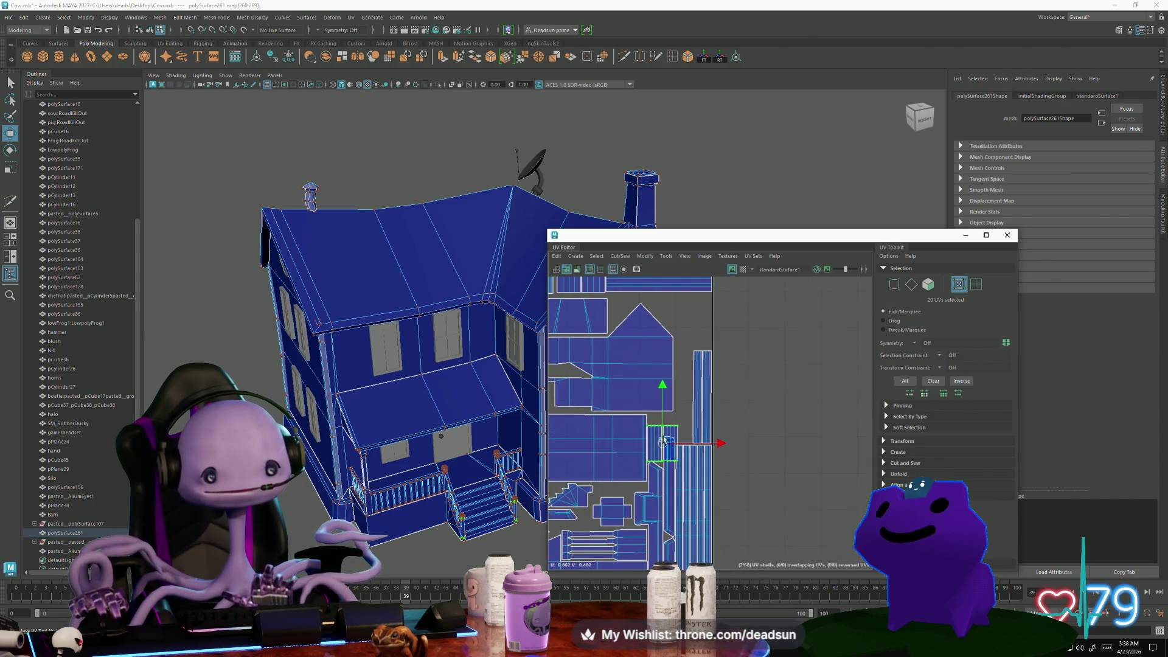
pyautogui.moveTo(664, 441); pyautogui.dragTo(697, 322)
pyautogui.press('e')
pyautogui.press('r')
pyautogui.moveTo(705, 358)
pyautogui.keyDown('alt'); pyautogui.mouseDown(button='middle')
pyautogui.moveTo(748, 387)
pyautogui.moveTo(717, 379)
pyautogui.mouseUp(button='middle'); pyautogui.keyUp('alt')
pyautogui.press('e')
pyautogui.press('r')
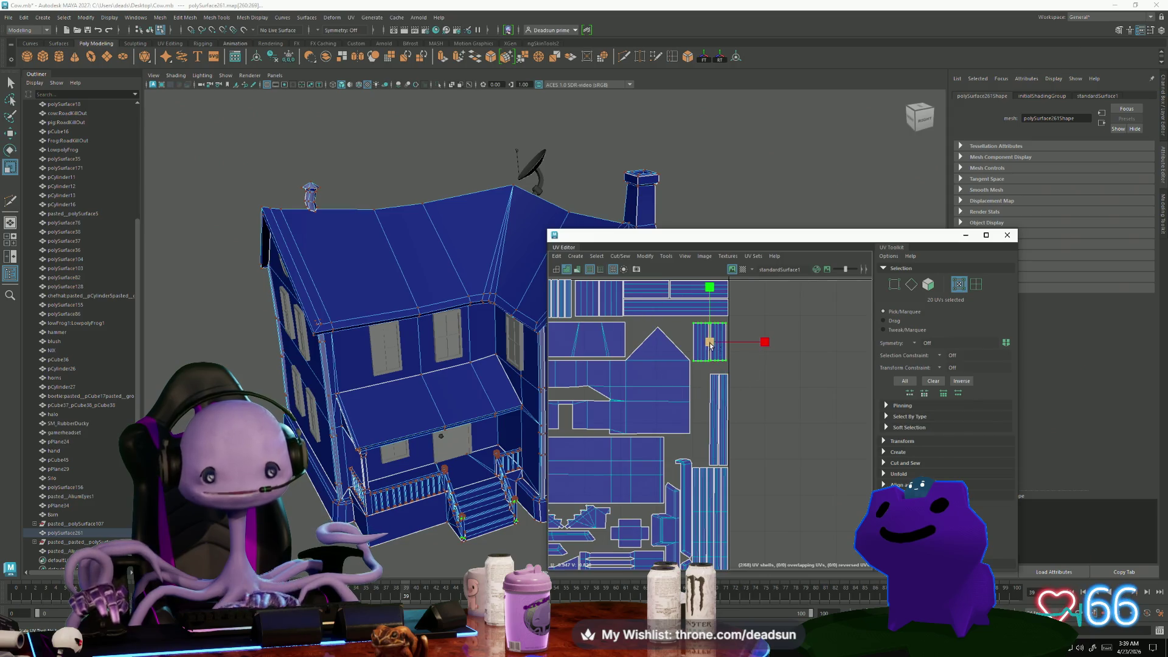
pyautogui.moveTo(710, 342); pyautogui.dragTo(700, 351)
pyautogui.press('w')
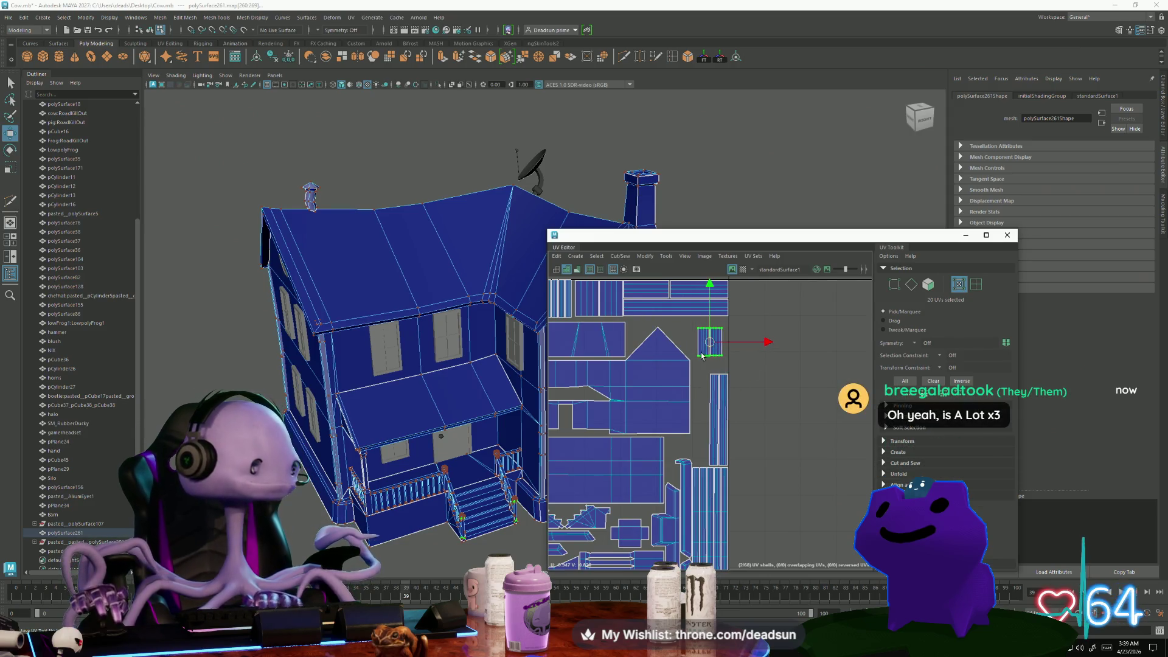
# Move a shell beside the long strip, rotate it counter-clockwise and slide it into the gap
pyautogui.moveTo(713, 344)
pyautogui.mouseDown()
pyautogui.moveTo(679, 452)
pyautogui.moveTo(698, 456)
pyautogui.mouseUp()
pyautogui.keyDown('alt'); pyautogui.moveTo(693, 490); pyautogui.dragTo(750, 389, button='middle'); pyautogui.keyUp('alt')
pyautogui.scroll(3, 709, 459)
pyautogui.press('e')
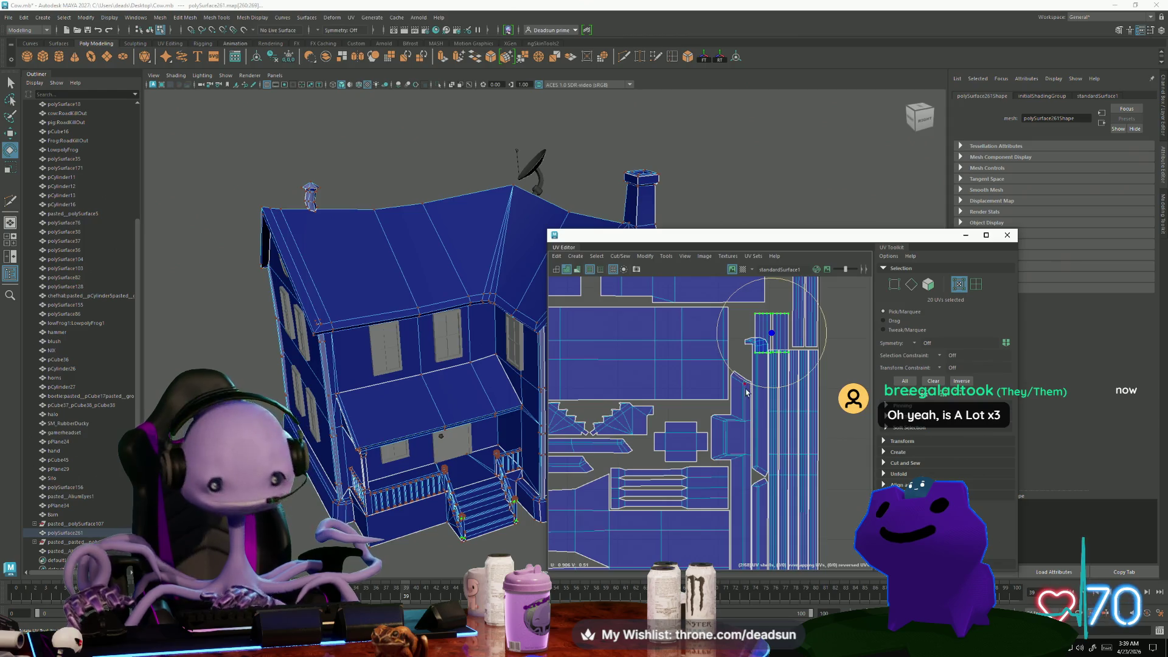
pyautogui.moveTo(733, 373); pyautogui.dragTo(838, 367)
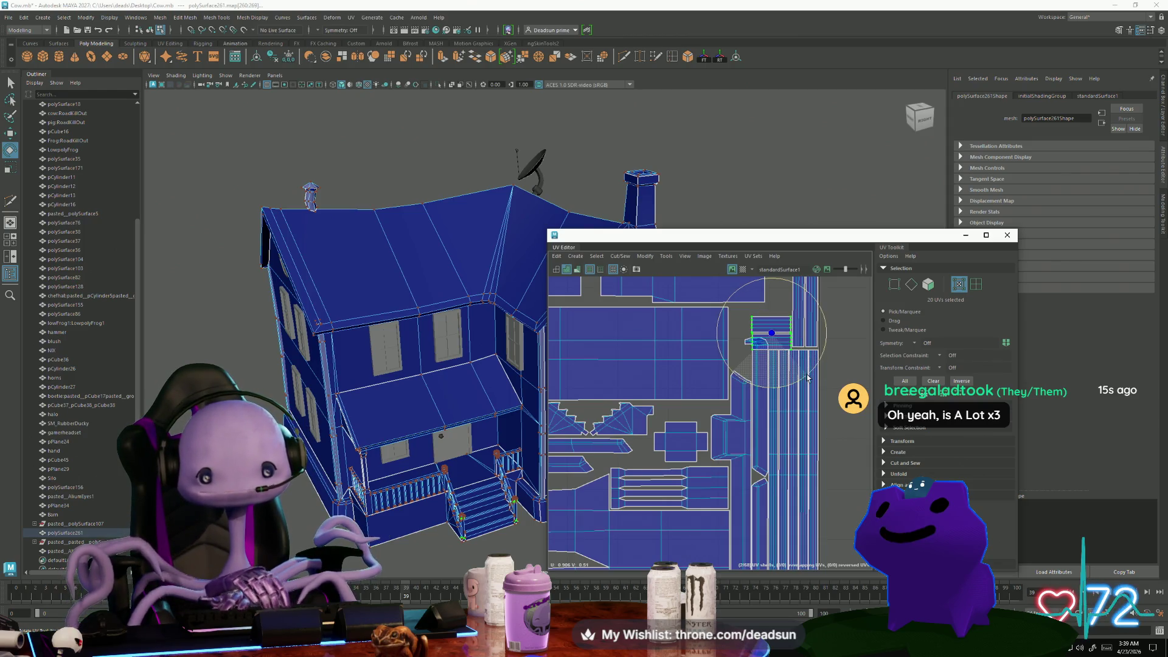
pyautogui.press('w')
pyautogui.moveTo(756, 347)
pyautogui.mouseDown(button='middle')
pyautogui.moveTo(668, 423)
pyautogui.moveTo(681, 438)
pyautogui.moveTo(702, 403)
pyautogui.moveTo(687, 402)
pyautogui.mouseUp(button='middle')
# Shrink the cross-shaped shell and squash the two striped shells vertically
pyautogui.click(701, 403)
pyautogui.press('r')
pyautogui.press('w')
pyautogui.click(710, 370)
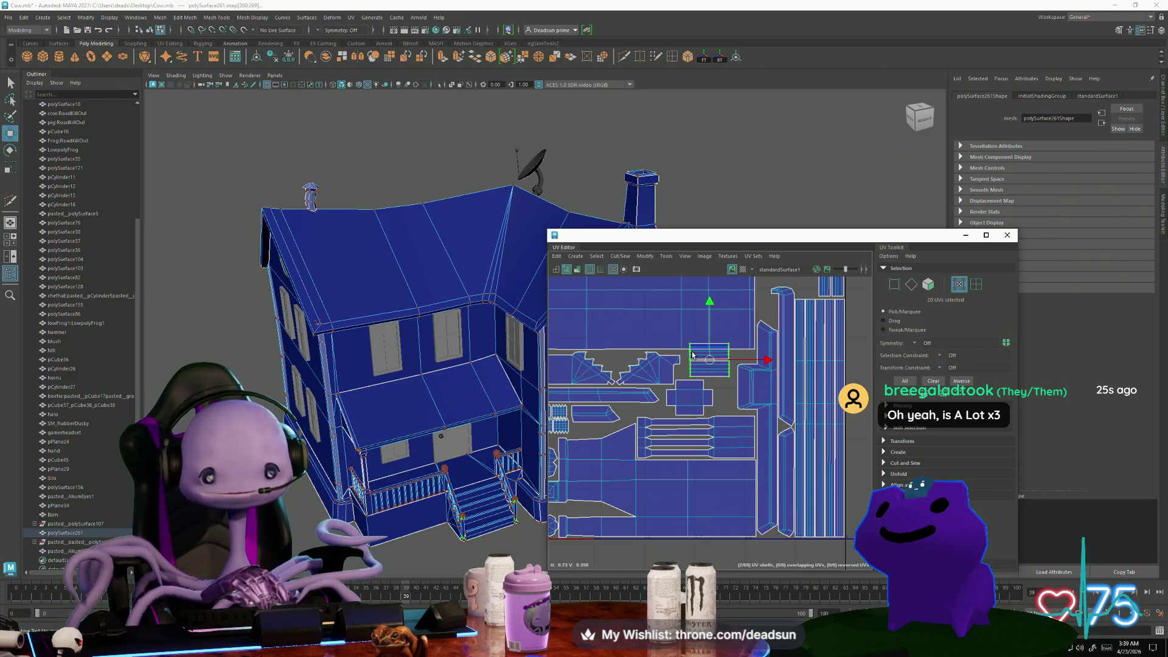
pyautogui.scroll(3, 702, 378)
pyautogui.press('r')
pyautogui.moveTo(719, 336); pyautogui.dragTo(700, 346, button='middle')
pyautogui.press('w')
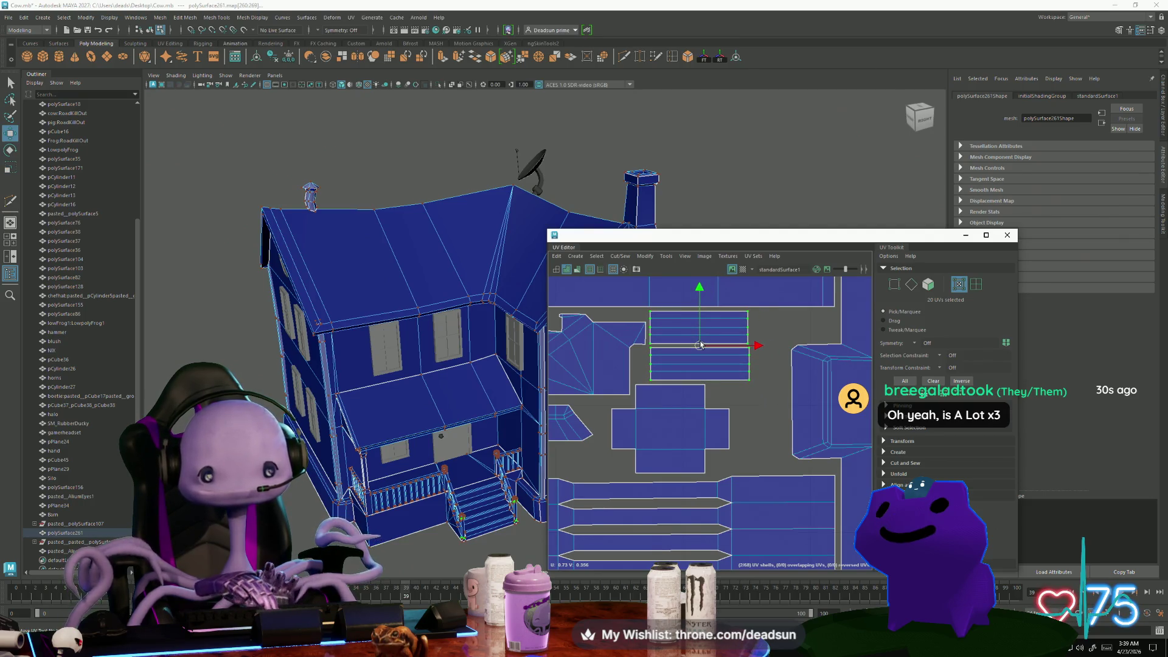
# Select the UVs of the small shells and frame them
pyautogui.scroll(-5, 723, 472)
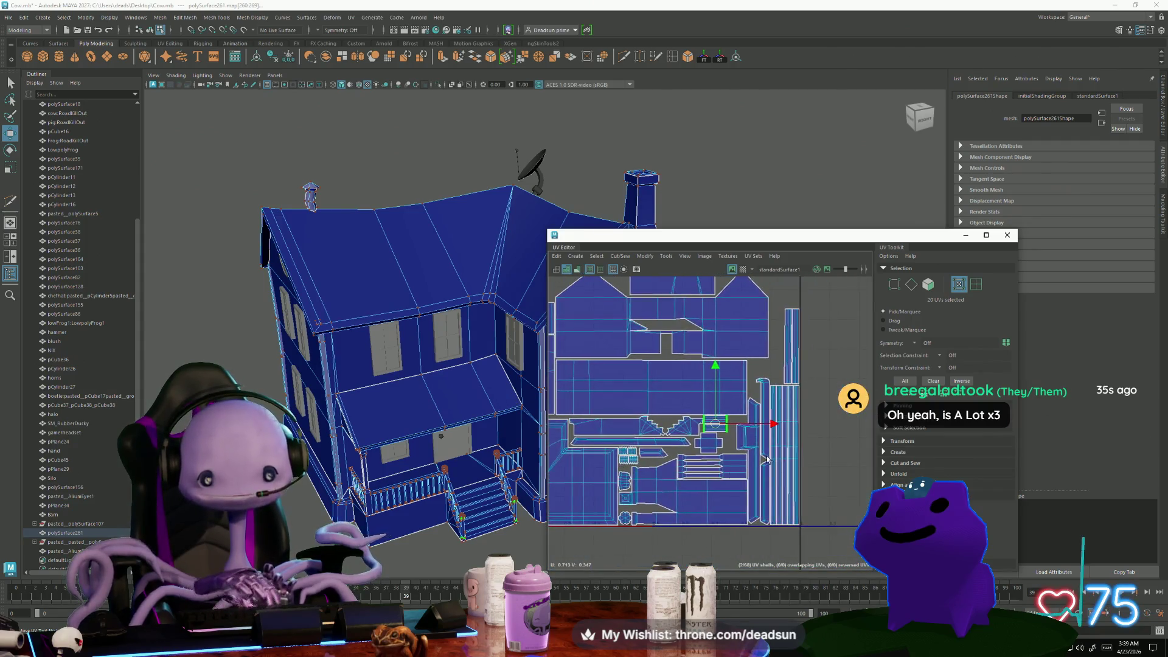
pyautogui.scroll(-3, 722, 472)
pyautogui.keyDown('alt'); pyautogui.moveTo(725, 494); pyautogui.dragTo(597, 439, button='middle'); pyautogui.keyUp('alt')
pyautogui.scroll(1, 597, 439)
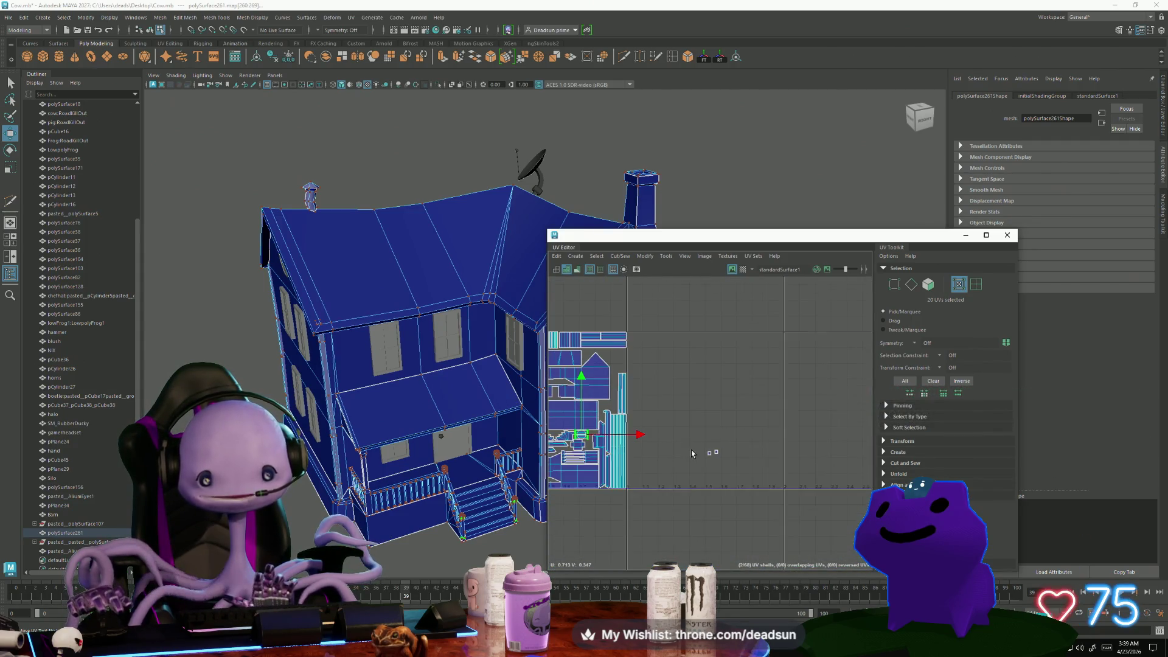
pyautogui.moveTo(740, 477); pyautogui.dragTo(741, 477)
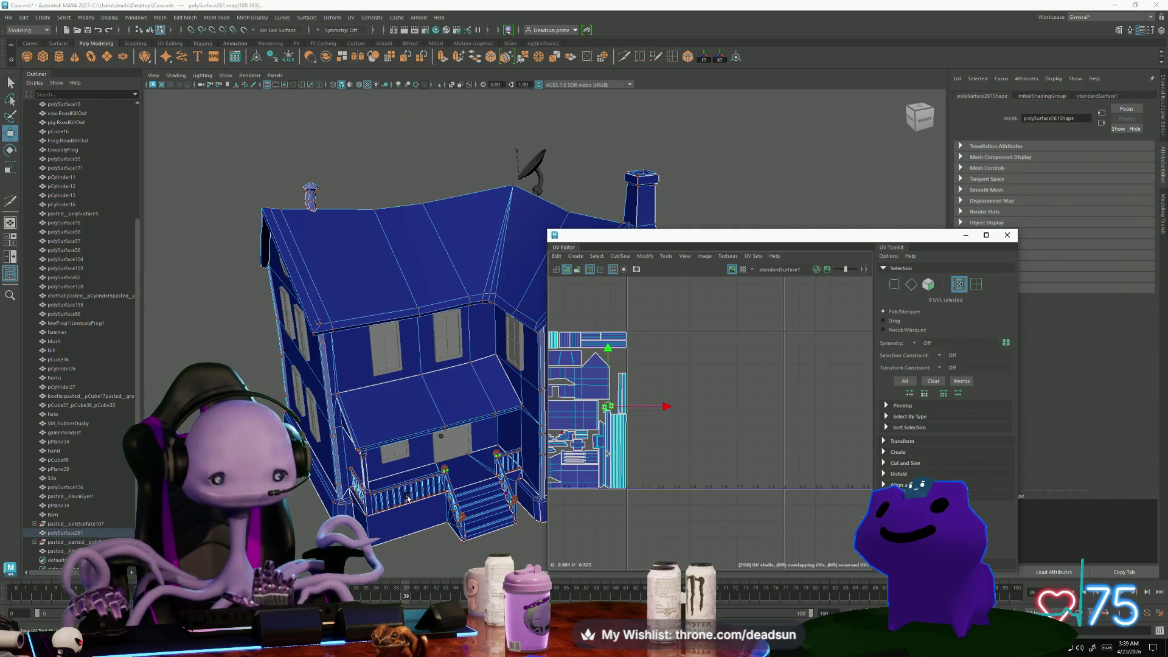
pyautogui.press('f')
# Move the small shell up into a free gap near the middle strip
pyautogui.scroll(3, 652, 407)
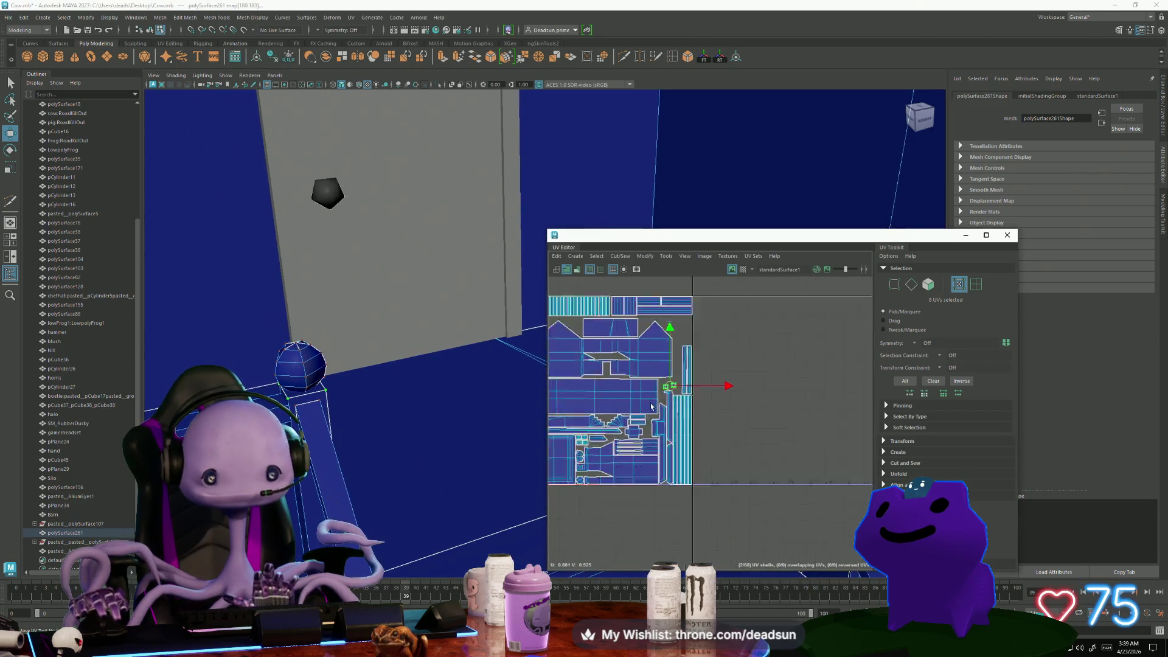
pyautogui.scroll(2, 651, 406)
pyautogui.scroll(-4, 644, 407)
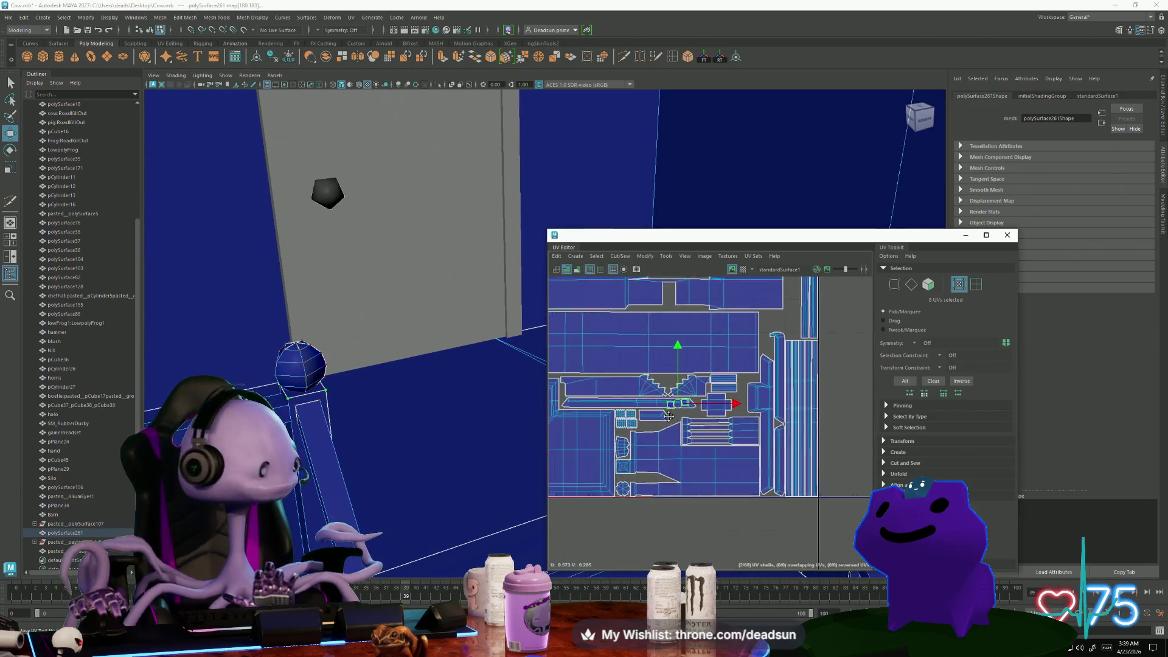
pyautogui.scroll(2, 624, 433)
pyautogui.keyDown('alt'); pyautogui.moveTo(593, 438); pyautogui.dragTo(646, 448, button='middle'); pyautogui.keyUp('alt')
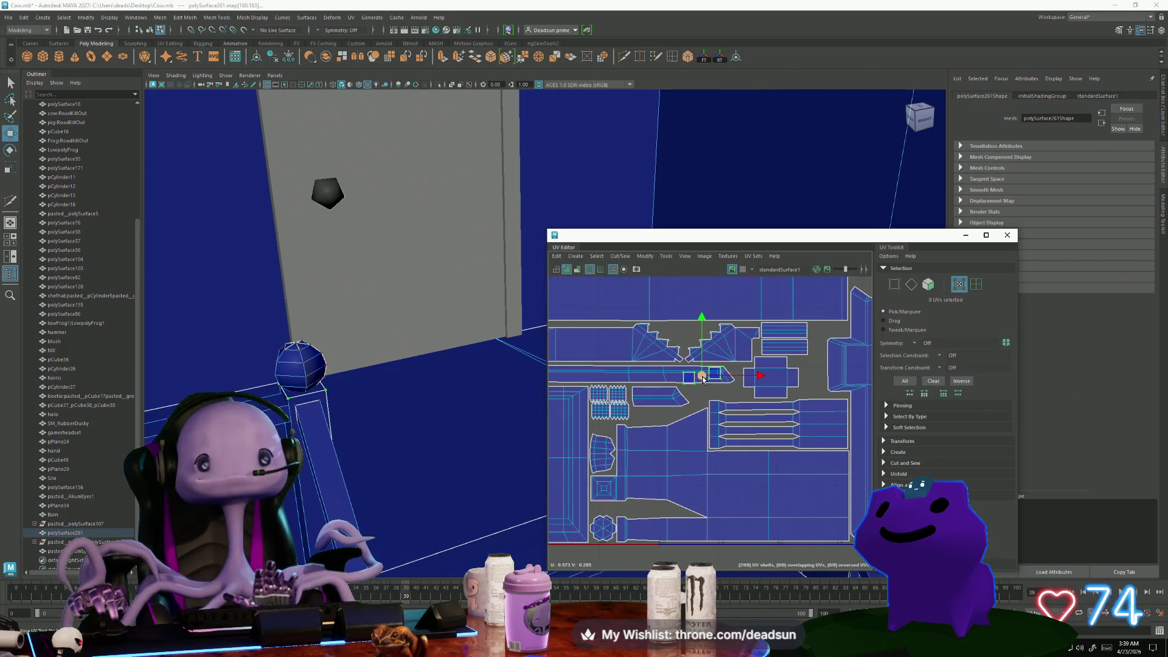
pyautogui.moveTo(703, 377)
pyautogui.mouseDown()
pyautogui.moveTo(680, 332)
pyautogui.moveTo(623, 426)
pyautogui.moveTo(648, 510)
pyautogui.mouseUp()
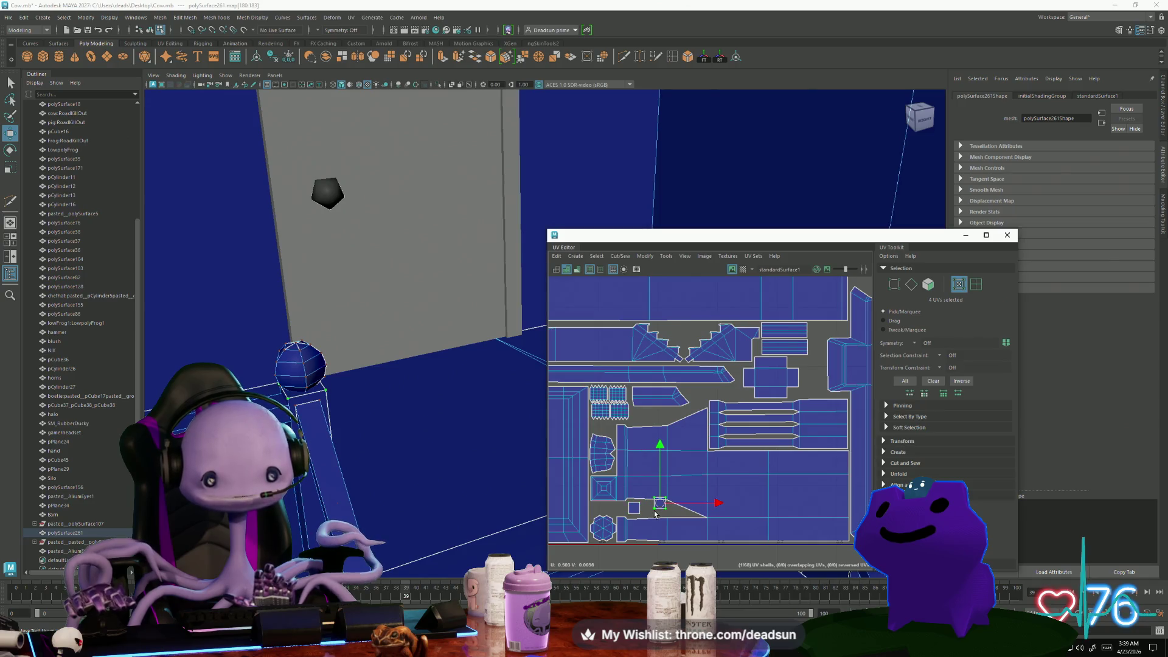
pyautogui.scroll(-8, 650, 509)
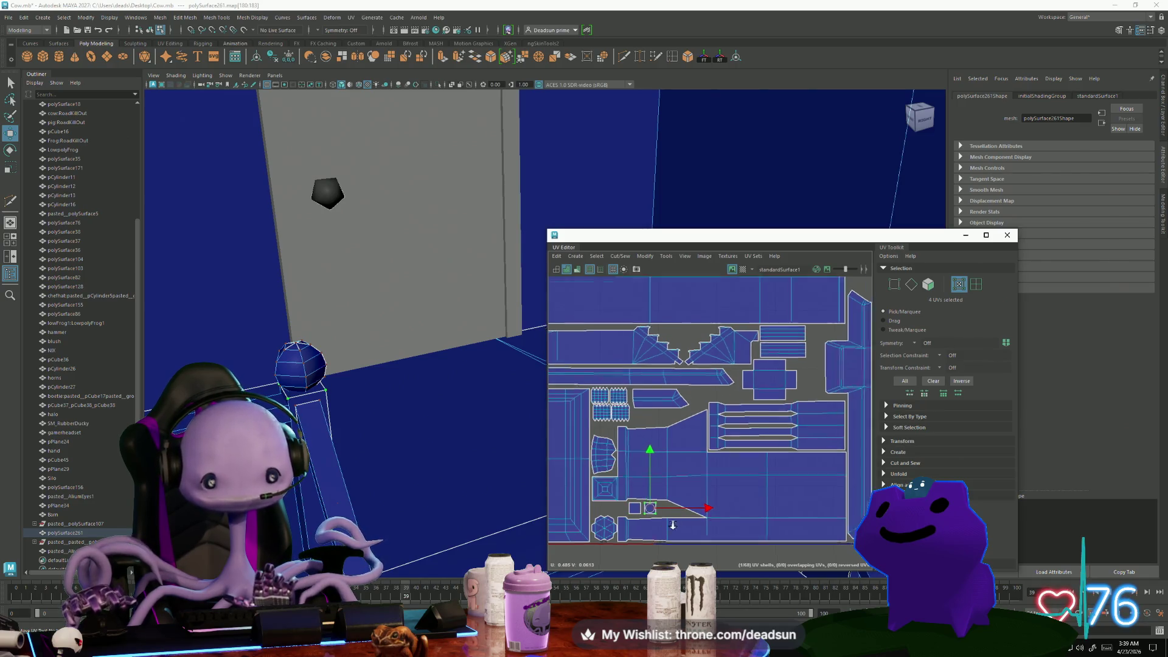
pyautogui.keyDown('alt'); pyautogui.moveTo(668, 489); pyautogui.dragTo(655, 483, button='middle'); pyautogui.keyUp('alt')
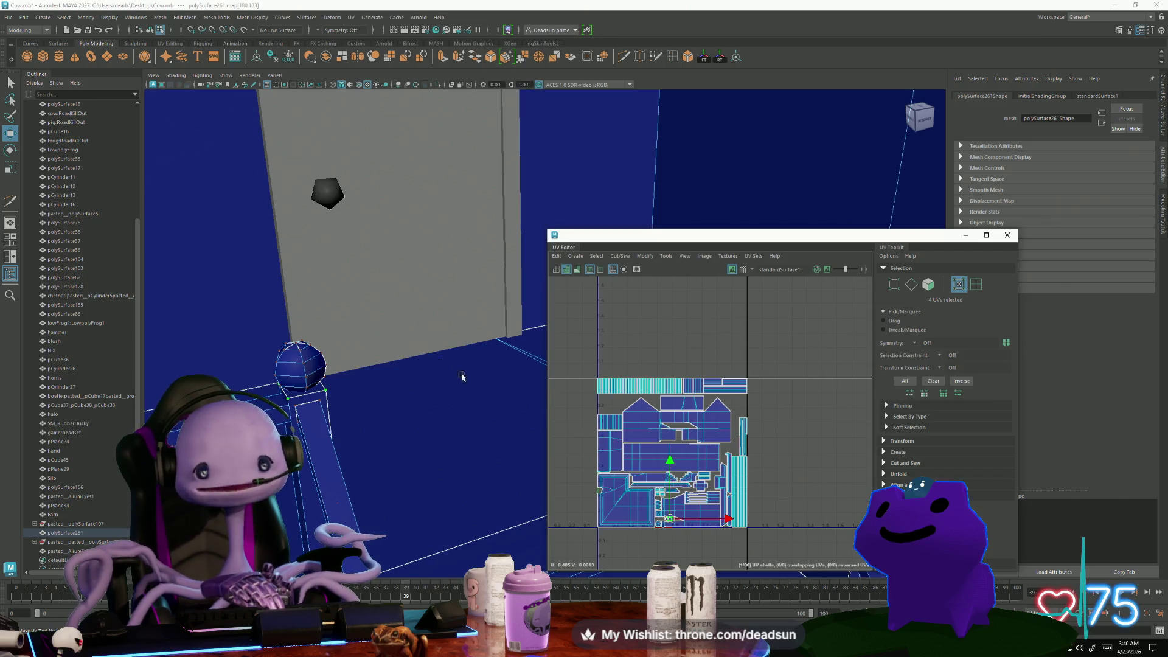
# Select the porch railing, a porch column, another porch piece and the vertical corner trim
pyautogui.scroll(-10, 463, 377)
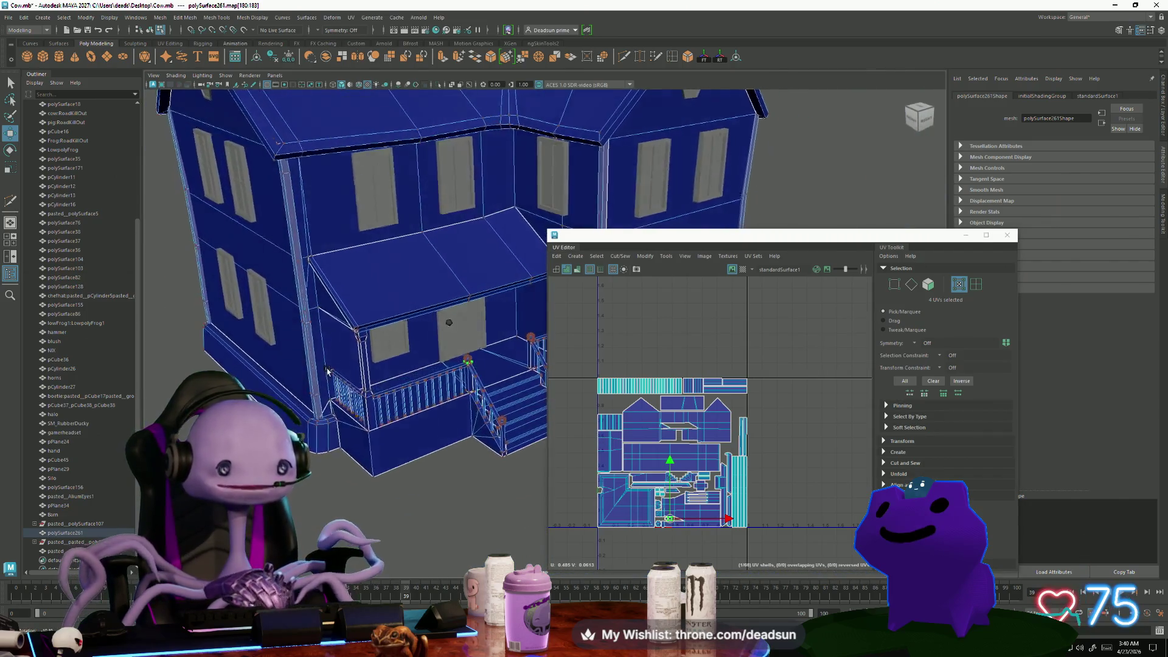
pyautogui.keyDown('alt'); pyautogui.moveTo(327, 371); pyautogui.dragTo(338, 381); pyautogui.keyUp('alt')
pyautogui.moveTo(363, 358); pyautogui.dragTo(369, 332, button='right')
pyautogui.keyDown('shift'); pyautogui.click(369, 418); pyautogui.keyUp('shift')
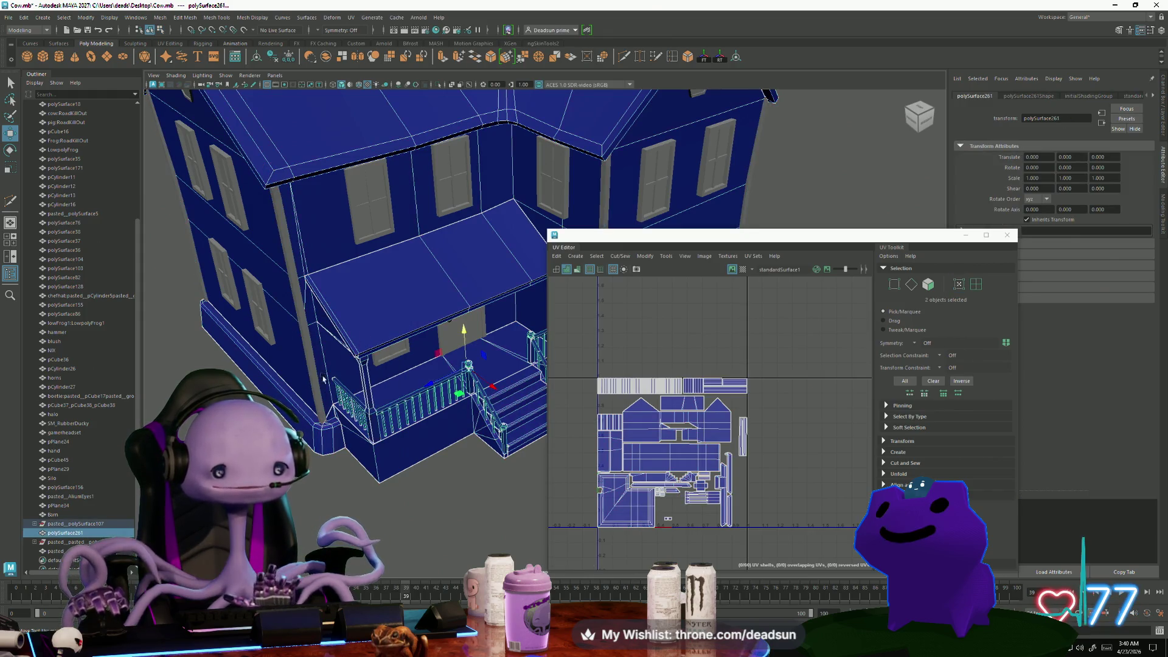
pyautogui.keyDown('shift'); pyautogui.click(301, 344); pyautogui.keyUp('shift')
pyautogui.keyDown('shift'); pyautogui.click(381, 278); pyautogui.keyUp('shift')
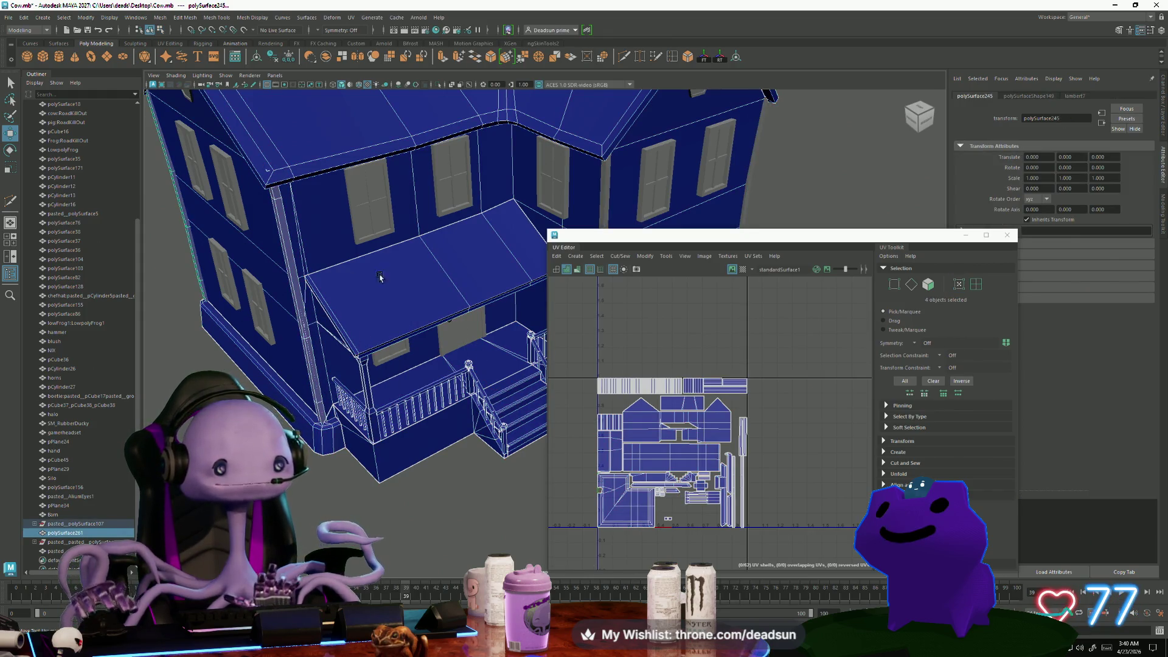
pyautogui.keyDown('alt'); pyautogui.moveTo(380, 278); pyautogui.dragTo(230, 312); pyautogui.keyUp('alt')
pyautogui.keyDown('shift'); pyautogui.click(356, 271); pyautogui.keyUp('shift')
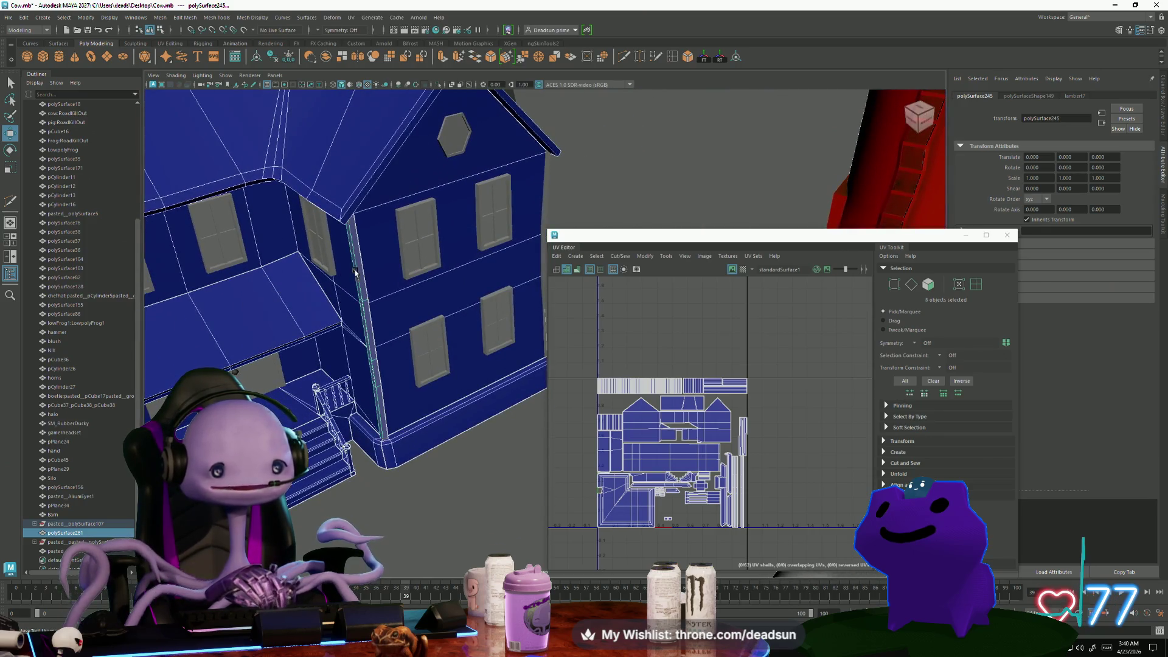
# Add another house piece and the chimney to the selection
pyautogui.keyDown('alt'); pyautogui.moveTo(506, 253); pyautogui.dragTo(335, 324); pyautogui.keyUp('alt')
pyautogui.keyDown('shift'); pyautogui.click(502, 246); pyautogui.keyUp('shift')
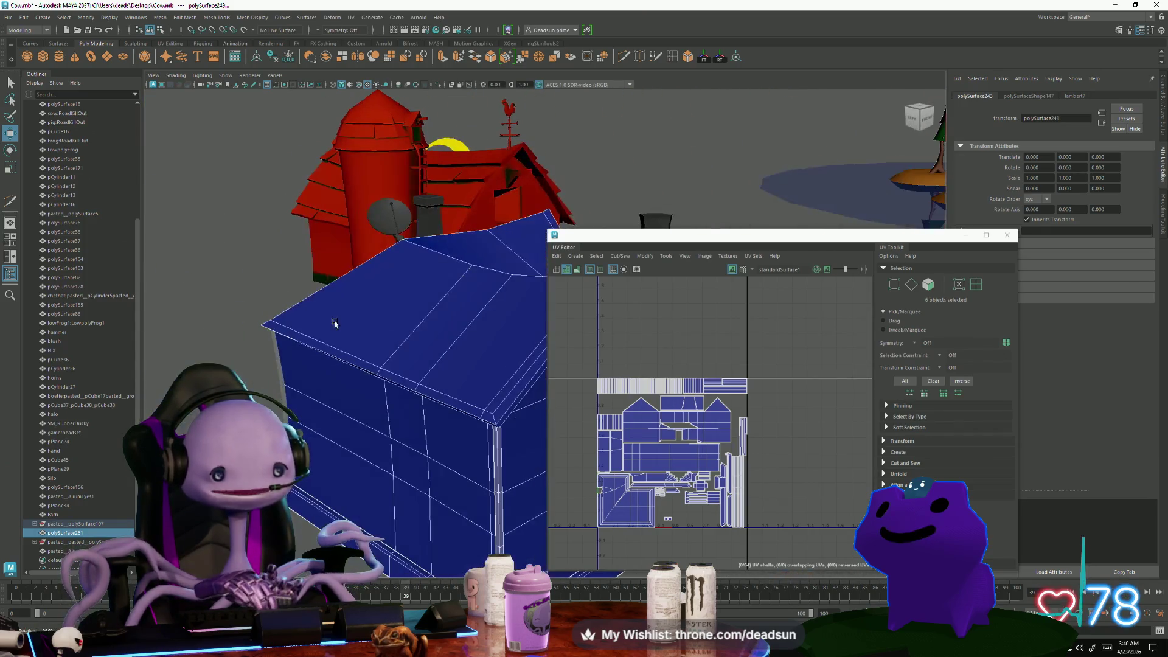
pyautogui.keyDown('alt'); pyautogui.moveTo(282, 391); pyautogui.dragTo(354, 359); pyautogui.keyUp('alt')
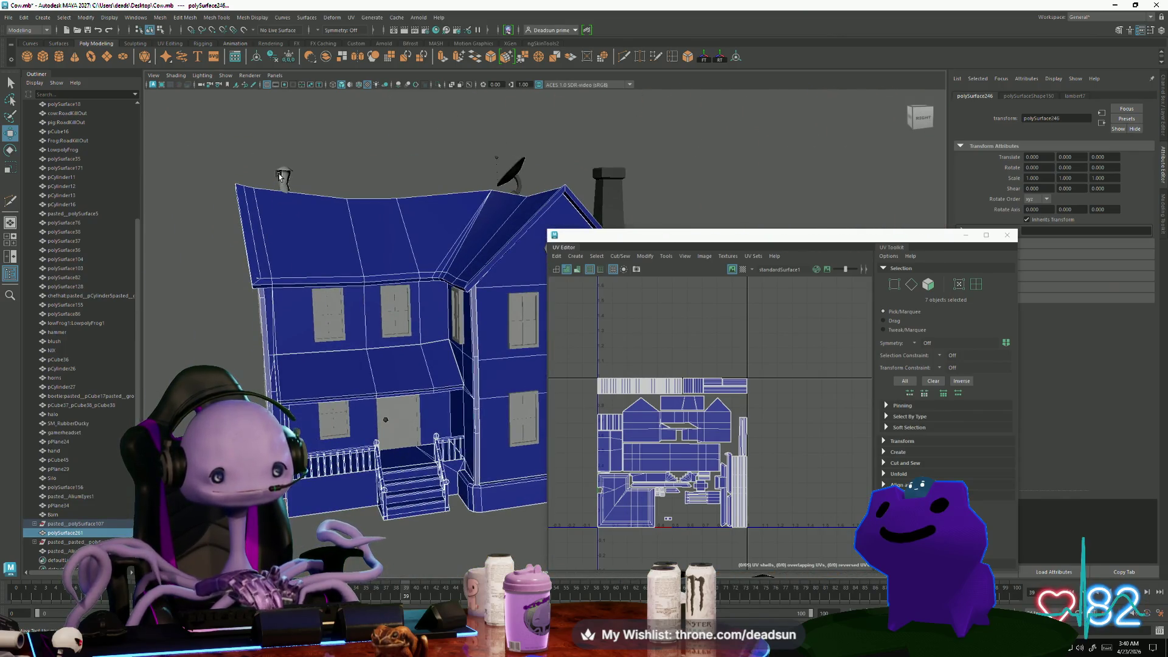
pyautogui.keyDown('alt'); pyautogui.moveTo(285, 186); pyautogui.dragTo(318, 356); pyautogui.keyUp('alt')
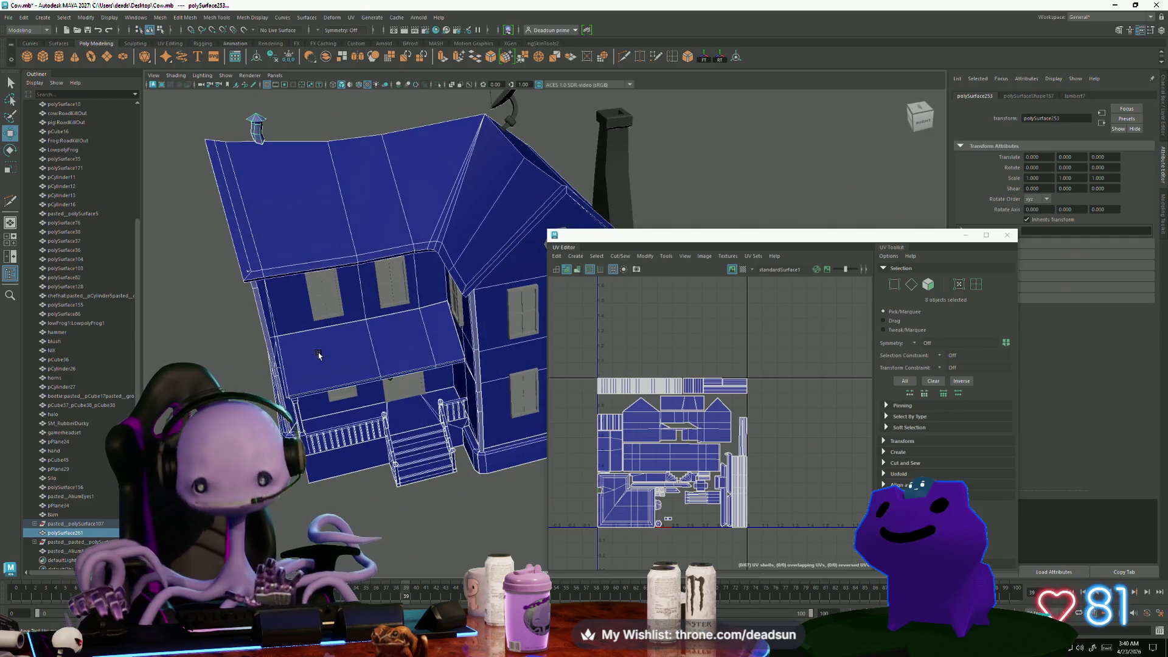
pyautogui.keyDown('shift'); pyautogui.click(616, 170); pyautogui.keyUp('shift')
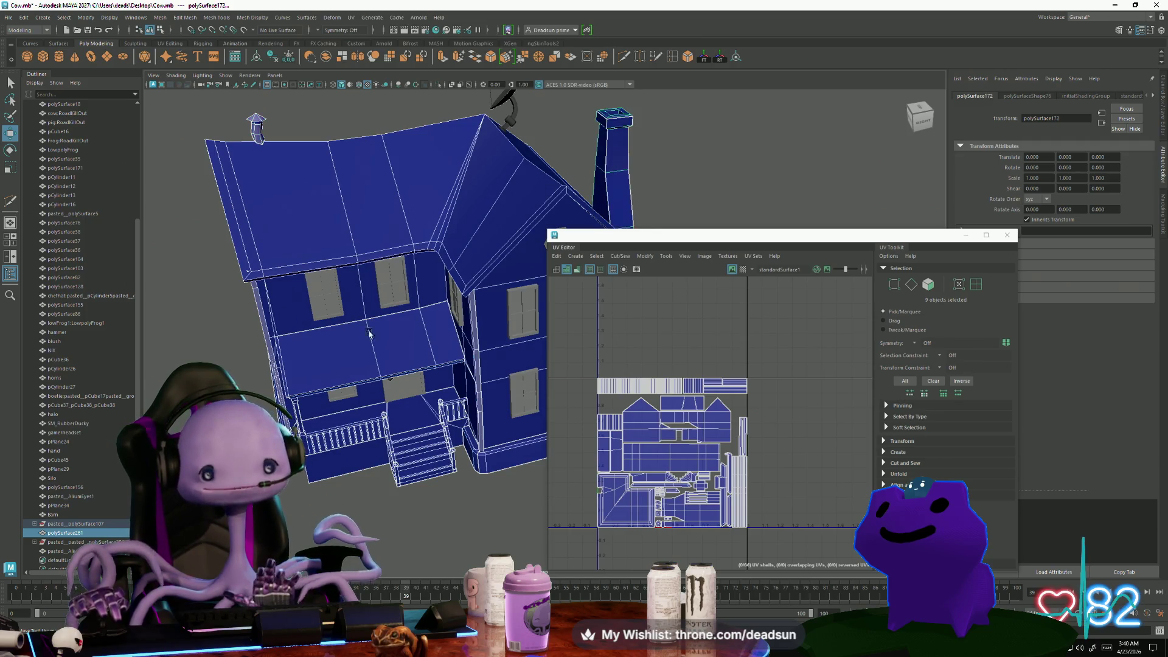
pyautogui.moveTo(369, 333)
pyautogui.keyDown('alt'); pyautogui.mouseDown()
pyautogui.moveTo(294, 423)
pyautogui.moveTo(235, 360)
pyautogui.moveTo(340, 372)
pyautogui.moveTo(278, 391)
pyautogui.mouseUp(); pyautogui.keyUp('alt')
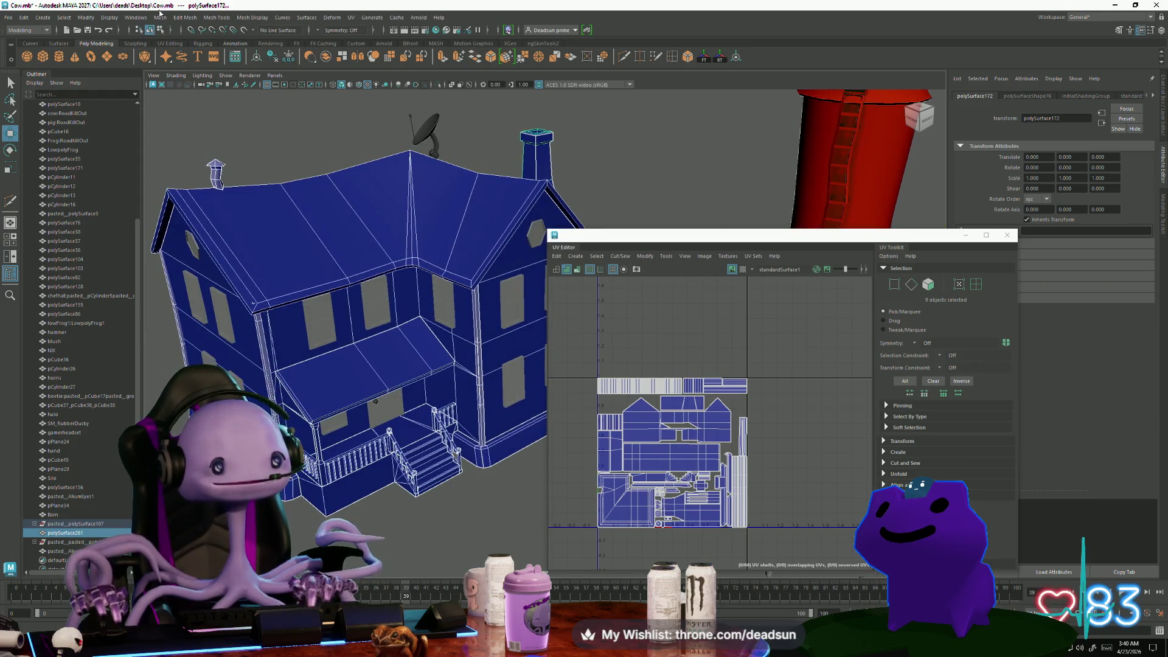
# Combine the selected house pieces with Mesh > Combine
pyautogui.click(160, 18)
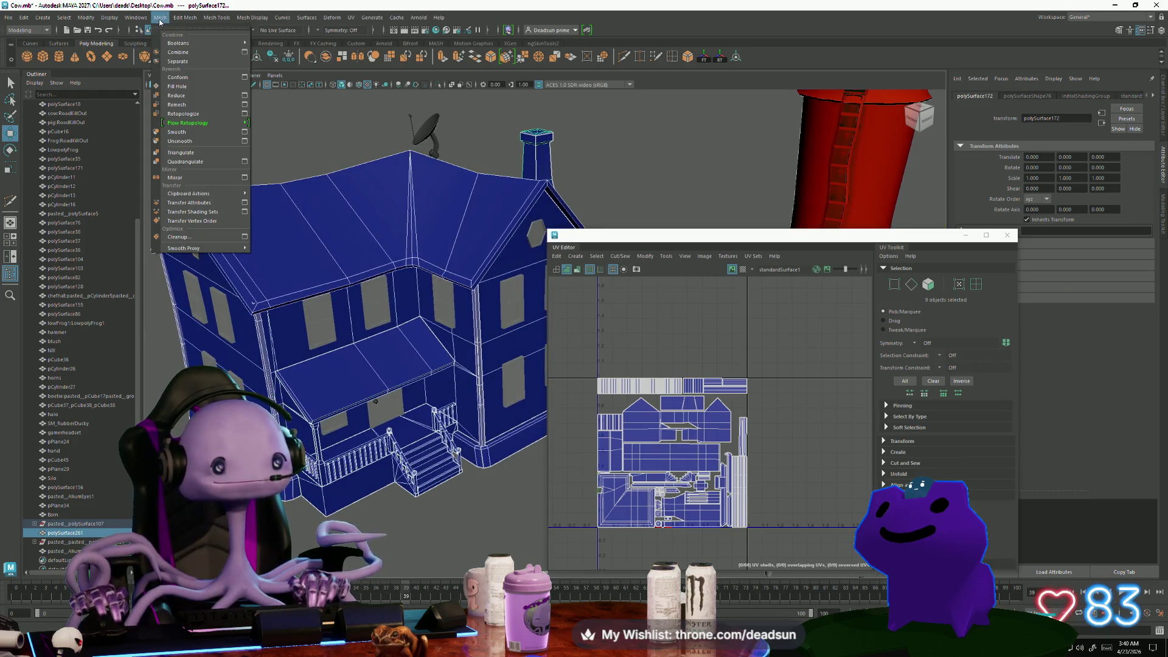
pyautogui.click(189, 81)
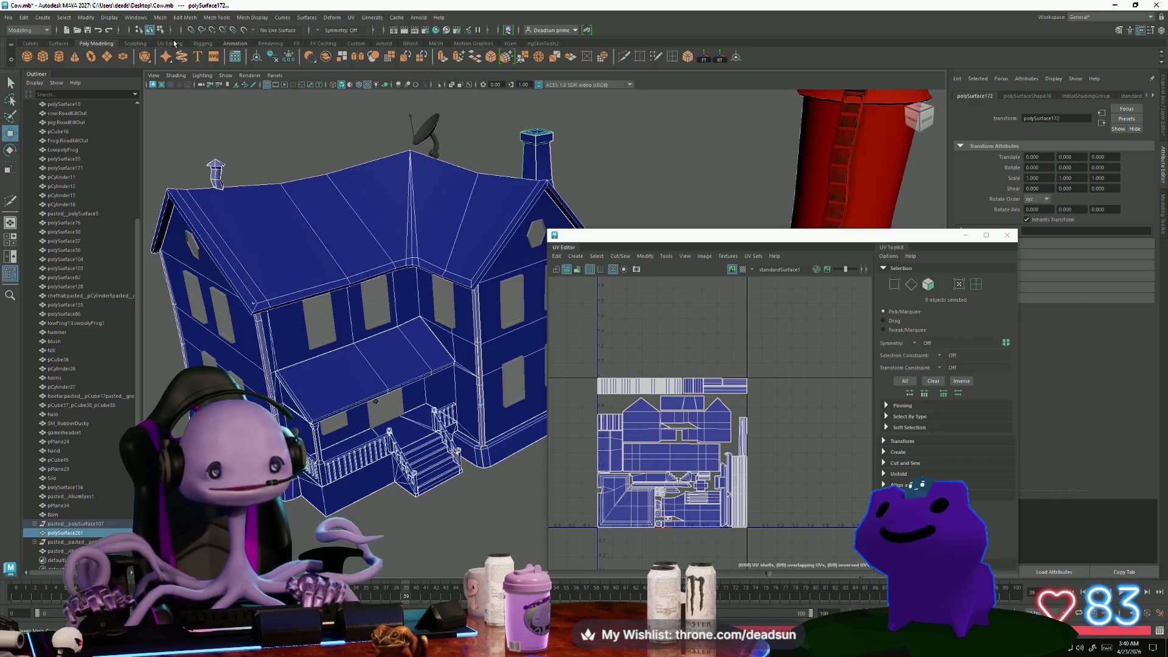
pyautogui.click(160, 17)
pyautogui.click(180, 56)
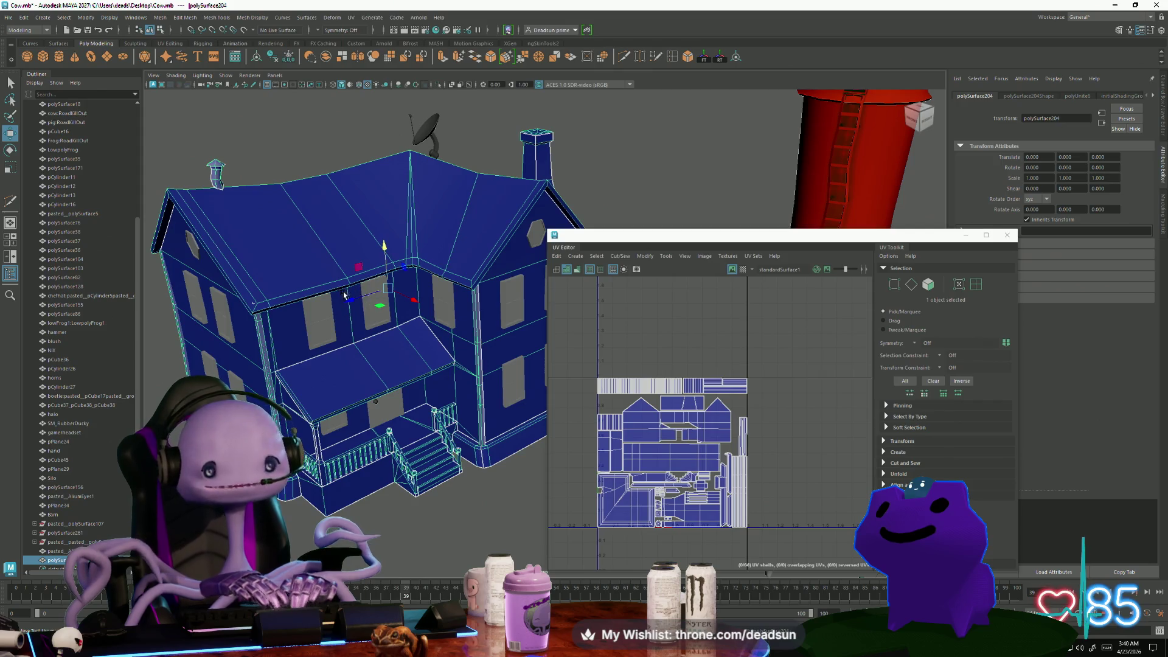
# Zoom in on the porch and select the front door
pyautogui.keyDown('alt'); pyautogui.moveTo(343, 295); pyautogui.dragTo(321, 368); pyautogui.keyUp('alt')
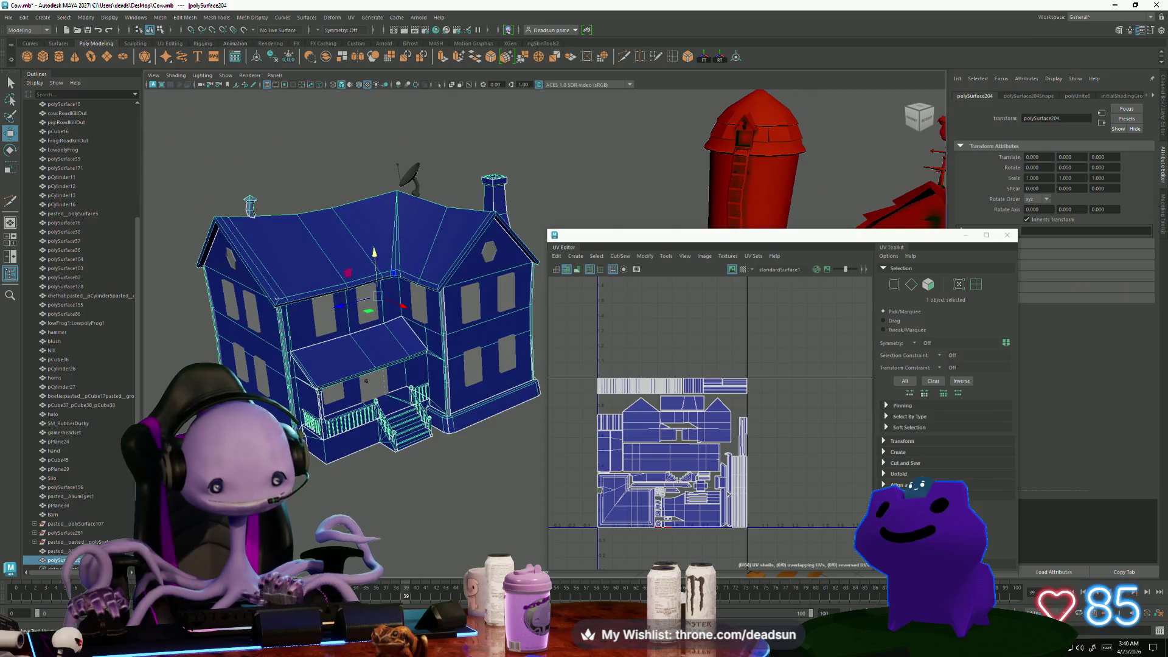
pyautogui.click(469, 438)
pyautogui.click(389, 340)
pyautogui.keyDown('alt'); pyautogui.moveTo(438, 425); pyautogui.dragTo(465, 433); pyautogui.keyUp('alt')
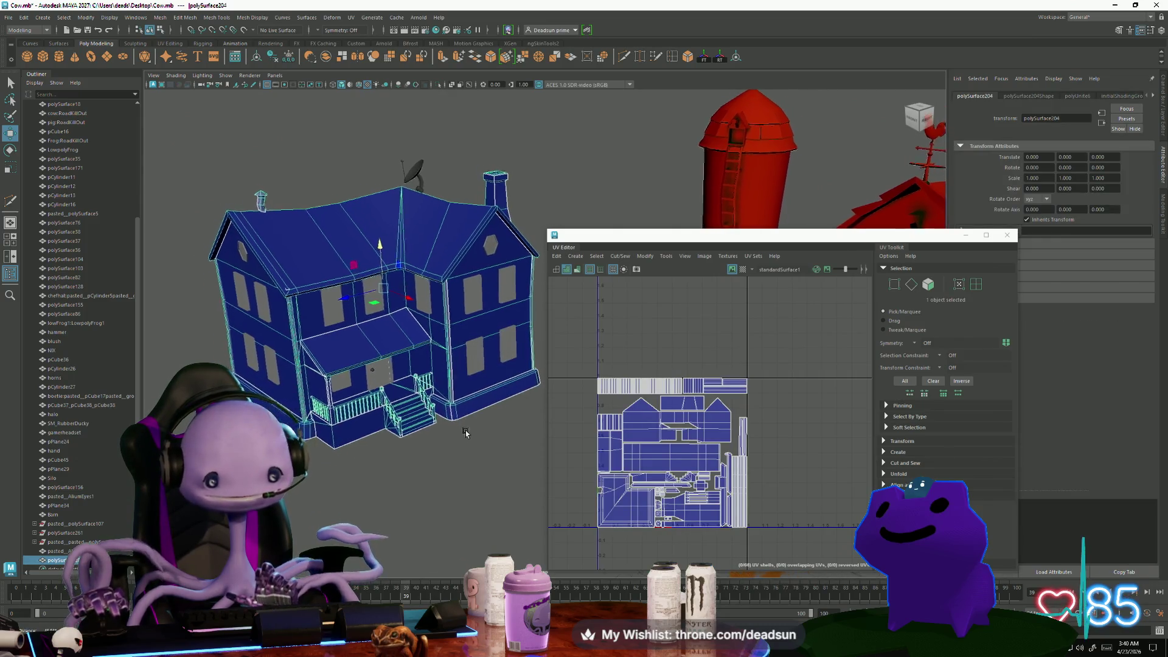
pyautogui.scroll(10, 326, 345)
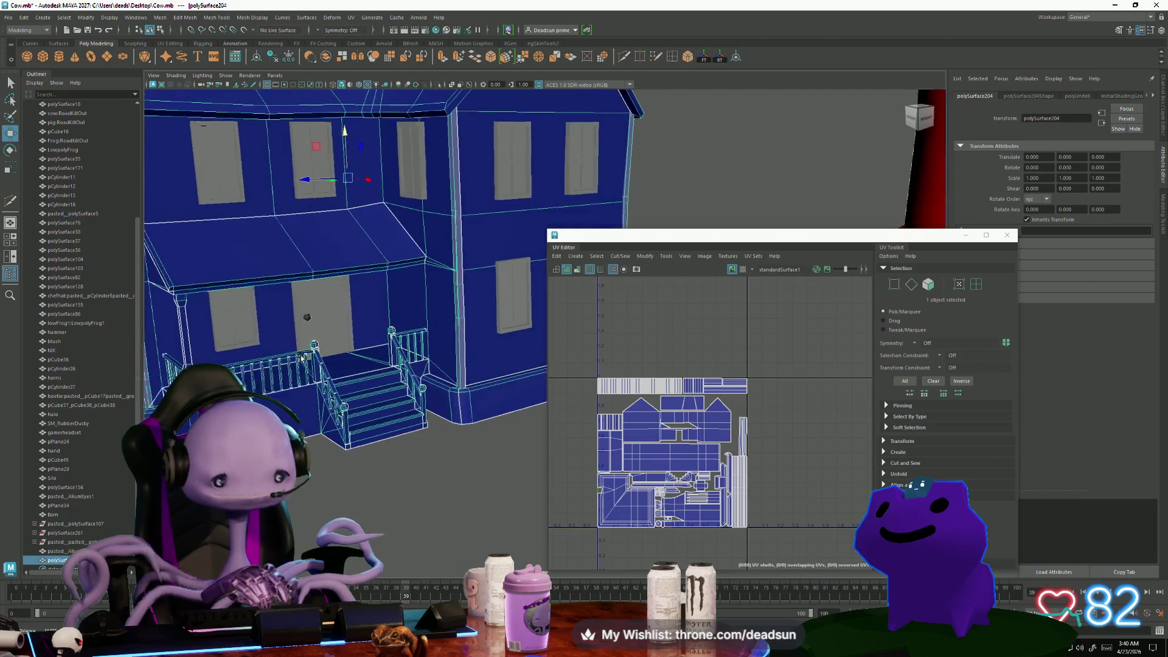
pyautogui.scroll(8, 301, 357)
pyautogui.click(359, 293)
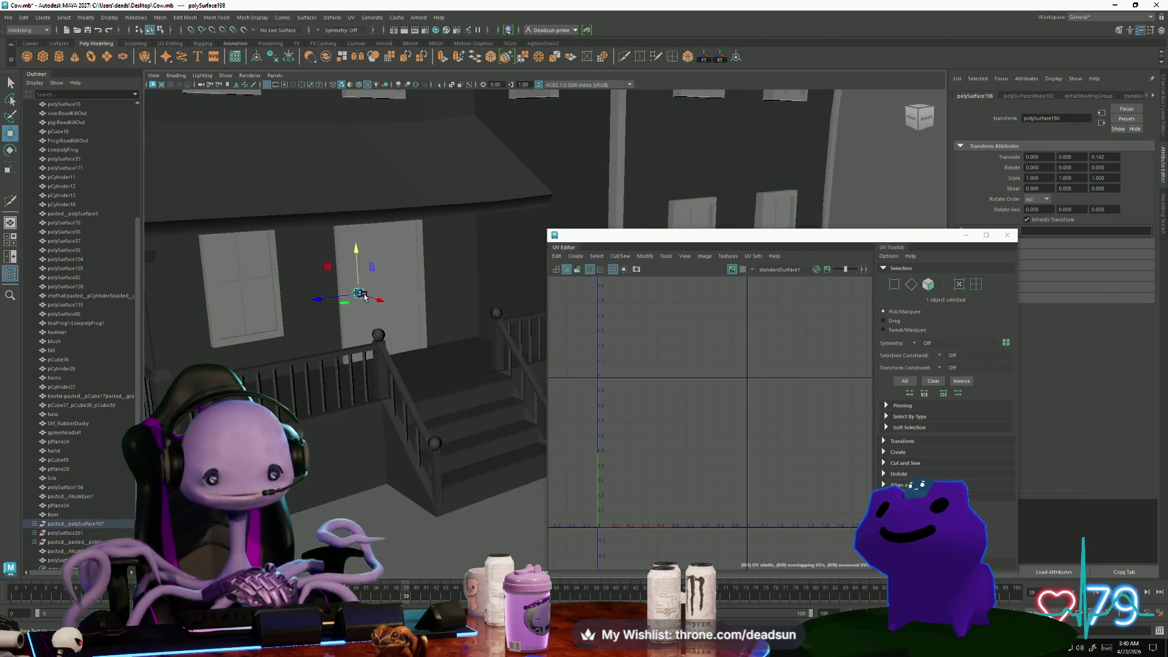
# Add the door panel, switch to UV selection, then move the door's shell left and shrink it
pyautogui.keyDown('shift'); pyautogui.click(374, 322); pyautogui.keyUp('shift')
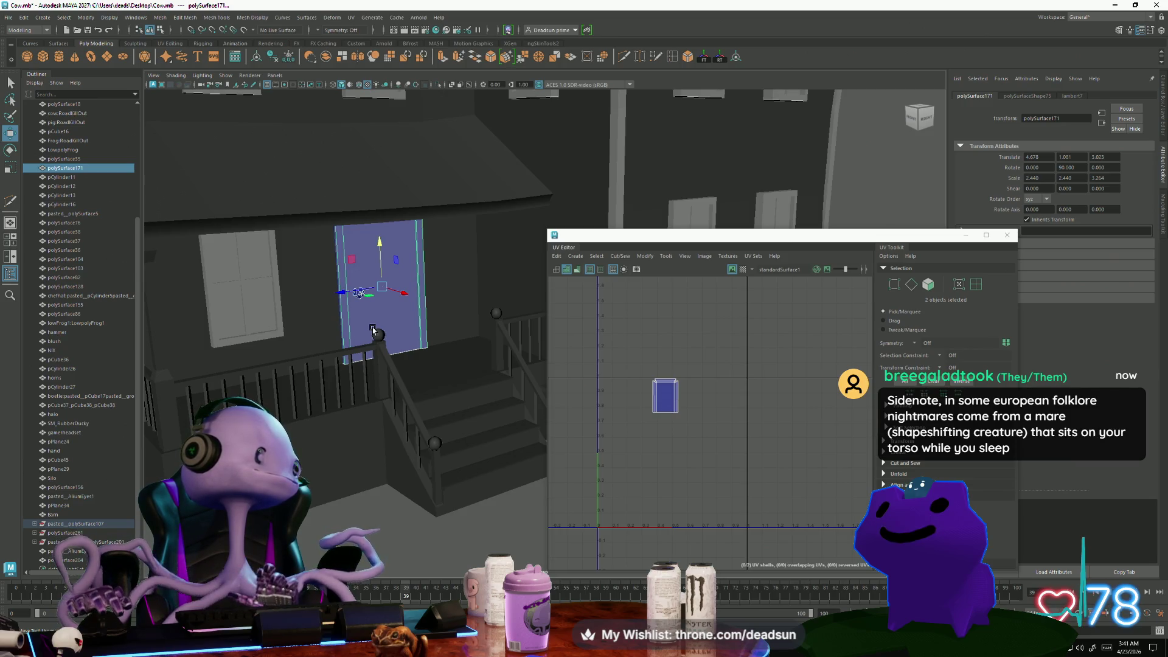
pyautogui.scroll(-3, 729, 403)
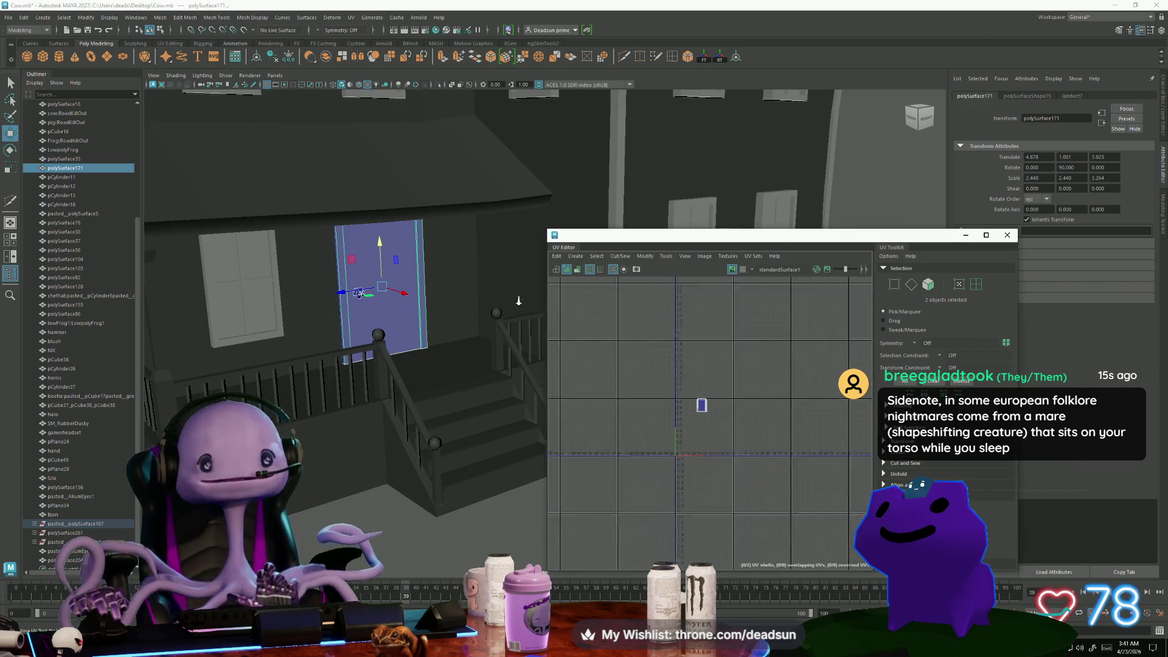
pyautogui.scroll(-5, 693, 406)
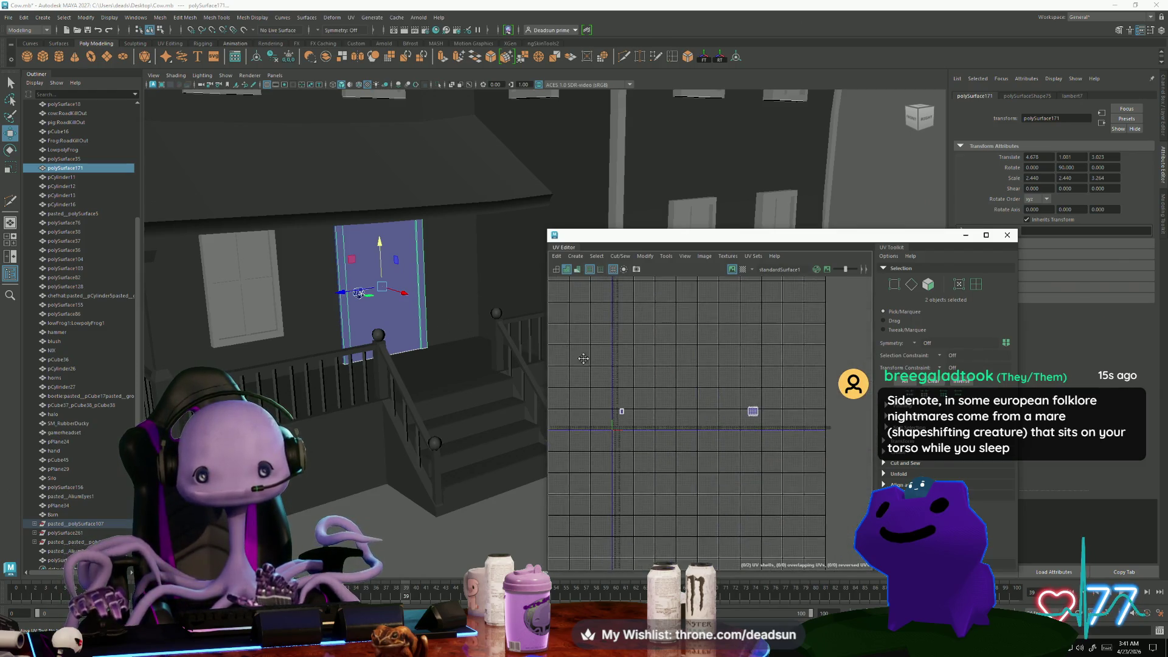
pyautogui.press('F11')
pyautogui.moveTo(744, 403)
pyautogui.mouseDown()
pyautogui.moveTo(761, 421)
pyautogui.moveTo(662, 403)
pyautogui.mouseUp()
pyautogui.scroll(4, 646, 405)
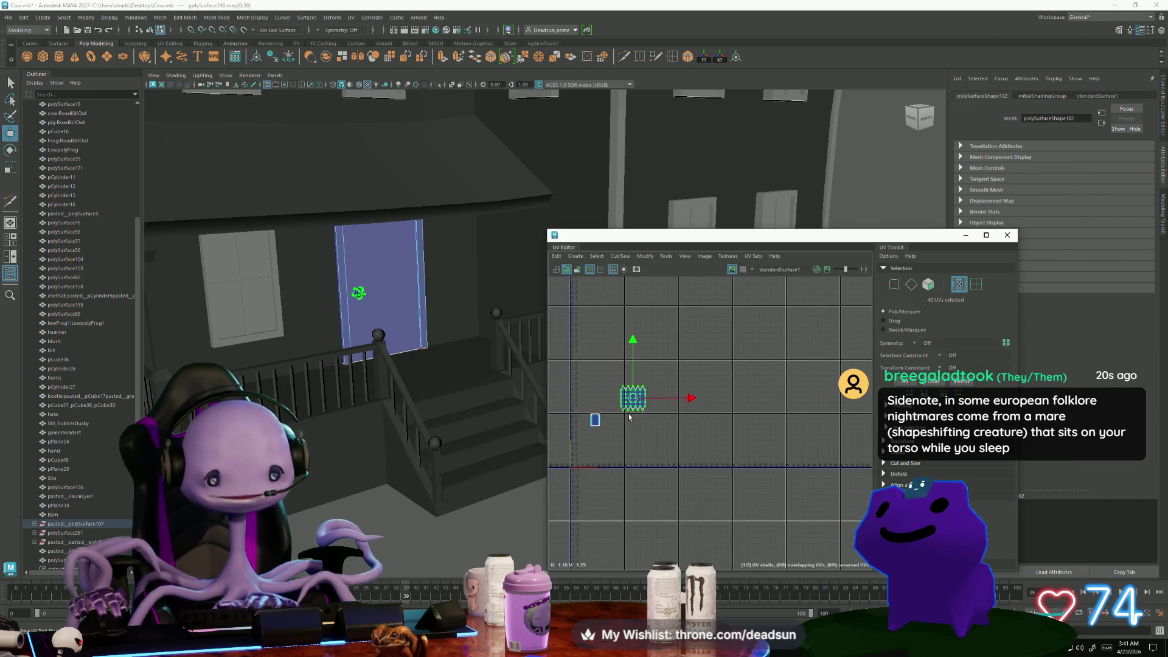
pyautogui.press('r')
pyautogui.moveTo(600, 383); pyautogui.dragTo(593, 377, button='middle')
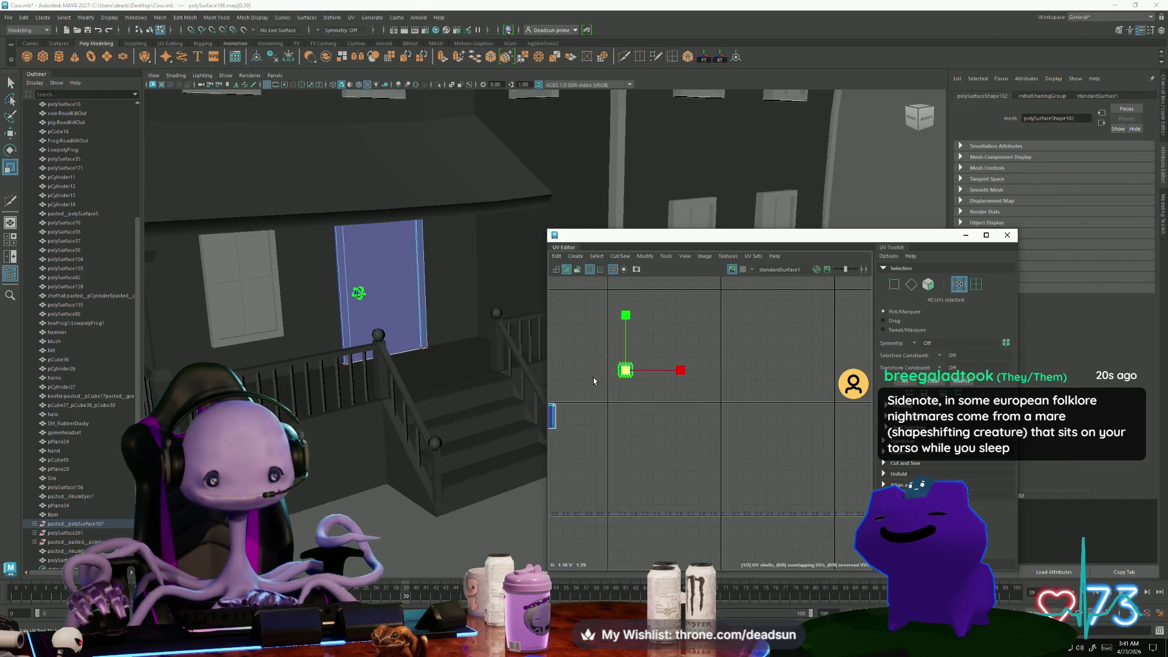
# Drop the door shell onto the horizontal axis, place the panel shell beside it, then select the house
pyautogui.press('w')
pyautogui.moveTo(626, 373); pyautogui.dragTo(627, 401)
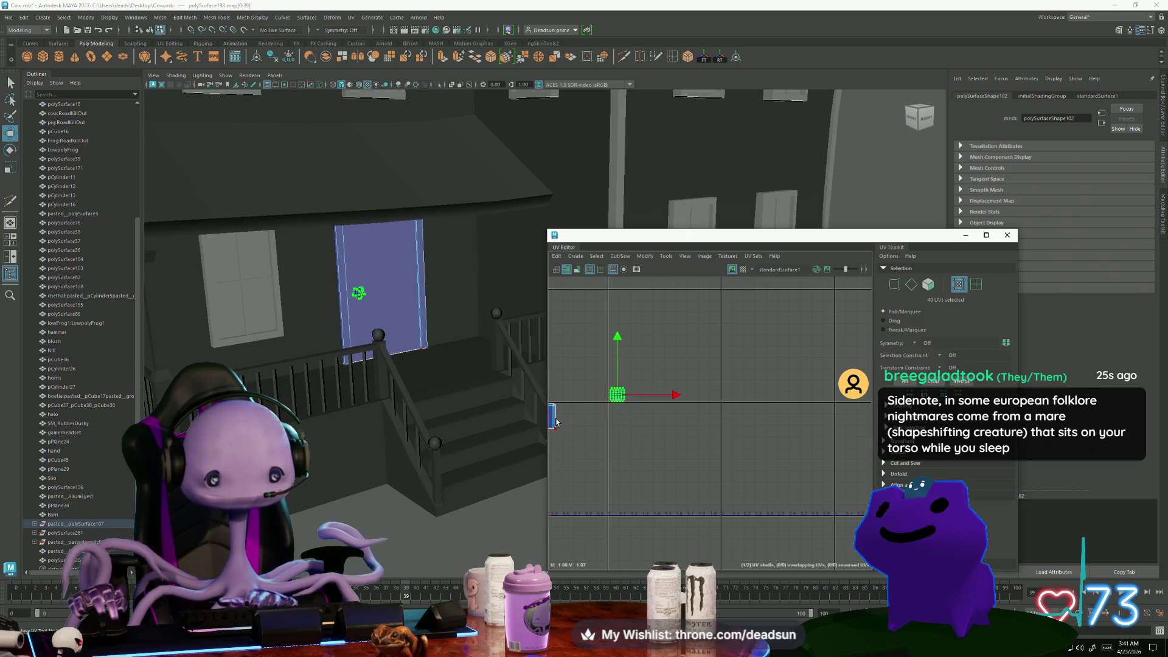
pyautogui.click(554, 416)
pyautogui.moveTo(553, 417); pyautogui.dragTo(615, 403)
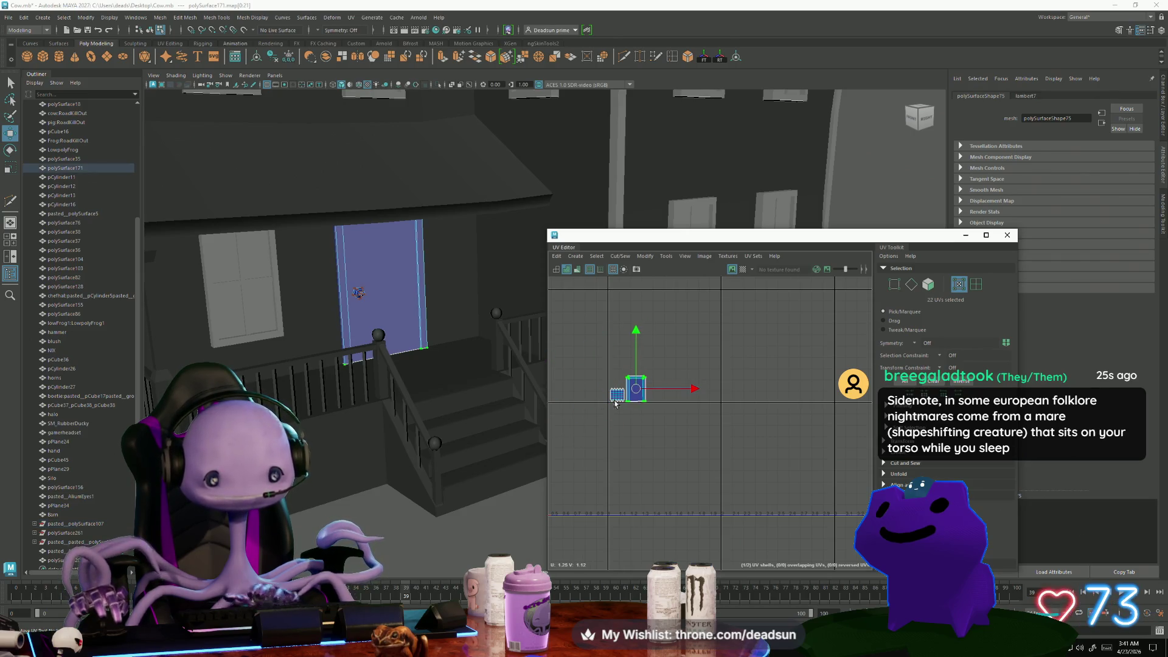
pyautogui.scroll(-5, 395, 335)
pyautogui.keyDown('alt'); pyautogui.moveTo(396, 334); pyautogui.dragTo(426, 395); pyautogui.keyUp('alt')
pyautogui.click(429, 414)
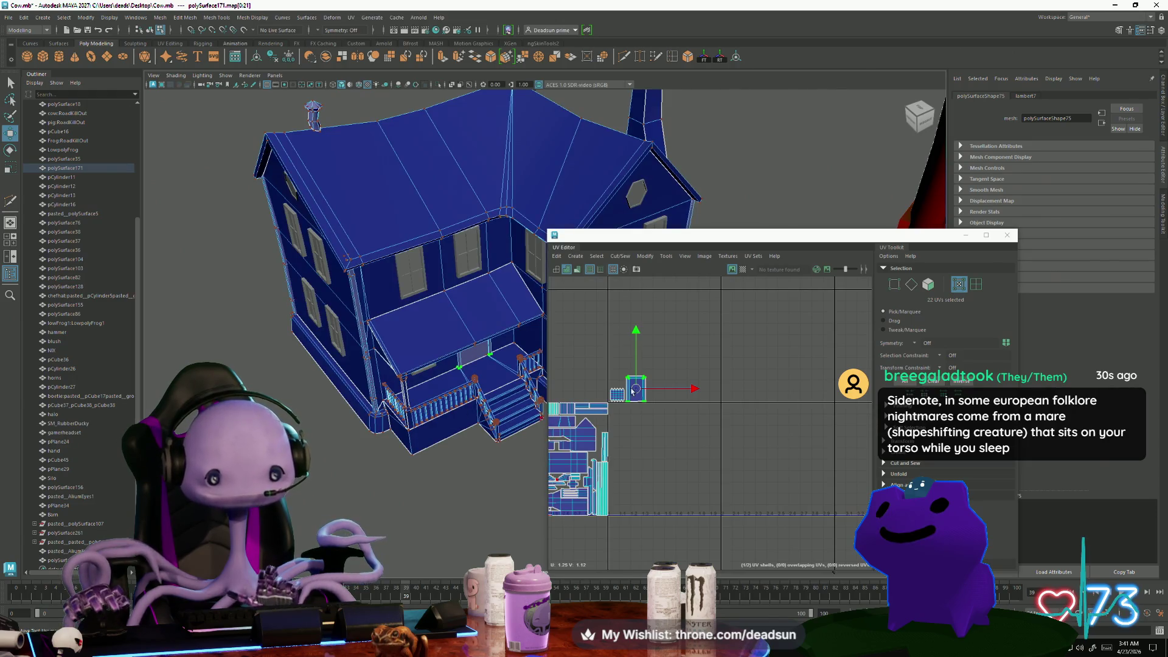
# Shrink the door panel's UV shell and shift it down-left
pyautogui.scroll(8, 633, 390)
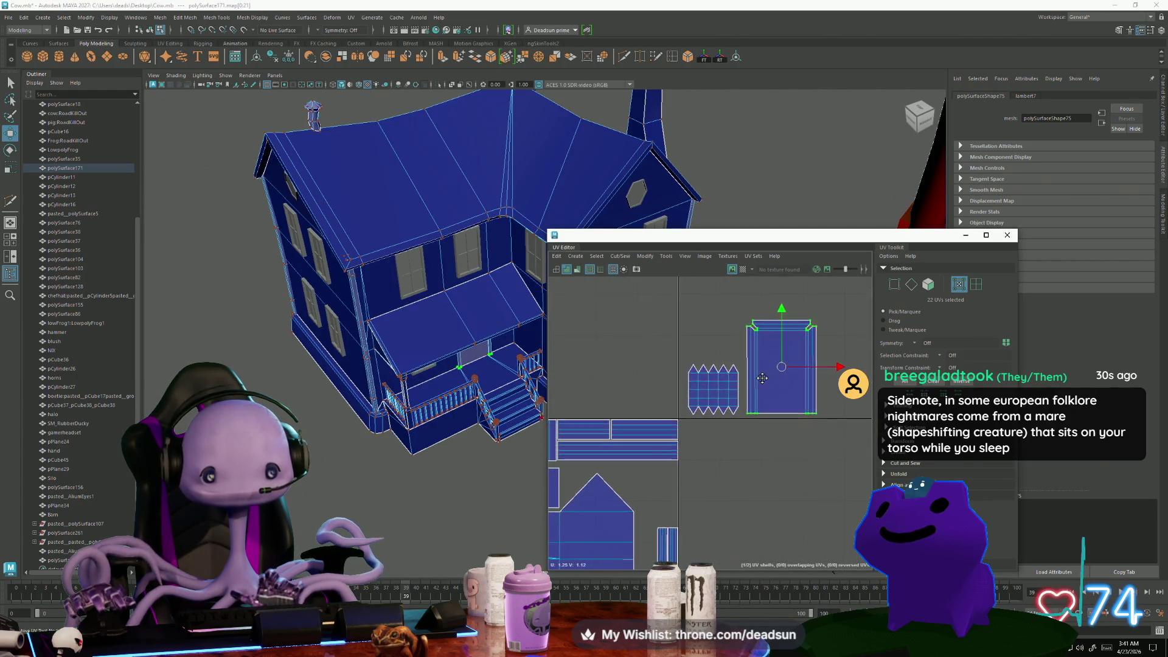
pyautogui.keyDown('alt'); pyautogui.moveTo(762, 377); pyautogui.dragTo(747, 370, button='middle'); pyautogui.keyUp('alt')
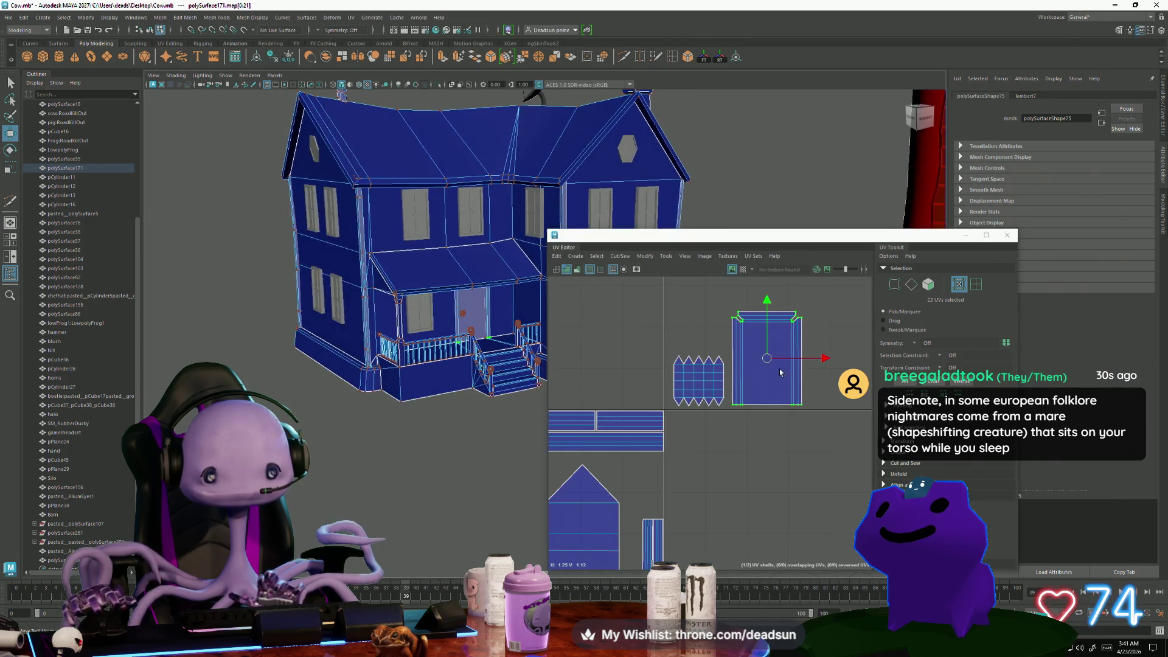
pyautogui.press('r')
pyautogui.moveTo(768, 359)
pyautogui.mouseDown()
pyautogui.moveTo(747, 360)
pyautogui.moveTo(635, 485)
pyautogui.mouseUp()
pyautogui.press('w')
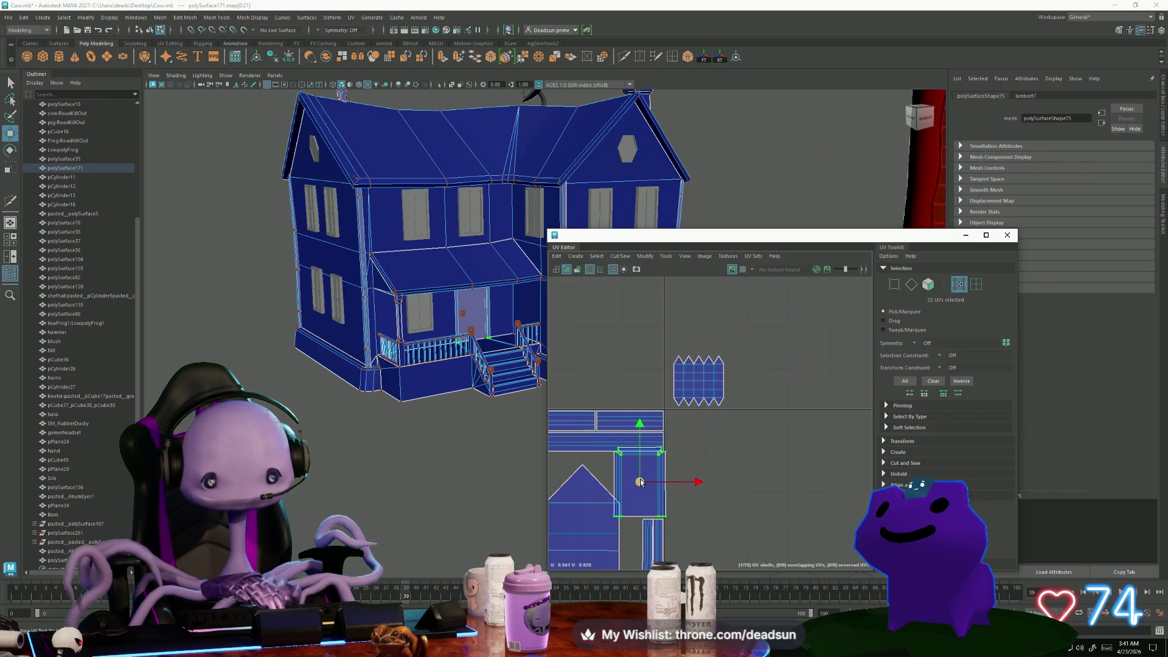
# Shrink the panel shell slightly more and nudge it up into its gap
pyautogui.scroll(-5, 641, 482)
pyautogui.scroll(4, 726, 400)
pyautogui.press('r')
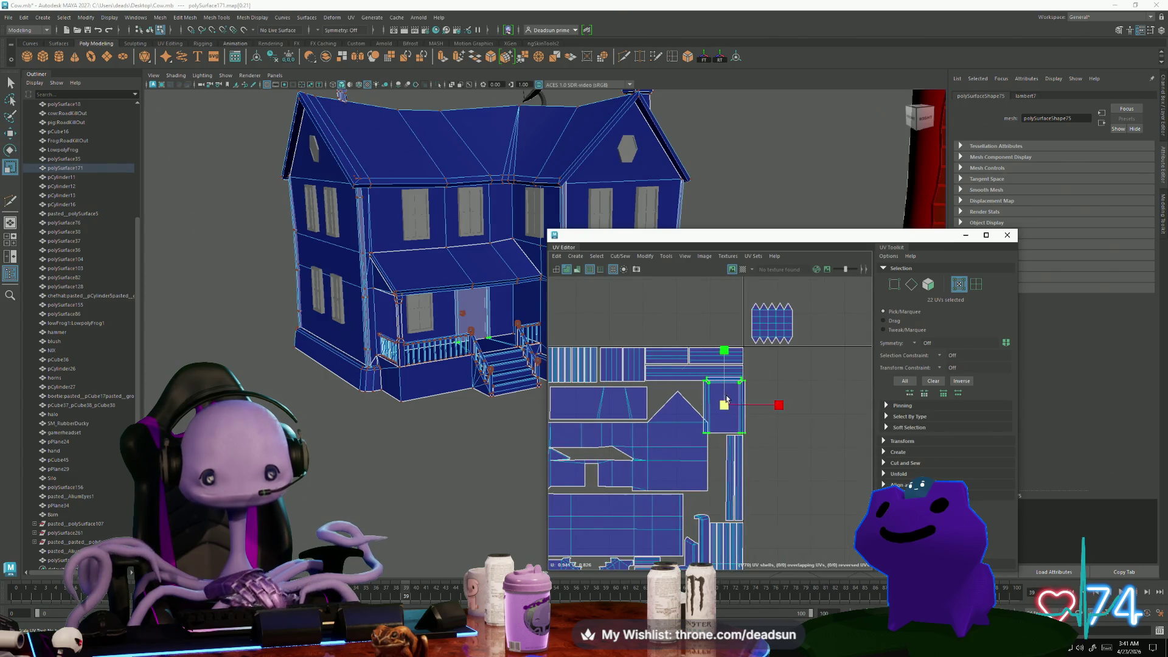
pyautogui.moveTo(723, 405); pyautogui.dragTo(715, 407)
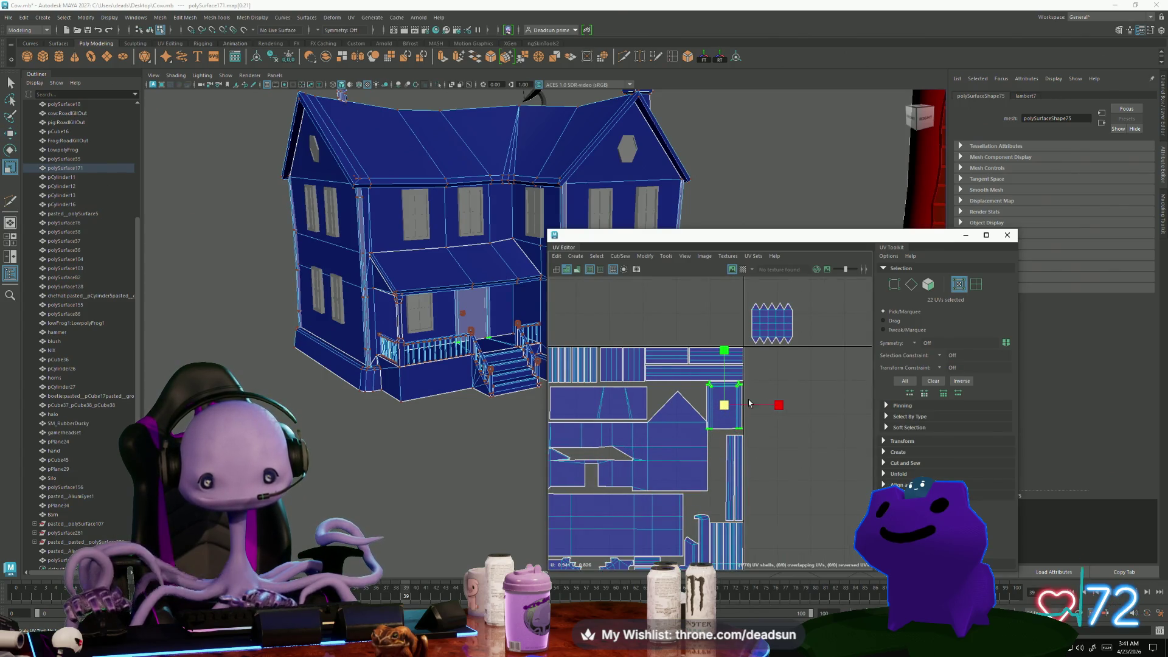
pyautogui.scroll(3, 750, 402)
pyautogui.press('w')
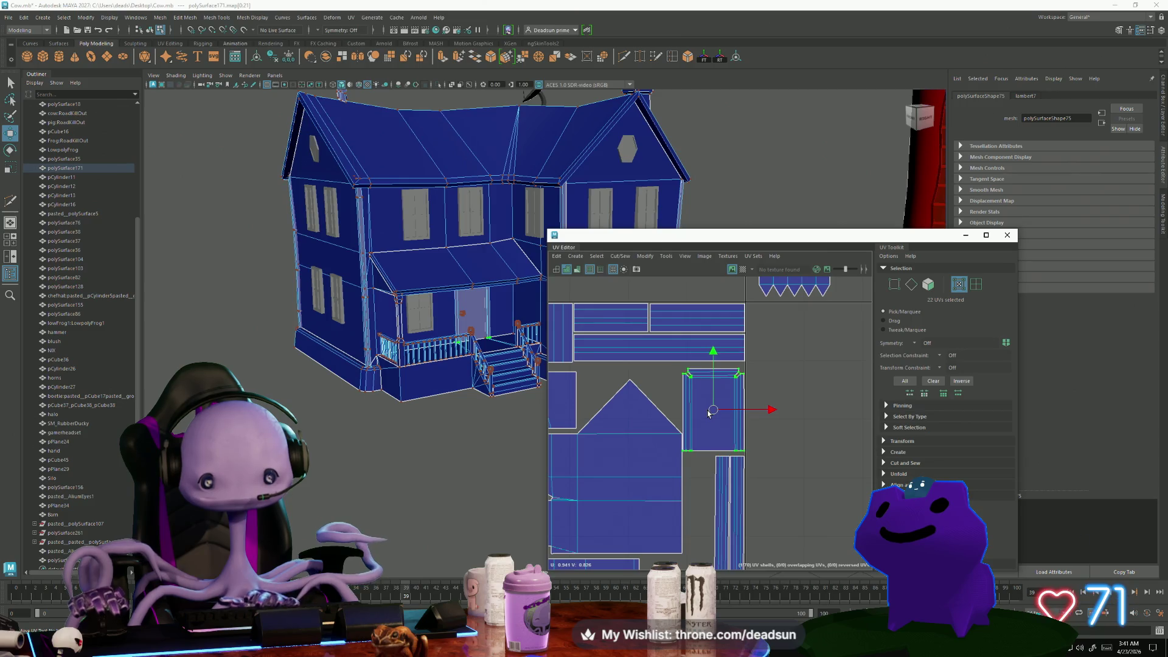
pyautogui.moveTo(709, 413); pyautogui.dragTo(716, 411)
pyautogui.press('r')
pyautogui.press('w')
# Shrink the door's small grid shell and move it left into a free gap
pyautogui.hotkey('ctrl', 'z')
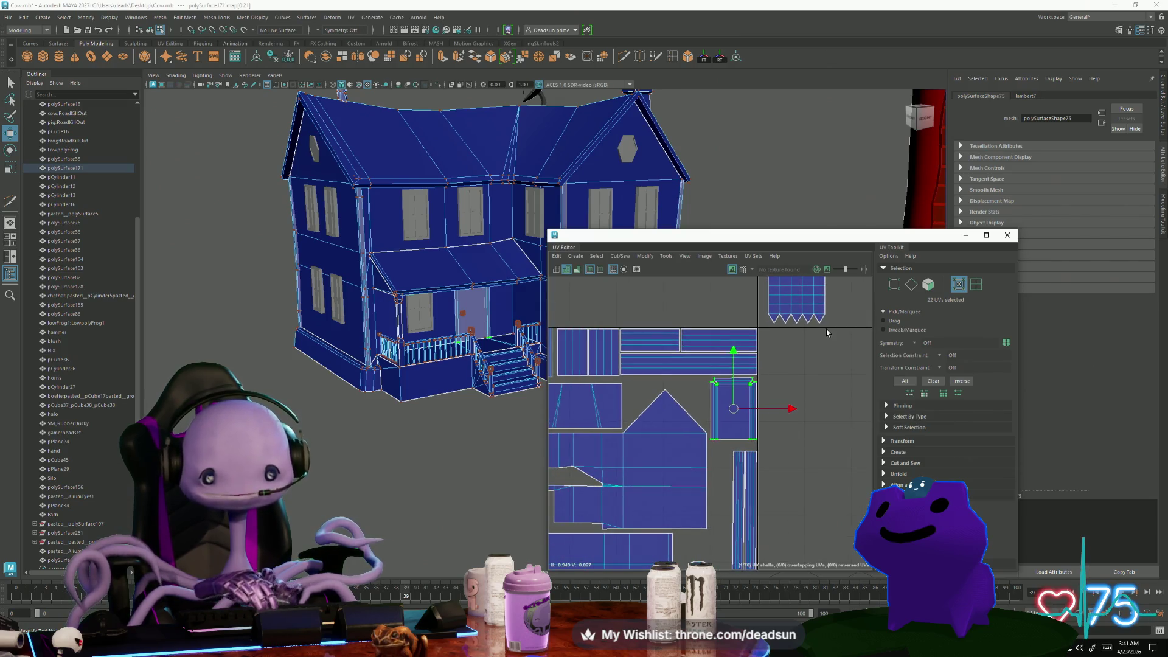
pyautogui.keyDown('alt'); pyautogui.moveTo(675, 397); pyautogui.dragTo(694, 376, button='middle'); pyautogui.keyUp('alt')
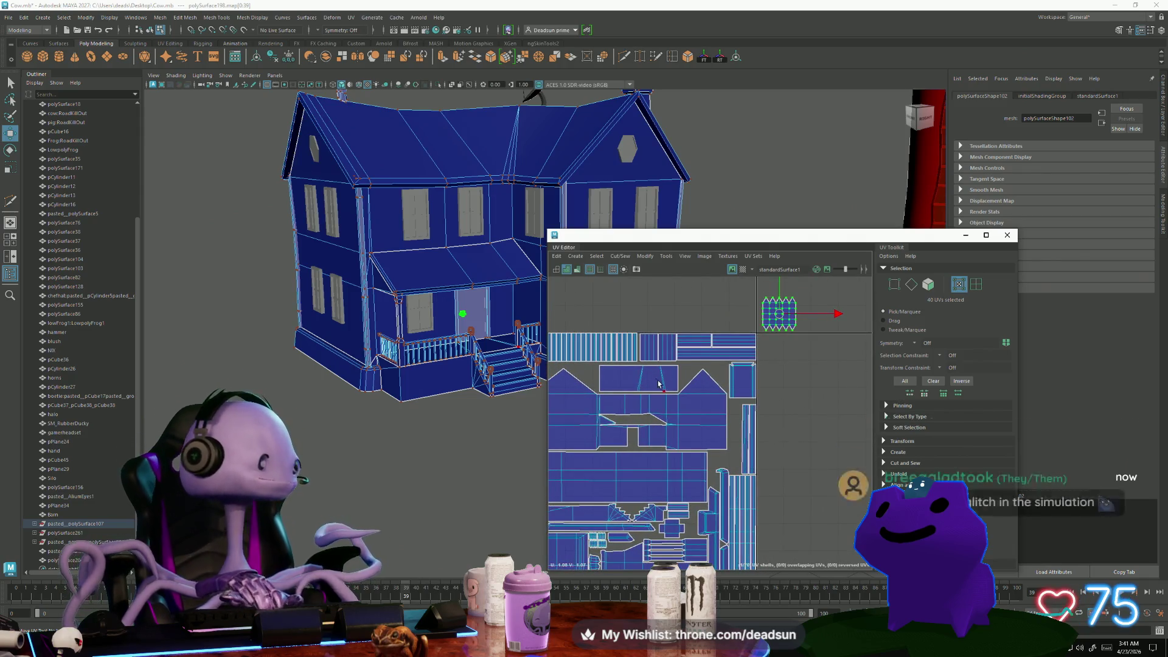
pyautogui.press('e')
pyautogui.press('r')
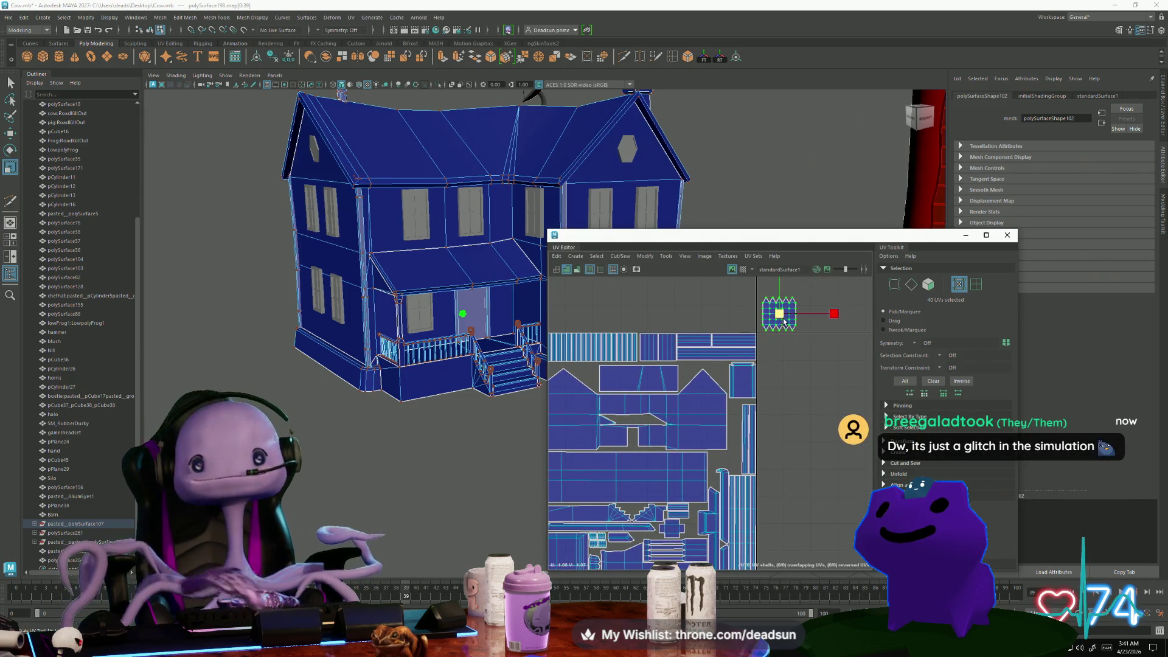
pyautogui.moveTo(784, 322); pyautogui.dragTo(663, 511)
pyautogui.press('w')
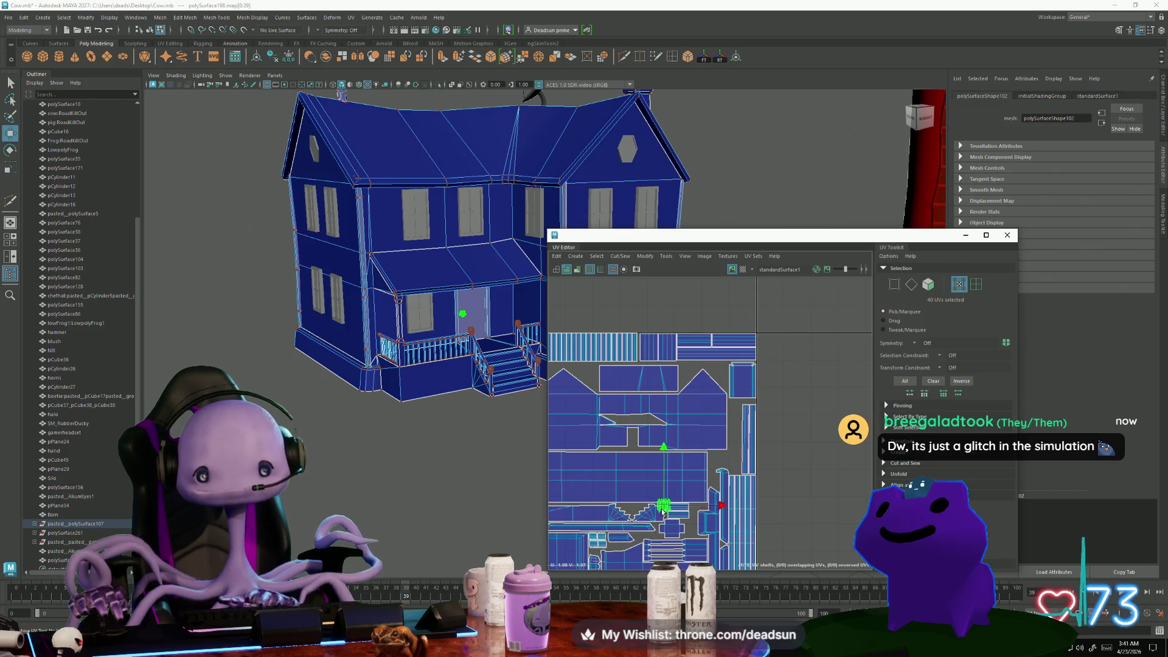
pyautogui.scroll(3, 663, 511)
pyautogui.moveTo(663, 511)
pyautogui.keyDown('alt'); pyautogui.mouseDown(button='middle')
pyautogui.moveTo(680, 351)
pyautogui.moveTo(697, 390)
pyautogui.mouseUp(button='middle'); pyautogui.keyUp('alt')
pyautogui.scroll(-1, 680, 351)
pyautogui.press('r')
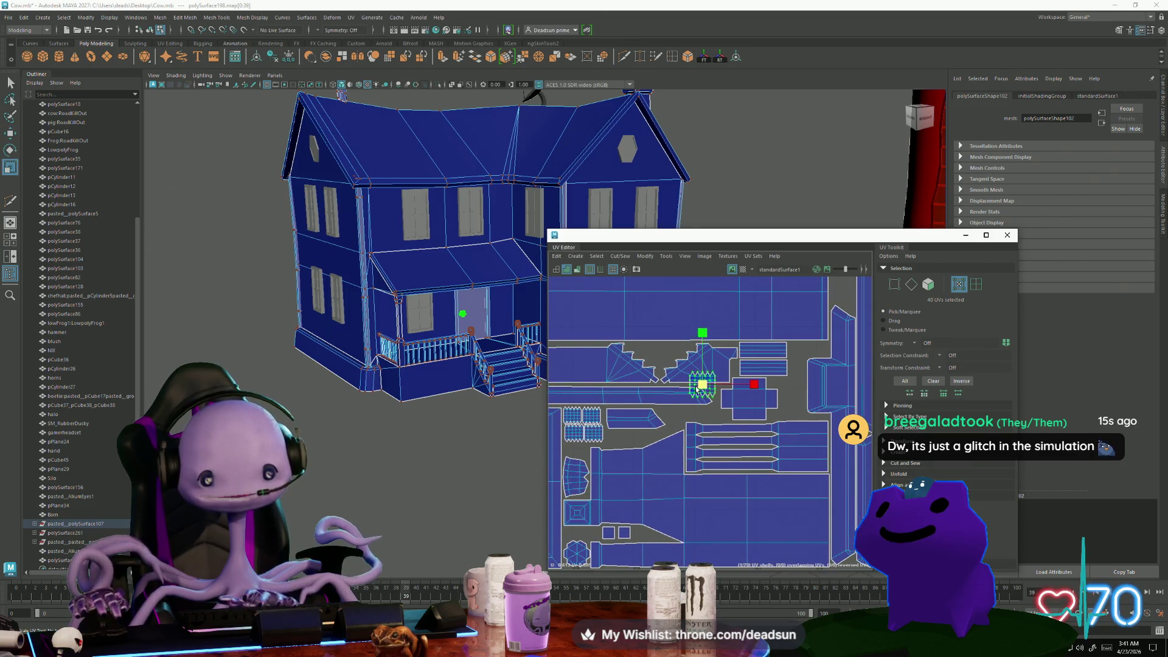
pyautogui.press('w')
pyautogui.moveTo(697, 389)
pyautogui.mouseDown()
pyautogui.moveTo(613, 389)
pyautogui.moveTo(616, 438)
pyautogui.moveTo(659, 419)
pyautogui.moveTo(617, 427)
pyautogui.moveTo(612, 391)
pyautogui.moveTo(785, 393)
pyautogui.moveTo(652, 436)
pyautogui.mouseUp()
# Slide the trapezoid UV shell to the left
pyautogui.click(659, 418)
pyautogui.click(618, 436)
pyautogui.scroll(4, 619, 440)
pyautogui.scroll(-3, 613, 393)
pyautogui.click(699, 405)
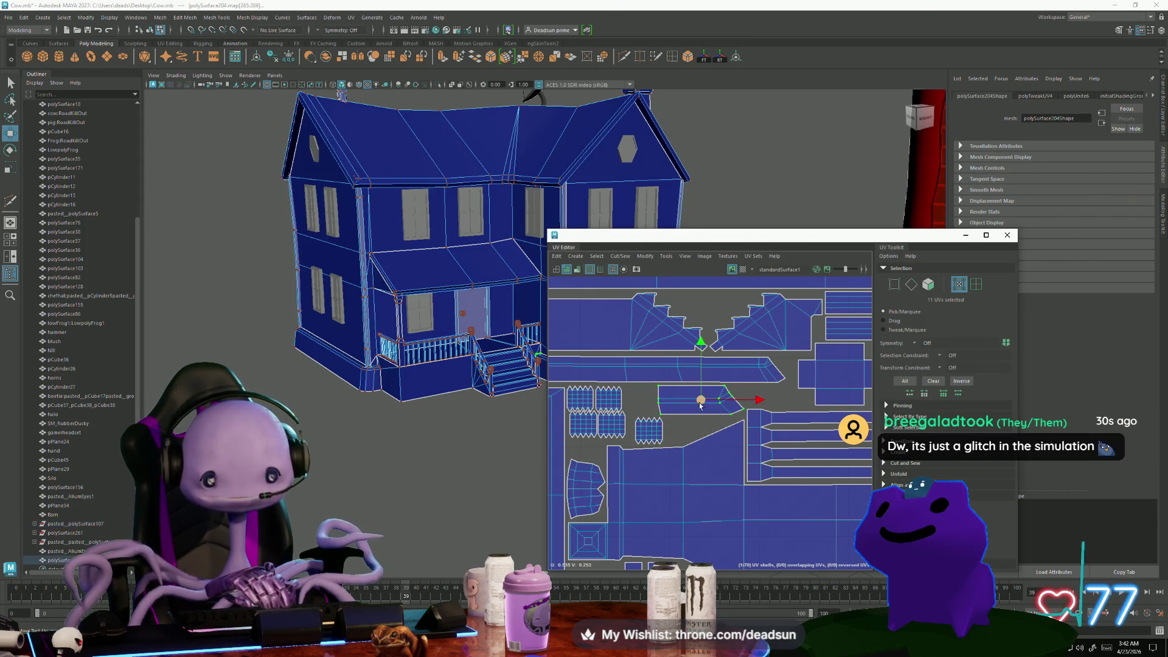
pyautogui.moveTo(758, 400); pyautogui.dragTo(724, 400)
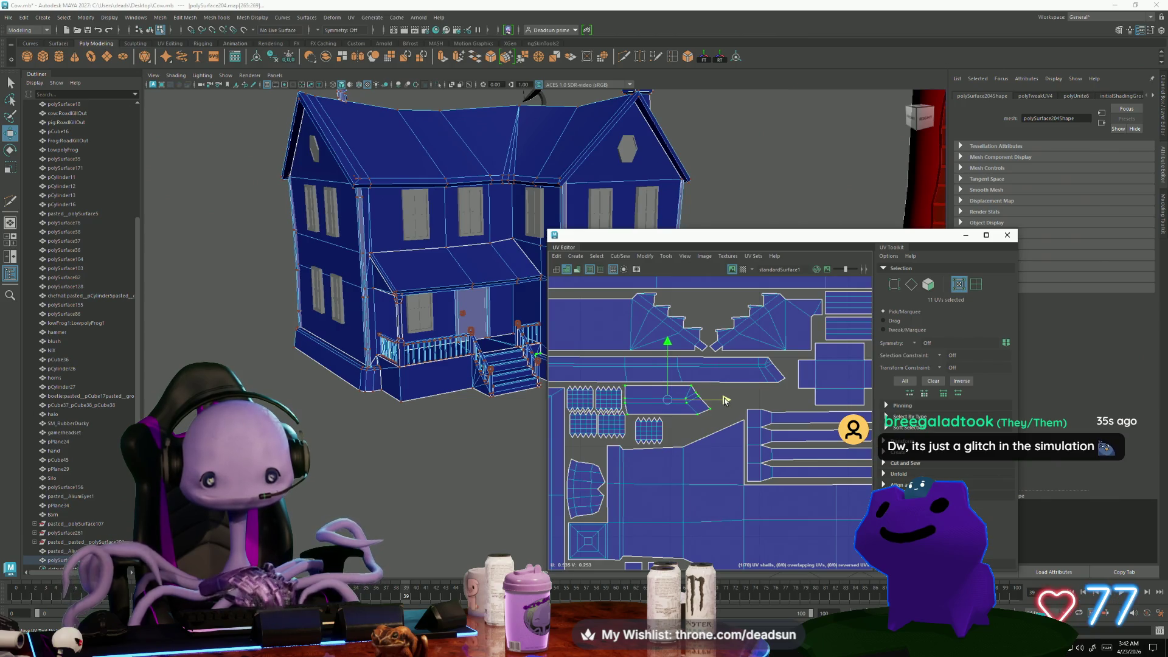
pyautogui.scroll(-10, 723, 400)
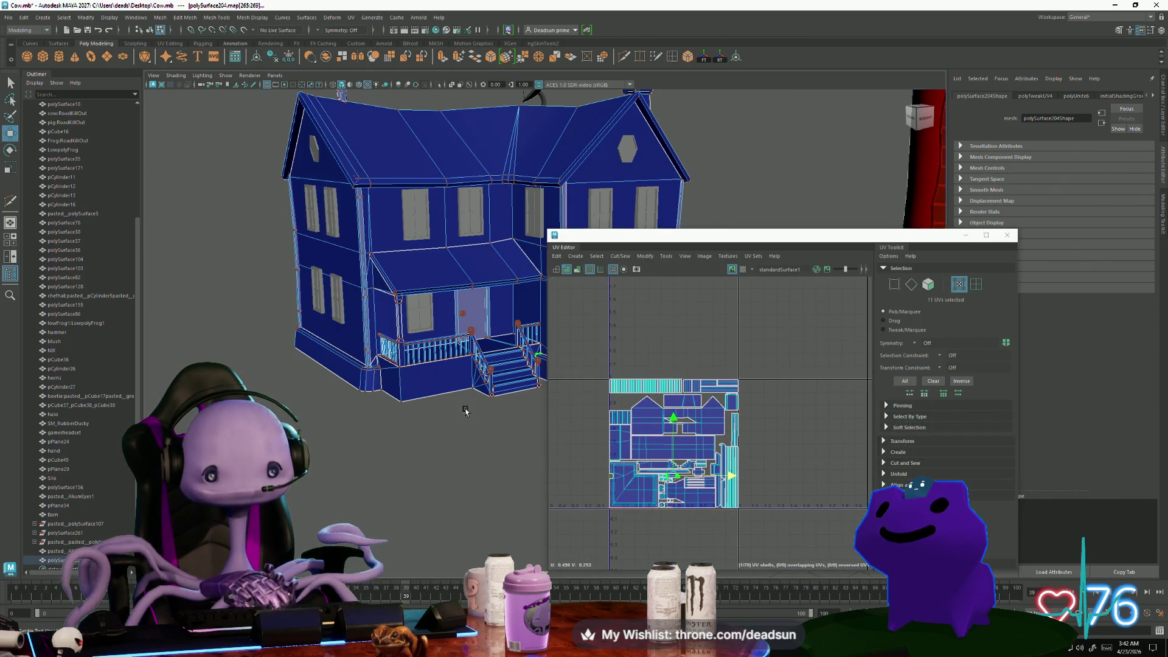
pyautogui.scroll(10, 465, 411)
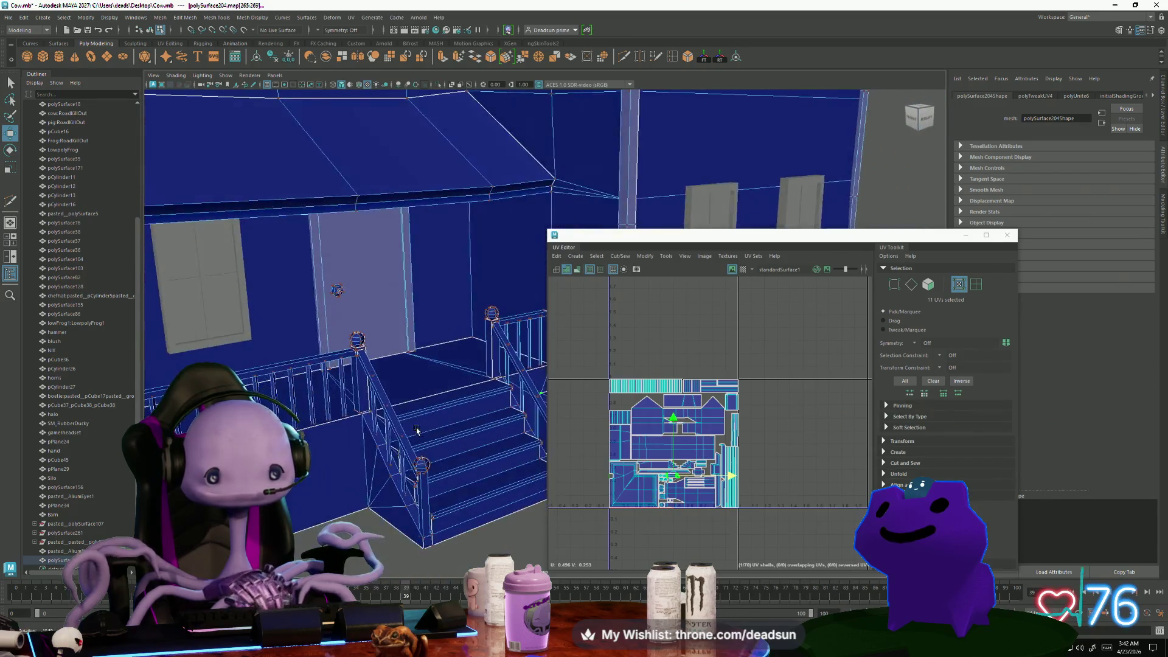
# Combine the door (polySurface171) and house mesh into a single mesh, polySurface294
pyautogui.click(350, 333)
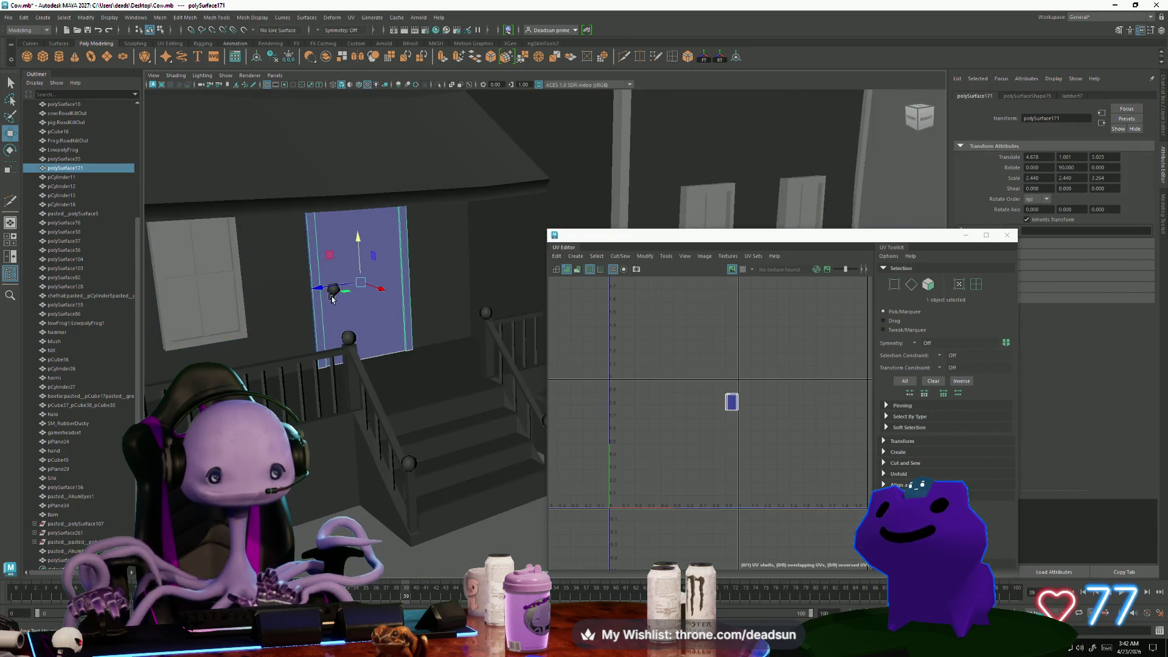
pyautogui.keyDown('shift'); pyautogui.click(364, 404); pyautogui.keyUp('shift')
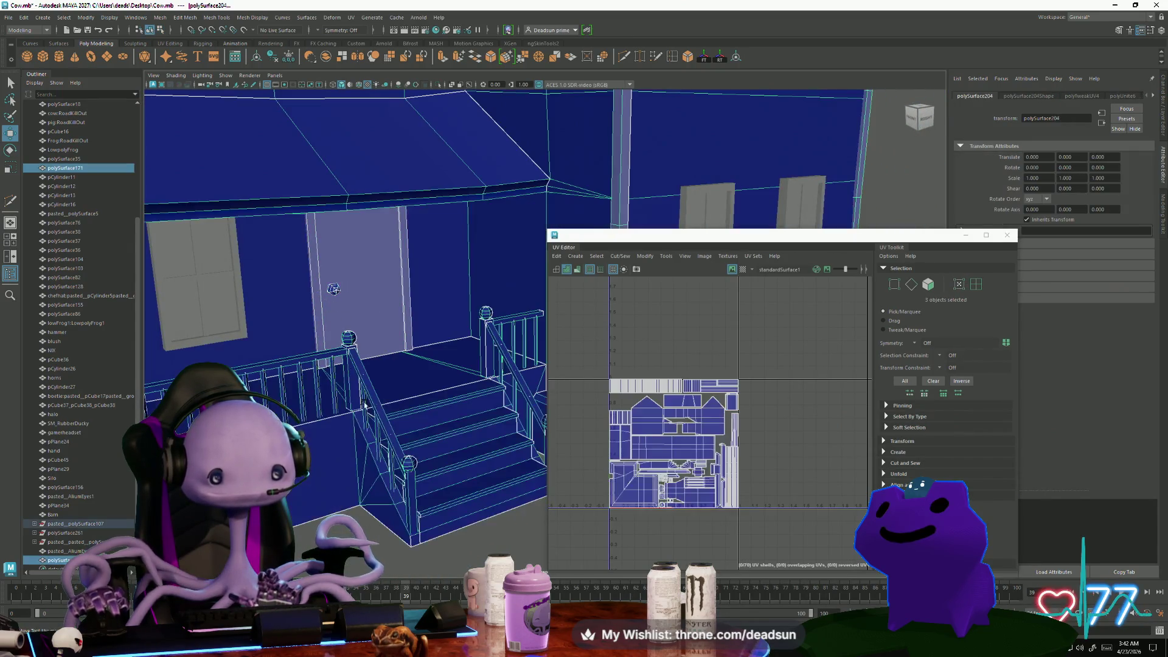
pyautogui.click(158, 18)
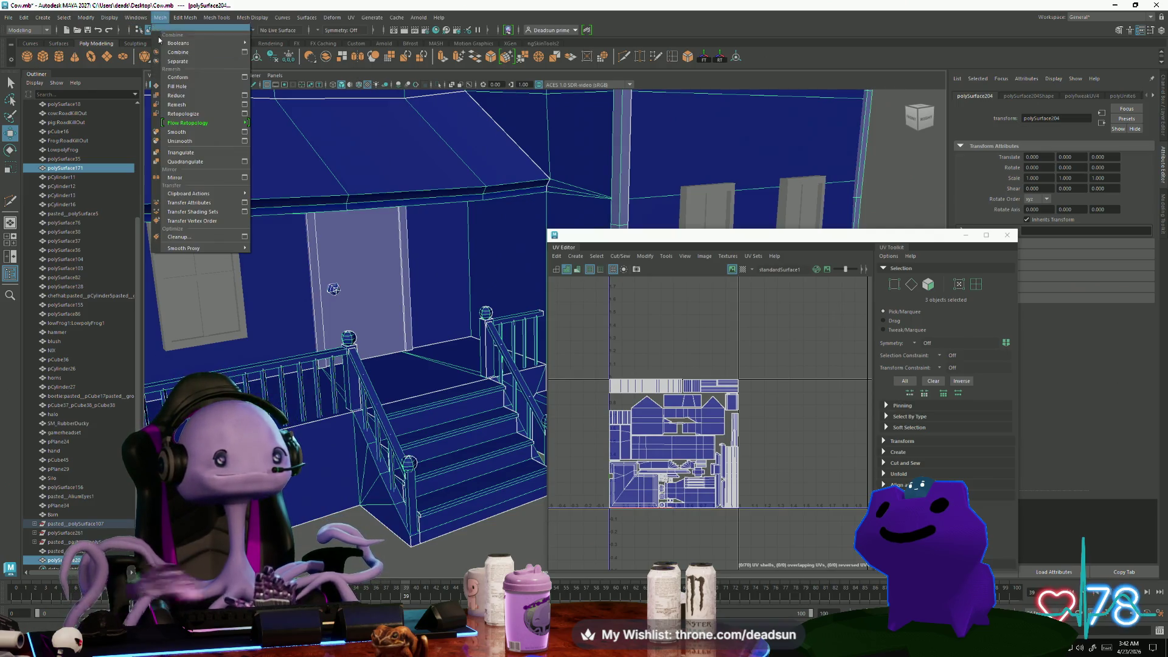
pyautogui.click(188, 53)
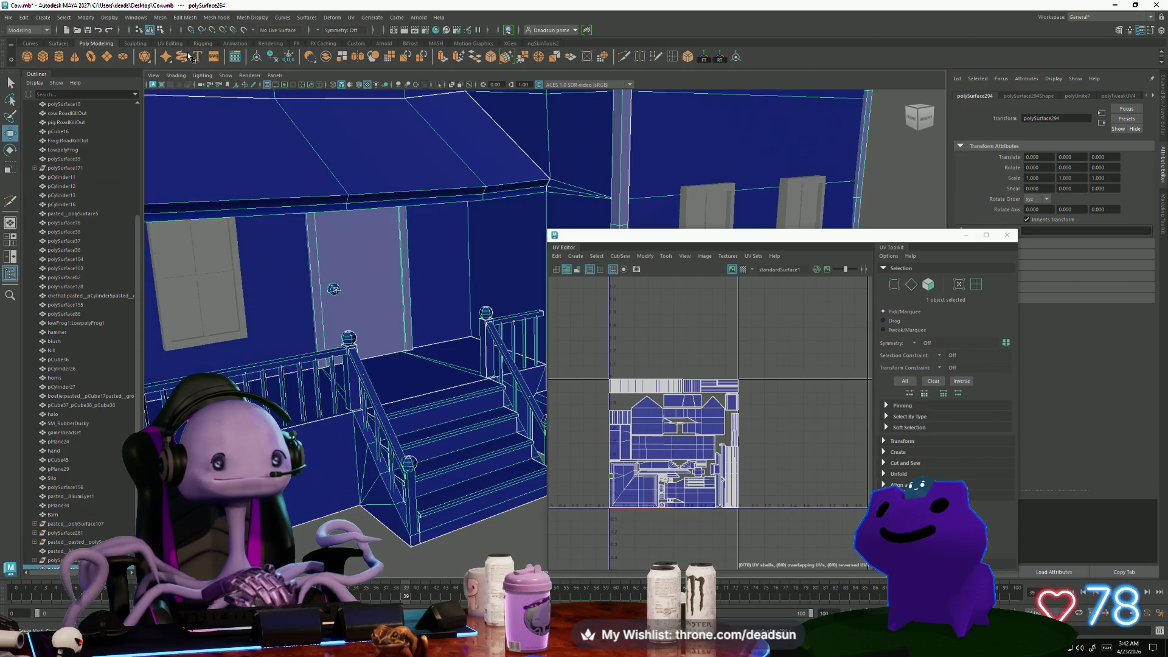
pyautogui.click(159, 17)
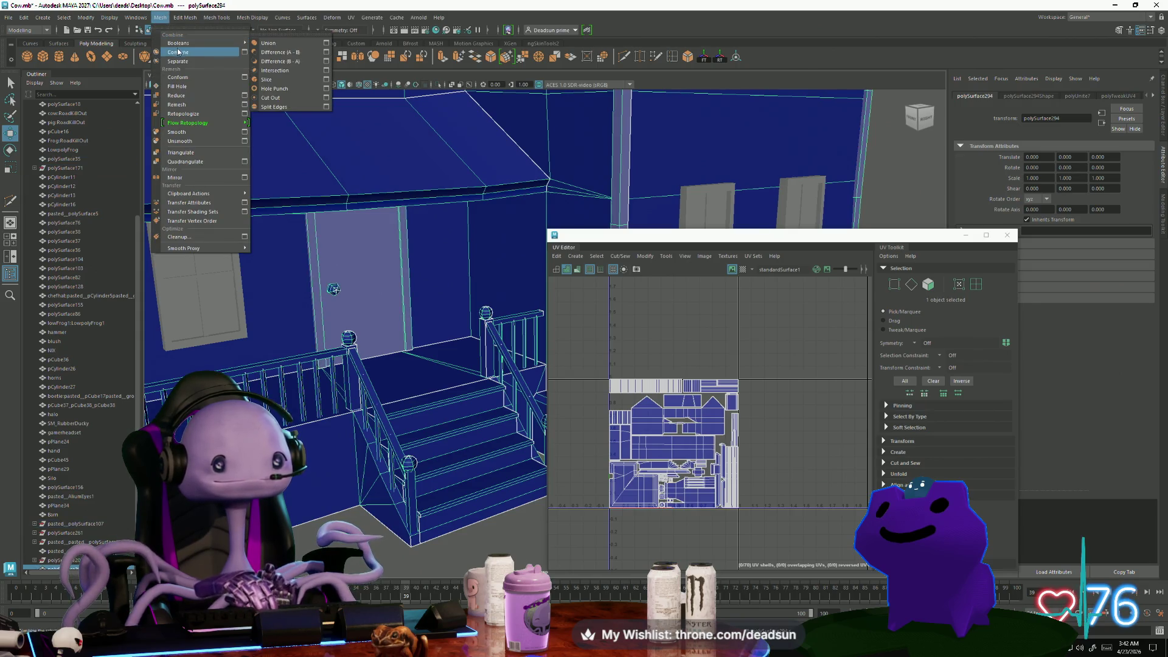
pyautogui.press('Escape')
# Frame and orbit the combined house to inspect it from several angles, including the front porch
pyautogui.press('f')
pyautogui.keyDown('alt'); pyautogui.moveTo(306, 292); pyautogui.dragTo(343, 292); pyautogui.keyUp('alt')
pyautogui.keyDown('alt'); pyautogui.moveTo(417, 316); pyautogui.dragTo(371, 319); pyautogui.keyUp('alt')
pyautogui.scroll(3, 708, 406)
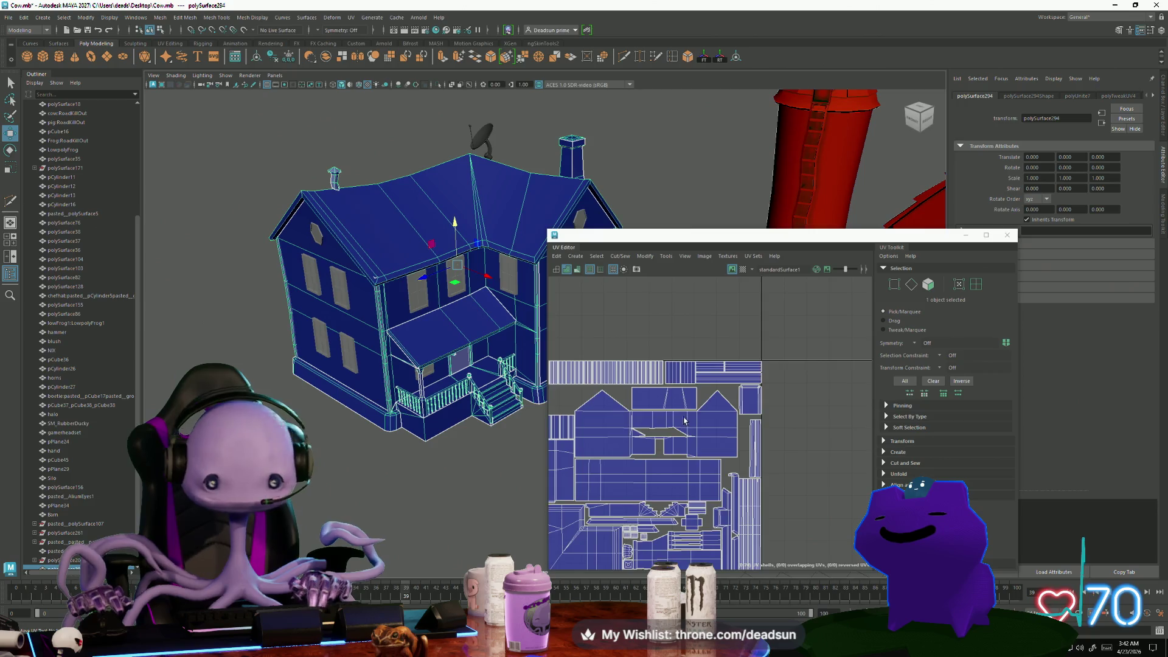
pyautogui.scroll(2, 684, 419)
pyautogui.moveTo(396, 381)
pyautogui.keyDown('alt'); pyautogui.mouseDown()
pyautogui.moveTo(457, 460)
pyautogui.moveTo(404, 349)
pyautogui.mouseUp(); pyautogui.keyUp('alt')
pyautogui.scroll(5, 457, 460)
pyautogui.scroll(-5, 457, 459)
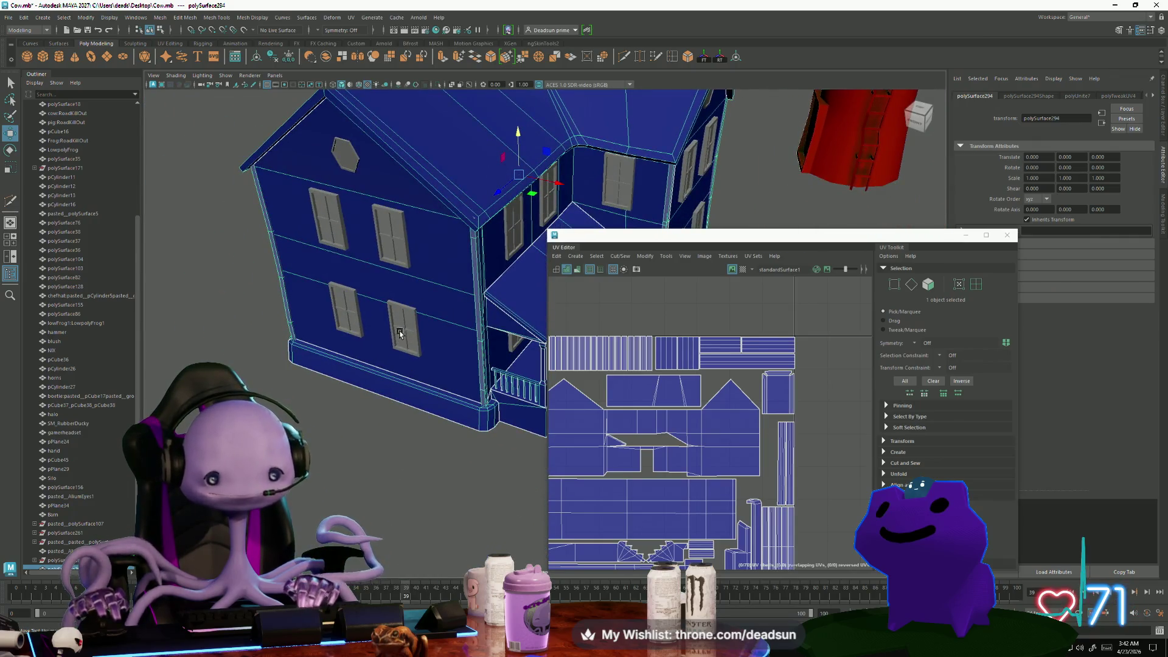
pyautogui.scroll(2, 651, 394)
pyautogui.scroll(-3, 650, 401)
pyautogui.scroll(1, 647, 408)
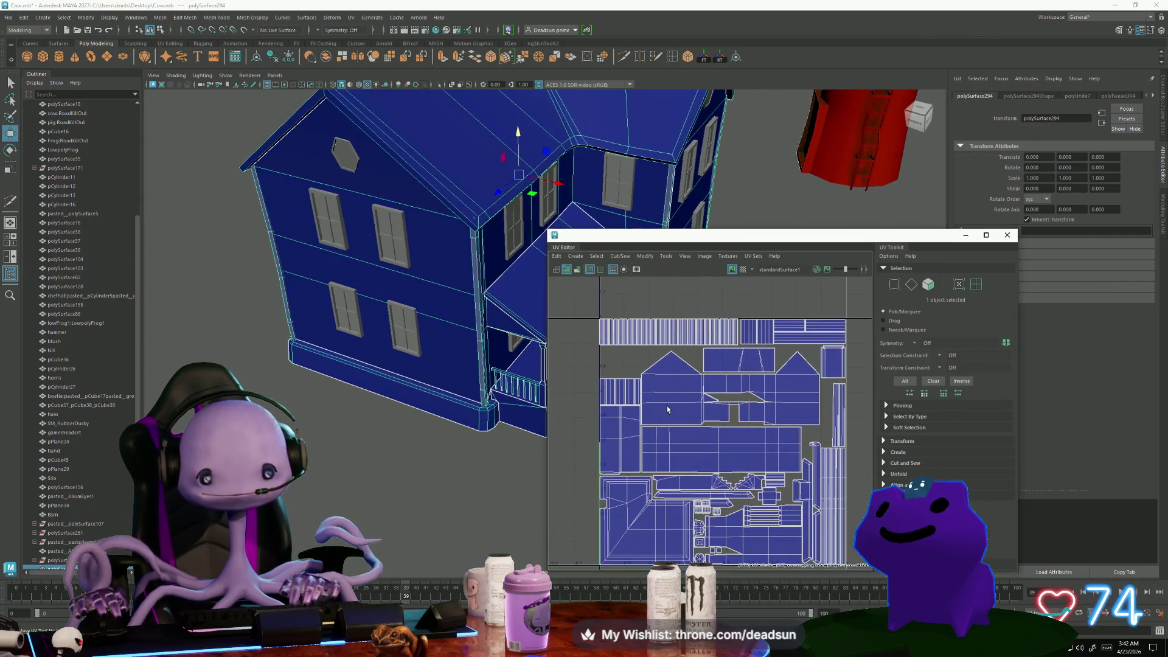
pyautogui.keyDown('alt'); pyautogui.moveTo(329, 381); pyautogui.dragTo(438, 350); pyautogui.keyUp('alt')
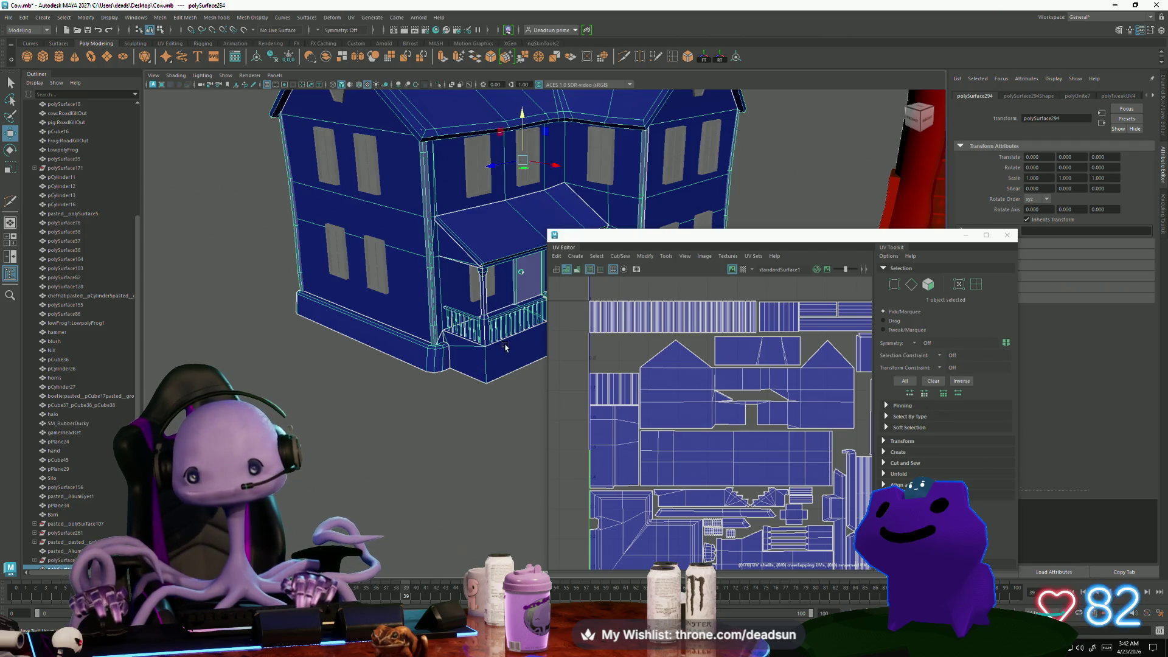
pyautogui.keyDown('alt'); pyautogui.moveTo(529, 423); pyautogui.dragTo(507, 415); pyautogui.keyUp('alt')
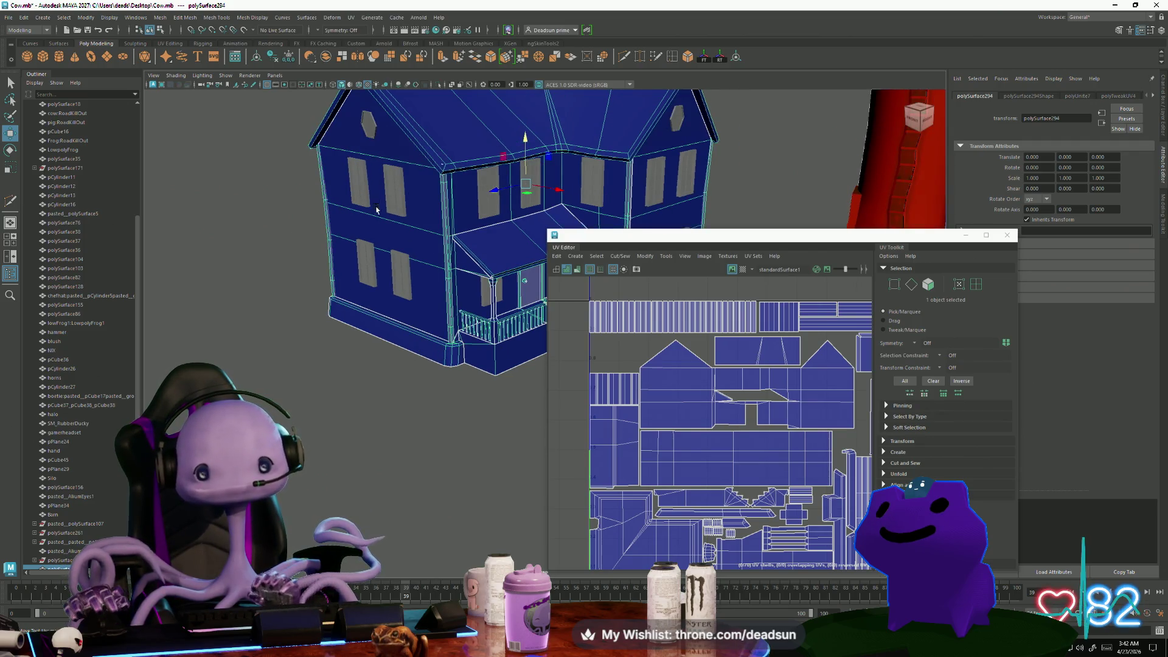
# Select the hexagonal attic window and Move and Sew its edge pieces onto the hexagon shell
pyautogui.click(369, 131)
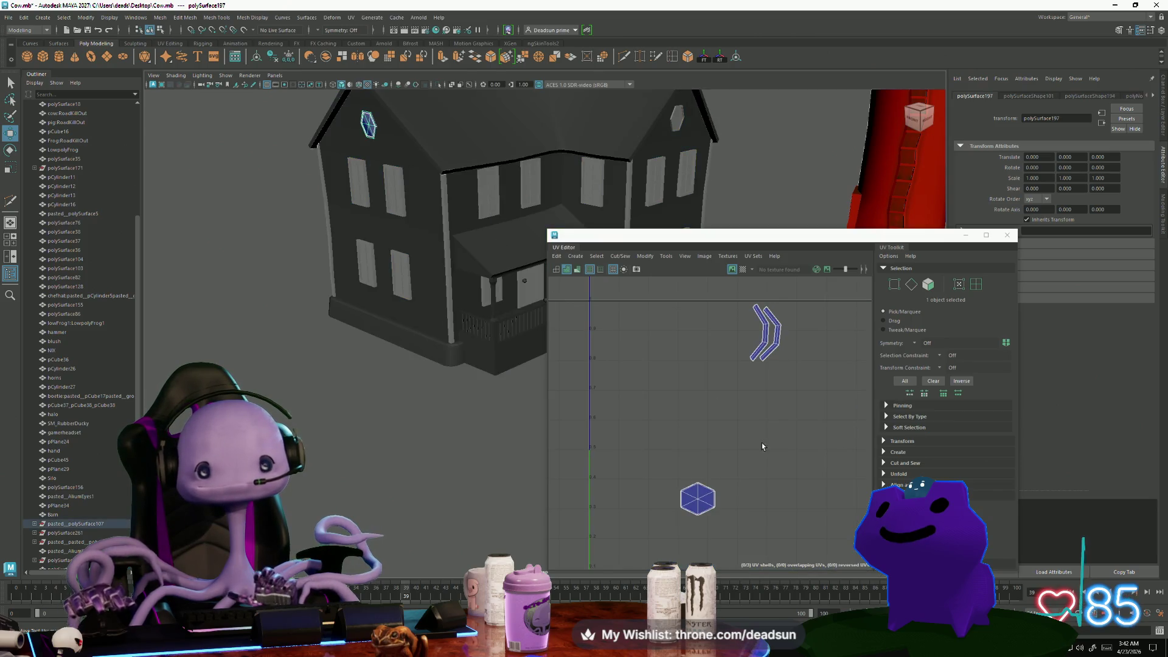
pyautogui.scroll(-4, 762, 446)
pyautogui.scroll(3, 695, 407)
pyautogui.moveTo(714, 454); pyautogui.dragTo(715, 431, button='right')
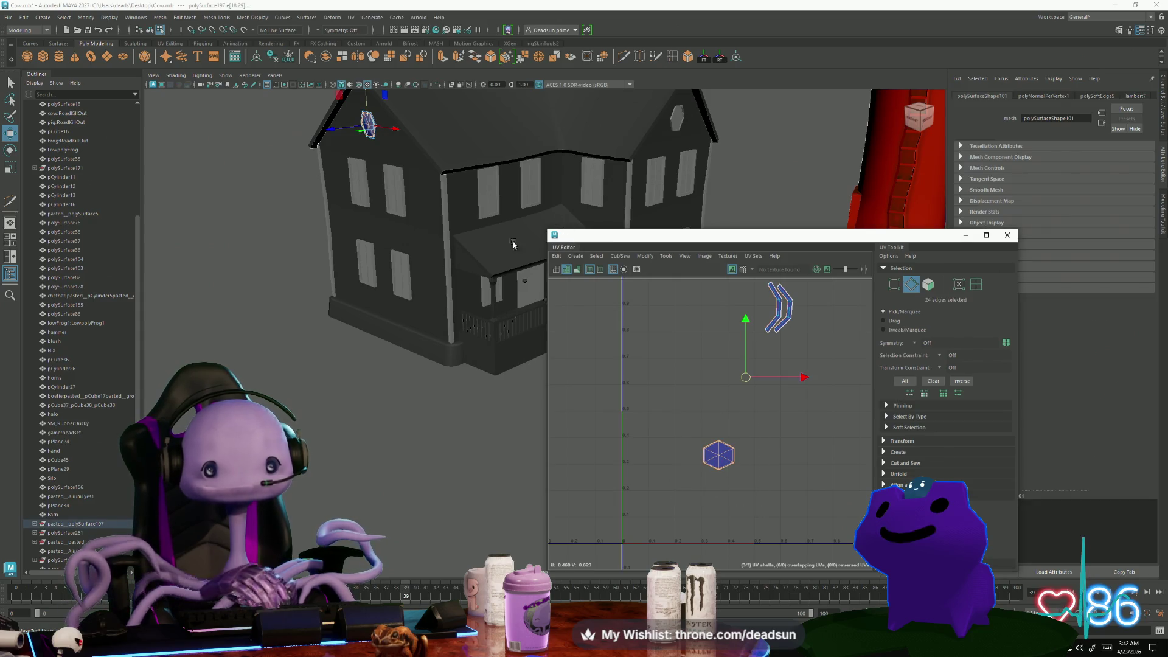
pyautogui.click(624, 256)
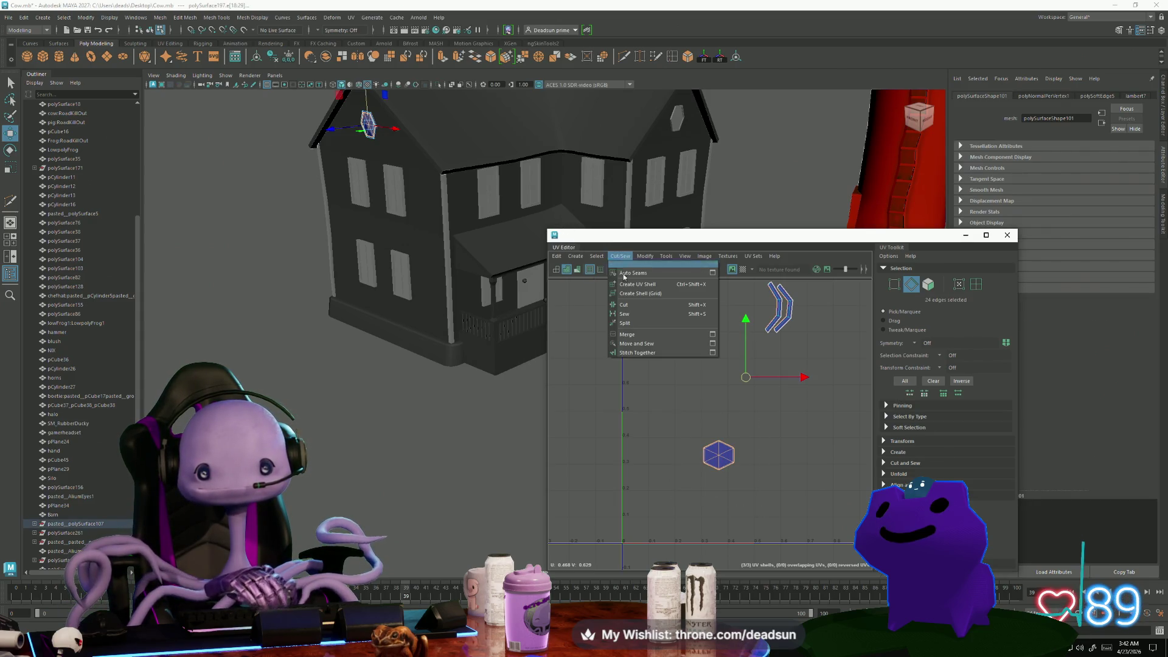
pyautogui.click(631, 344)
pyautogui.scroll(2, 718, 433)
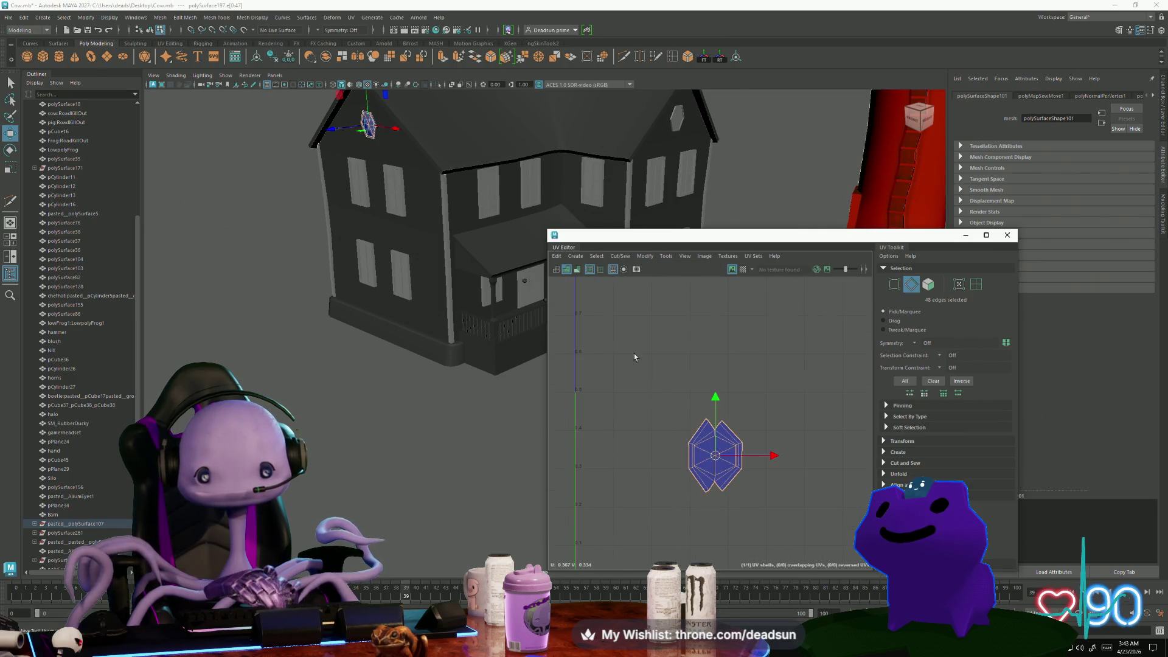
# Split the UVs along the selected edges and unfold the hexagon shell flat
pyautogui.click(620, 256)
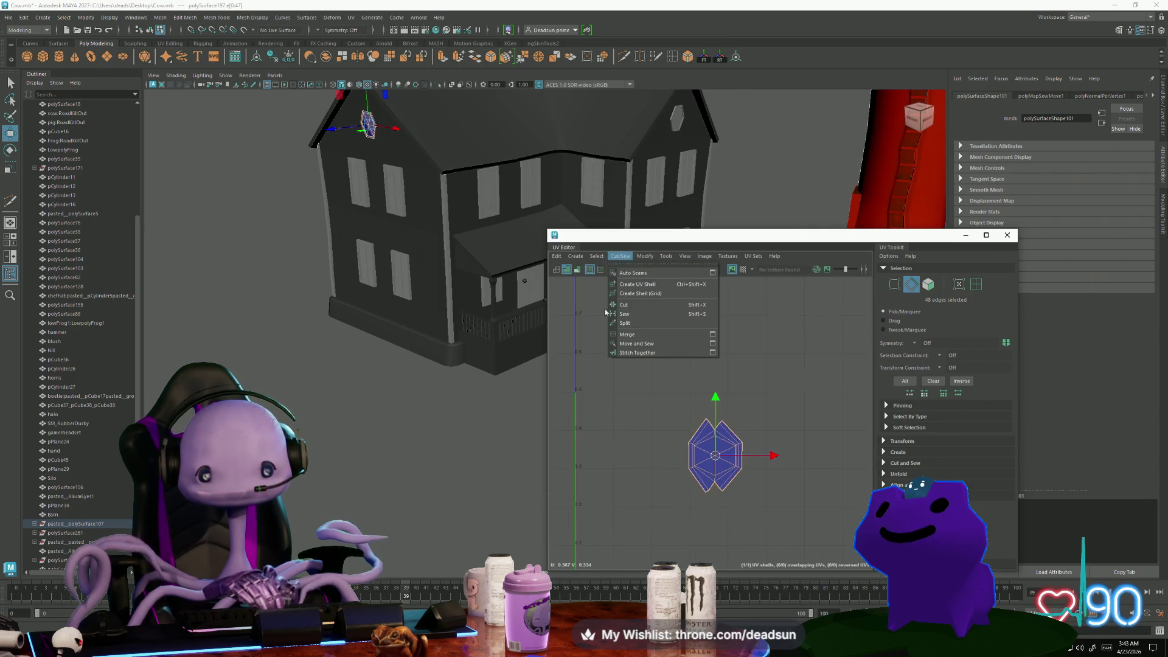
pyautogui.click(632, 324)
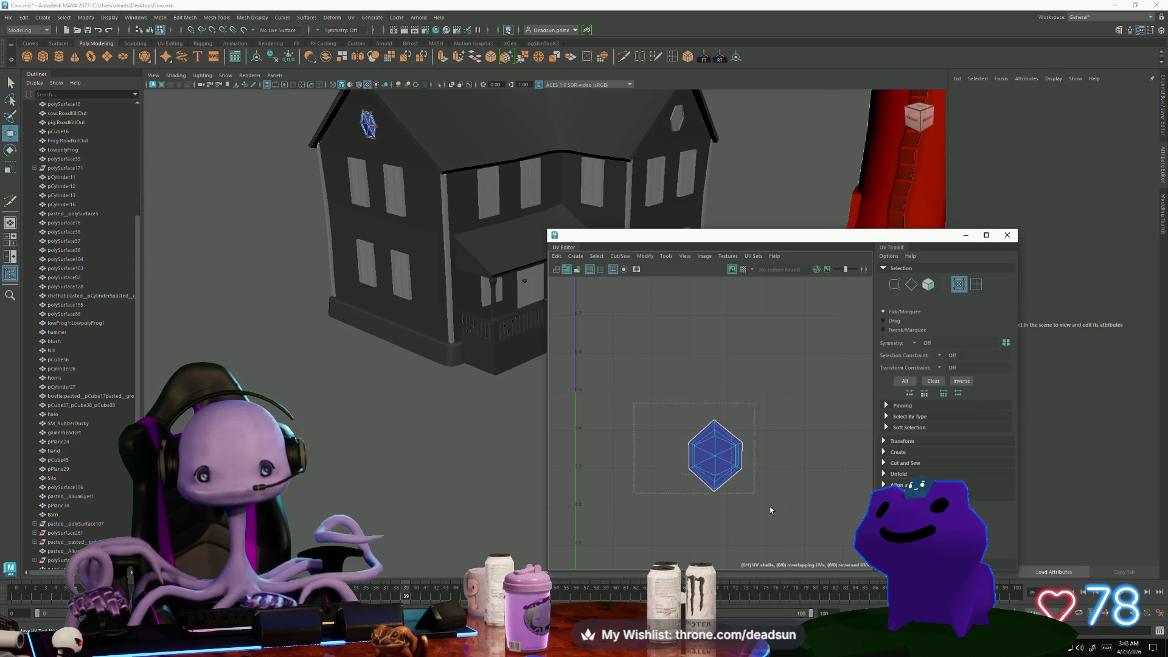
pyautogui.moveTo(733, 461); pyautogui.dragTo(711, 400, button='right')
pyautogui.click(644, 258)
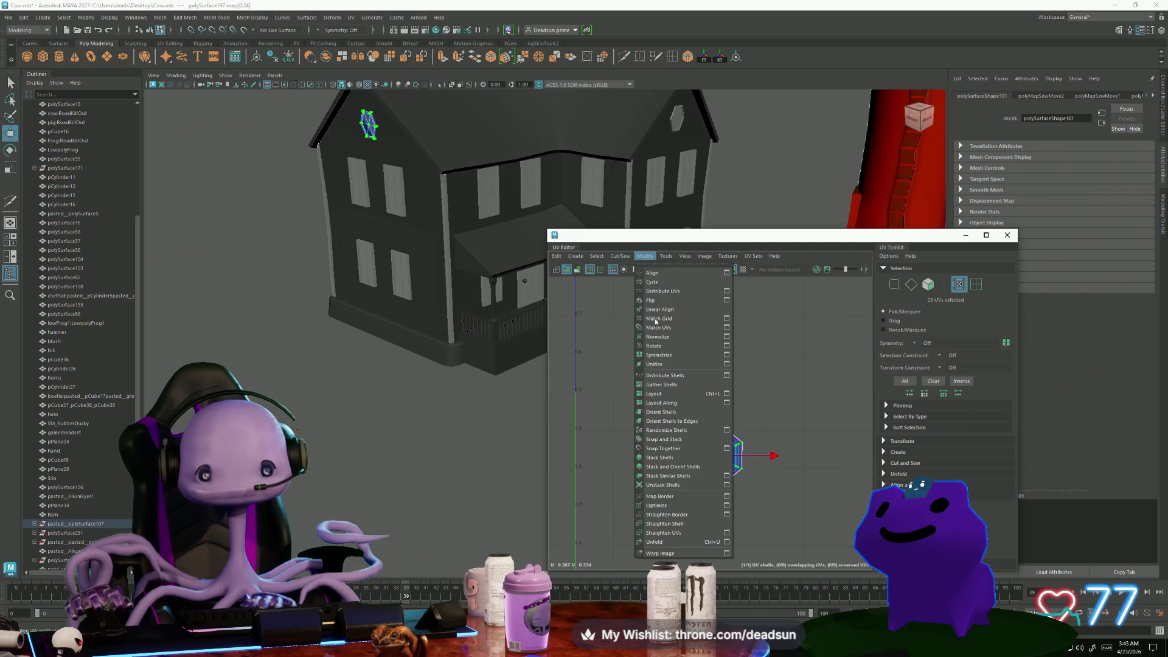
pyautogui.click(660, 542)
pyautogui.scroll(5, 732, 493)
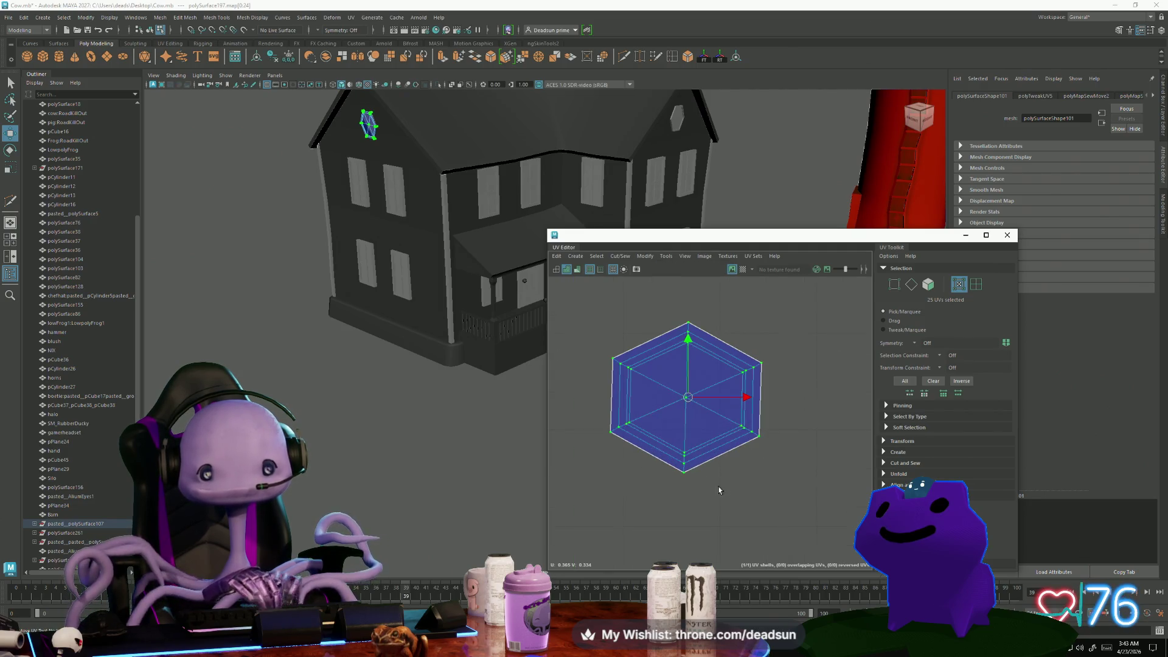
pyautogui.scroll(-3, 718, 490)
# Move the flattened hexagon shell left onto the UV grid
pyautogui.keyDown('alt'); pyautogui.moveTo(712, 439); pyautogui.dragTo(662, 433, button='middle'); pyautogui.keyUp('alt')
pyautogui.scroll(-5, 674, 447)
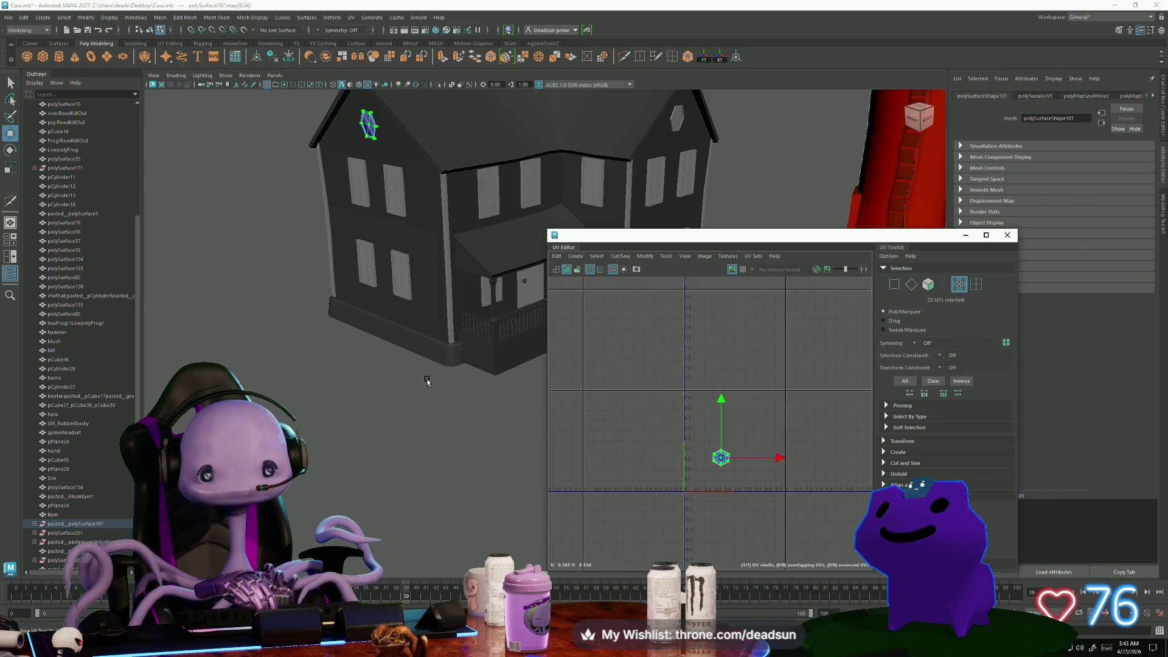
pyautogui.moveTo(696, 449); pyautogui.dragTo(637, 432)
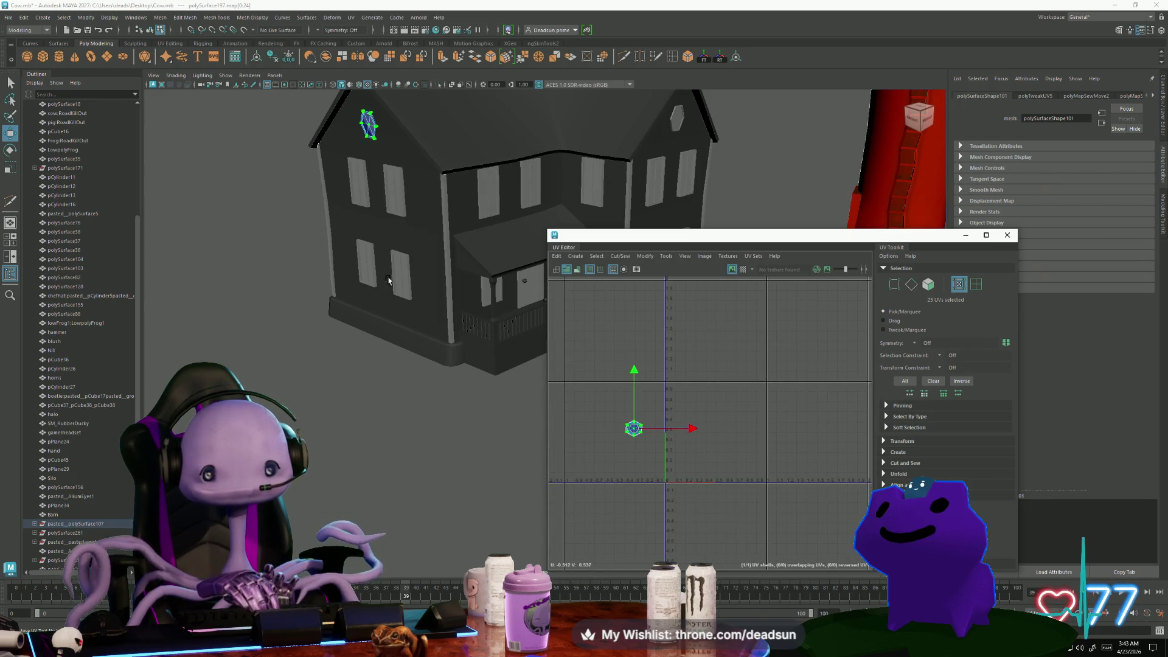
pyautogui.moveTo(421, 292)
pyautogui.keyDown('alt'); pyautogui.mouseDown()
pyautogui.moveTo(341, 334)
pyautogui.moveTo(391, 373)
pyautogui.moveTo(462, 297)
pyautogui.mouseUp(); pyautogui.keyUp('alt')
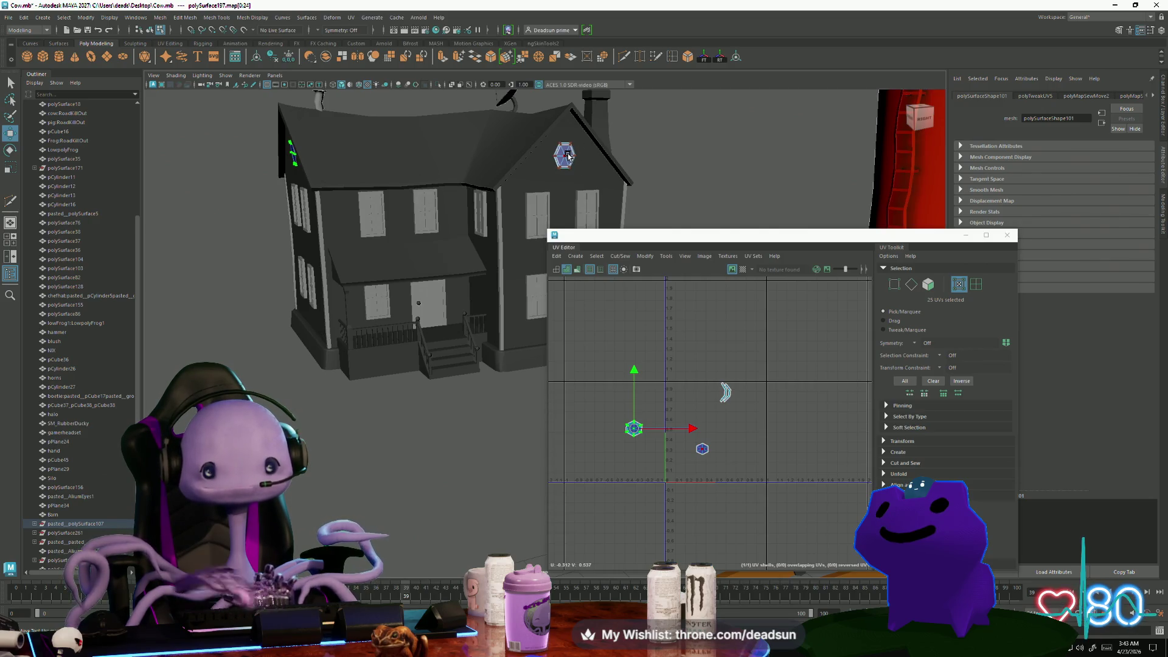
# Move the hexagon shell down-right toward the horizontal axis, then switch to Rotate and face selection
pyautogui.keyDown('alt'); pyautogui.moveTo(693, 445); pyautogui.dragTo(718, 468, button='middle'); pyautogui.keyUp('alt')
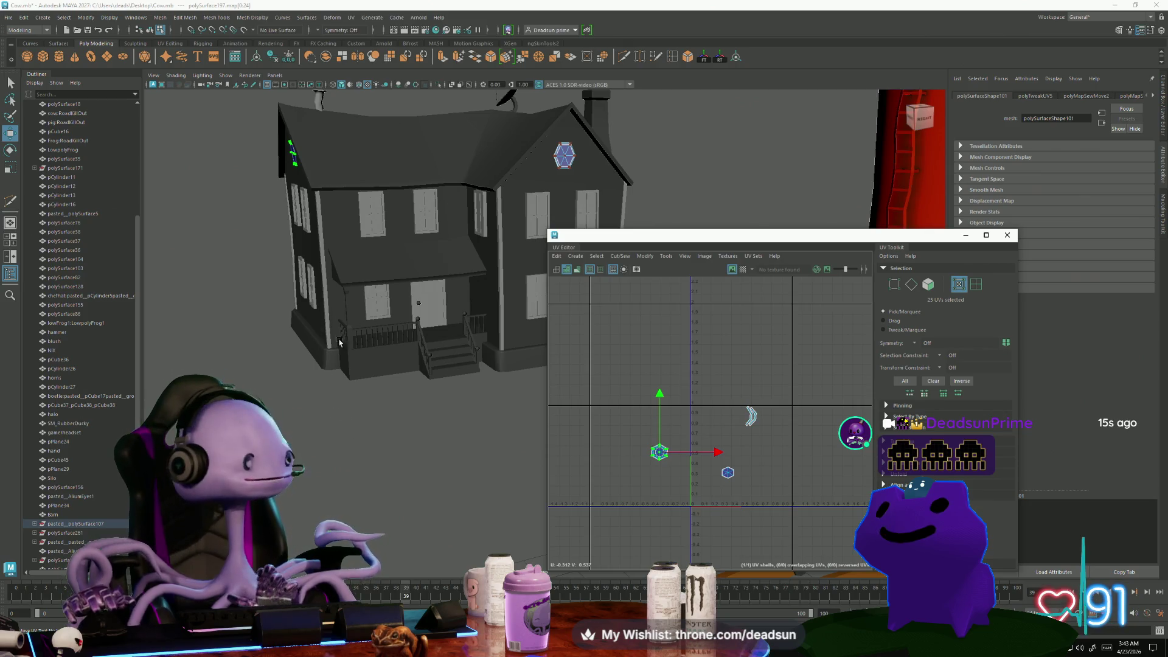
pyautogui.moveTo(339, 342)
pyautogui.keyDown('alt'); pyautogui.mouseDown()
pyautogui.moveTo(378, 443)
pyautogui.moveTo(371, 436)
pyautogui.mouseUp(); pyautogui.keyUp('alt')
pyautogui.scroll(1, 680, 485)
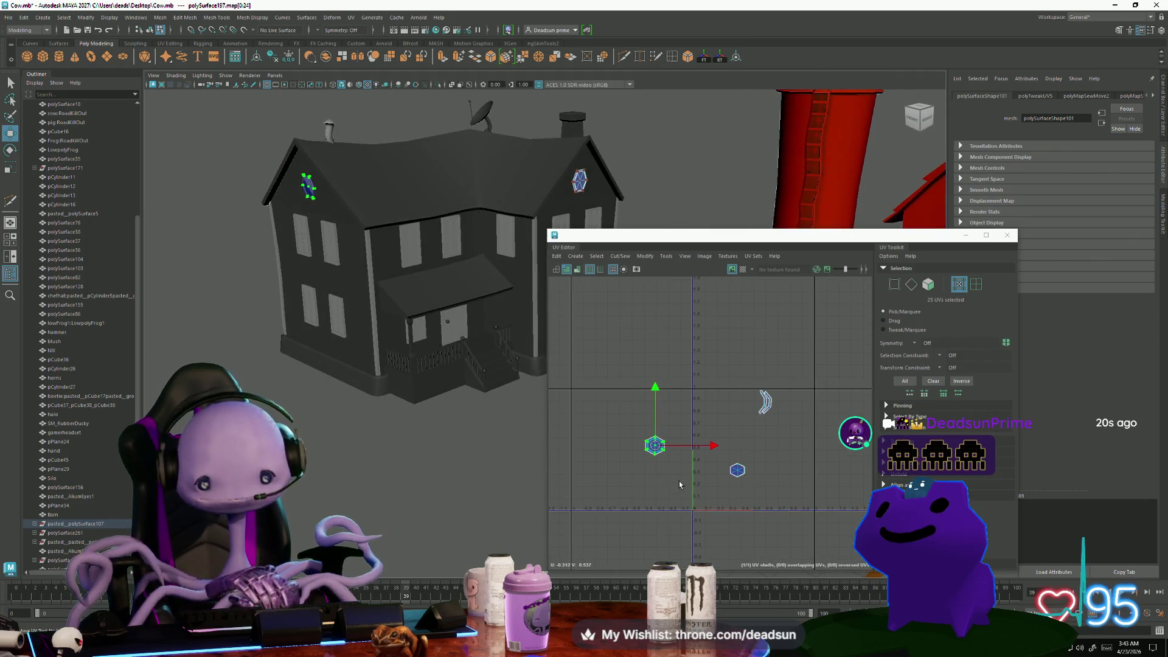
pyautogui.moveTo(655, 445); pyautogui.dragTo(680, 499)
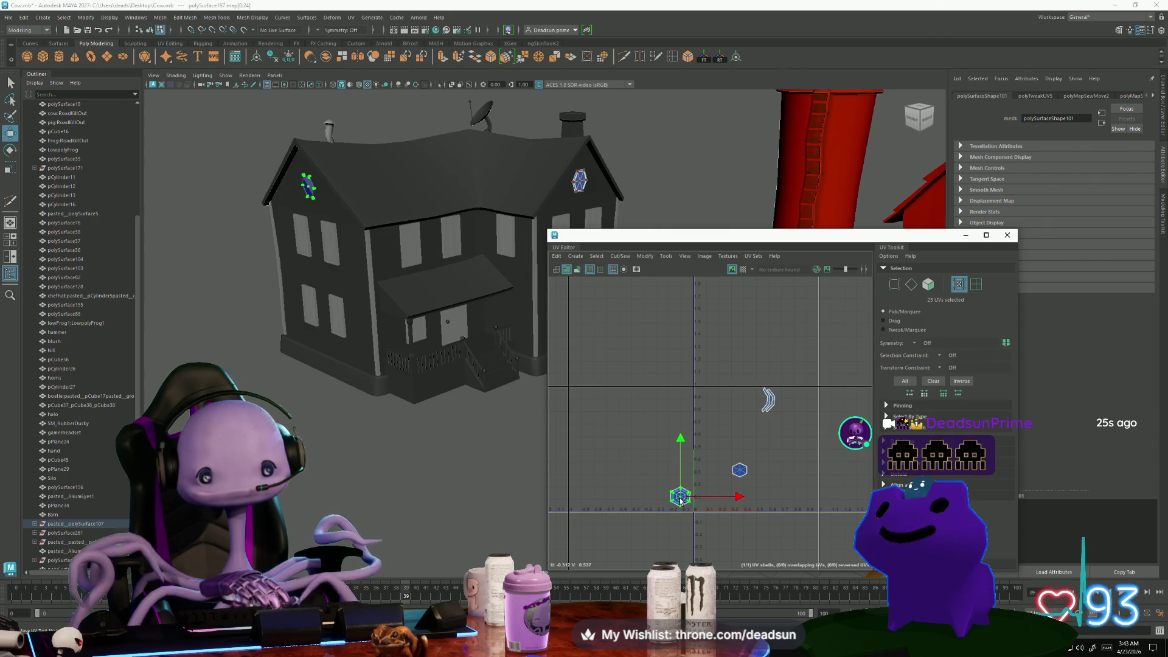
pyautogui.press('e')
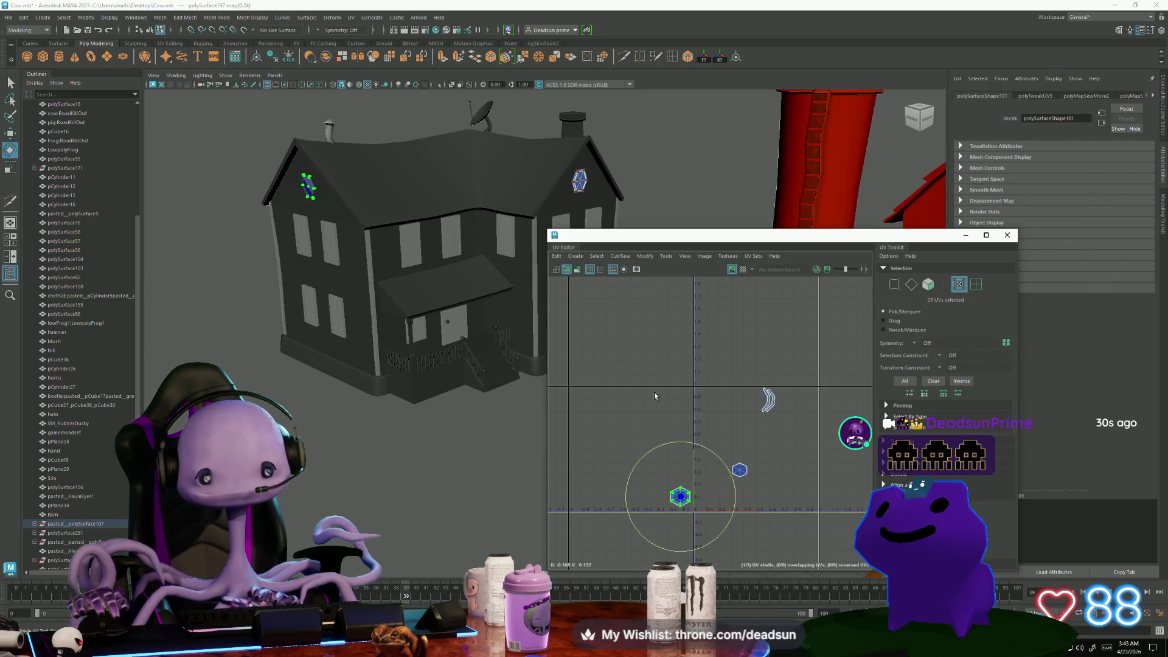
pyautogui.moveTo(738, 470); pyautogui.dragTo(721, 460, button='right')
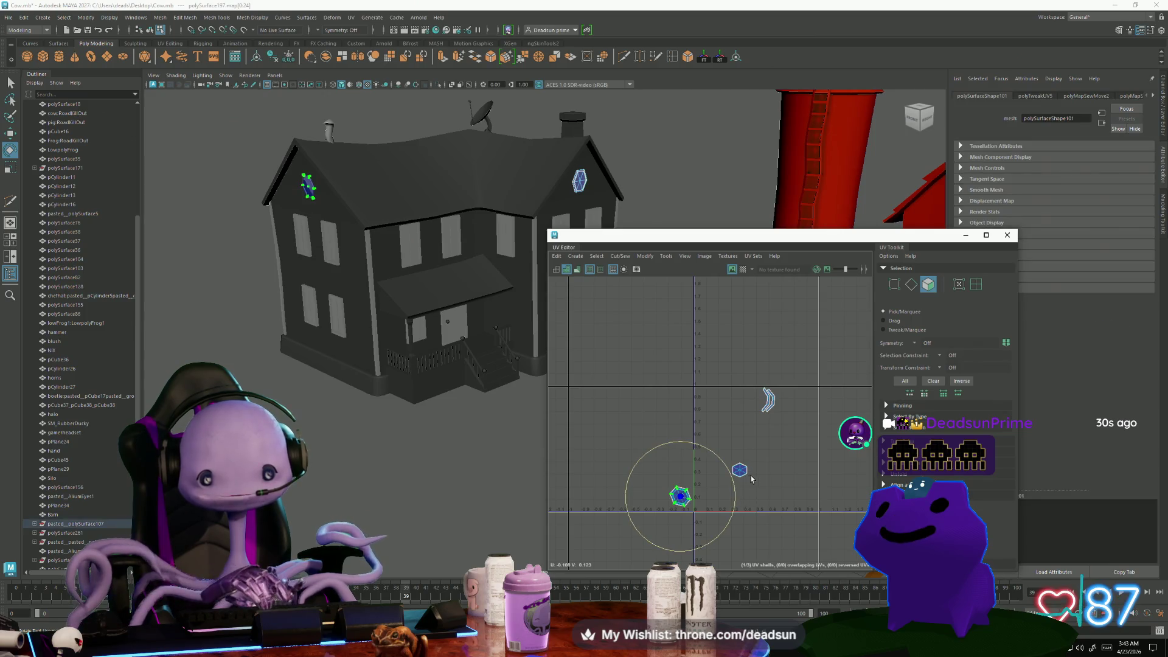
# Select the small hexagon and arc-shaped shells and sew them into one shell
pyautogui.click(739, 469)
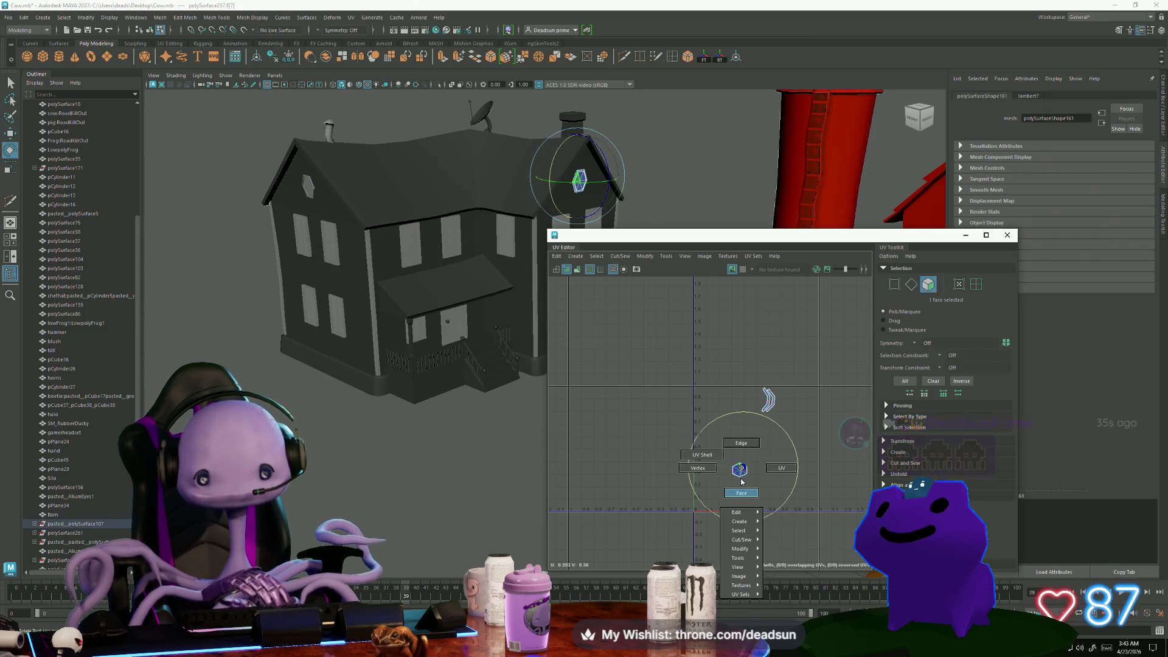
pyautogui.moveTo(724, 452); pyautogui.dragTo(754, 484)
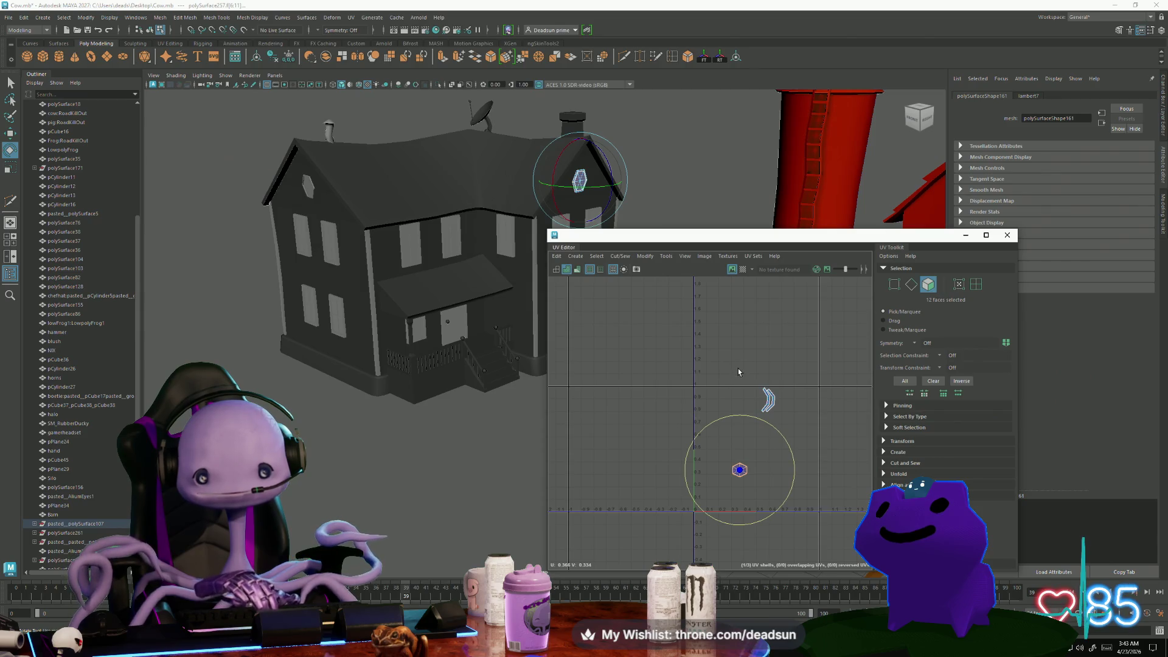
pyautogui.keyDown('shift'); pyautogui.moveTo(782, 428); pyautogui.dragTo(754, 387); pyautogui.keyUp('shift')
pyautogui.click(619, 255)
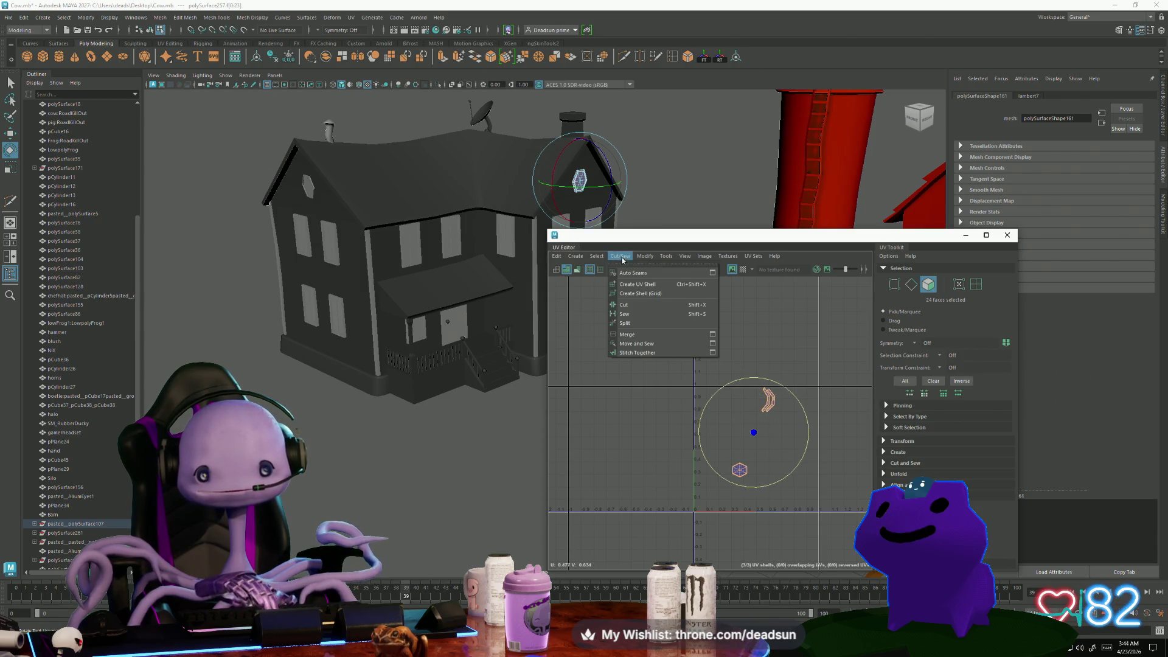
pyautogui.click(654, 343)
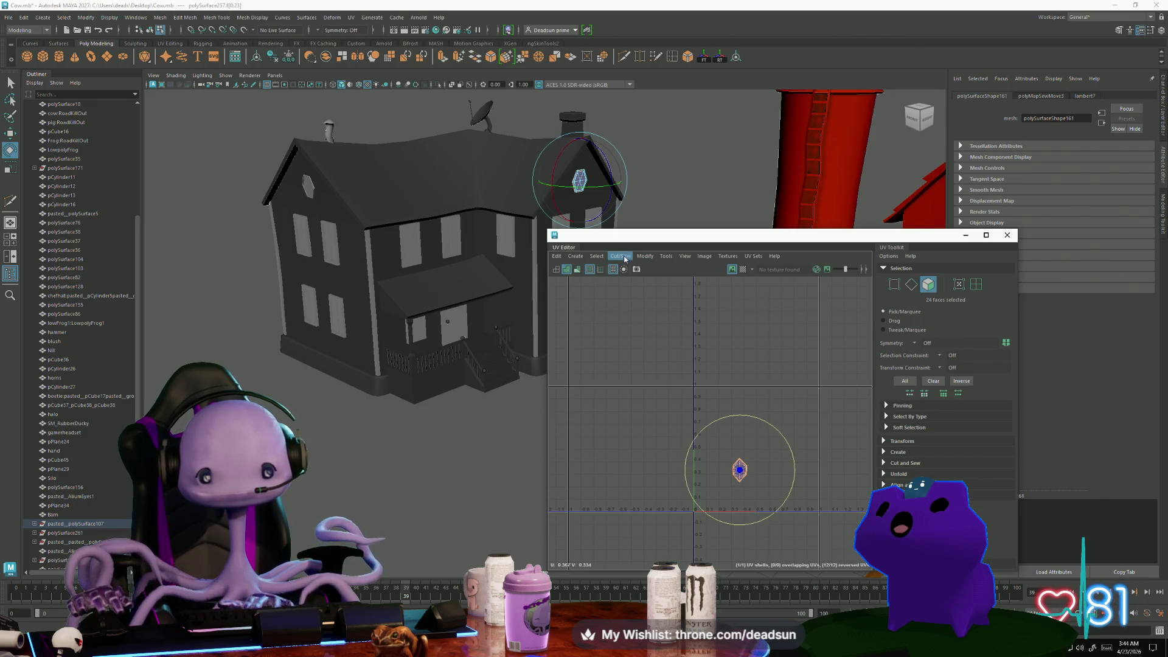
pyautogui.press('g')
# Unfold the window's sewn UV shell and move it to the left
pyautogui.hotkey('ctrl', 'F12')
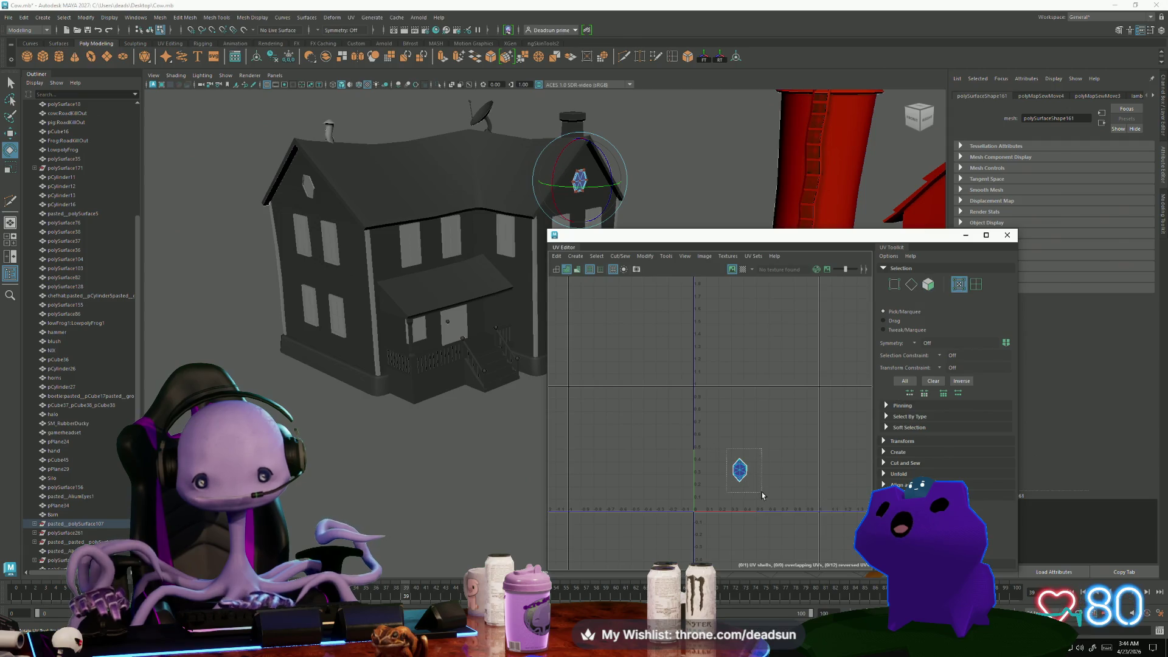
pyautogui.click(625, 258)
pyautogui.moveTo(642, 259)
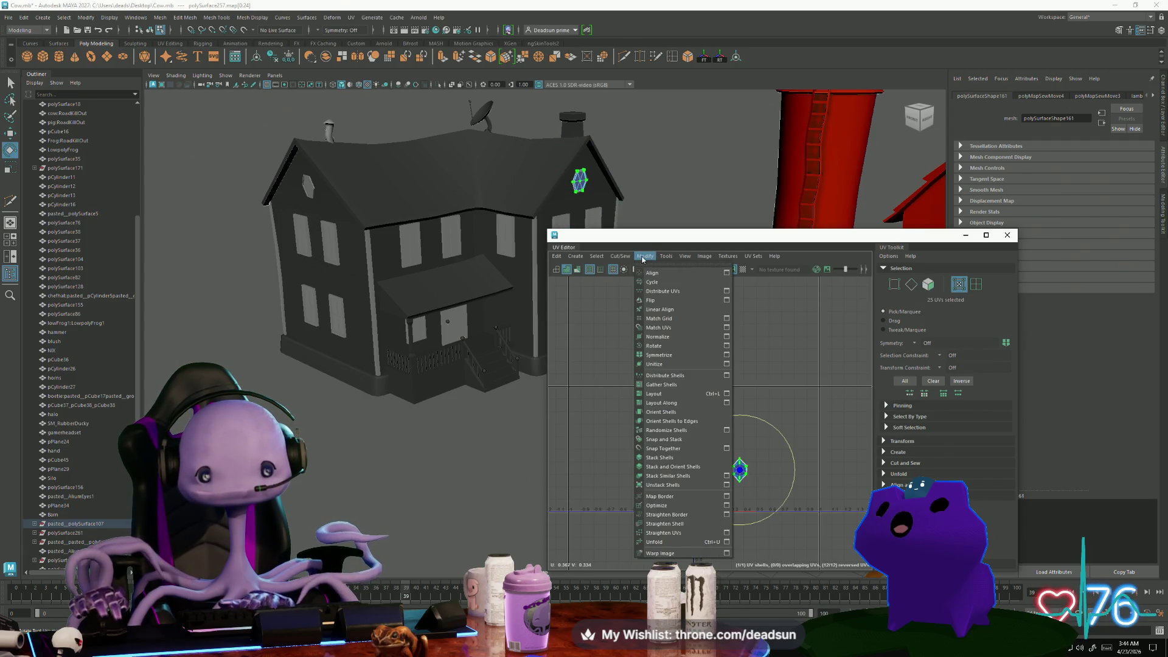
pyautogui.click(685, 540)
pyautogui.scroll(5, 736, 449)
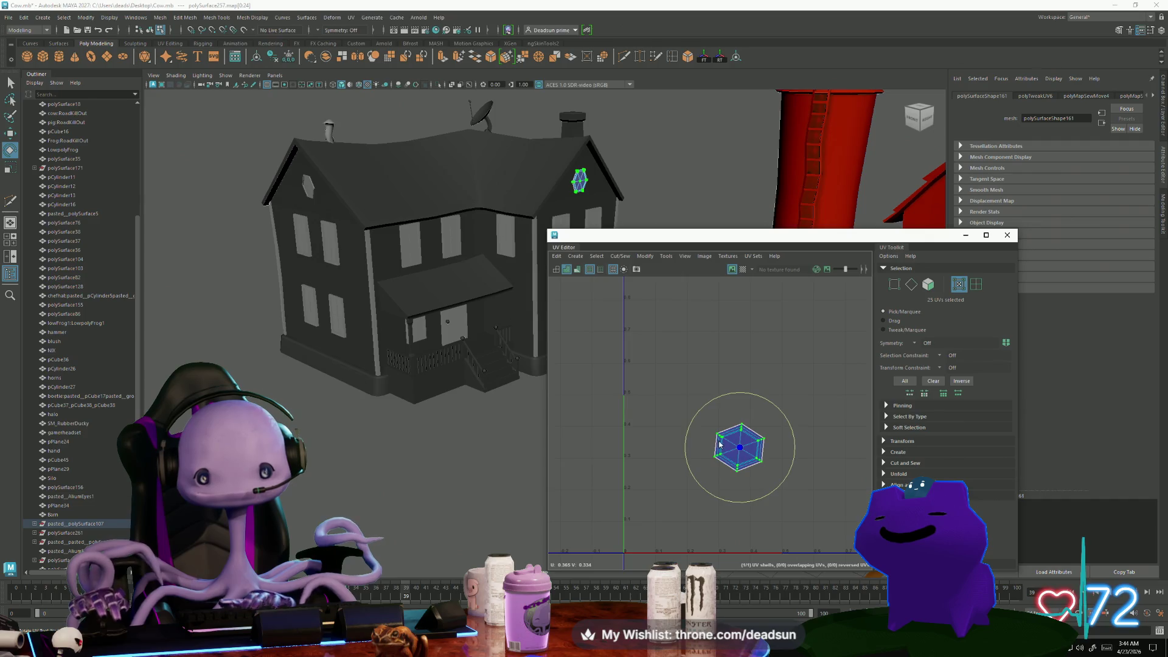
pyautogui.press('w')
pyautogui.scroll(-3, 762, 479)
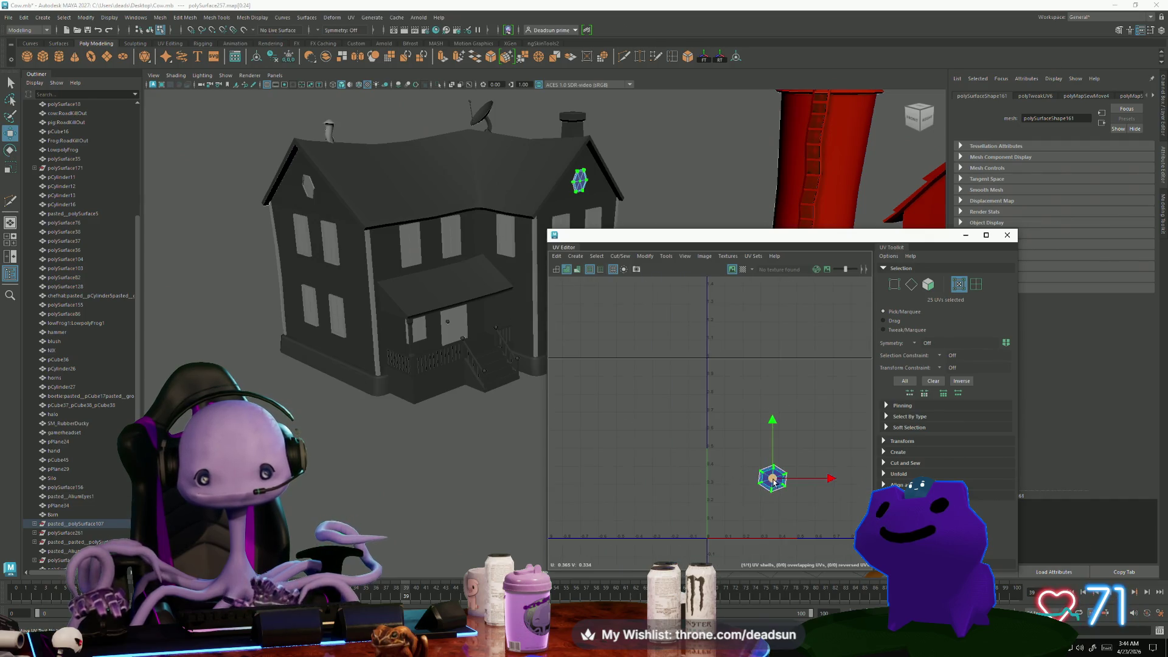
pyautogui.moveTo(770, 481); pyautogui.dragTo(668, 489)
# Add the other attic window, then rotate and move both hexagon shells into a vertical stack
pyautogui.keyDown('shift'); pyautogui.click(309, 190); pyautogui.keyUp('shift')
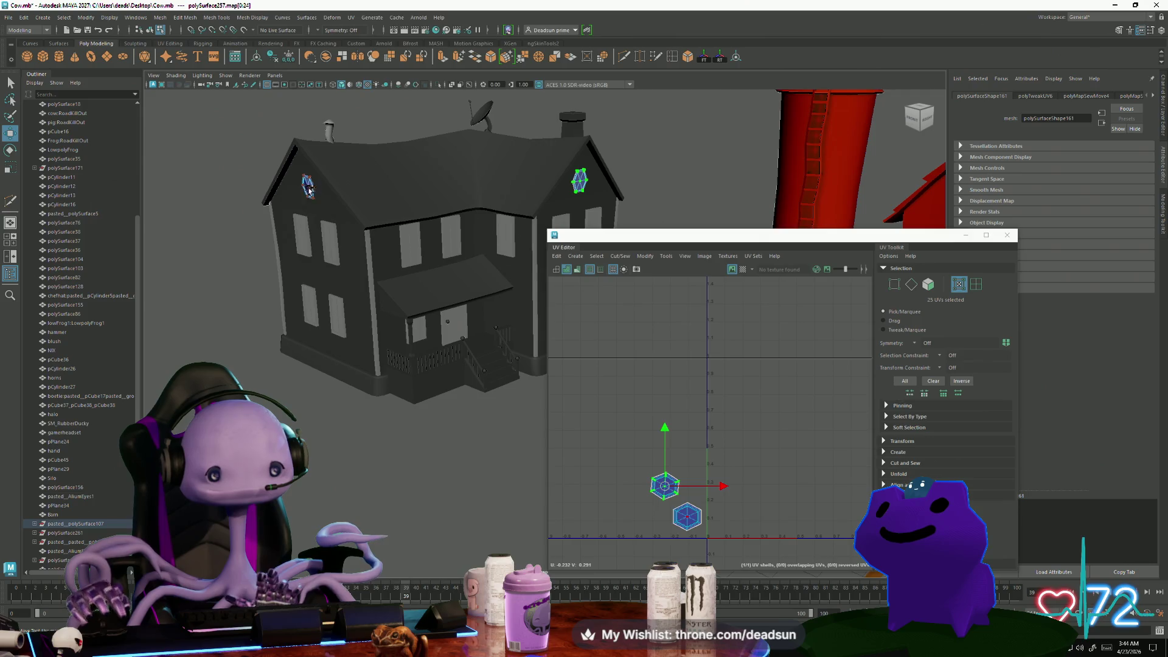
pyautogui.scroll(3, 688, 526)
pyautogui.press('e')
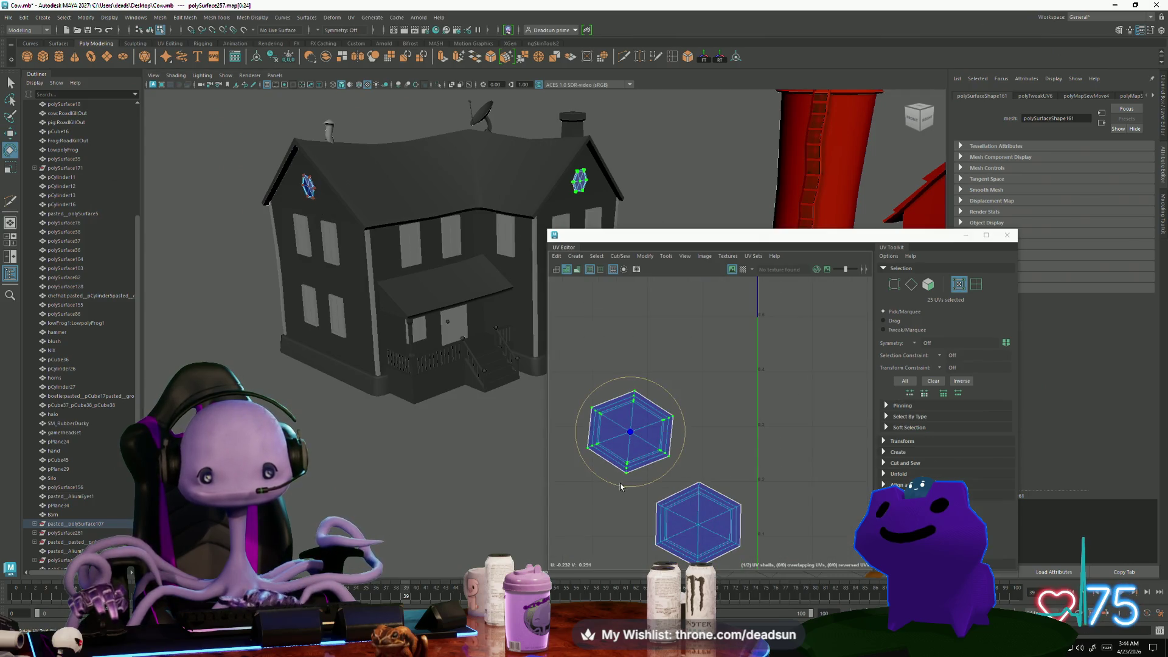
pyautogui.press('w')
pyautogui.moveTo(630, 434)
pyautogui.mouseDown()
pyautogui.moveTo(723, 444)
pyautogui.moveTo(742, 461)
pyautogui.mouseUp()
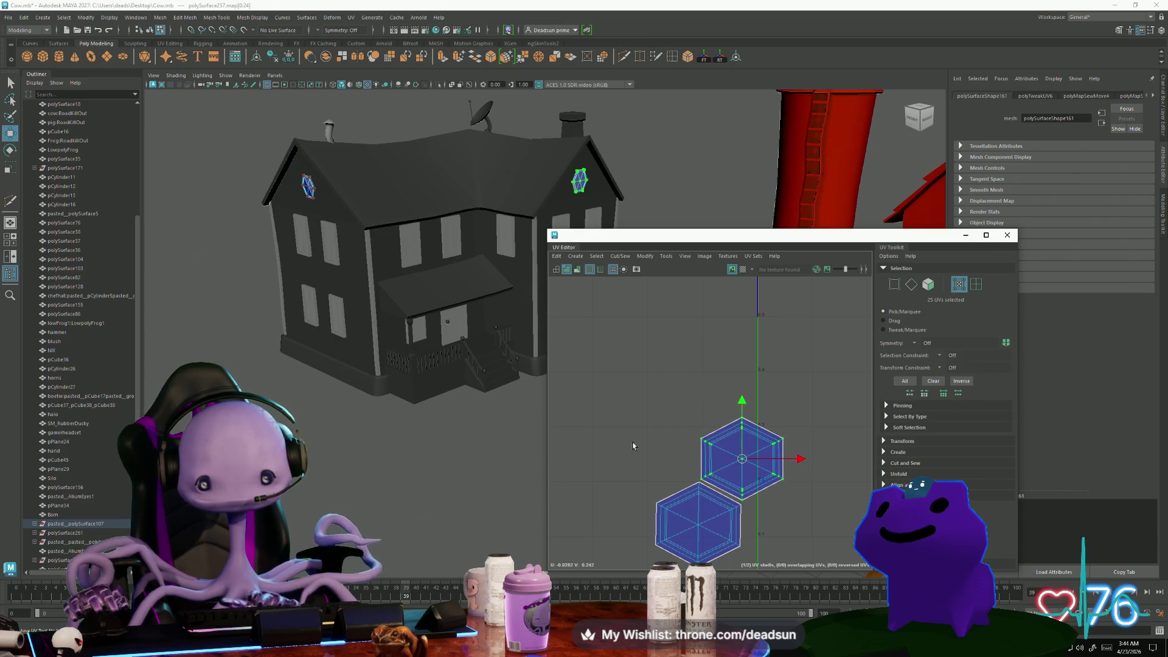
pyautogui.keyDown('shift'); pyautogui.click(699, 523); pyautogui.keyUp('shift')
pyautogui.press('e')
pyautogui.moveTo(739, 543); pyautogui.dragTo(700, 551)
pyautogui.press('w')
pyautogui.moveTo(687, 449); pyautogui.dragTo(672, 452)
pyautogui.scroll(-5, 716, 488)
# In Object Mode, select the house and gable window, then select both hexagon shells' UVs
pyautogui.keyDown('alt'); pyautogui.moveTo(716, 489); pyautogui.dragTo(607, 474, button='middle'); pyautogui.keyUp('alt')
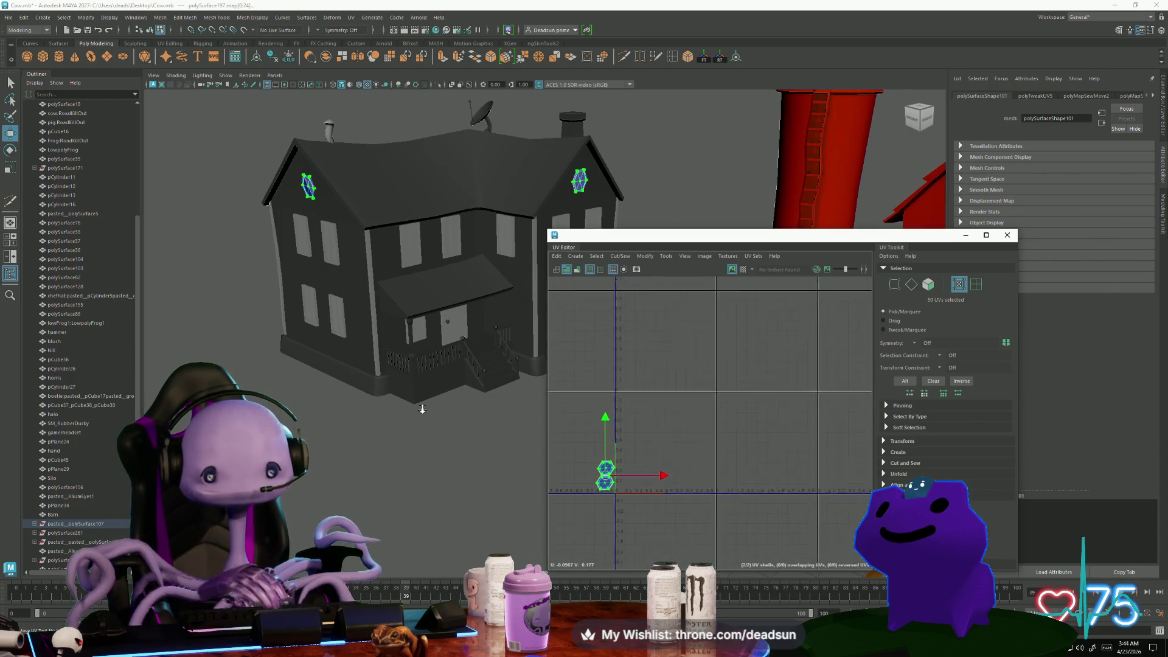
pyautogui.keyDown('alt'); pyautogui.moveTo(341, 262); pyautogui.dragTo(288, 259); pyautogui.keyUp('alt')
pyautogui.rightClick(289, 259)
pyautogui.moveTo(288, 260); pyautogui.dragTo(332, 244, button='right')
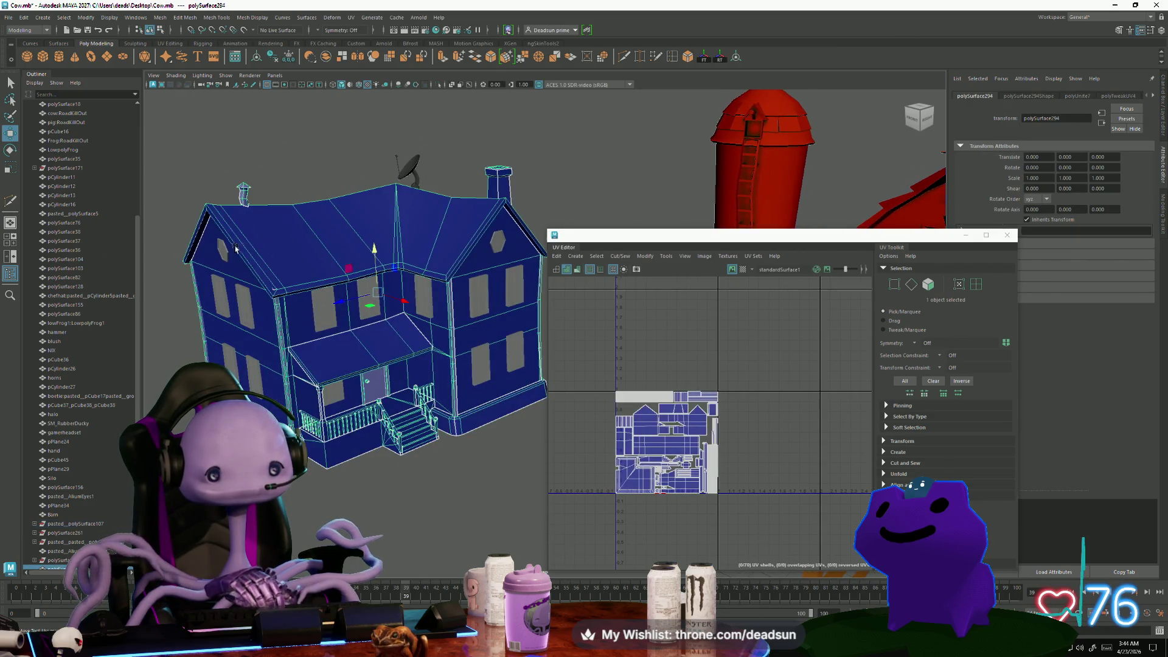
pyautogui.keyDown('shift'); pyautogui.click(222, 252); pyautogui.keyUp('shift')
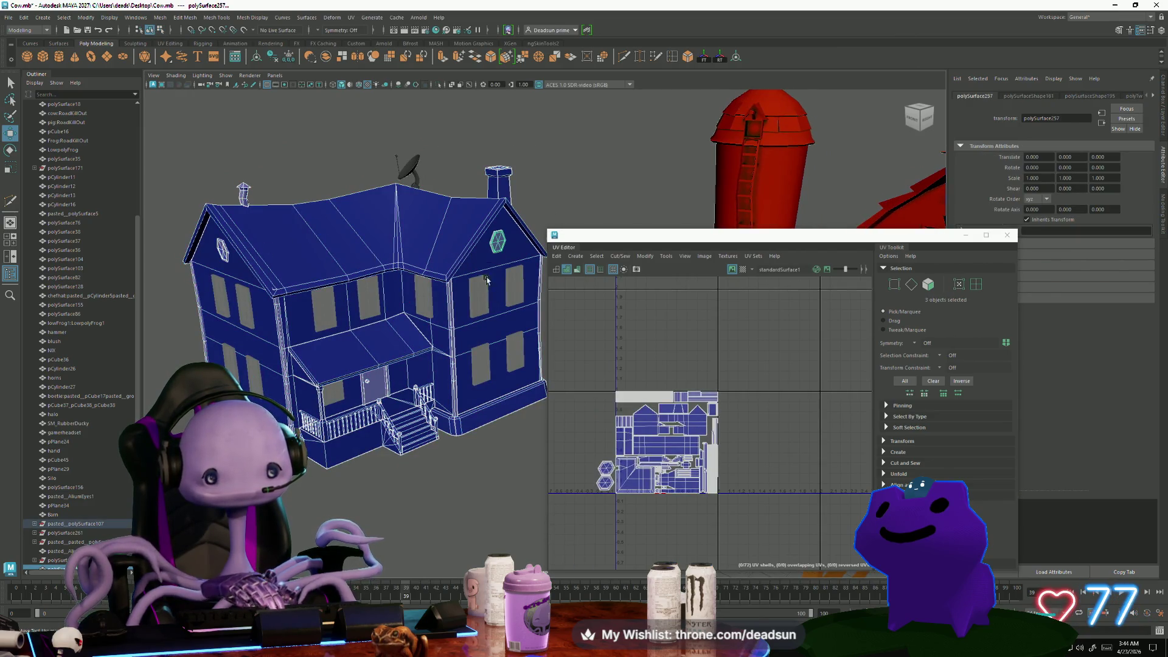
pyautogui.scroll(5, 648, 490)
pyautogui.moveTo(587, 514)
pyautogui.mouseDown()
pyautogui.moveTo(634, 472)
pyautogui.moveTo(602, 476)
pyautogui.moveTo(669, 300)
pyautogui.mouseUp()
pyautogui.press('F12')
# Move the hexagon shells to the layout's right side and shrink them around their centre
pyautogui.press('w')
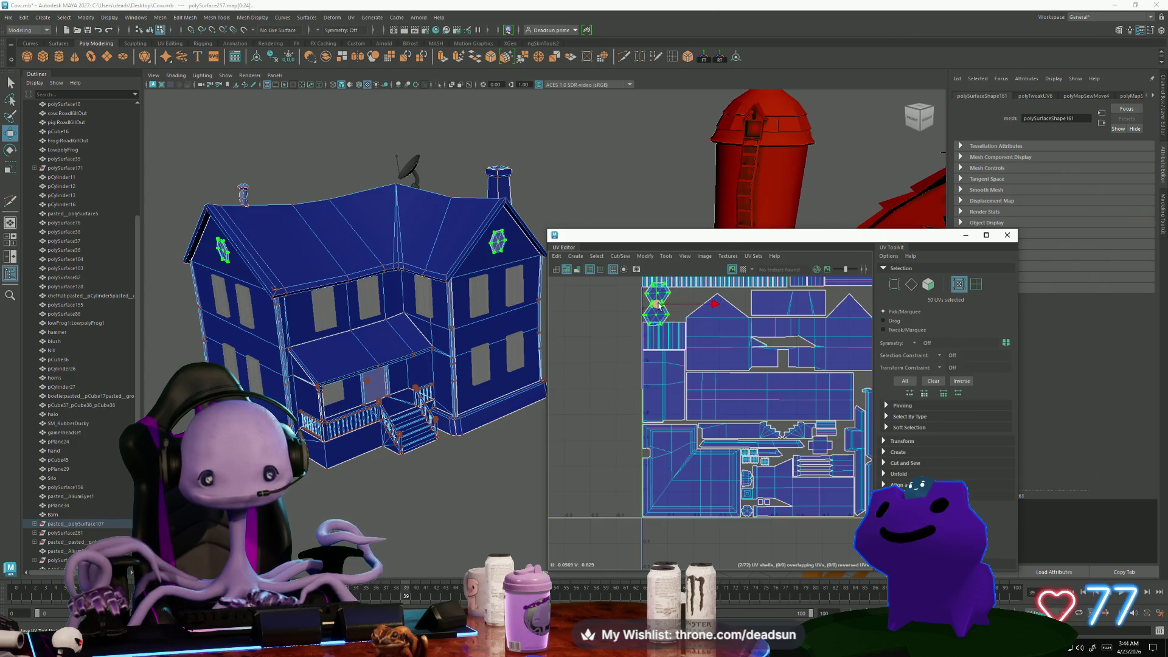
pyautogui.scroll(5, 669, 300)
pyautogui.moveTo(646, 342); pyautogui.dragTo(636, 320)
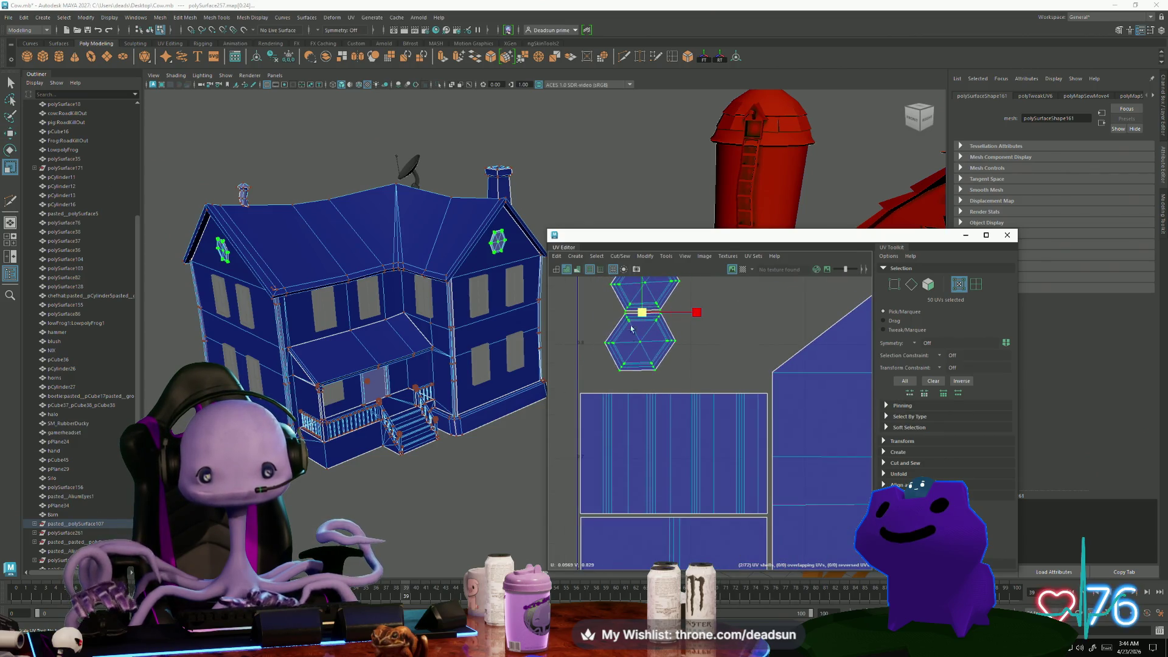
pyautogui.scroll(-5, 636, 320)
pyautogui.scroll(-3, 588, 367)
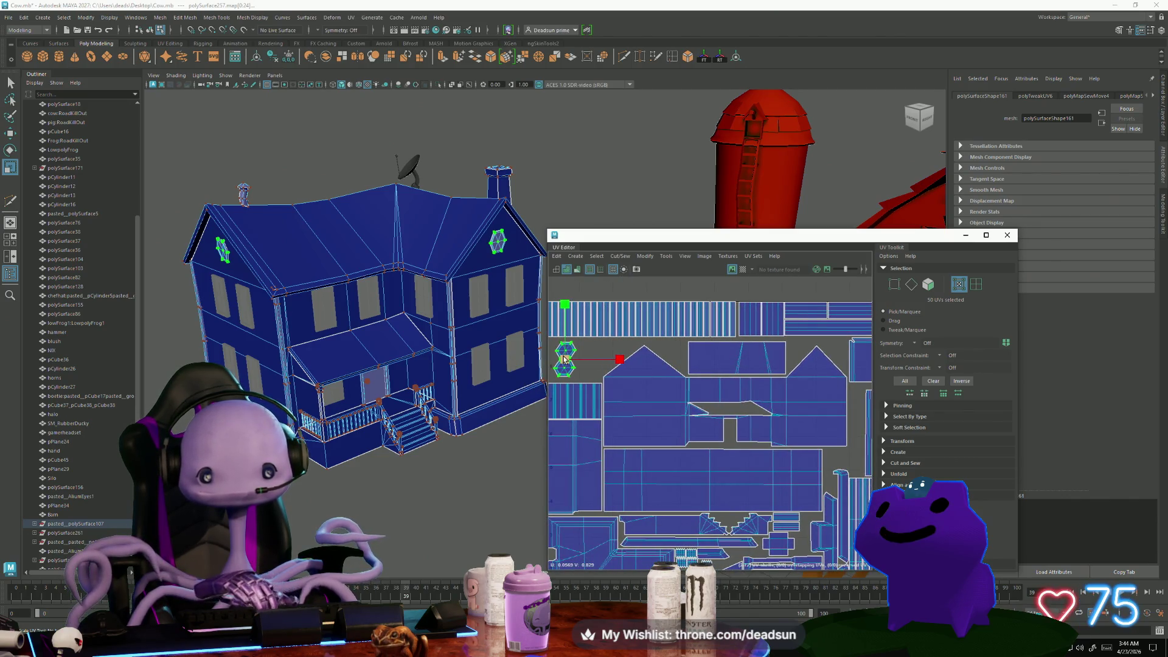
pyautogui.moveTo(564, 362)
pyautogui.mouseDown()
pyautogui.moveTo(843, 419)
pyautogui.moveTo(855, 435)
pyautogui.moveTo(841, 417)
pyautogui.mouseUp()
pyautogui.scroll(3, 855, 435)
pyautogui.press('r')
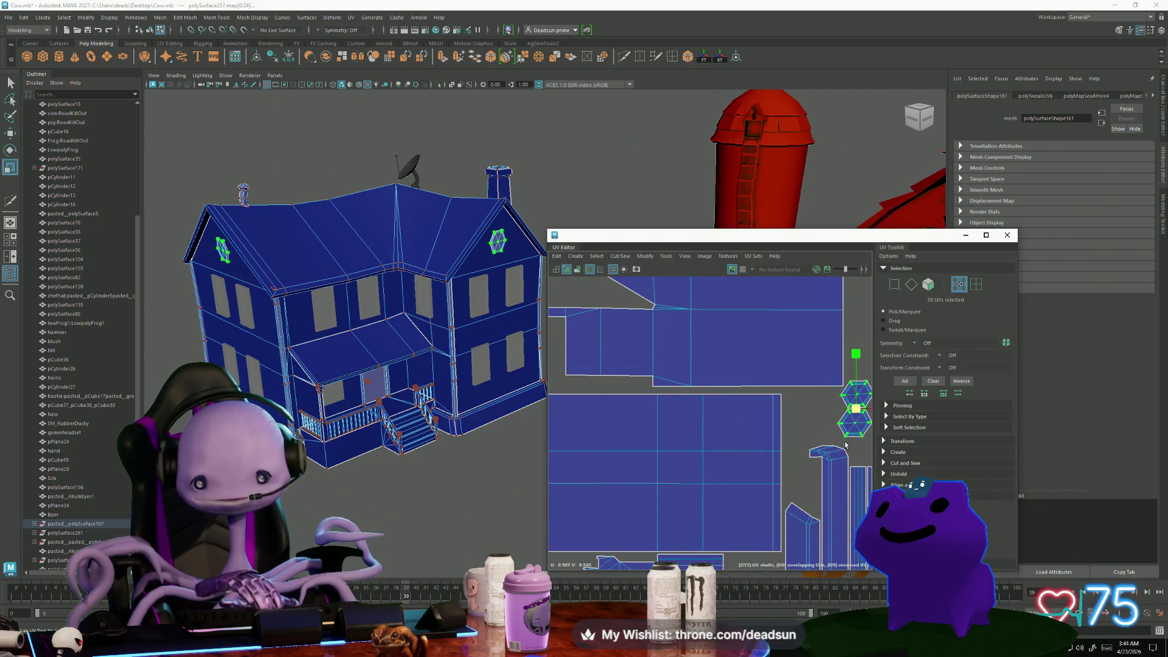
pyautogui.keyDown('alt'); pyautogui.moveTo(845, 445); pyautogui.dragTo(687, 460, button='middle'); pyautogui.keyUp('alt')
pyautogui.press('w')
pyautogui.moveTo(700, 425); pyautogui.dragTo(716, 448)
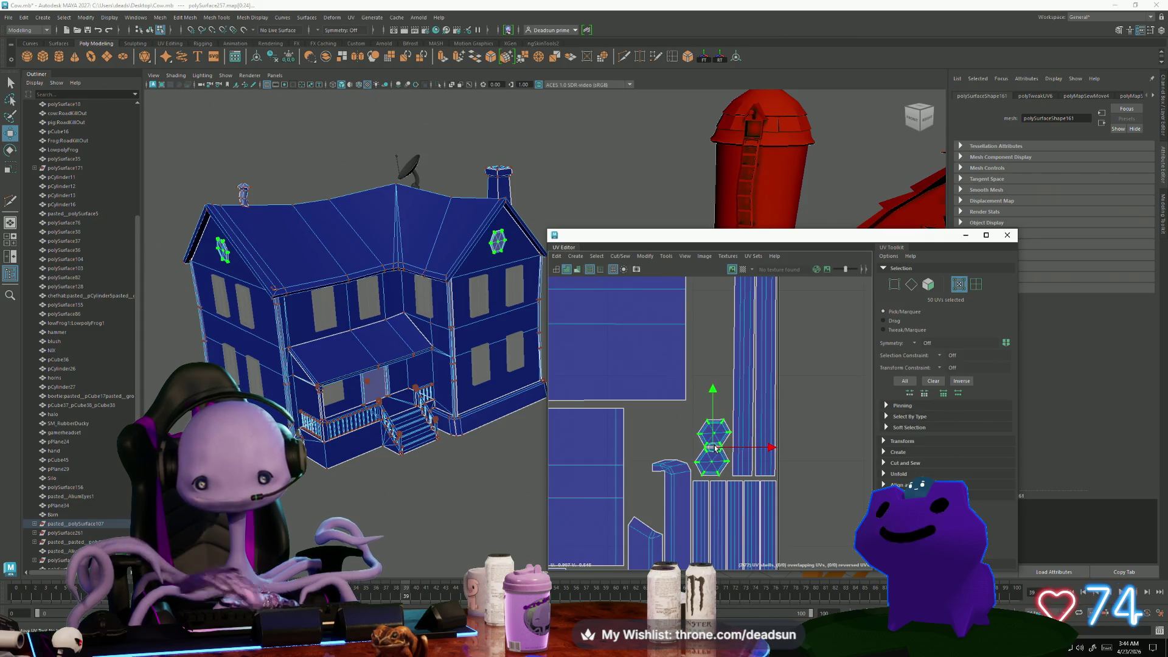
pyautogui.scroll(4, 712, 456)
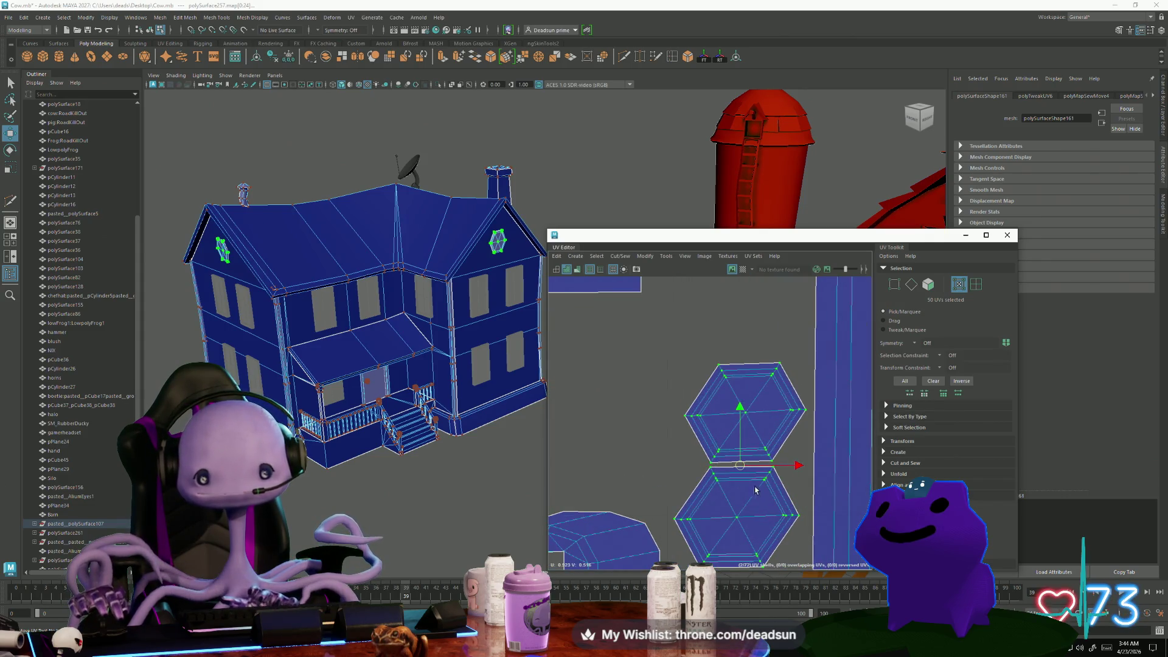
# Adjust the upper hexagon's UVs and fit both shells into an empty gap in the layout
pyautogui.moveTo(797, 487)
pyautogui.mouseDown()
pyautogui.moveTo(799, 497)
pyautogui.moveTo(793, 464)
pyautogui.mouseUp()
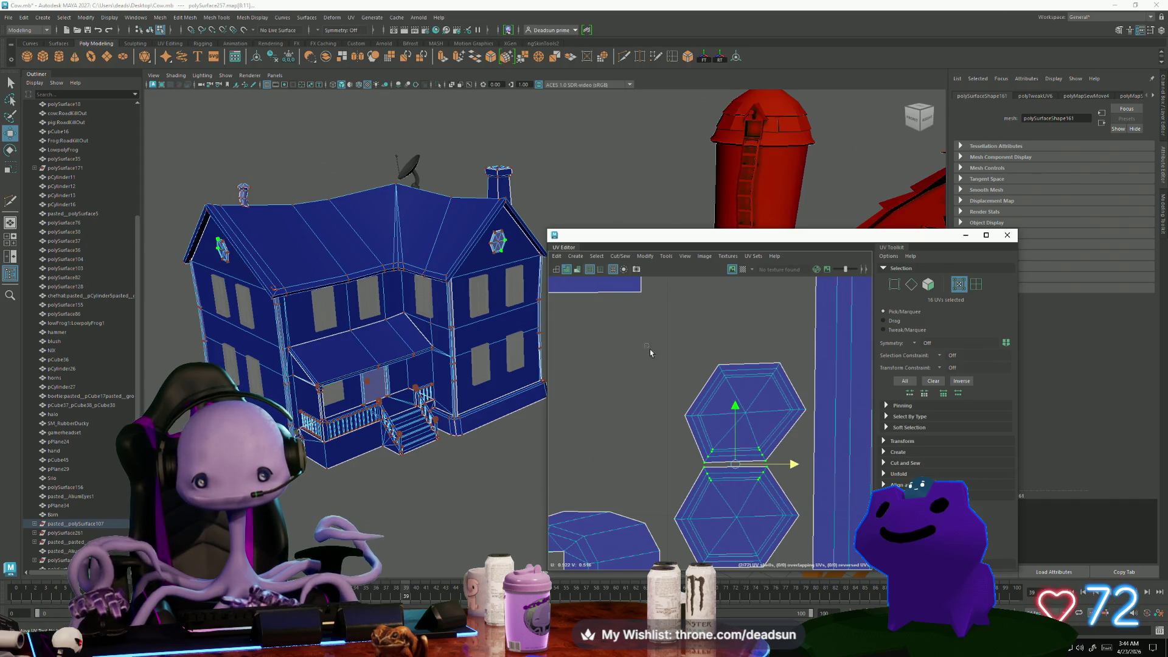
pyautogui.moveTo(646, 329)
pyautogui.mouseDown()
pyautogui.moveTo(730, 425)
pyautogui.moveTo(808, 432)
pyautogui.mouseUp()
pyautogui.moveTo(802, 390)
pyautogui.mouseDown()
pyautogui.moveTo(792, 390)
pyautogui.moveTo(811, 400)
pyautogui.moveTo(787, 374)
pyautogui.mouseUp()
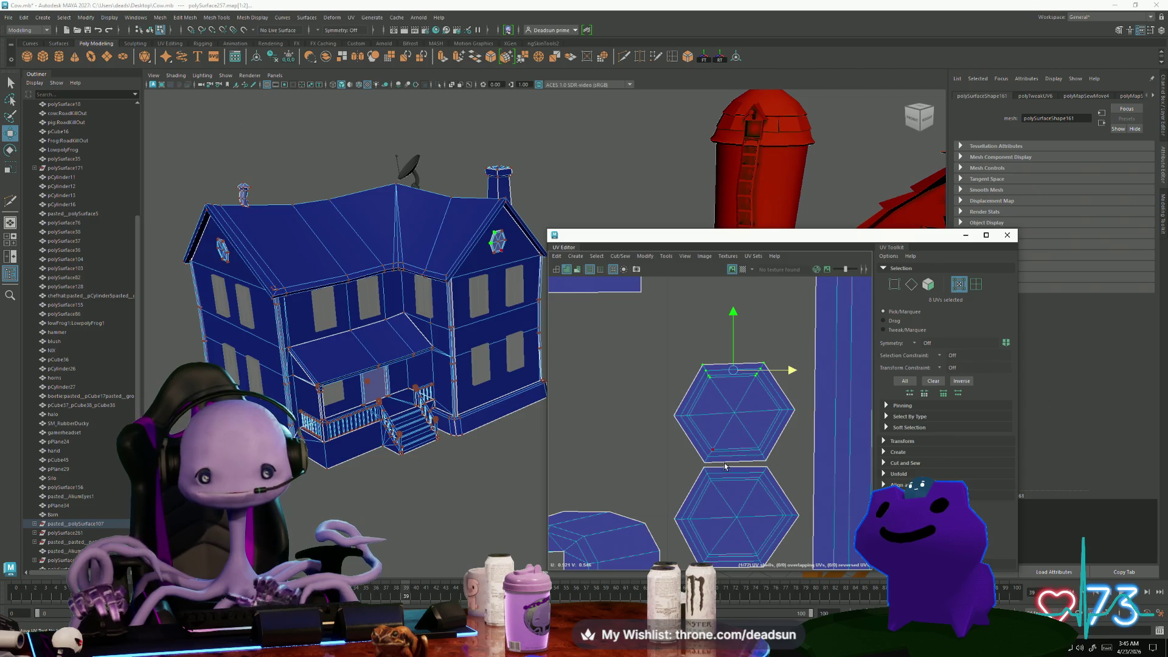
pyautogui.scroll(-10, 758, 492)
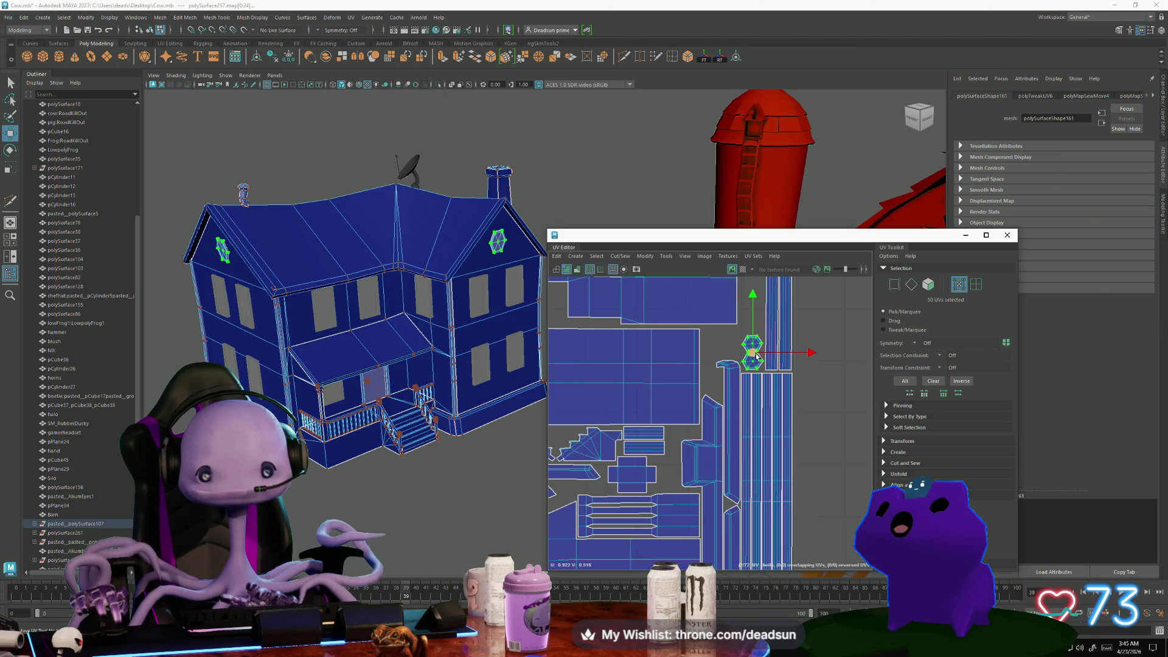
pyautogui.moveTo(757, 355); pyautogui.dragTo(678, 471)
pyautogui.scroll(4, 686, 427)
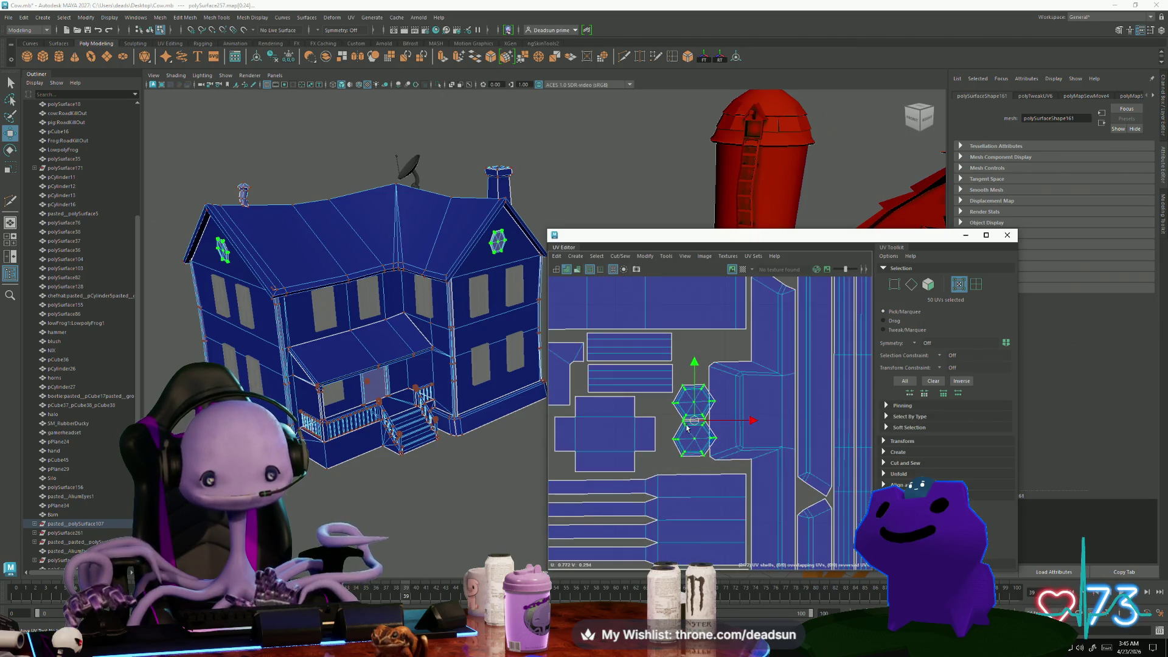
pyautogui.press('w')
pyautogui.moveTo(694, 420)
pyautogui.mouseDown()
pyautogui.moveTo(685, 437)
pyautogui.moveTo(699, 433)
pyautogui.mouseUp()
pyautogui.press('r')
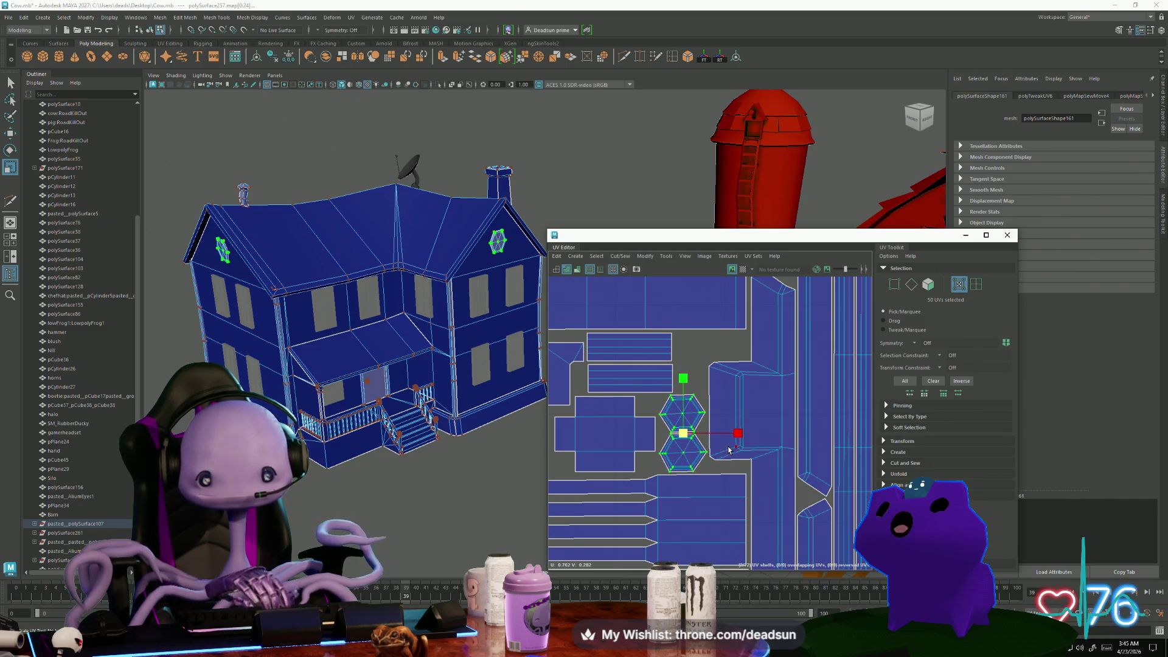
pyautogui.scroll(5, 691, 442)
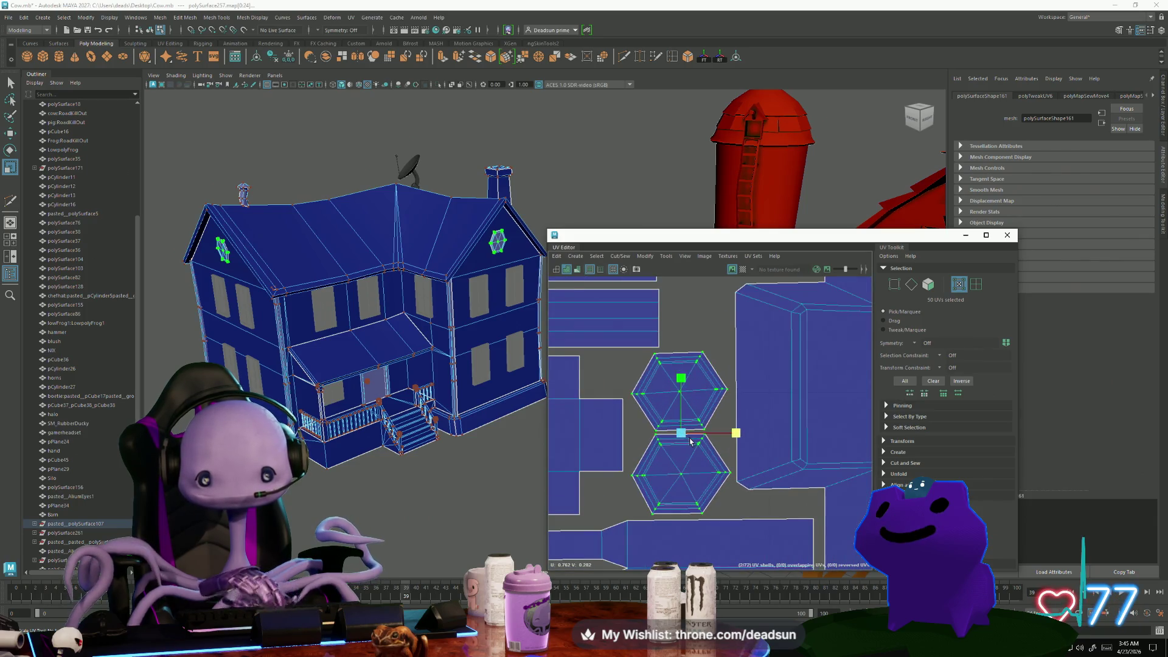
pyautogui.click(645, 417)
pyautogui.press('e')
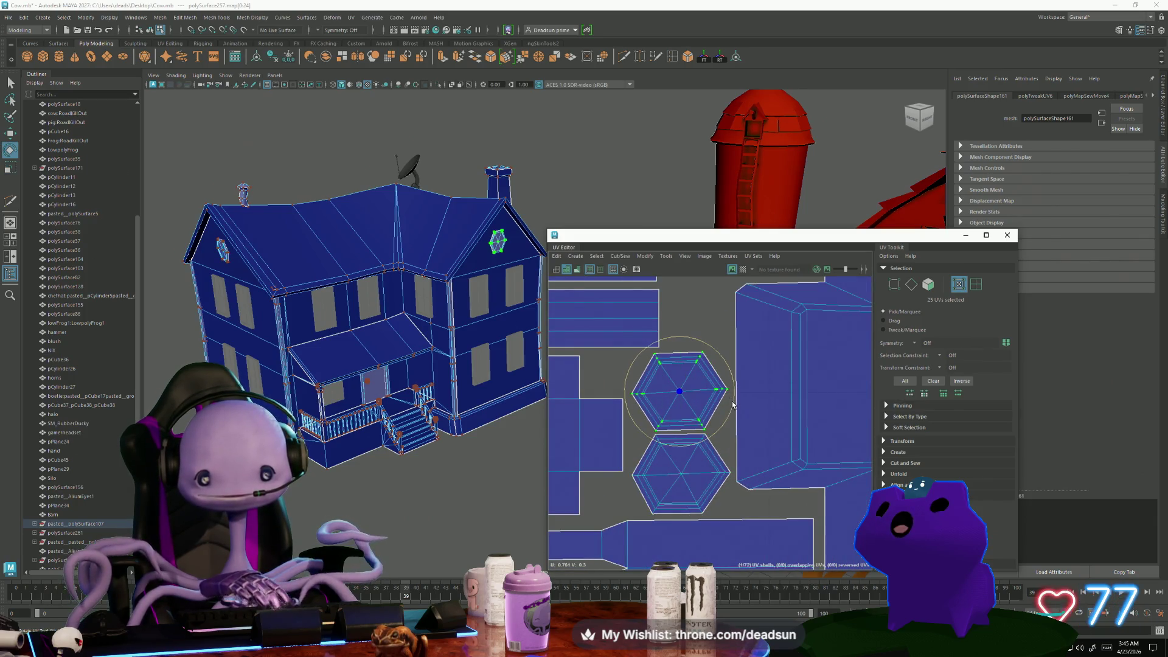
# Frame the UV layout, clear the UV selection, and return to Object Mode
pyautogui.press('a')
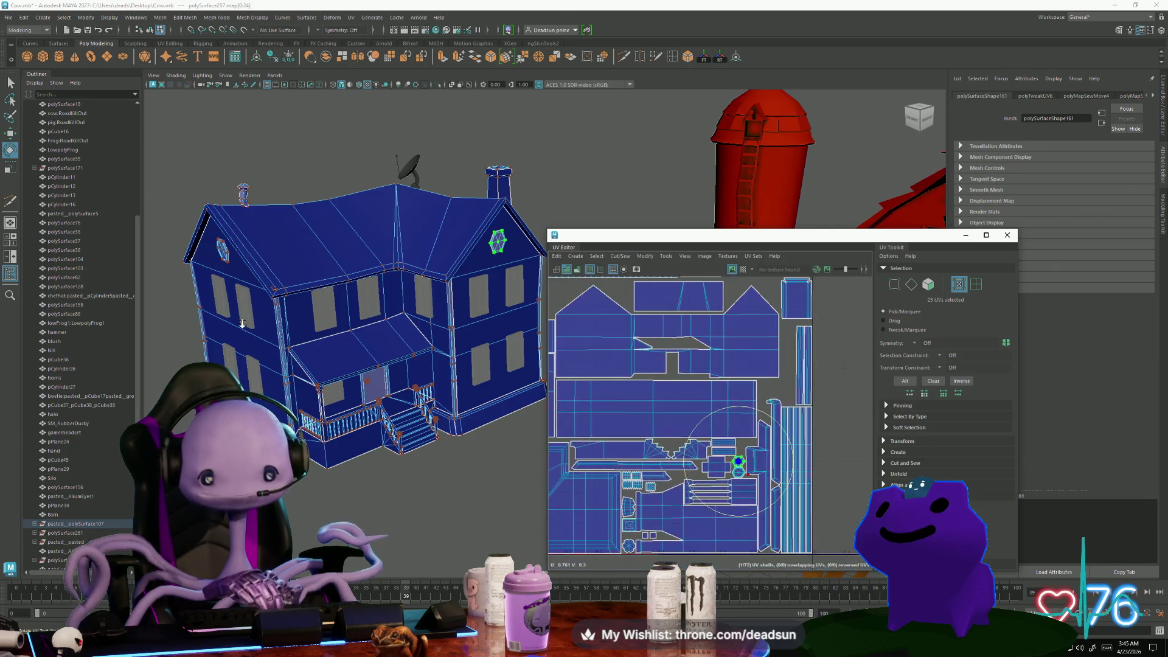
pyautogui.scroll(-3, 582, 385)
pyautogui.keyDown('alt'); pyautogui.moveTo(582, 385); pyautogui.dragTo(605, 410, button='middle'); pyautogui.keyUp('alt')
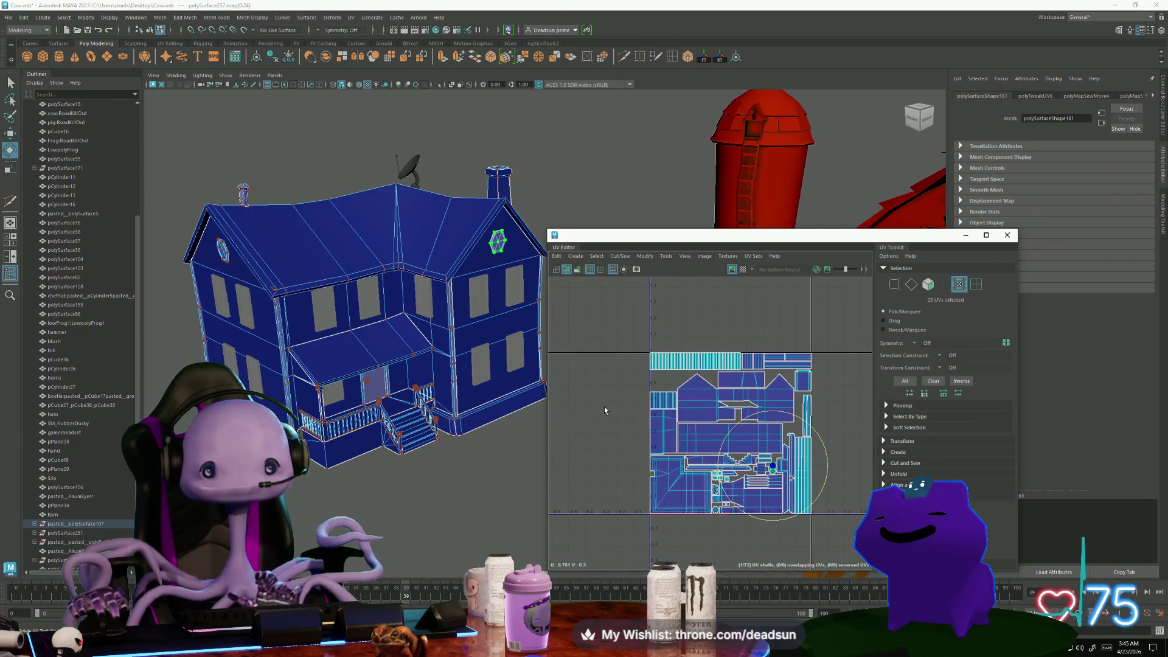
pyautogui.click(603, 459)
pyautogui.scroll(-3, 603, 459)
pyautogui.keyDown('alt'); pyautogui.moveTo(377, 444); pyautogui.dragTo(411, 451); pyautogui.keyUp('alt')
pyautogui.moveTo(476, 253); pyautogui.dragTo(477, 230, button='right')
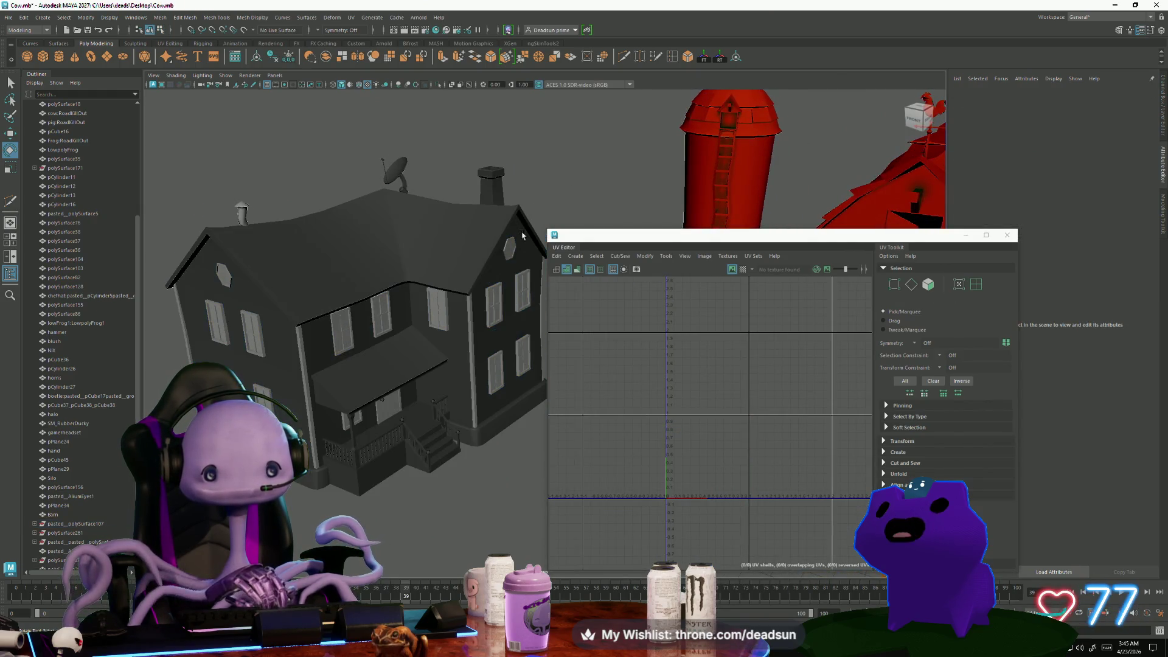
# Deselect and reselect the house mesh to display its full UV layout
pyautogui.click(307, 270)
pyautogui.click(161, 23)
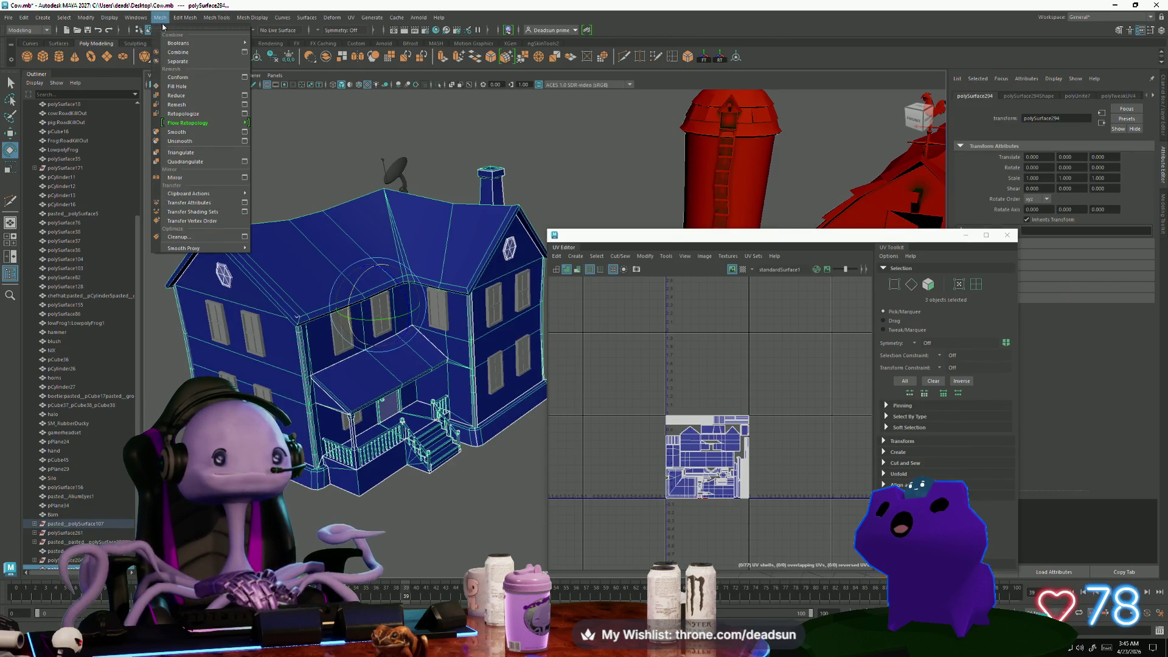
pyautogui.press('Escape')
pyautogui.click(414, 213)
pyautogui.scroll(-3, 413, 212)
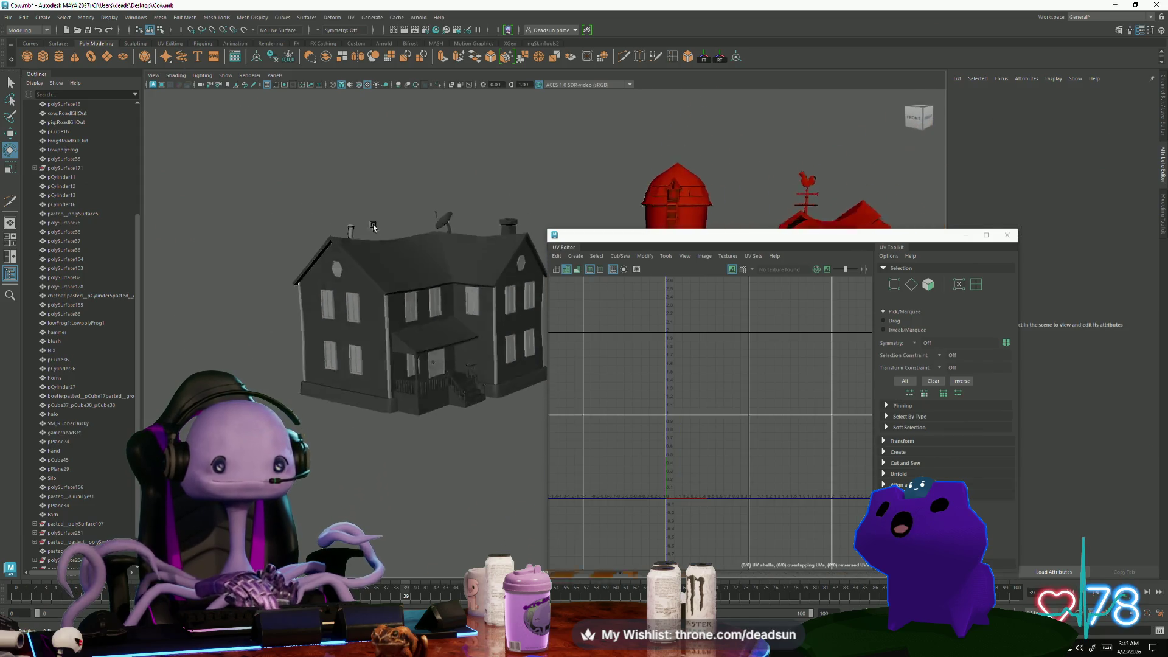
pyautogui.click(484, 375)
pyautogui.scroll(10, 692, 394)
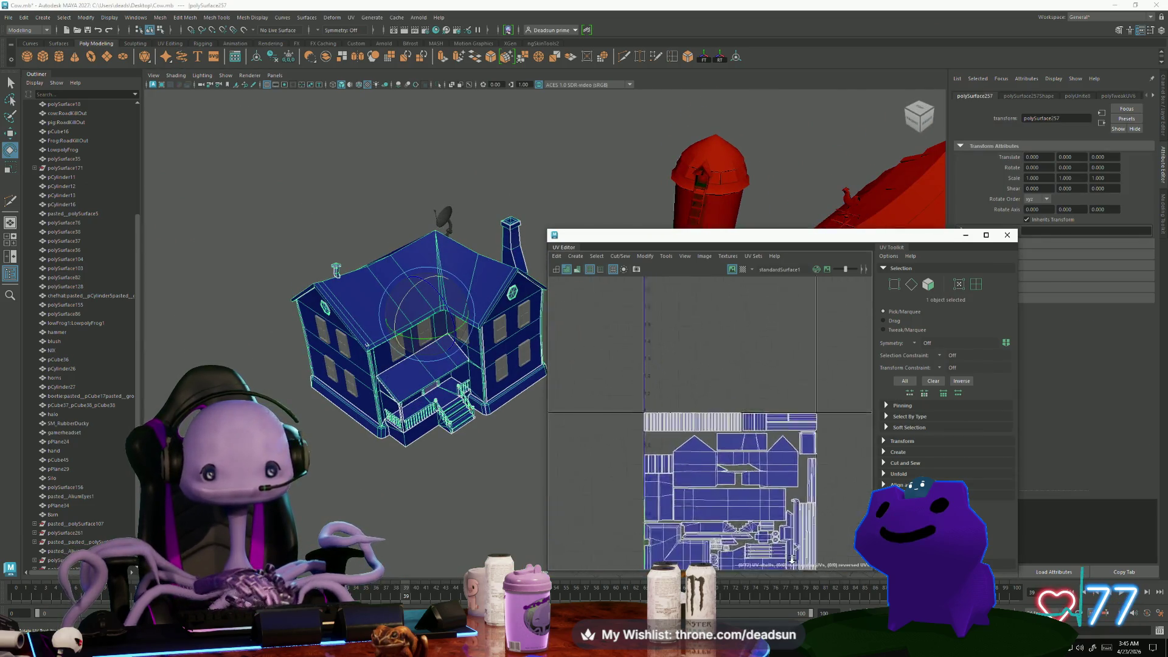
pyautogui.keyDown('alt'); pyautogui.moveTo(692, 394); pyautogui.dragTo(655, 406, button='middle'); pyautogui.keyUp('alt')
pyautogui.keyDown('alt'); pyautogui.moveTo(656, 407); pyautogui.dragTo(595, 555, button='right'); pyautogui.keyUp('alt')
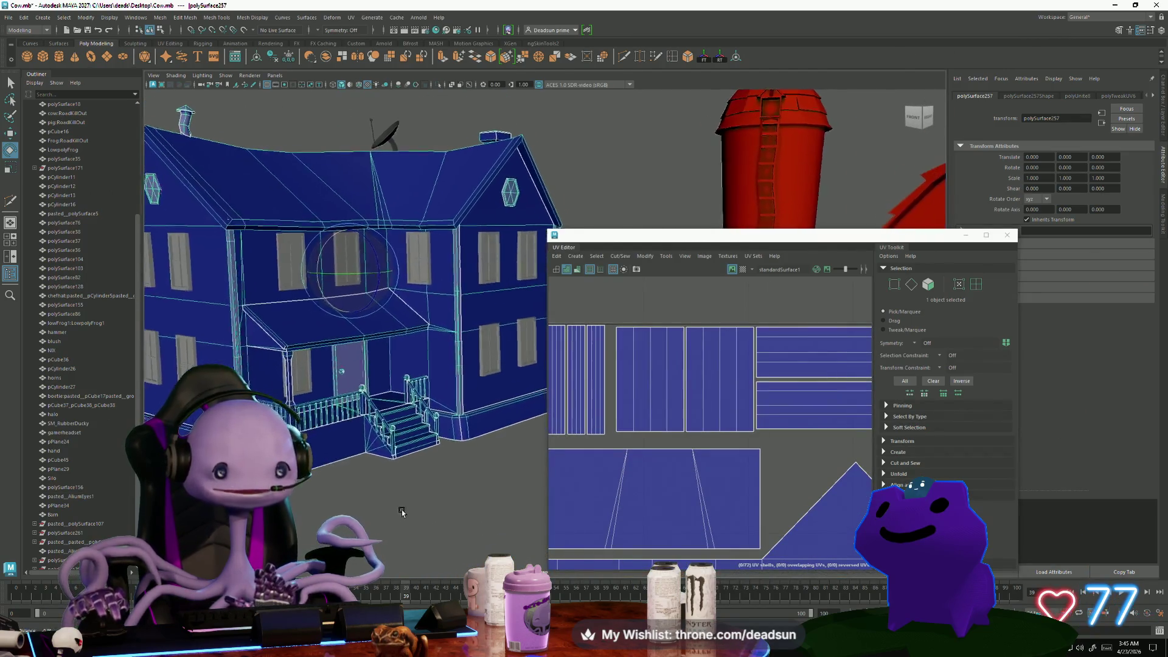
# Pack the house's UV shells into the 0–1 tile with Layout (Ctrl+L)
pyautogui.keyDown('alt'); pyautogui.moveTo(720, 491); pyautogui.dragTo(458, 400, button='right'); pyautogui.keyUp('alt')
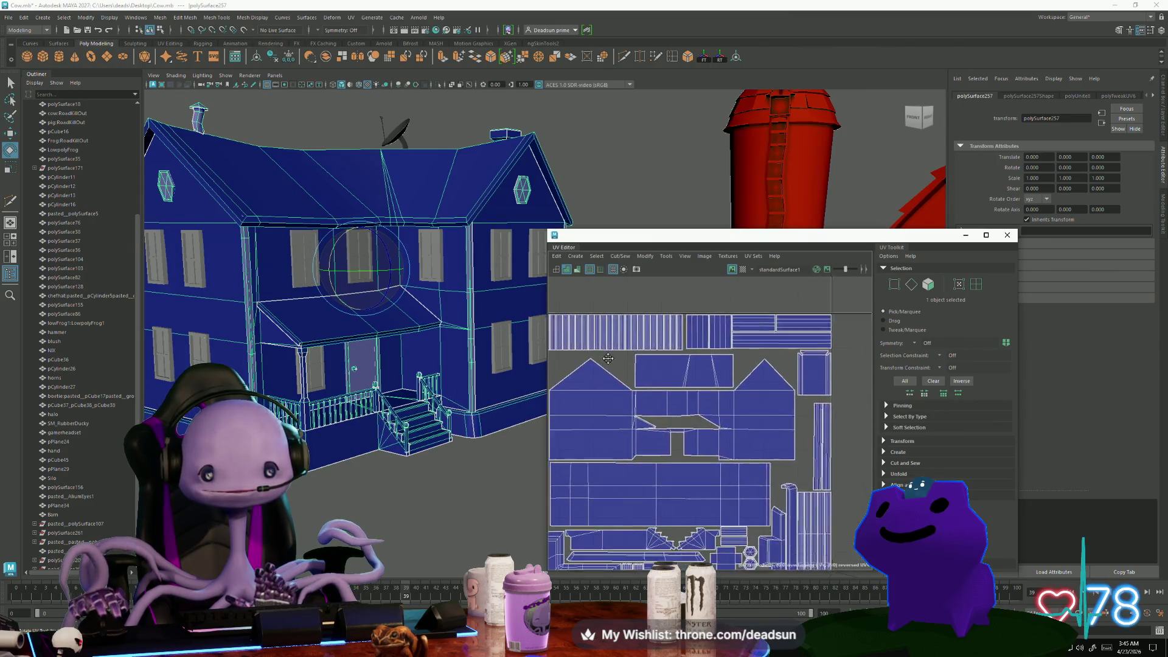
pyautogui.hotkey('ctrl', 'l')
pyautogui.moveTo(660, 462)
pyautogui.keyDown('alt'); pyautogui.mouseDown(button='middle')
pyautogui.moveTo(663, 395)
pyautogui.moveTo(668, 420)
pyautogui.moveTo(698, 425)
pyautogui.mouseUp(button='middle'); pyautogui.keyUp('alt')
pyautogui.moveTo(538, 429)
pyautogui.keyDown('alt'); pyautogui.mouseDown()
pyautogui.moveTo(518, 445)
pyautogui.moveTo(469, 449)
pyautogui.moveTo(367, 266)
pyautogui.mouseUp(); pyautogui.keyUp('alt')
pyautogui.scroll(3, 516, 449)
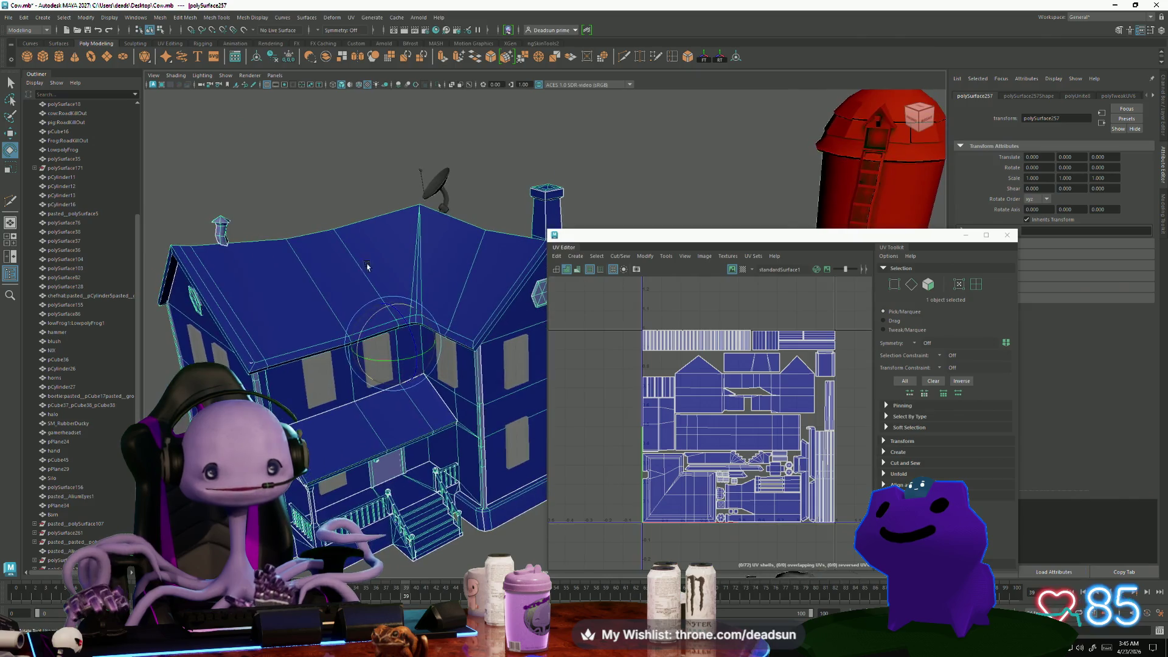
# Select the satellite dish's small cylinder, convert it to UVs, and unfold them flat
pyautogui.click(447, 182)
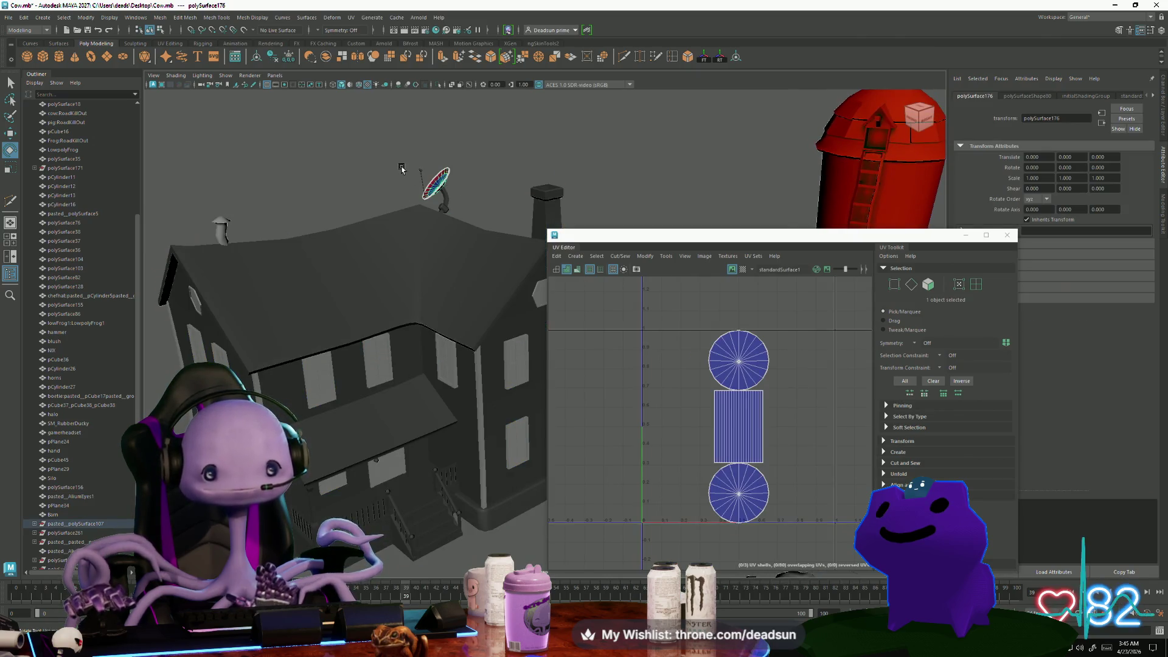
pyautogui.keyDown('shift'); pyautogui.click(428, 258); pyautogui.keyUp('shift')
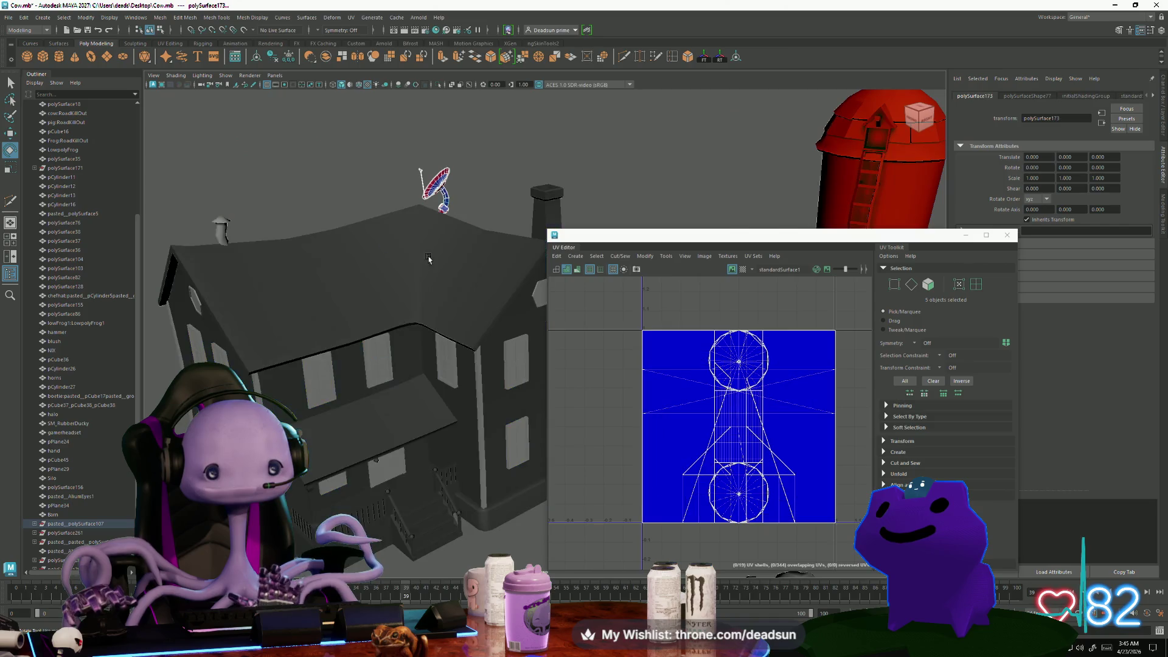
pyautogui.moveTo(428, 258)
pyautogui.keyDown('alt'); pyautogui.mouseDown()
pyautogui.moveTo(430, 294)
pyautogui.moveTo(385, 238)
pyautogui.mouseUp(); pyautogui.keyUp('alt')
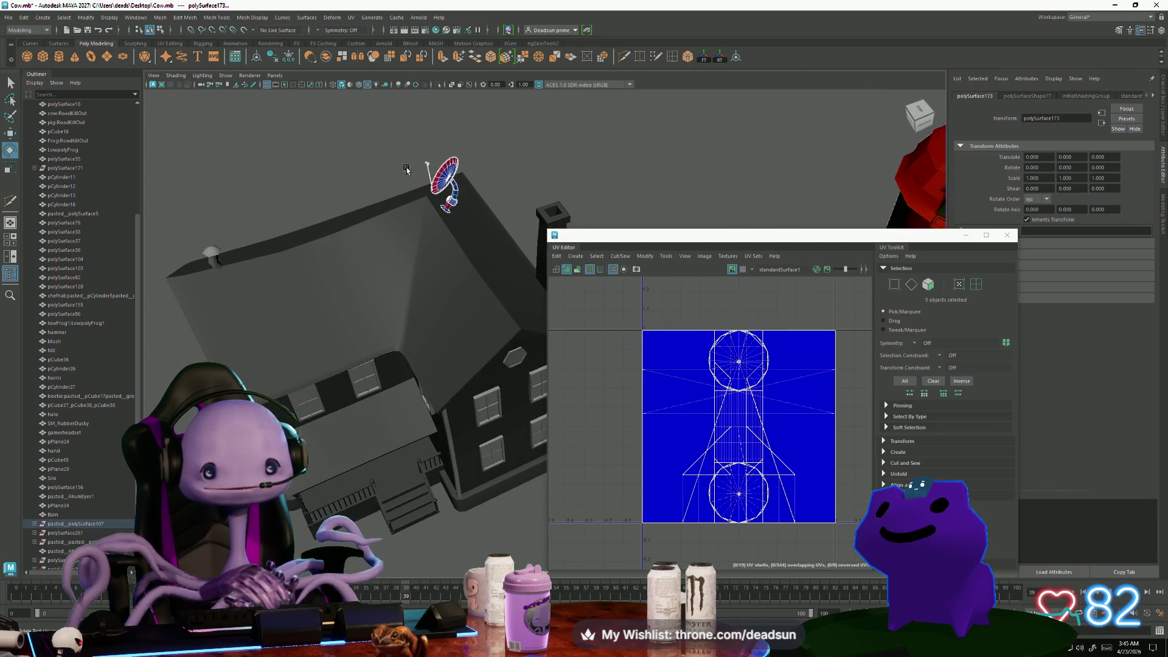
pyautogui.scroll(2, 406, 169)
pyautogui.scroll(2, 427, 203)
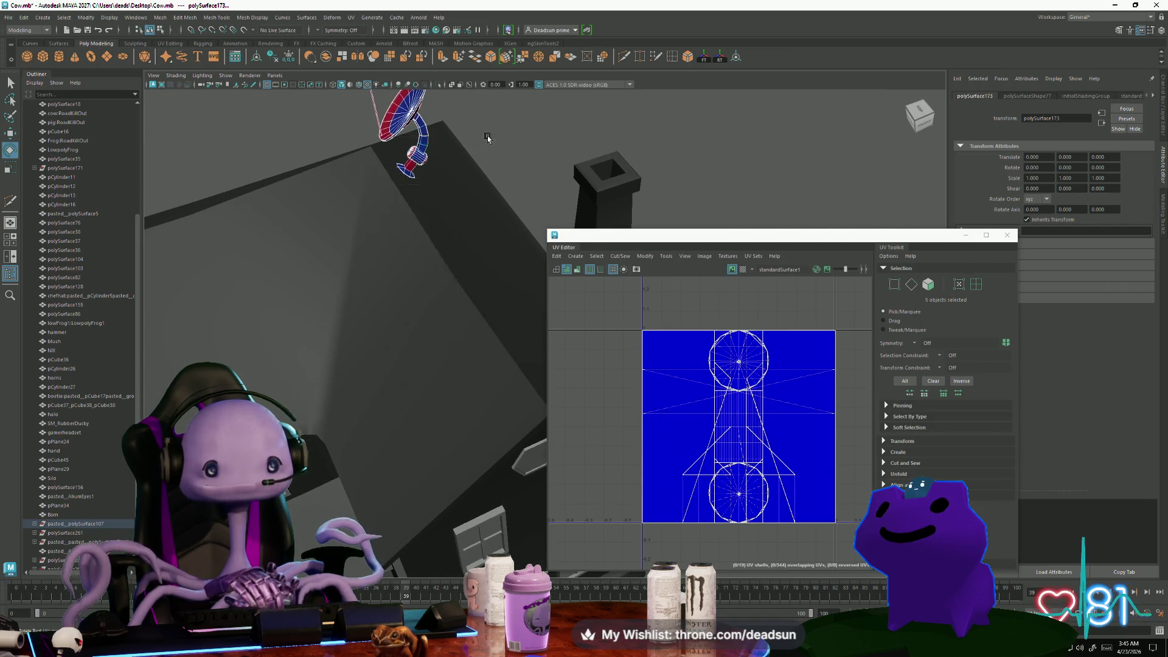
pyautogui.click(418, 157)
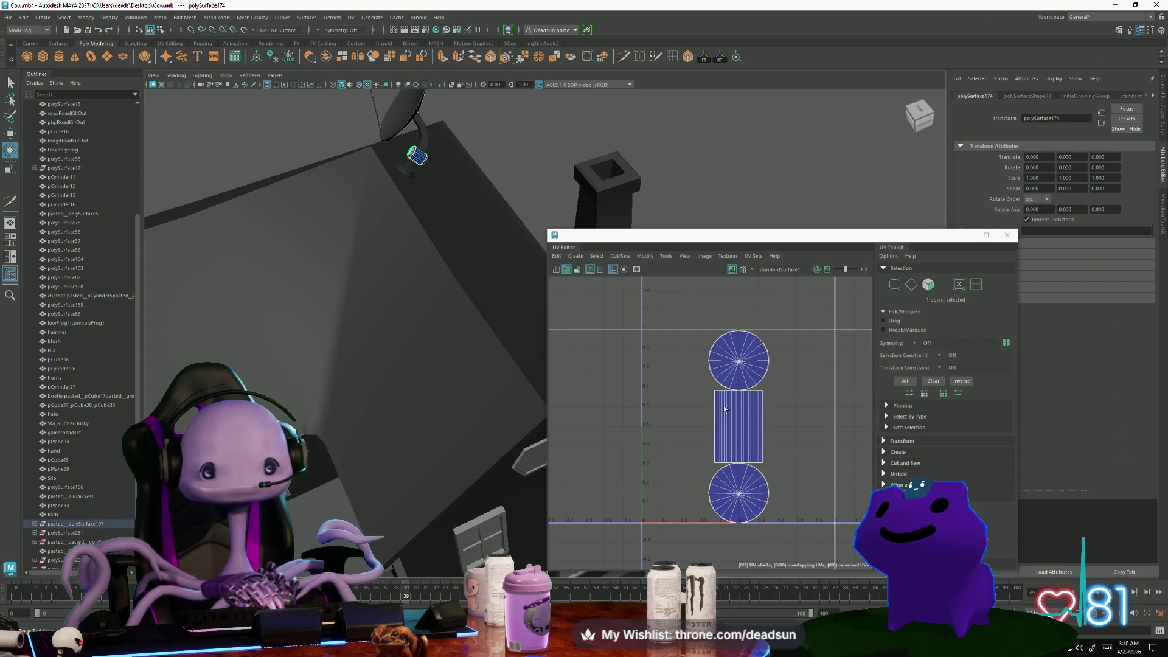
pyautogui.hotkey('ctrl', 'F12')
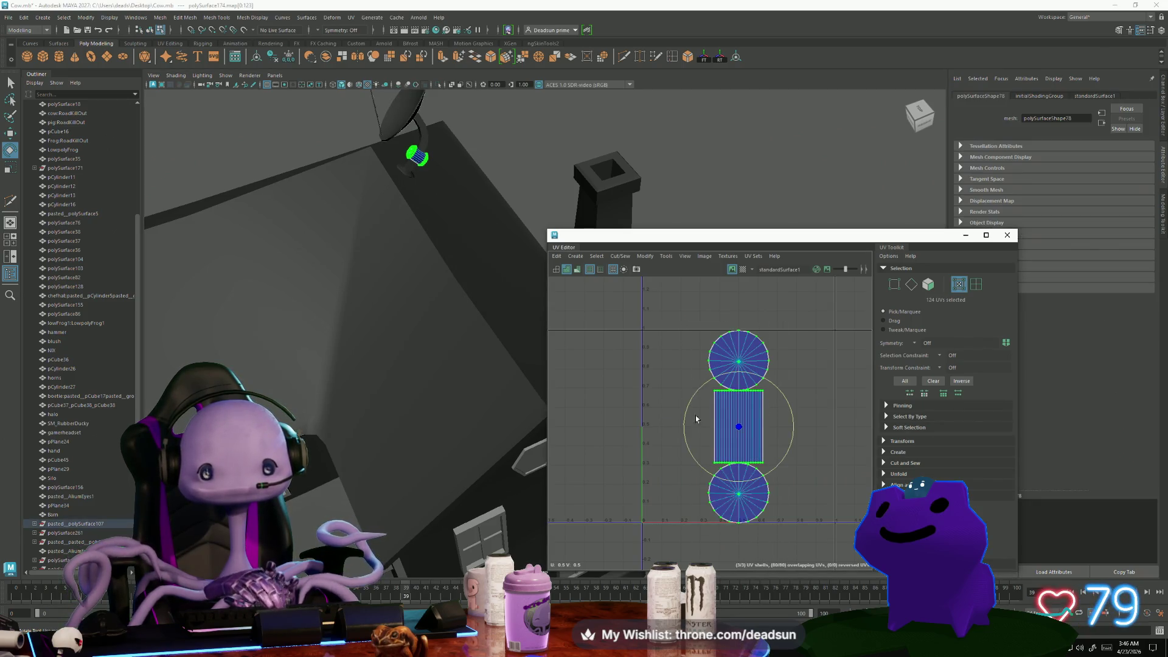
pyautogui.click(644, 256)
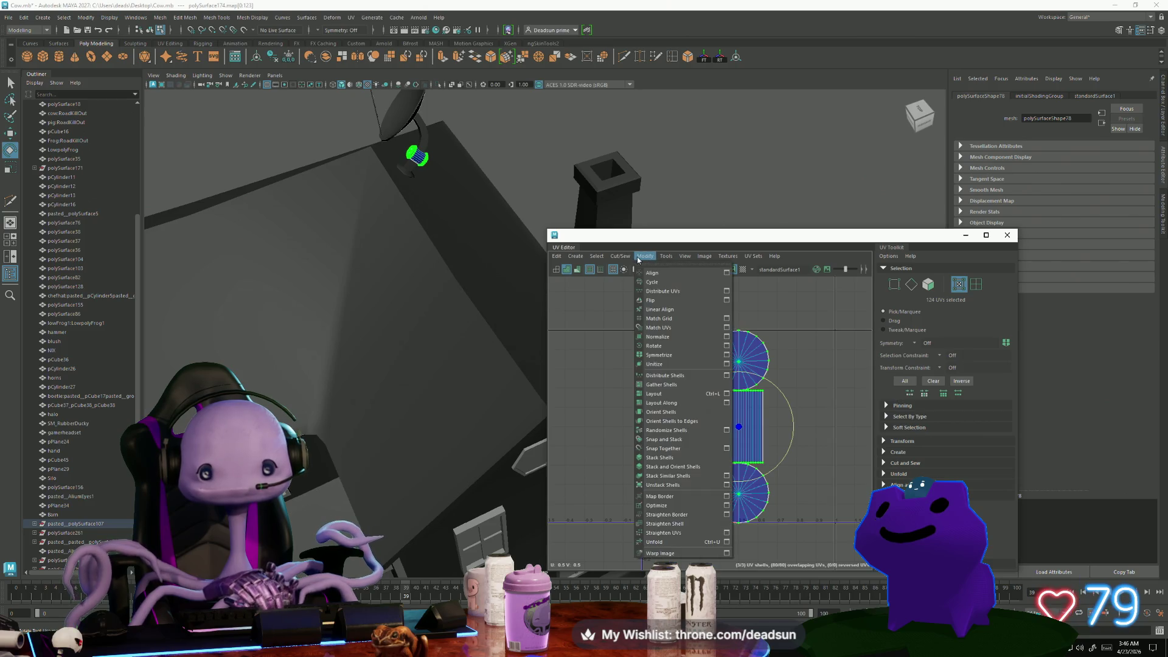
pyautogui.click(652, 540)
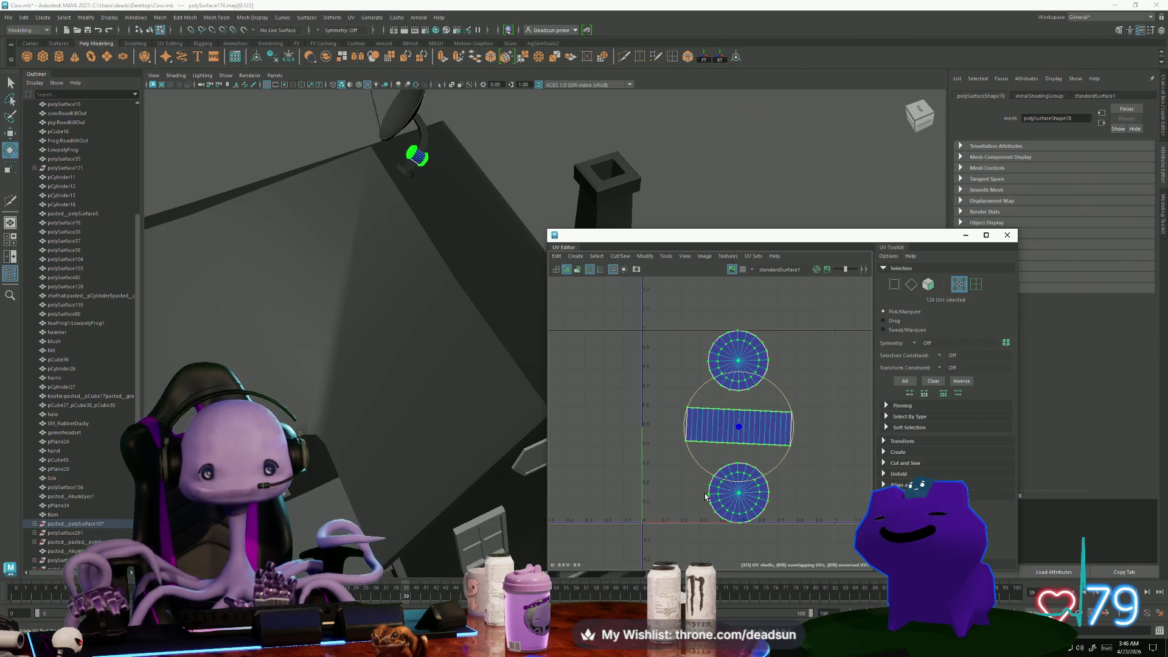
# Apply an automatic UV projection to all faces of the dish arm
pyautogui.click(427, 137)
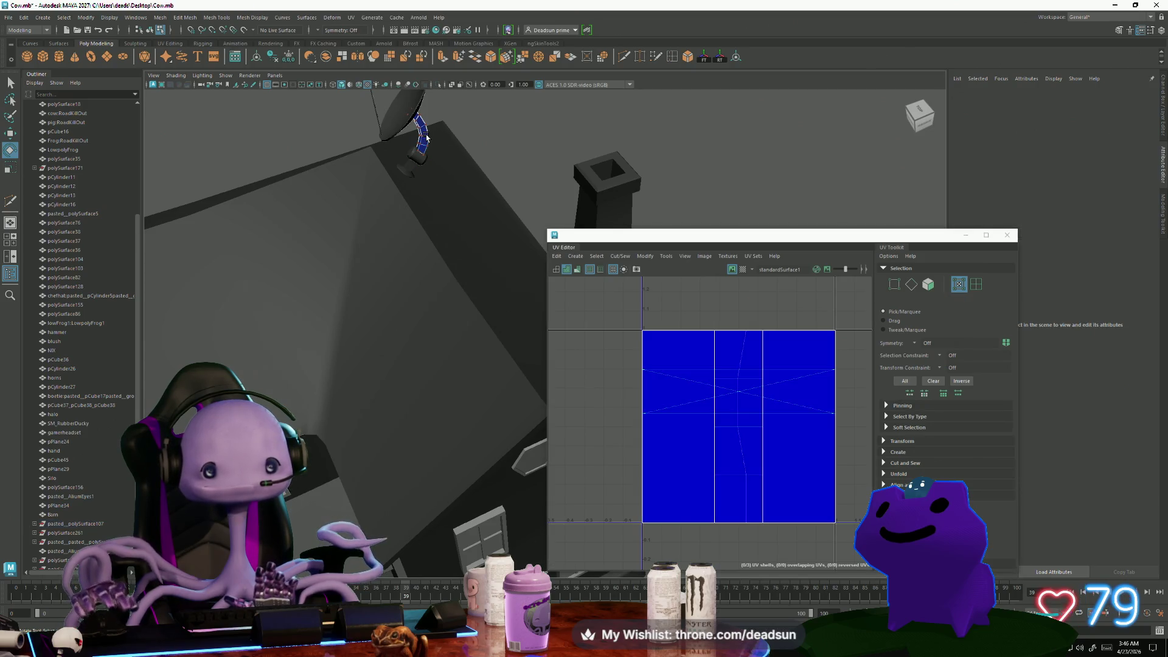
pyautogui.moveTo(426, 138); pyautogui.dragTo(419, 256, button='right')
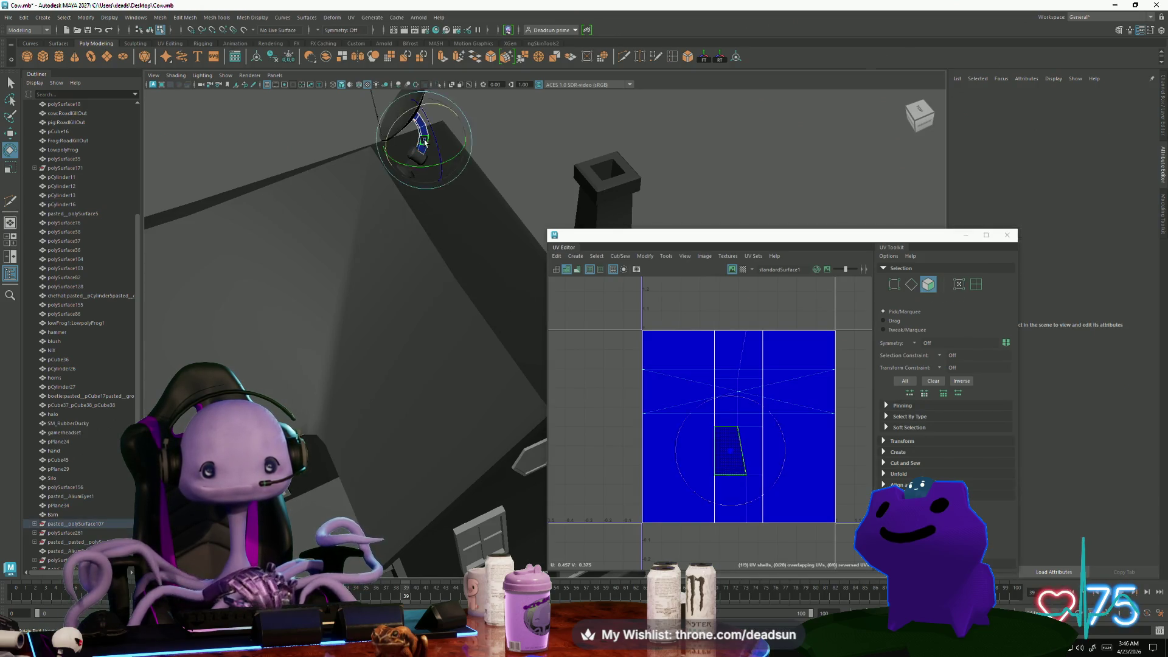
pyautogui.click(600, 258)
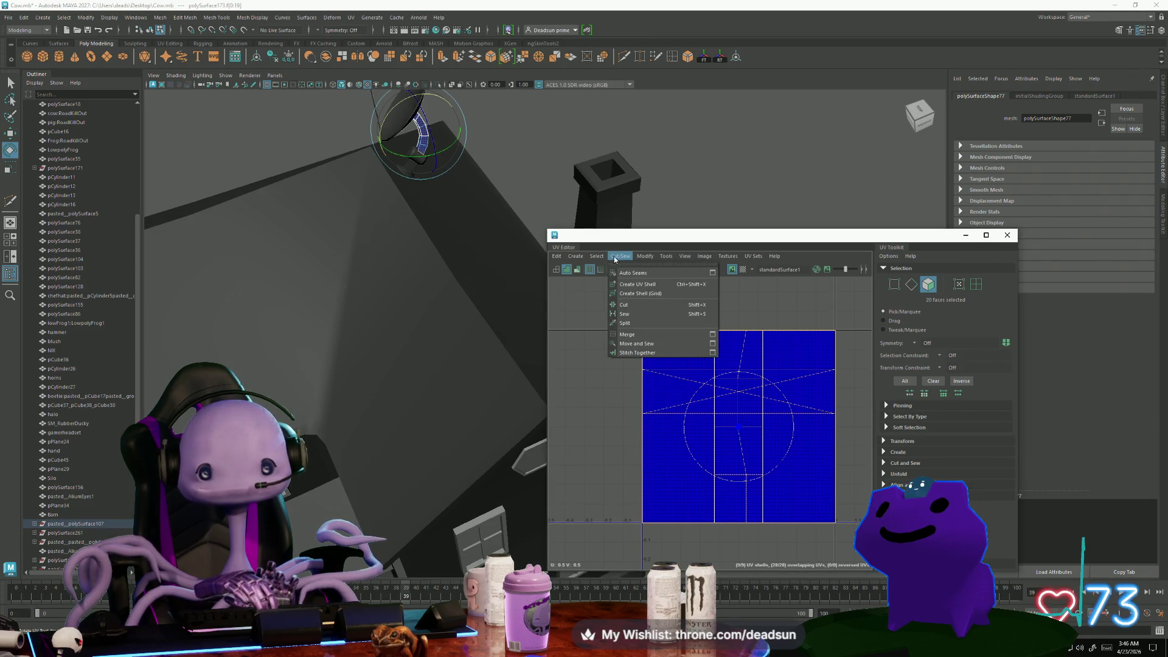
pyautogui.moveTo(576, 257)
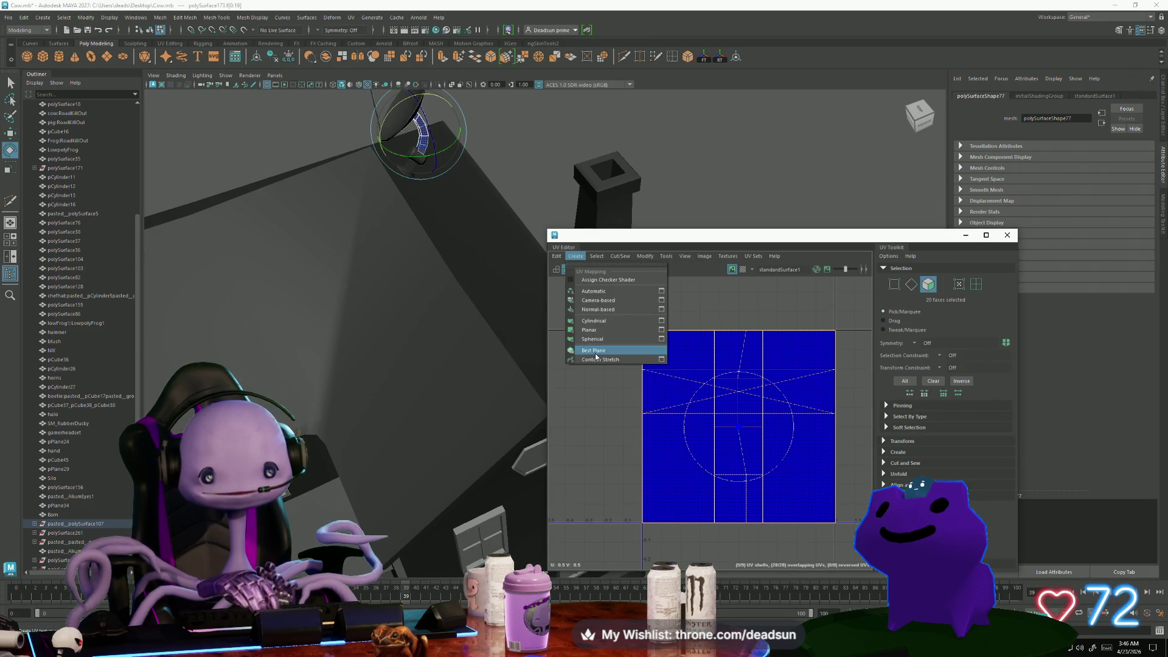
pyautogui.click(610, 290)
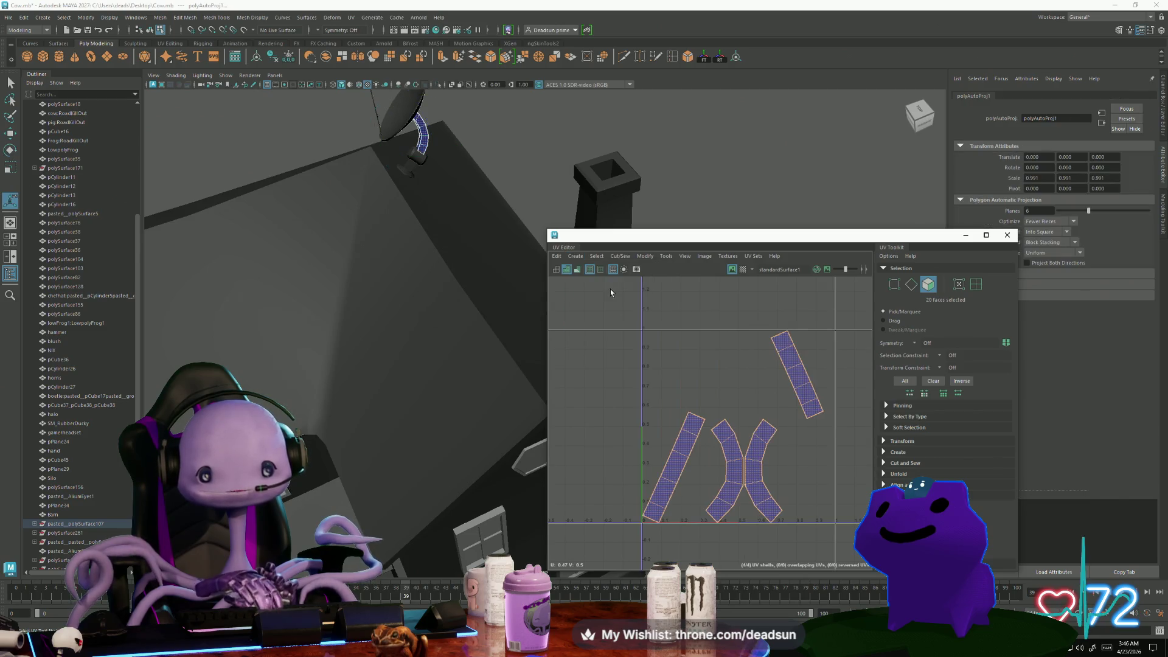
# Move and Sew the left shell's seam edge to join the arm's shells
pyautogui.moveTo(688, 442); pyautogui.dragTo(694, 420, button='right')
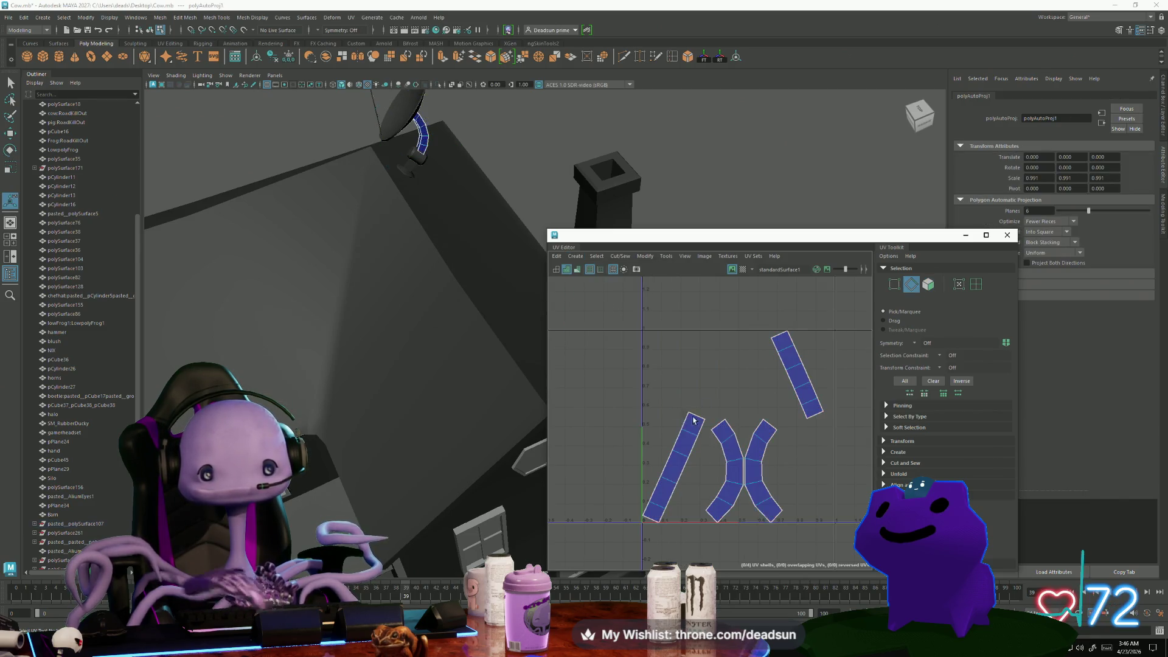
pyautogui.click(683, 478)
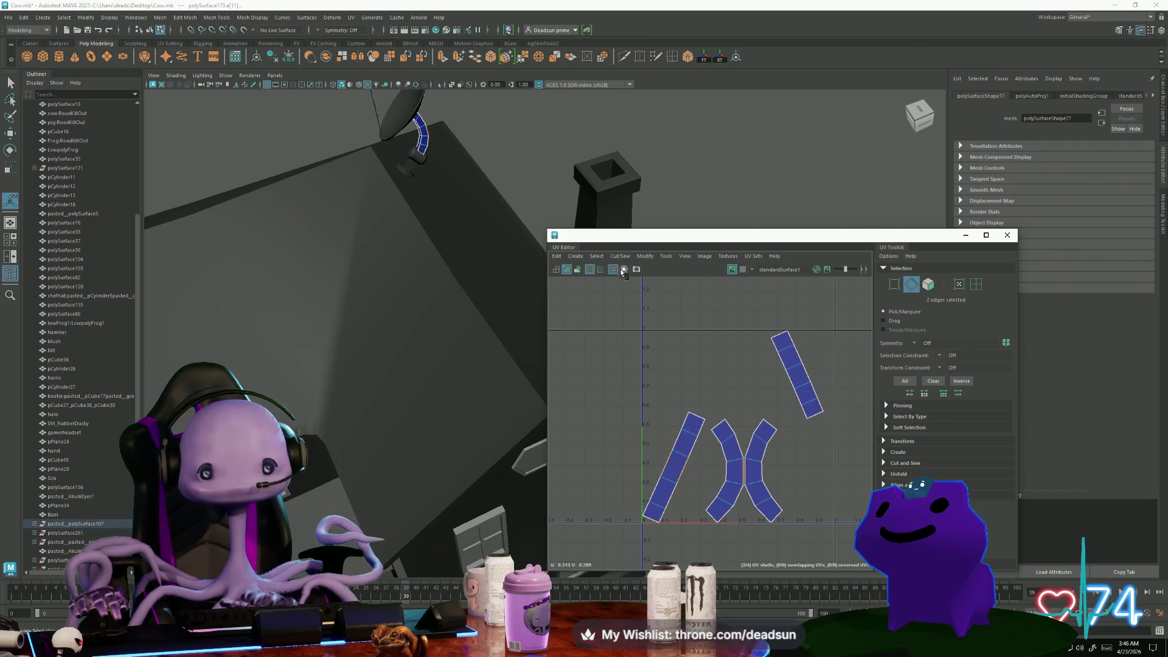
pyautogui.click(597, 256)
pyautogui.moveTo(613, 260)
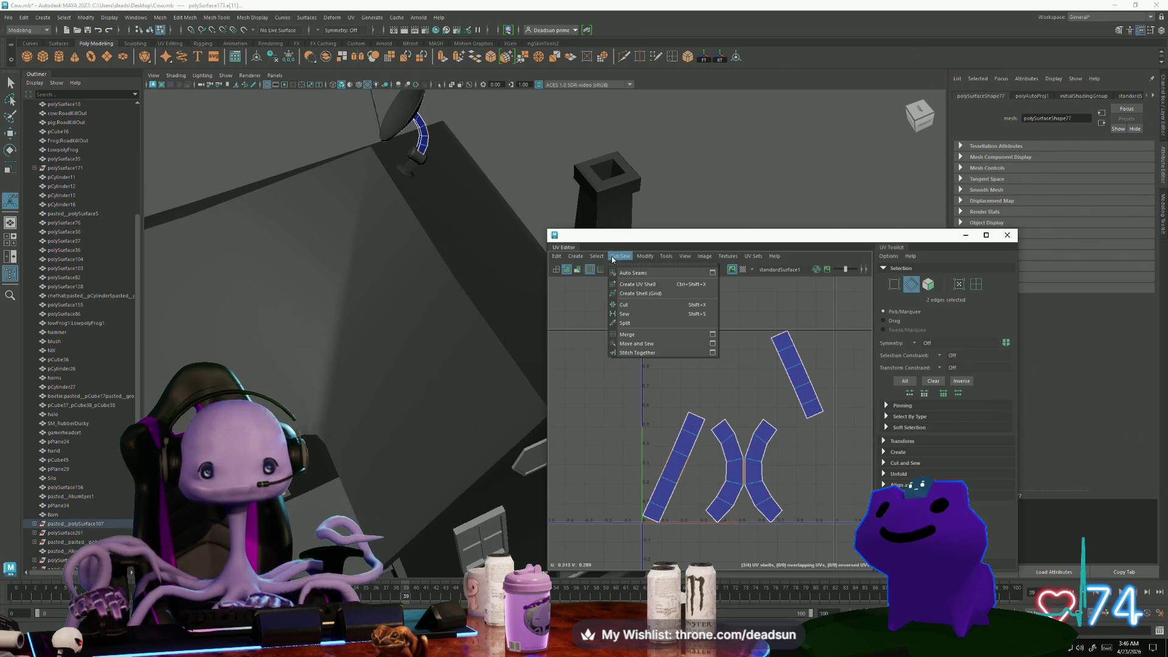
pyautogui.click(637, 344)
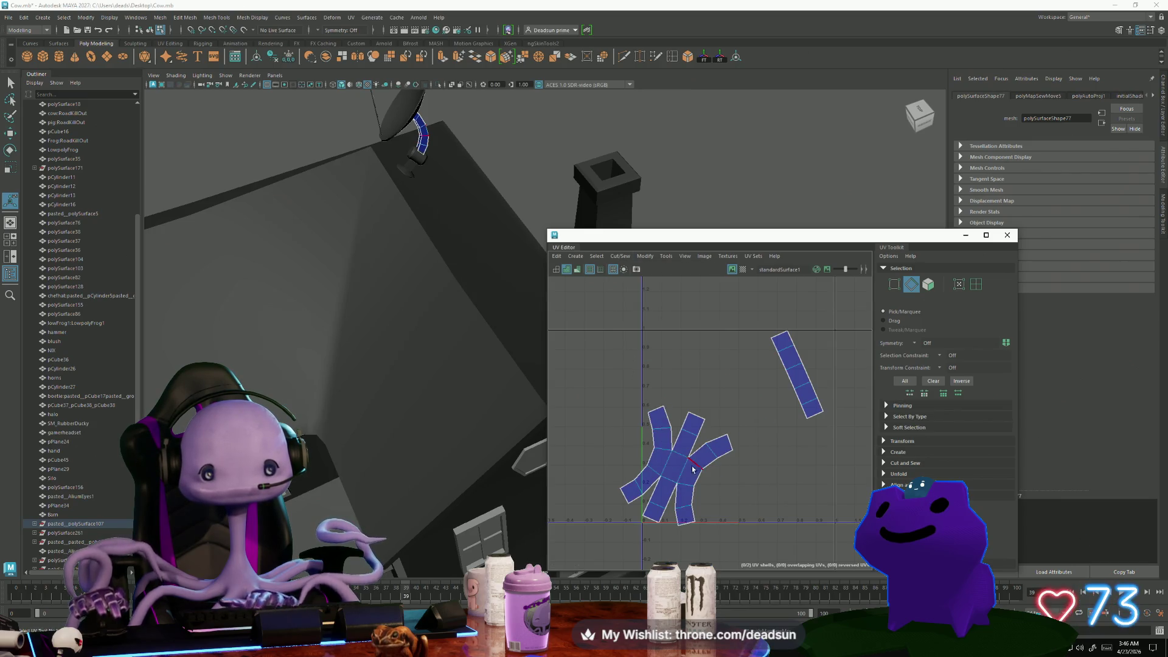
# Rotate the joined shell slightly and straighten its left and right legs vertically
pyautogui.moveTo(683, 469); pyautogui.dragTo(669, 517, button='right')
pyautogui.press('e')
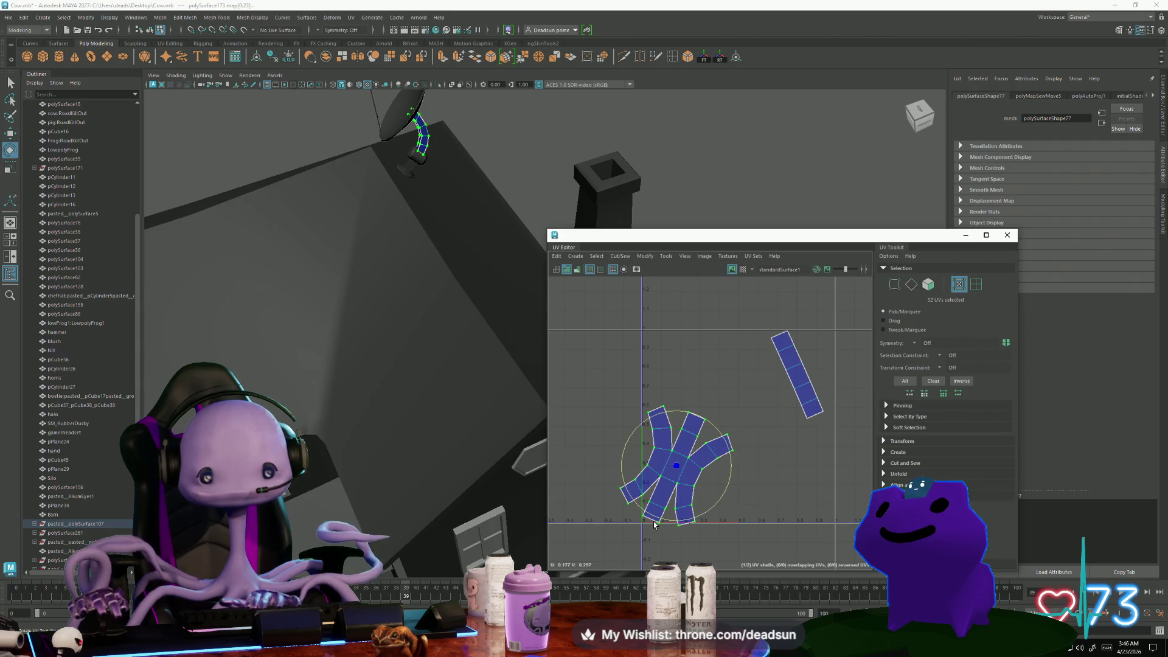
pyautogui.moveTo(657, 520)
pyautogui.mouseDown()
pyautogui.moveTo(669, 519)
pyautogui.moveTo(657, 509)
pyautogui.moveTo(645, 562)
pyautogui.mouseUp()
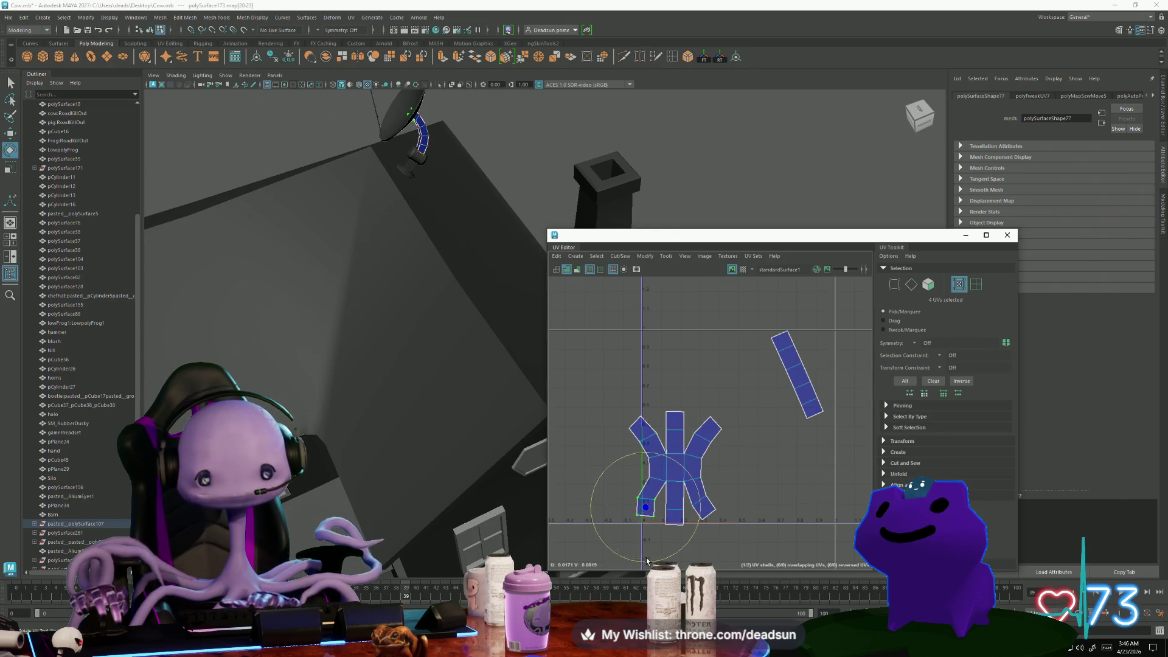
pyautogui.press('w')
pyautogui.moveTo(645, 507)
pyautogui.mouseDown()
pyautogui.moveTo(654, 520)
pyautogui.moveTo(720, 529)
pyautogui.moveTo(697, 517)
pyautogui.mouseUp()
pyautogui.press('e')
pyautogui.press('w')
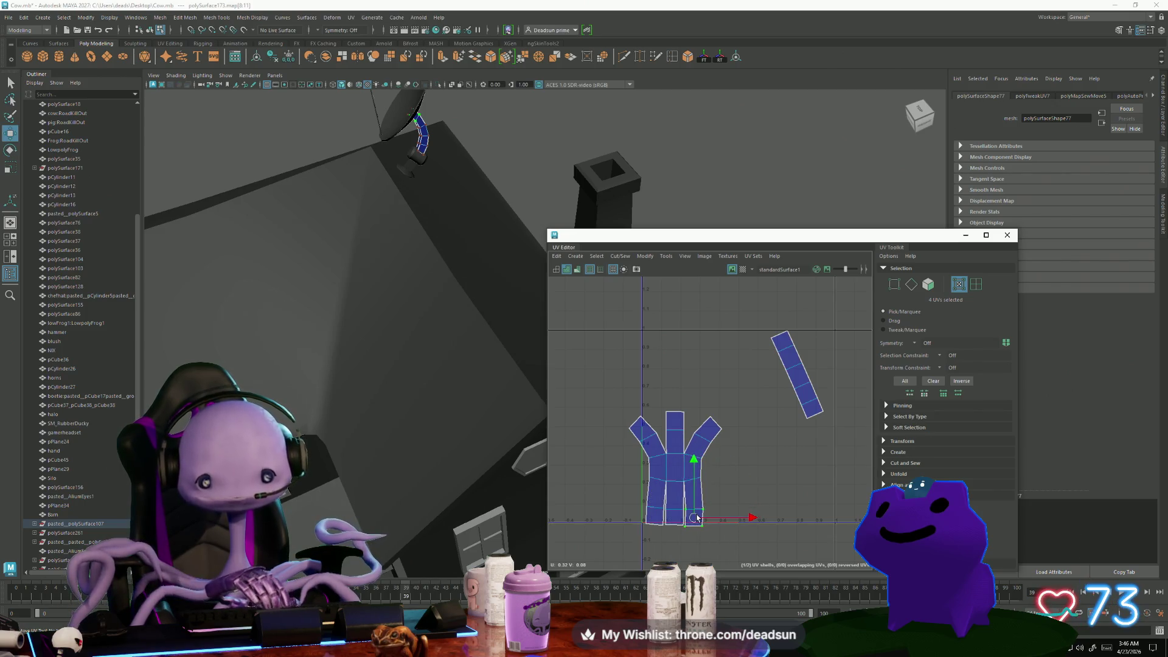
# Rotate both arm tips upright and nudge them into line with the legs
pyautogui.press('e')
pyautogui.moveTo(663, 453)
pyautogui.mouseDown()
pyautogui.moveTo(644, 486)
pyautogui.moveTo(630, 483)
pyautogui.mouseUp()
pyautogui.press('w')
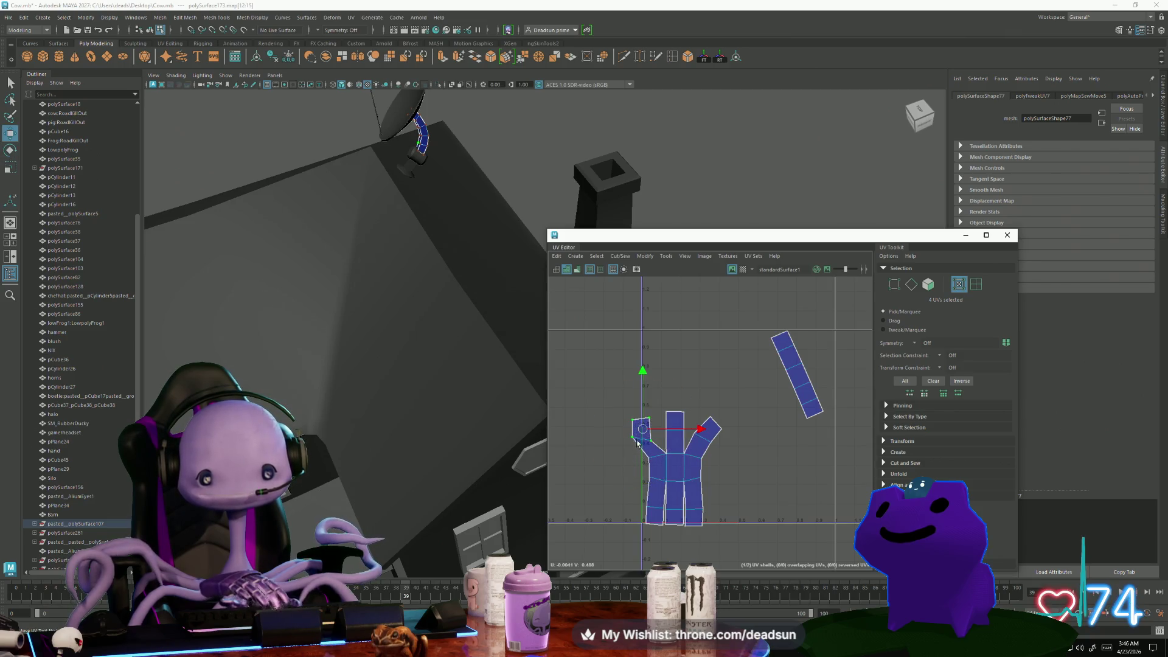
pyautogui.moveTo(642, 428); pyautogui.dragTo(742, 437)
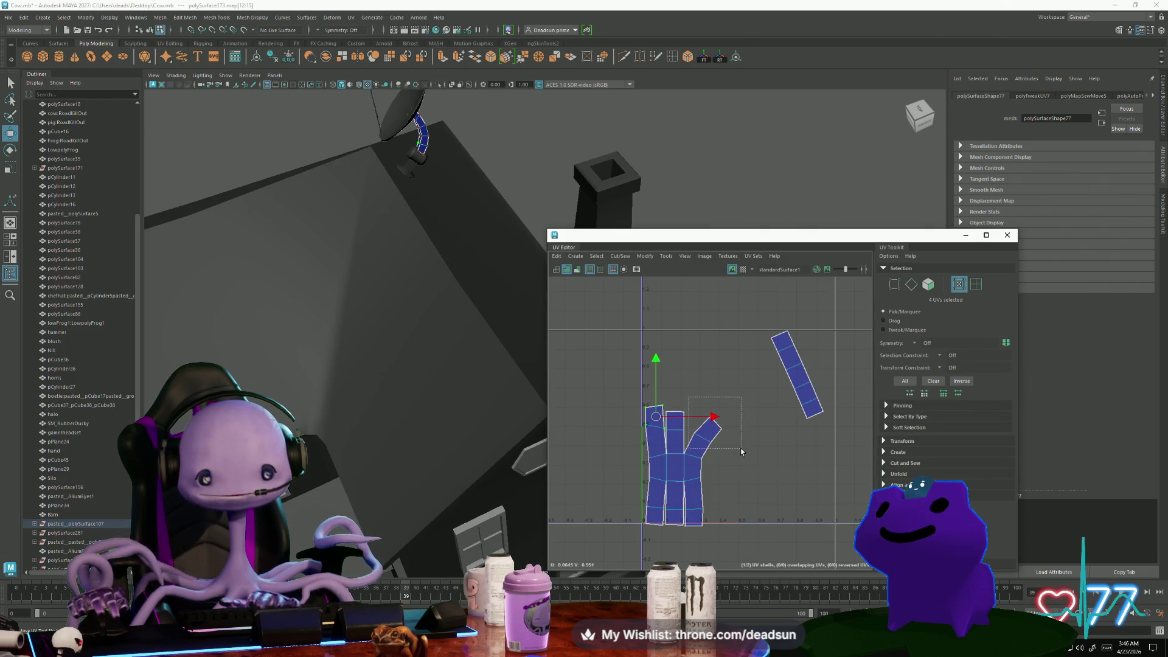
pyautogui.press('e')
pyautogui.moveTo(686, 479)
pyautogui.mouseDown()
pyautogui.moveTo(715, 480)
pyautogui.moveTo(718, 451)
pyautogui.mouseUp()
pyautogui.press('w')
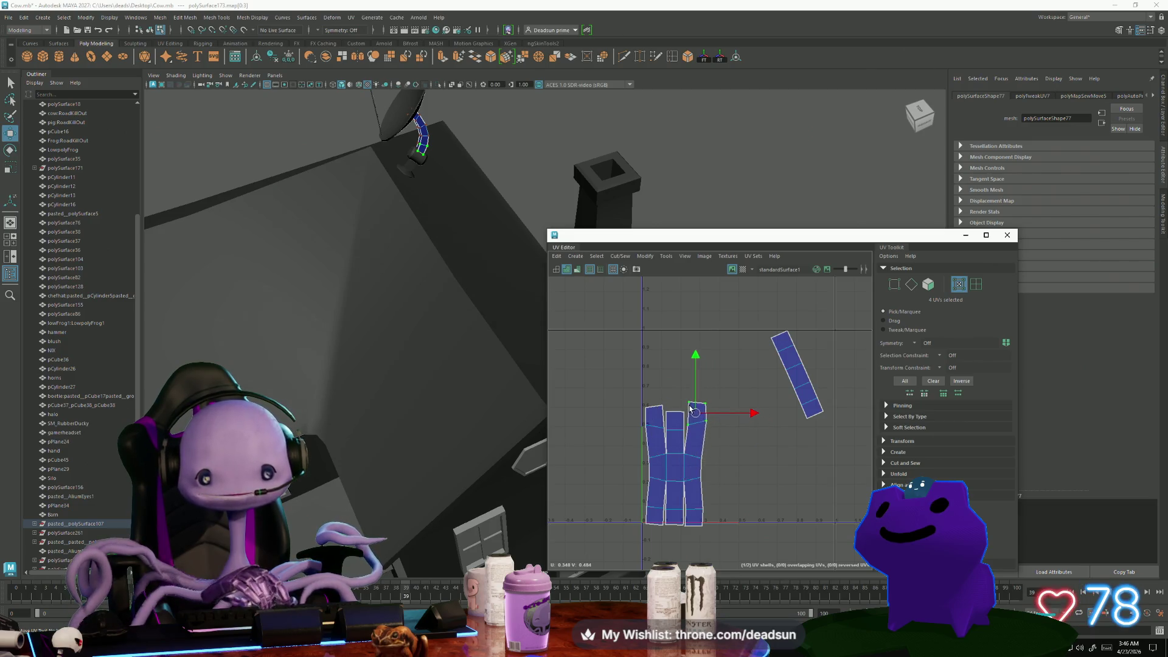
pyautogui.moveTo(689, 411); pyautogui.dragTo(688, 415)
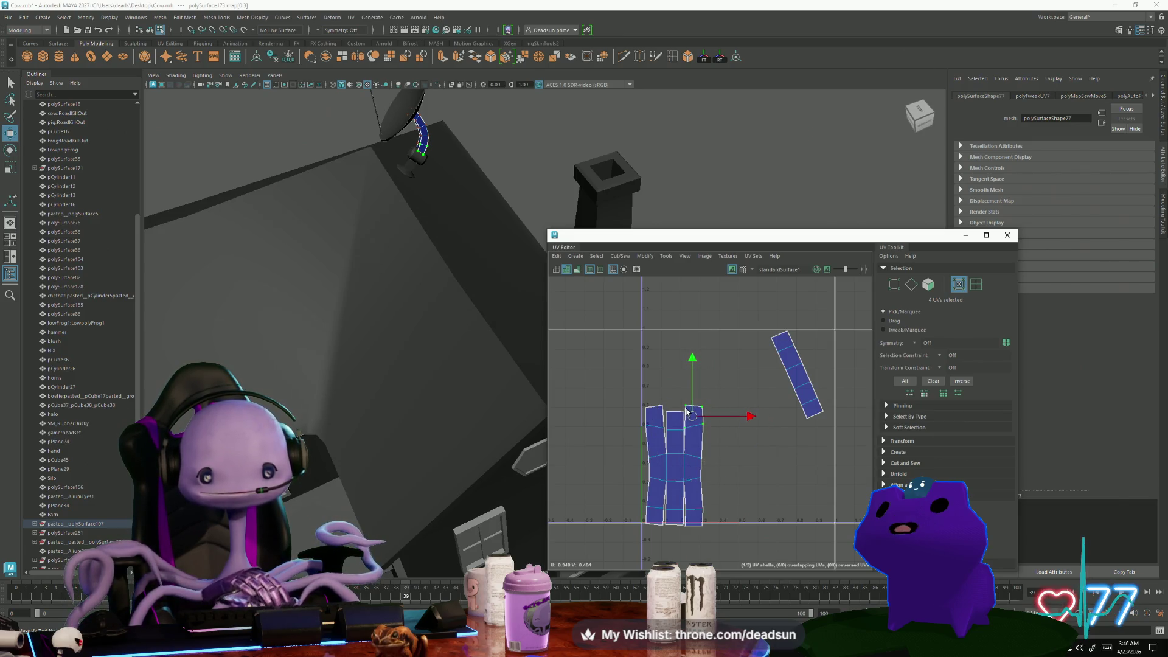
# Scale the four bottom UVs vertically and select the shell's top-edge UVs
pyautogui.moveTo(639, 443); pyautogui.dragTo(690, 433)
pyautogui.press('r')
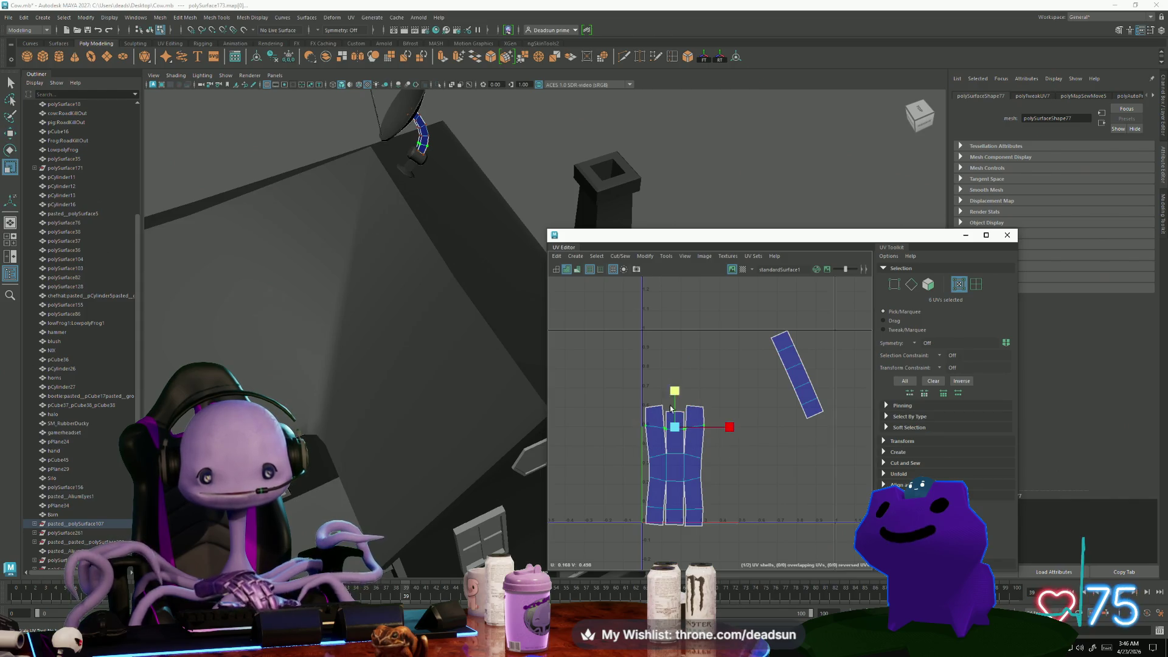
pyautogui.moveTo(718, 476)
pyautogui.mouseDown()
pyautogui.moveTo(719, 525)
pyautogui.moveTo(737, 551)
pyautogui.mouseUp()
pyautogui.click(677, 453)
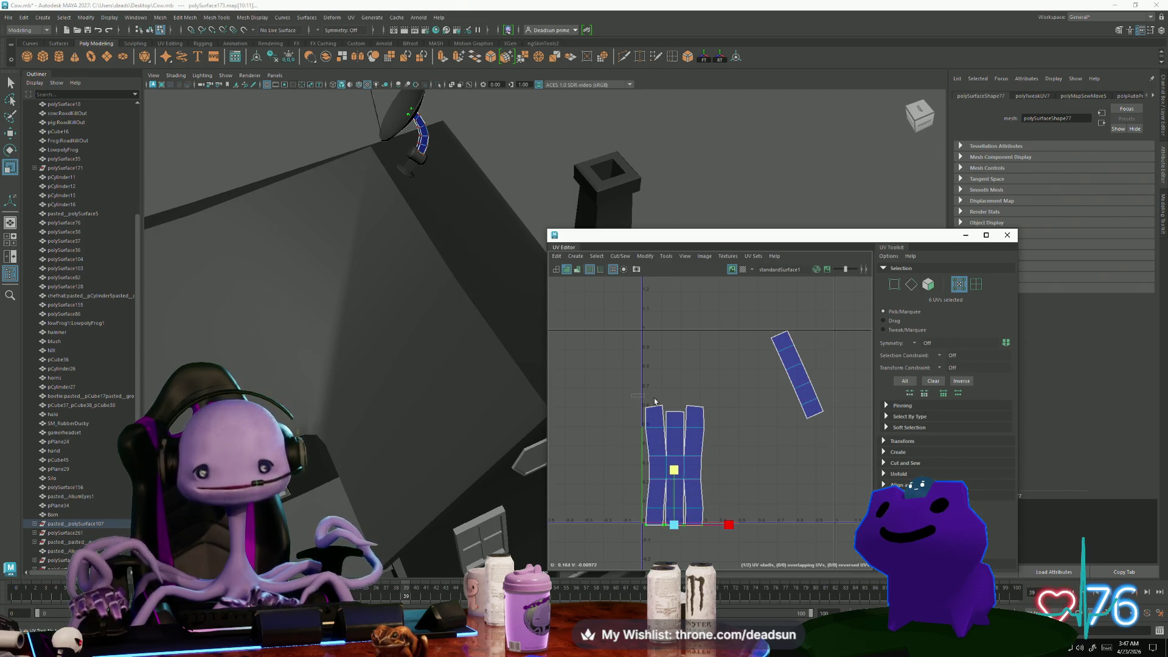
pyautogui.moveTo(655, 401); pyautogui.dragTo(725, 416)
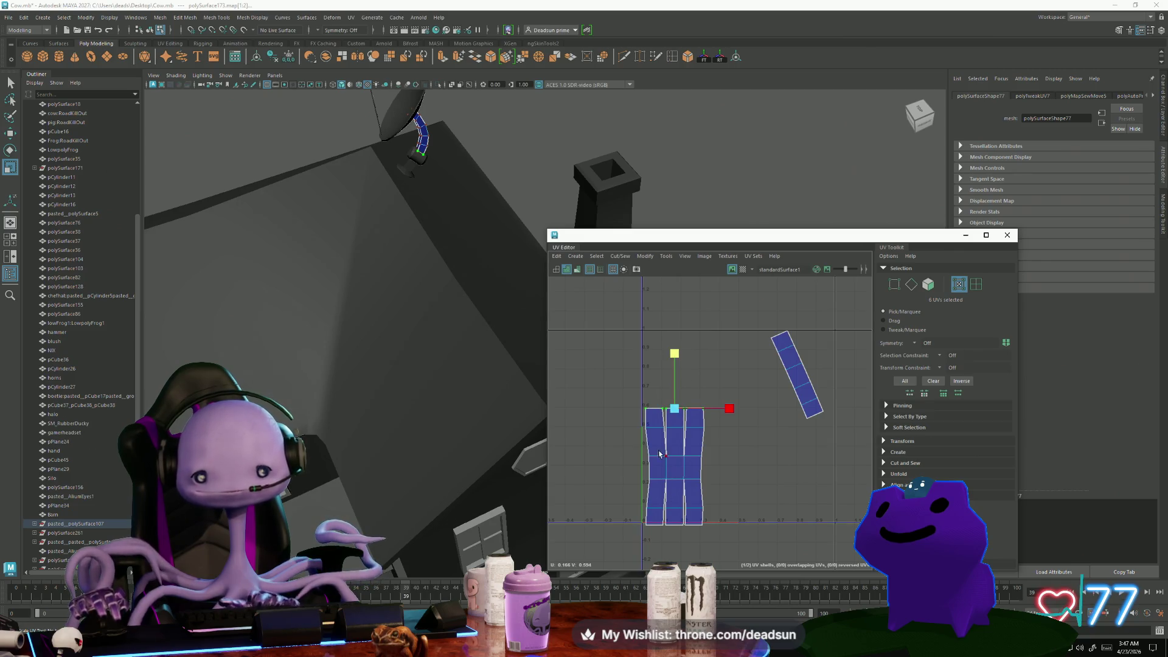
pyautogui.moveTo(660, 432); pyautogui.dragTo(660, 413, button='right')
# Sew the seam edges between the UV strips into one shell
pyautogui.doubleClick(661, 417)
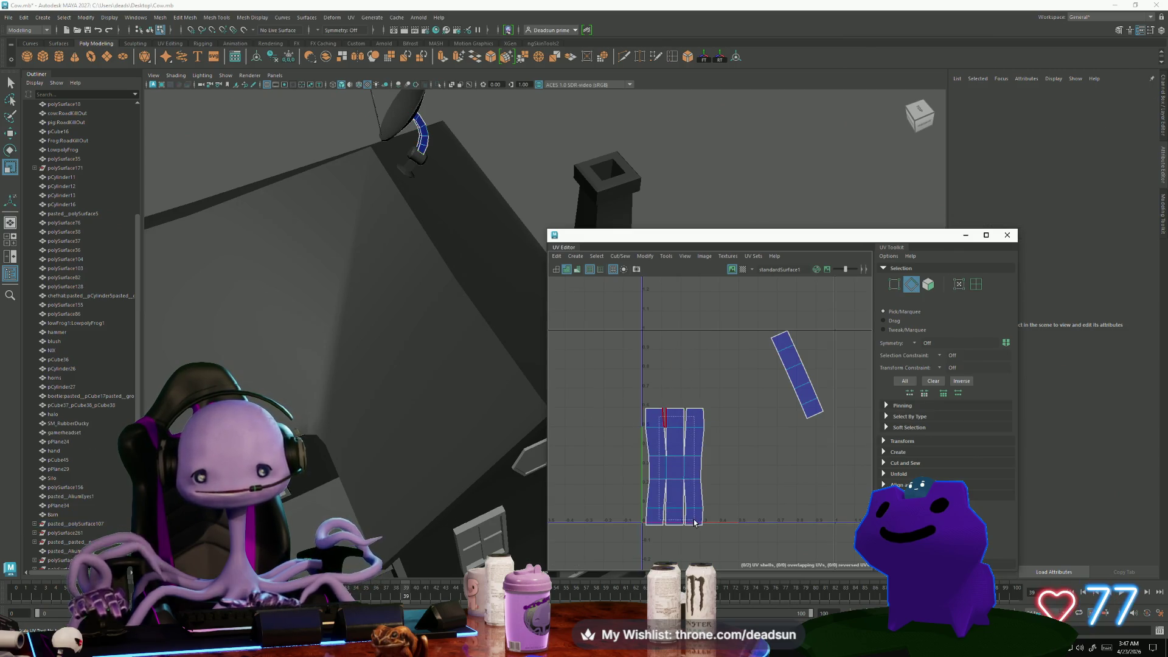
pyautogui.click(614, 256)
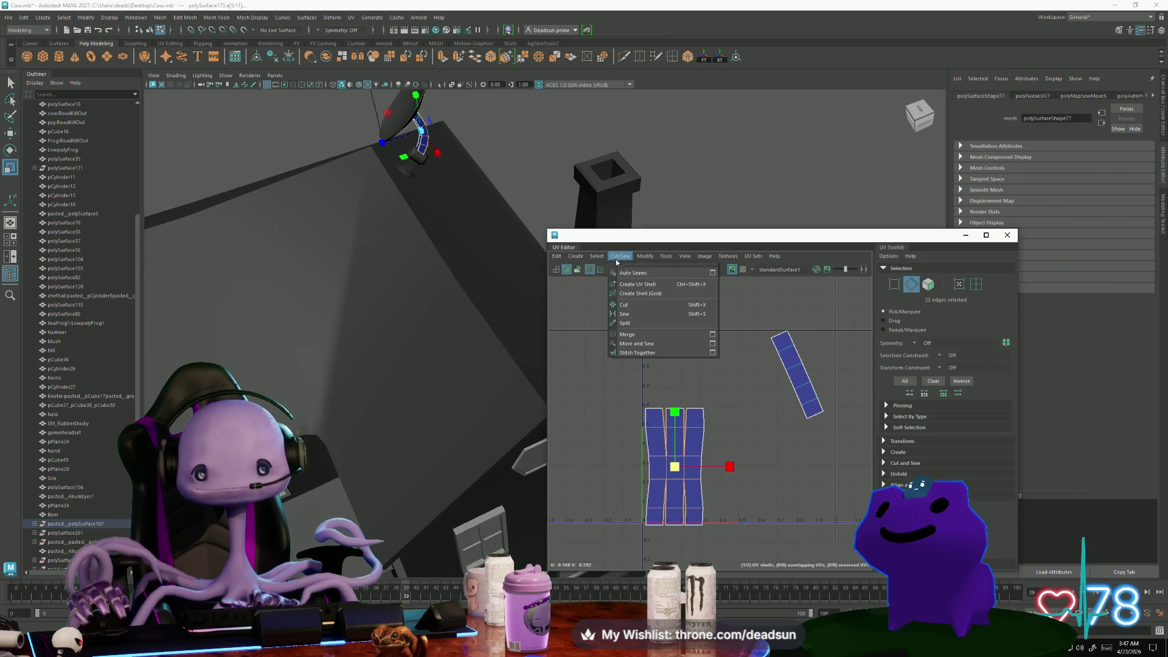
pyautogui.click(642, 345)
# Shift the shell's left-column UVs to the right and select the tilted narrow shell
pyautogui.moveTo(669, 444); pyautogui.dragTo(660, 453, button='right')
pyautogui.moveTo(619, 408); pyautogui.dragTo(657, 547)
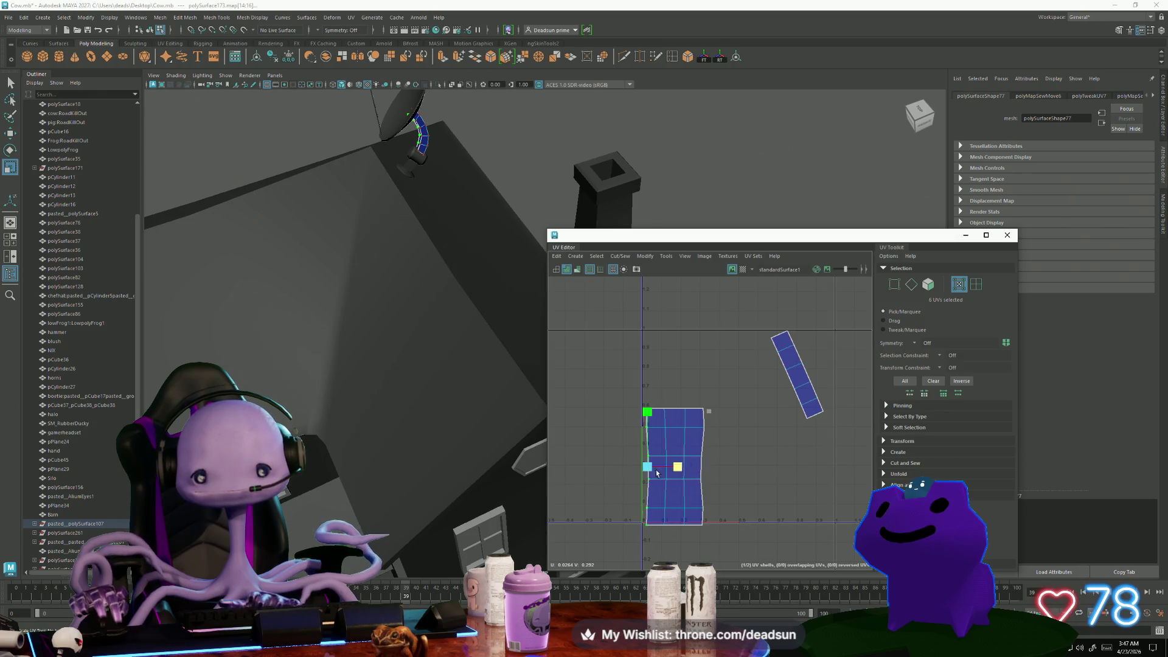
pyautogui.moveTo(679, 467)
pyautogui.mouseDown()
pyautogui.moveTo(697, 467)
pyautogui.moveTo(684, 467)
pyautogui.mouseUp()
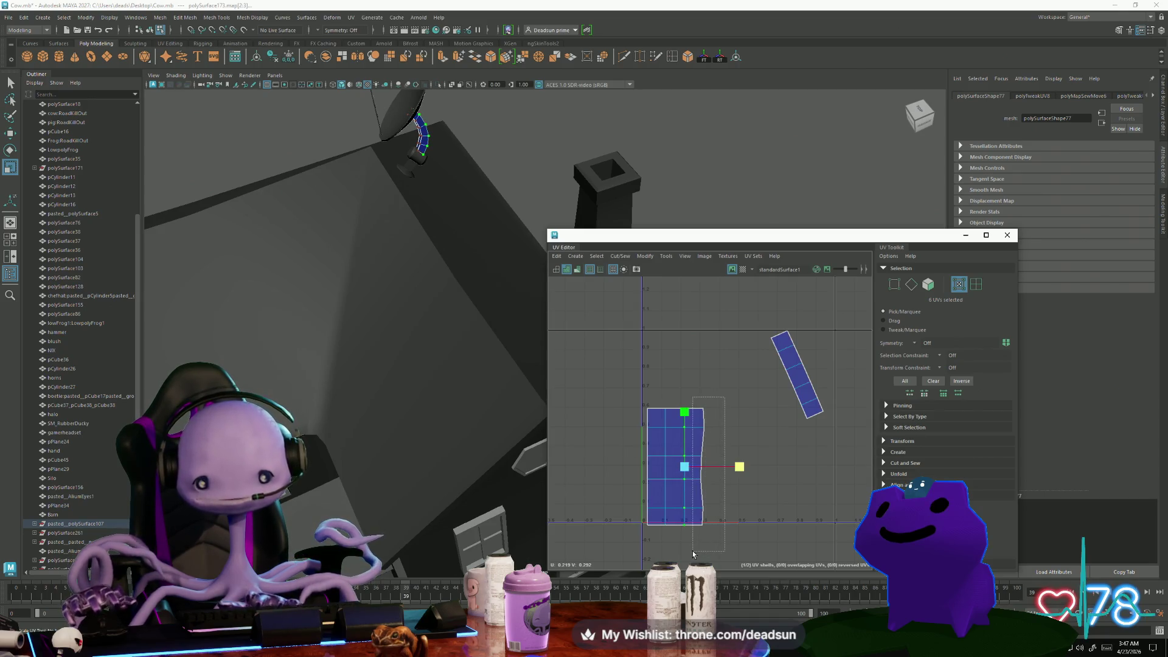
pyautogui.moveTo(740, 480); pyautogui.dragTo(758, 480, button='middle')
pyautogui.moveTo(636, 427)
pyautogui.mouseDown(button='right')
pyautogui.moveTo(643, 408)
pyautogui.moveTo(649, 420)
pyautogui.mouseUp(button='right')
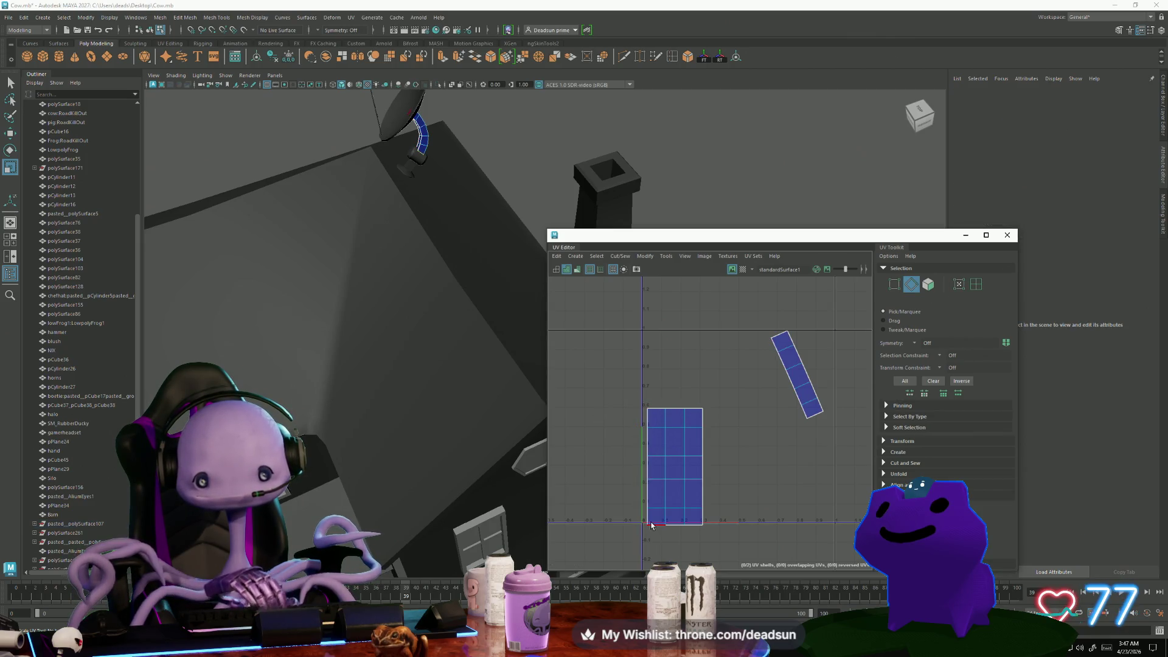
pyautogui.moveTo(700, 490); pyautogui.dragTo(700, 470, button='right')
# Rotate the narrow shell upright and place it beside the large shell's left side
pyautogui.click(797, 374)
pyautogui.press('e')
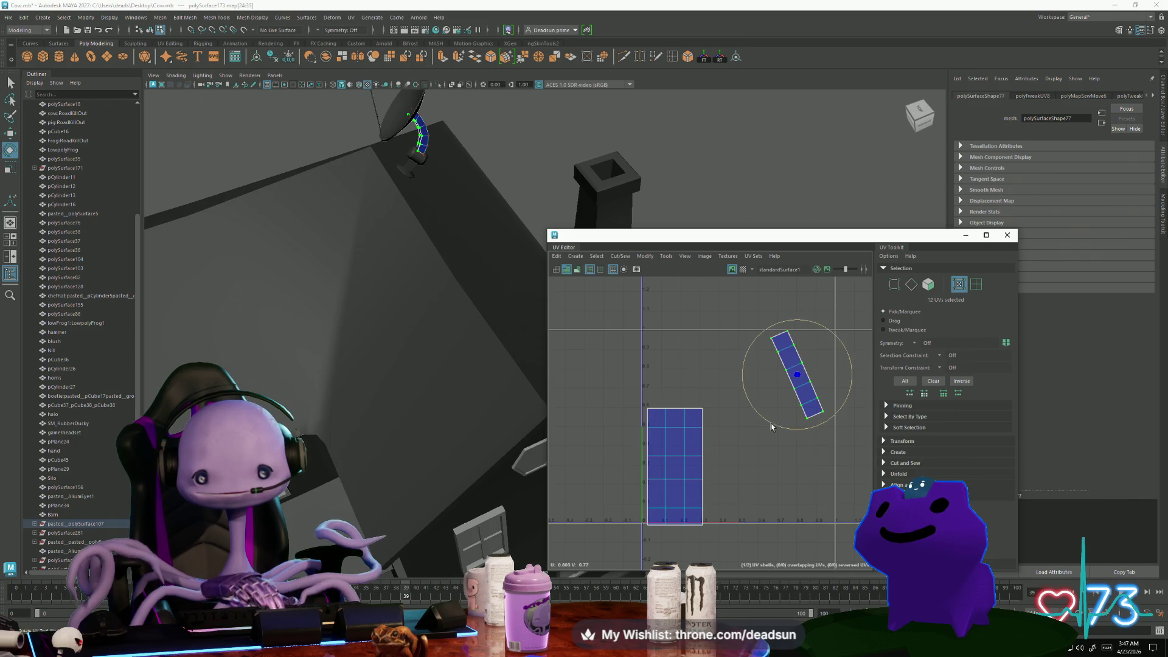
pyautogui.moveTo(775, 425)
pyautogui.mouseDown()
pyautogui.moveTo(786, 429)
pyautogui.moveTo(815, 396)
pyautogui.moveTo(837, 342)
pyautogui.mouseUp()
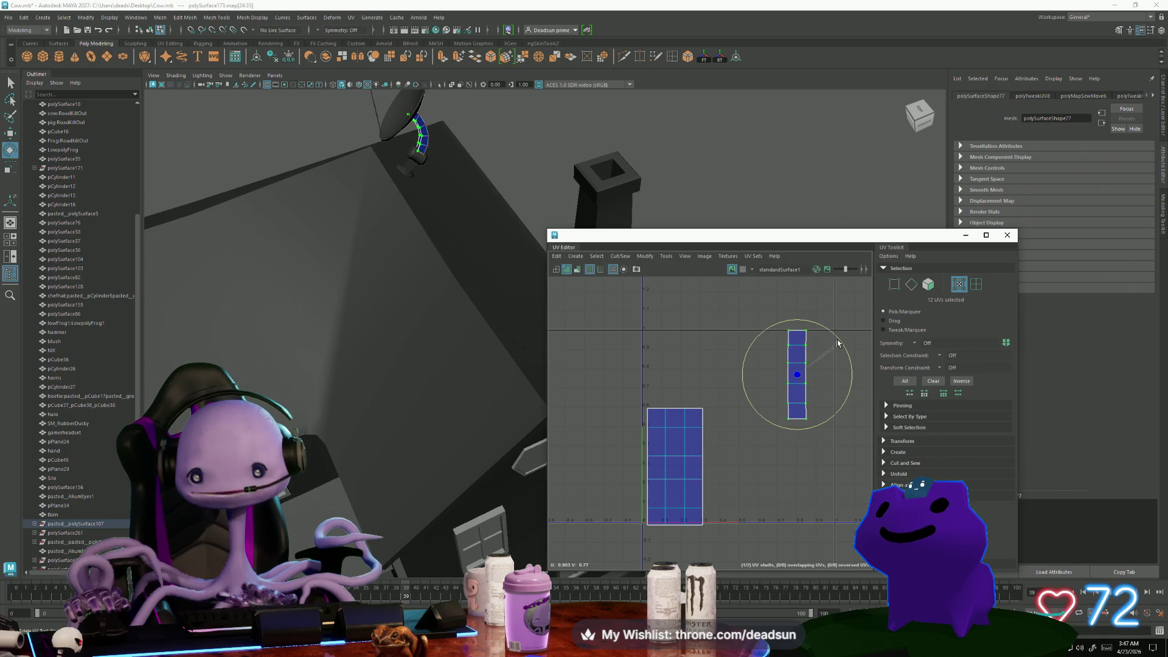
pyautogui.press('w')
pyautogui.moveTo(801, 441); pyautogui.dragTo(670, 447, button='middle')
pyautogui.moveTo(666, 376)
pyautogui.mouseDown()
pyautogui.moveTo(637, 475)
pyautogui.moveTo(655, 461)
pyautogui.moveTo(632, 469)
pyautogui.mouseUp()
pyautogui.press('r')
pyautogui.press('w')
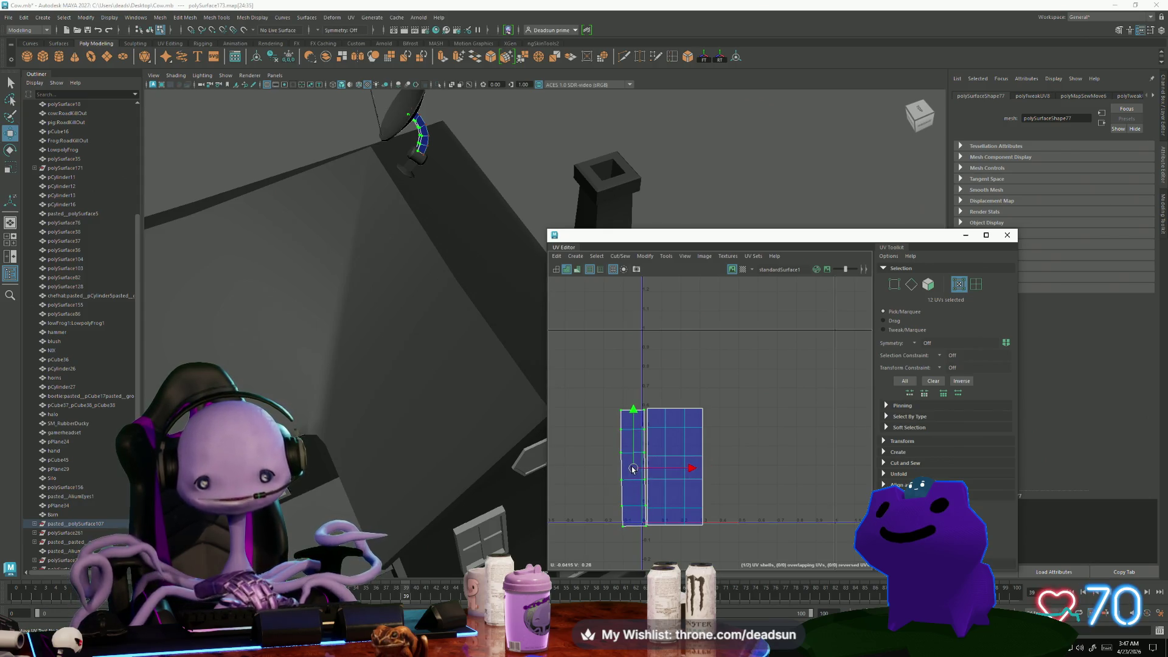
# Sew the five border edges between the shells, then select the top row of UVs
pyautogui.press('F10')
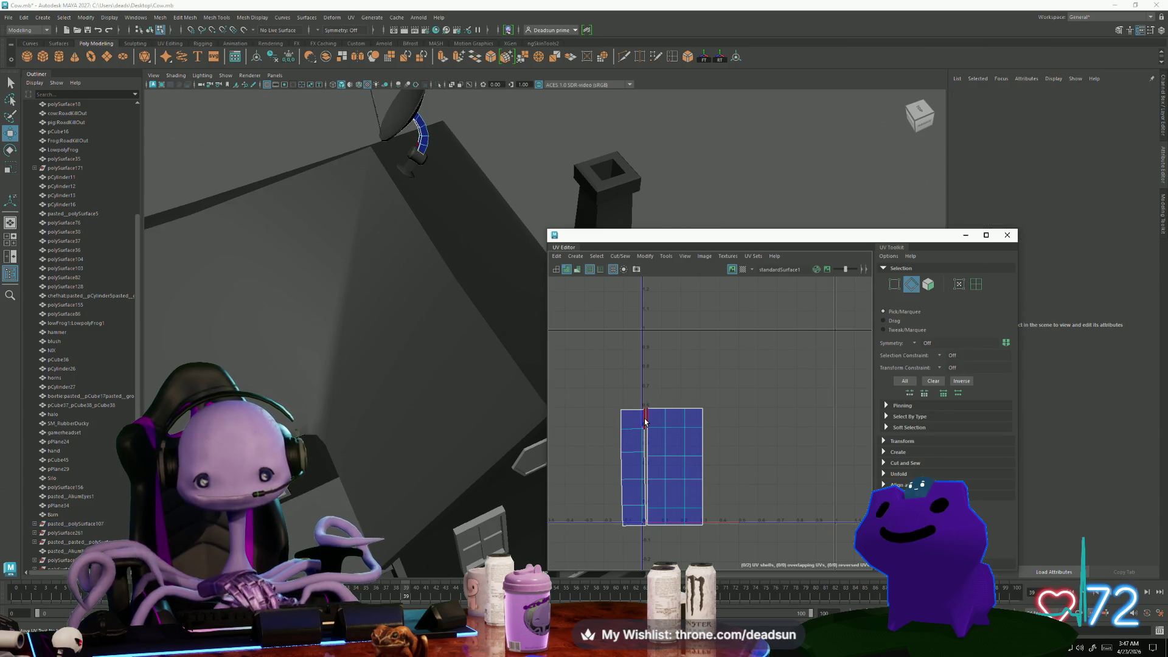
pyautogui.click(646, 444)
pyautogui.keyDown('shift'); pyautogui.click(646, 465); pyautogui.keyUp('shift')
pyautogui.keyDown('shift'); pyautogui.click(646, 482); pyautogui.keyUp('shift')
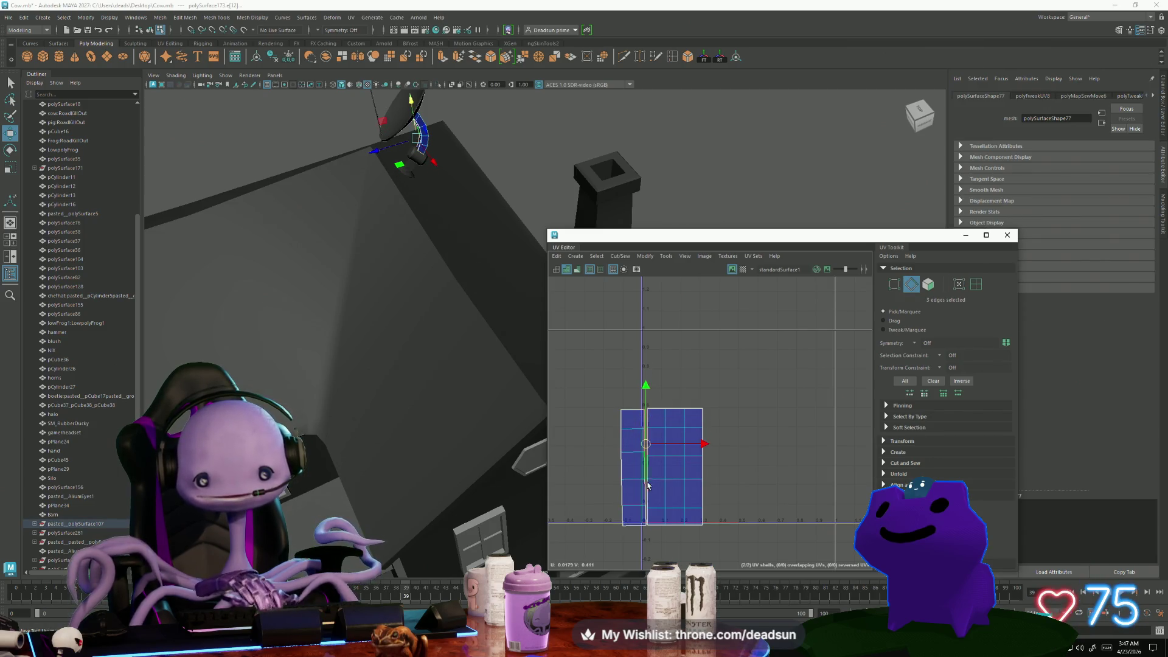
pyautogui.keyDown('shift'); pyautogui.click(645, 514); pyautogui.keyUp('shift')
pyautogui.keyDown('shift'); pyautogui.click(621, 464); pyautogui.keyUp('shift')
pyautogui.click(620, 256)
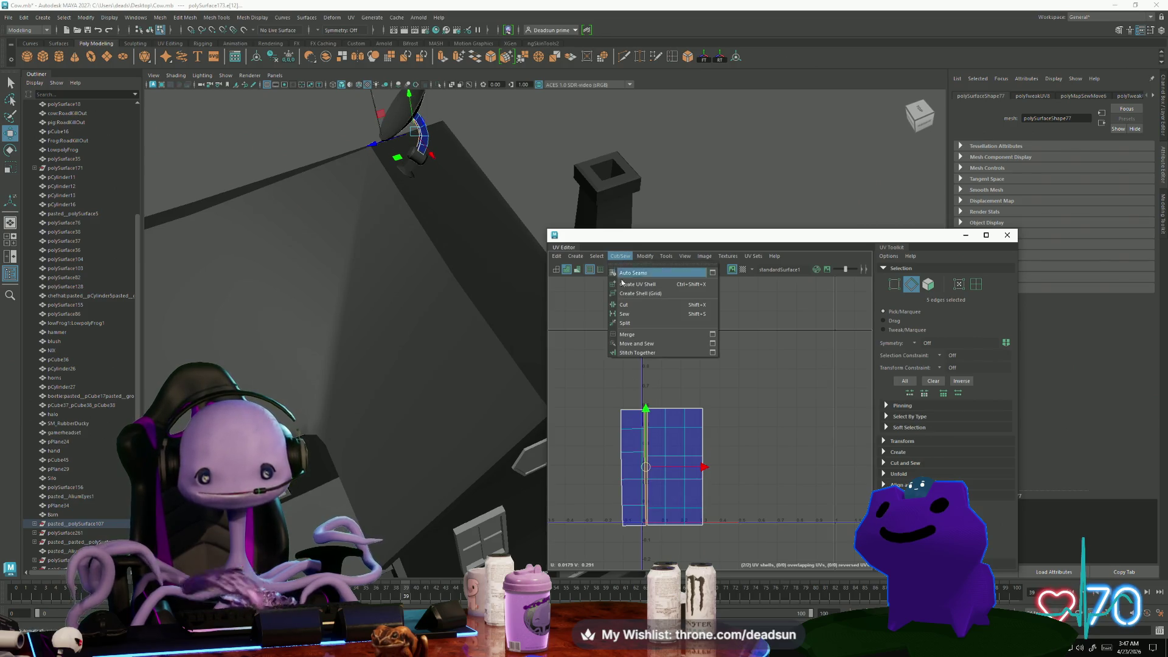
pyautogui.click(636, 346)
pyautogui.rightClick(632, 450)
pyautogui.moveTo(640, 454); pyautogui.dragTo(672, 451, button='right')
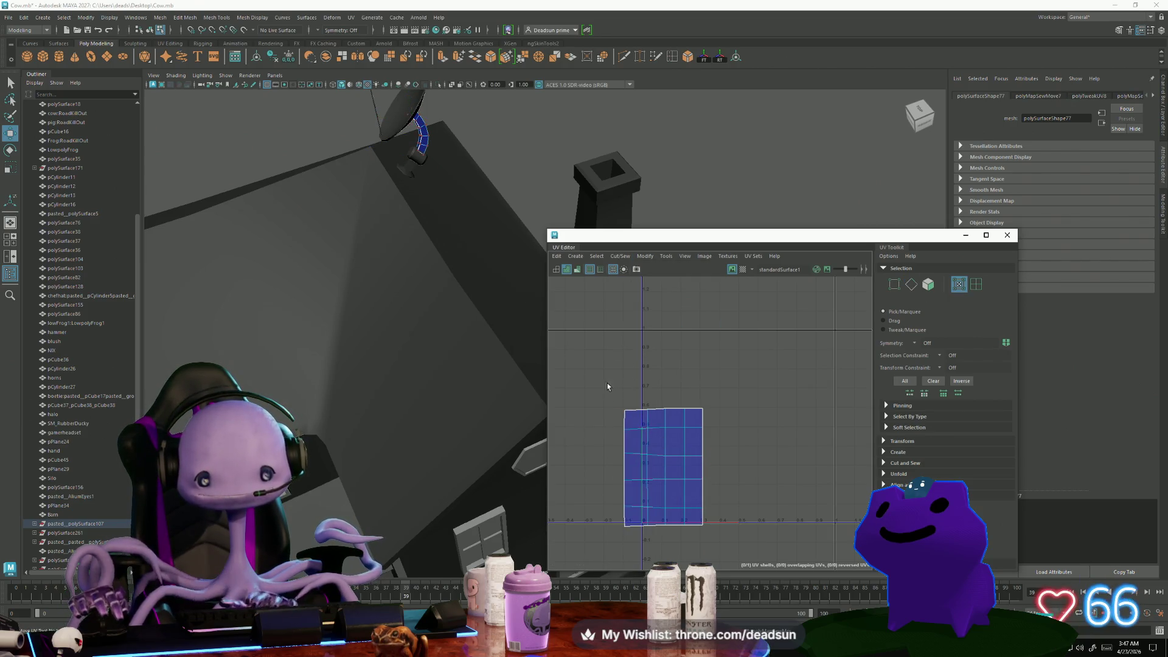
pyautogui.moveTo(605, 380)
pyautogui.mouseDown()
pyautogui.moveTo(725, 415)
pyautogui.moveTo(698, 470)
pyautogui.mouseUp()
# Scale the shell's bottom row and left column of UVs to even them out
pyautogui.press('r')
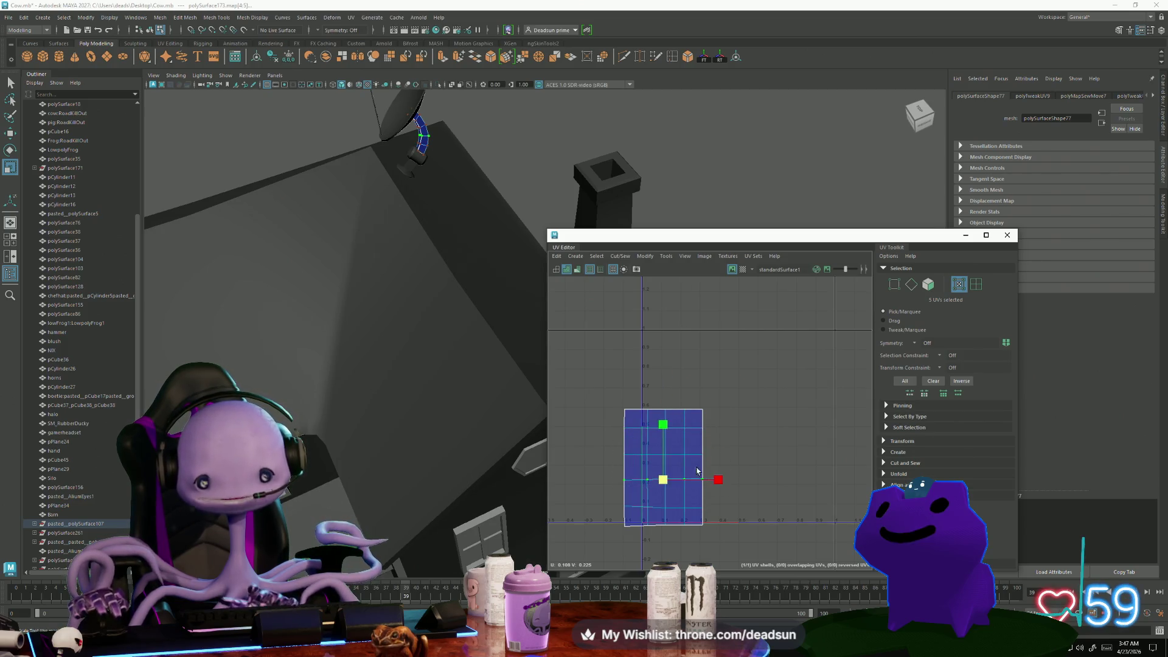
pyautogui.moveTo(604, 491); pyautogui.dragTo(735, 523)
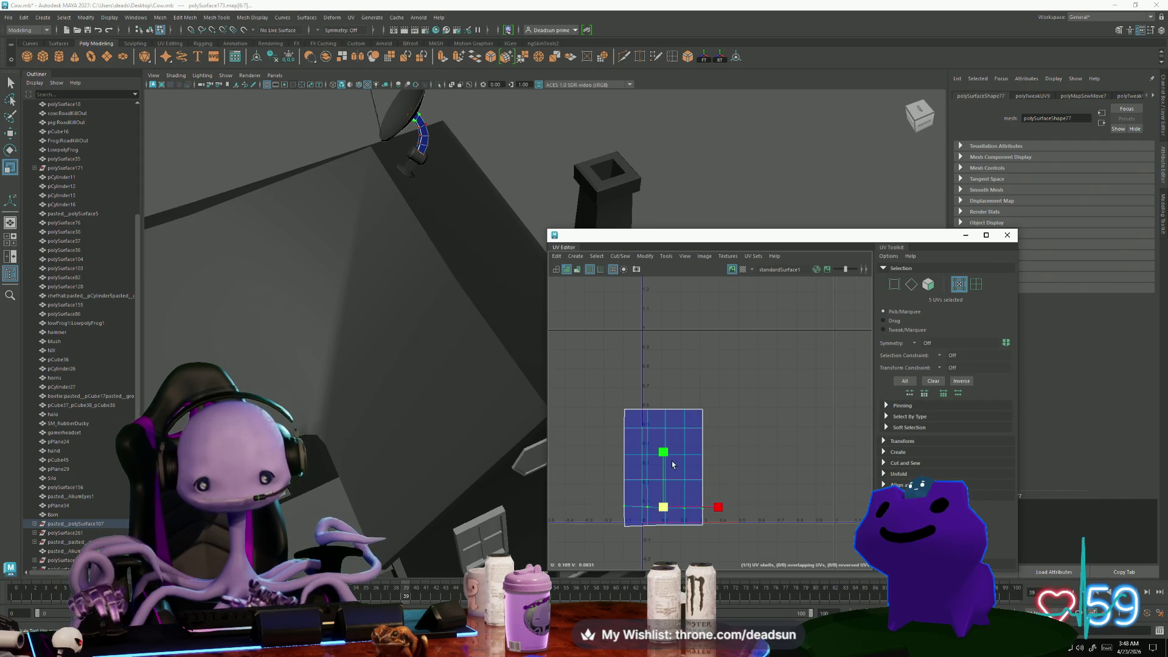
pyautogui.moveTo(601, 398)
pyautogui.mouseDown()
pyautogui.moveTo(626, 541)
pyautogui.moveTo(754, 555)
pyautogui.mouseUp()
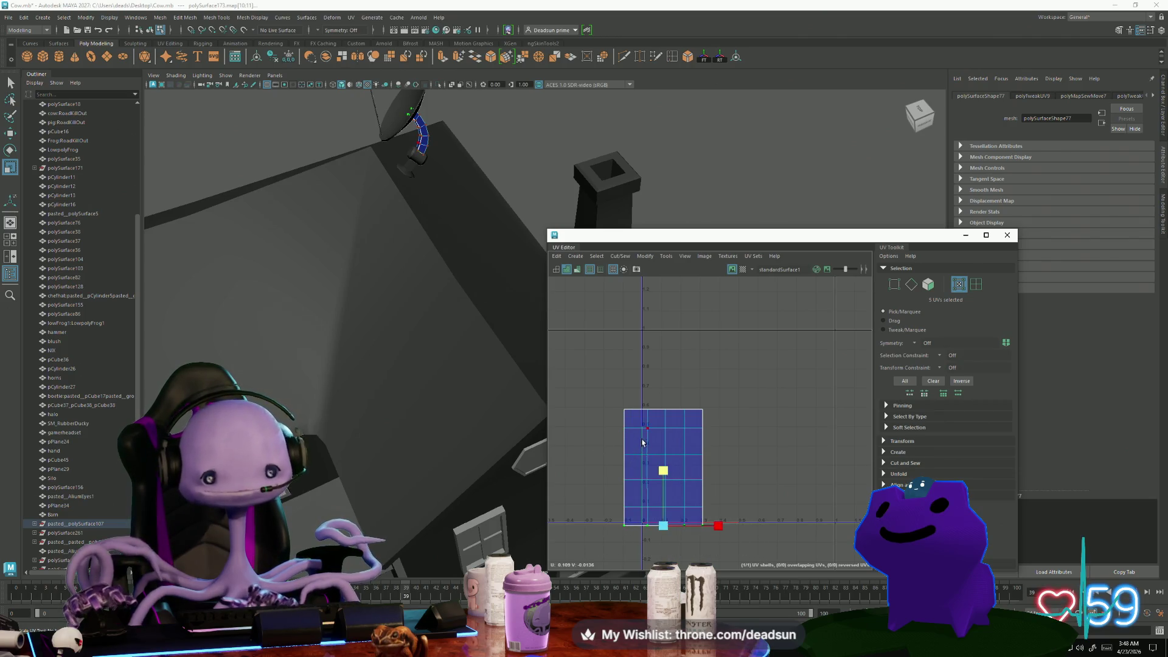
# Move the combined shell up-left in UV space and select the red part under the dish
pyautogui.click(673, 447)
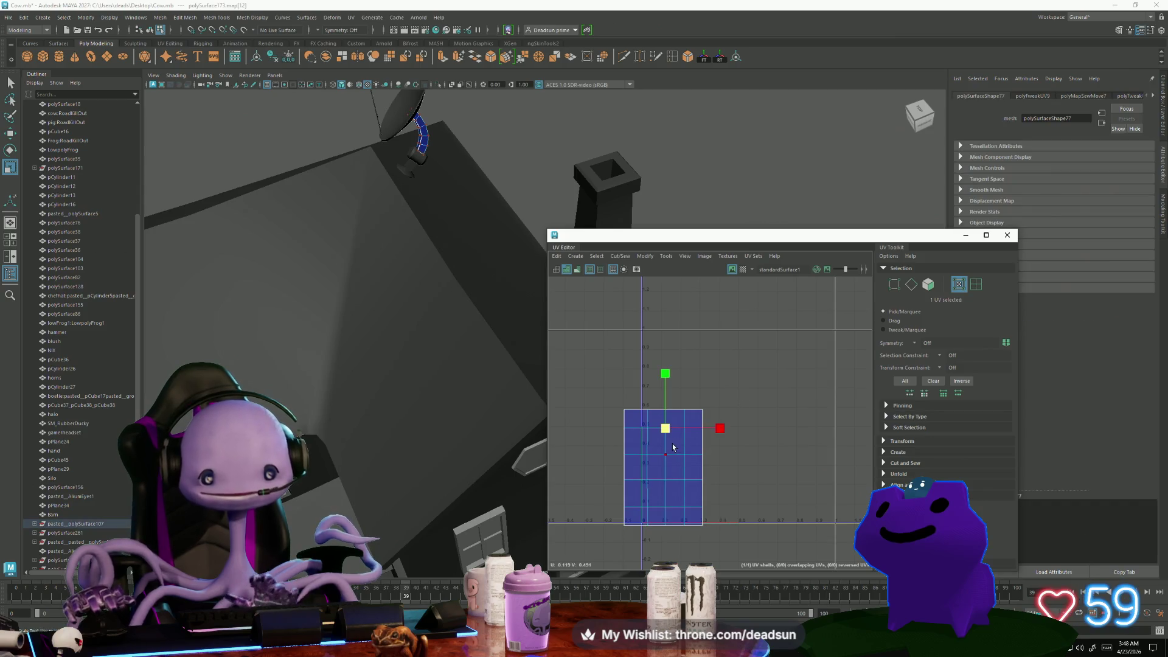
pyautogui.doubleClick(674, 448)
pyautogui.press('w')
pyautogui.moveTo(664, 465); pyautogui.dragTo(580, 394)
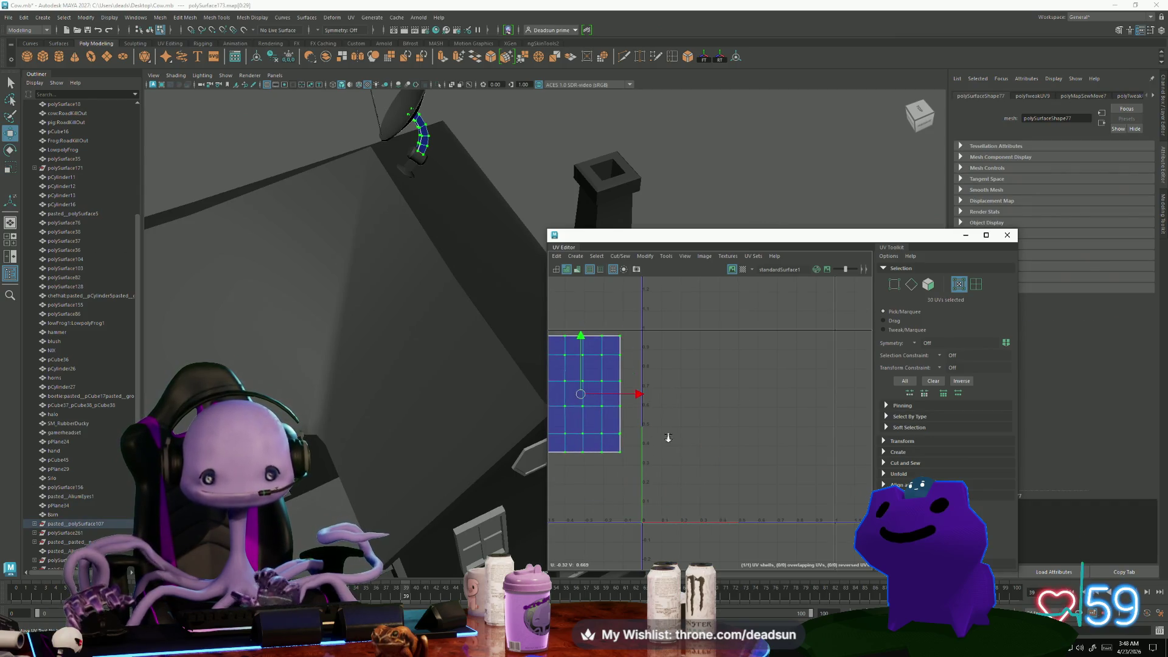
pyautogui.scroll(-2, 667, 438)
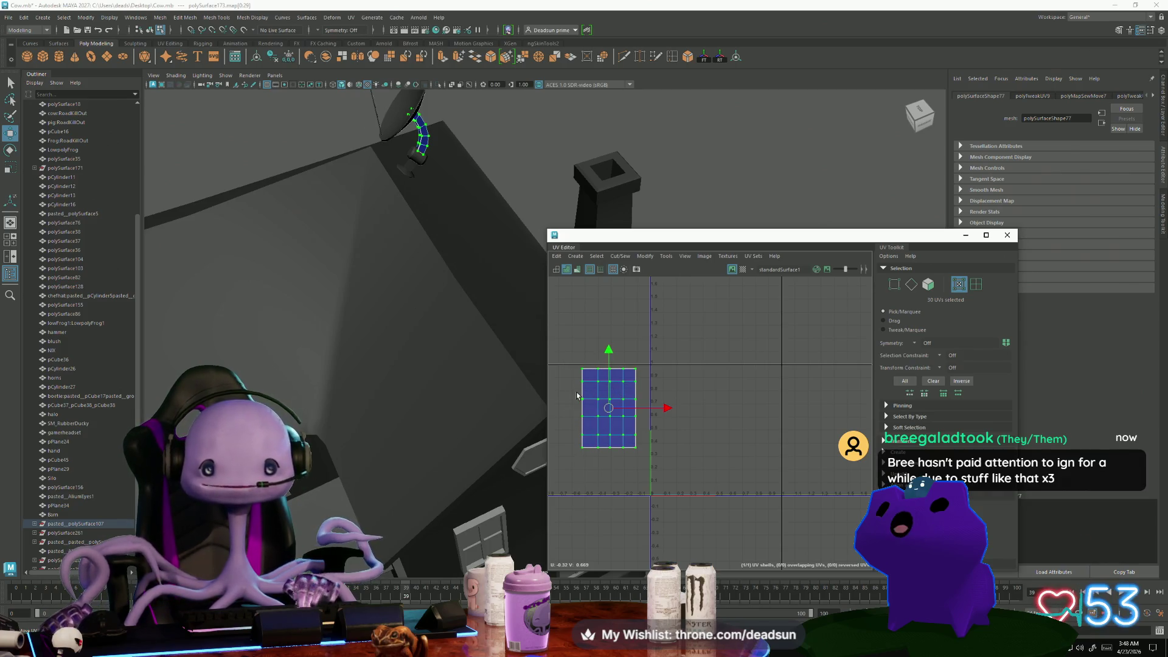
pyautogui.moveTo(604, 403)
pyautogui.mouseDown()
pyautogui.moveTo(582, 374)
pyautogui.moveTo(599, 322)
pyautogui.moveTo(612, 323)
pyautogui.mouseUp()
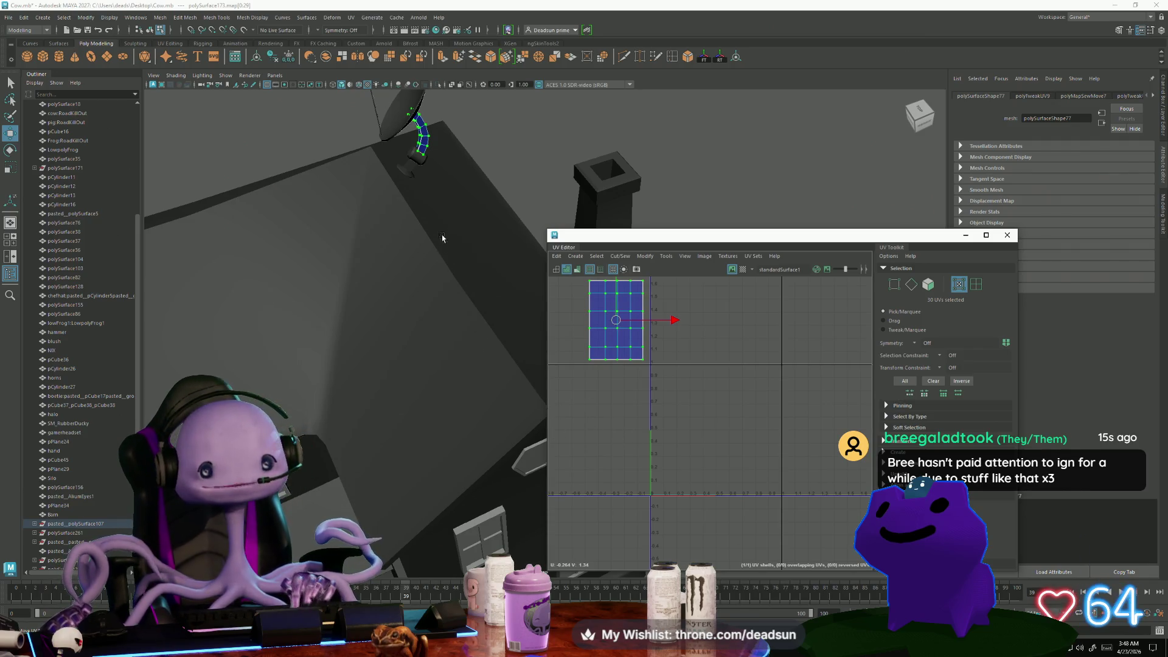
pyautogui.keyDown('alt'); pyautogui.moveTo(426, 224); pyautogui.dragTo(430, 262); pyautogui.keyUp('alt')
pyautogui.click(429, 263)
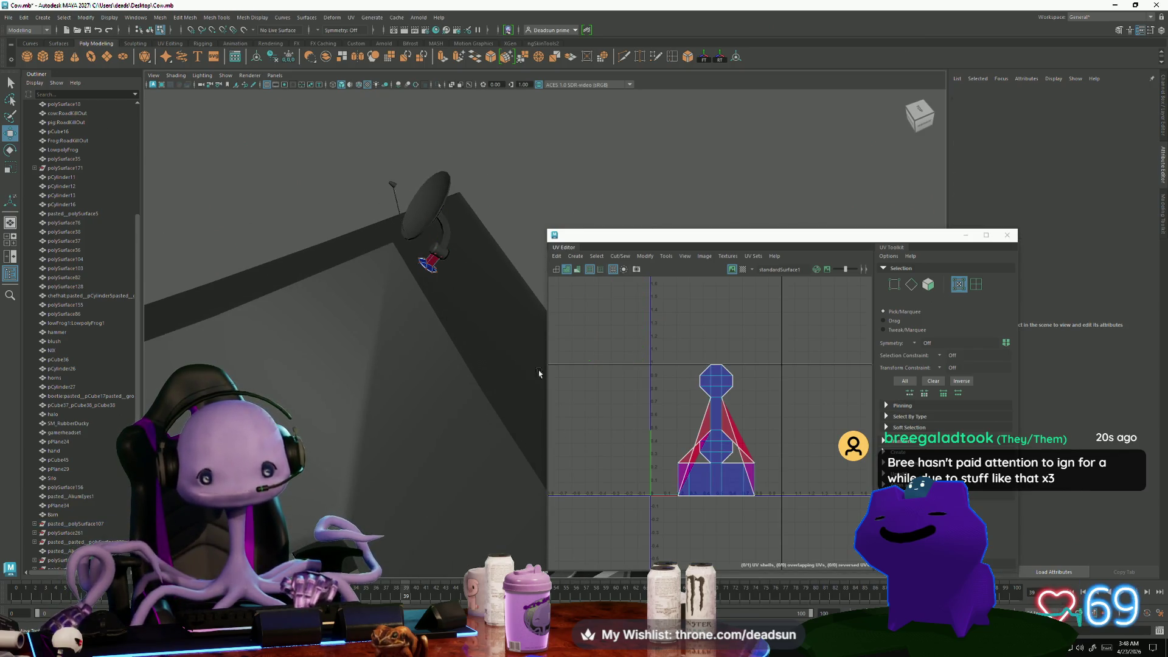
# Select all 30 faces of the red mount and Move and Sew them into one shell
pyautogui.hotkey('ctrl', 'F11')
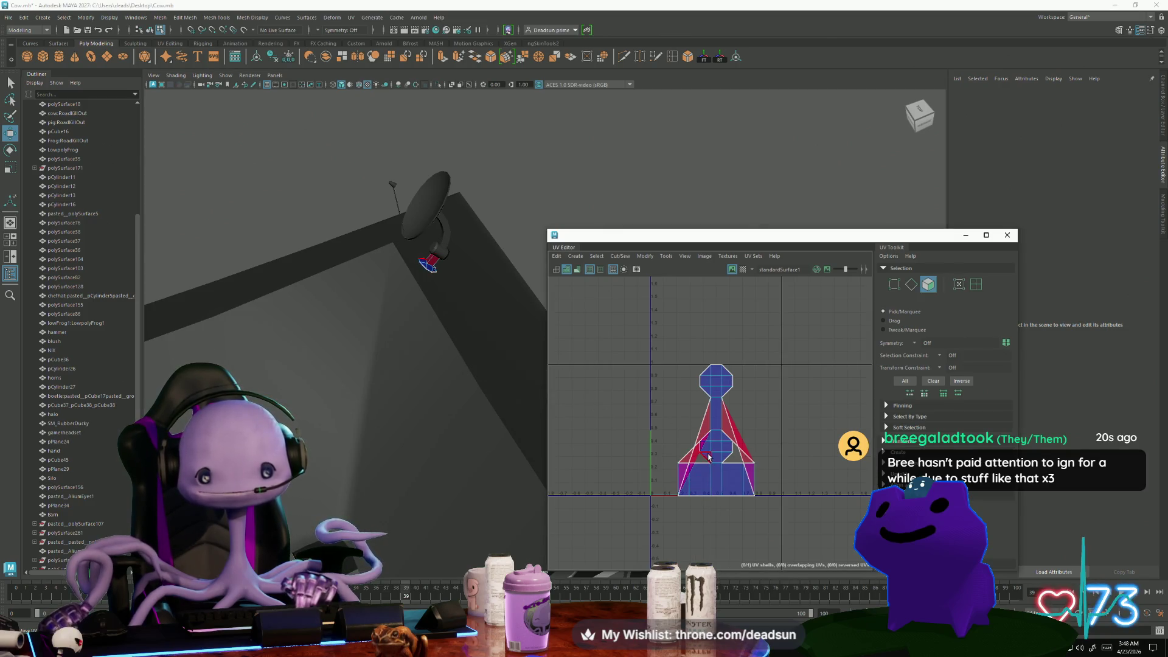
pyautogui.click(620, 256)
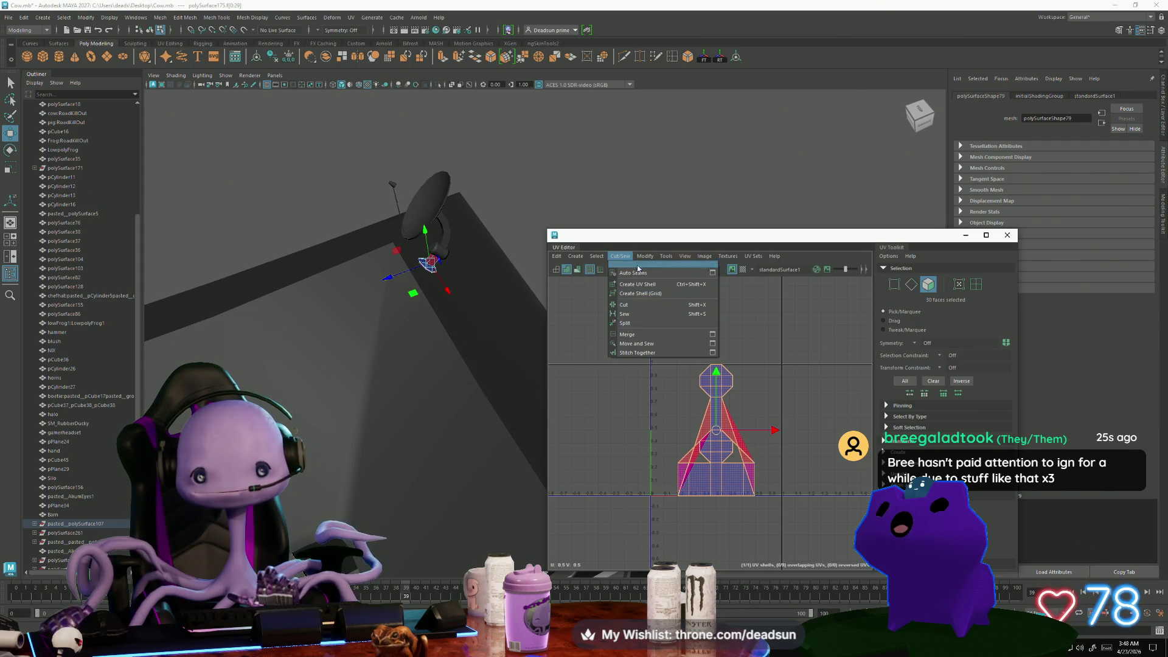
pyautogui.moveTo(581, 258)
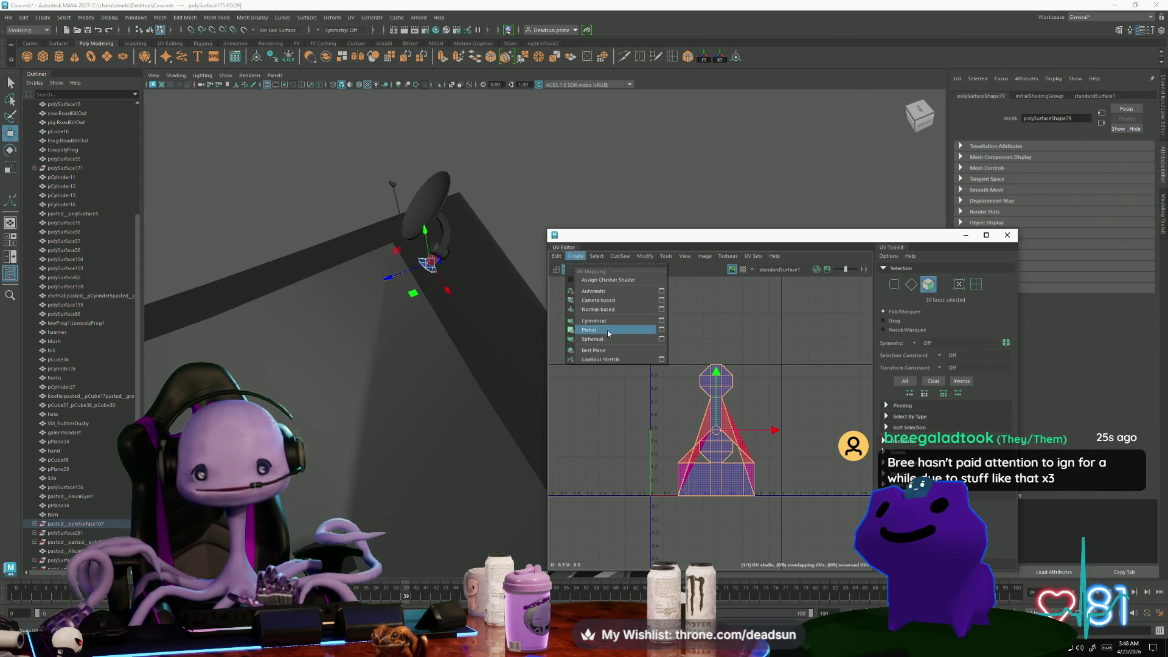
pyautogui.moveTo(646, 260)
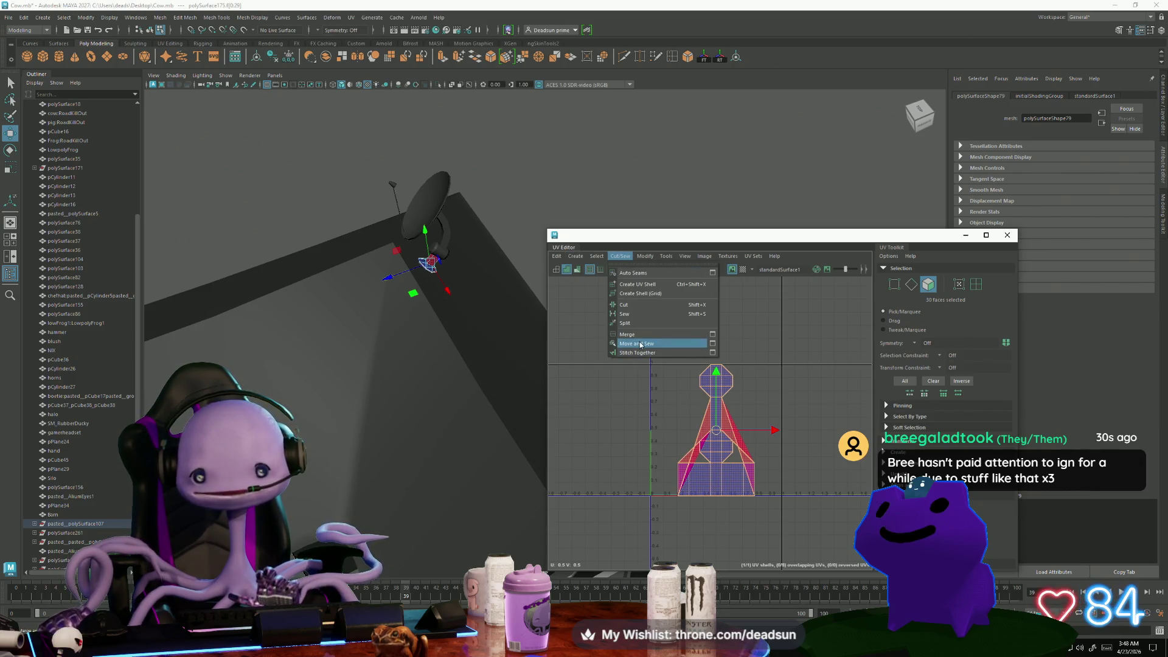
pyautogui.click(641, 345)
# Orbit around the faceted mount to inspect its faces, then clear the selection
pyautogui.press('F10')
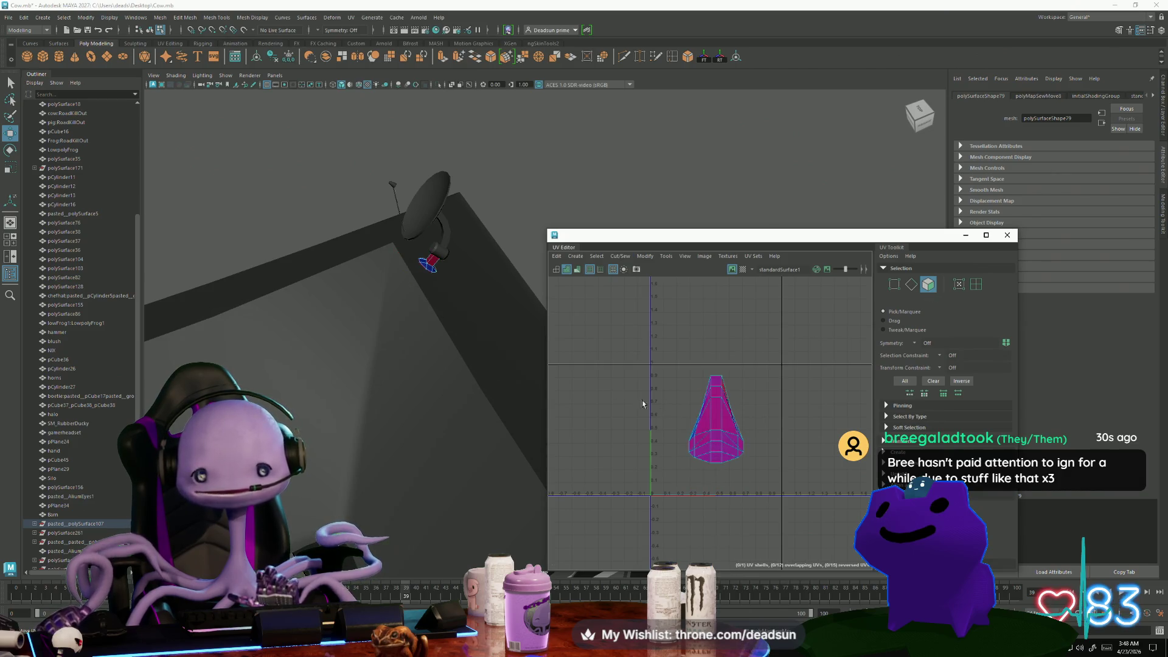
pyautogui.moveTo(426, 317)
pyautogui.keyDown('alt'); pyautogui.mouseDown()
pyautogui.moveTo(338, 371)
pyautogui.moveTo(351, 357)
pyautogui.moveTo(352, 490)
pyautogui.moveTo(459, 508)
pyautogui.moveTo(409, 279)
pyautogui.mouseUp(); pyautogui.keyUp('alt')
pyautogui.moveTo(411, 285); pyautogui.dragTo(414, 313, button='right')
pyautogui.moveTo(426, 268)
pyautogui.mouseDown()
pyautogui.moveTo(377, 262)
pyautogui.moveTo(323, 311)
pyautogui.moveTo(365, 390)
pyautogui.moveTo(396, 365)
pyautogui.moveTo(465, 396)
pyautogui.moveTo(504, 445)
pyautogui.moveTo(446, 415)
pyautogui.moveTo(263, 369)
pyautogui.moveTo(337, 395)
pyautogui.moveTo(295, 381)
pyautogui.moveTo(381, 433)
pyautogui.mouseUp()
pyautogui.click(466, 419)
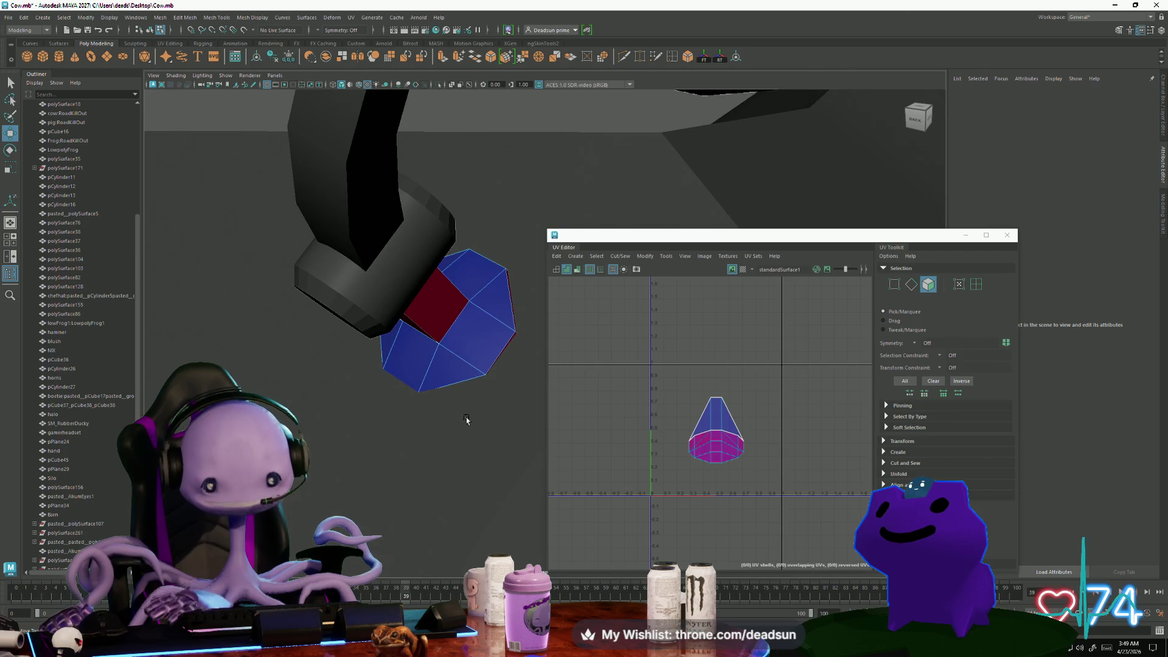
# Select the base piece's face ring, grow it to 16 faces, and ready the Rotate tool
pyautogui.click(444, 382)
pyautogui.moveTo(443, 382)
pyautogui.keyDown('alt'); pyautogui.mouseDown()
pyautogui.moveTo(464, 383)
pyautogui.moveTo(529, 328)
pyautogui.moveTo(495, 334)
pyautogui.moveTo(445, 303)
pyautogui.moveTo(386, 312)
pyautogui.mouseUp(); pyautogui.keyUp('alt')
pyautogui.keyDown('shift'); pyautogui.click(433, 300); pyautogui.keyUp('shift')
pyautogui.keyDown('shift'); pyautogui.doubleClick(383, 280); pyautogui.keyUp('shift')
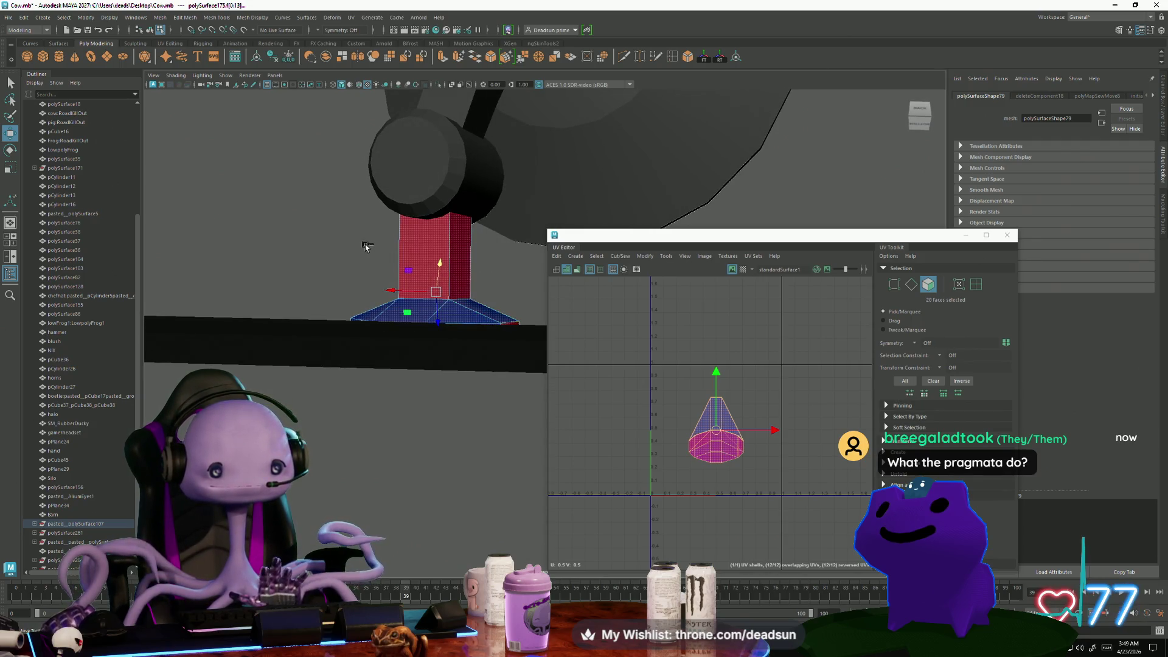
pyautogui.hotkey('shift', '.')
pyautogui.keyDown('alt'); pyautogui.moveTo(431, 311); pyautogui.dragTo(418, 370, button='middle'); pyautogui.keyUp('alt')
pyautogui.moveTo(418, 370)
pyautogui.keyDown('alt'); pyautogui.mouseDown()
pyautogui.moveTo(441, 398)
pyautogui.moveTo(419, 380)
pyautogui.mouseUp(); pyautogui.keyUp('alt')
pyautogui.press('e')
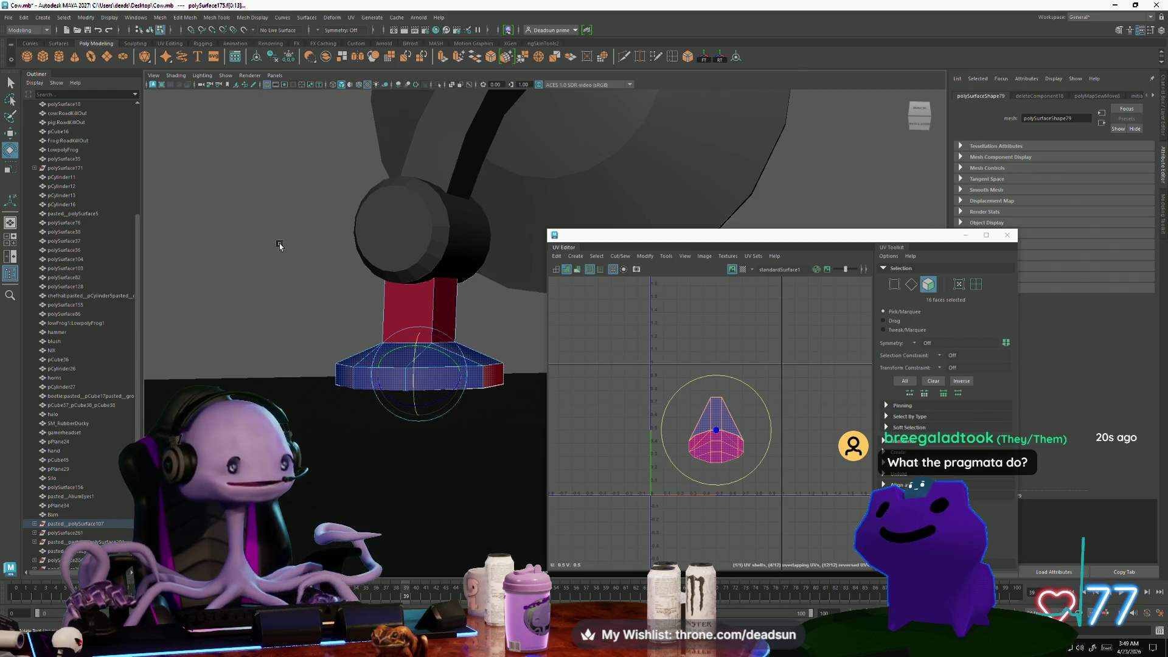
pyautogui.hotkey('alt', 'Tab')
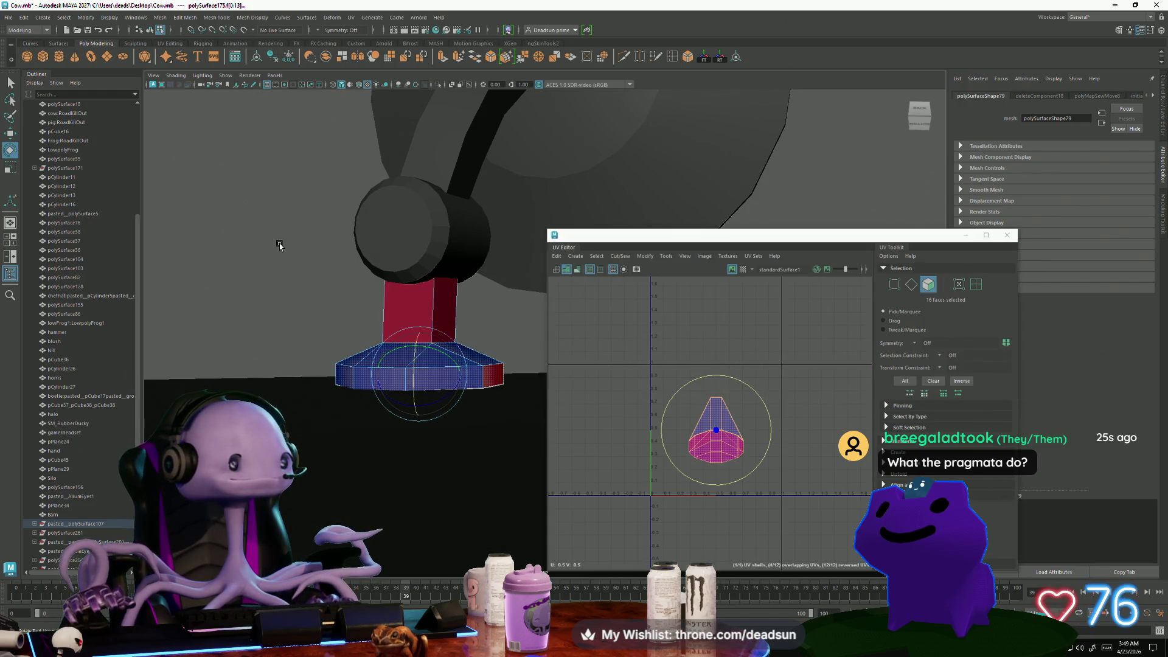
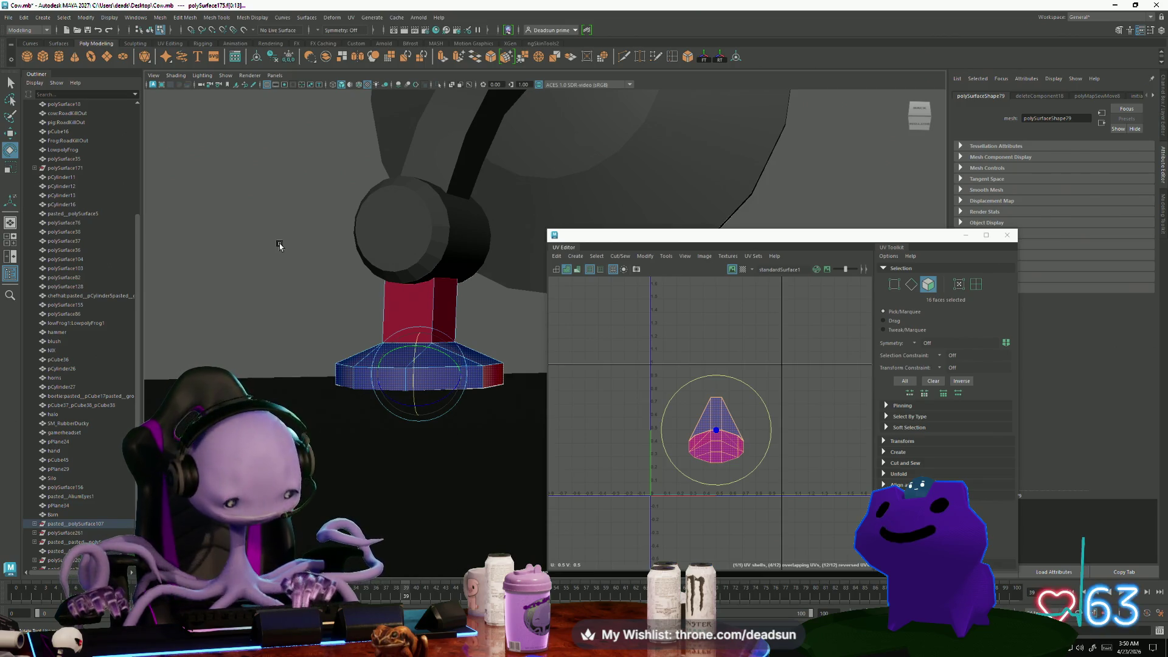
# Apply an automatic UV projection to the dish mount's flat base faces
pyautogui.press('f')
pyautogui.moveTo(310, 347)
pyautogui.keyDown('alt'); pyautogui.mouseDown()
pyautogui.moveTo(341, 386)
pyautogui.moveTo(338, 403)
pyautogui.moveTo(425, 316)
pyautogui.mouseUp(); pyautogui.keyUp('alt')
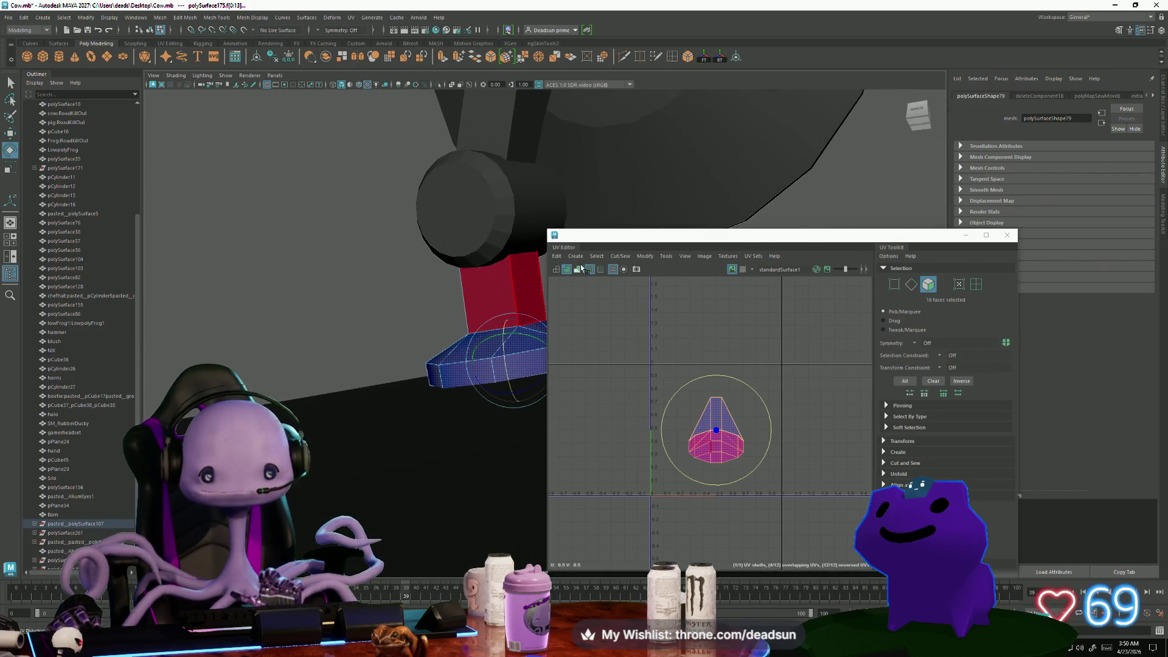
pyautogui.click(599, 257)
pyautogui.moveTo(575, 256)
pyautogui.click(602, 292)
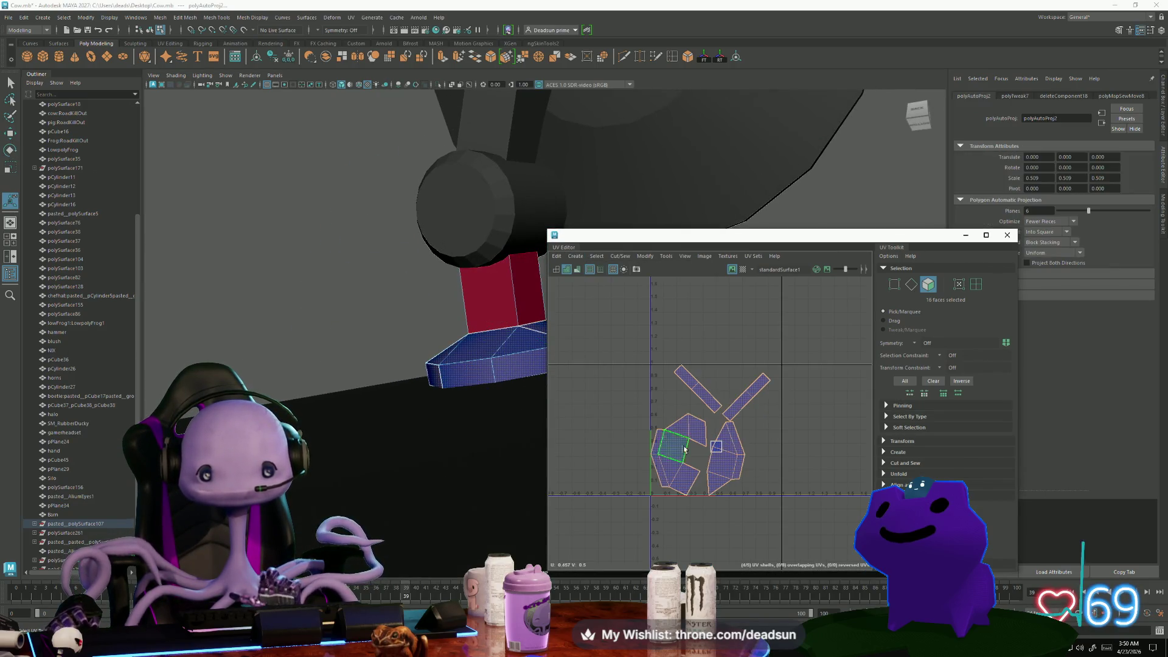
pyautogui.scroll(1, 681, 459)
# Sew the two halves of the left shell together along their seam edges
pyautogui.moveTo(720, 441); pyautogui.dragTo(684, 439, button='right')
pyautogui.click(688, 438)
pyautogui.click(699, 493)
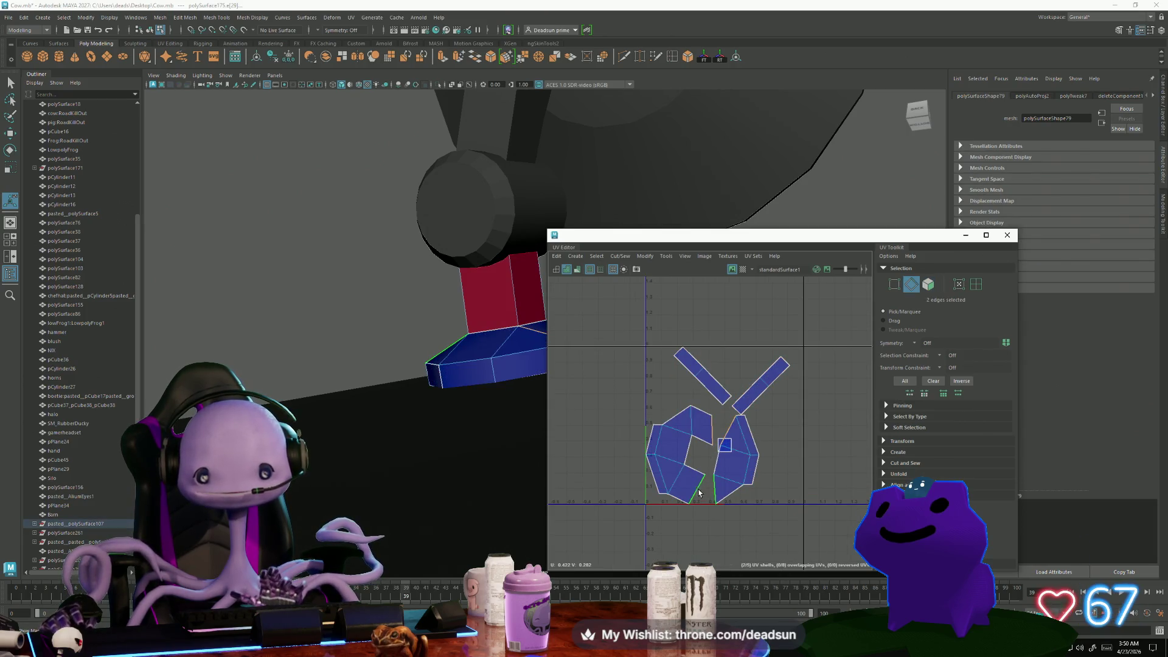
pyautogui.click(620, 255)
pyautogui.click(645, 352)
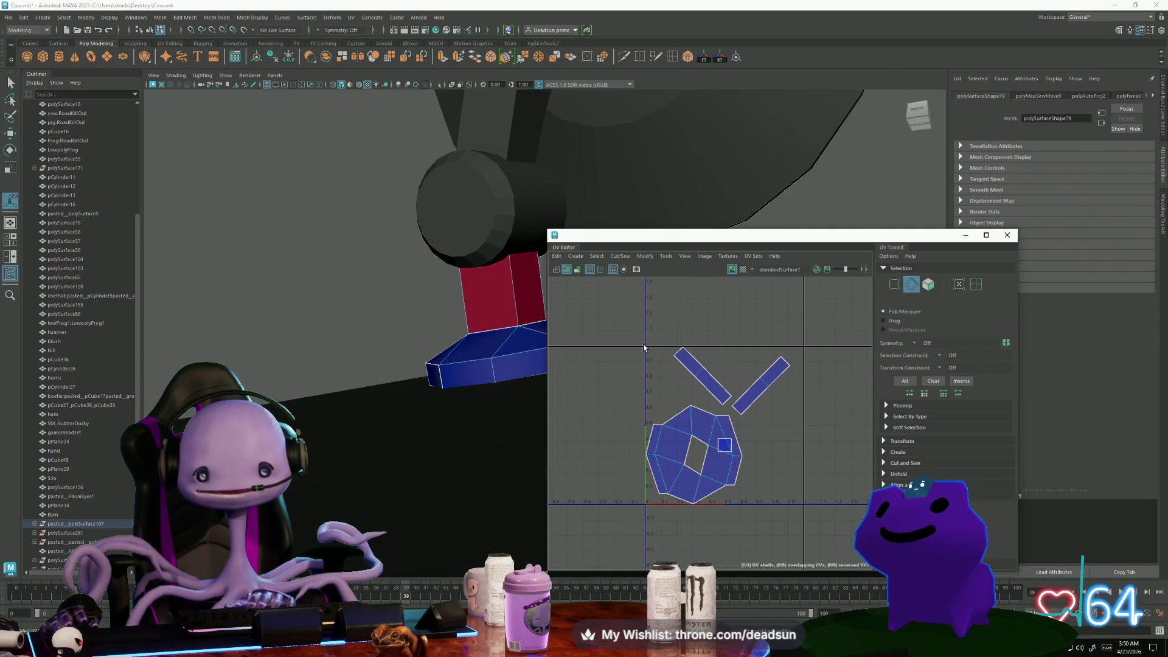
# Sew the left strip and the last strip onto the hexagon shell
pyautogui.click(705, 412)
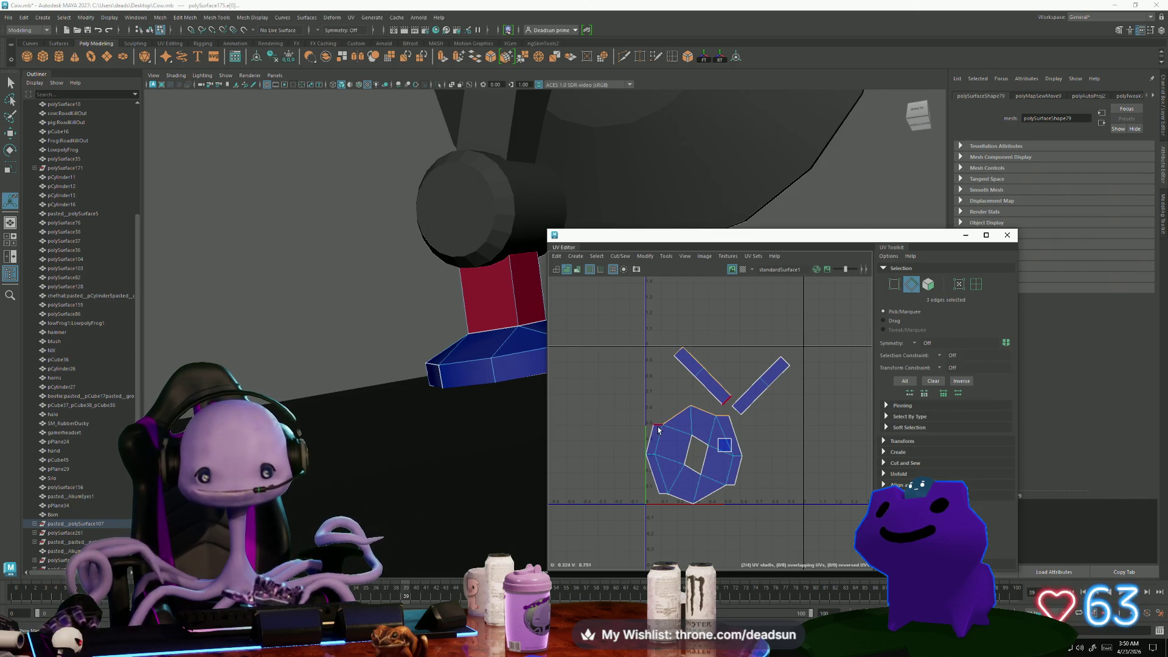
pyautogui.click(619, 256)
pyautogui.click(663, 342)
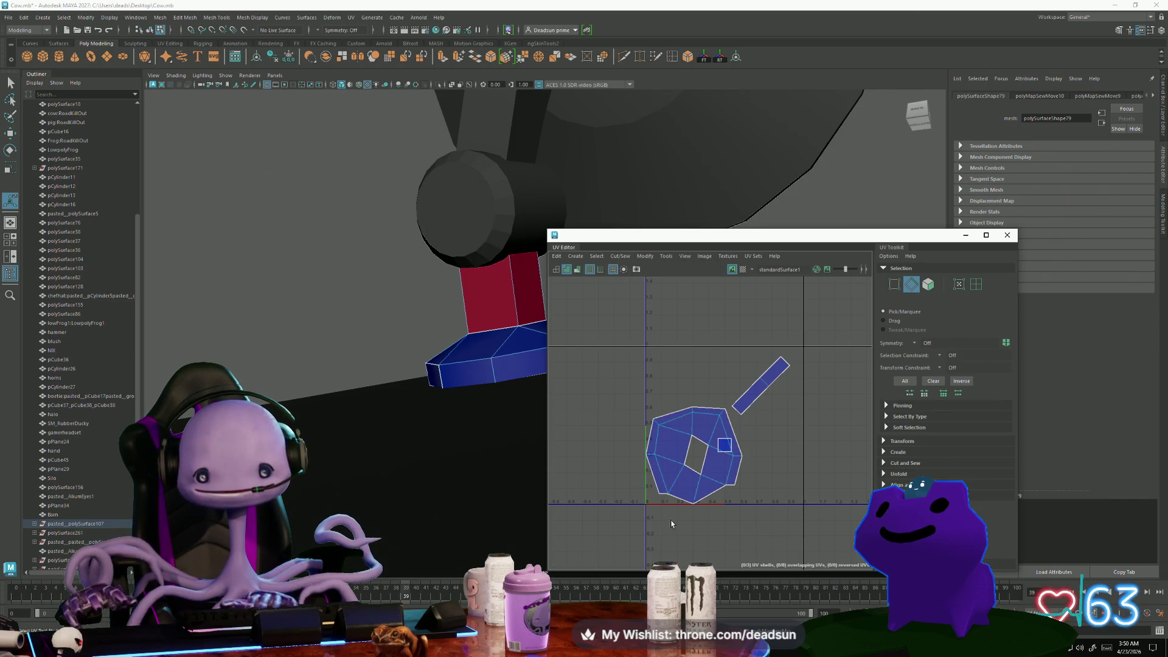
pyautogui.click(696, 502)
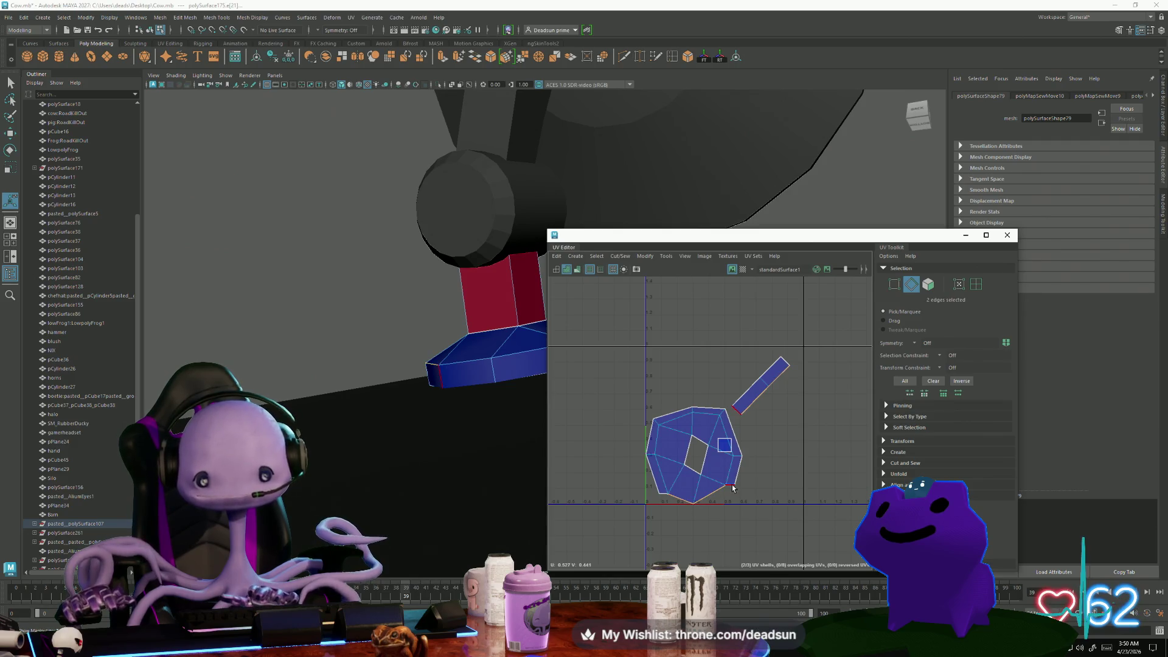
pyautogui.keyDown('shift'); pyautogui.click(648, 483); pyautogui.keyUp('shift')
pyautogui.click(621, 256)
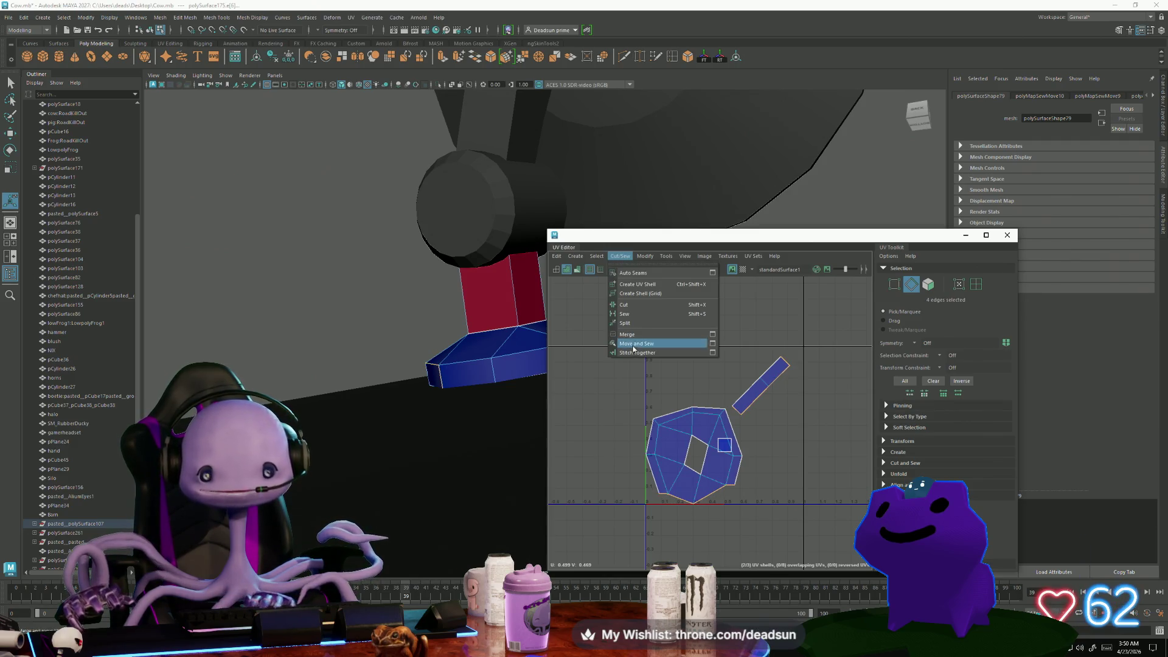
pyautogui.click(663, 342)
pyautogui.moveTo(693, 453); pyautogui.dragTo(688, 427, button='right')
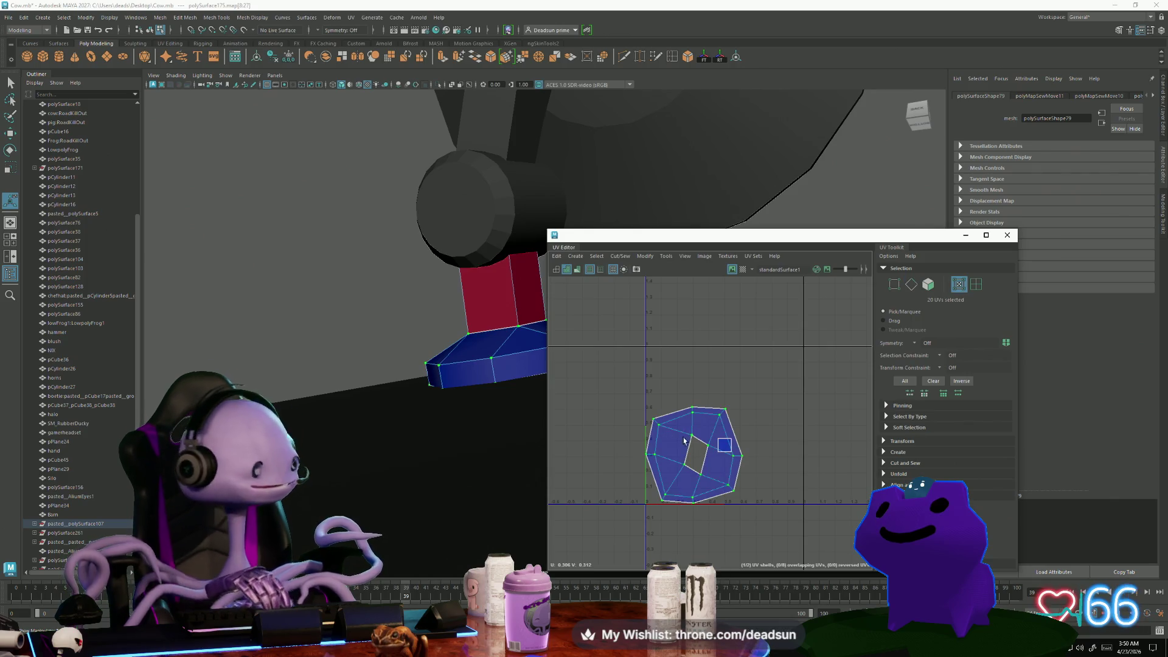
pyautogui.click(621, 256)
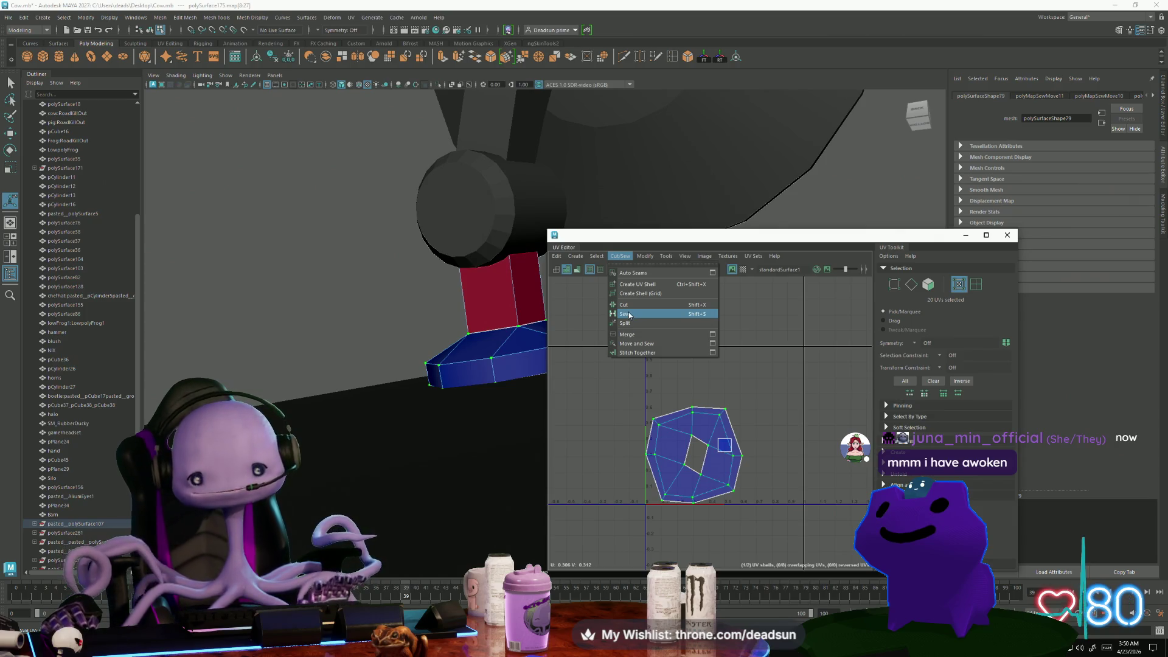
# Unfold the ring UV shell after trying and undoing Straighten Shell
pyautogui.moveTo(597, 260)
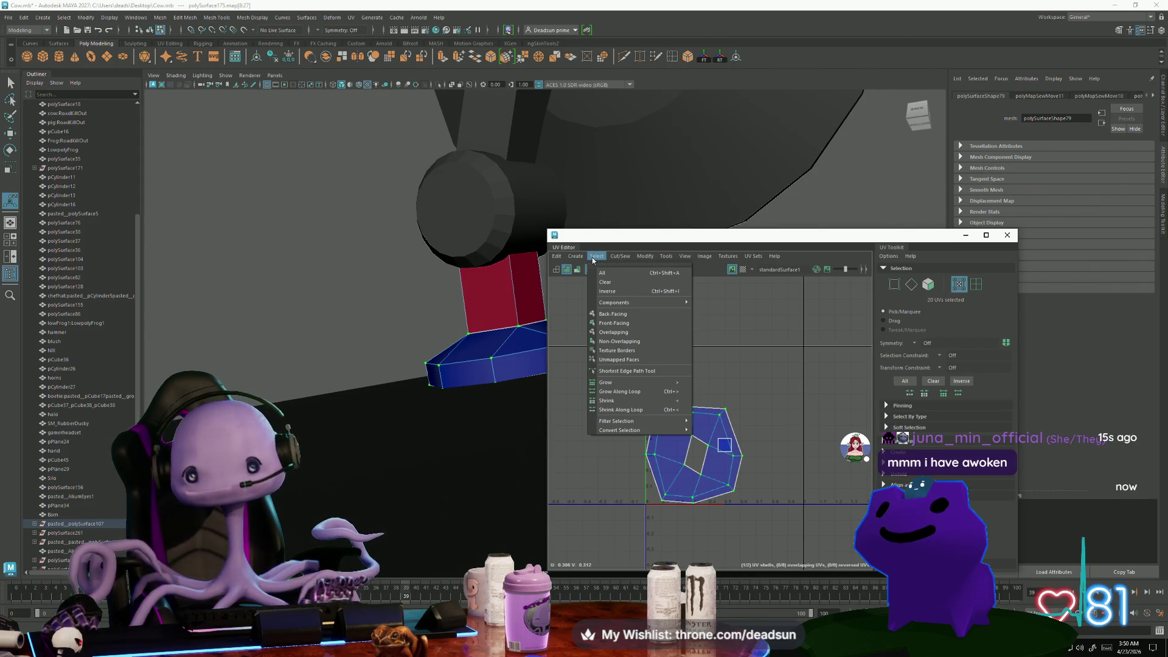
pyautogui.click(651, 256)
pyautogui.click(651, 256)
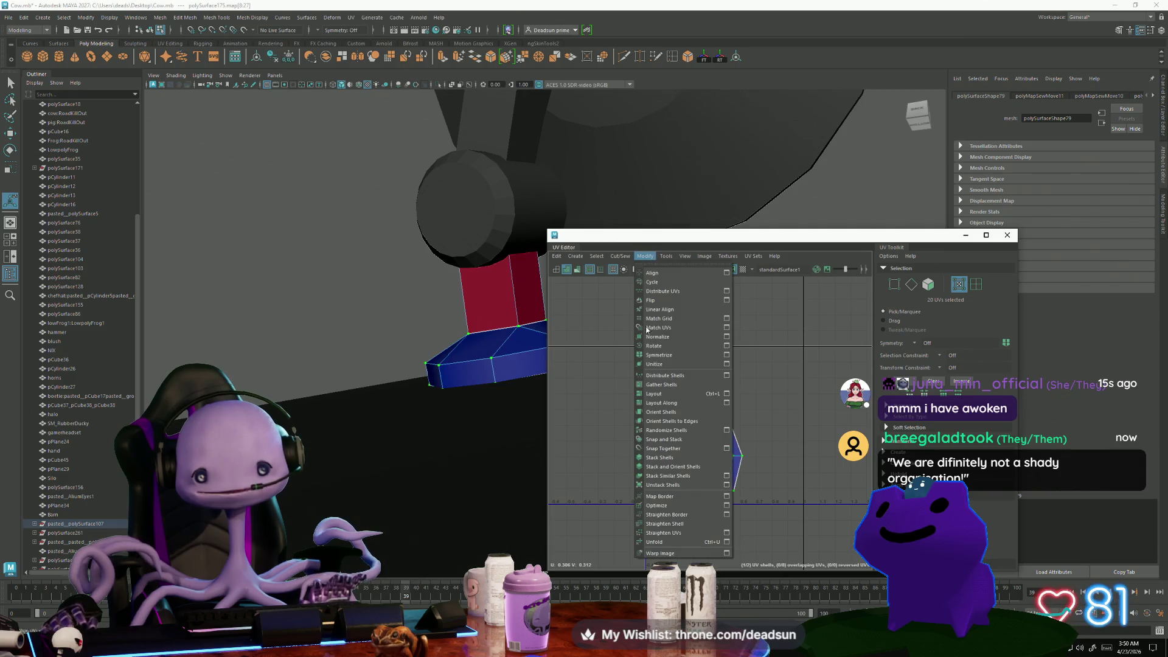
pyautogui.click(663, 532)
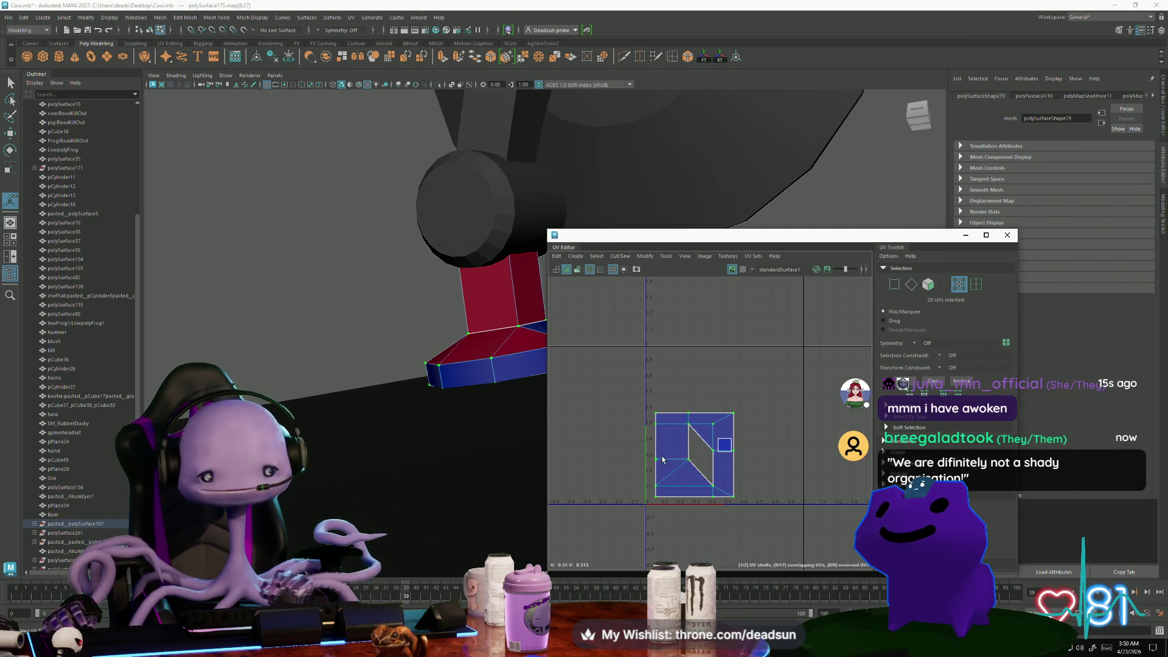
pyautogui.hotkey('ctrl', 'z')
pyautogui.click(643, 258)
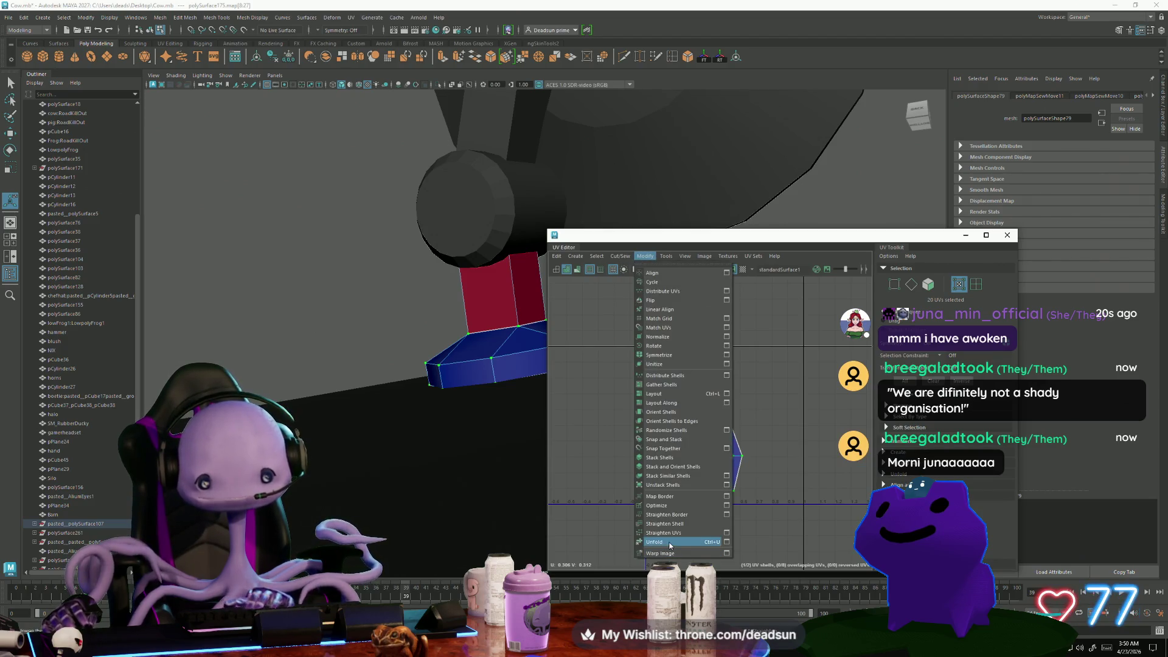
pyautogui.click(670, 544)
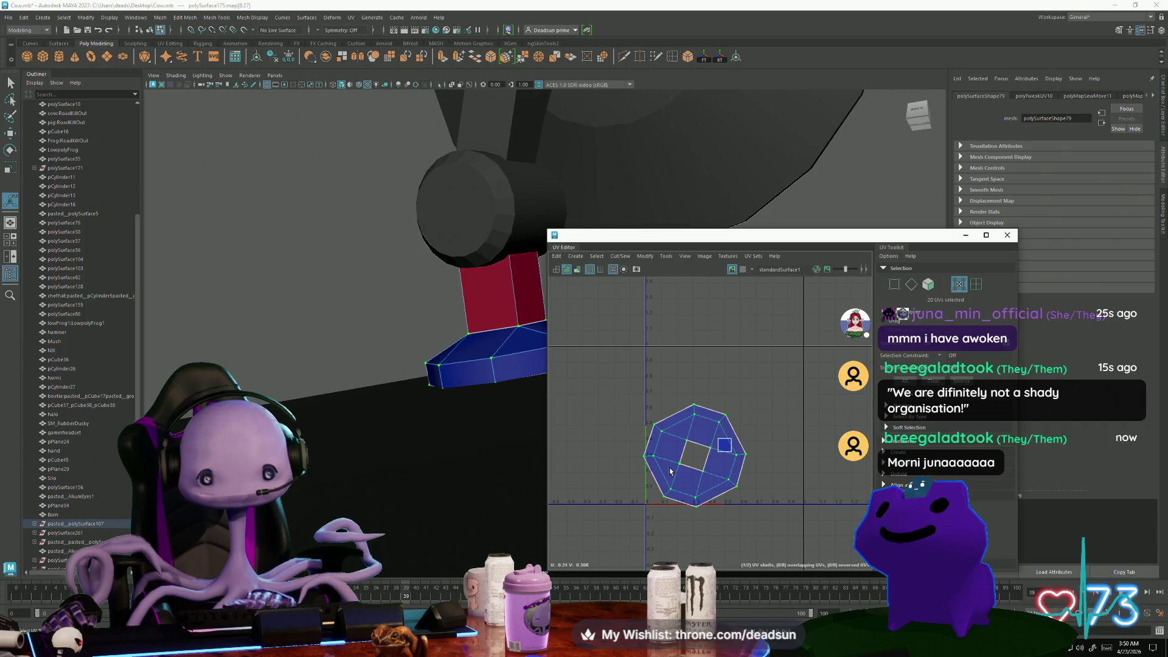
# Move the ring shell to the left side of the UV grid
pyautogui.press('w')
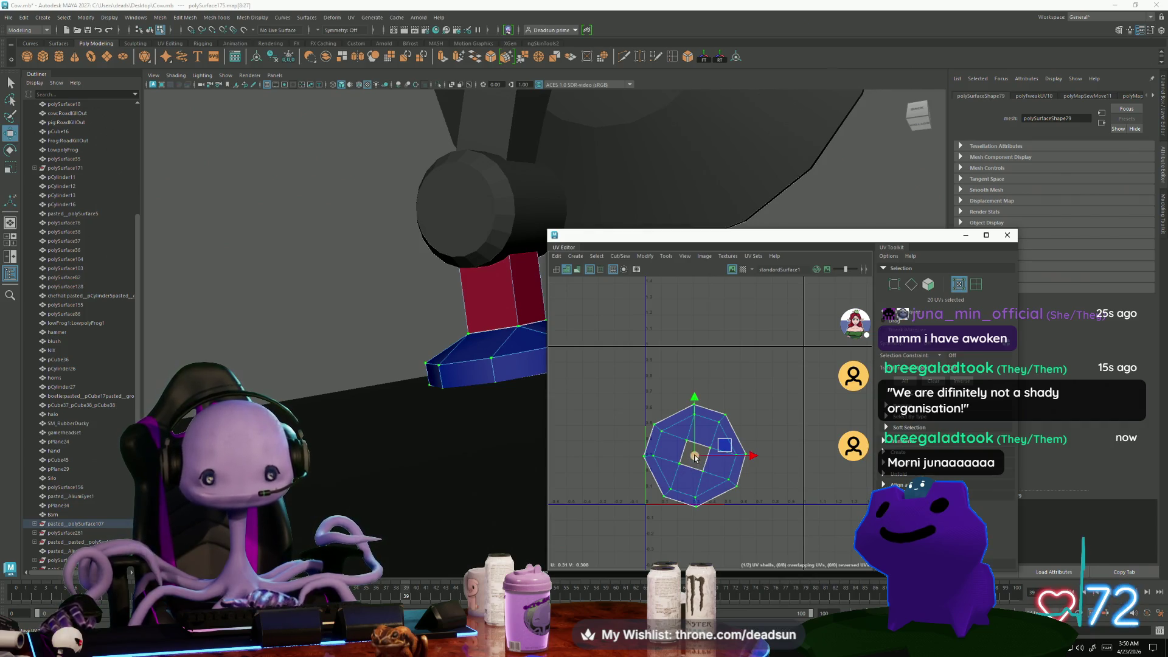
pyautogui.moveTo(695, 457); pyautogui.dragTo(602, 412)
pyautogui.moveTo(726, 453); pyautogui.dragTo(733, 474, button='right')
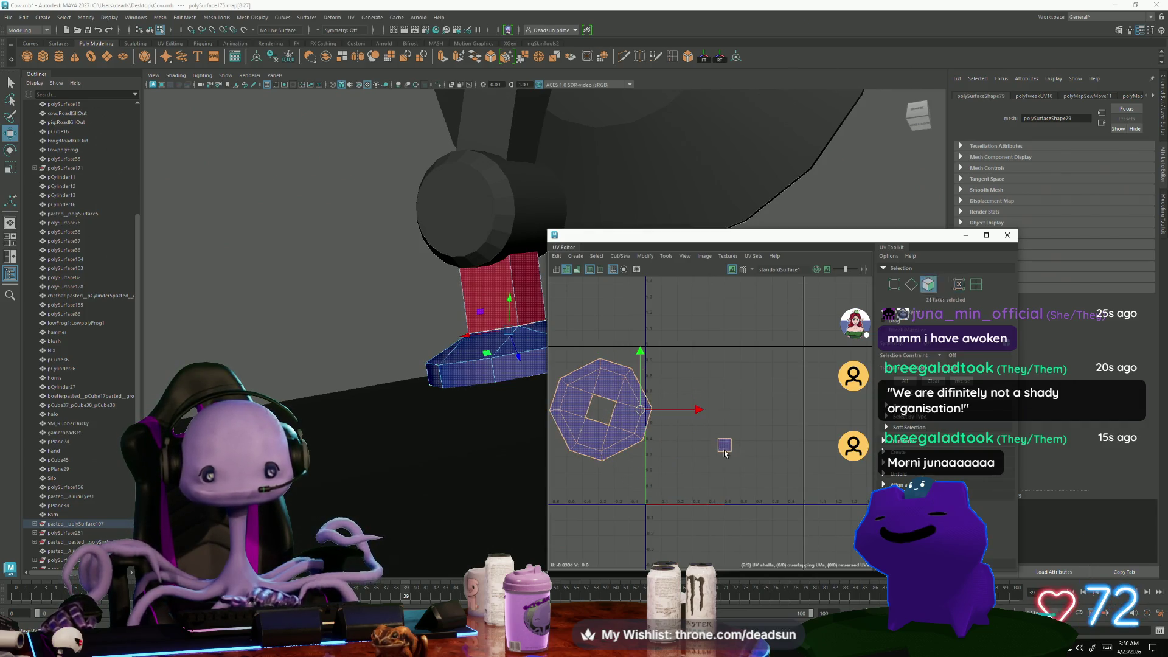
pyautogui.keyDown('alt'); pyautogui.moveTo(481, 294); pyautogui.dragTo(466, 428, button='right'); pyautogui.keyUp('alt')
pyautogui.keyDown('alt'); pyautogui.moveTo(465, 428); pyautogui.dragTo(396, 369); pyautogui.keyUp('alt')
pyautogui.moveTo(397, 370); pyautogui.dragTo(414, 314, button='right')
pyautogui.click(407, 323)
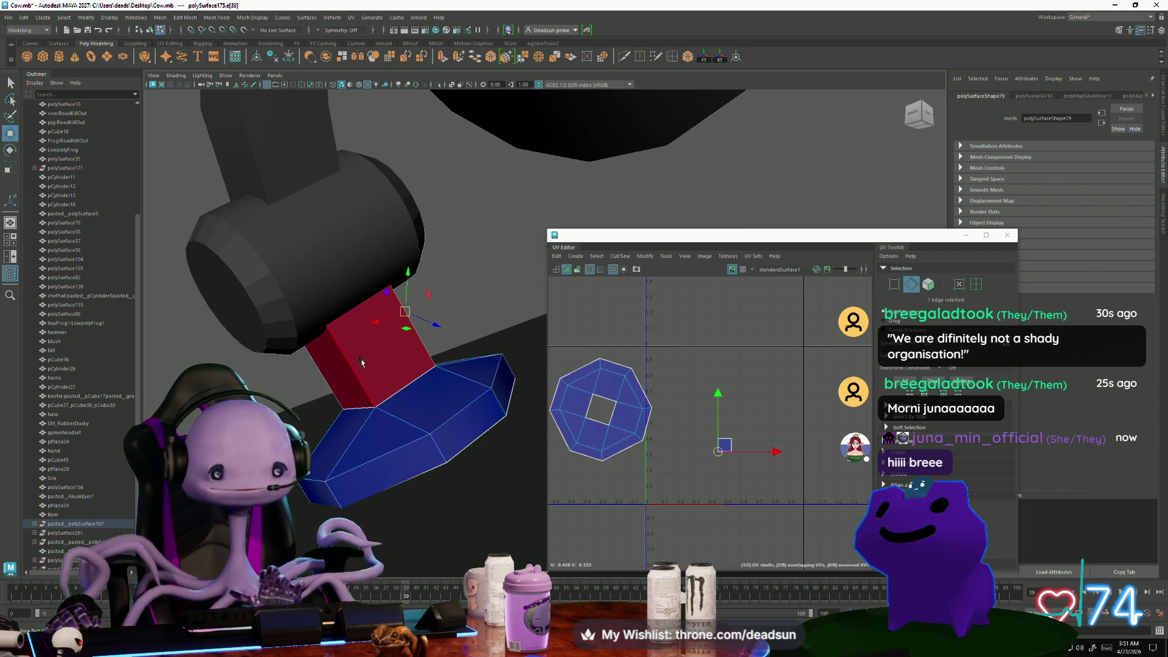
# Select the red box neck's faces starting from its edge loop
pyautogui.keyDown('alt'); pyautogui.moveTo(361, 363); pyautogui.dragTo(390, 340); pyautogui.keyUp('alt')
pyautogui.doubleClick(424, 326)
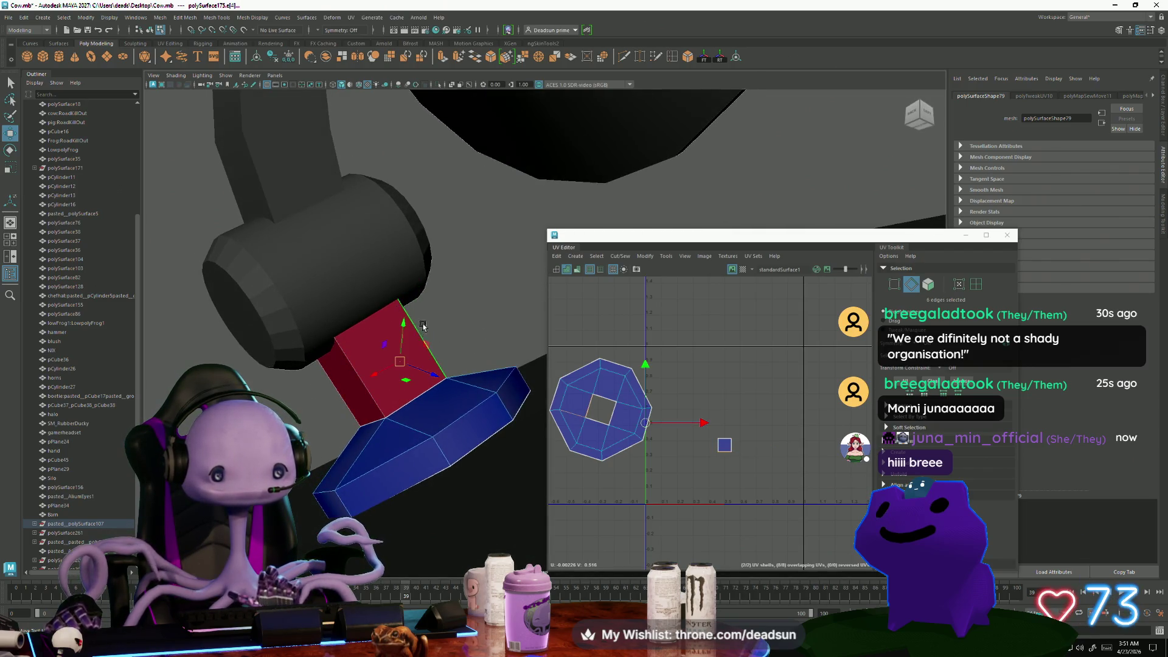
pyautogui.keyDown('ctrl'); pyautogui.moveTo(395, 353); pyautogui.dragTo(310, 395, button='right'); pyautogui.keyUp('ctrl')
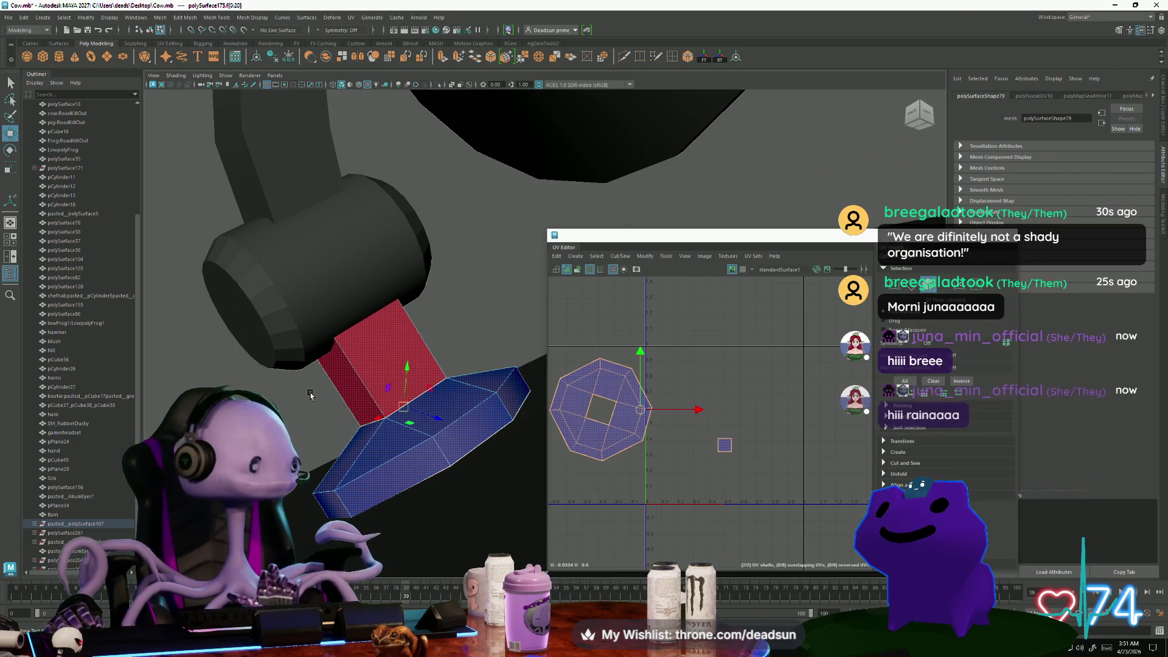
pyautogui.moveTo(310, 395)
pyautogui.mouseDown()
pyautogui.moveTo(431, 314)
pyautogui.moveTo(414, 329)
pyautogui.mouseUp()
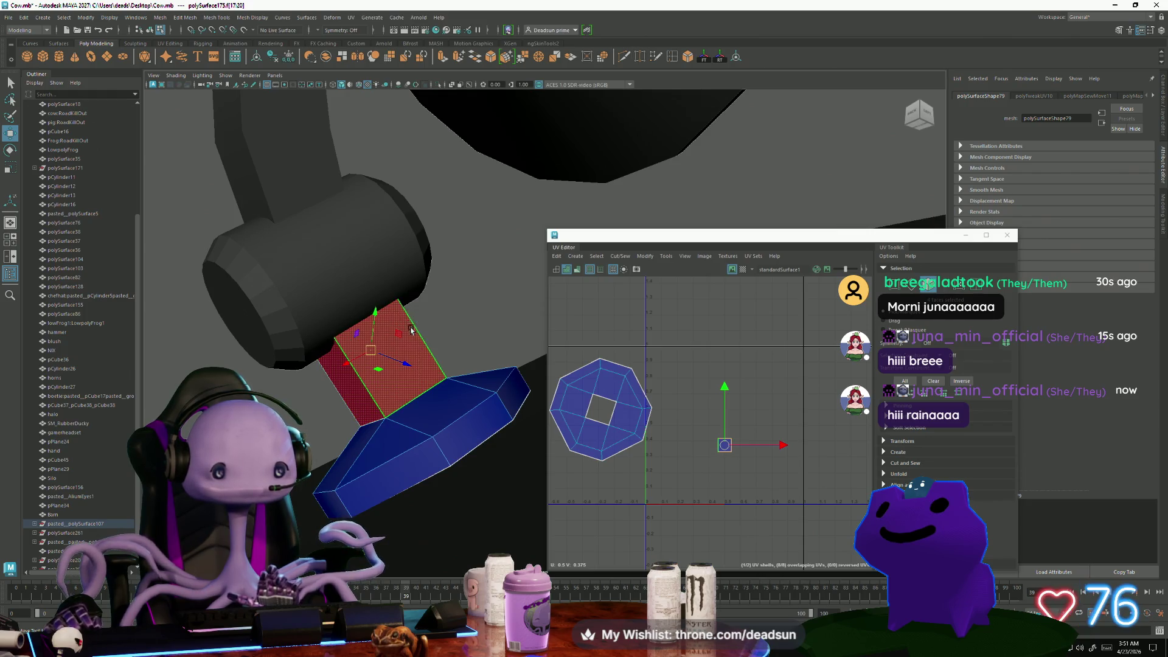
pyautogui.scroll(-1, 595, 336)
# Auto-project the red box into four separate rectangular UV shells
pyautogui.click(620, 256)
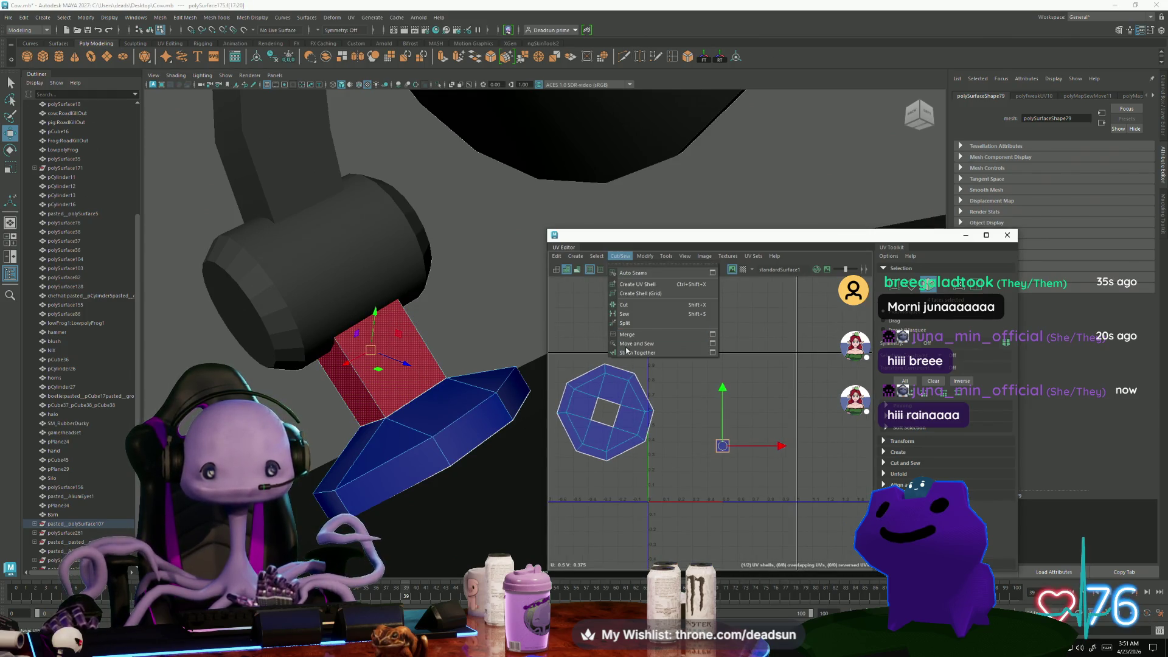
pyautogui.moveTo(596, 256)
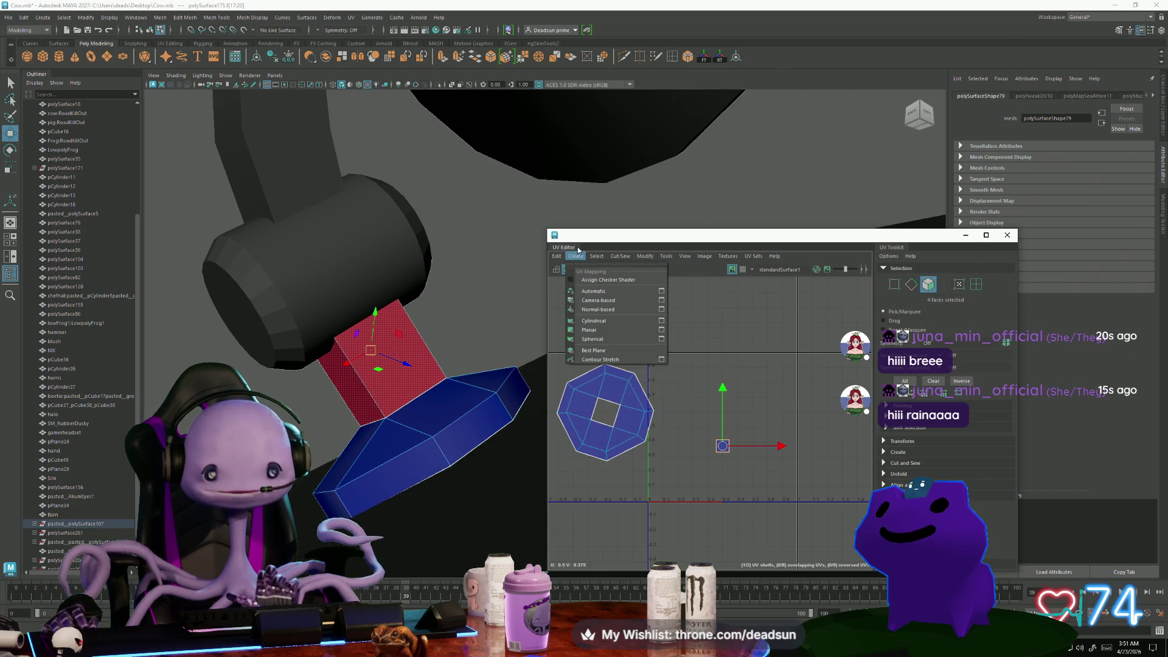
pyautogui.click(610, 292)
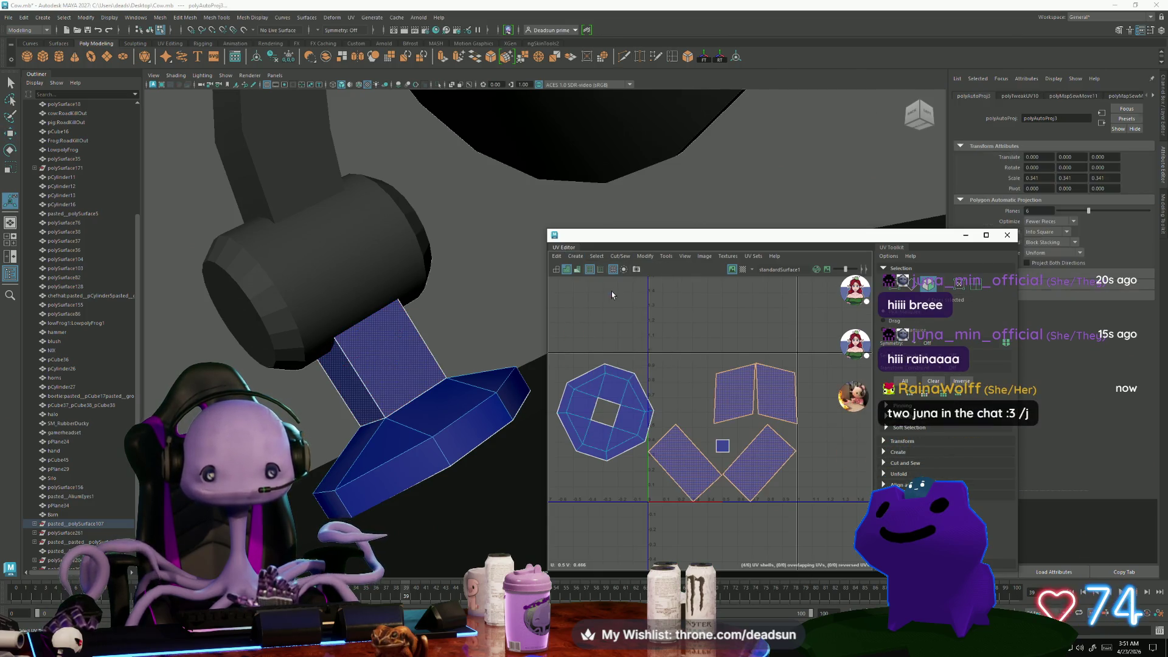
pyautogui.click(686, 462)
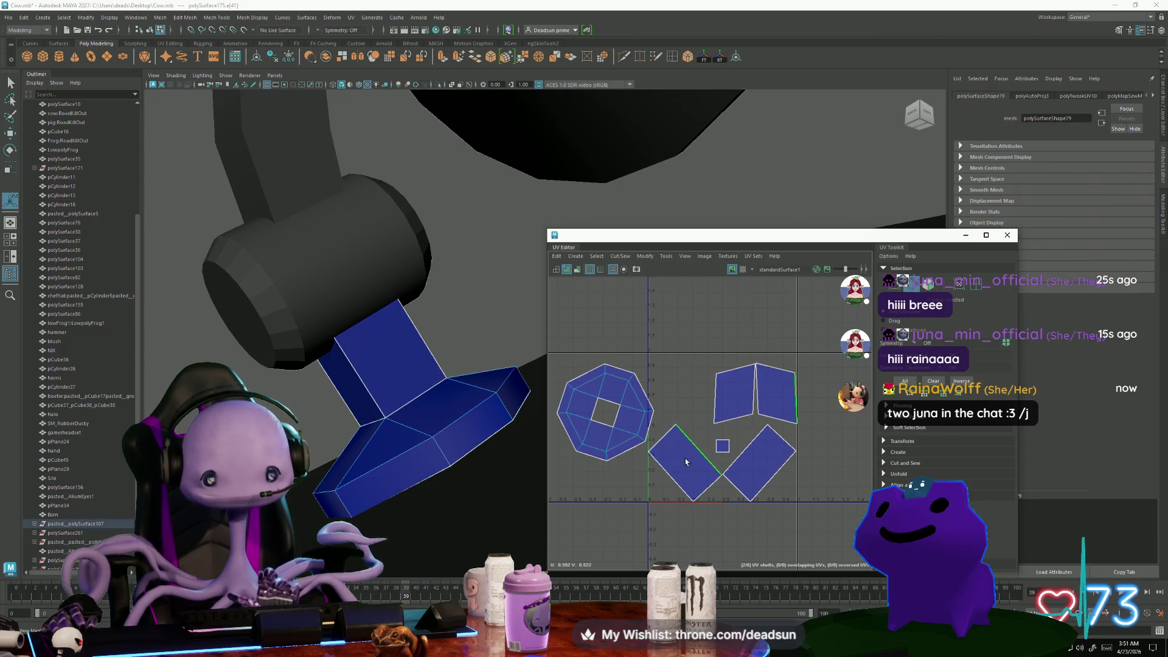
pyautogui.press('F11')
pyautogui.click(723, 449)
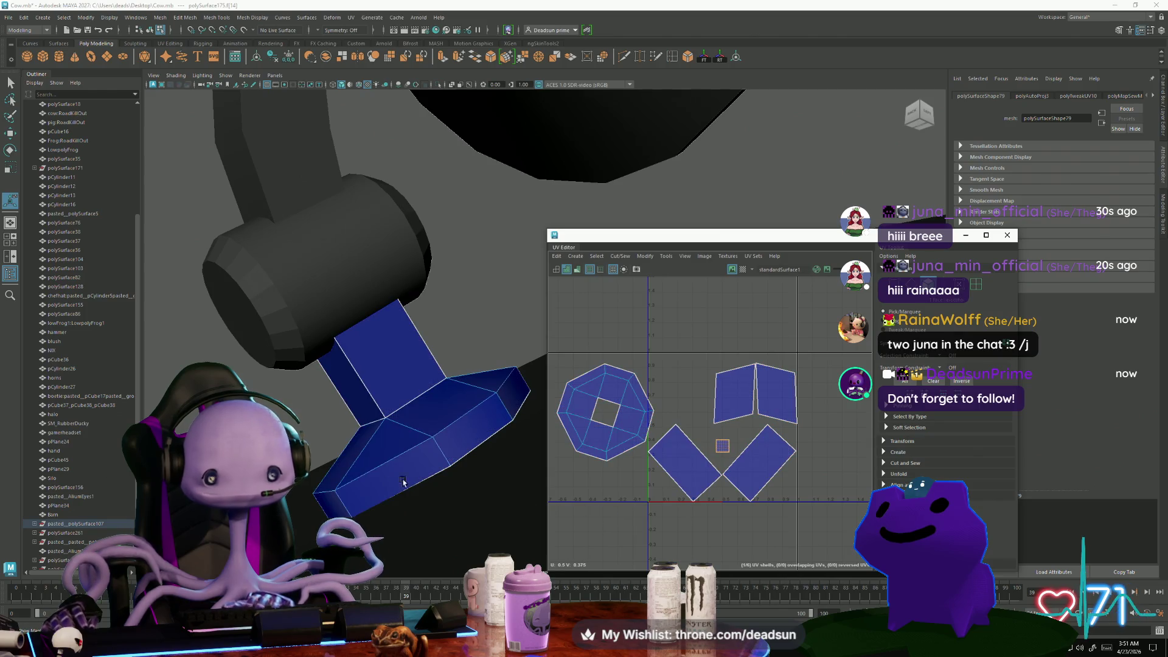
pyautogui.moveTo(326, 446)
pyautogui.keyDown('alt'); pyautogui.mouseDown()
pyautogui.moveTo(450, 455)
pyautogui.moveTo(418, 462)
pyautogui.mouseUp(); pyautogui.keyUp('alt')
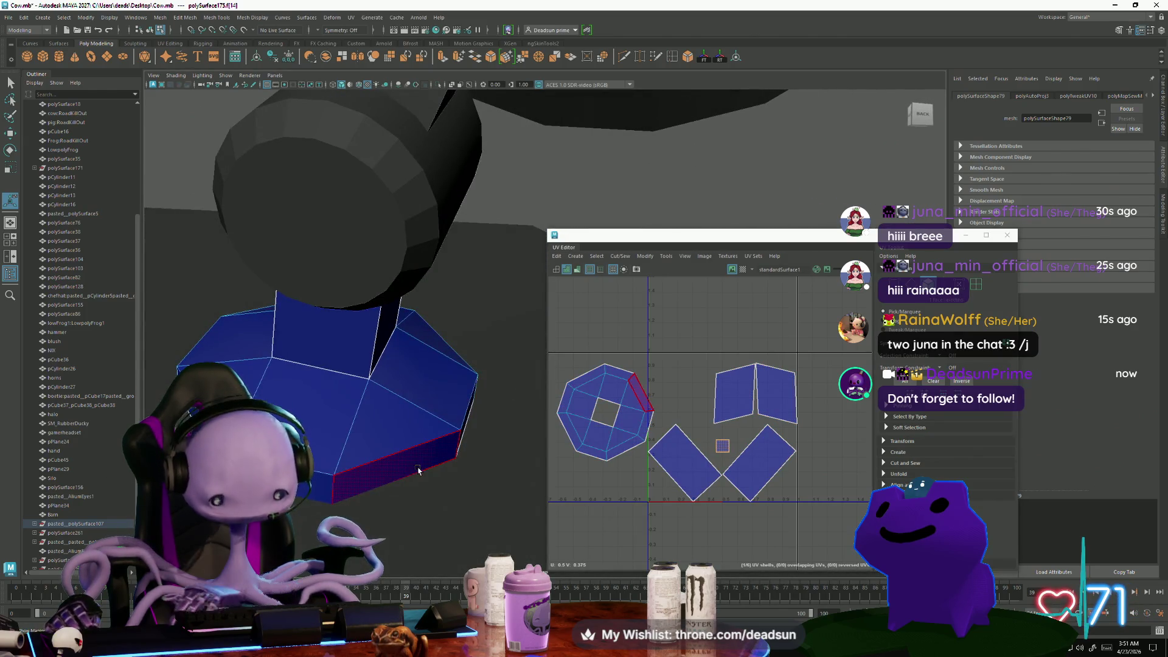
pyautogui.click(417, 463)
# Sew the base's side shells together into one strip with Move and Sew
pyautogui.click(696, 490)
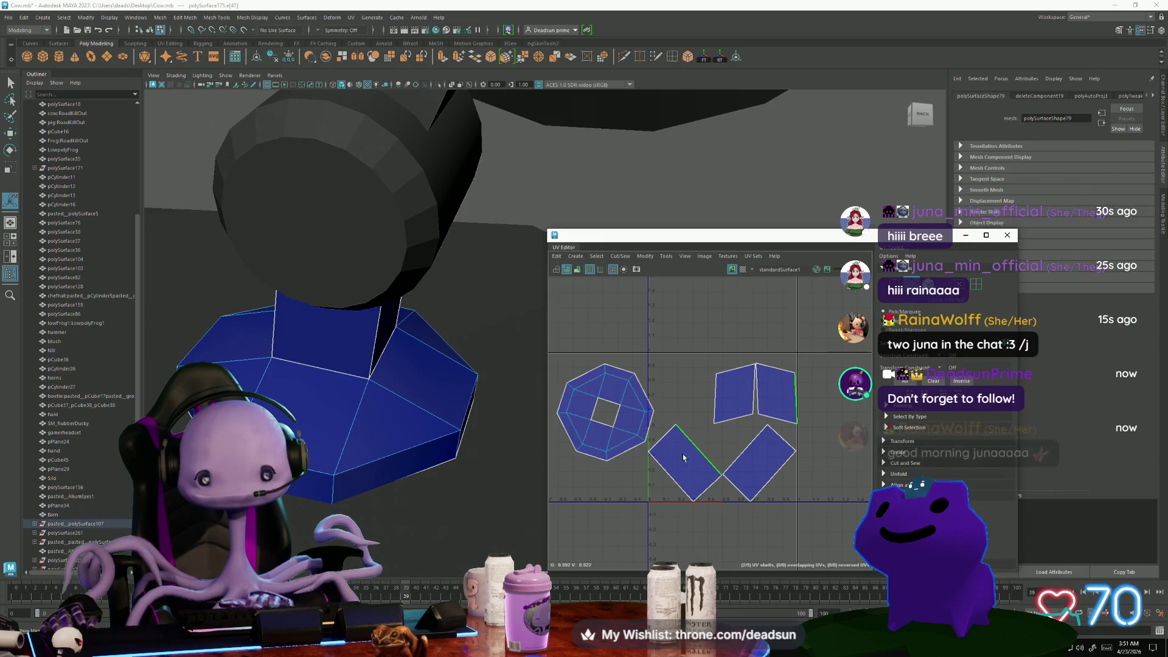
pyautogui.click(620, 256)
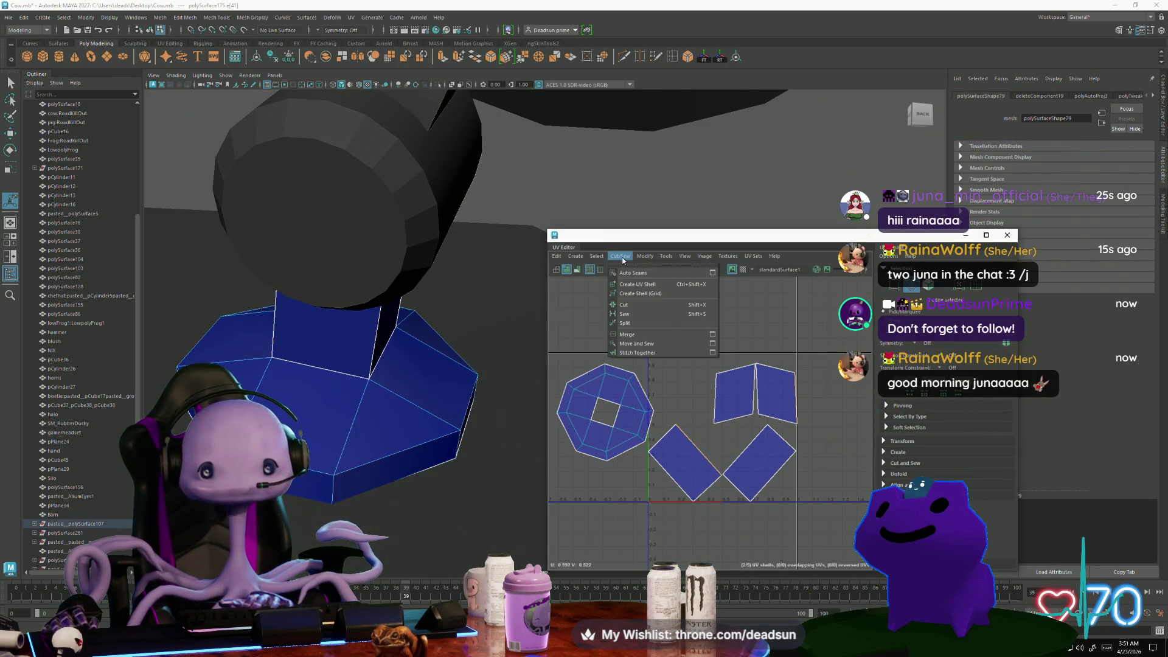
pyautogui.click(632, 340)
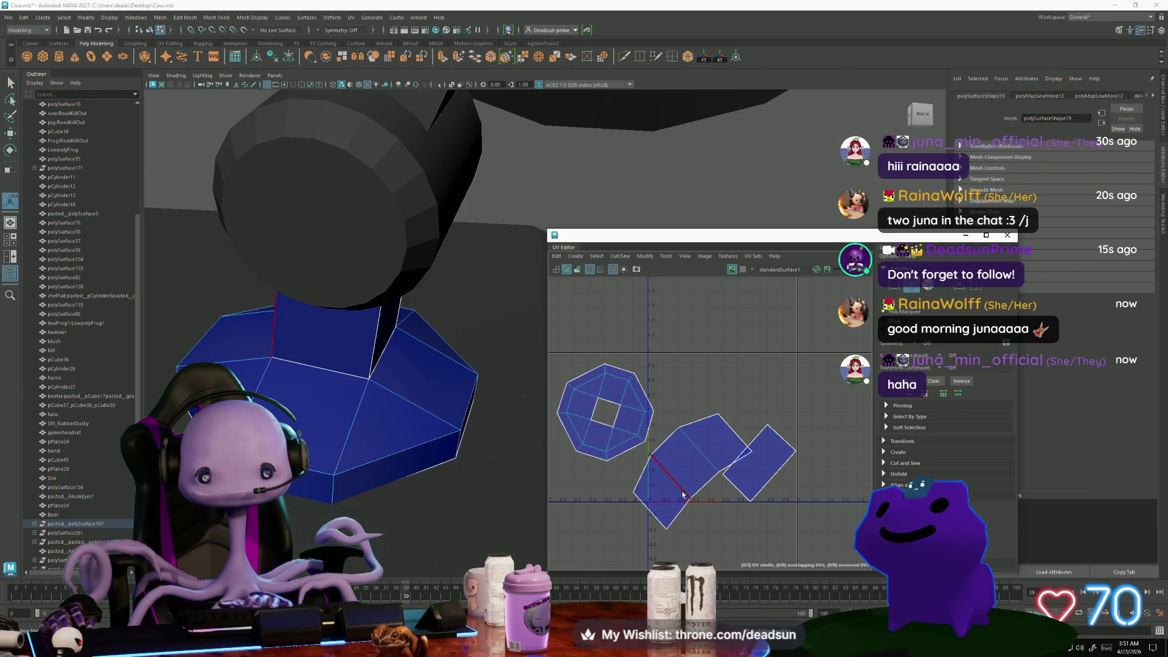
pyautogui.hotkey('shift', 'm')
pyautogui.click(742, 451)
pyautogui.hotkey('shift', 'm')
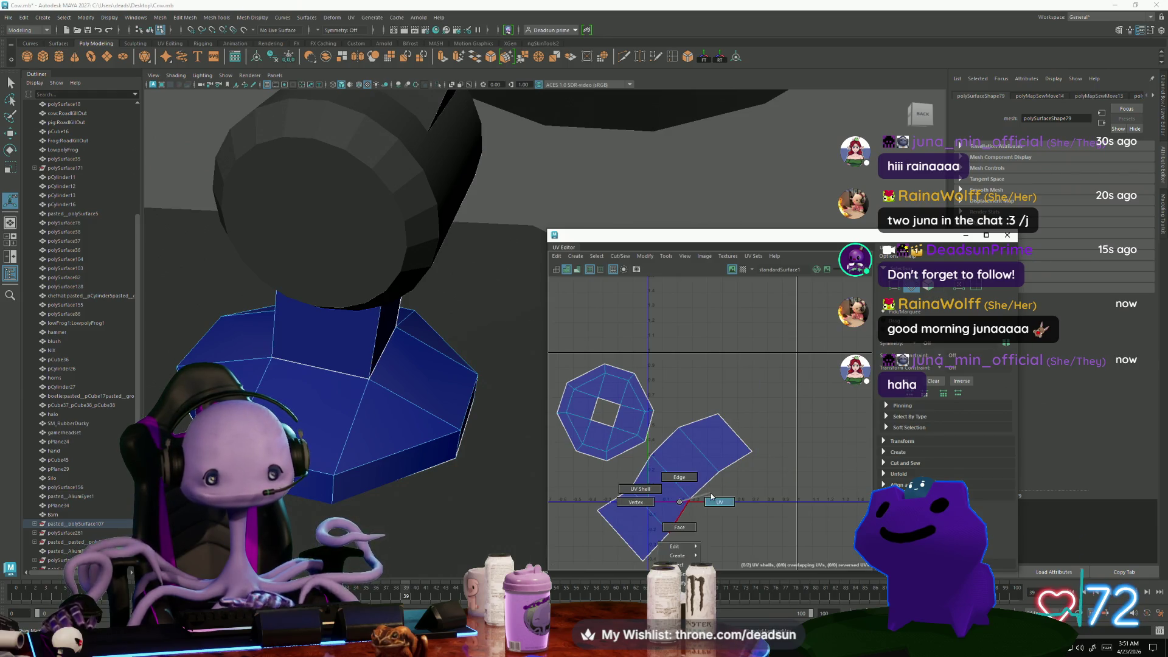
# Rotate the strip level, flatten it and move it below the octagon
pyautogui.keyDown('alt'); pyautogui.moveTo(711, 492); pyautogui.dragTo(732, 438, button='middle'); pyautogui.keyUp('alt')
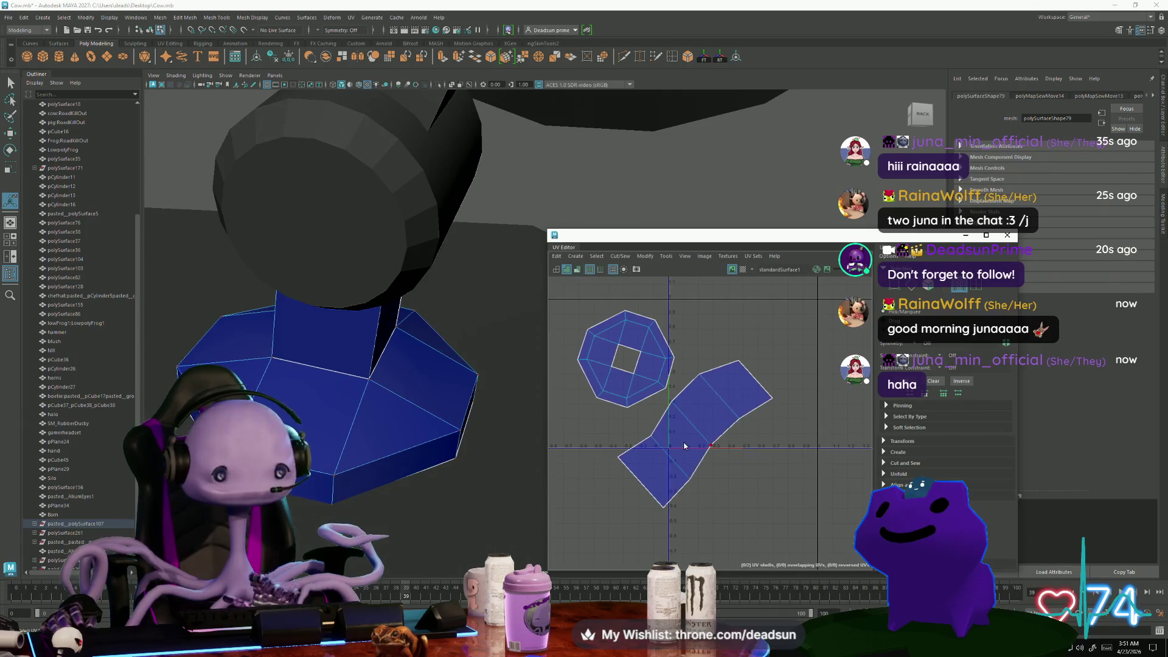
pyautogui.moveTo(709, 447); pyautogui.dragTo(703, 434, button='right')
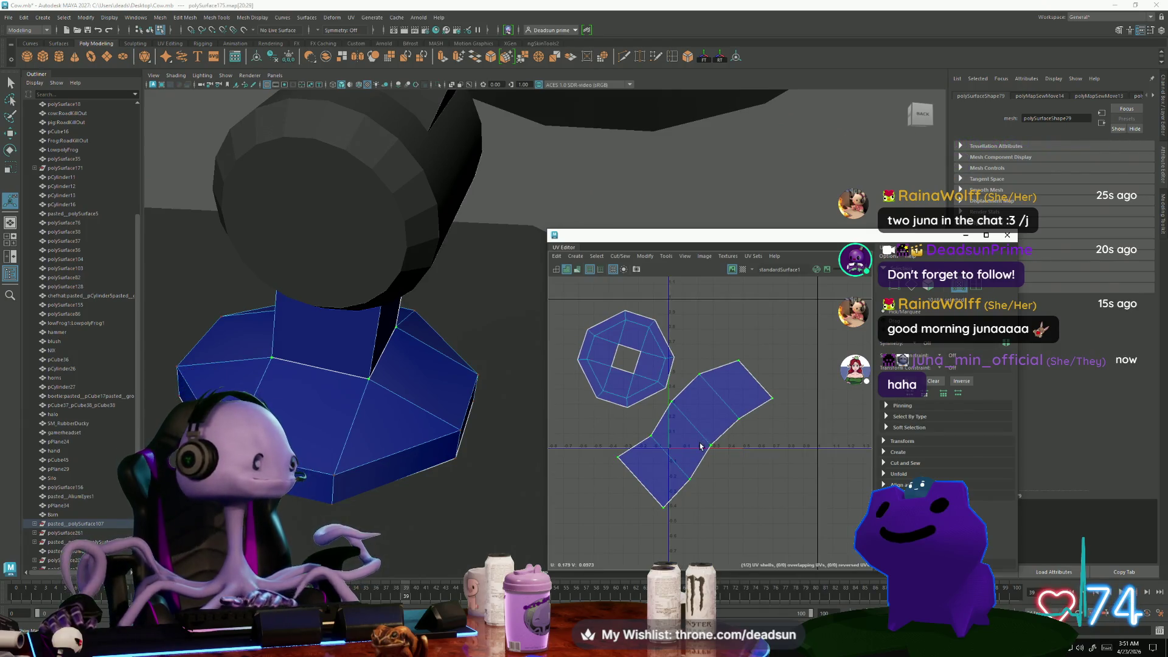
pyautogui.press('e')
pyautogui.moveTo(748, 450); pyautogui.dragTo(718, 466)
pyautogui.moveTo(601, 445); pyautogui.dragTo(761, 483)
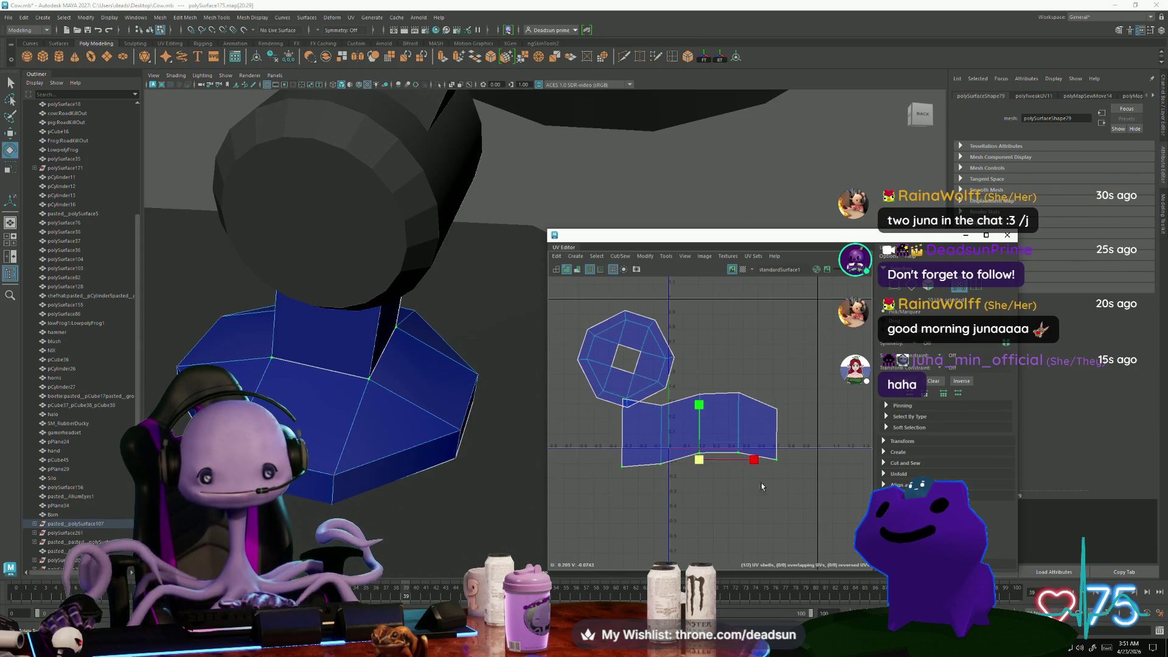
pyautogui.press('r')
pyautogui.moveTo(699, 404); pyautogui.dragTo(695, 475)
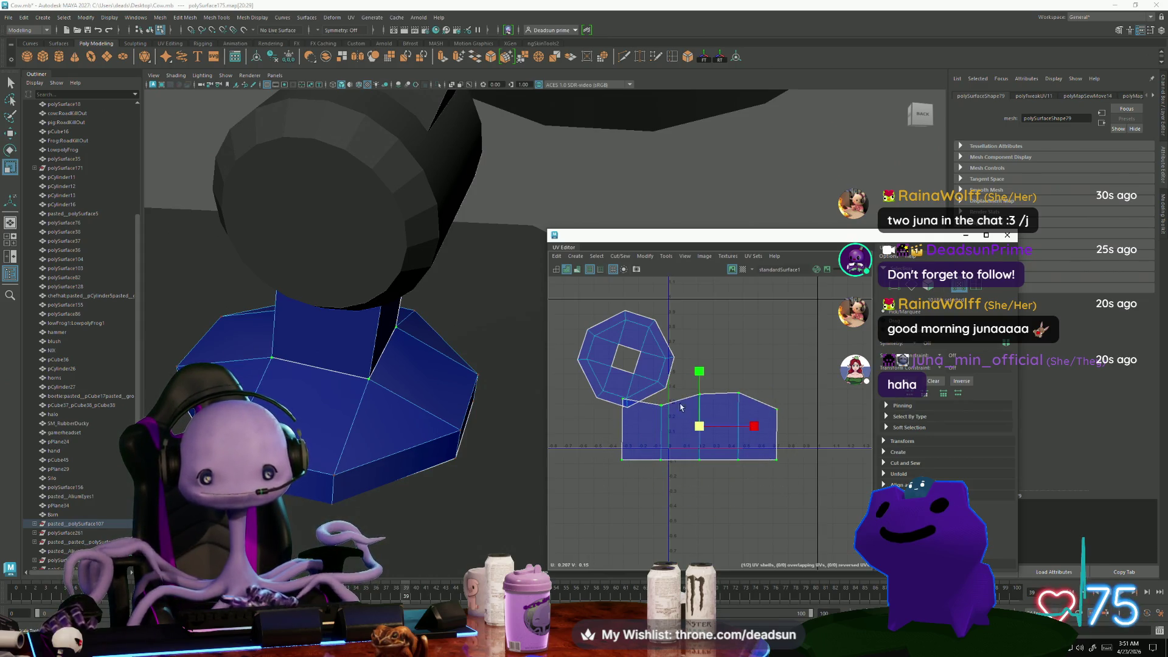
pyautogui.press('w')
pyautogui.moveTo(700, 369); pyautogui.dragTo(699, 430, button='middle')
pyautogui.moveTo(681, 304); pyautogui.dragTo(628, 416)
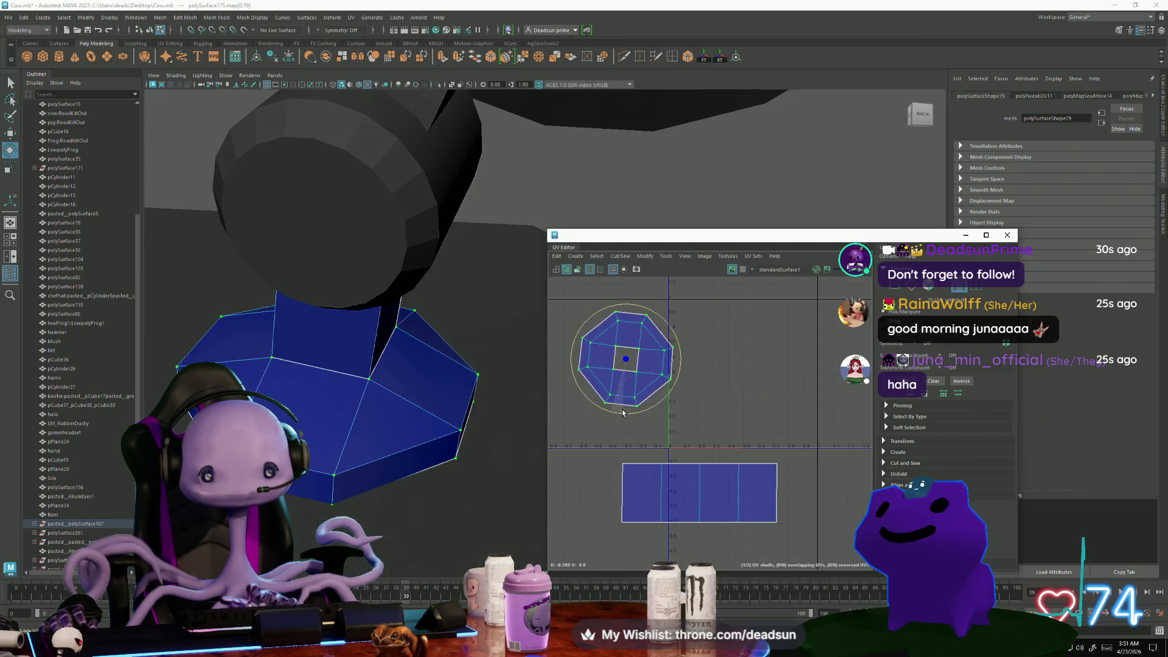
# Centre the octagon shell above the strip and move the shells toward the UV tile
pyautogui.press('e')
pyautogui.press('w')
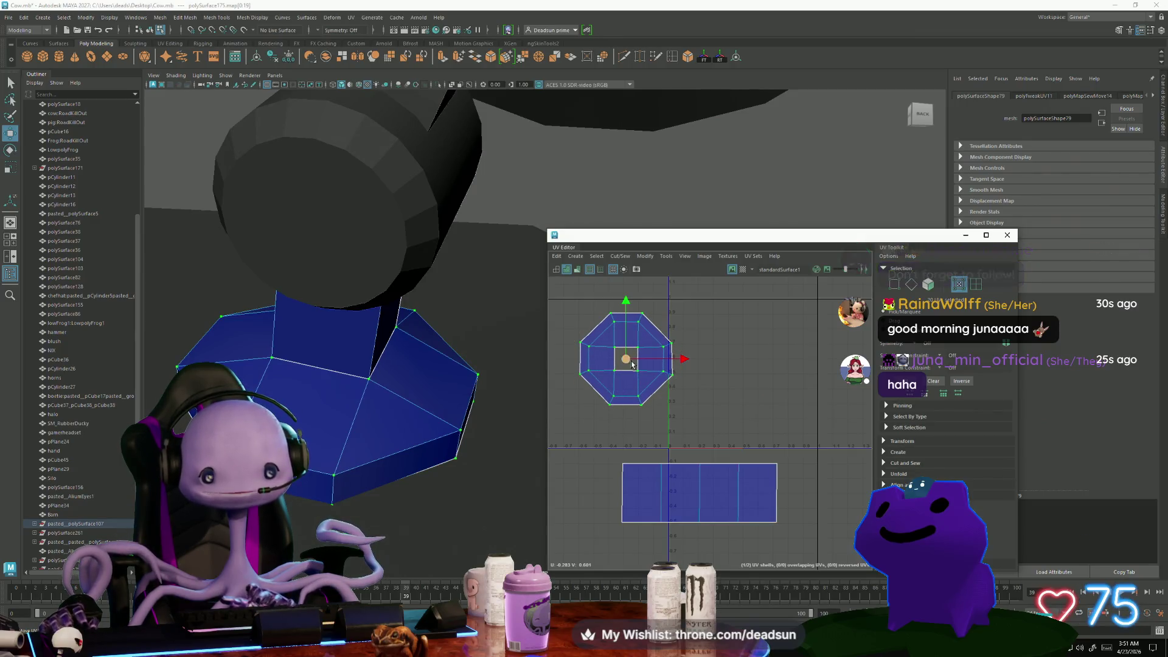
pyautogui.moveTo(628, 361); pyautogui.dragTo(672, 413)
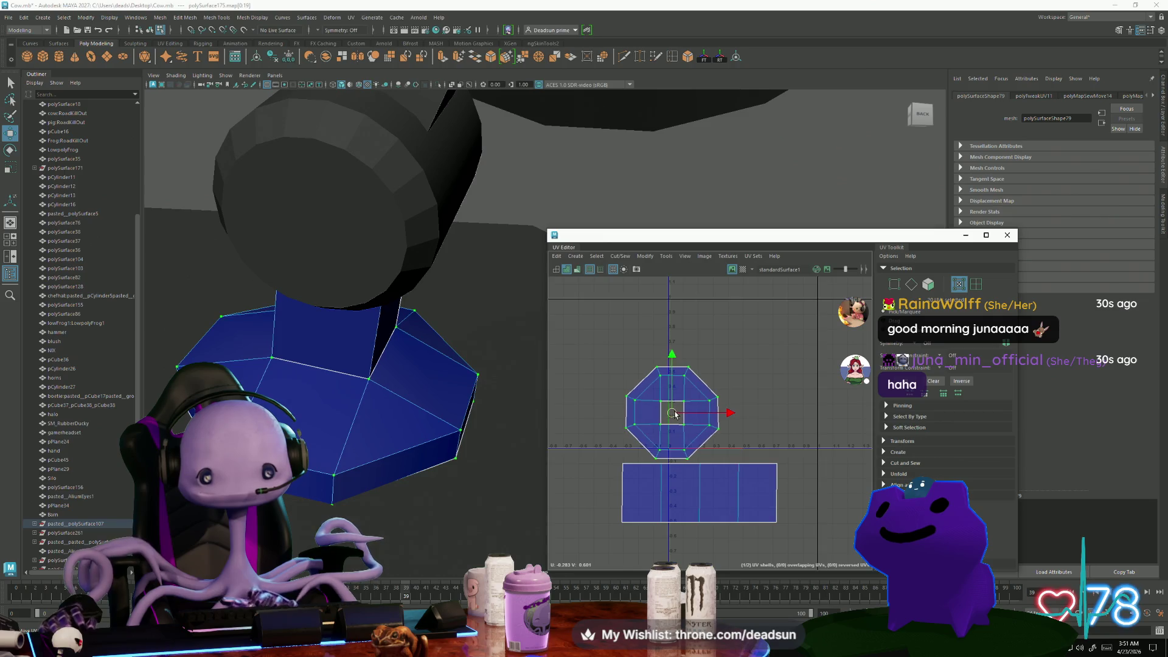
pyautogui.scroll(-4, 669, 404)
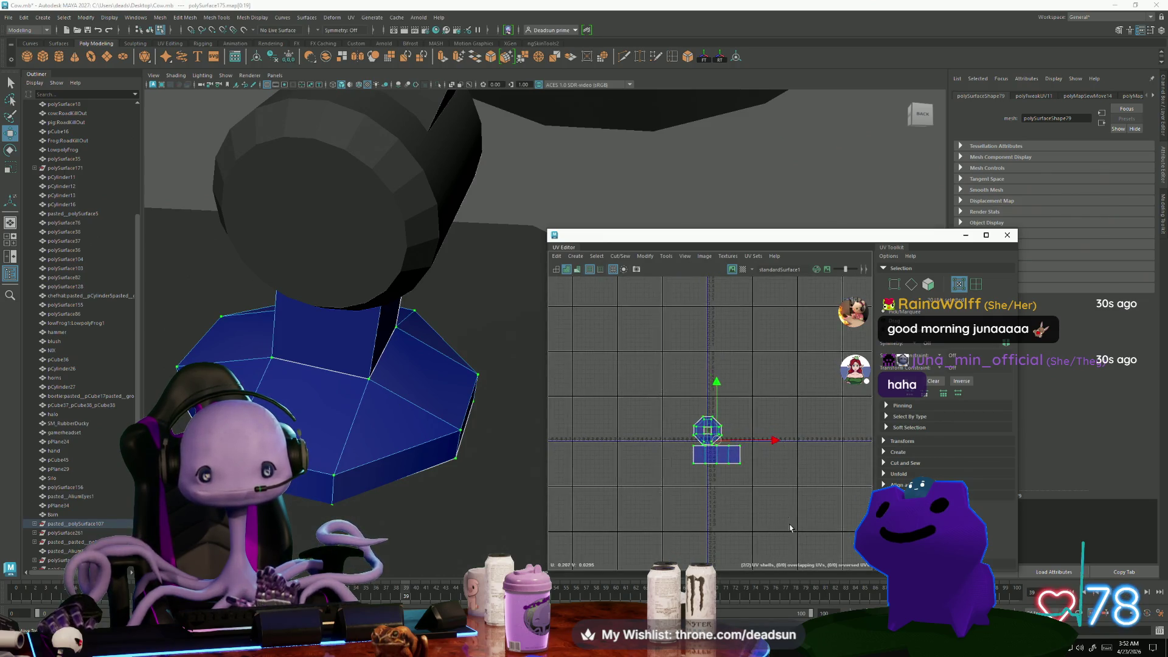
pyautogui.scroll(-2, 630, 460)
pyautogui.moveTo(735, 478)
pyautogui.mouseDown()
pyautogui.moveTo(639, 473)
pyautogui.moveTo(668, 453)
pyautogui.mouseUp()
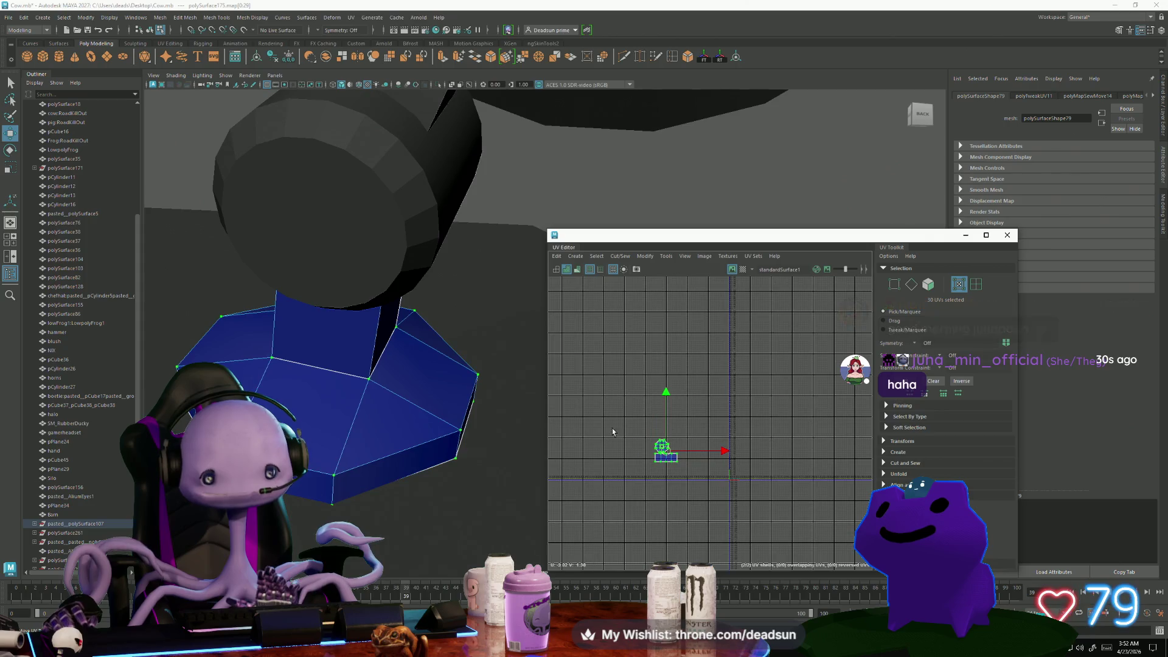
pyautogui.keyDown('alt'); pyautogui.moveTo(474, 298); pyautogui.dragTo(436, 282); pyautogui.keyUp('alt')
pyautogui.moveTo(436, 281); pyautogui.dragTo(435, 246, button='right')
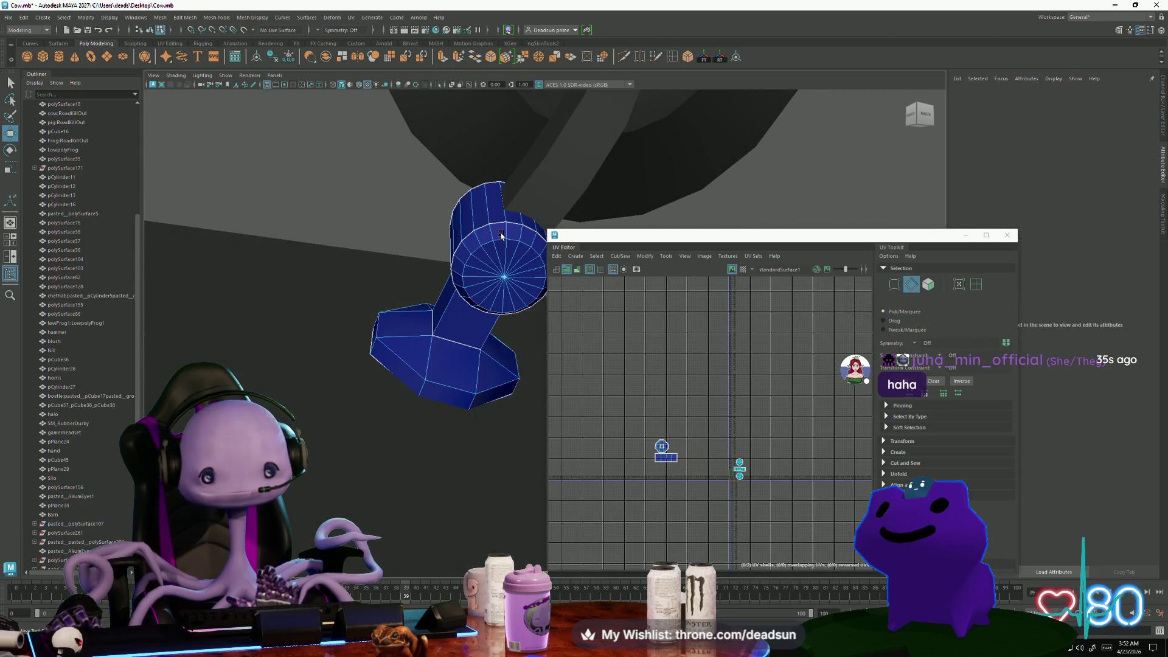
# Sew the cylinder's UVs along two selected edge loops
pyautogui.click(462, 285)
pyautogui.moveTo(463, 286)
pyautogui.keyDown('alt'); pyautogui.mouseDown()
pyautogui.moveTo(492, 358)
pyautogui.moveTo(497, 280)
pyautogui.moveTo(495, 344)
pyautogui.mouseUp(); pyautogui.keyUp('alt')
pyautogui.click(497, 278)
pyautogui.doubleClick(489, 265)
pyautogui.keyDown('shift'); pyautogui.doubleClick(494, 344); pyautogui.keyUp('shift')
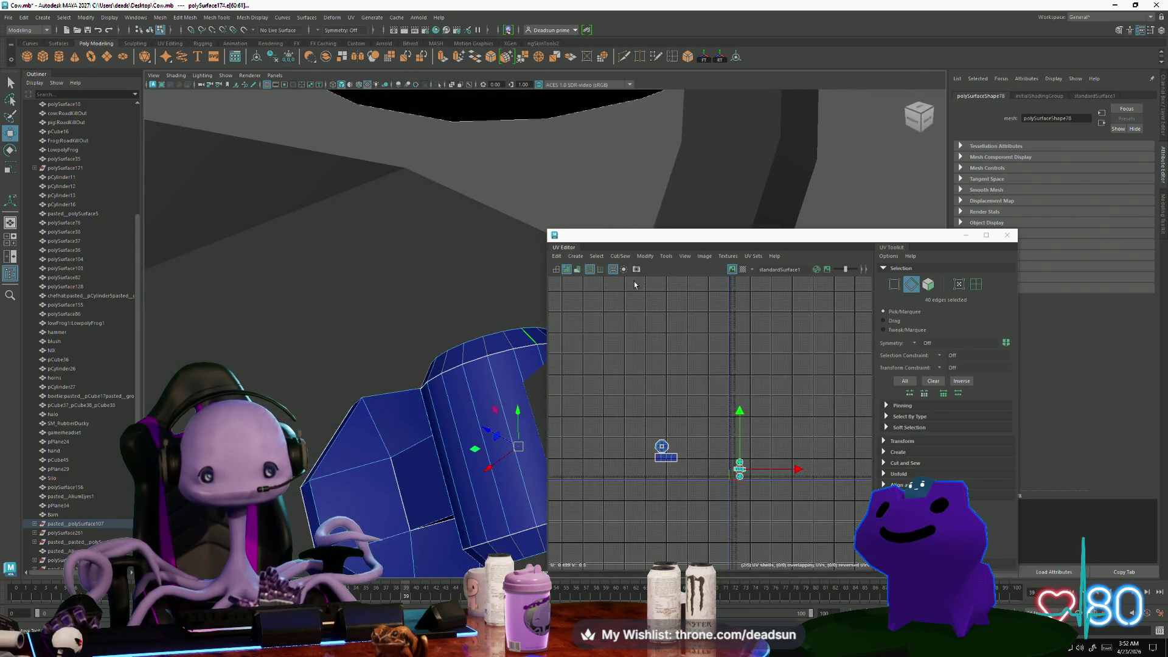
pyautogui.click(639, 256)
pyautogui.click(645, 336)
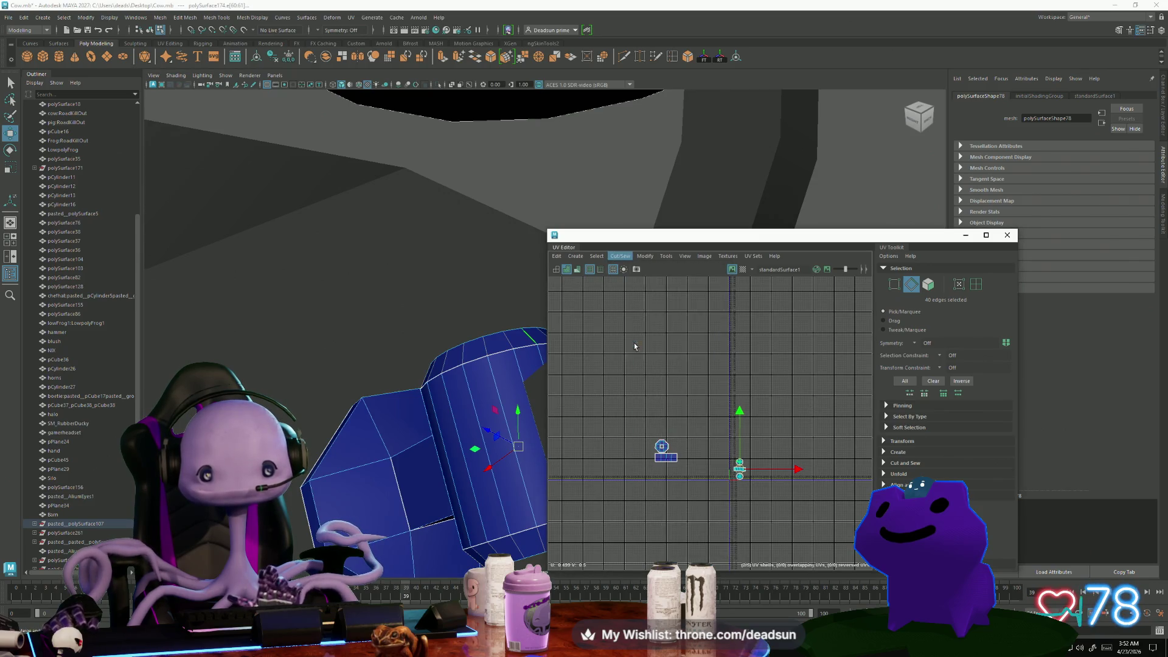
# Move the cylinder's UVs onto the rectangle shell and isolate the thin strip
pyautogui.moveTo(474, 378)
pyautogui.keyDown('alt'); pyautogui.mouseDown()
pyautogui.moveTo(434, 406)
pyautogui.moveTo(427, 396)
pyautogui.mouseUp(); pyautogui.keyUp('alt')
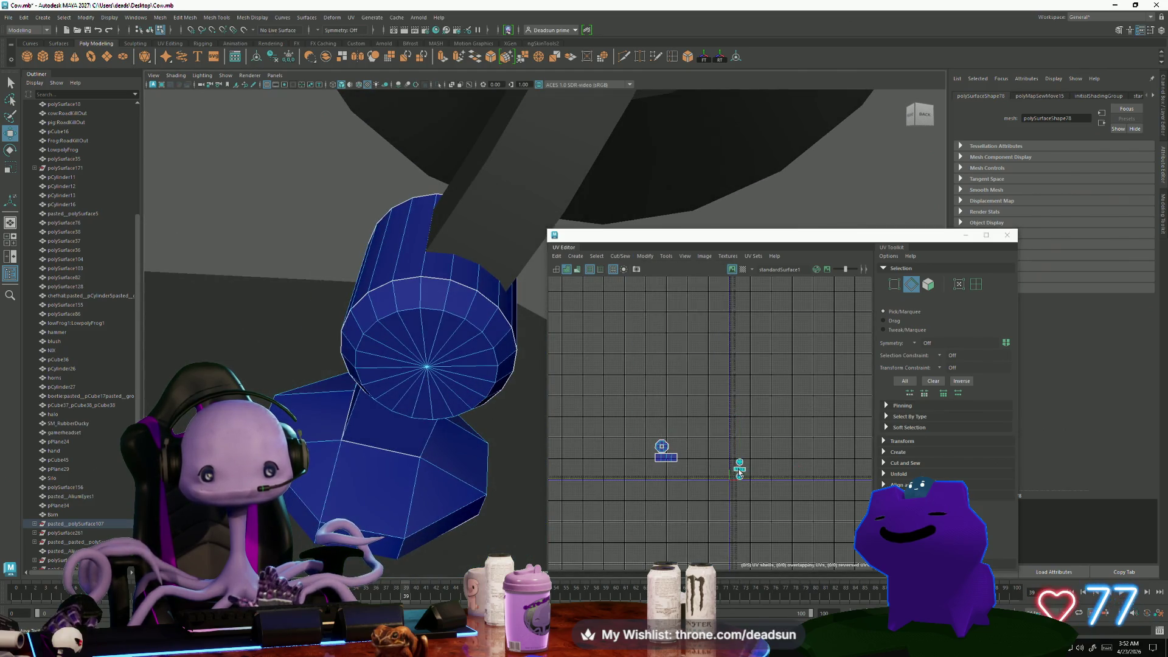
pyautogui.keyDown('ctrl'); pyautogui.moveTo(739, 480); pyautogui.dragTo(756, 494, button='right'); pyautogui.keyUp('ctrl')
pyautogui.moveTo(739, 474)
pyautogui.mouseDown()
pyautogui.moveTo(664, 464)
pyautogui.moveTo(705, 439)
pyautogui.moveTo(621, 409)
pyautogui.moveTo(708, 490)
pyautogui.mouseUp()
pyautogui.scroll(5, 650, 463)
pyautogui.click(640, 419)
pyautogui.scroll(4, 708, 489)
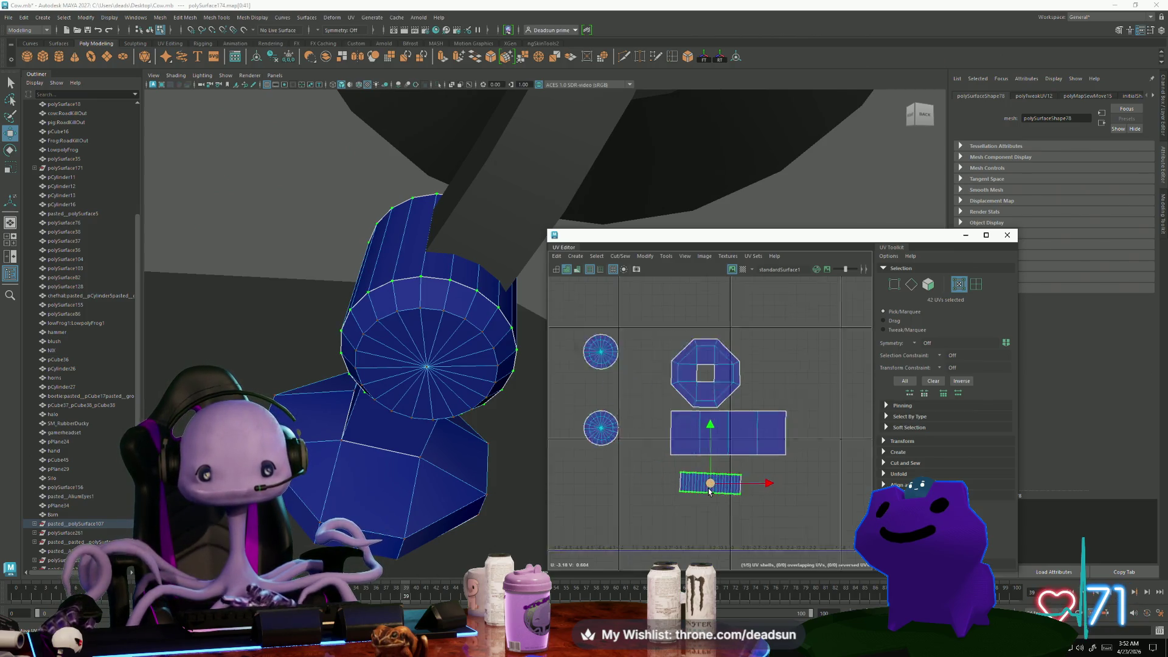
# Rotate the thin strip level, undoing an attempt to flatten it
pyautogui.press('e')
pyautogui.moveTo(681, 528); pyautogui.dragTo(679, 529)
pyautogui.moveTo(629, 454); pyautogui.dragTo(777, 477)
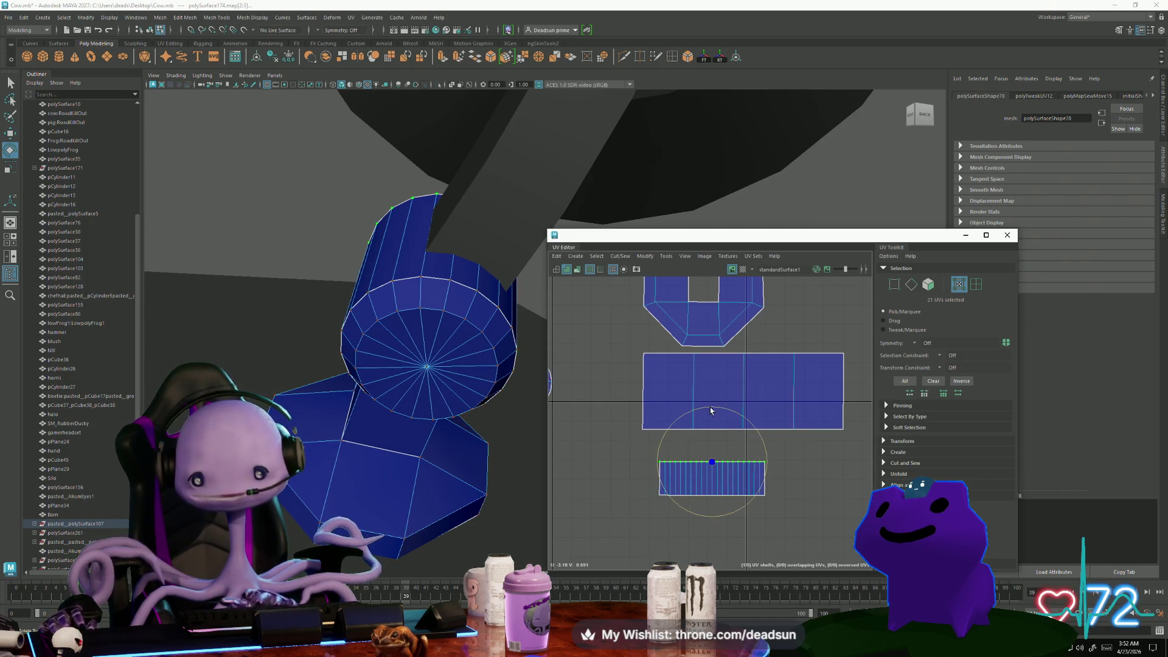
pyautogui.press('r')
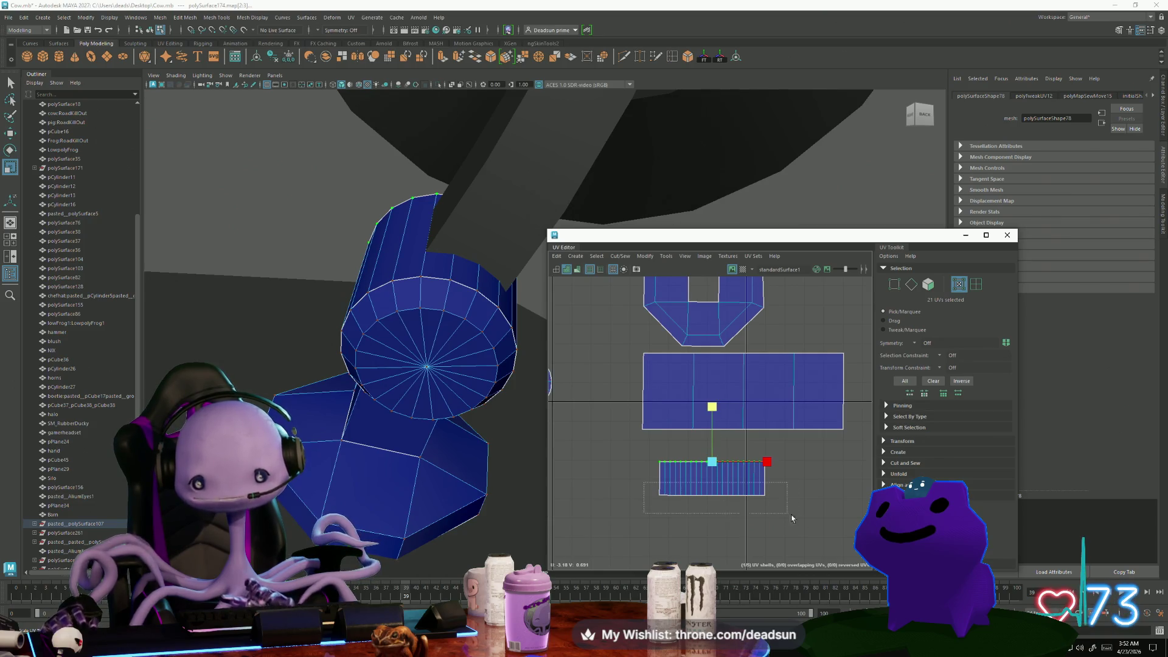
pyautogui.press('w')
pyautogui.moveTo(711, 462); pyautogui.dragTo(698, 472)
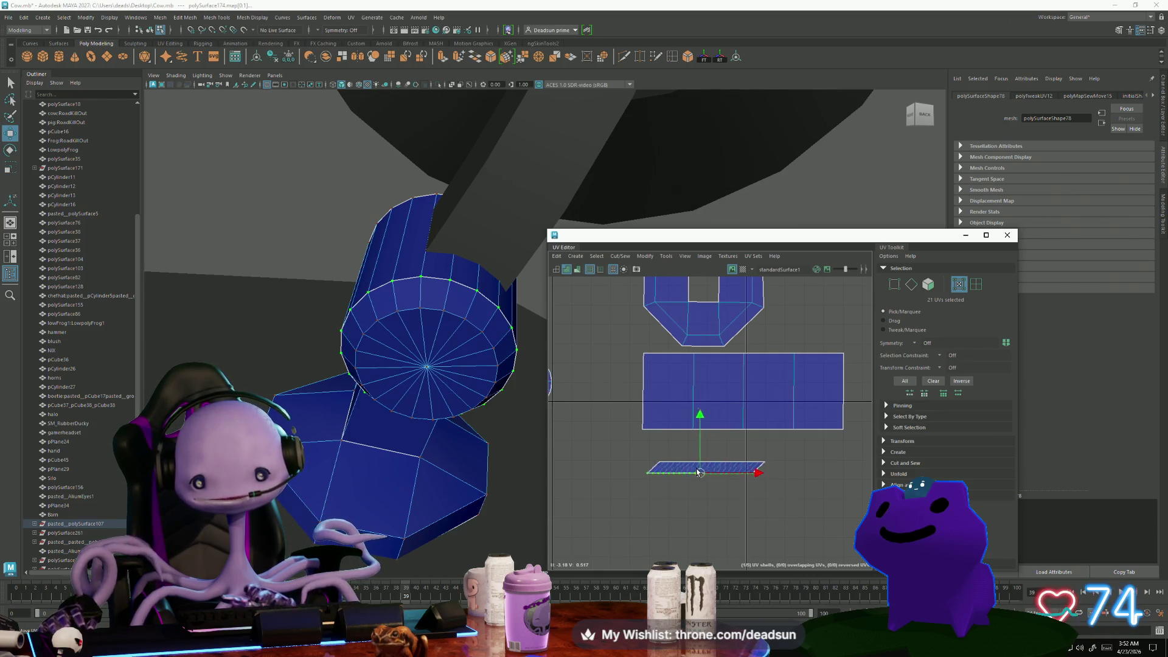
pyautogui.hotkey('ctrl', 'z')
pyautogui.hotkey('ctrl', 'z')
pyautogui.press('a')
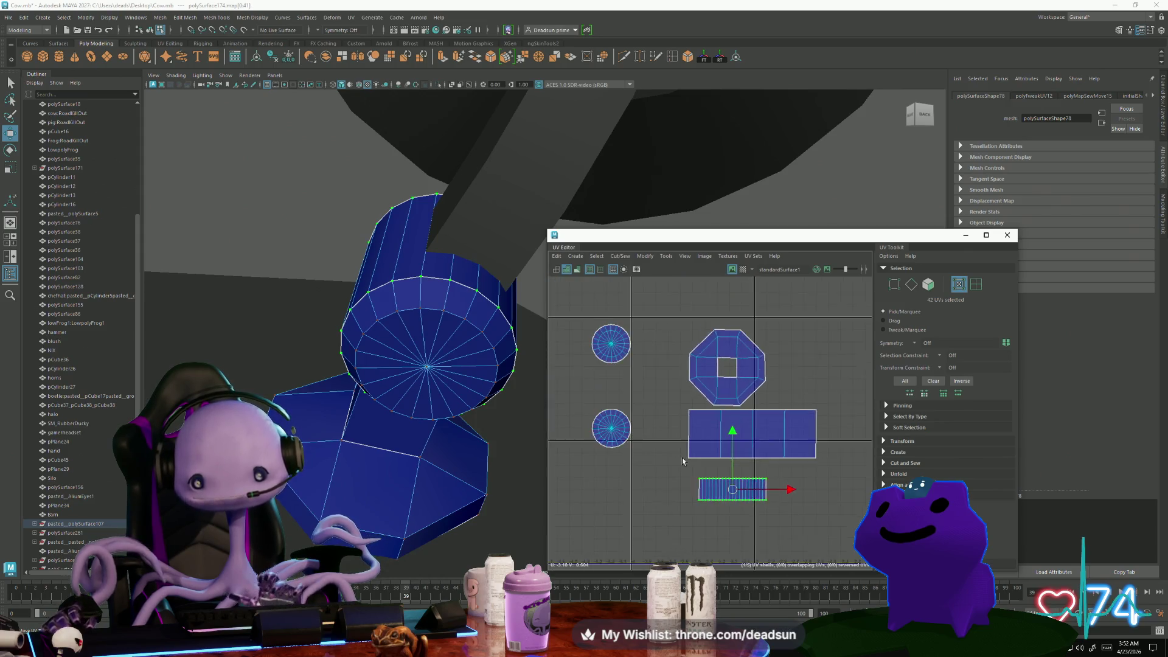
pyautogui.keyDown('alt'); pyautogui.moveTo(682, 461); pyautogui.dragTo(675, 504, button='middle'); pyautogui.keyUp('alt')
# Row the thin strip and both circle caps under the rectangle, shrinking them horizontally
pyautogui.moveTo(725, 533); pyautogui.dragTo(715, 517)
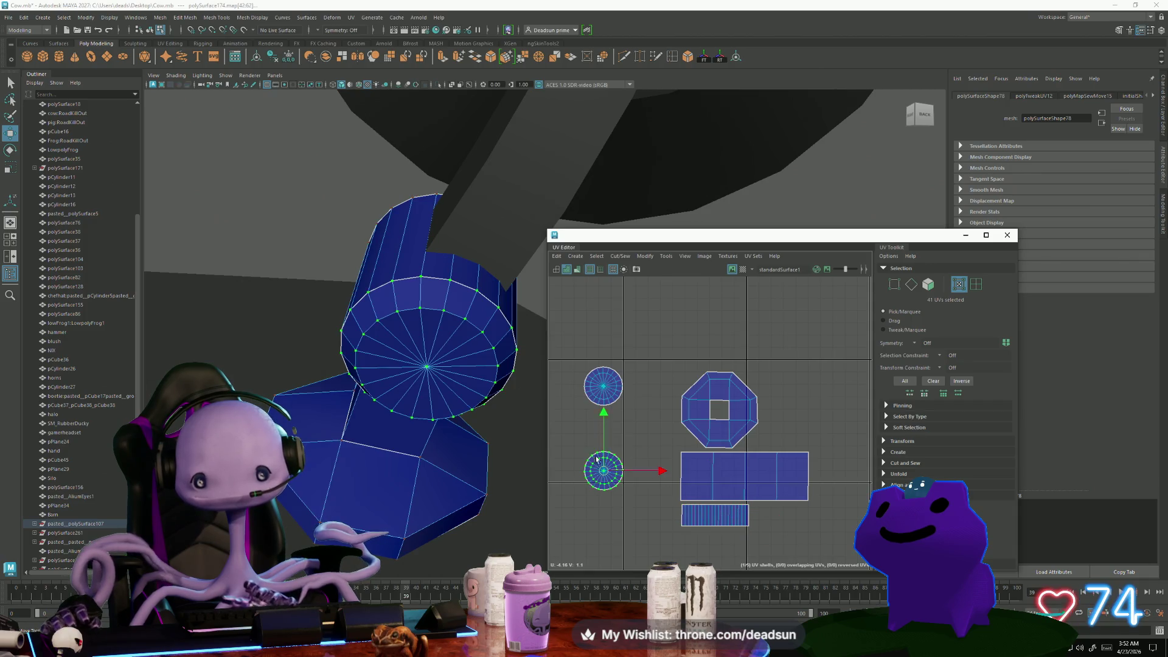
pyautogui.moveTo(611, 469)
pyautogui.mouseDown()
pyautogui.moveTo(760, 473)
pyautogui.moveTo(769, 514)
pyautogui.mouseUp()
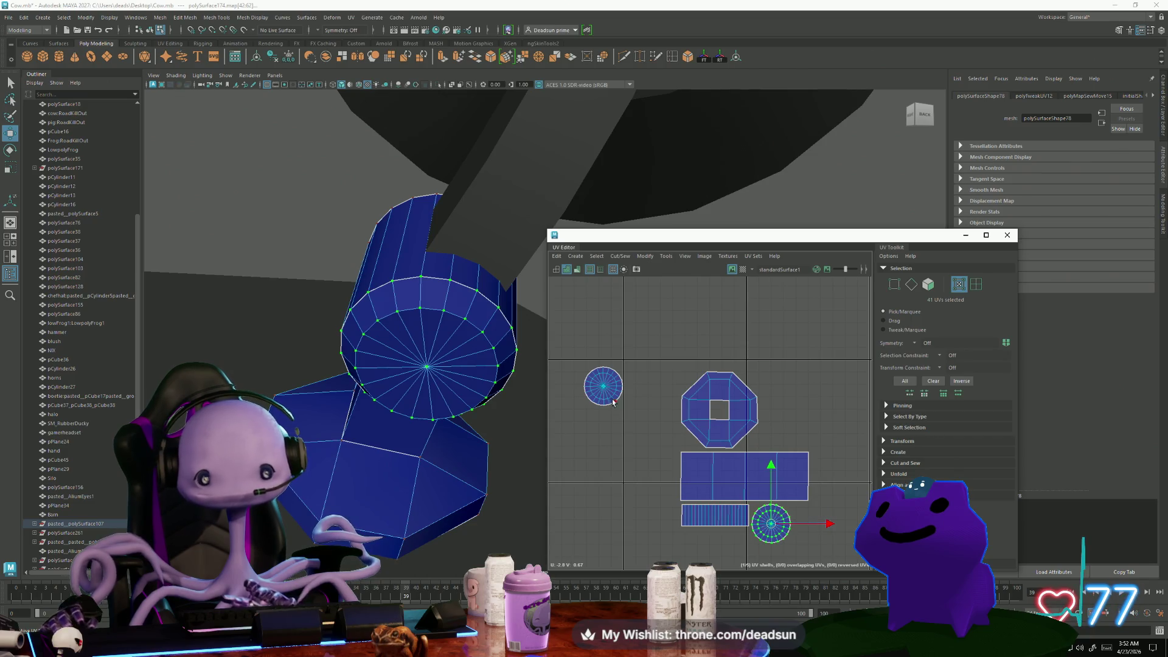
pyautogui.moveTo(610, 398); pyautogui.dragTo(816, 524)
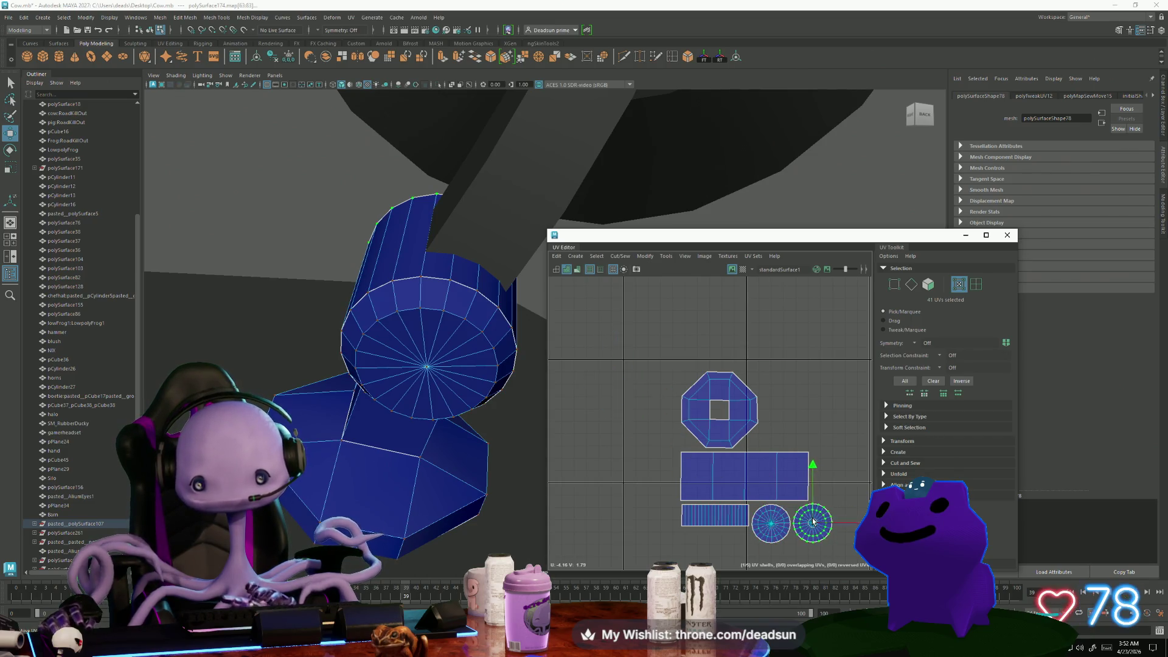
pyautogui.press('r')
pyautogui.keyDown('shift'); pyautogui.click(746, 517); pyautogui.keyUp('shift')
pyautogui.moveTo(757, 524); pyautogui.dragTo(744, 519)
pyautogui.press('w')
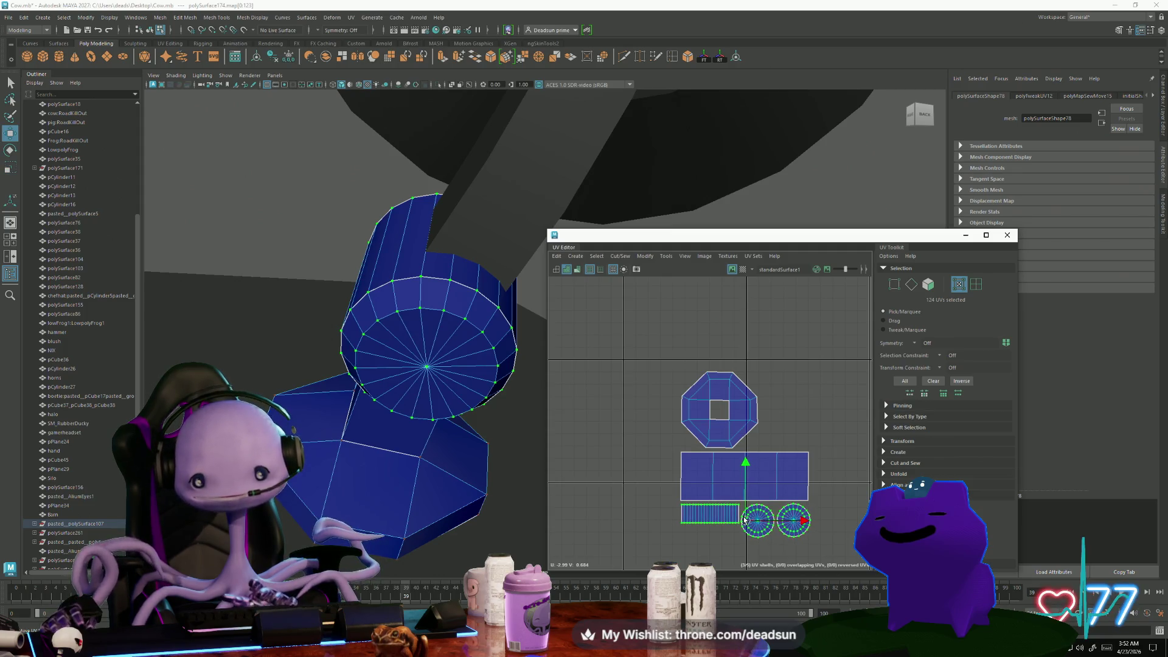
pyautogui.scroll(-5, 776, 514)
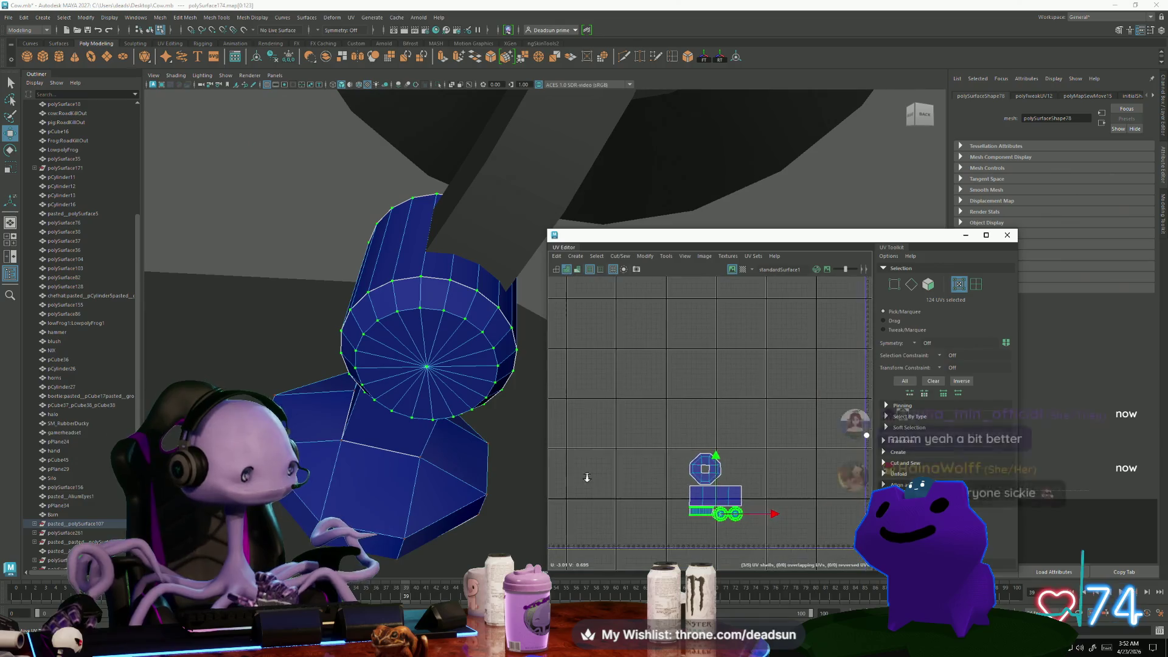
pyautogui.moveTo(699, 494)
pyautogui.keyDown('alt'); pyautogui.mouseDown(button='middle')
pyautogui.moveTo(561, 482)
pyautogui.moveTo(594, 485)
pyautogui.mouseUp(button='middle'); pyautogui.keyUp('alt')
pyautogui.scroll(-10, 365, 365)
pyautogui.moveTo(365, 365)
pyautogui.keyDown('alt'); pyautogui.mouseDown()
pyautogui.moveTo(336, 392)
pyautogui.moveTo(373, 398)
pyautogui.mouseUp(); pyautogui.keyUp('alt')
pyautogui.moveTo(444, 383); pyautogui.dragTo(482, 329, button='right')
# Select the handle's three parts and isolate the grid-like UV shell
pyautogui.click(481, 328)
pyautogui.keyDown('shift'); pyautogui.click(449, 361); pyautogui.keyUp('shift')
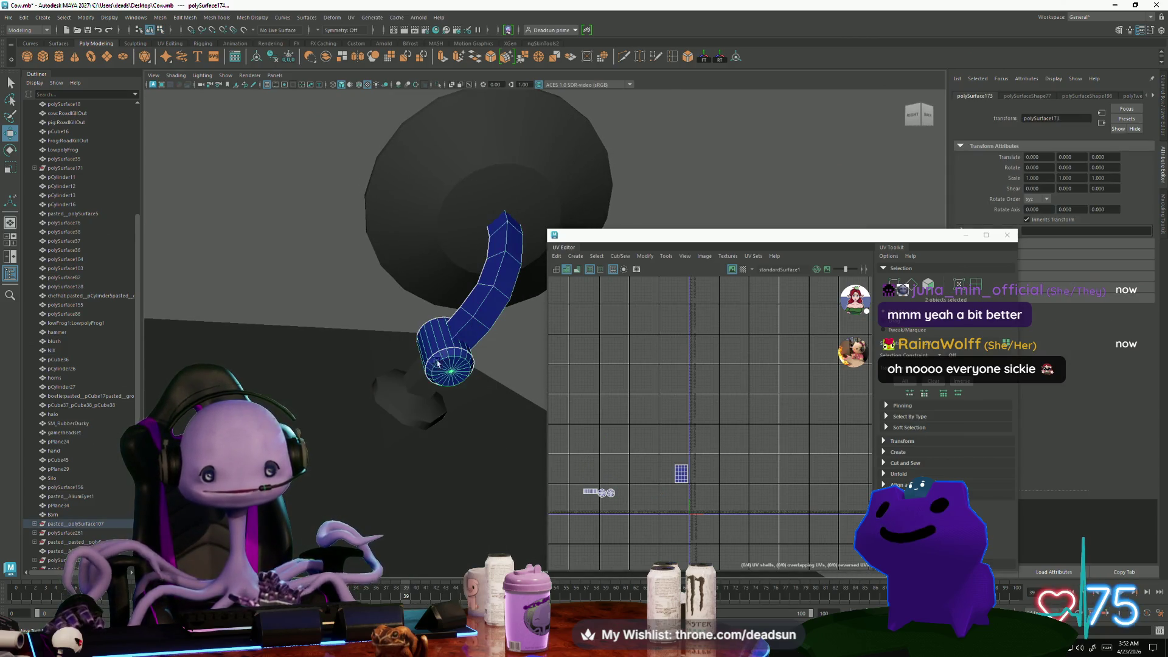
pyautogui.keyDown('shift'); pyautogui.click(408, 405); pyautogui.keyUp('shift')
pyautogui.scroll(3, 628, 479)
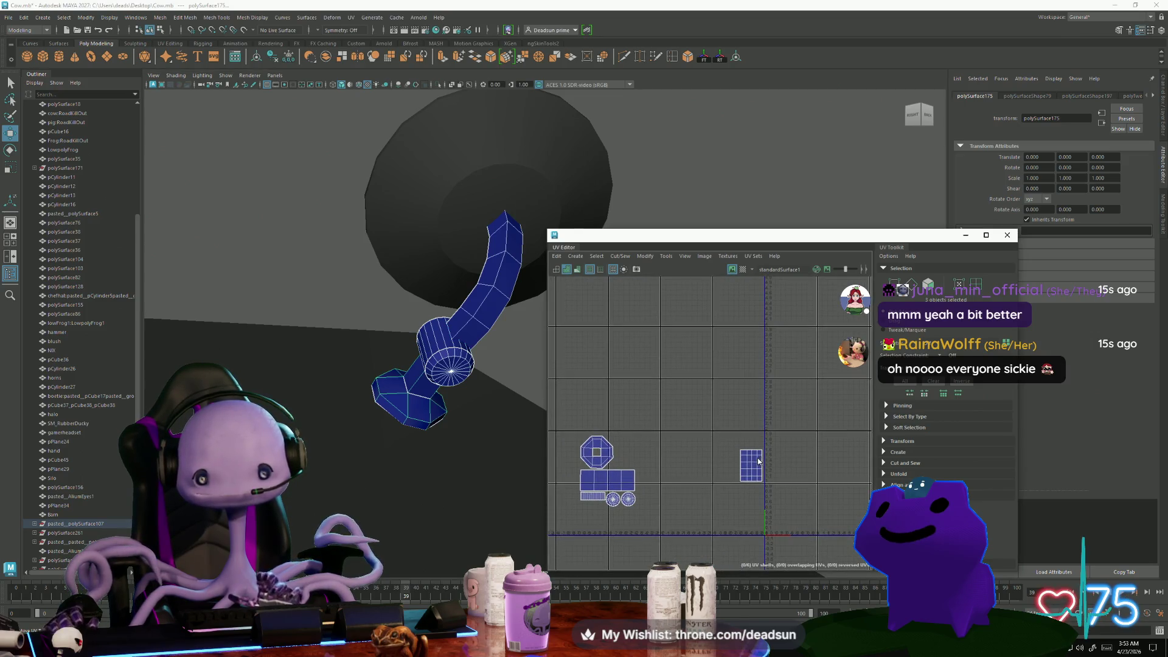
pyautogui.moveTo(720, 434)
pyautogui.mouseDown()
pyautogui.moveTo(779, 500)
pyautogui.moveTo(606, 453)
pyautogui.mouseUp()
pyautogui.scroll(3, 599, 453)
pyautogui.keyDown('alt'); pyautogui.moveTo(599, 453); pyautogui.dragTo(657, 473, button='middle'); pyautogui.keyUp('alt')
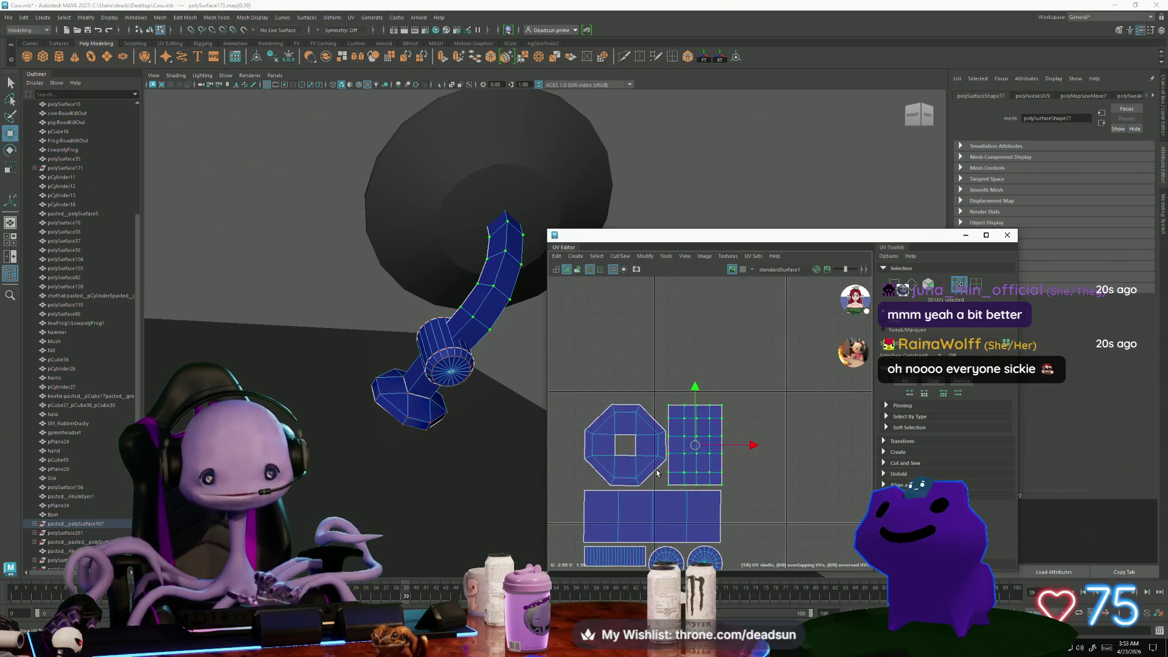
pyautogui.moveTo(620, 454); pyautogui.dragTo(618, 451)
# Slide the rectangular grid shell next to the octagon shell
pyautogui.press('w')
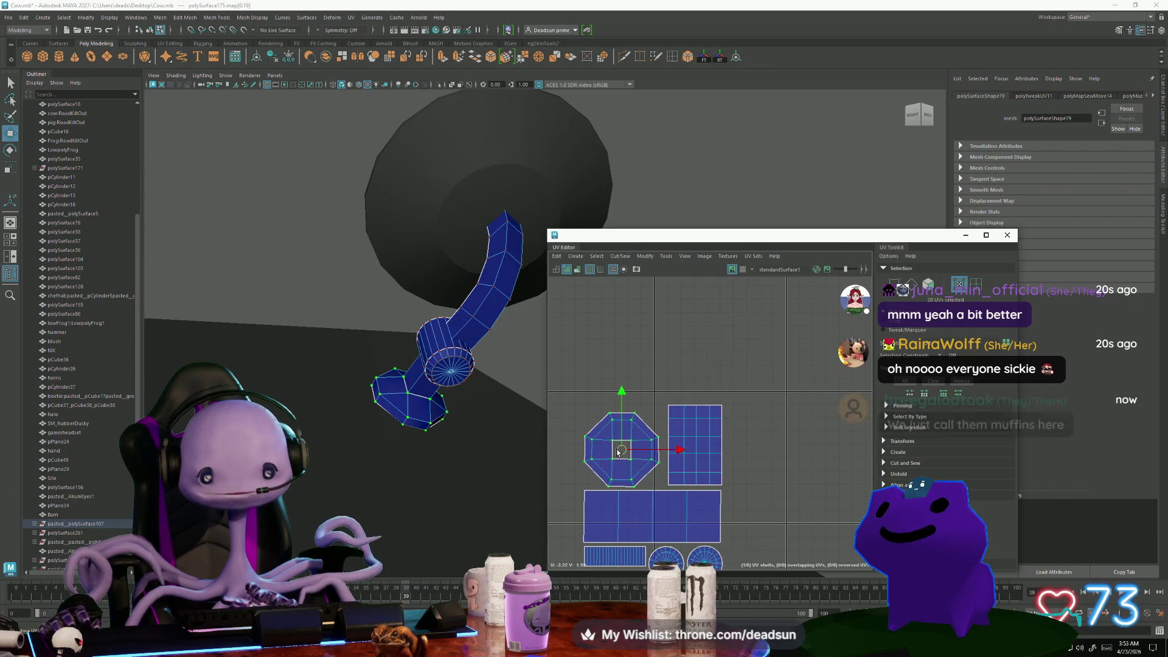
pyautogui.moveTo(695, 444); pyautogui.dragTo(694, 449)
pyautogui.press('r')
pyautogui.press('w')
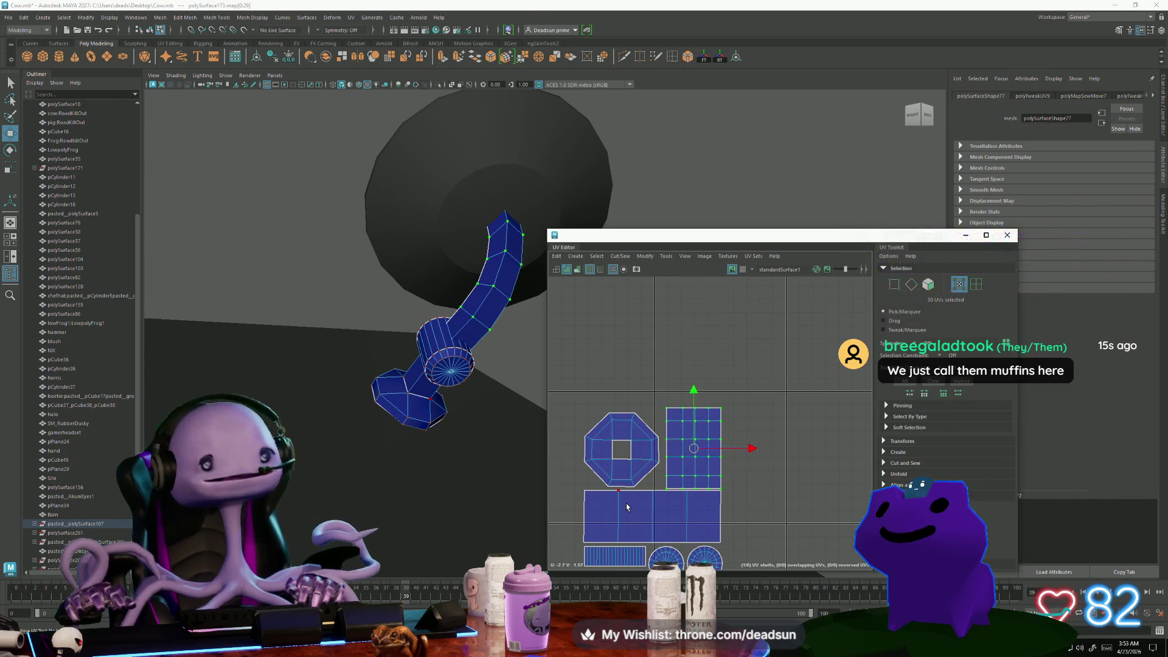
pyautogui.click(527, 349)
pyautogui.moveTo(527, 348)
pyautogui.keyDown('alt'); pyautogui.mouseDown()
pyautogui.moveTo(401, 308)
pyautogui.moveTo(483, 359)
pyautogui.moveTo(404, 316)
pyautogui.mouseUp(); pyautogui.keyUp('alt')
# Select all 100 faces of the red satellite dish, then browse the main menus
pyautogui.moveTo(404, 315); pyautogui.dragTo(403, 342, button='right')
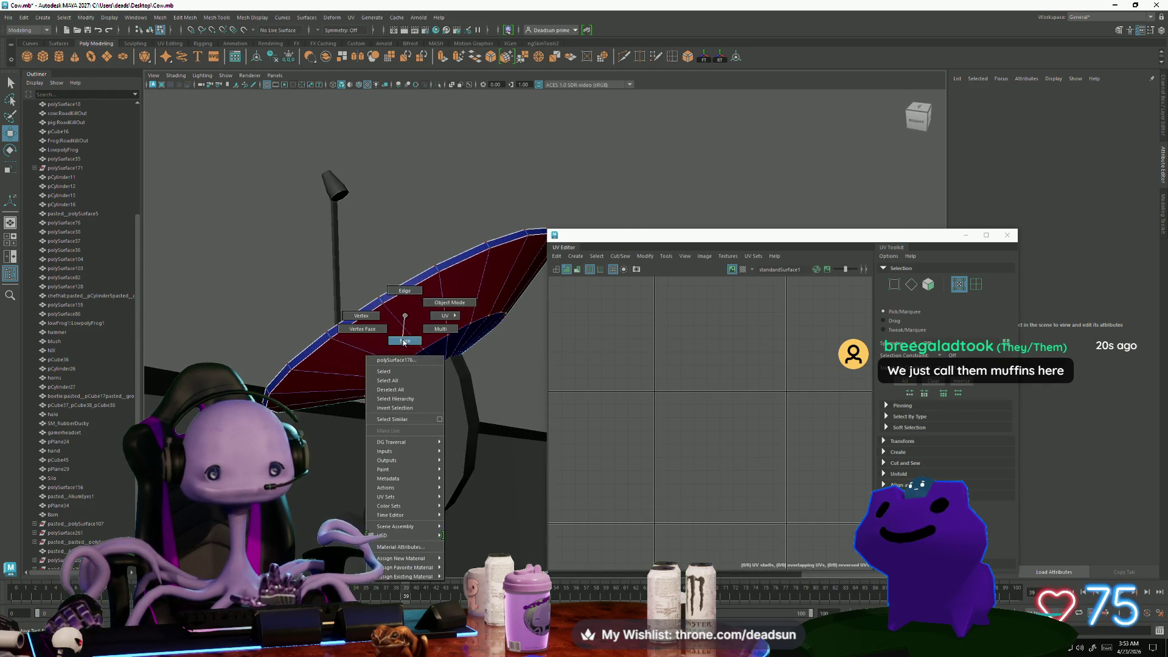
pyautogui.click(391, 343)
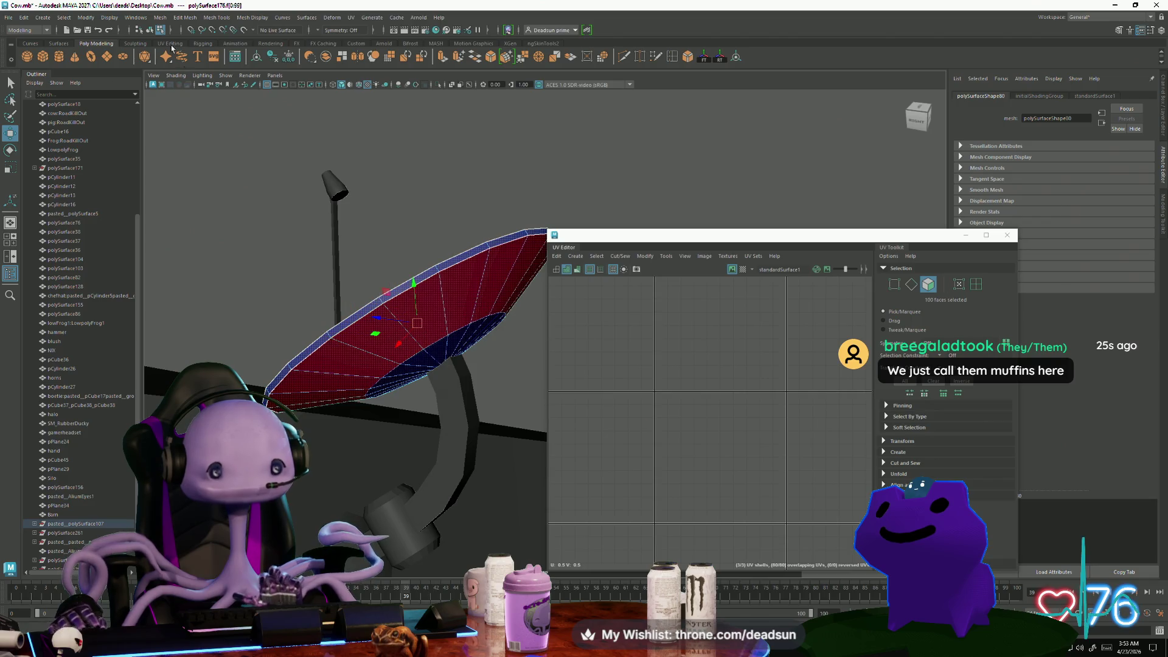
pyautogui.click(111, 18)
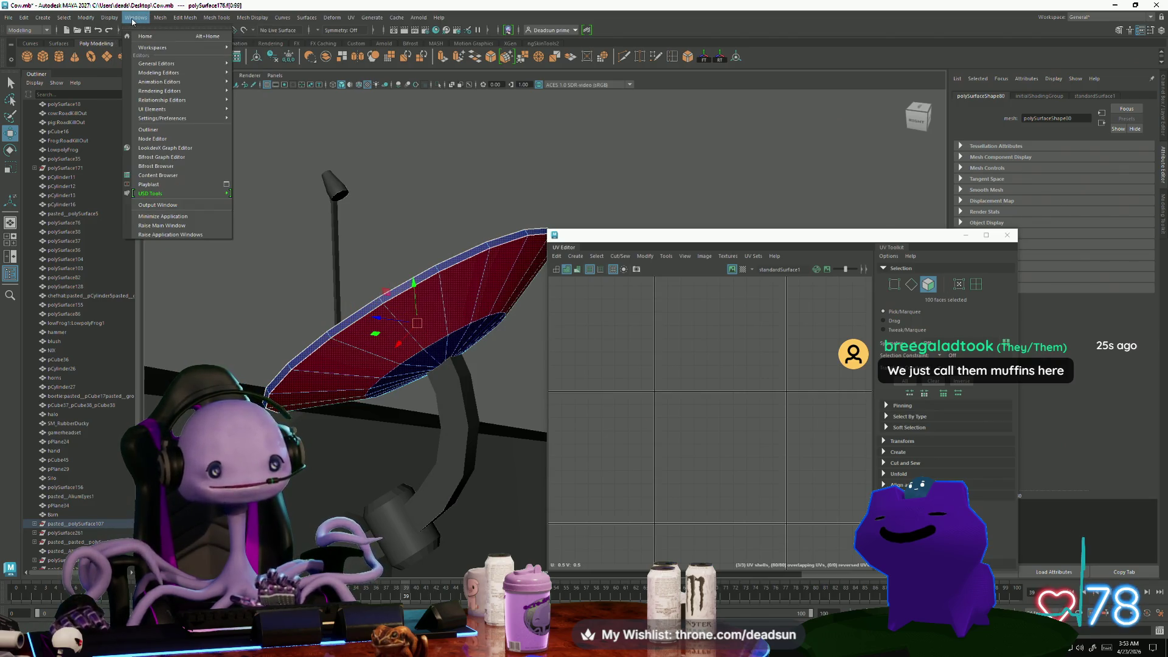
pyautogui.moveTo(162, 18)
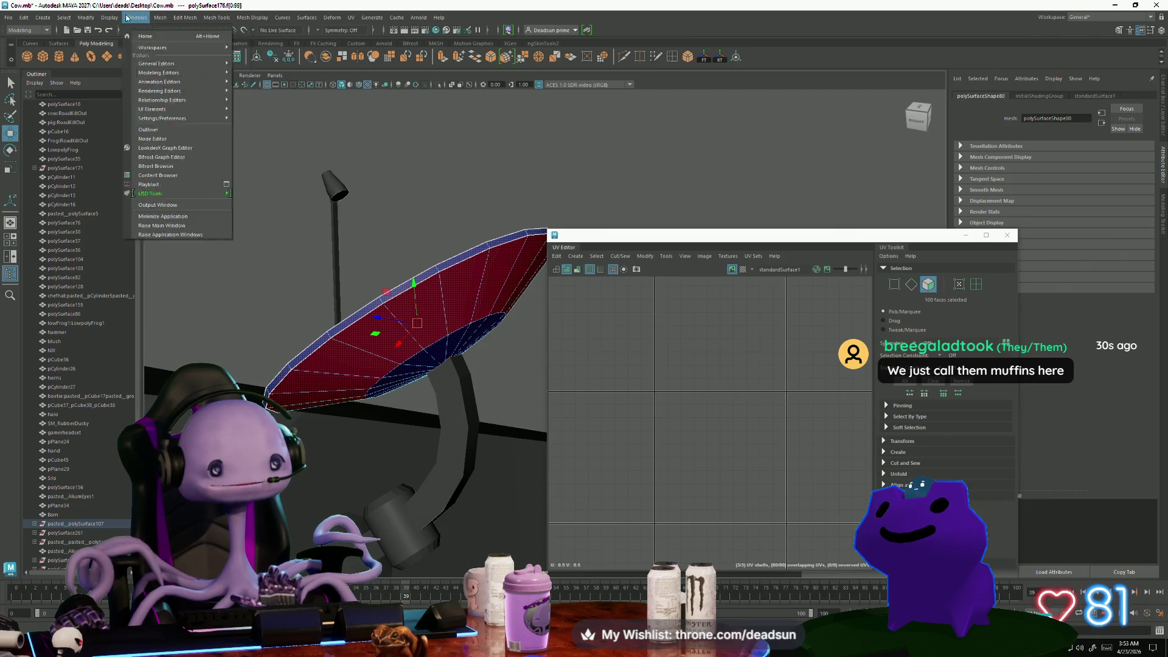
pyautogui.moveTo(93, 18)
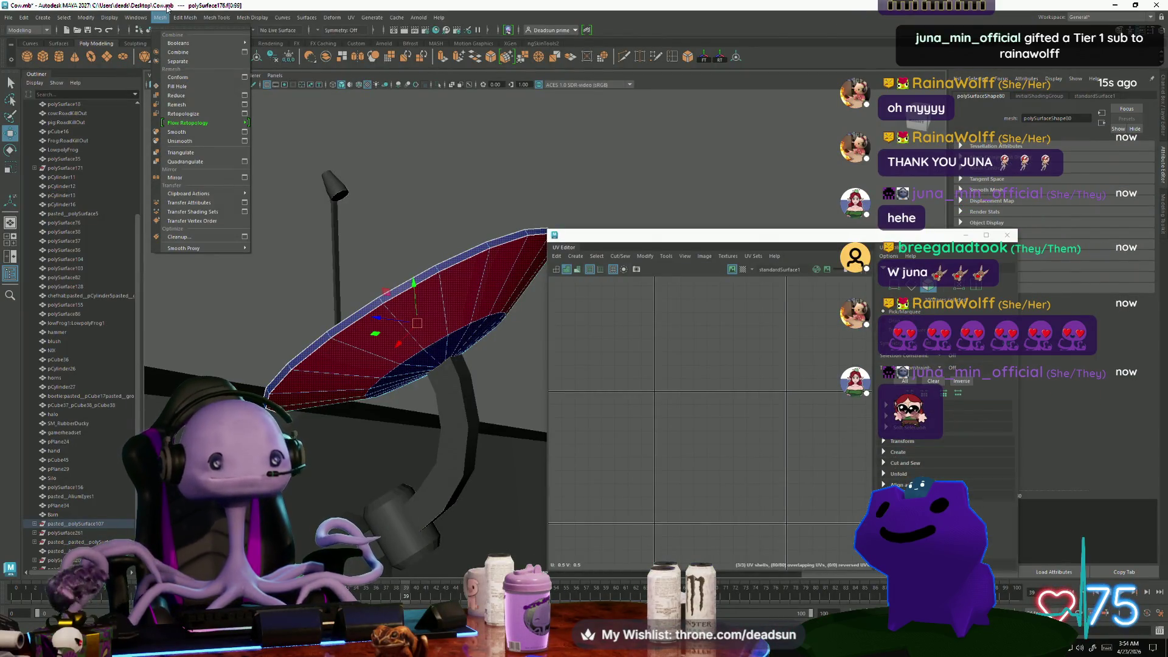
# Apply Automatic UV mapping to the dish faces and frame the new round shells
pyautogui.click(575, 257)
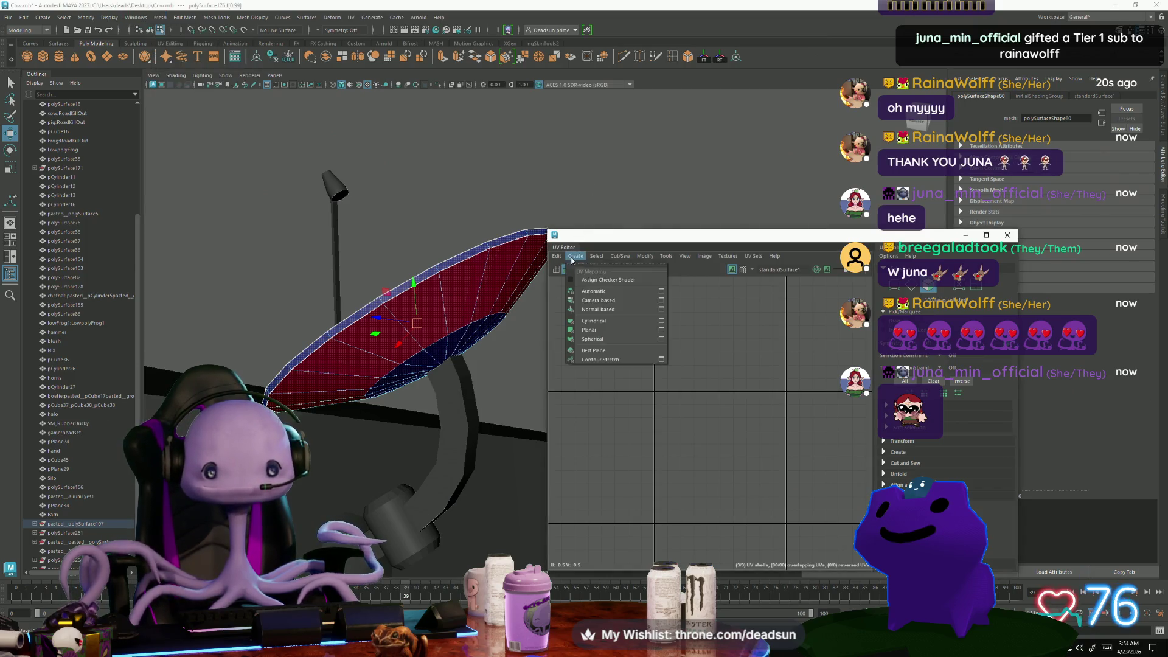
pyautogui.click(597, 291)
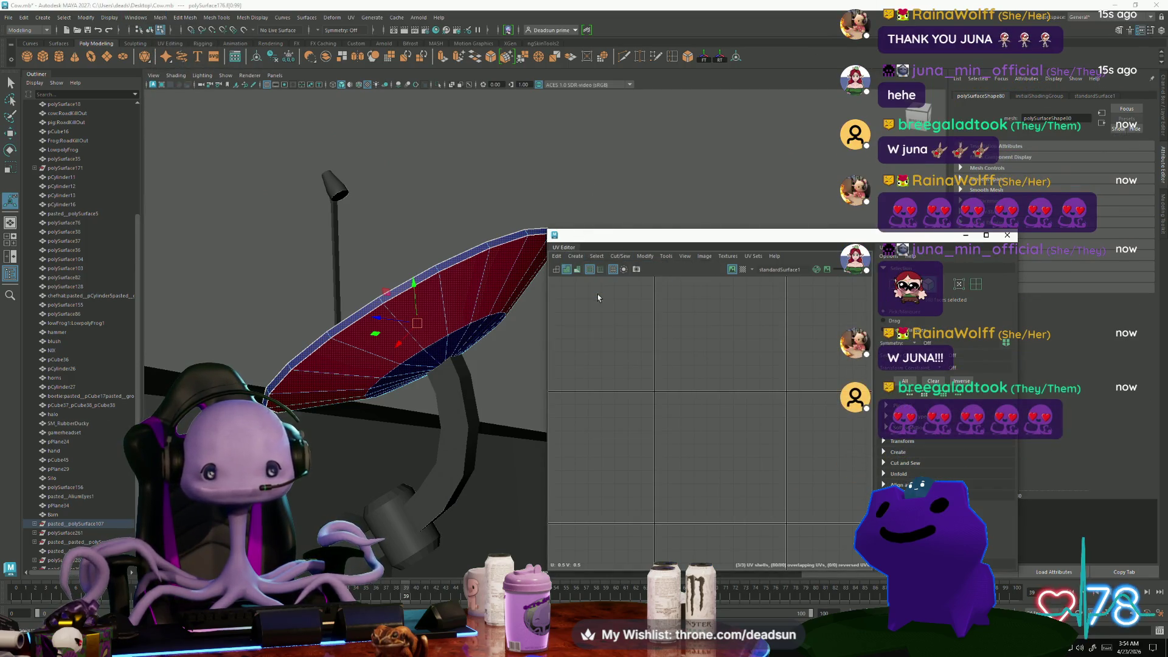
pyautogui.press('f')
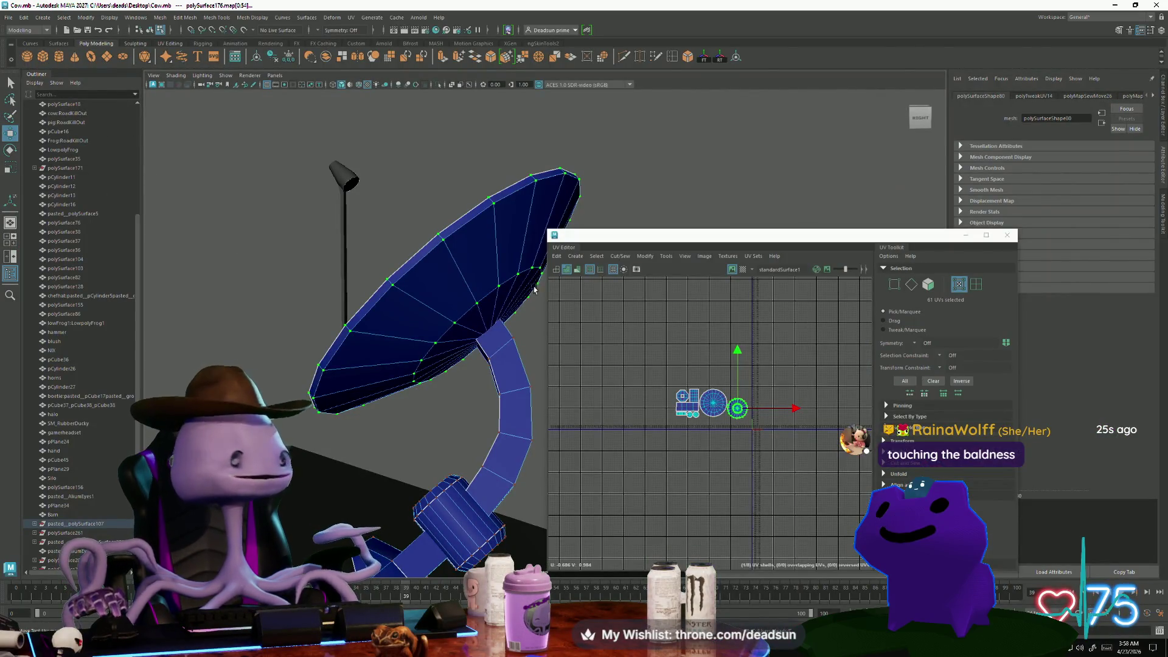
pyautogui.scroll(5, 778, 404)
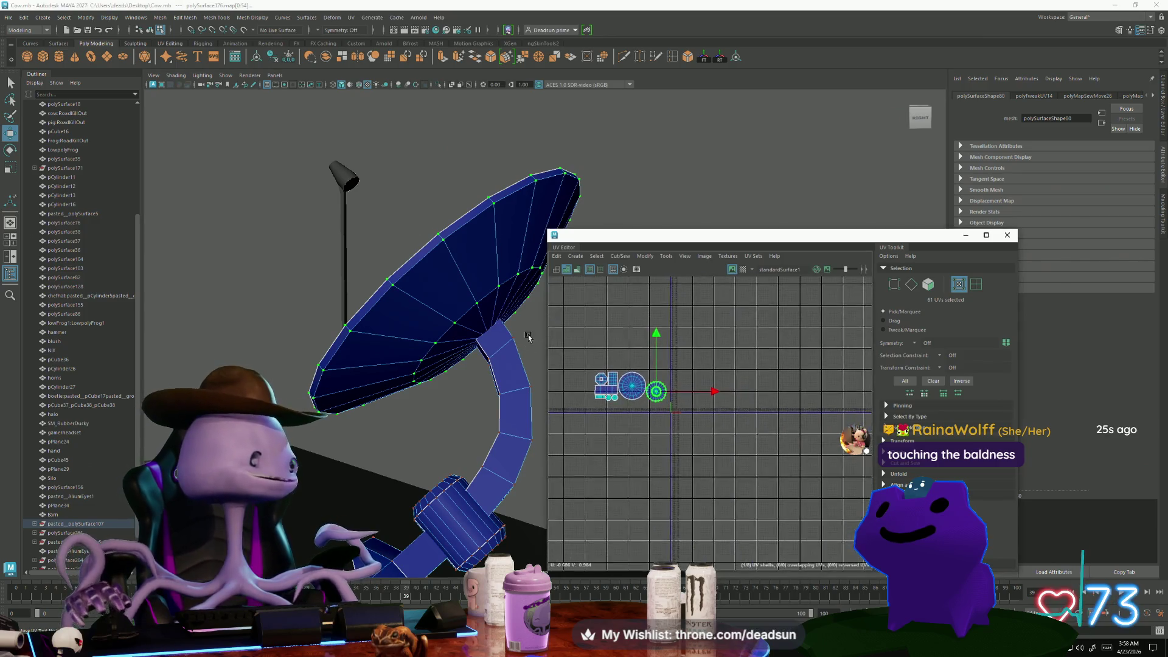
pyautogui.scroll(3, 680, 419)
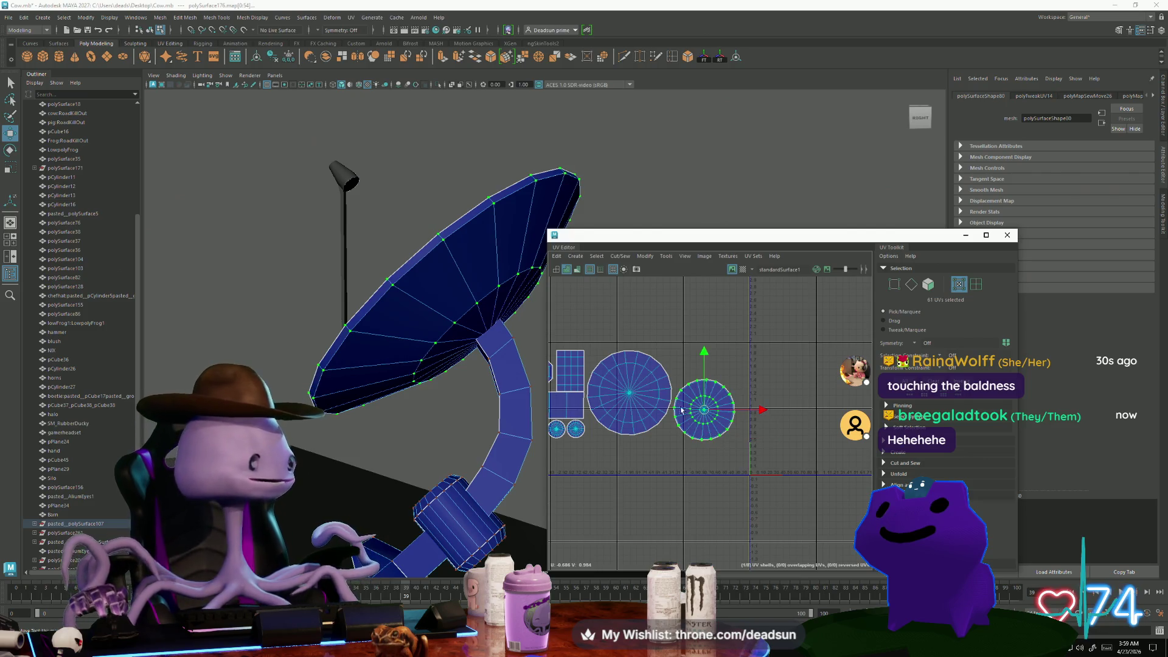
# Select the long rectangular UV shell and pan the layout view up so it is visible
pyautogui.keyDown('alt'); pyautogui.moveTo(649, 437); pyautogui.dragTo(715, 442, button='middle'); pyautogui.keyUp('alt')
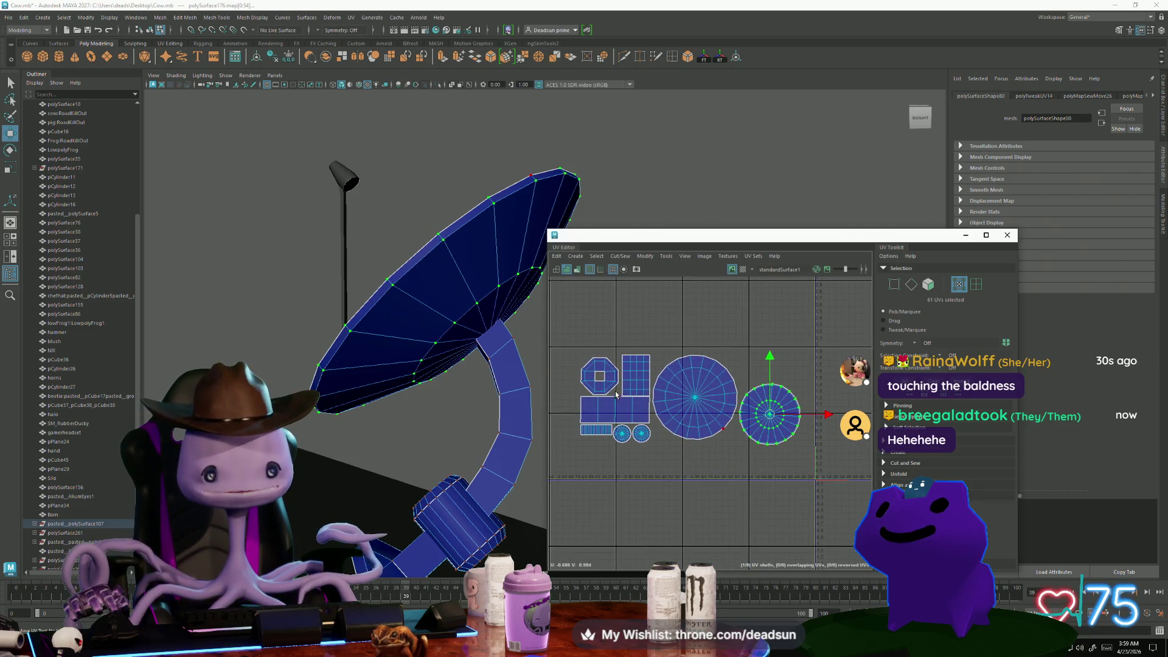
pyautogui.moveTo(593, 423); pyautogui.dragTo(582, 442)
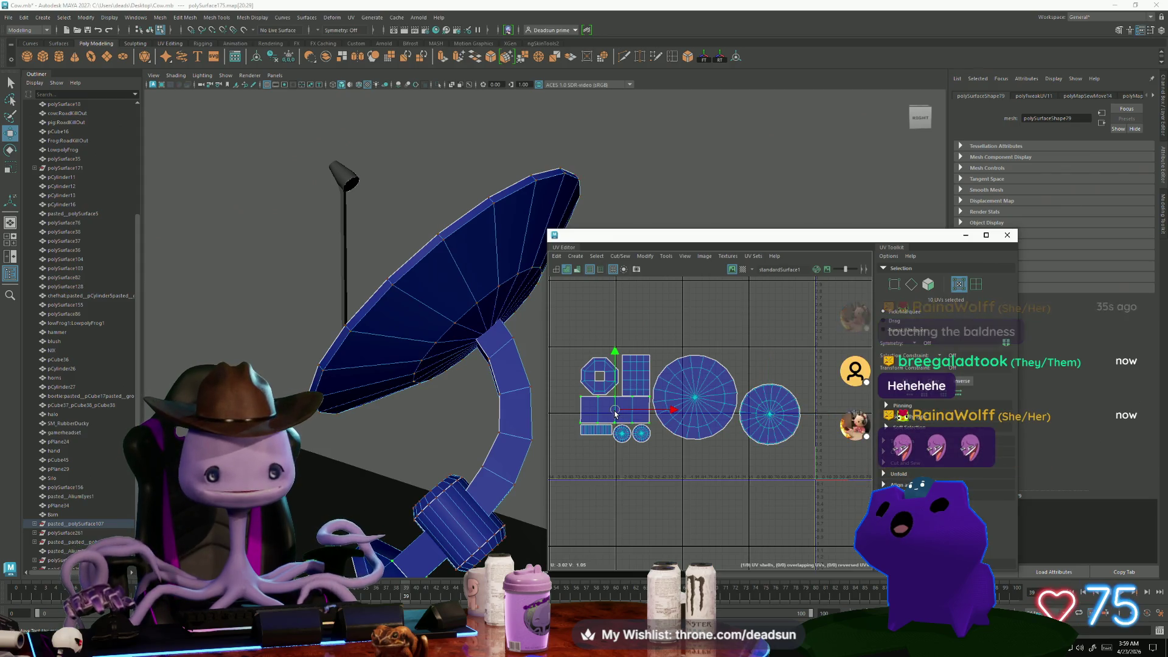
pyautogui.keyDown('alt'); pyautogui.moveTo(582, 443); pyautogui.dragTo(584, 399, button='middle'); pyautogui.keyUp('alt')
pyautogui.press('f')
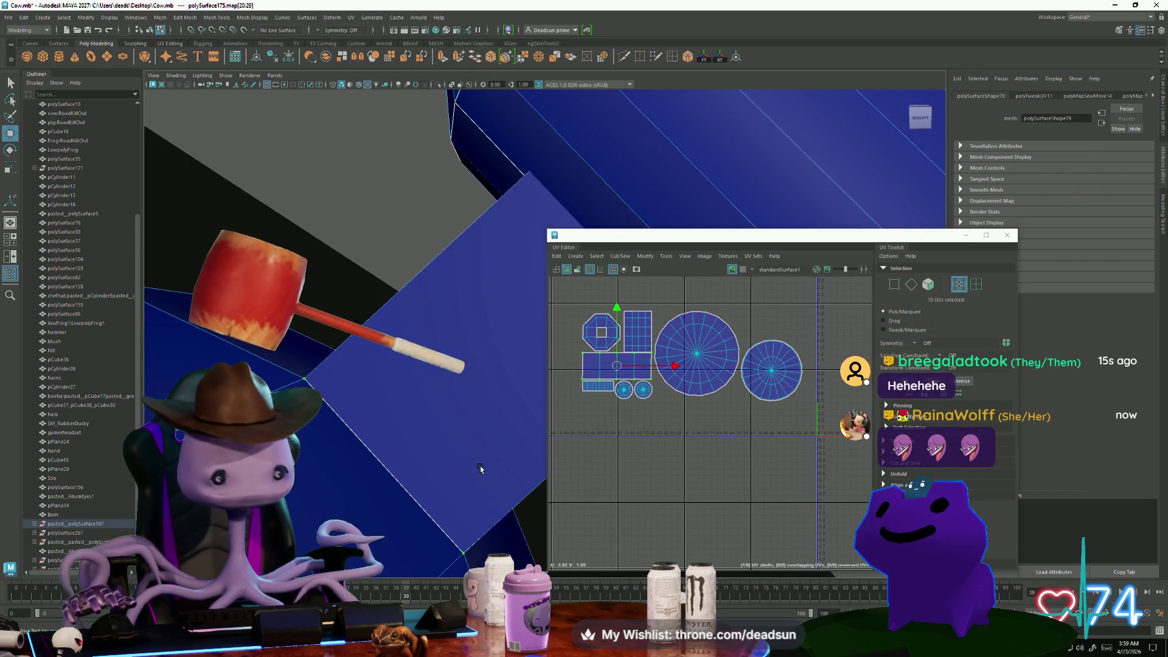
pyautogui.press('e')
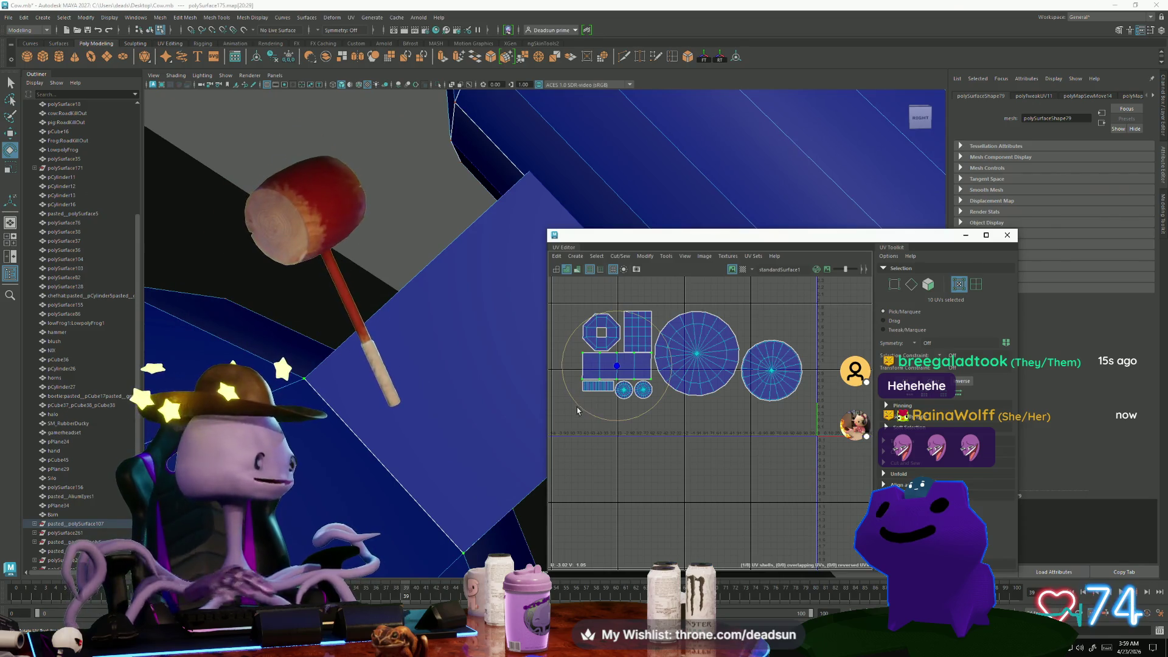
pyautogui.press('r')
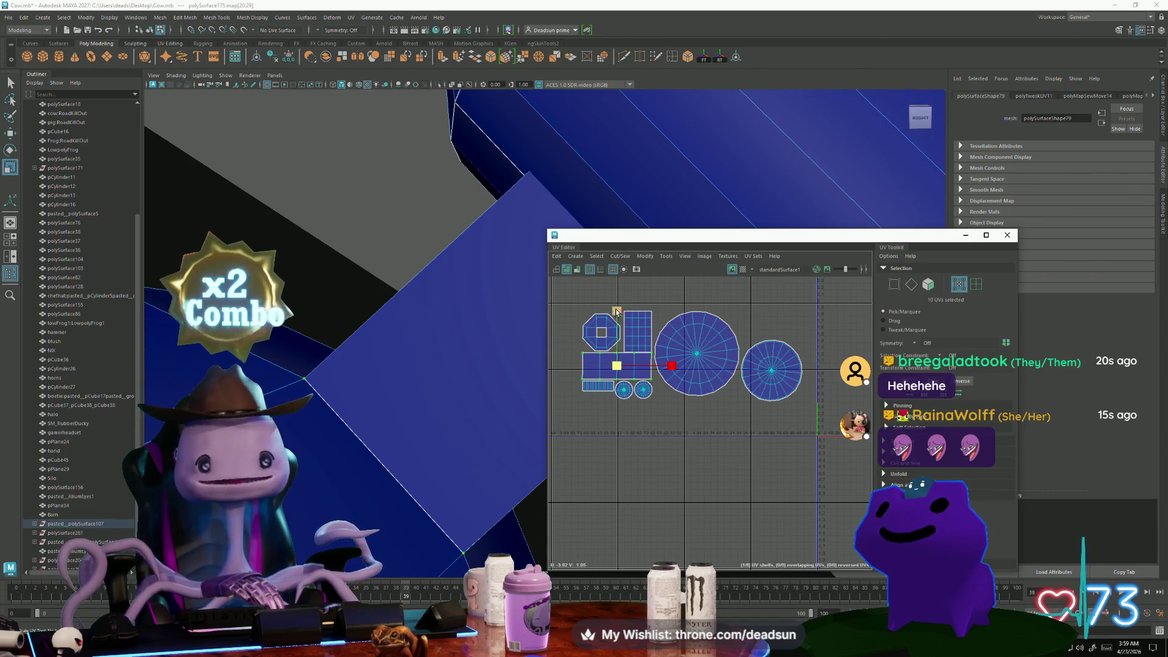
# Scale the shell down in Y into a thin strip and nudge it down-left above the small strip
pyautogui.moveTo(616, 312); pyautogui.dragTo(614, 369)
pyautogui.press('e')
pyautogui.press('r')
pyautogui.press('q')
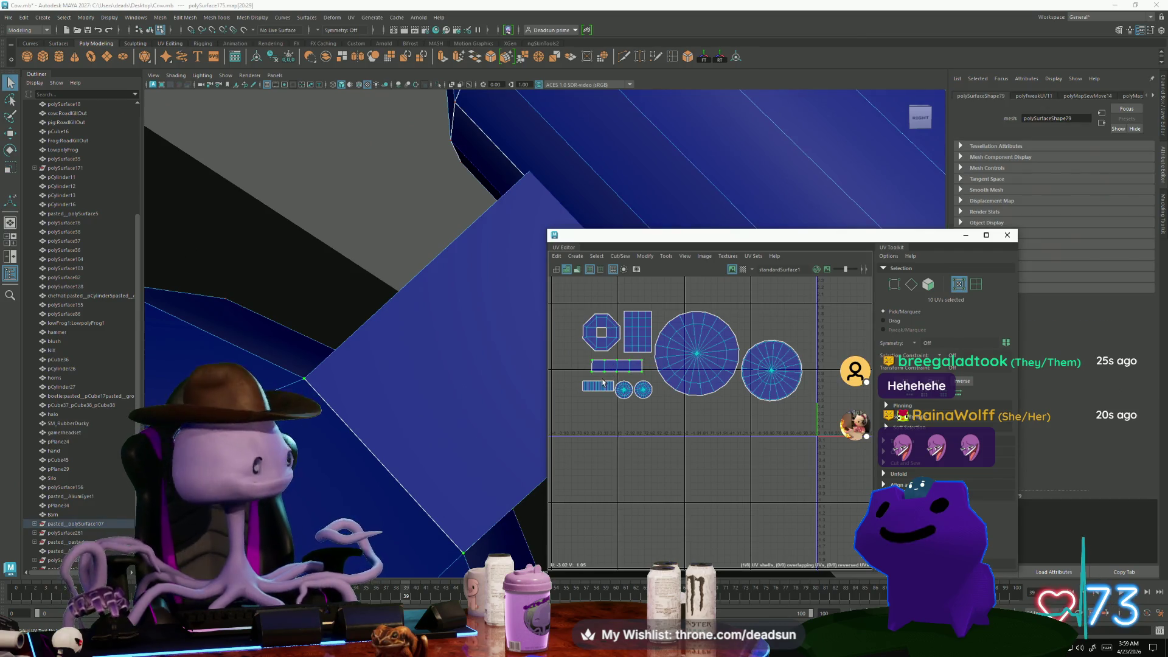
pyautogui.press('w')
pyautogui.moveTo(614, 371); pyautogui.dragTo(607, 377)
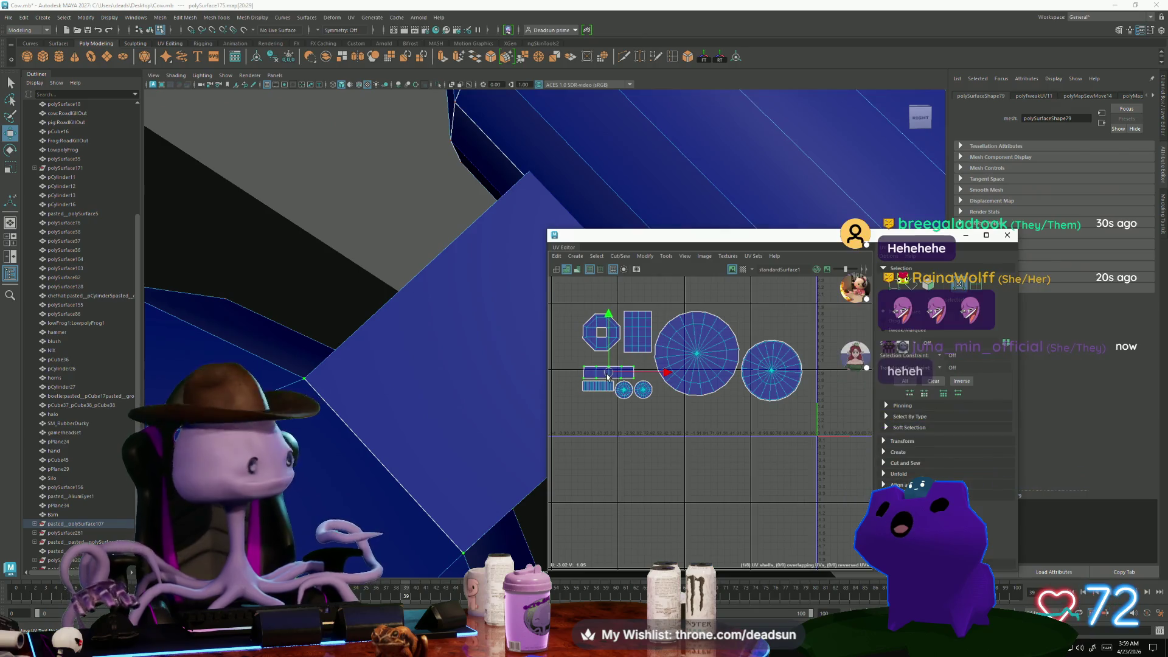
pyautogui.scroll(2, 598, 409)
pyautogui.scroll(1, 599, 409)
# Scale the two small circular UV shells down together
pyautogui.click(661, 388)
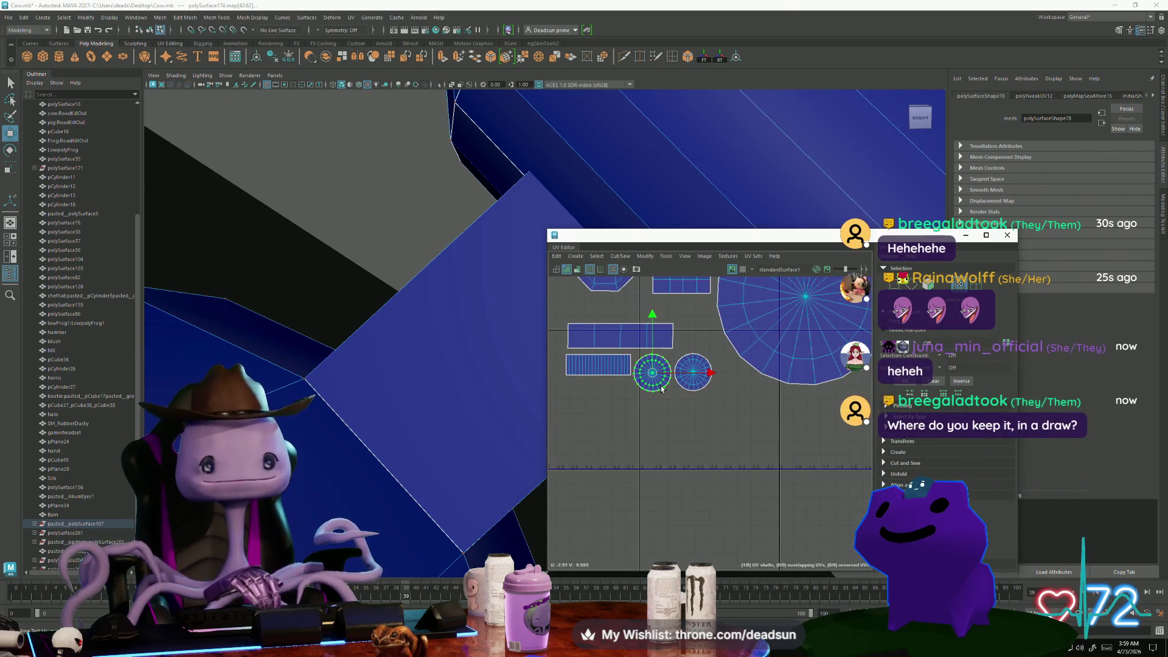
pyautogui.keyDown('shift'); pyautogui.click(681, 388); pyautogui.keyUp('shift')
pyautogui.press('r')
pyautogui.moveTo(682, 383); pyautogui.dragTo(663, 373)
pyautogui.press('w')
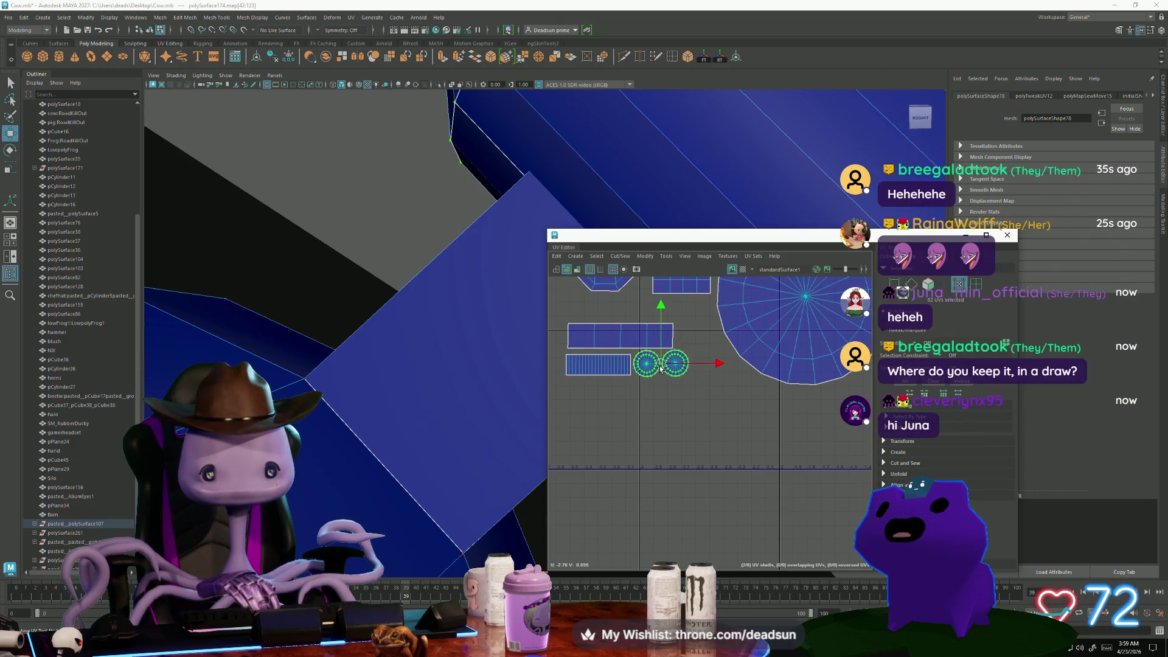
# Move the octagon shell down, then move the grid shell down to line up with it
pyautogui.scroll(-2, 632, 405)
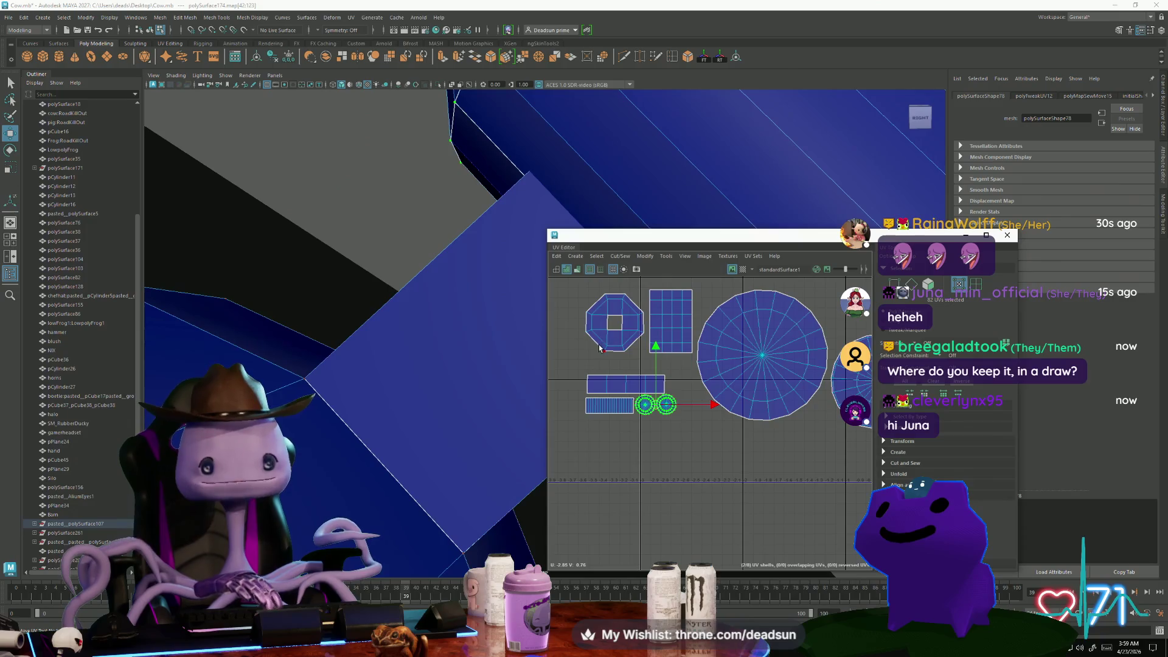
pyautogui.click(612, 347)
pyautogui.moveTo(618, 326); pyautogui.dragTo(611, 351)
pyautogui.click(646, 316)
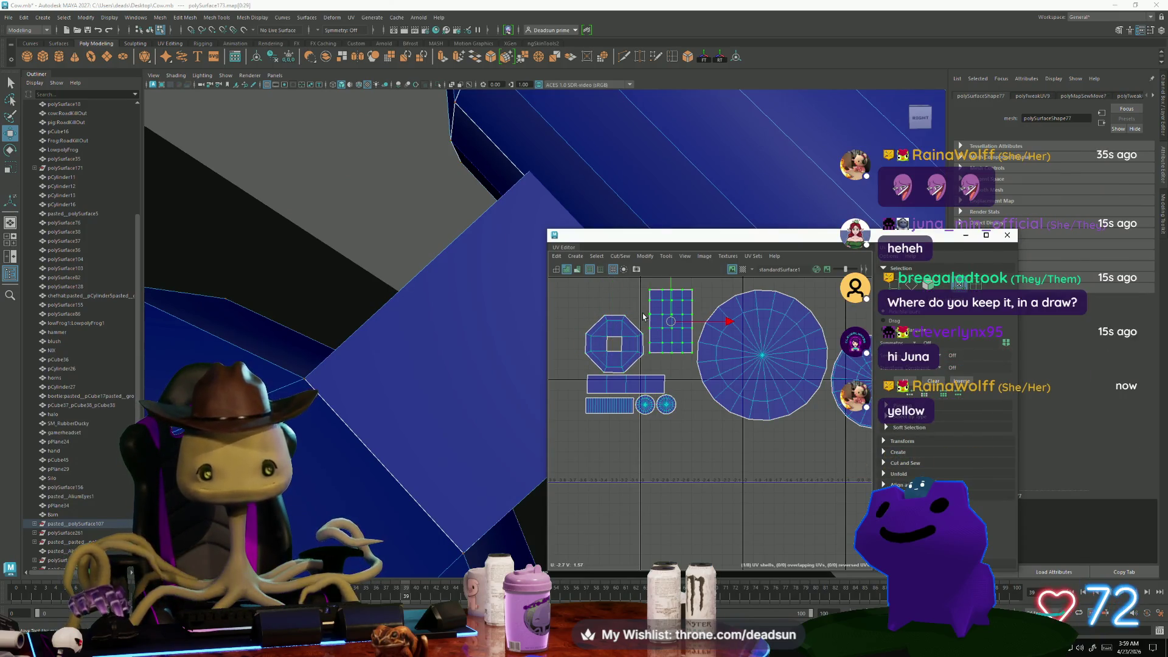
pyautogui.moveTo(670, 320); pyautogui.dragTo(671, 342)
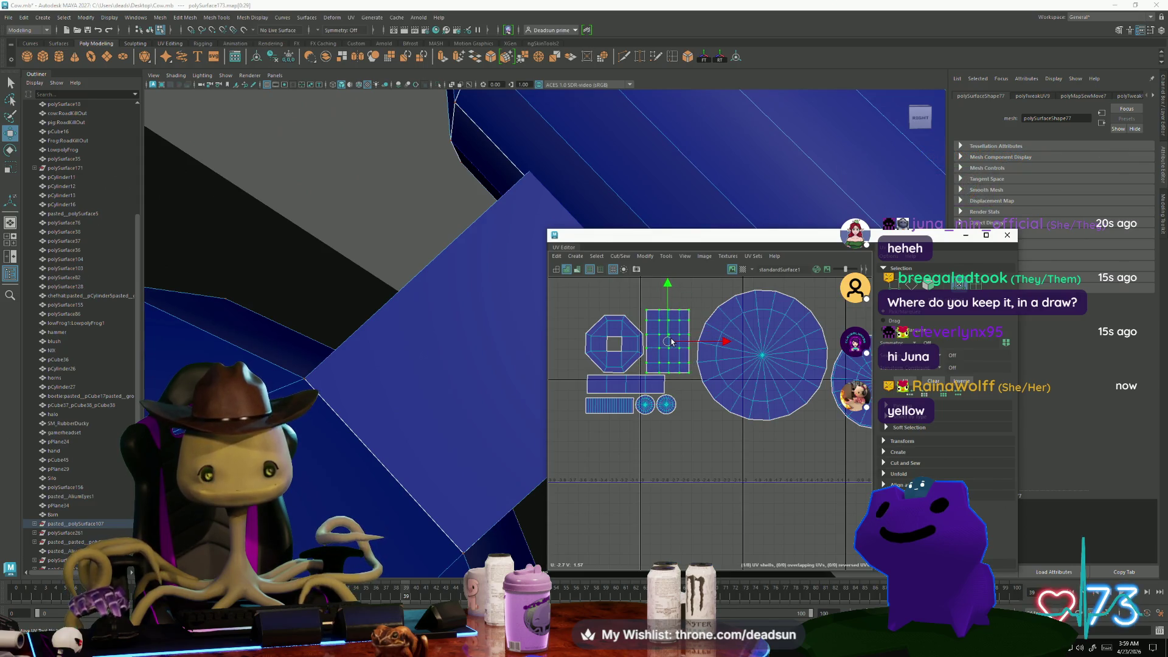
# Nudge the large circle shell slightly left and select the small circle beside it
pyautogui.scroll(-3, 645, 395)
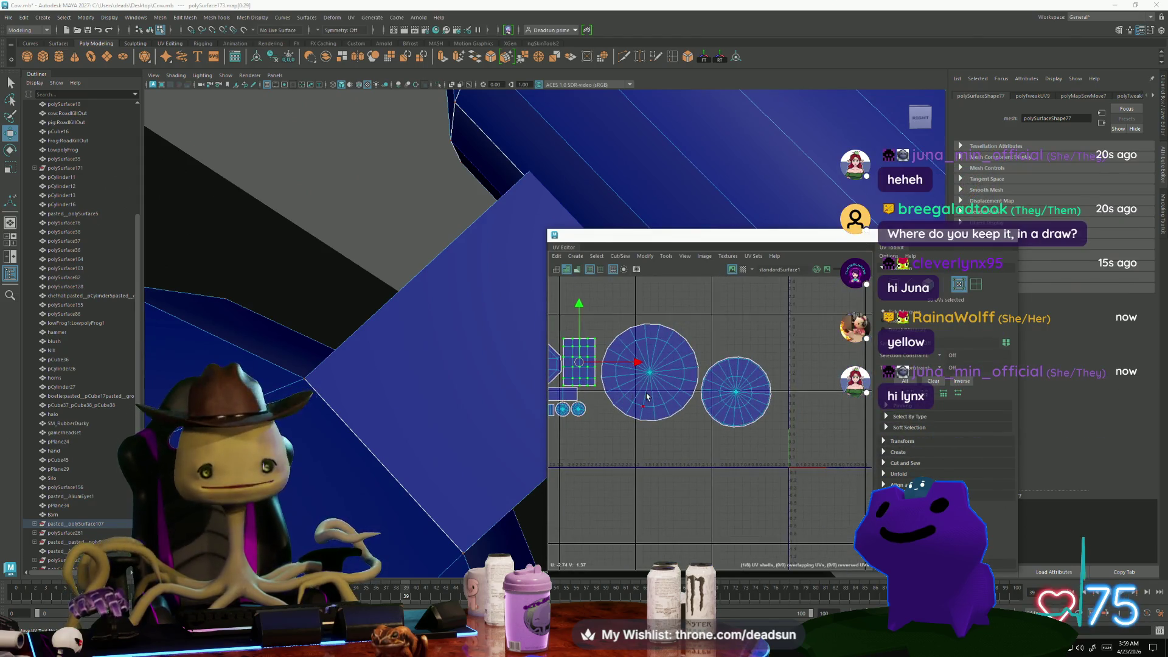
pyautogui.click(644, 396)
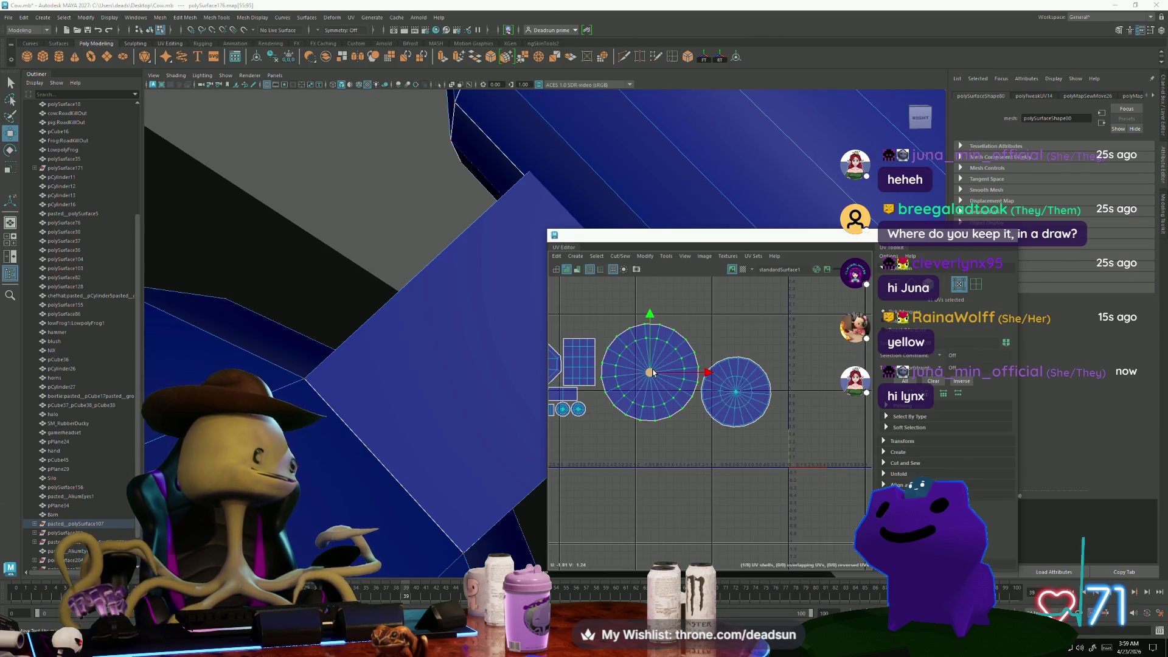
pyautogui.moveTo(656, 372); pyautogui.dragTo(652, 372)
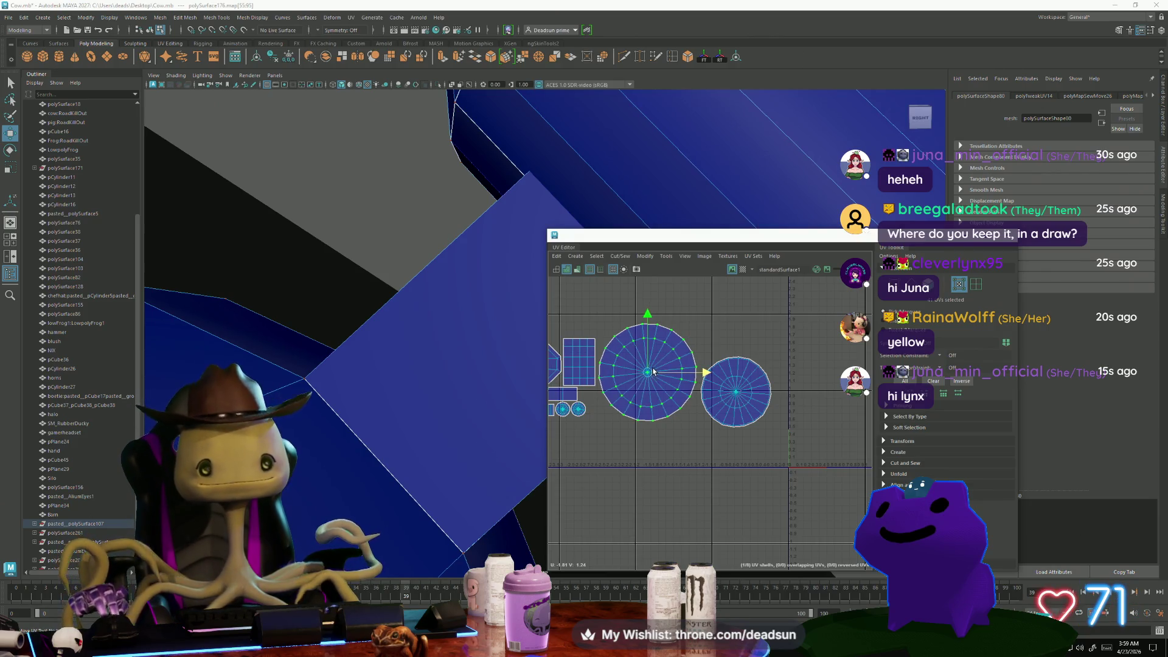
pyautogui.click(739, 391)
# Nudge the small circle shell up-left, then select the lamp model in the viewport
pyautogui.moveTo(739, 392); pyautogui.dragTo(735, 388)
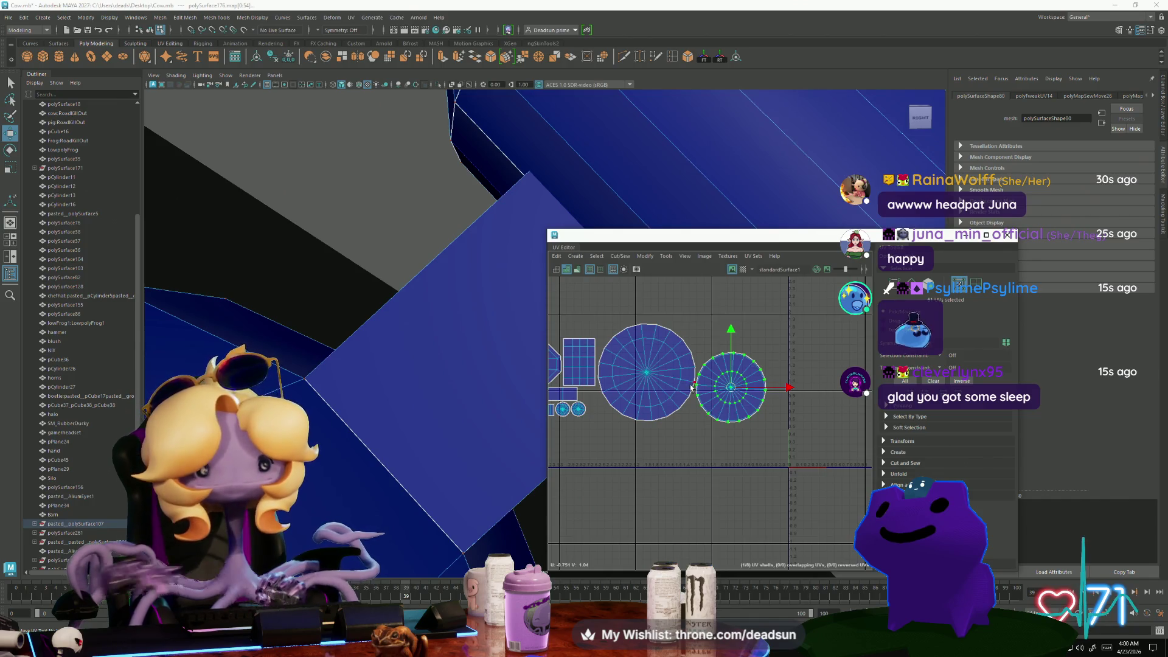
pyautogui.scroll(-5, 699, 414)
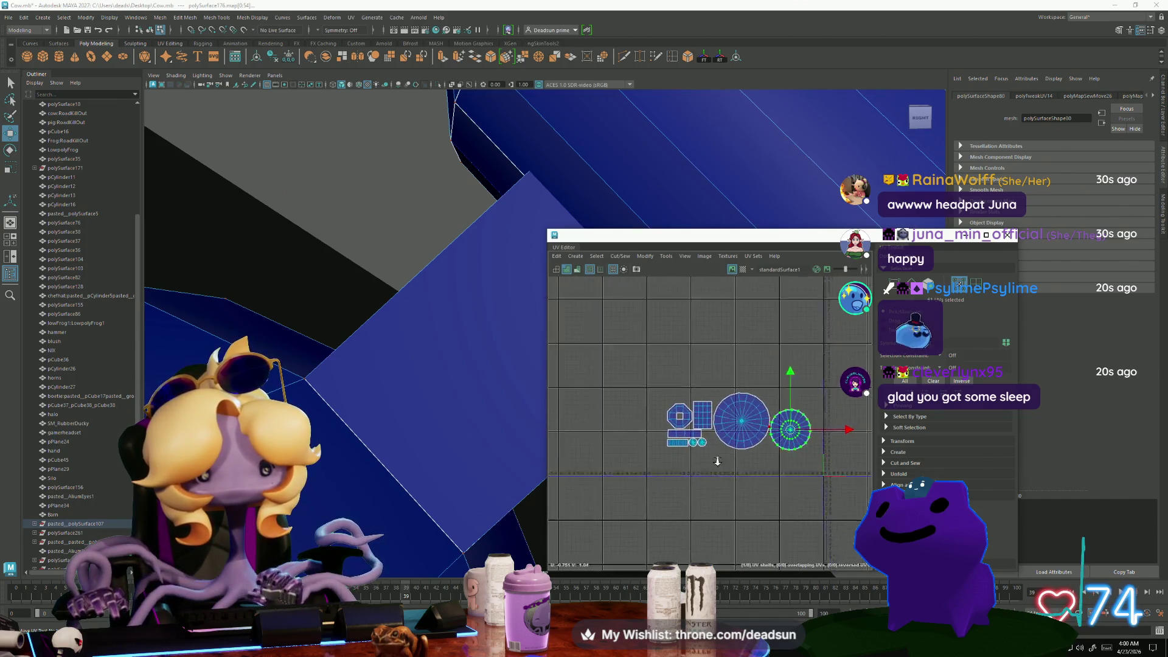
pyautogui.scroll(-2, 717, 461)
pyautogui.moveTo(490, 459)
pyautogui.keyDown('alt'); pyautogui.mouseDown()
pyautogui.moveTo(417, 357)
pyautogui.moveTo(462, 426)
pyautogui.moveTo(380, 495)
pyautogui.moveTo(356, 406)
pyautogui.moveTo(387, 446)
pyautogui.mouseUp(); pyautogui.keyUp('alt')
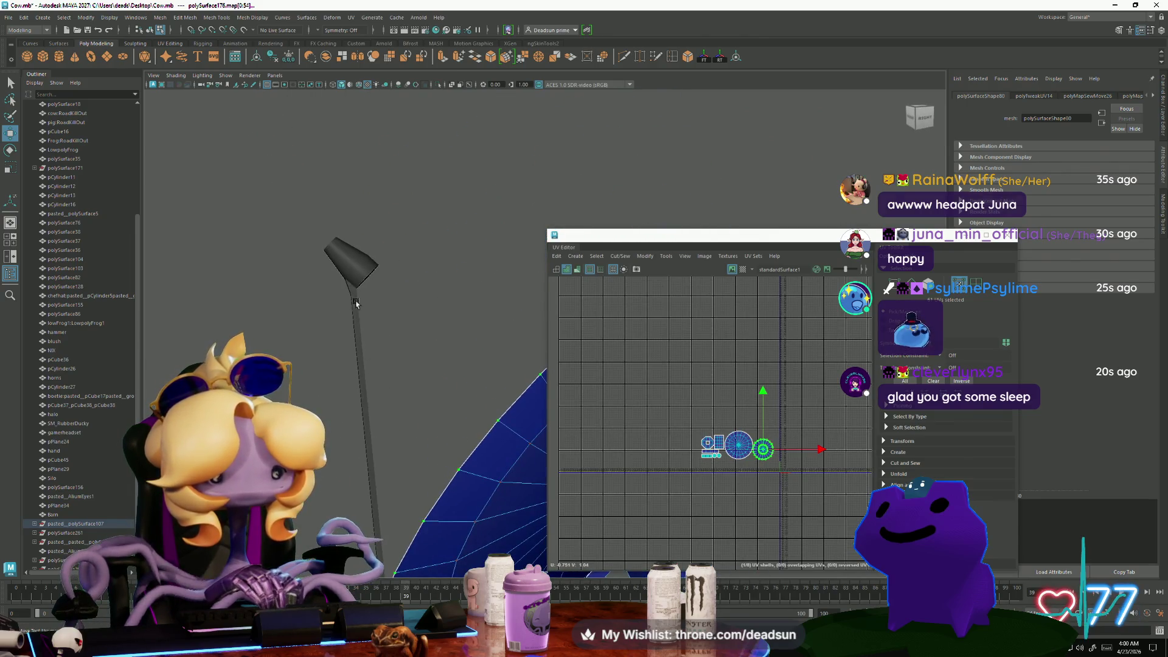
pyautogui.click(356, 303)
pyautogui.moveTo(344, 268); pyautogui.dragTo(346, 271, button='right')
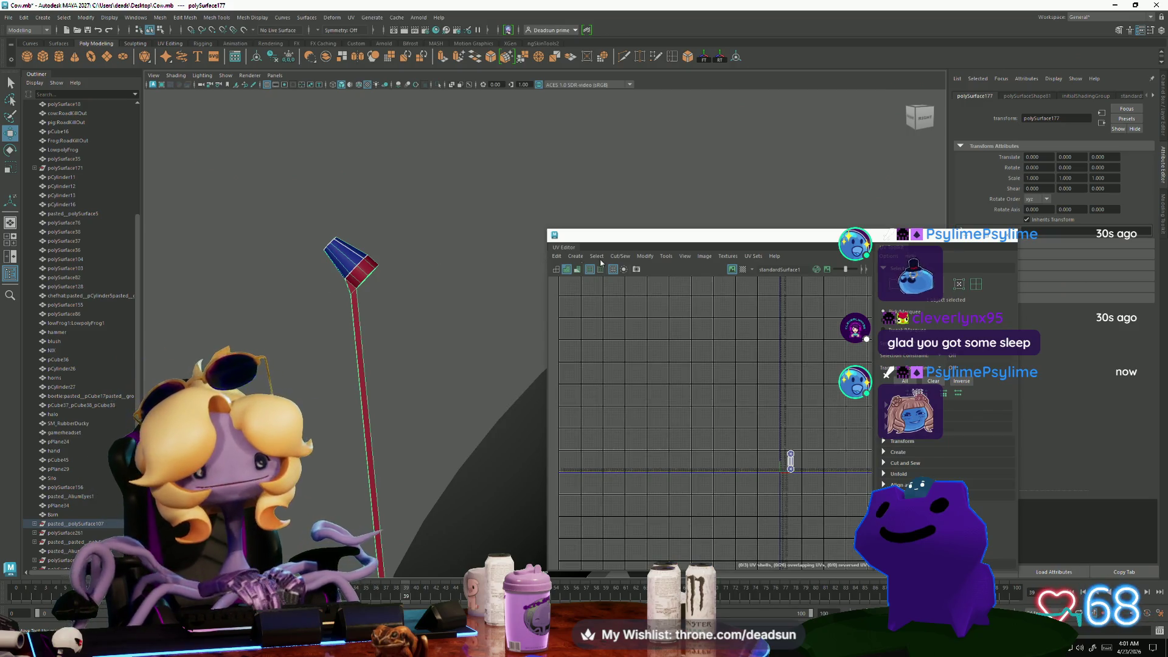
# Browse the UV Editor's Cut/Sew and neighbouring menus with the lamp selected
pyautogui.click(620, 258)
pyautogui.moveTo(597, 256)
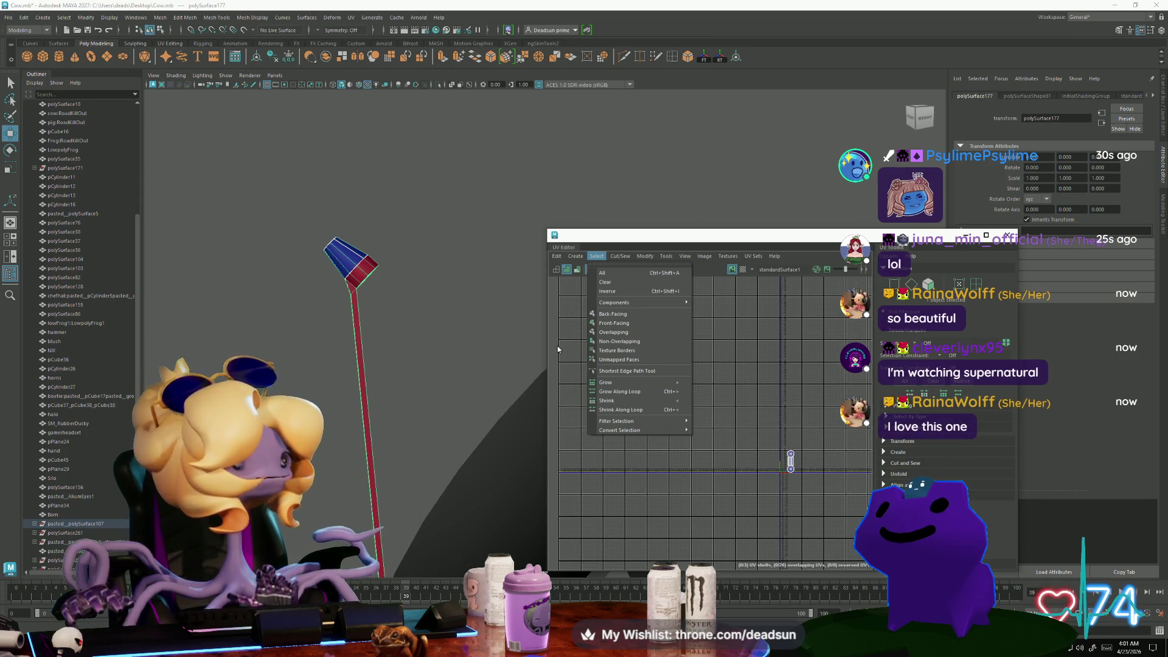
pyautogui.moveTo(641, 259)
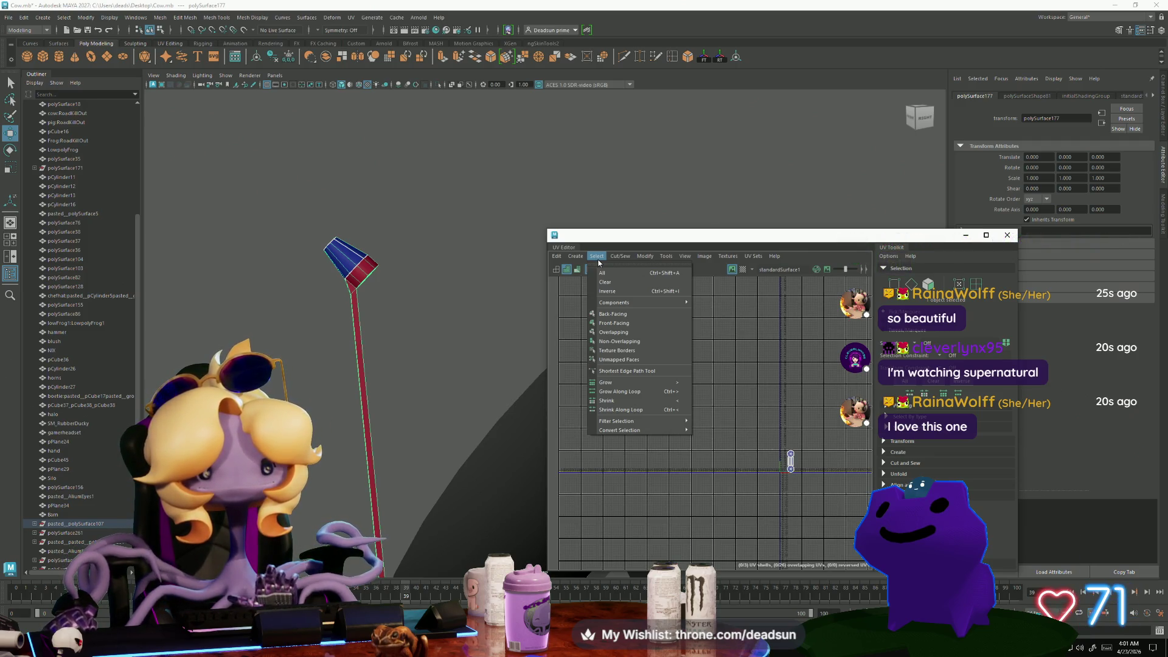
# Apply automatic UV projection to the lamp and zoom in on its new strips
pyautogui.click(615, 298)
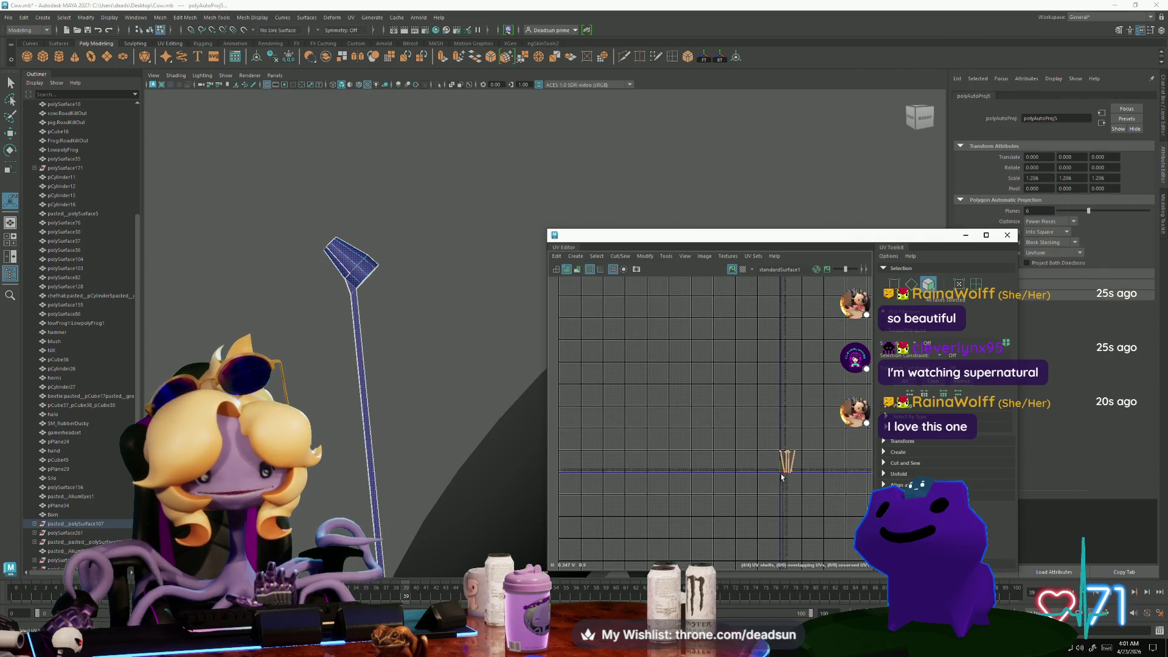
pyautogui.scroll(8, 782, 477)
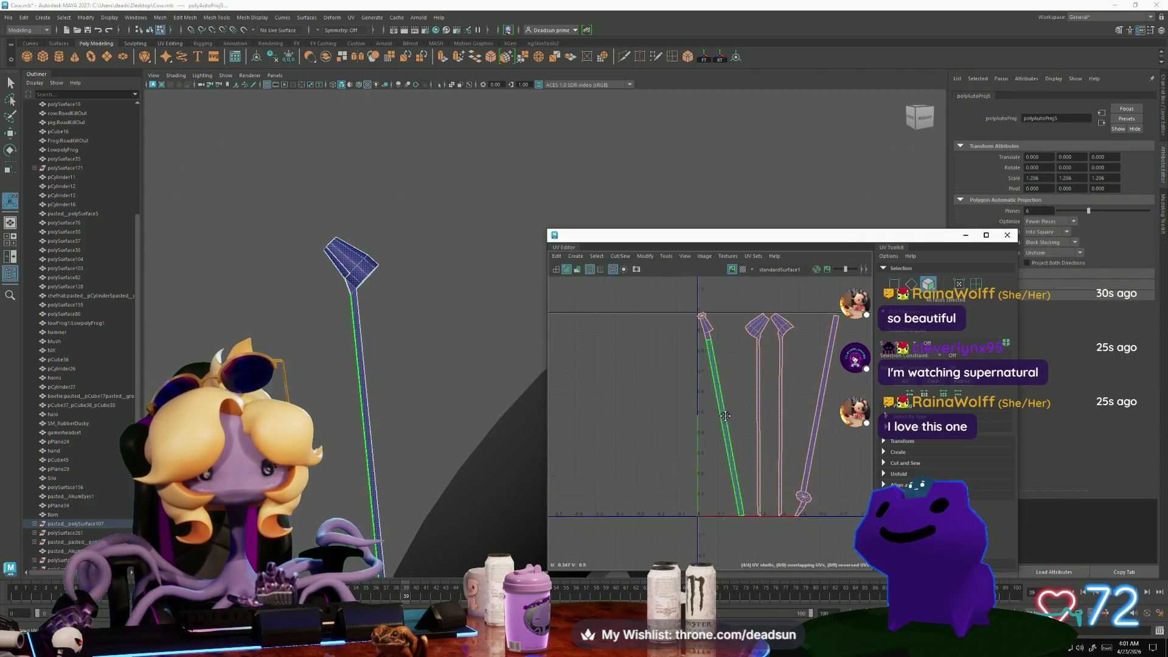
pyautogui.moveTo(709, 389); pyautogui.dragTo(706, 322, button='right')
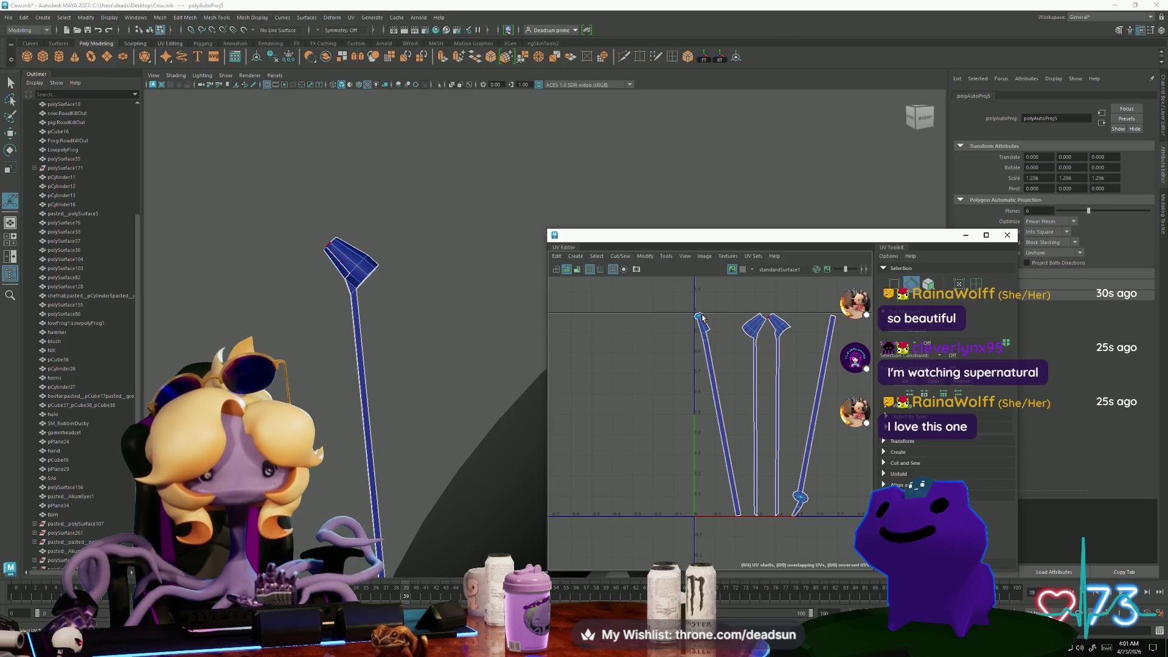
pyautogui.scroll(3, 706, 339)
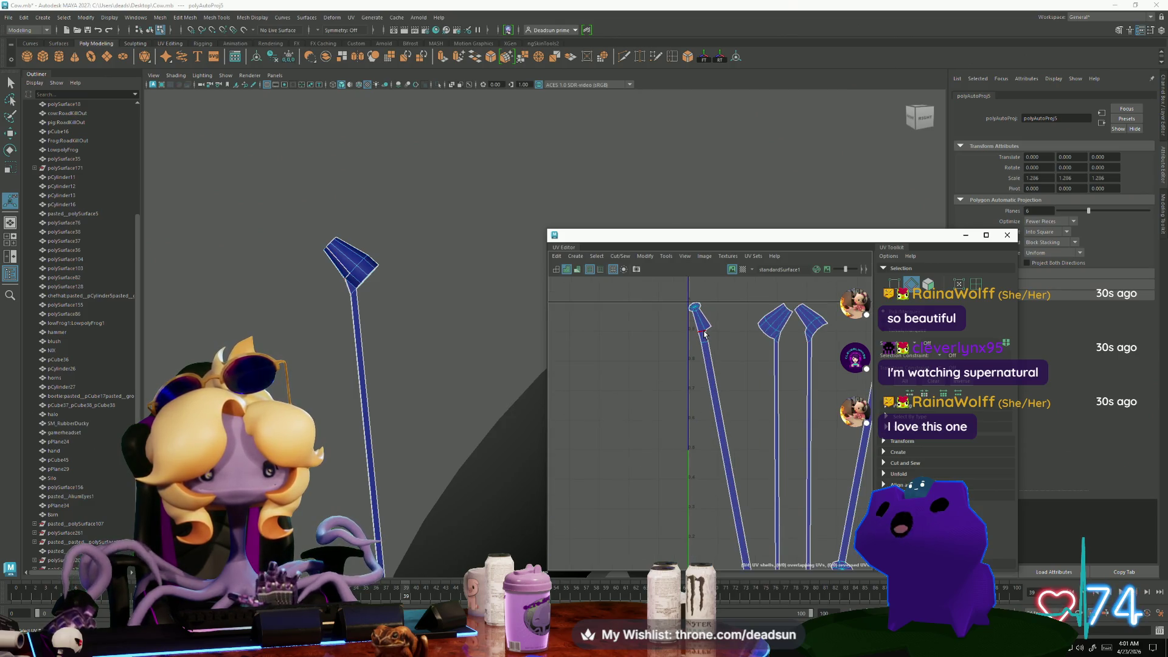
# Select the seam edges at the heads of the lamp's tall UV strips
pyautogui.click(705, 346)
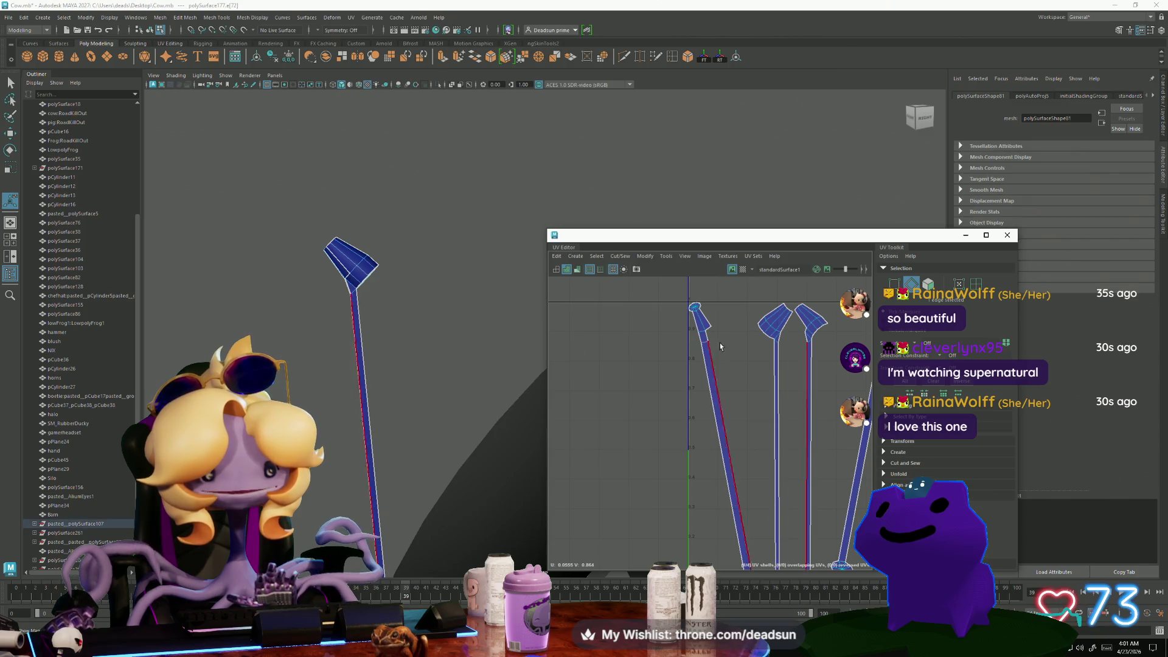
pyautogui.scroll(2, 778, 347)
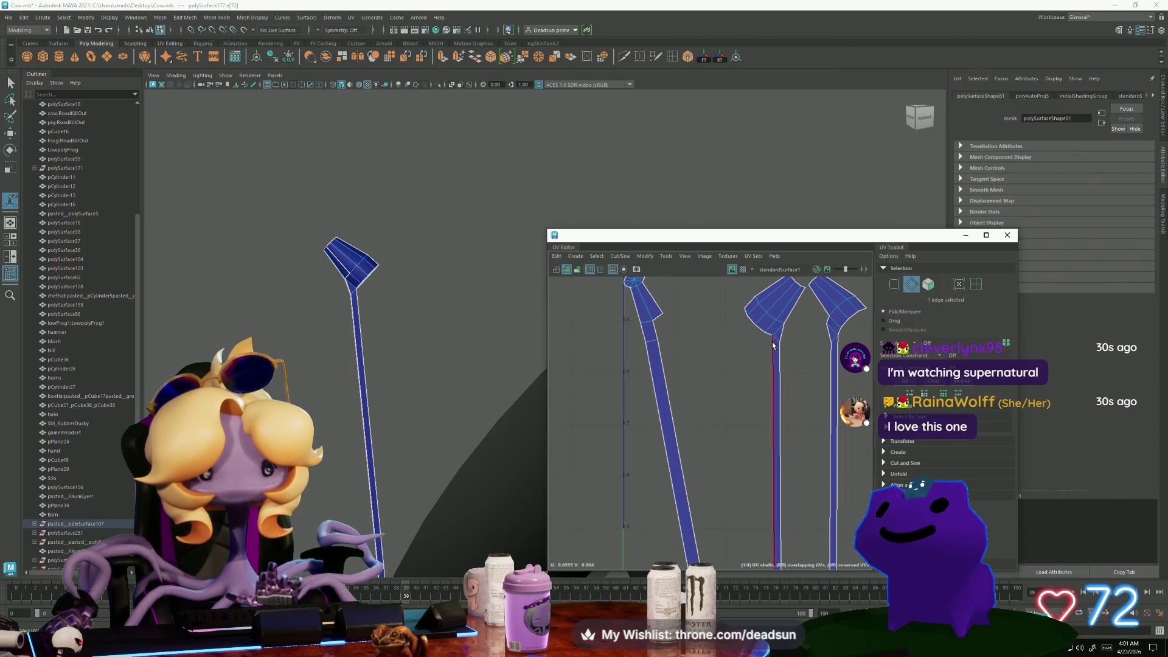
pyautogui.click(832, 342)
pyautogui.scroll(-5, 832, 346)
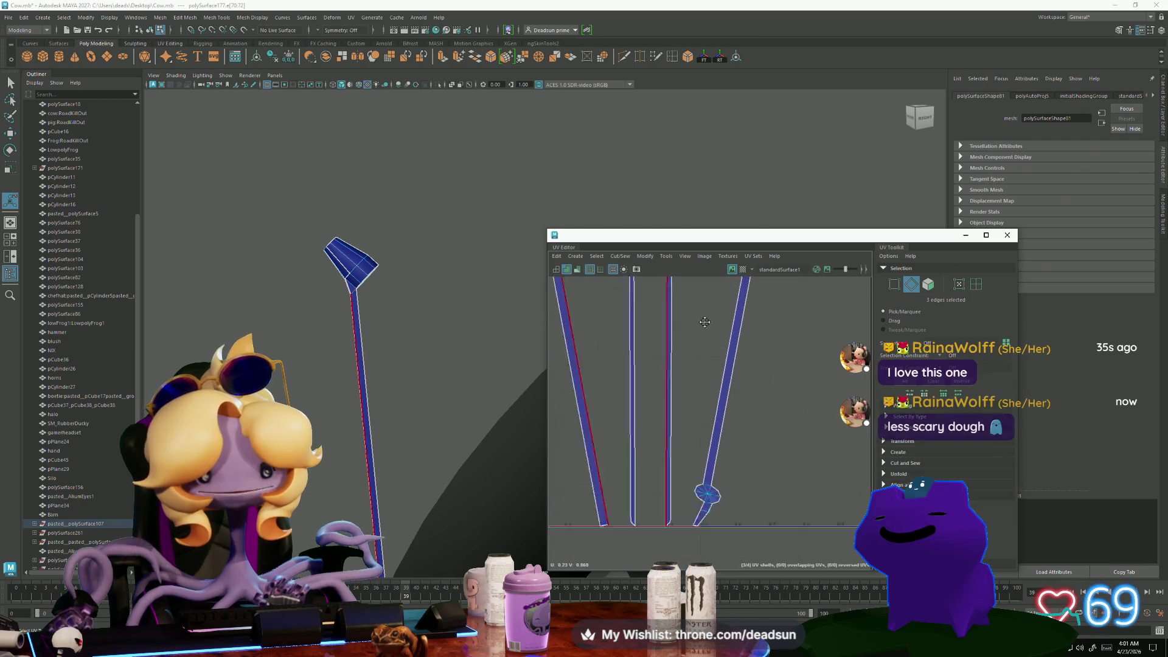
pyautogui.click(714, 399)
pyautogui.keyDown('alt'); pyautogui.moveTo(678, 393); pyautogui.dragTo(736, 479, button='middle'); pyautogui.keyUp('alt')
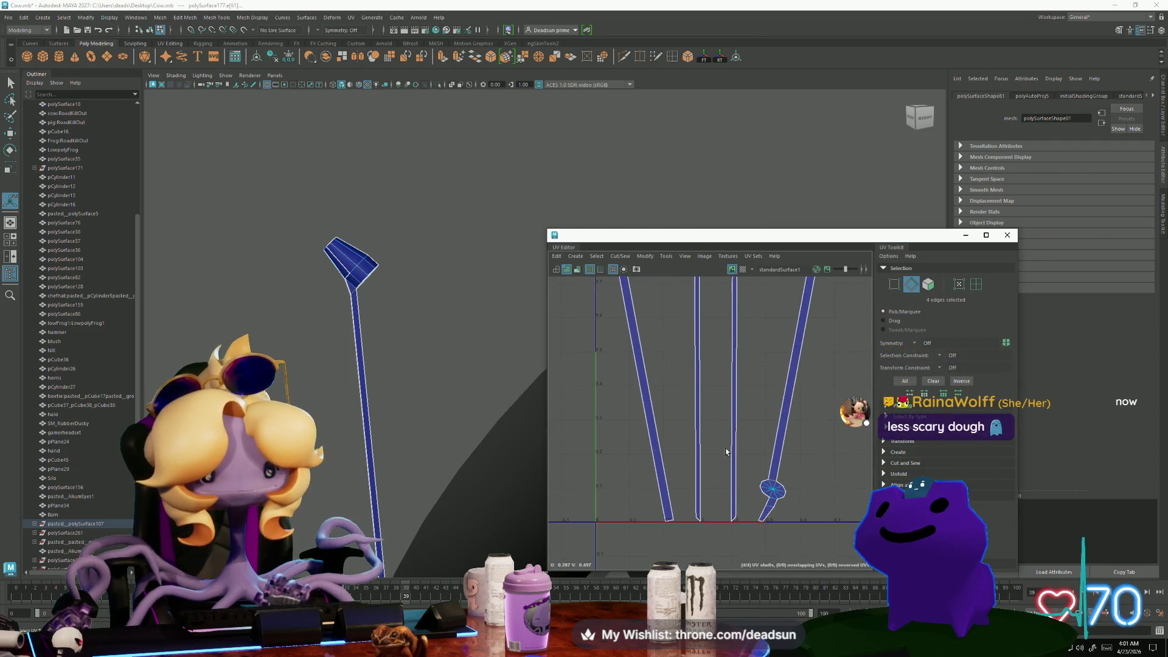
pyautogui.click(620, 256)
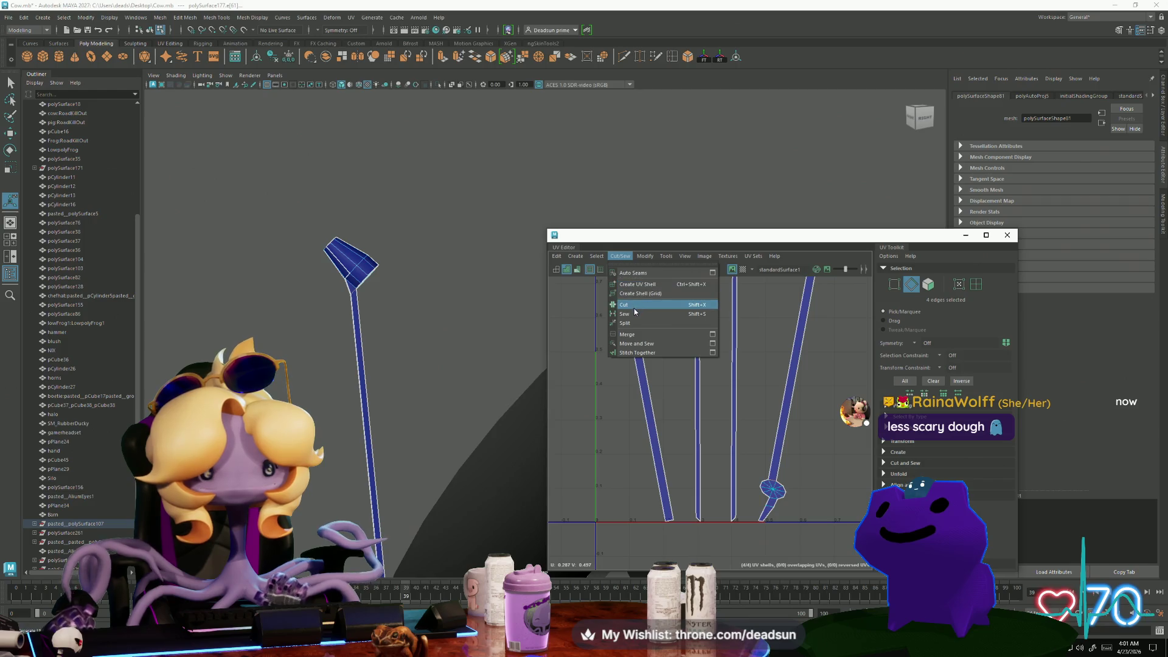
# Select the edges where the shade pieces meet and Move and Sew them into one shell
pyautogui.click(638, 292)
pyautogui.press('w')
pyautogui.scroll(4, 685, 442)
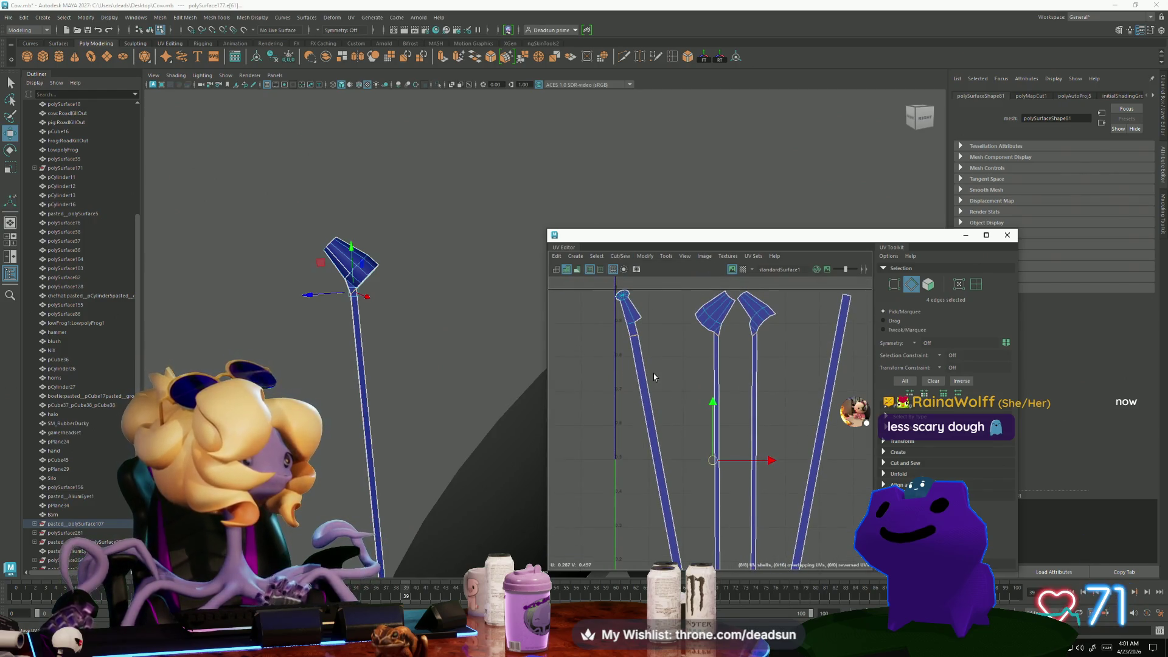
pyautogui.keyDown('alt'); pyautogui.moveTo(690, 441); pyautogui.dragTo(659, 447, button='middle'); pyautogui.keyUp('alt')
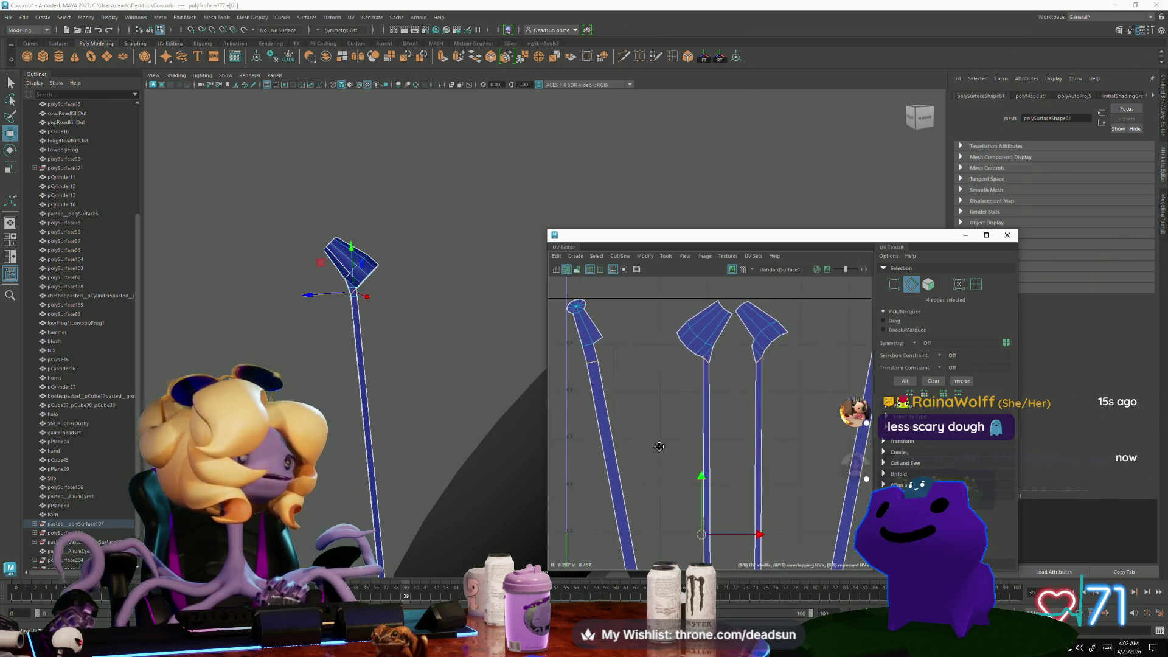
pyautogui.scroll(2, 627, 395)
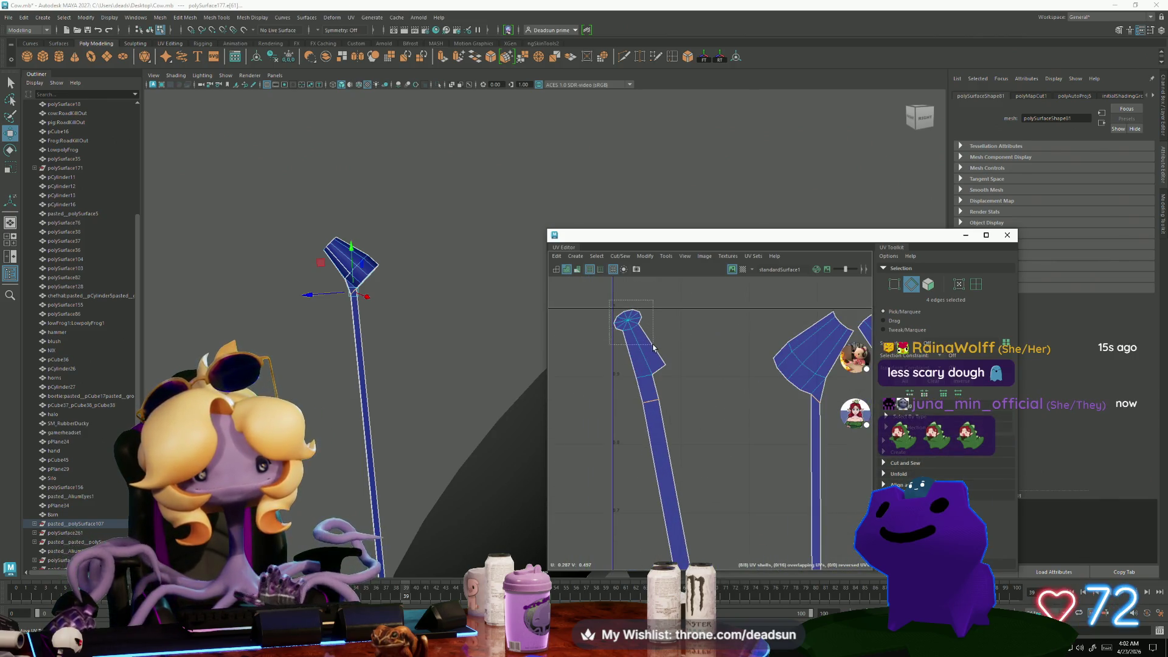
pyautogui.moveTo(653, 348); pyautogui.dragTo(653, 346)
pyautogui.click(620, 256)
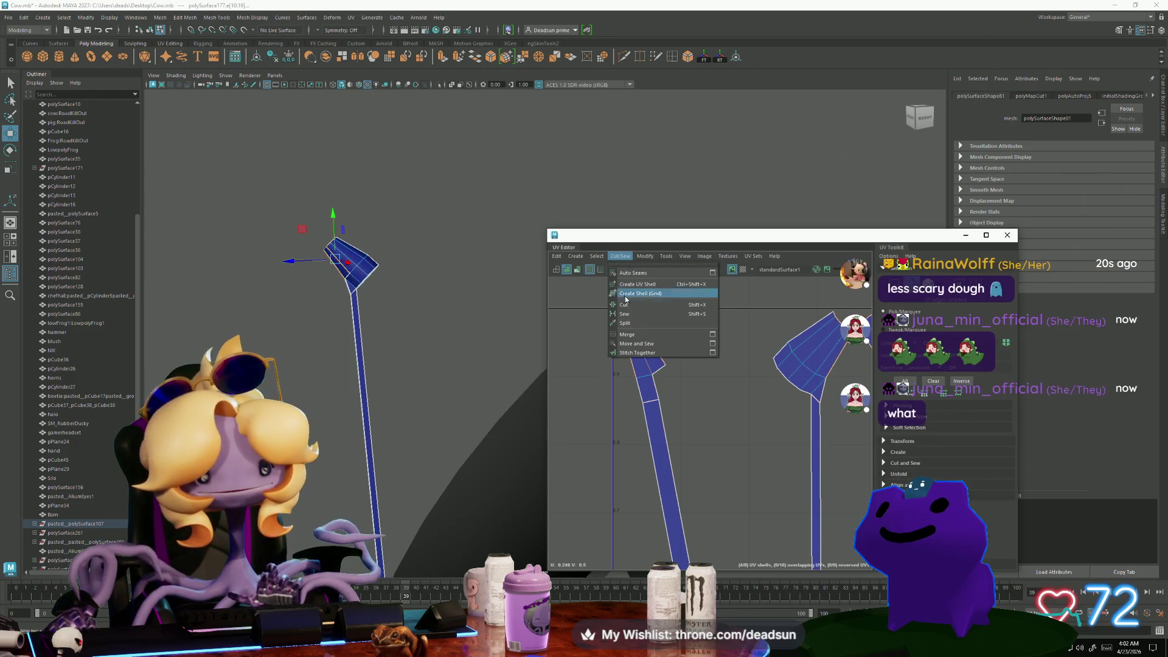
pyautogui.click(647, 344)
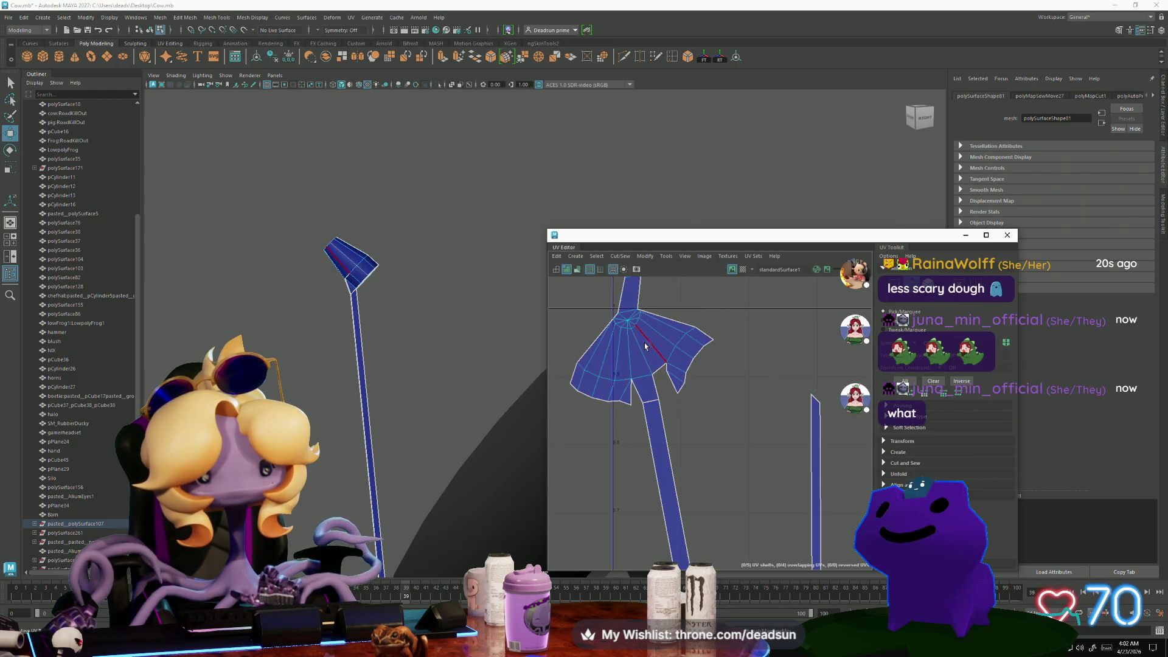
pyautogui.press('f')
# Cut the edge joining head and neck so the octagonal top becomes its own shell
pyautogui.moveTo(632, 370)
pyautogui.mouseDown()
pyautogui.moveTo(654, 404)
pyautogui.moveTo(719, 425)
pyautogui.mouseUp()
pyautogui.click(687, 343)
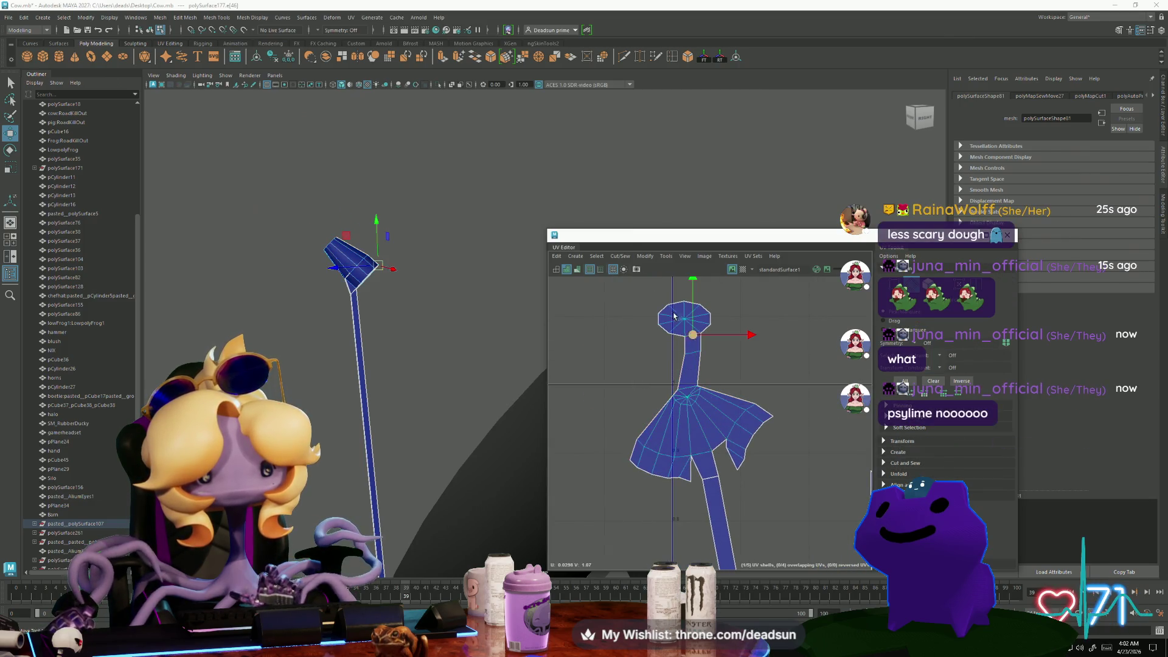
pyautogui.click(621, 256)
pyautogui.click(626, 308)
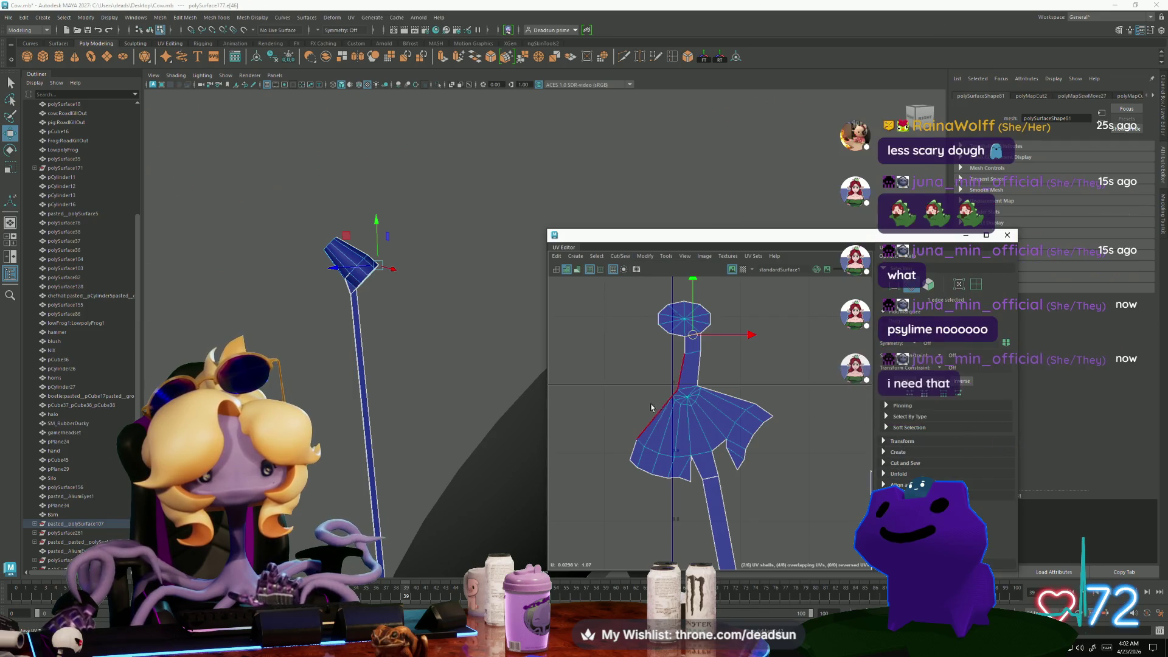
# Sew the split edges and the three open-side edges to close the shade shell
pyautogui.click(706, 384)
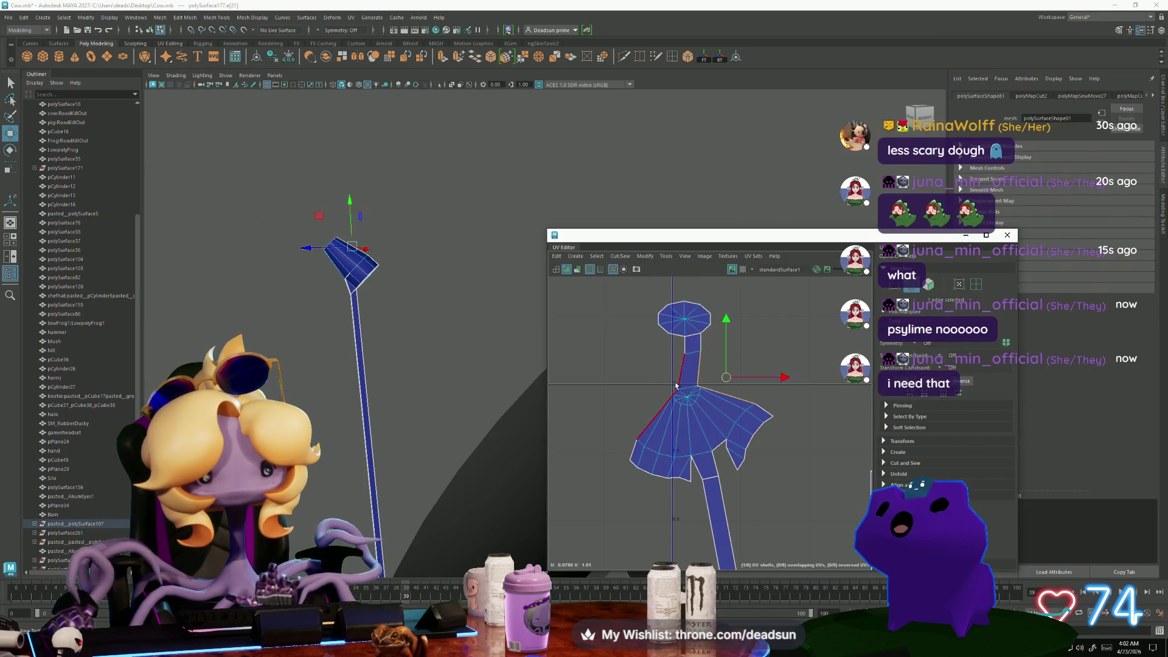
pyautogui.click(620, 256)
pyautogui.click(636, 343)
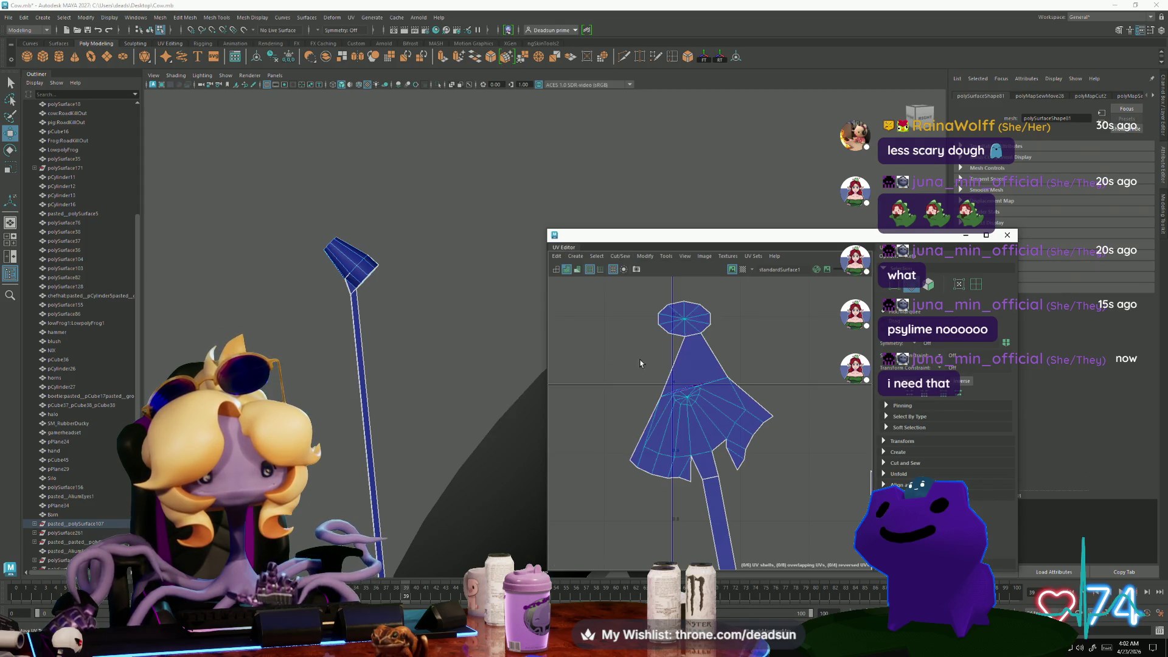
pyautogui.click(689, 408)
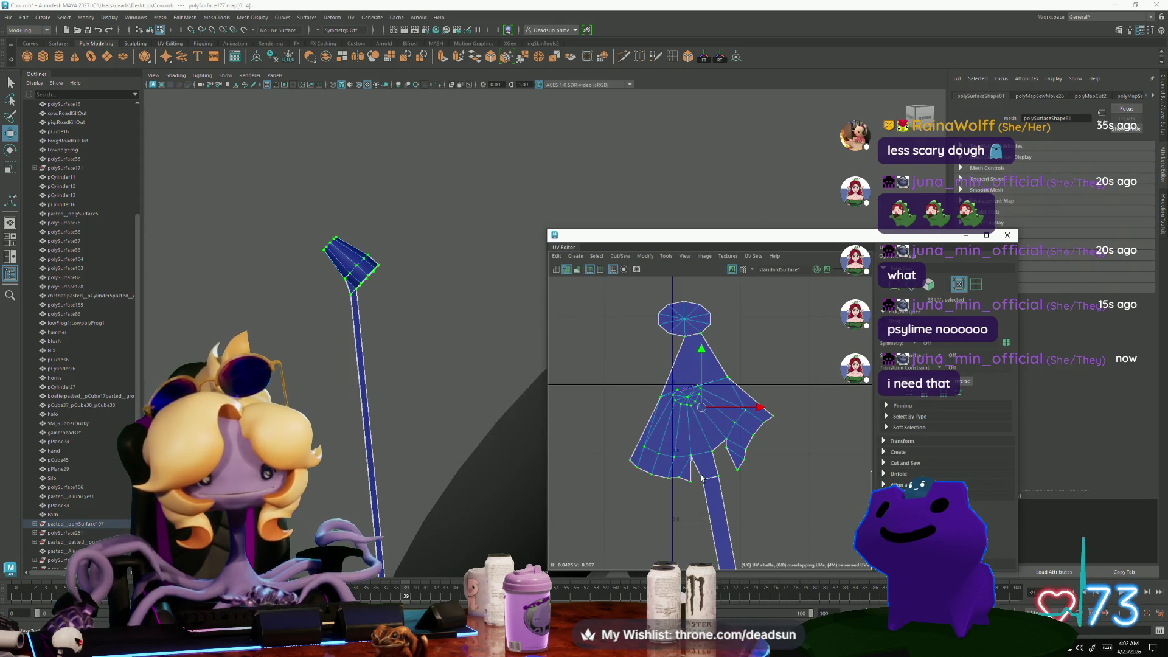
pyautogui.click(716, 461)
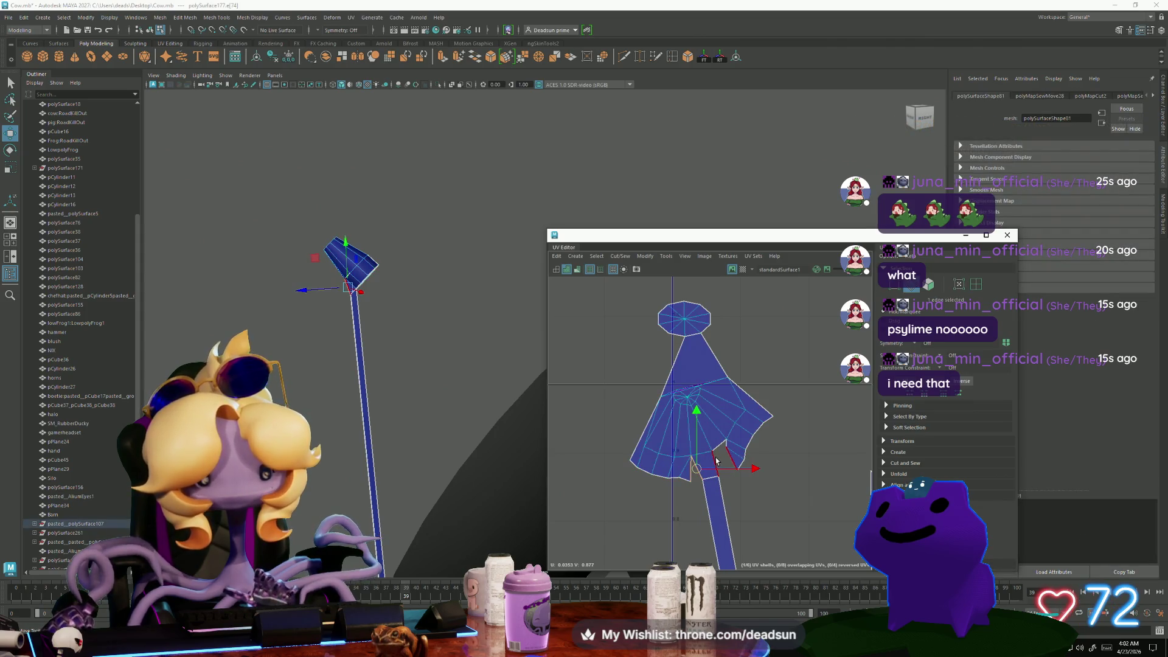
pyautogui.keyDown('shift'); pyautogui.click(716, 450); pyautogui.keyUp('shift')
pyautogui.keyDown('shift'); pyautogui.click(665, 429); pyautogui.keyUp('shift')
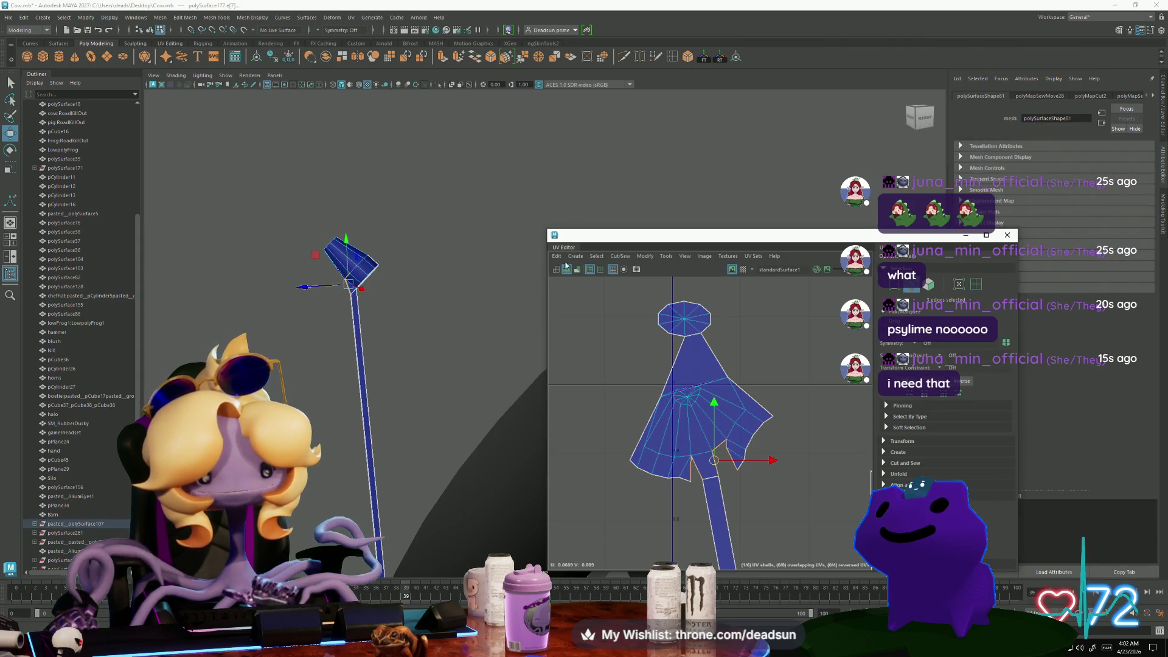
pyautogui.click(619, 256)
pyautogui.click(639, 347)
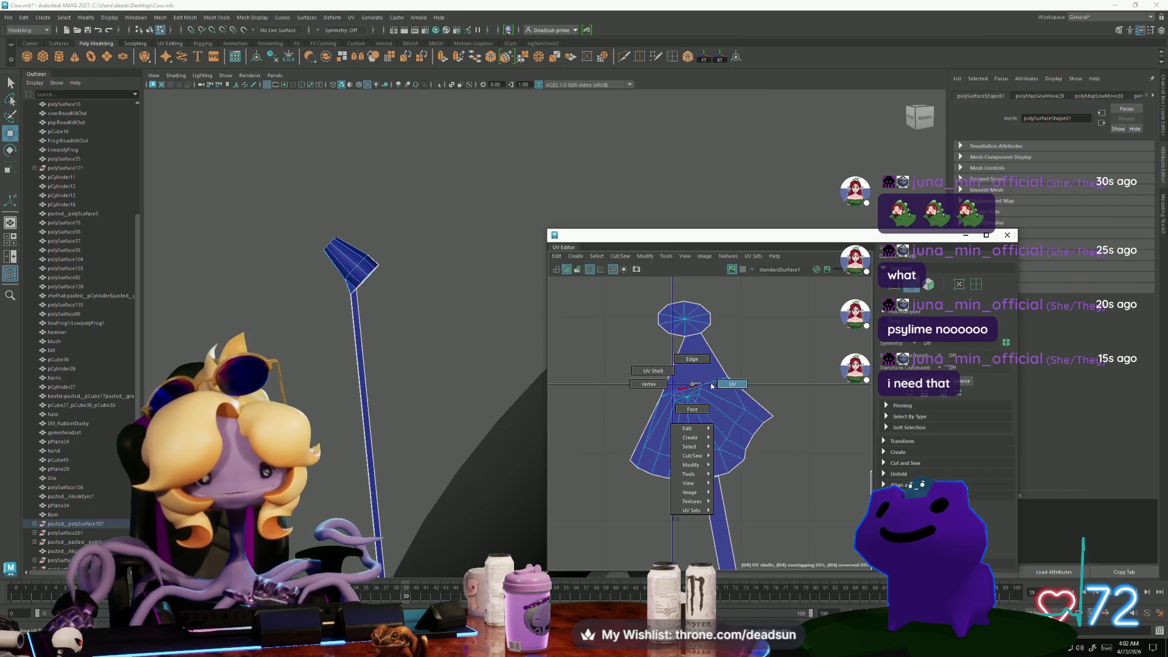
# Unfold the shade's UV shell flat
pyautogui.click(628, 257)
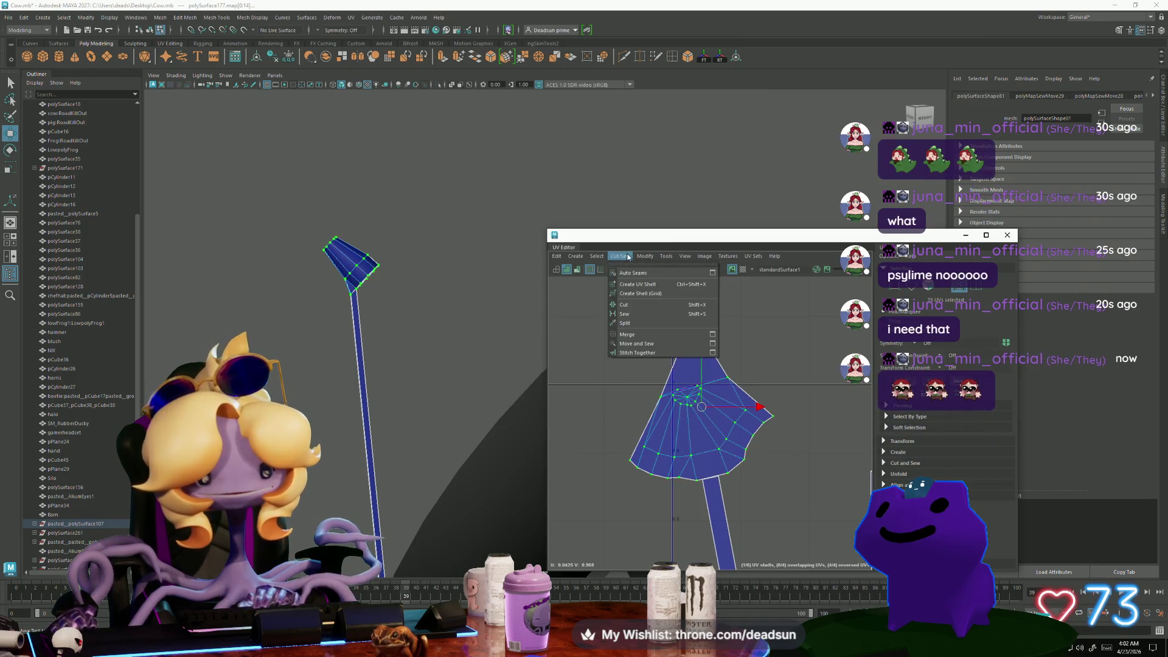
pyautogui.click(629, 257)
pyautogui.click(628, 257)
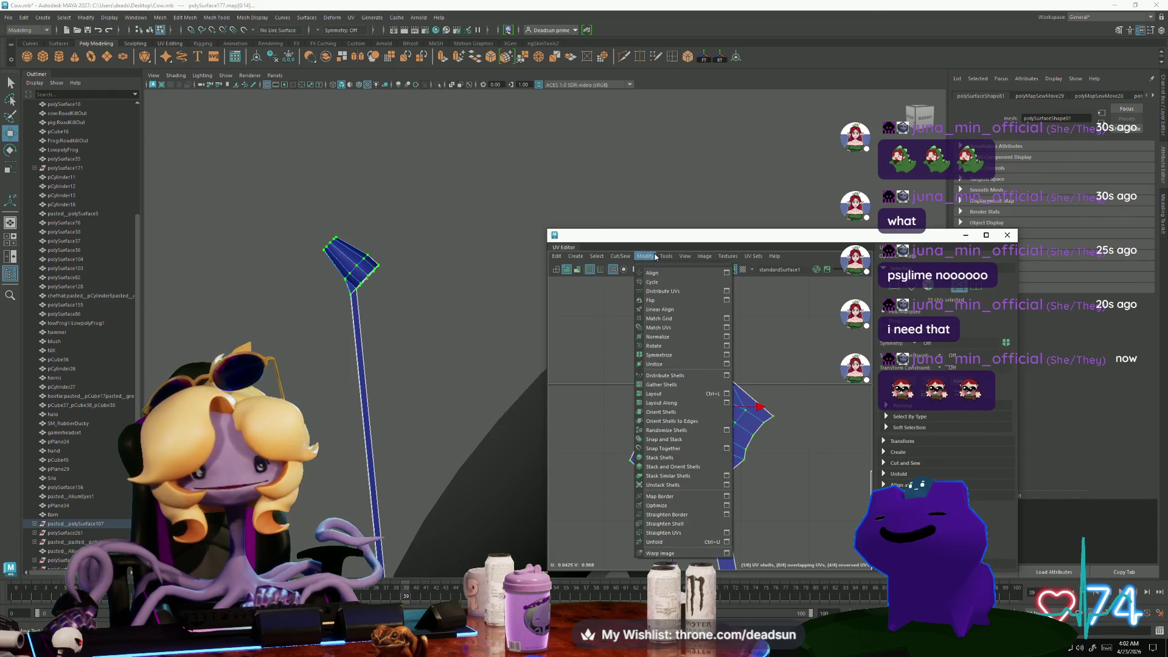
pyautogui.click(672, 548)
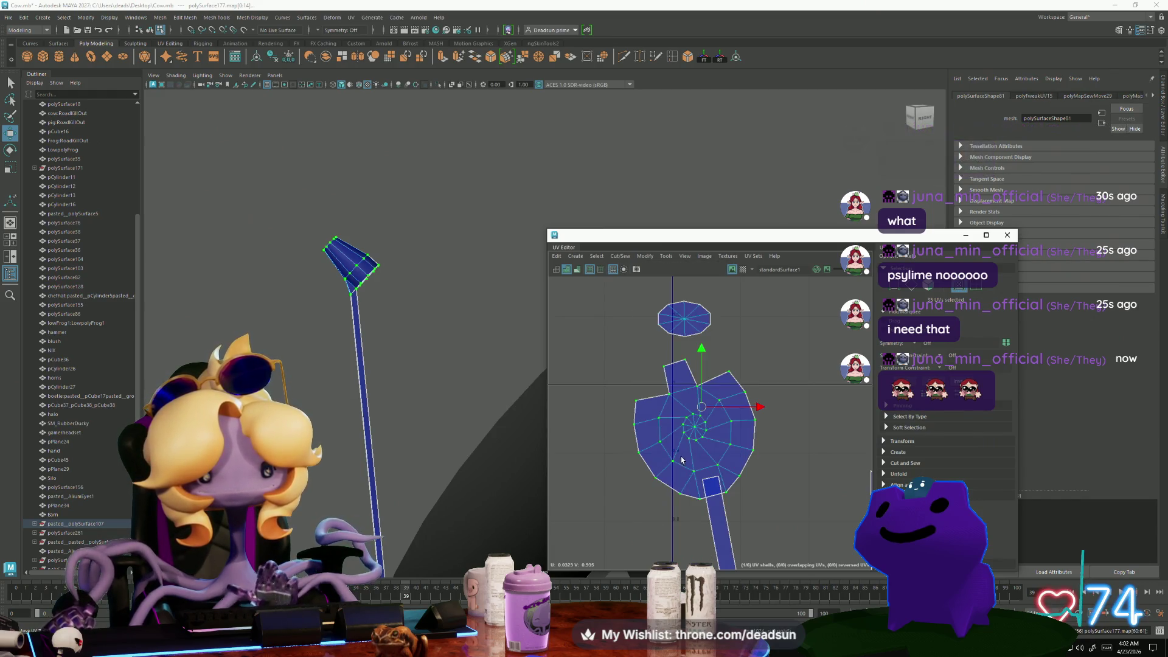
# Select the notched edge on the round shell and Move and Sew it closed
pyautogui.press('F10')
pyautogui.click(660, 404)
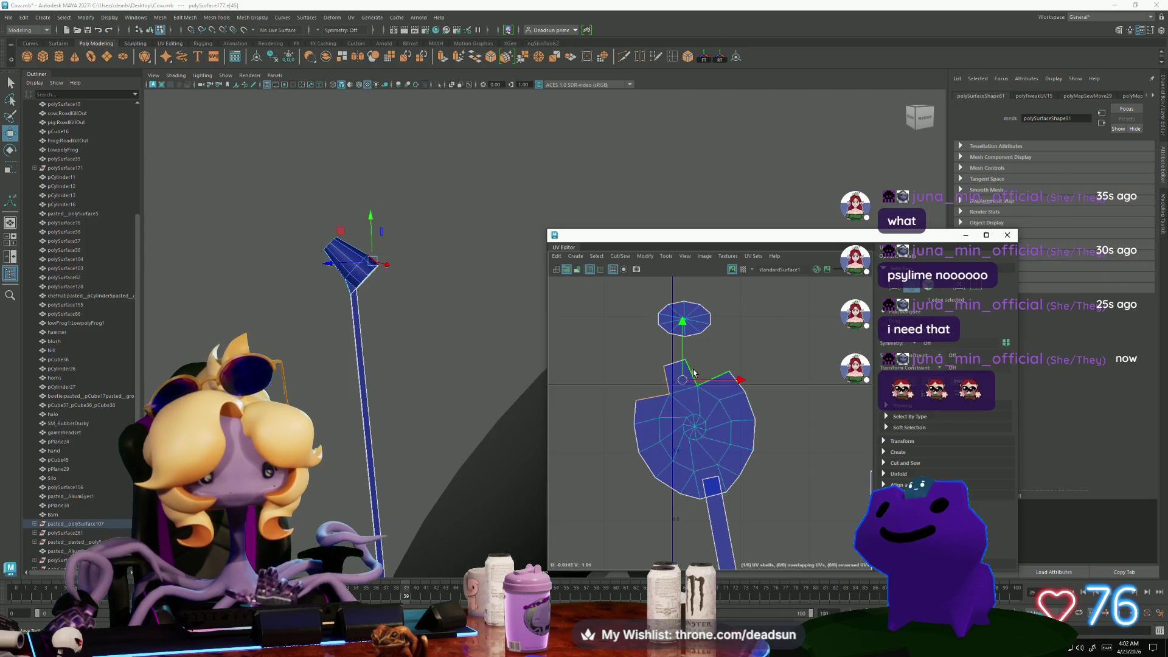
pyautogui.click(637, 255)
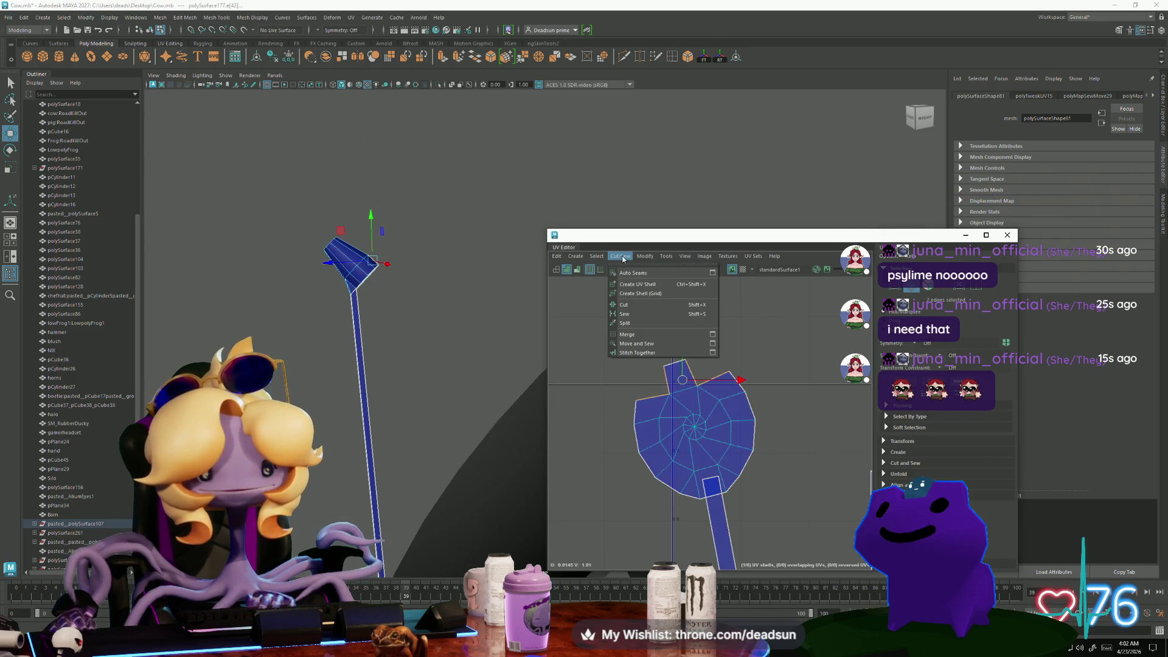
pyautogui.click(657, 346)
# Re-lay out the round shell, move it up away from the stalk and rotate it
pyautogui.moveTo(729, 415); pyautogui.dragTo(729, 415, button='right')
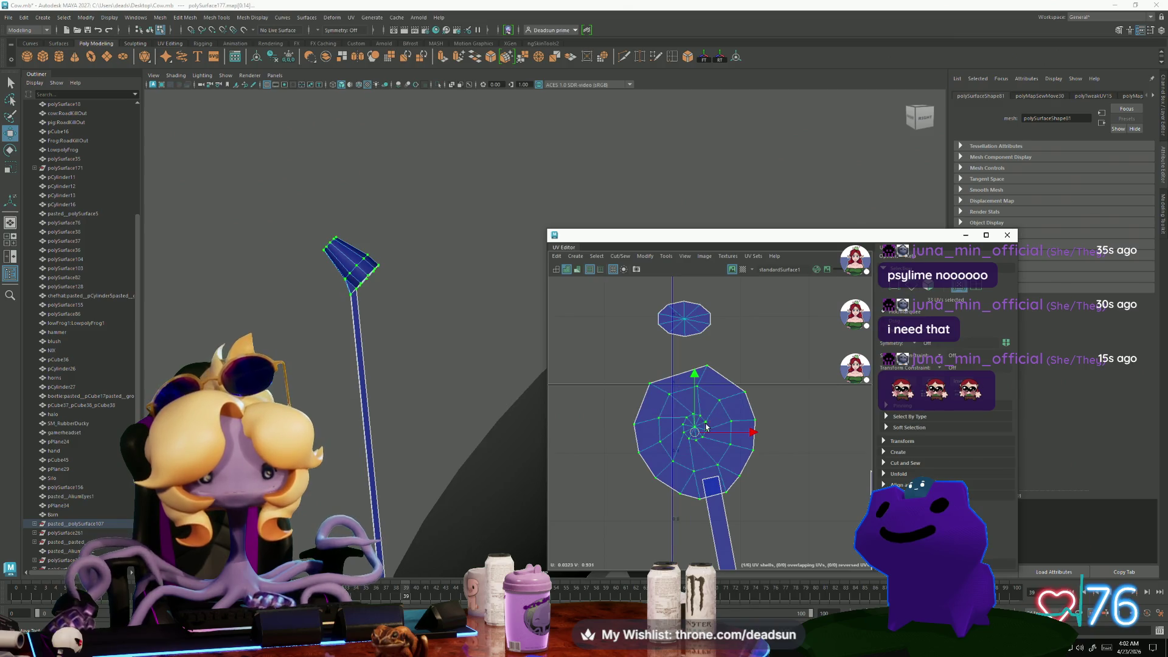
pyautogui.click(620, 256)
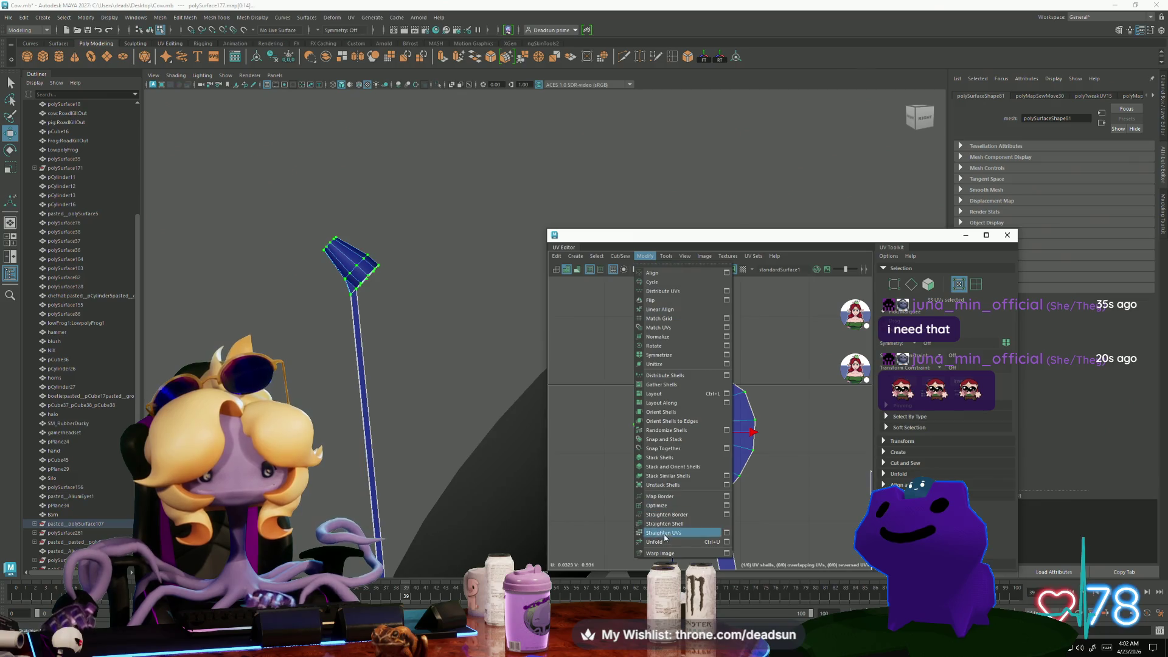
pyautogui.click(665, 542)
pyautogui.scroll(-2, 618, 349)
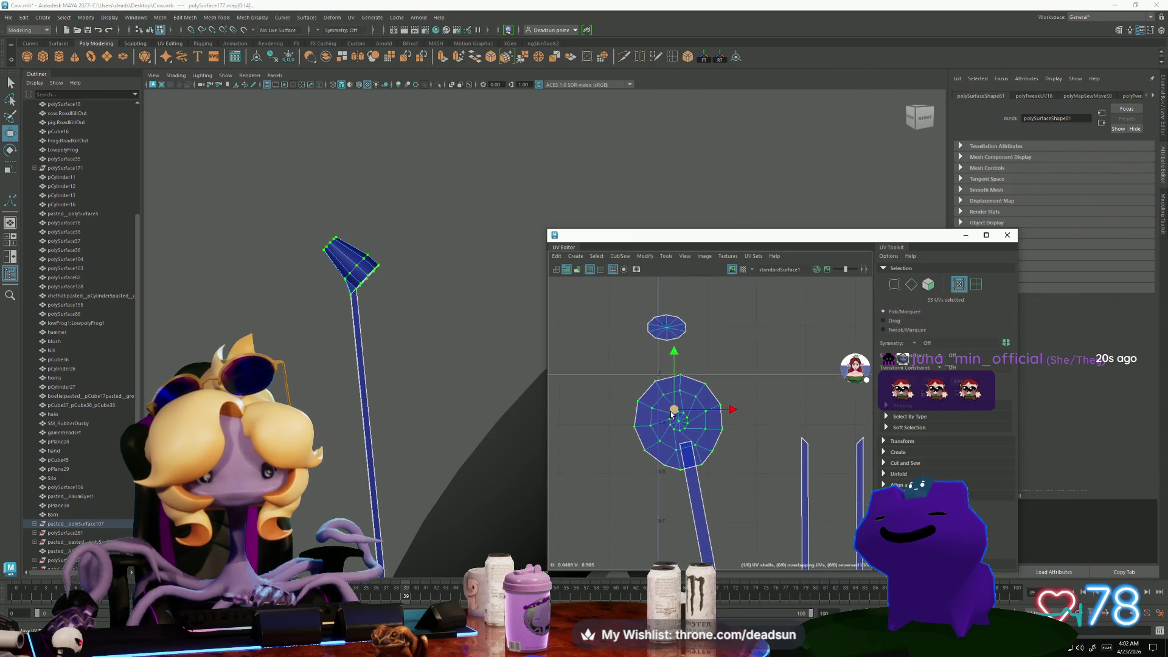
pyautogui.moveTo(673, 409)
pyautogui.mouseDown()
pyautogui.moveTo(748, 393)
pyautogui.moveTo(724, 386)
pyautogui.moveTo(743, 409)
pyautogui.mouseUp()
pyautogui.press('e')
pyautogui.moveTo(731, 449); pyautogui.dragTo(753, 460)
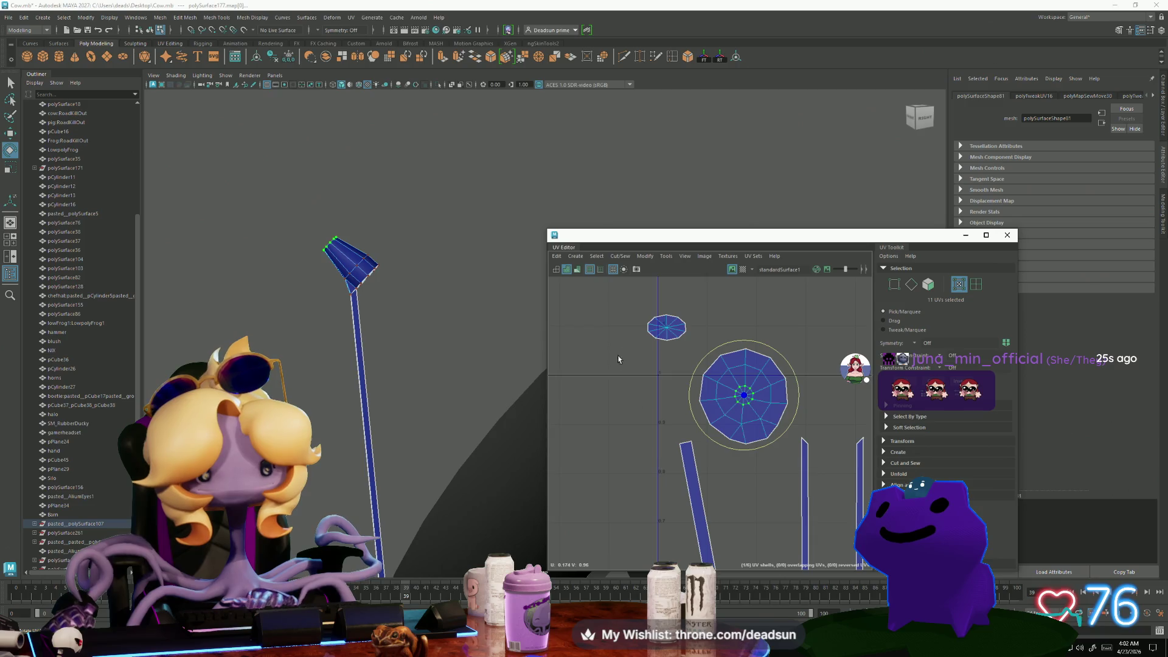
# Move the small round UV shell to the right, placing it beside the large shell
pyautogui.moveTo(697, 351); pyautogui.dragTo(697, 351)
pyautogui.press('r')
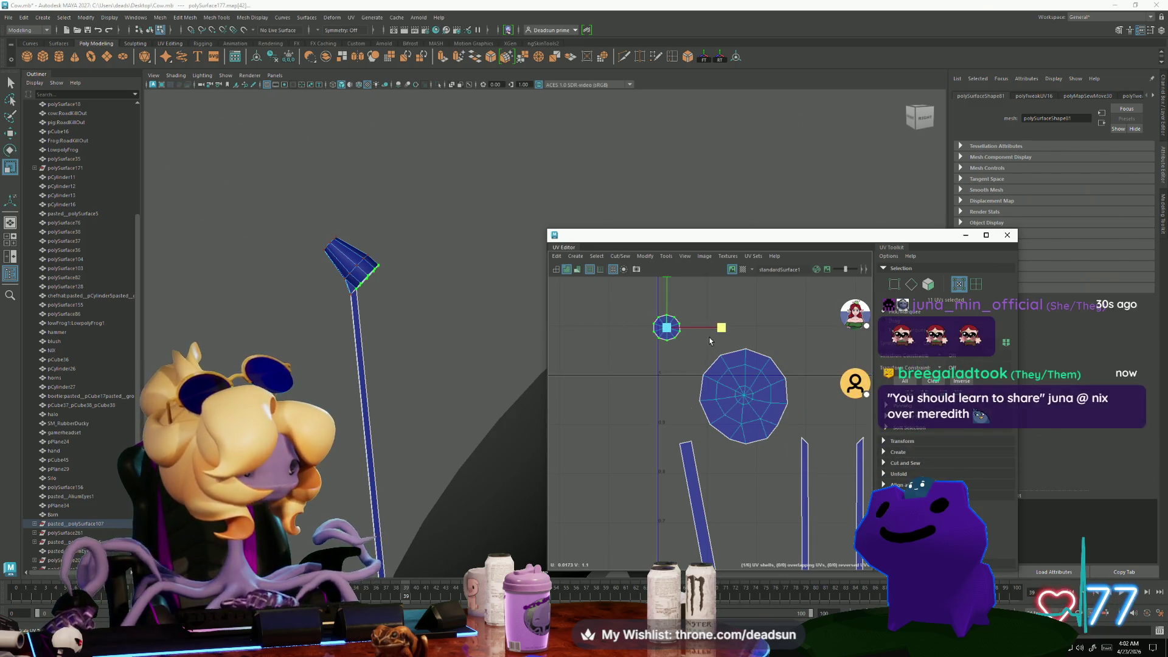
pyautogui.scroll(3, 709, 337)
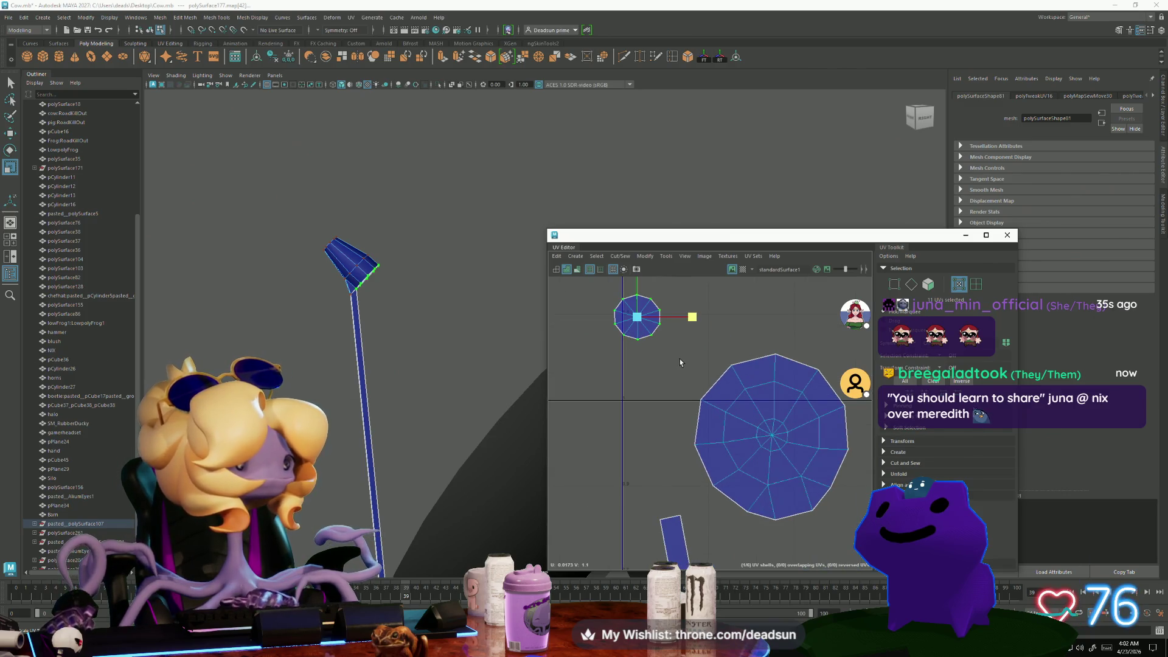
pyautogui.press('w')
pyautogui.moveTo(640, 322)
pyautogui.mouseDown()
pyautogui.moveTo(743, 324)
pyautogui.moveTo(750, 336)
pyautogui.mouseUp()
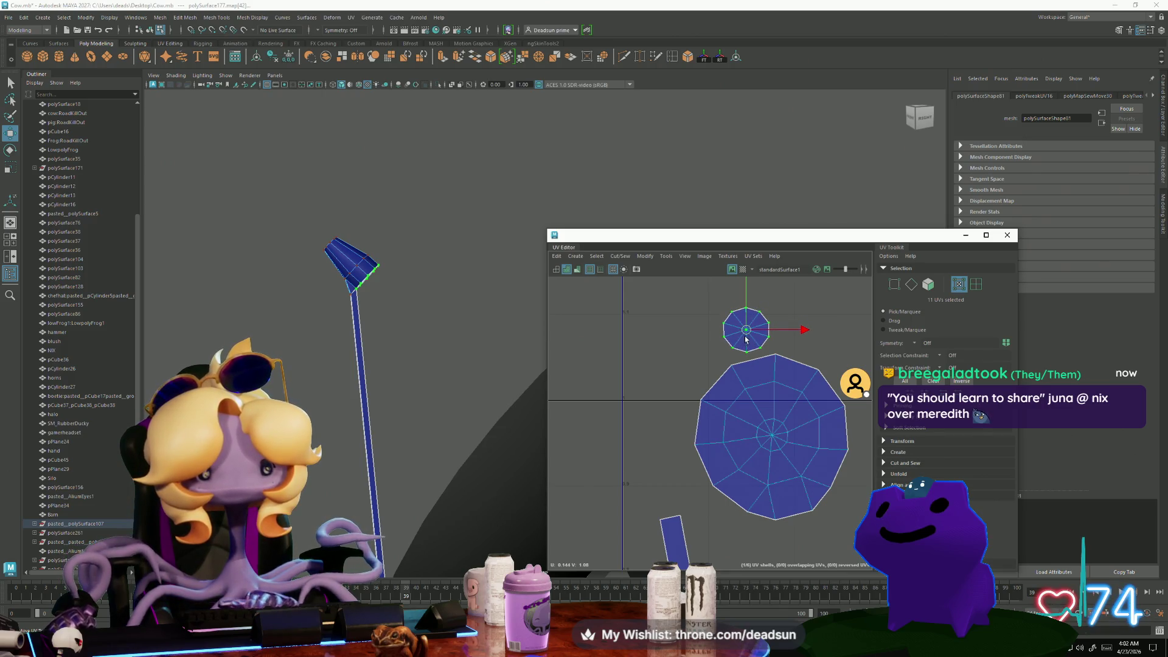
pyautogui.press('r')
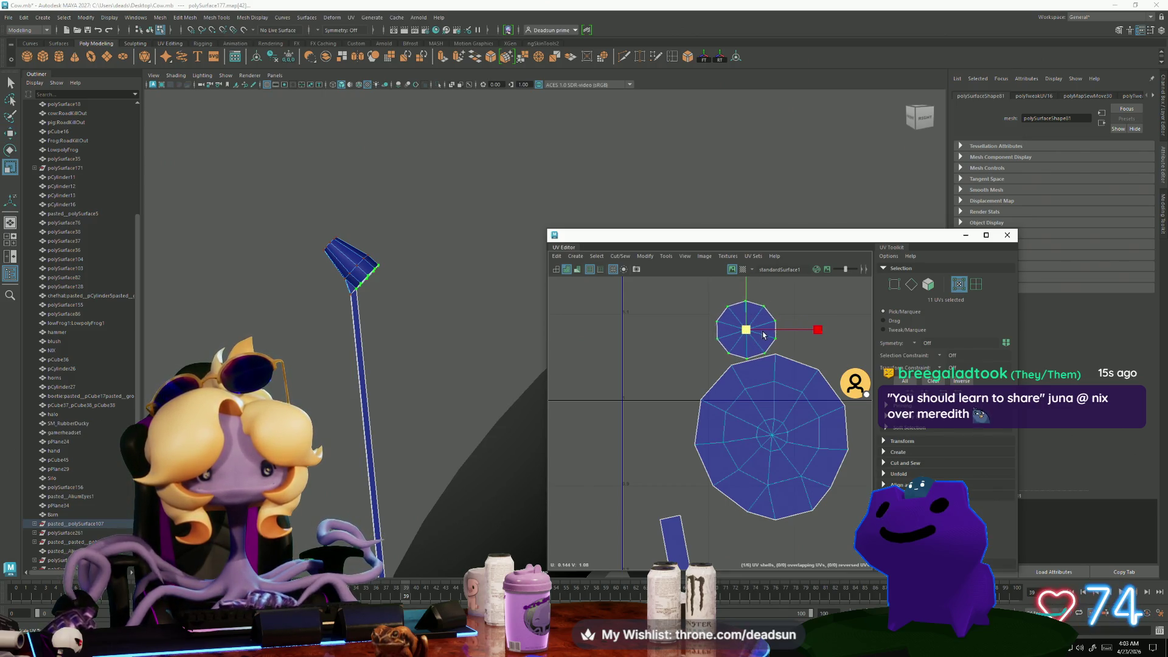
pyautogui.press('w')
pyautogui.moveTo(747, 329); pyautogui.dragTo(875, 441)
# Sew the thin strips onto the left strip using their shared edges
pyautogui.keyDown('alt'); pyautogui.moveTo(875, 441); pyautogui.dragTo(718, 378, button='middle'); pyautogui.keyUp('alt')
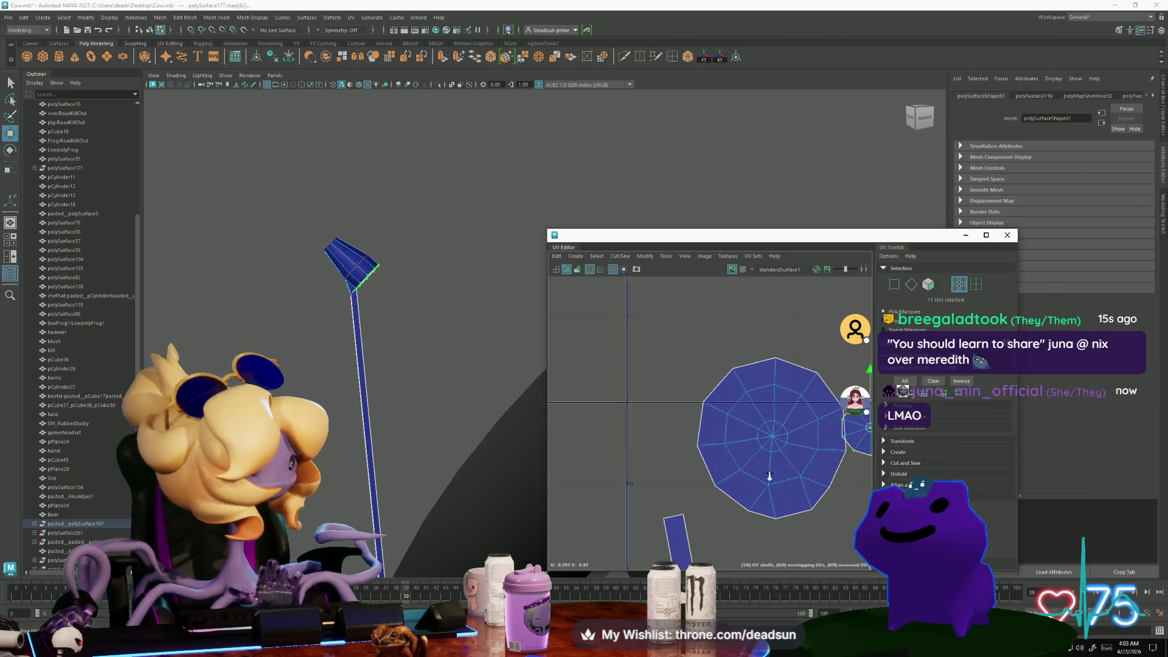
pyautogui.scroll(-2, 595, 417)
pyautogui.scroll(-2, 595, 417)
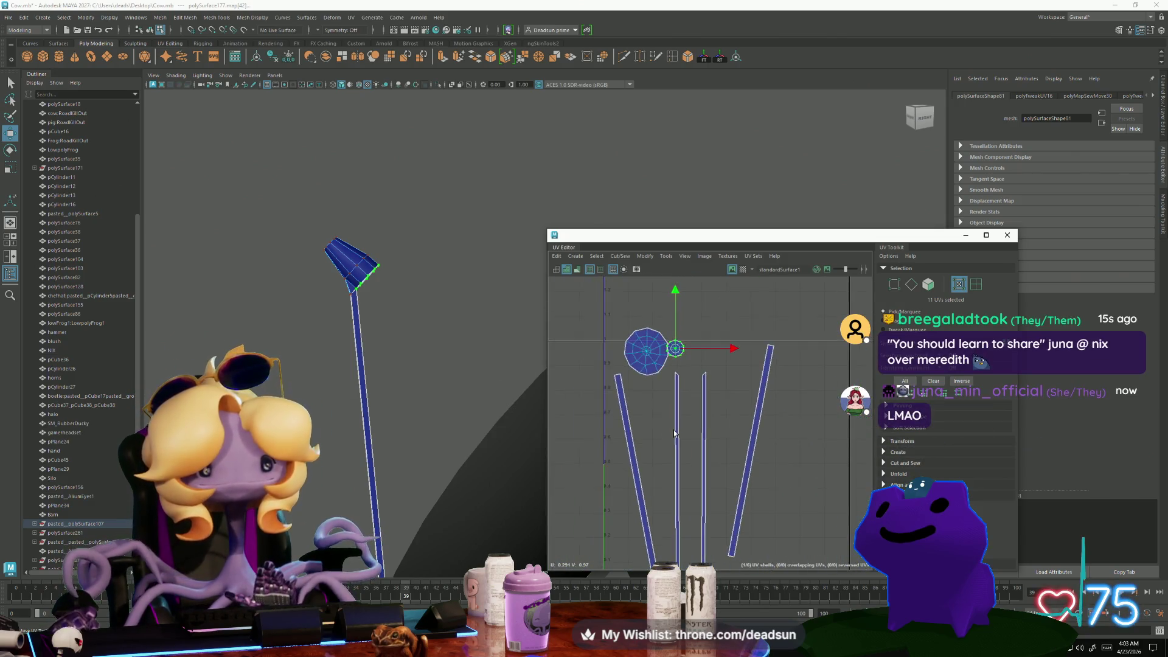
pyautogui.keyDown('alt'); pyautogui.moveTo(637, 372); pyautogui.dragTo(605, 373, button='middle'); pyautogui.keyUp('alt')
pyautogui.press('F10')
pyautogui.click(606, 373)
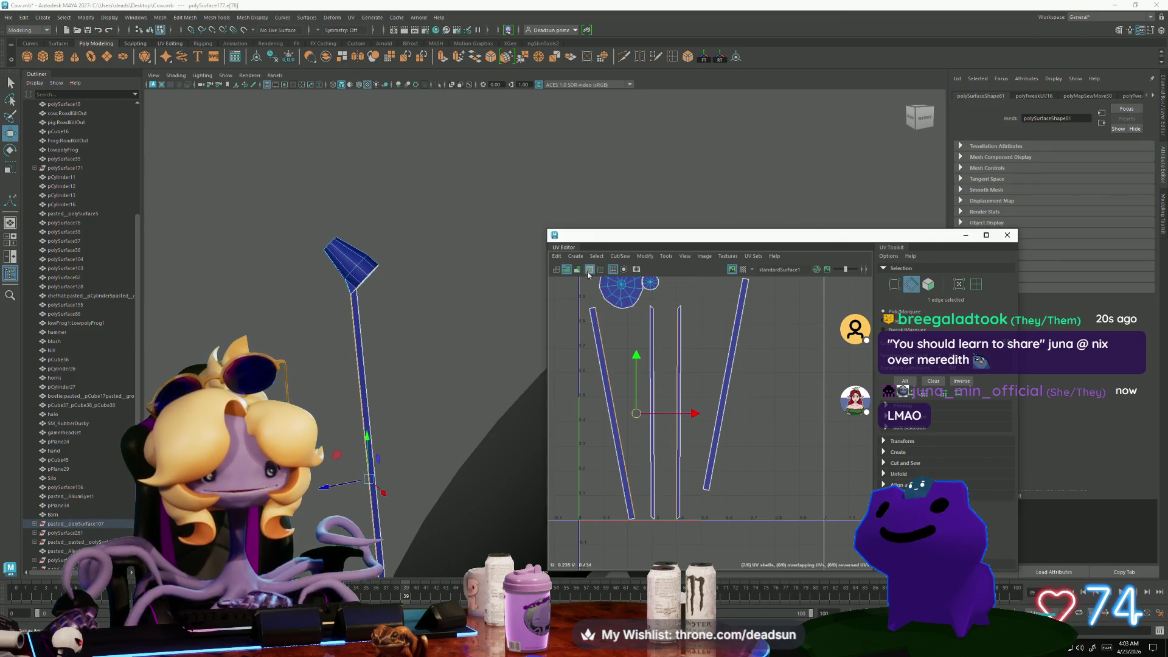
pyautogui.click(621, 256)
pyautogui.click(646, 348)
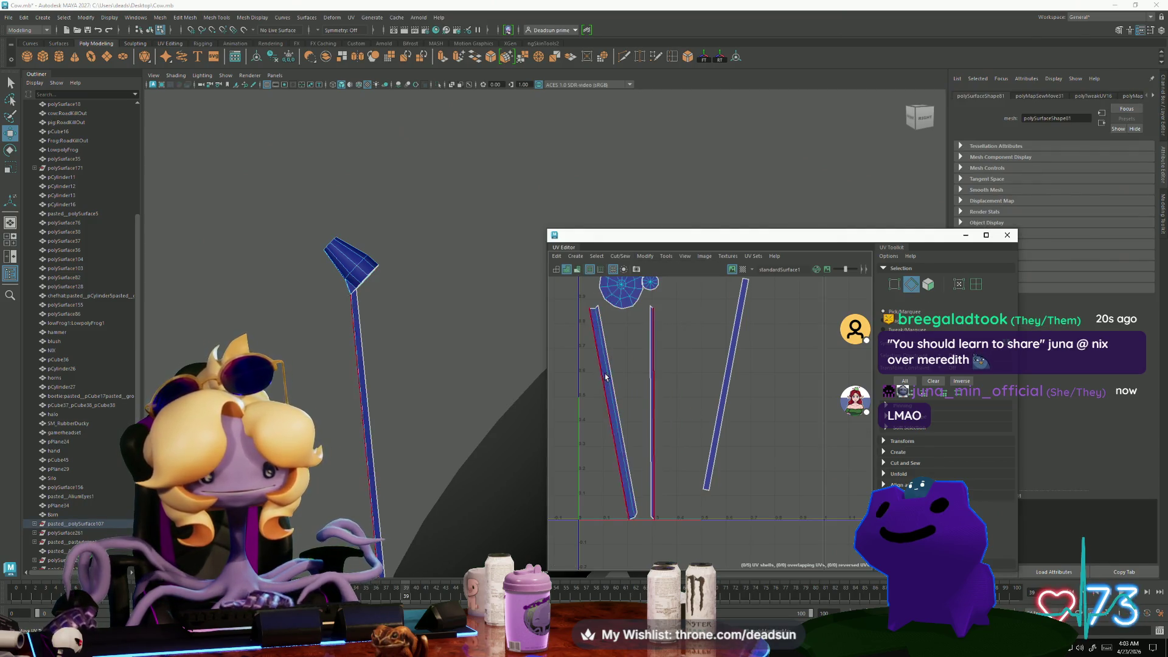
pyautogui.press('g')
pyautogui.press('g')
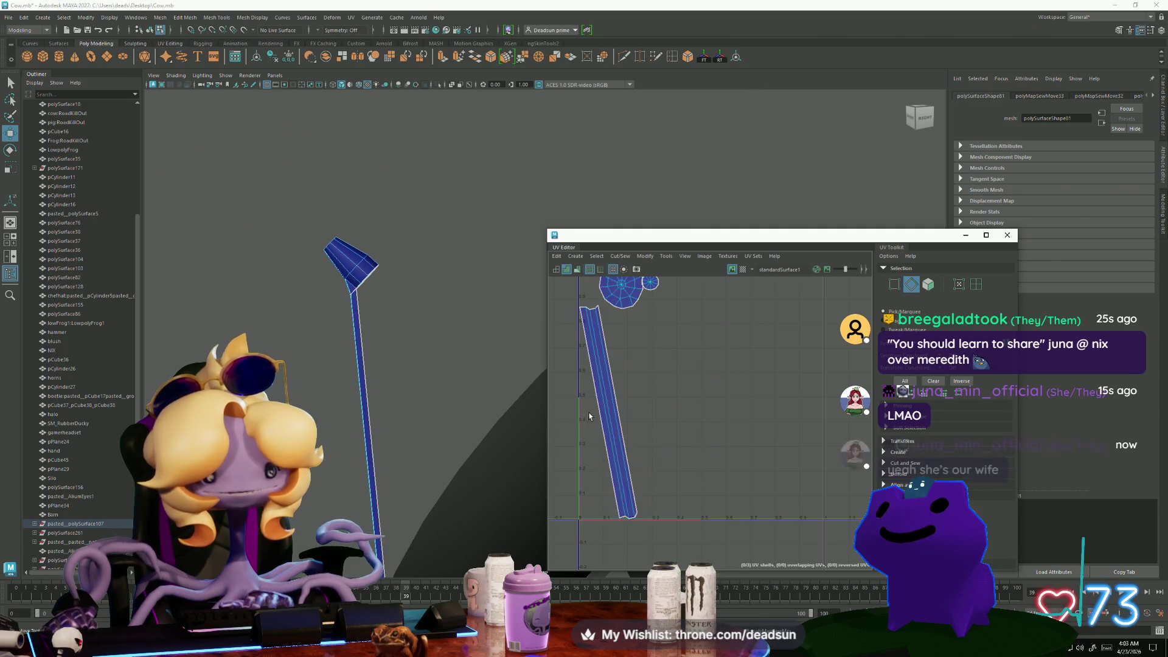
# Rotate the tilted UV strip to vertical and move it to the left
pyautogui.click(605, 365)
pyautogui.press('e')
pyautogui.moveTo(653, 430); pyautogui.dragTo(645, 443)
pyautogui.press('r')
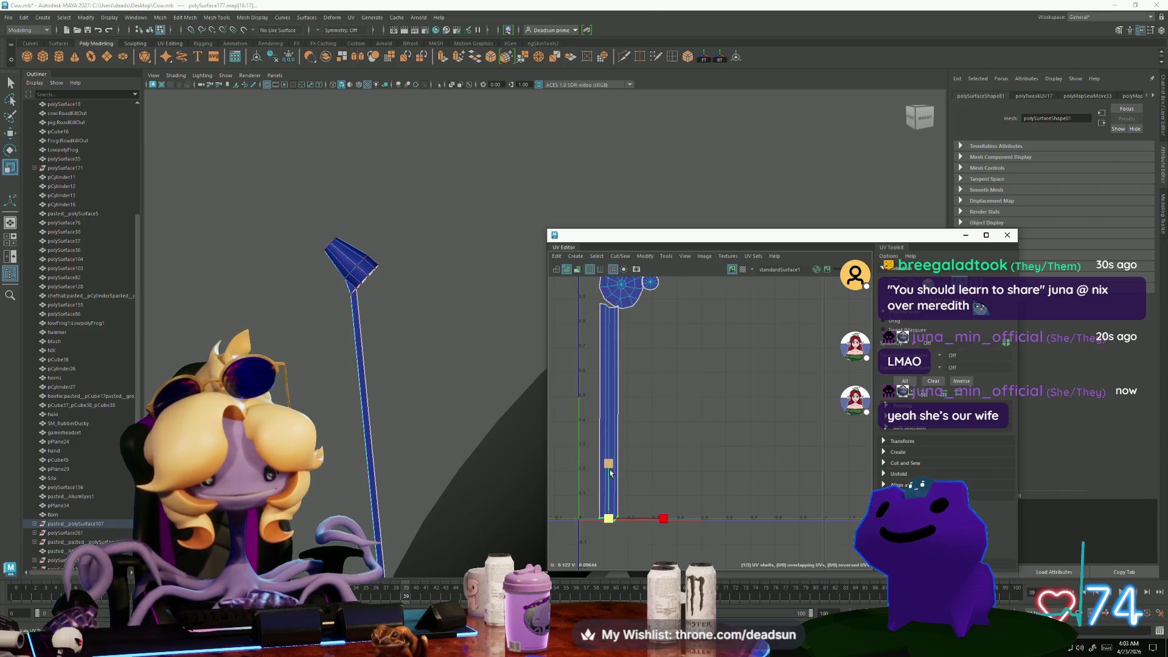
pyautogui.press('w')
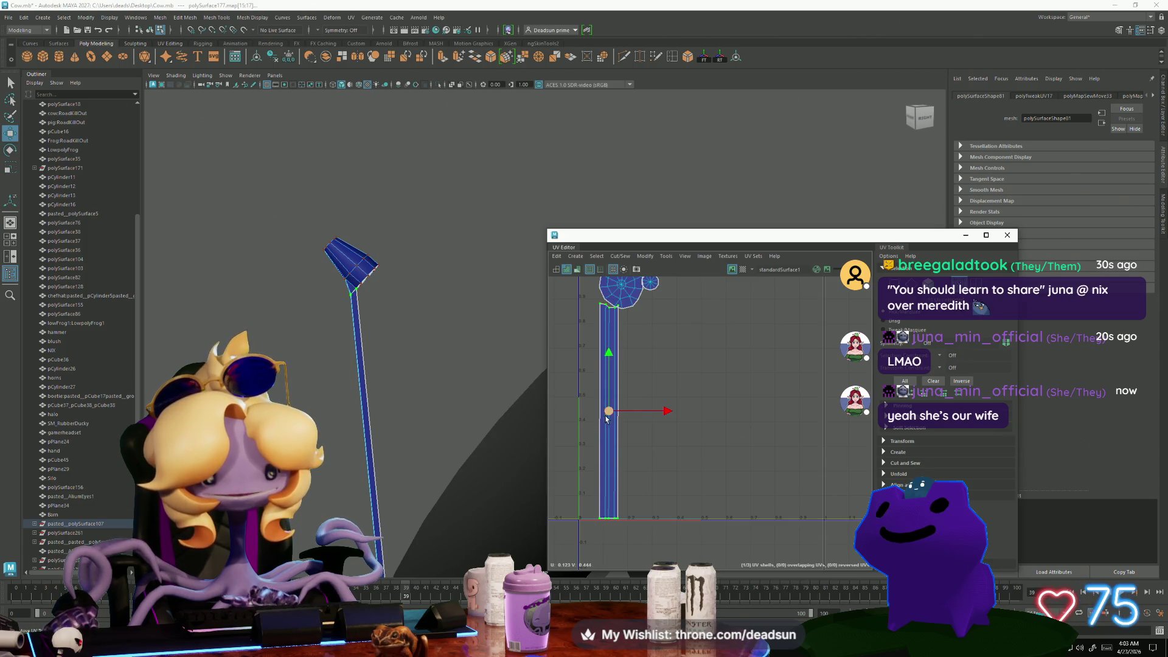
pyautogui.moveTo(608, 421); pyautogui.dragTo(571, 421)
# Select the strip's top UVs, then switch to edge mode and pick a strip edge
pyautogui.moveTo(588, 325); pyautogui.dragTo(587, 322)
pyautogui.press('r')
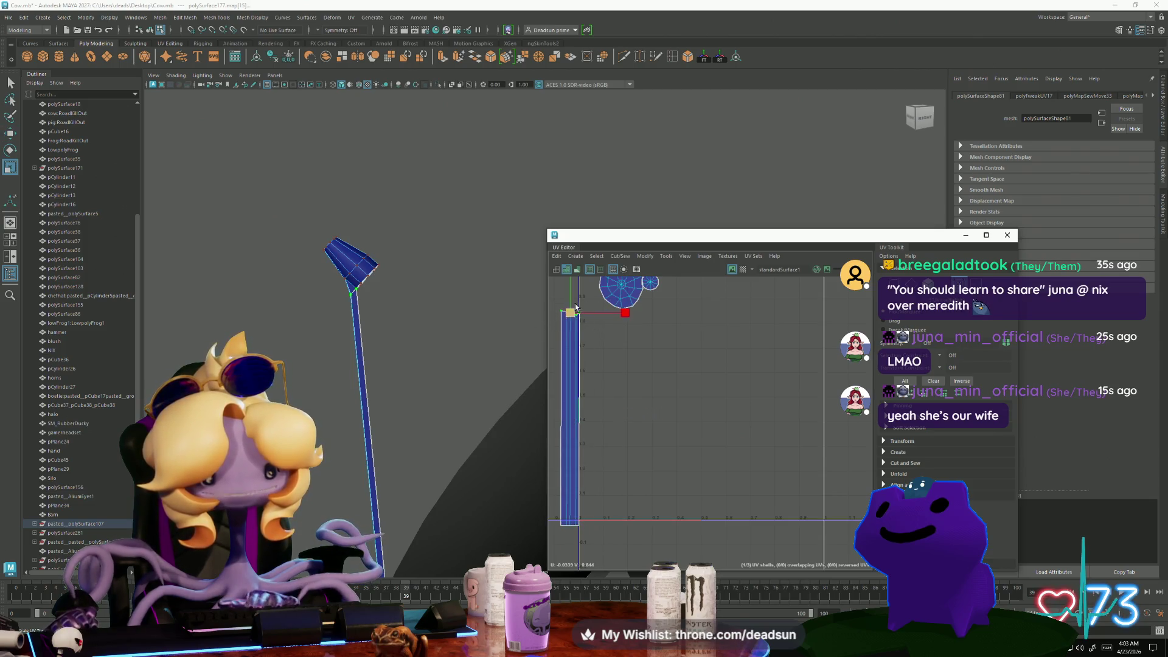
pyautogui.keyDown('alt'); pyautogui.moveTo(564, 413); pyautogui.dragTo(609, 450, button='middle'); pyautogui.keyUp('alt')
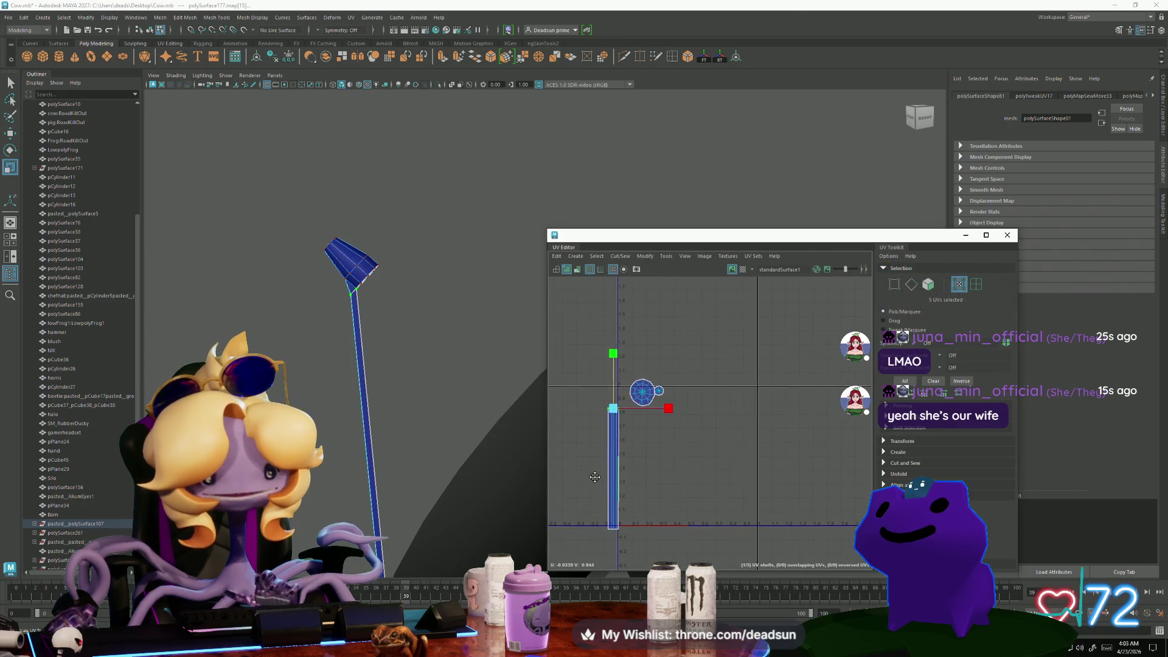
pyautogui.scroll(-2, 609, 450)
pyautogui.rightClick(609, 450)
pyautogui.click(607, 423)
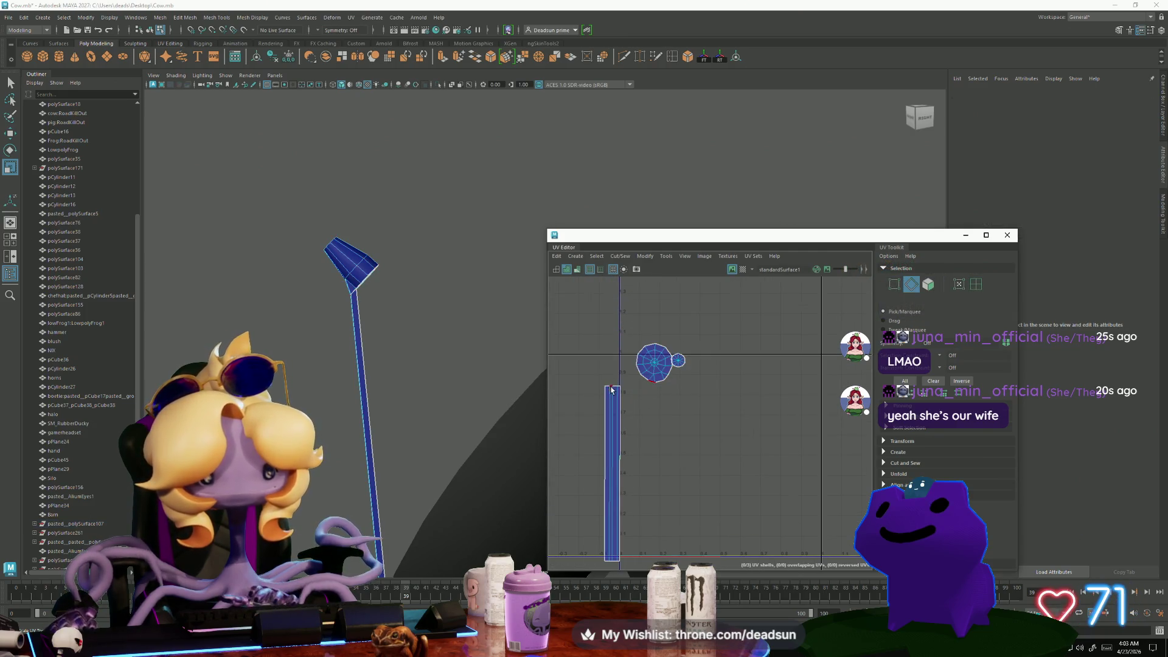
pyautogui.click(616, 390)
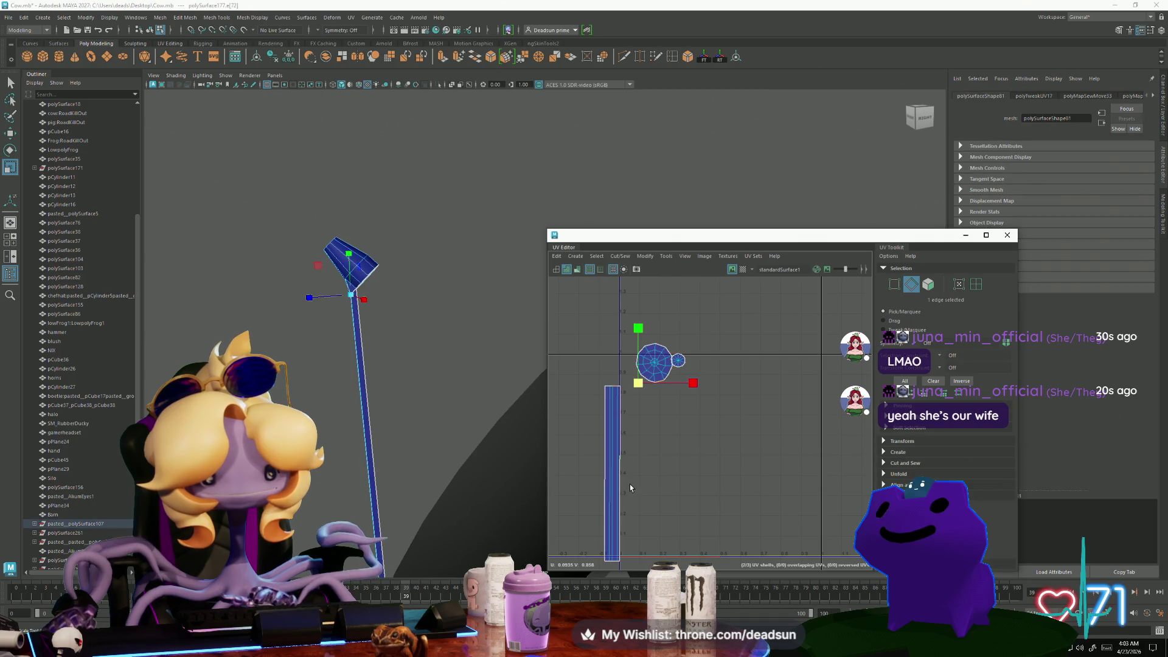
# Widen the strip by shifting its left-edge and right-edge UVs outward
pyautogui.keyDown('alt'); pyautogui.moveTo(631, 481); pyautogui.dragTo(621, 433, button='middle'); pyautogui.keyUp('alt')
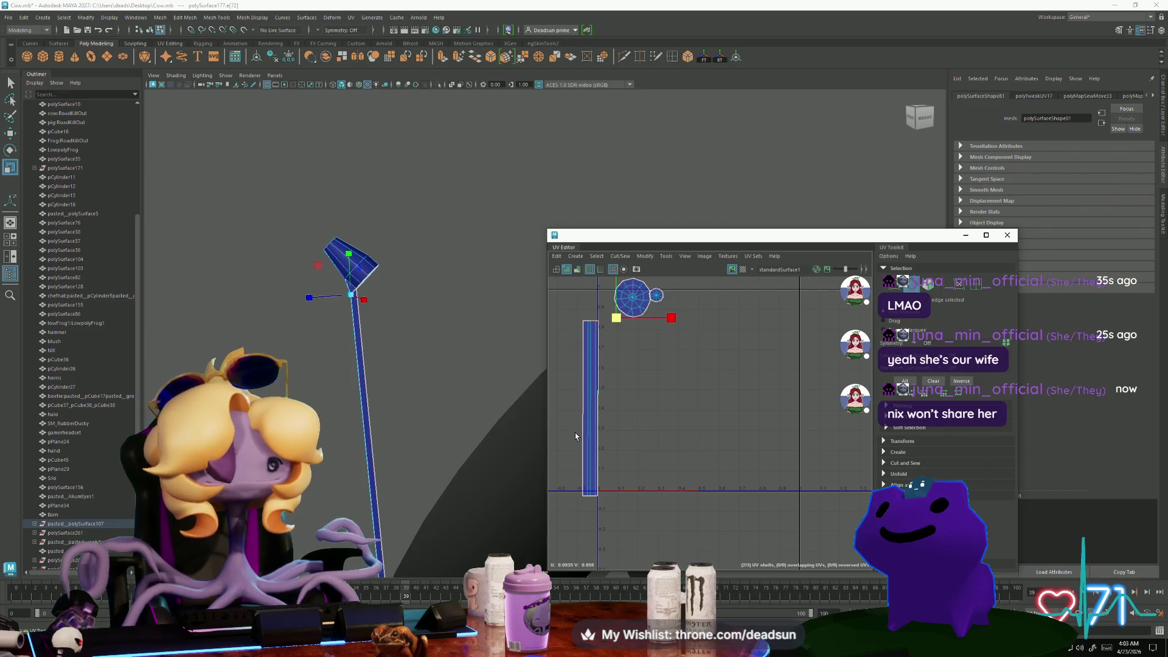
pyautogui.scroll(2, 593, 393)
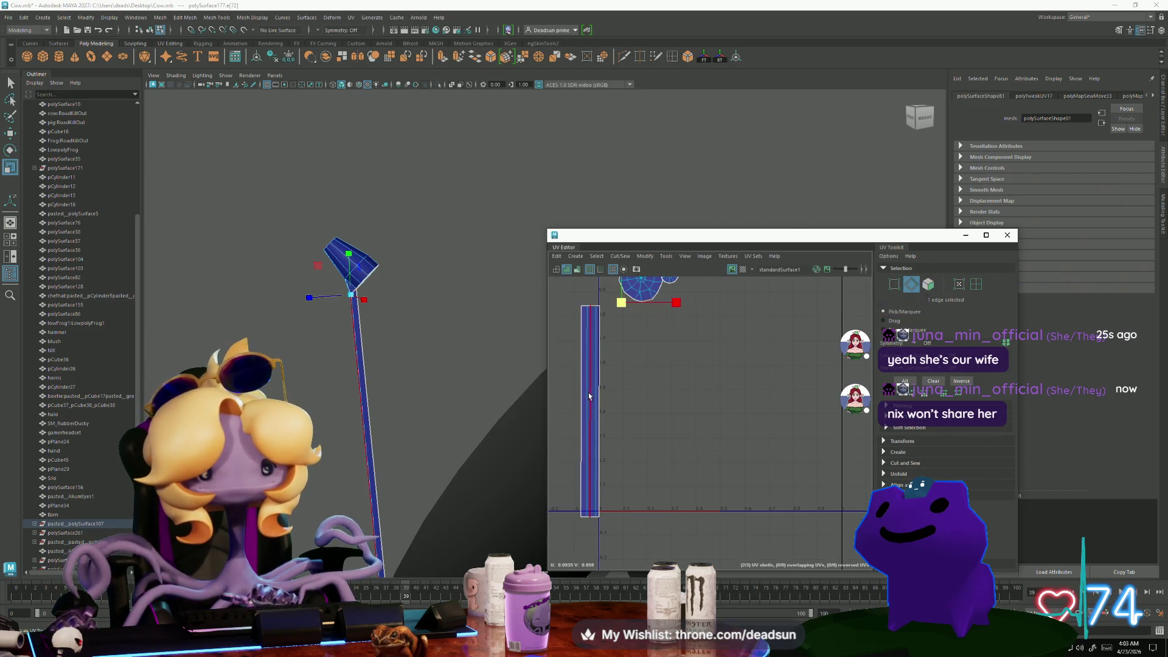
pyautogui.rightClick(579, 400)
pyautogui.click(620, 399)
pyautogui.moveTo(556, 294); pyautogui.dragTo(596, 528)
pyautogui.press('w')
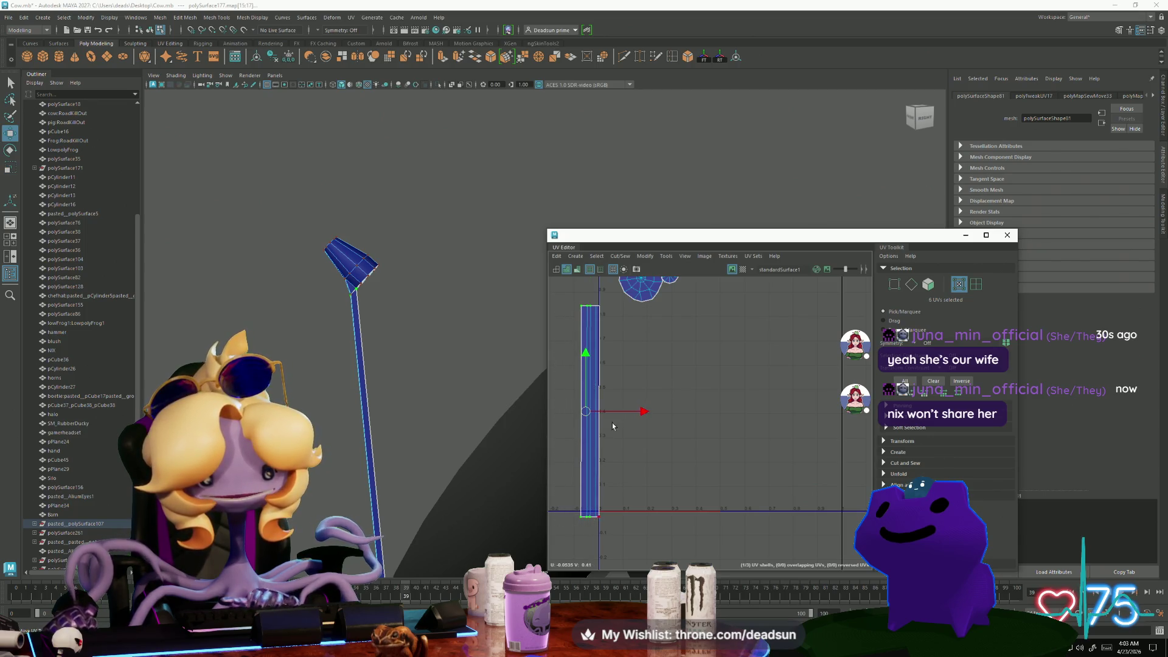
pyautogui.moveTo(644, 414); pyautogui.dragTo(641, 414)
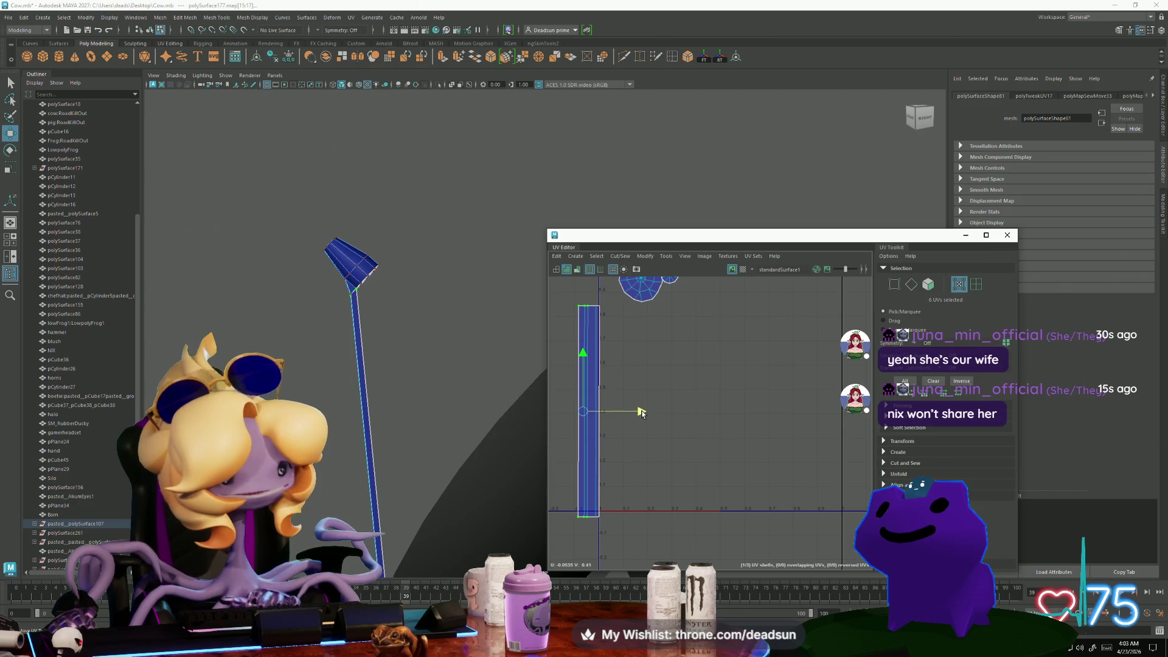
pyautogui.moveTo(601, 460); pyautogui.dragTo(597, 523)
pyautogui.moveTo(656, 413); pyautogui.dragTo(659, 415)
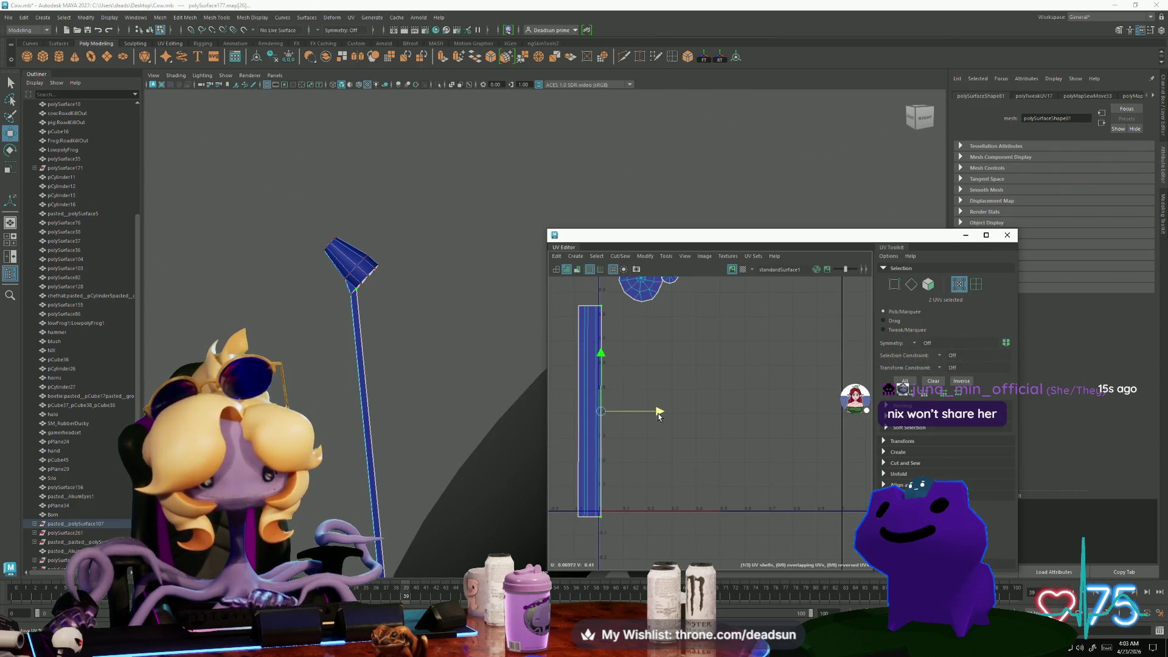
# Convert an edge to the circular shell's UVs and move the shell left above the strip
pyautogui.press('F10')
pyautogui.click(646, 304)
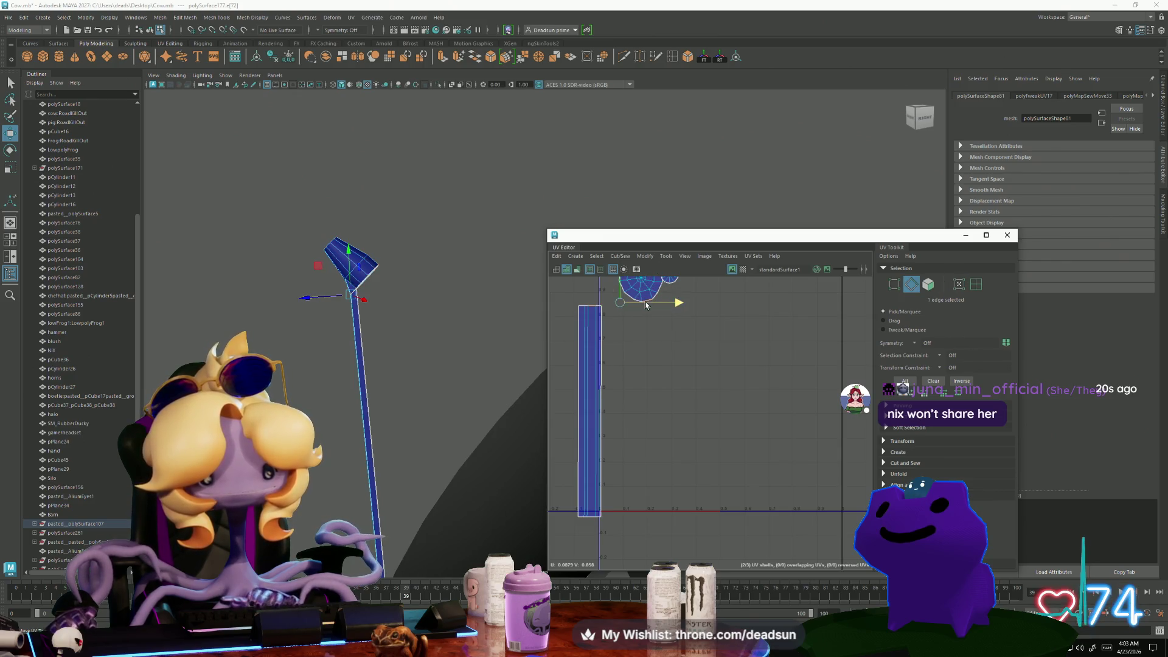
pyautogui.keyDown('alt'); pyautogui.moveTo(654, 337); pyautogui.dragTo(662, 436, button='middle'); pyautogui.keyUp('alt')
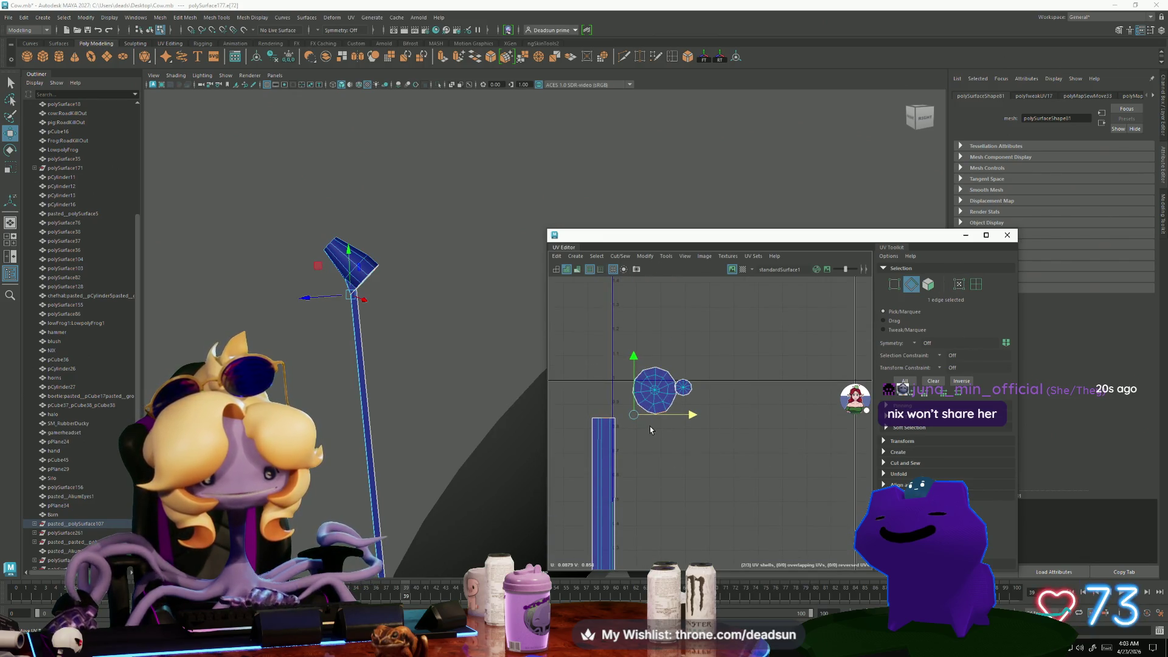
pyautogui.hotkey('ctrl', 'F12')
pyautogui.press('e')
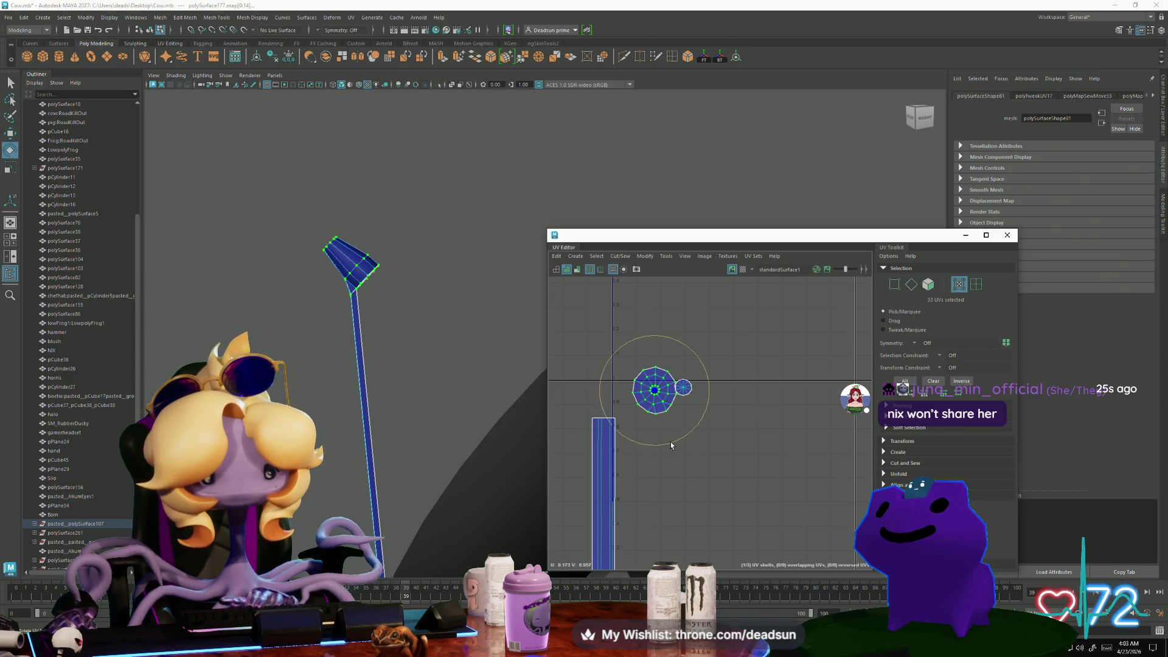
pyautogui.press('w')
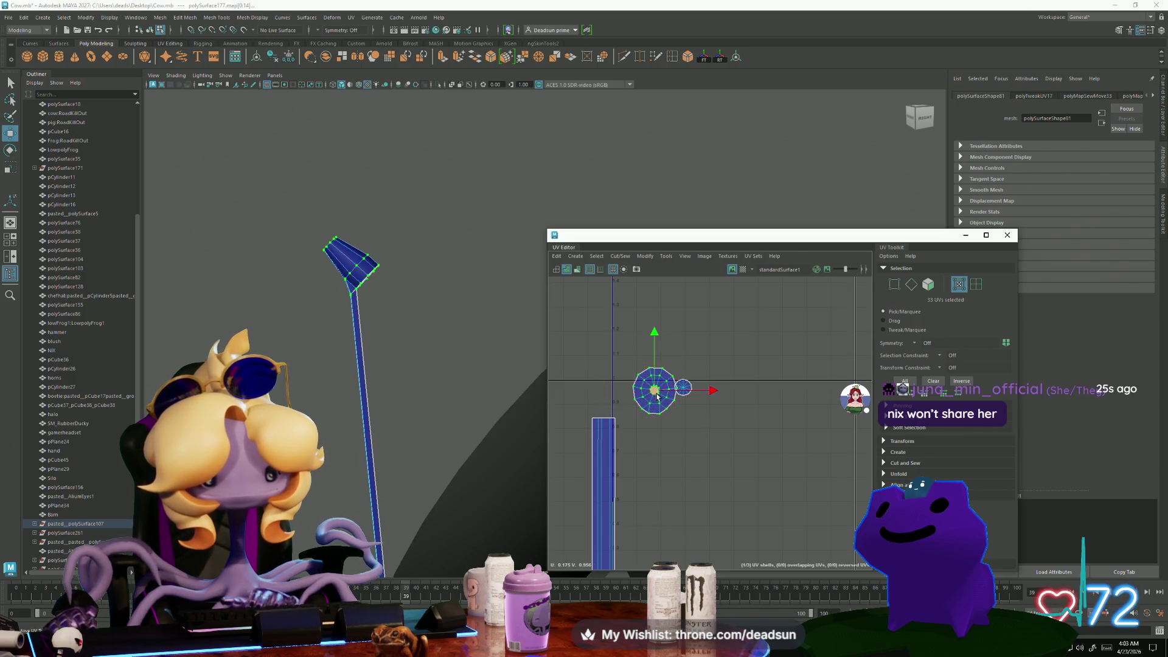
pyautogui.moveTo(654, 391); pyautogui.dragTo(604, 386)
pyautogui.scroll(3, 607, 392)
pyautogui.press('r')
pyautogui.press('e')
pyautogui.press('w')
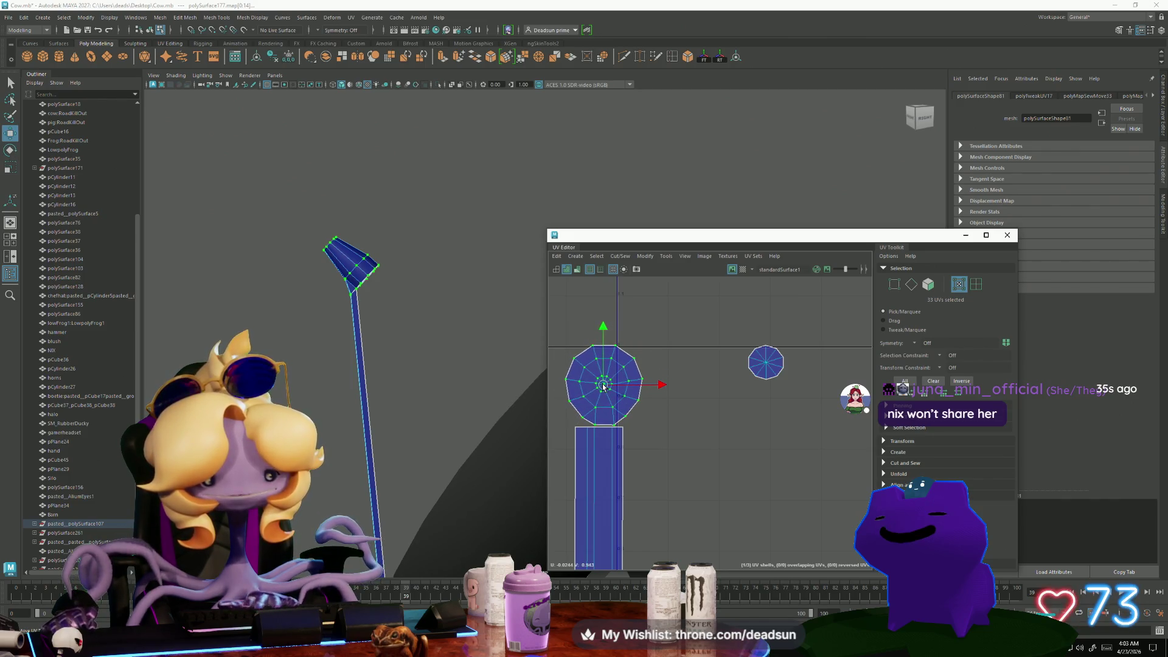
pyautogui.press('r')
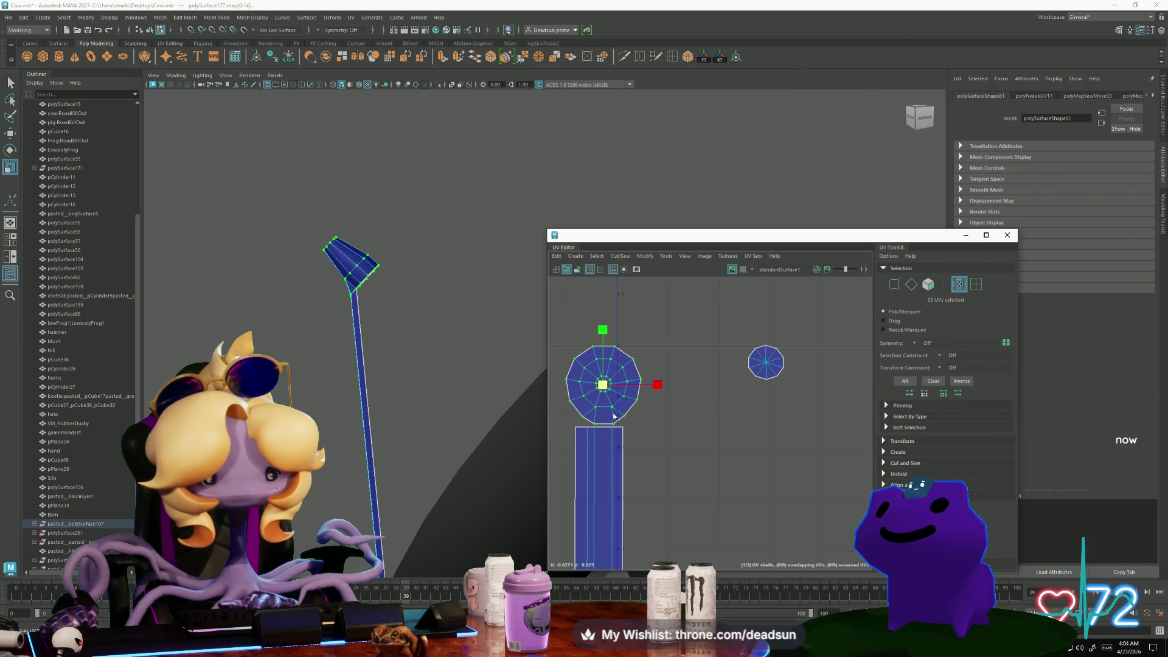
# Sew the large circle shell onto the antenna strip along their seam edge
pyautogui.press('F10')
pyautogui.click(608, 424)
pyautogui.click(620, 256)
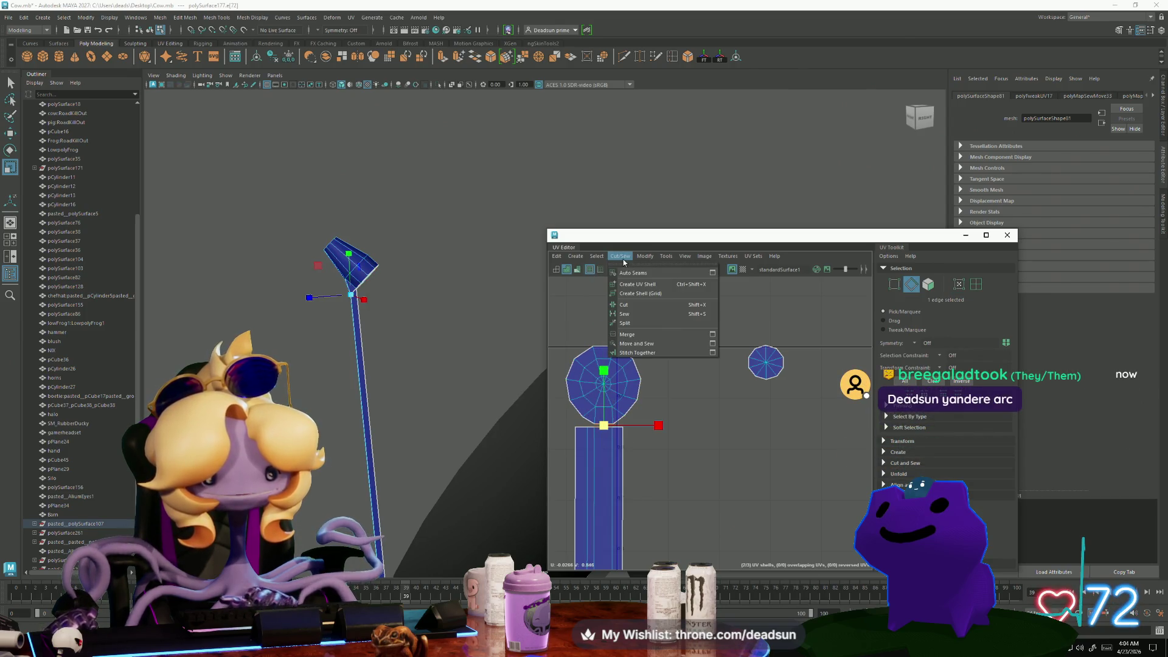
pyautogui.click(635, 344)
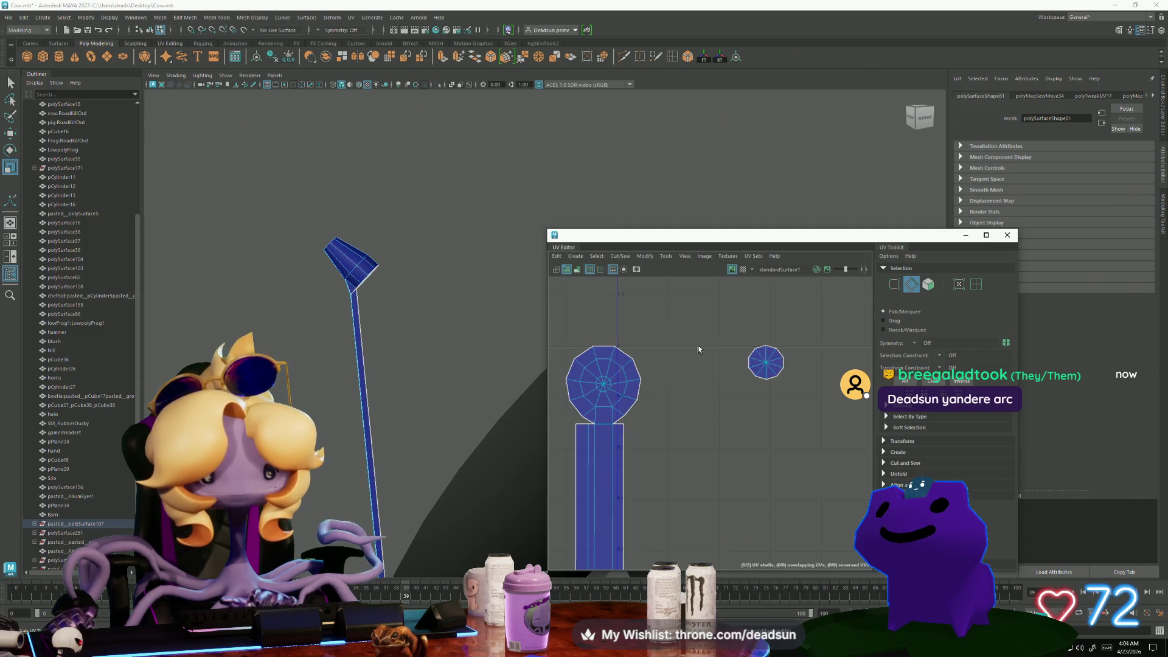
# Select the small circle shell's UVs and move it above the large circle
pyautogui.click(604, 347)
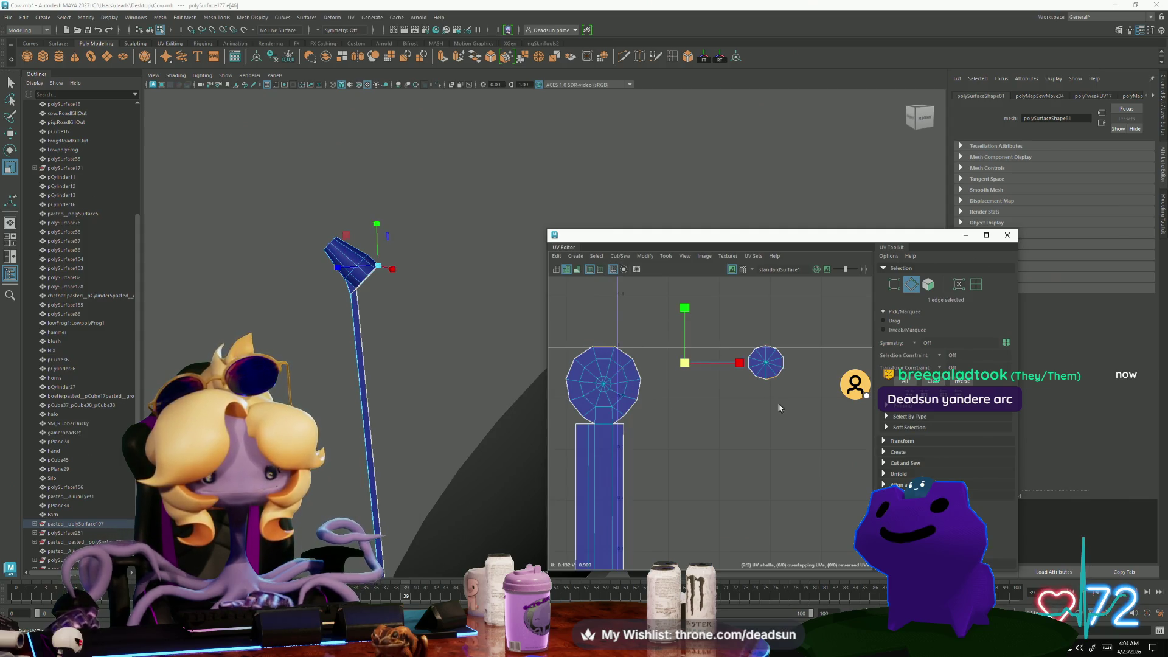
pyautogui.press('F12')
pyautogui.moveTo(728, 320)
pyautogui.mouseDown()
pyautogui.moveTo(807, 390)
pyautogui.moveTo(770, 417)
pyautogui.mouseUp()
pyautogui.press('e')
pyautogui.press('w')
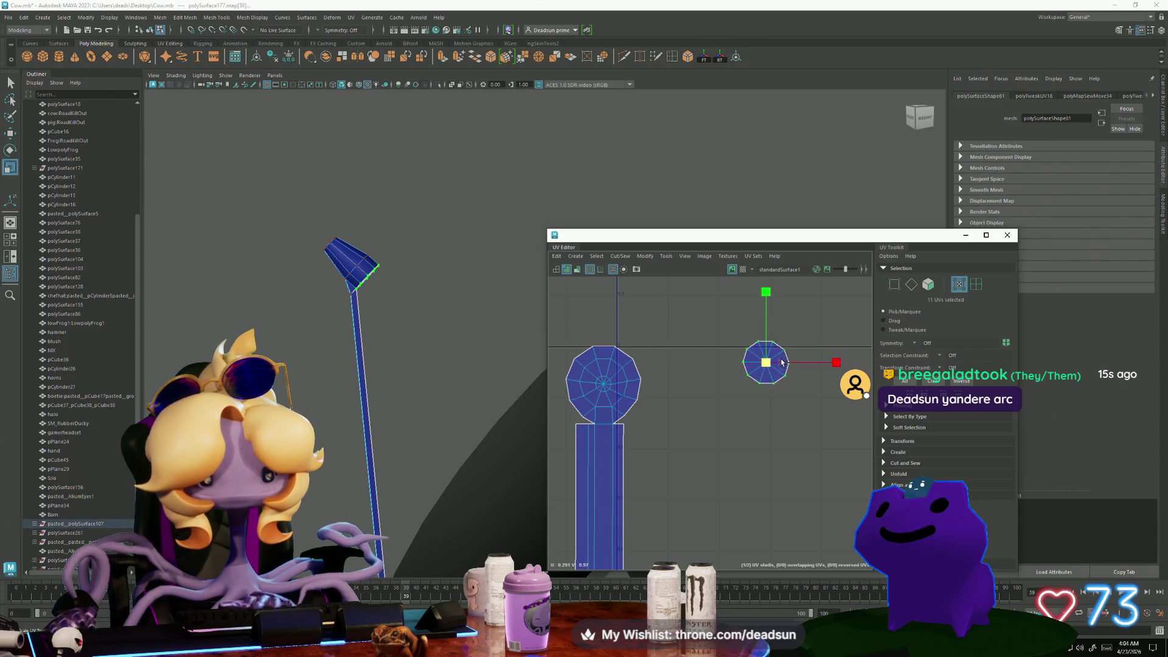
pyautogui.moveTo(767, 363)
pyautogui.mouseDown()
pyautogui.moveTo(596, 310)
pyautogui.moveTo(605, 319)
pyautogui.mouseUp()
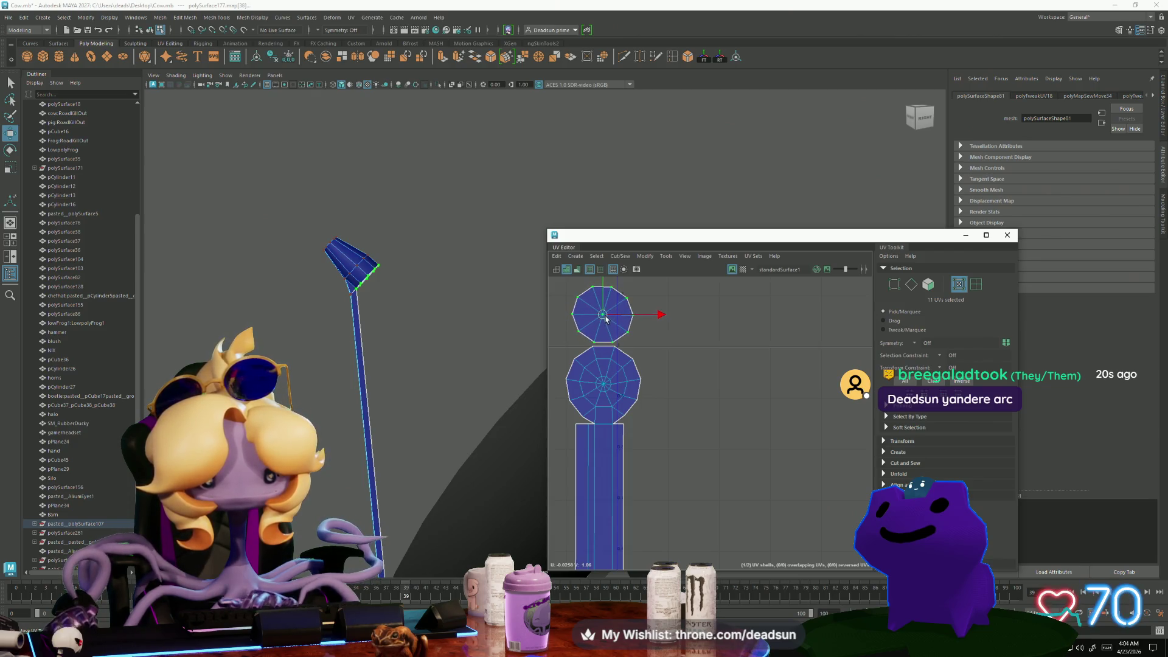
# Sew the top circle onto the lower circle with Move and Sew
pyautogui.click(620, 258)
pyautogui.click(615, 345)
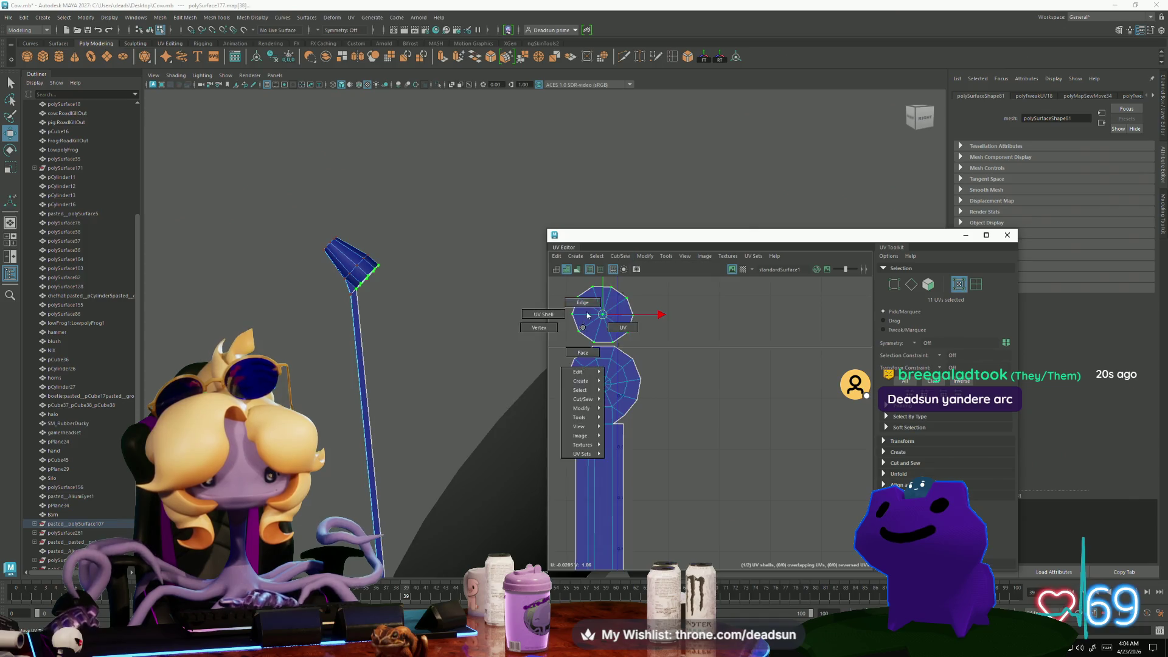
pyautogui.click(611, 346)
pyautogui.click(620, 256)
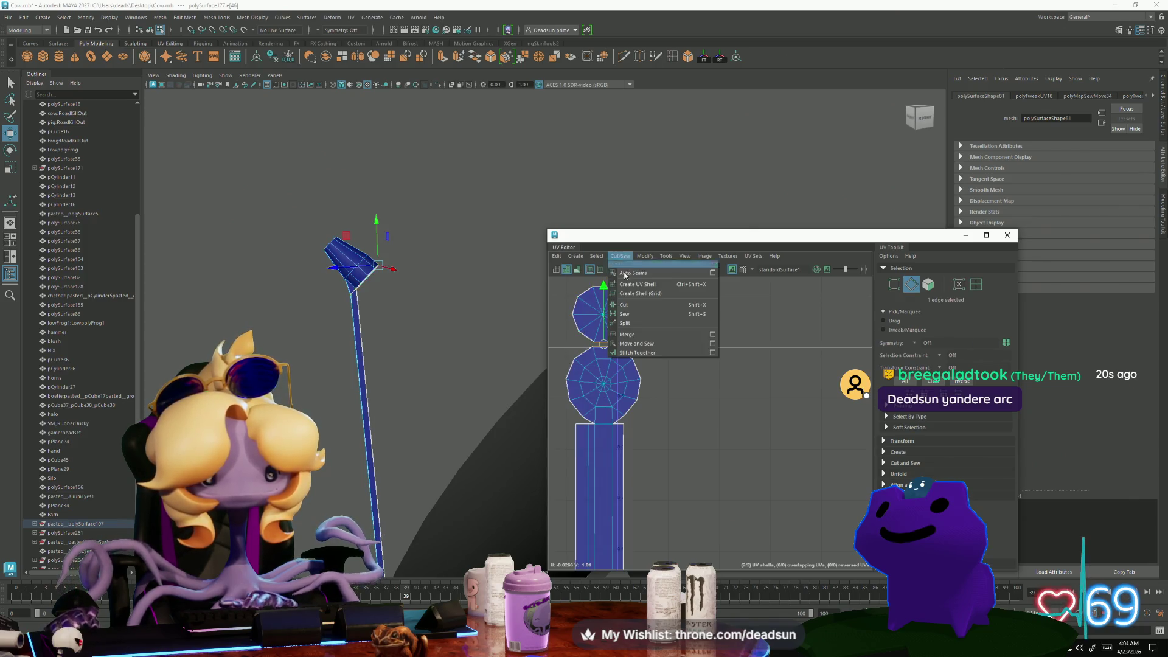
pyautogui.click(645, 343)
# Select the combined antenna UV shell and zoom out the UV view
pyautogui.scroll(-8, 723, 463)
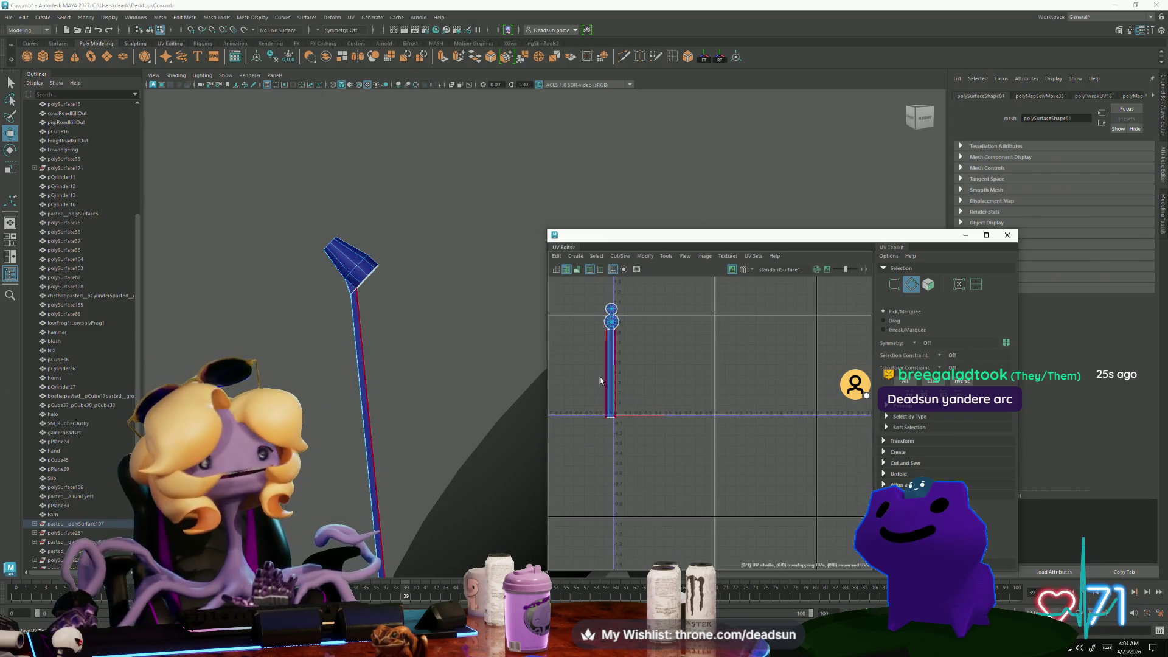
pyautogui.moveTo(620, 375); pyautogui.dragTo(639, 365, button='right')
pyautogui.click(611, 365)
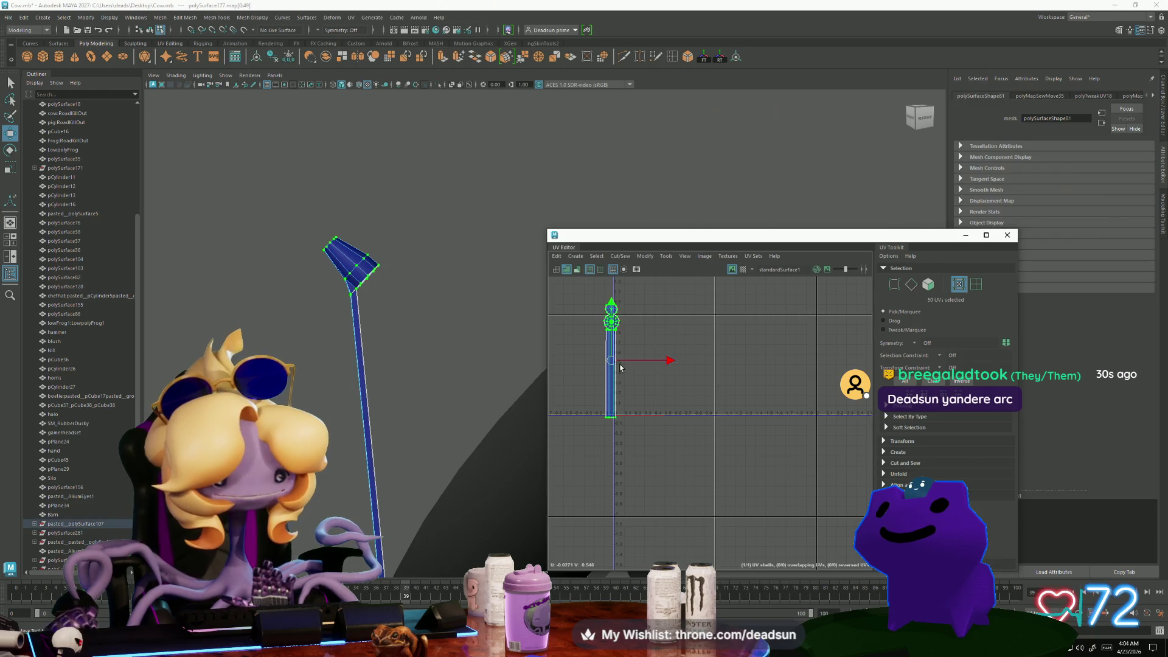
pyautogui.scroll(-1, 589, 453)
pyautogui.scroll(-2, 588, 453)
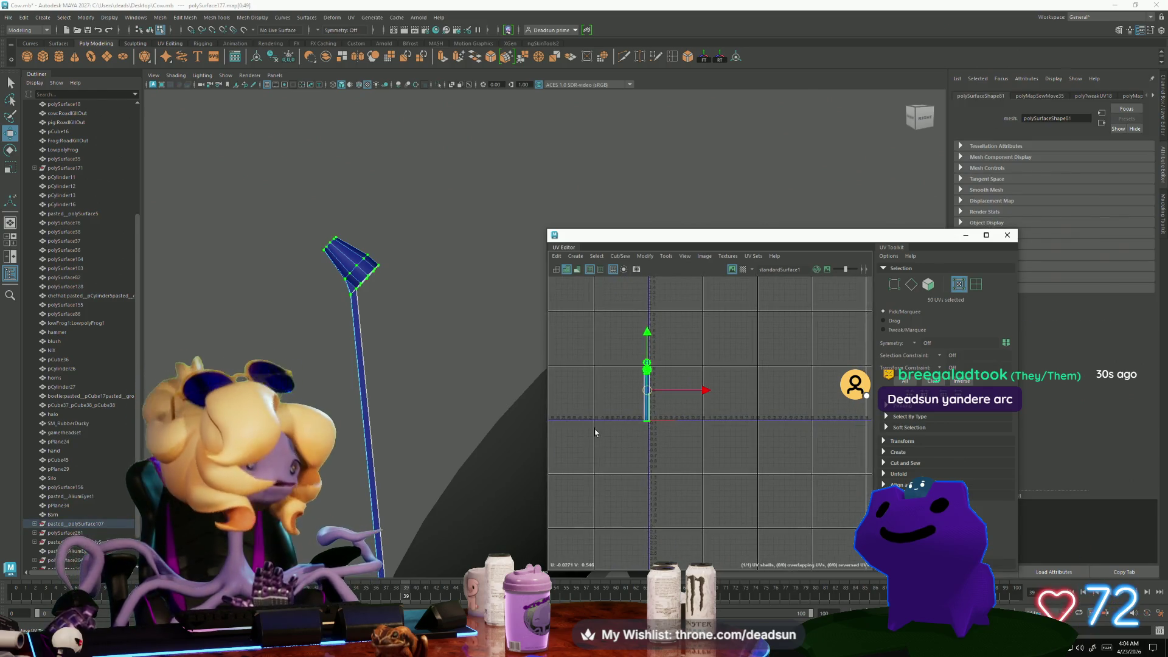
pyautogui.scroll(-2, 649, 480)
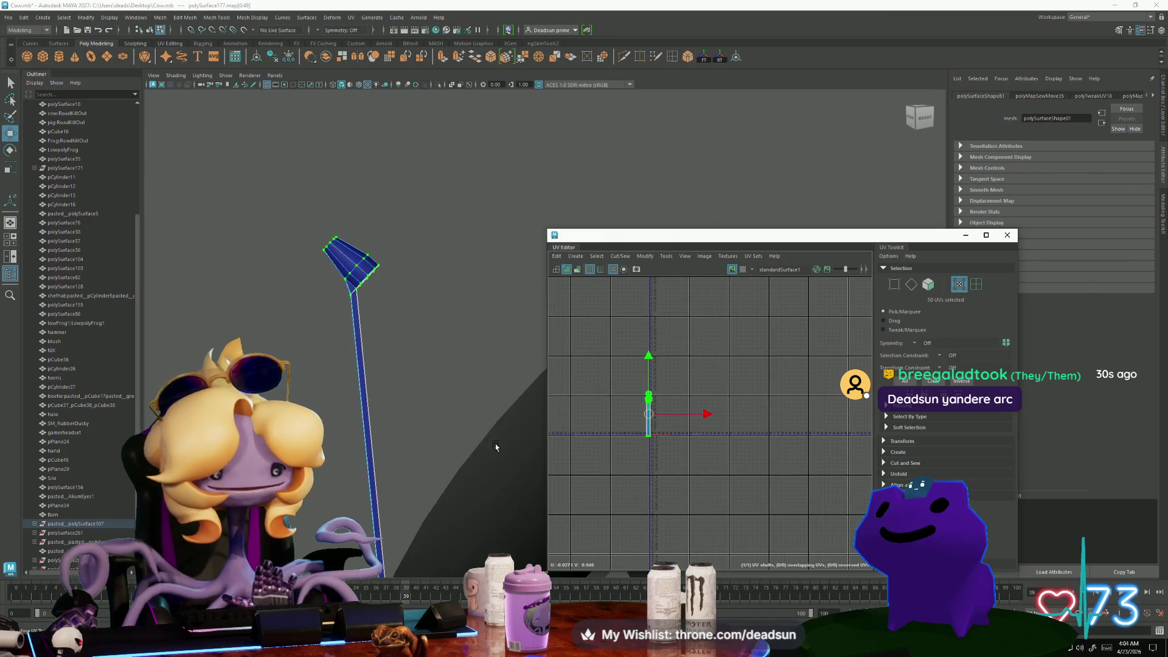
pyautogui.scroll(-2, 327, 392)
# Add the dish, its arm and the base piece to the selection
pyautogui.scroll(-1, 327, 393)
pyautogui.keyDown('shift'); pyautogui.click(403, 382); pyautogui.keyUp('shift')
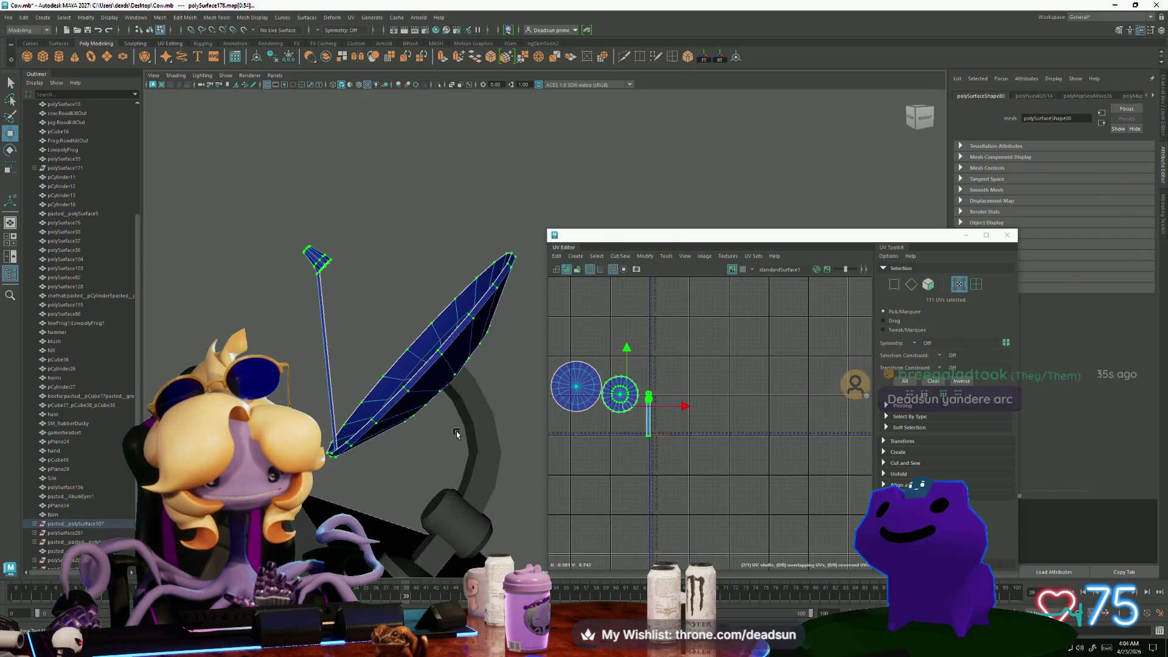
pyautogui.keyDown('shift'); pyautogui.click(473, 406); pyautogui.keyUp('shift')
pyautogui.keyDown('alt'); pyautogui.moveTo(473, 406); pyautogui.dragTo(463, 453); pyautogui.keyUp('alt')
pyautogui.keyDown('shift'); pyautogui.click(444, 481); pyautogui.keyUp('shift')
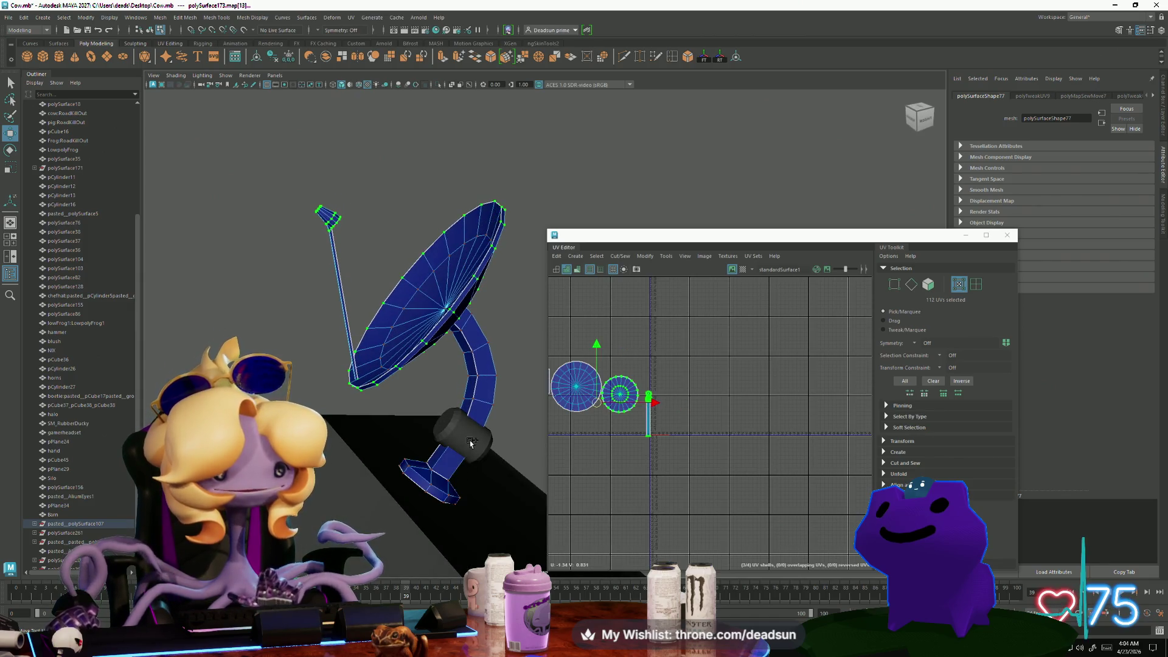
# Reselect the dish, then add the antenna rod, curved arm, mount cylinder and base
pyautogui.moveTo(483, 426)
pyautogui.mouseDown(button='right')
pyautogui.moveTo(510, 362)
pyautogui.moveTo(512, 376)
pyautogui.mouseUp(button='right')
pyautogui.click(417, 324)
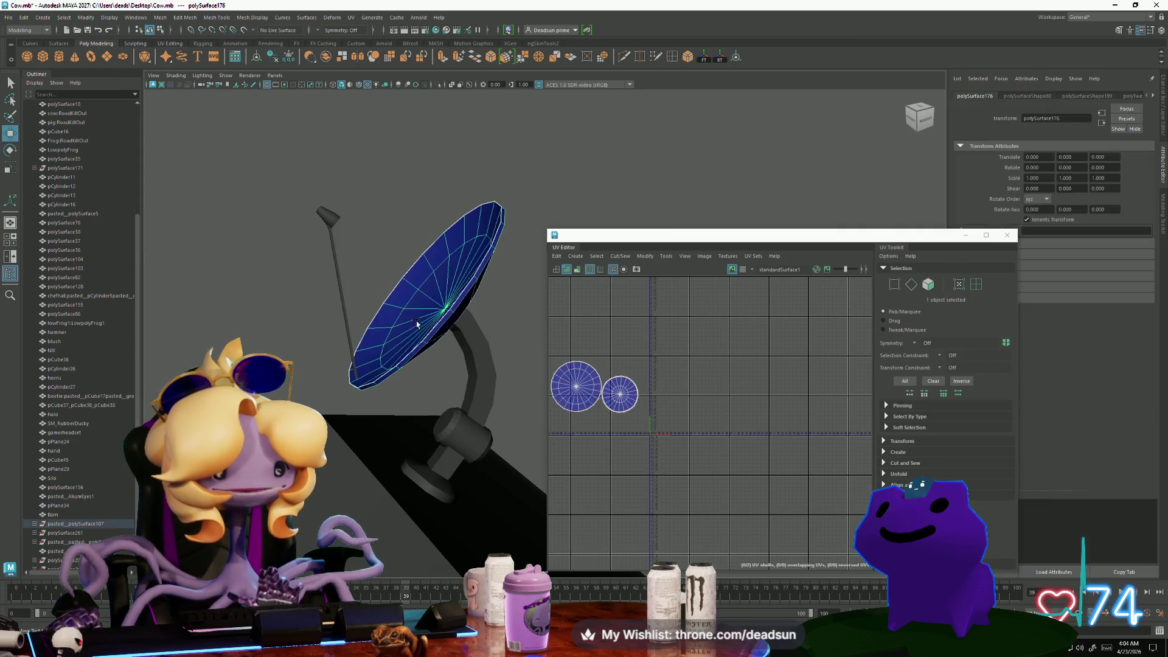
pyautogui.keyDown('shift'); pyautogui.click(335, 254); pyautogui.keyUp('shift')
pyautogui.keyDown('shift'); pyautogui.click(482, 353); pyautogui.keyUp('shift')
pyautogui.keyDown('shift'); pyautogui.click(445, 480); pyautogui.keyUp('shift')
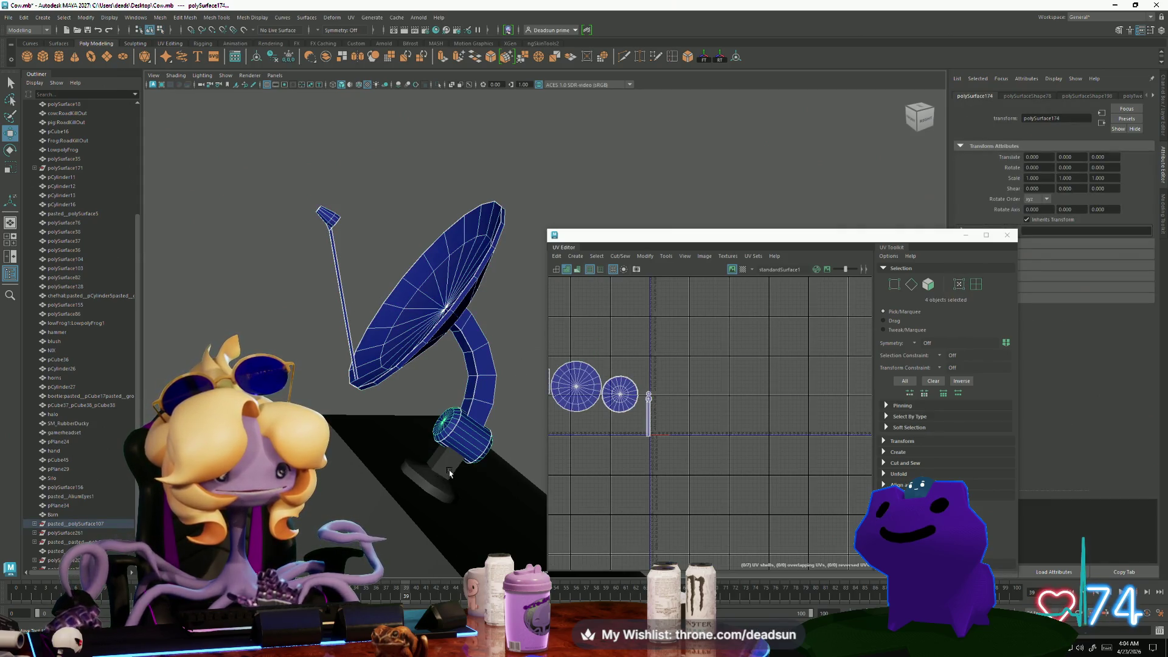
pyautogui.keyDown('shift'); pyautogui.click(431, 492); pyautogui.keyUp('shift')
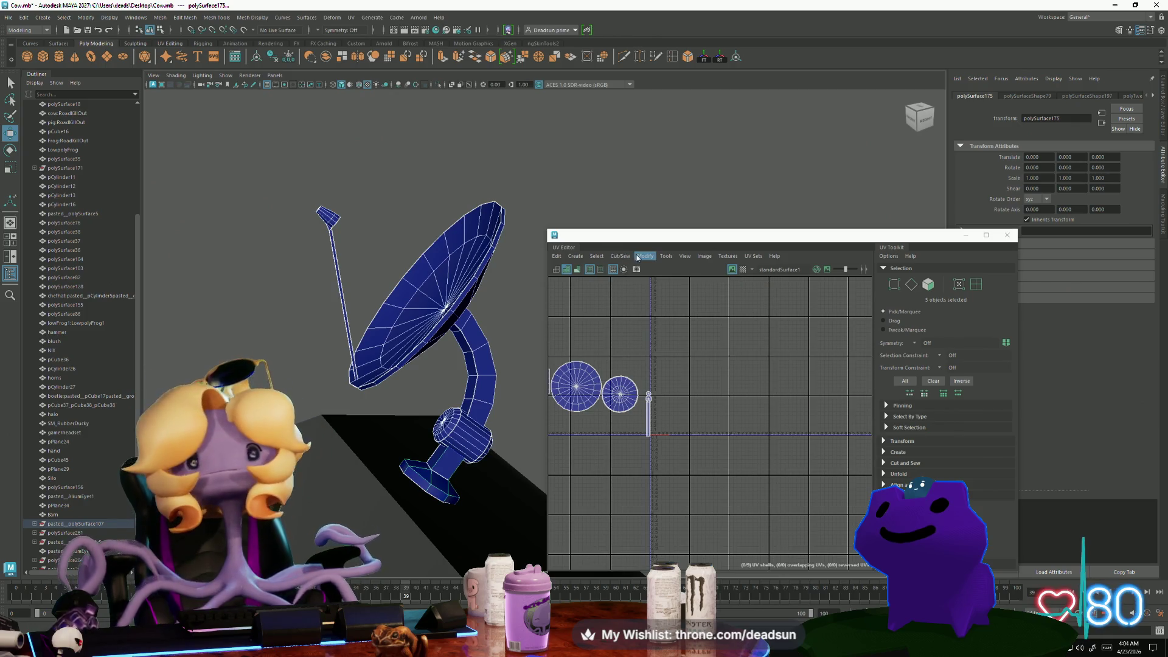
pyautogui.click(618, 256)
# Combine the selected satellite dish parts into one mesh with Mesh > Combine
pyautogui.moveTo(558, 261)
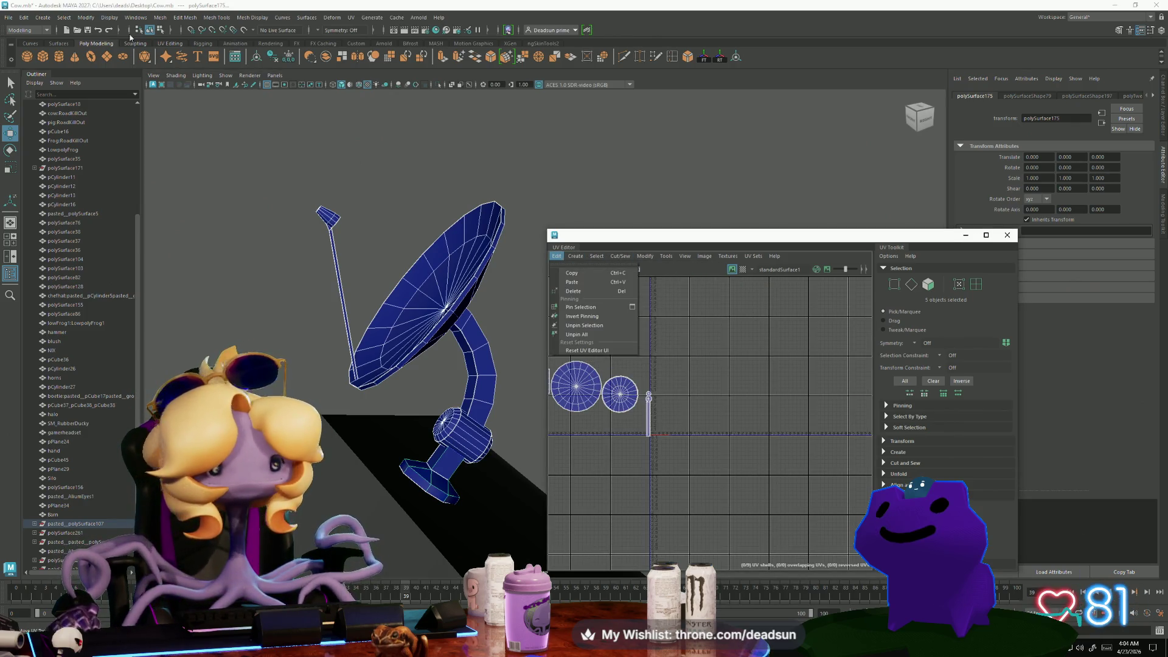
pyautogui.click(161, 18)
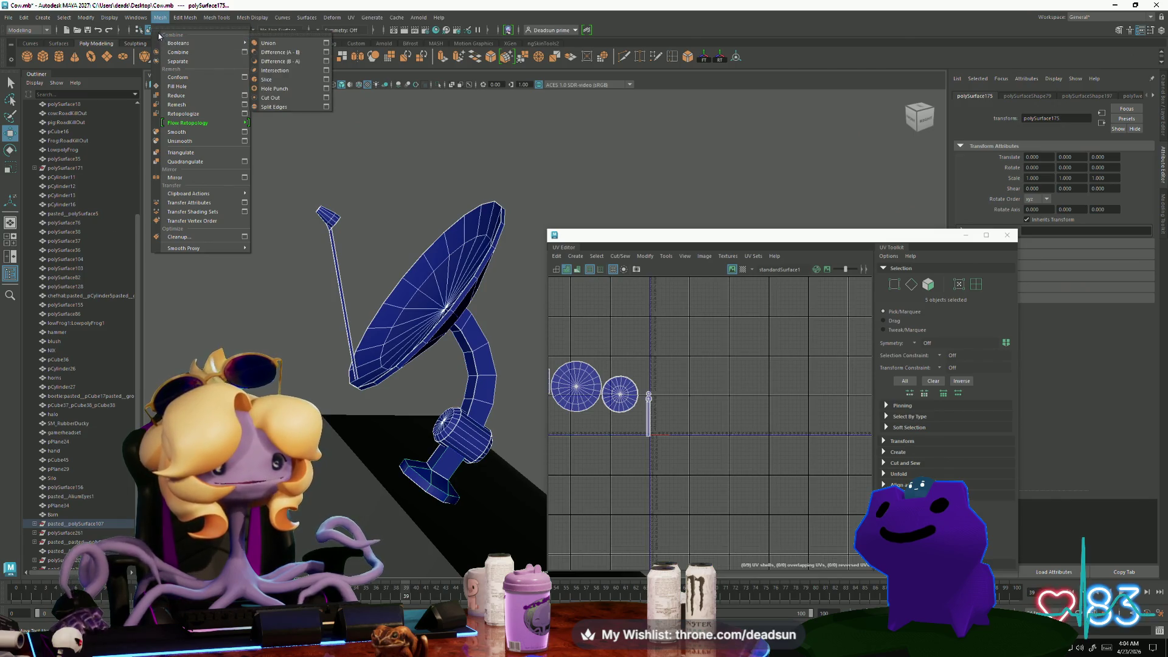
pyautogui.click(178, 53)
# Select the antenna strip shell and rotate it to lie horizontally
pyautogui.keyDown('alt'); pyautogui.moveTo(570, 456); pyautogui.dragTo(611, 466, button='middle'); pyautogui.keyUp('alt')
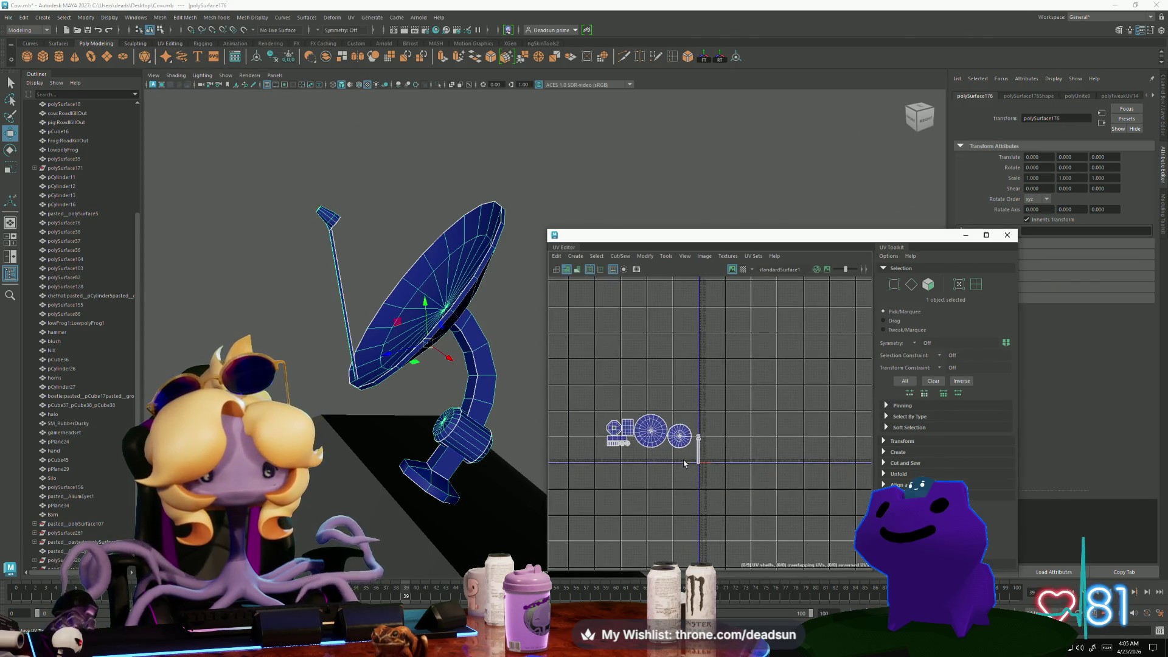
pyautogui.moveTo(698, 452); pyautogui.dragTo(699, 451, button='right')
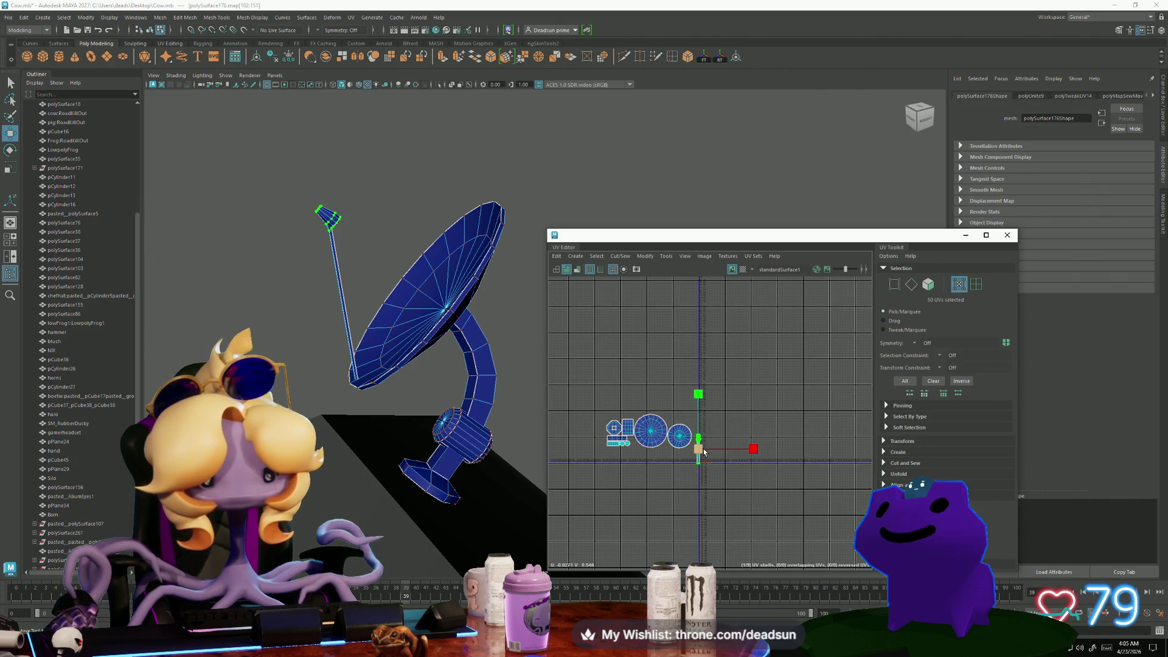
pyautogui.click(698, 451)
pyautogui.moveTo(722, 447); pyautogui.dragTo(808, 430)
pyautogui.press('e')
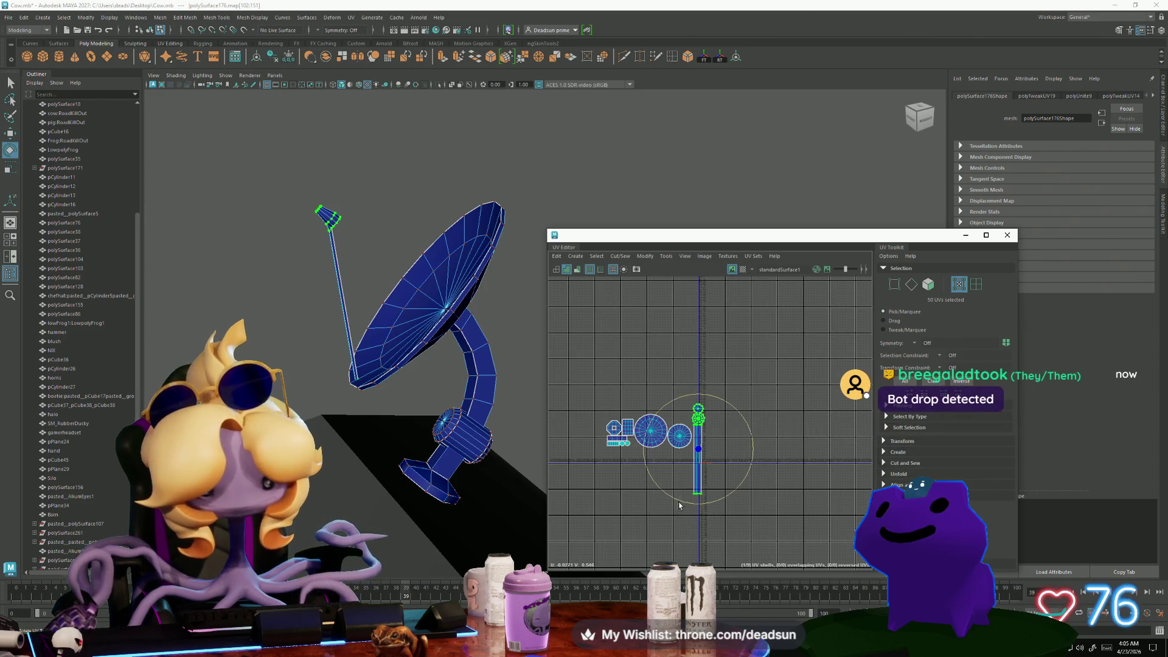
pyautogui.moveTo(679, 505); pyautogui.dragTo(735, 481)
# Move the strip under the circle shells, widen it, and select all UVs
pyautogui.press('r')
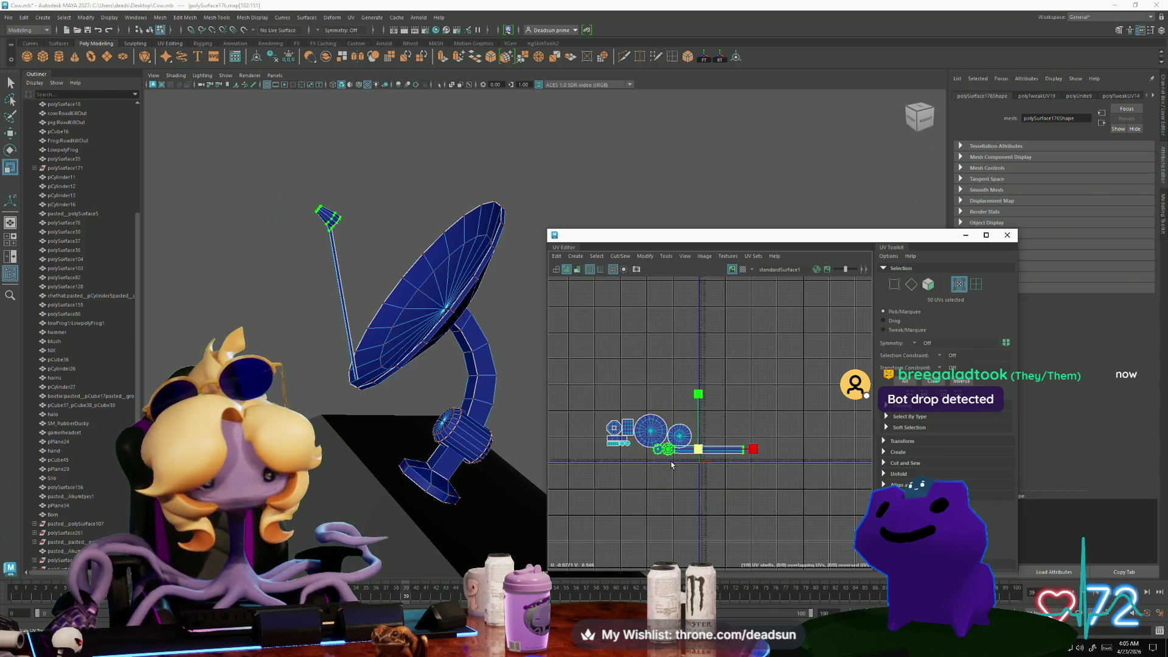
pyautogui.press('w')
pyautogui.moveTo(699, 455); pyautogui.dragTo(646, 455)
pyautogui.press('r')
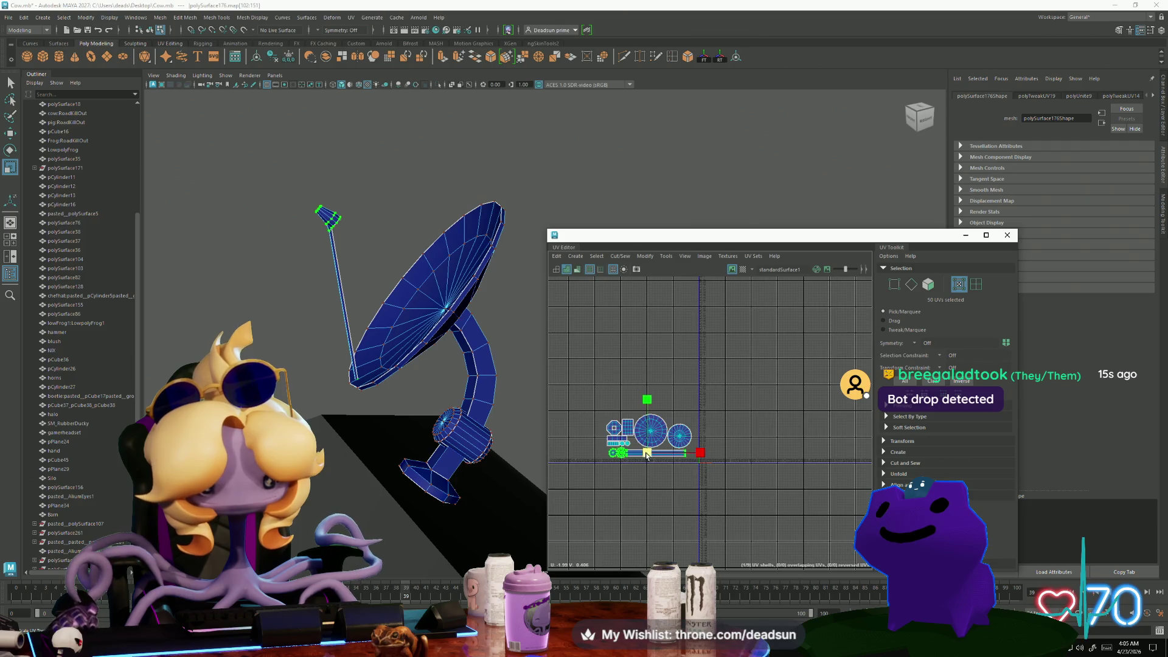
pyautogui.moveTo(702, 455); pyautogui.dragTo(710, 454)
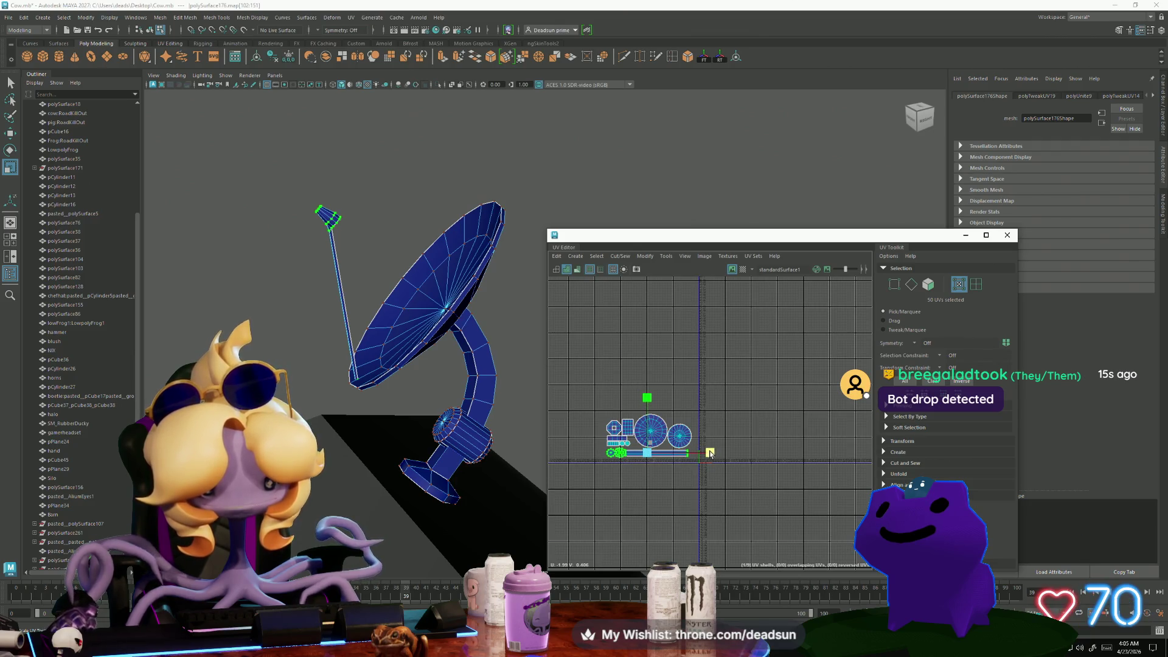
pyautogui.moveTo(593, 402); pyautogui.dragTo(697, 505)
# Shrink the dish UV shells and move them up beside the house layout
pyautogui.scroll(-5, 704, 491)
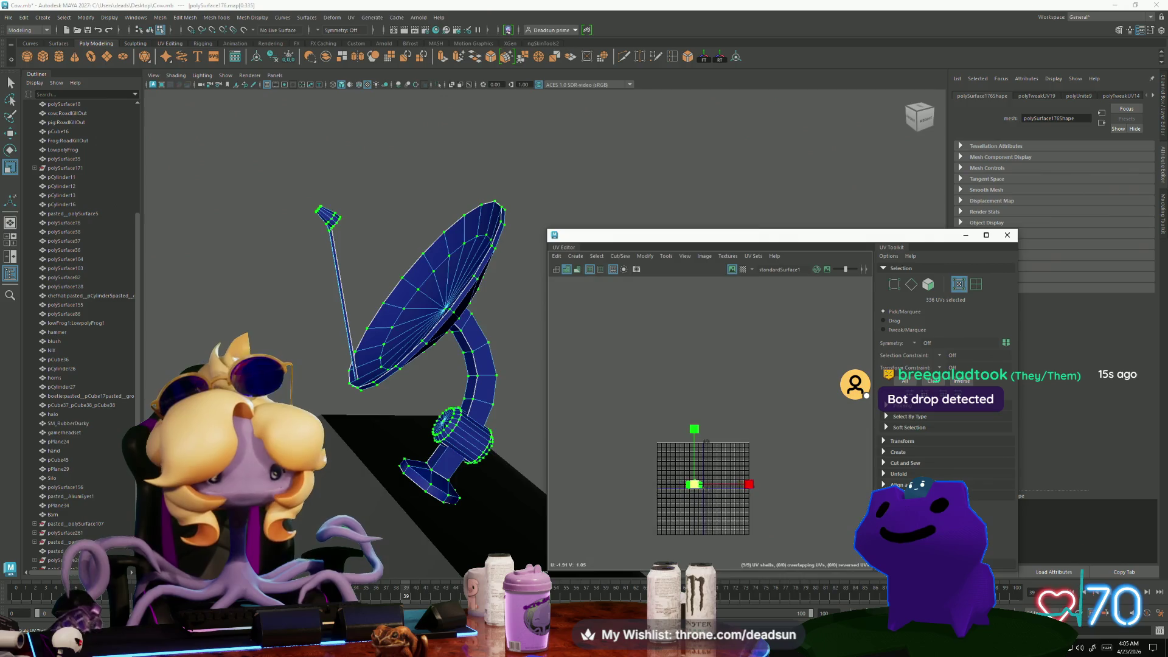
pyautogui.scroll(-3, 332, 482)
pyautogui.scroll(-4, 331, 482)
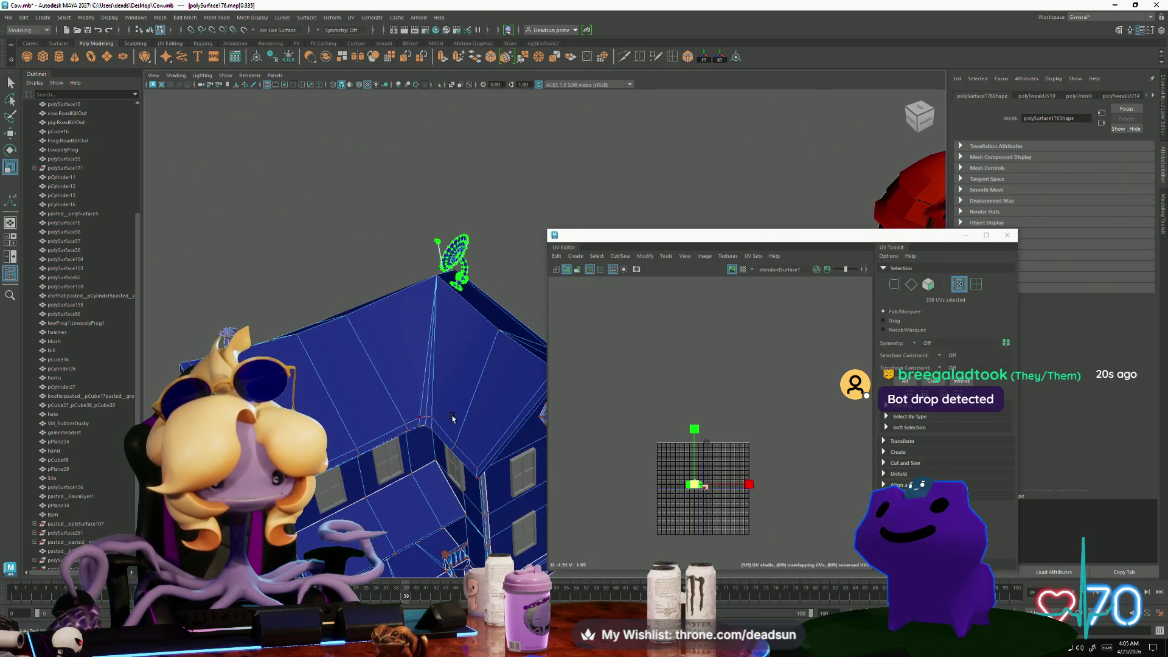
pyautogui.scroll(3, 719, 497)
pyautogui.scroll(5, 706, 477)
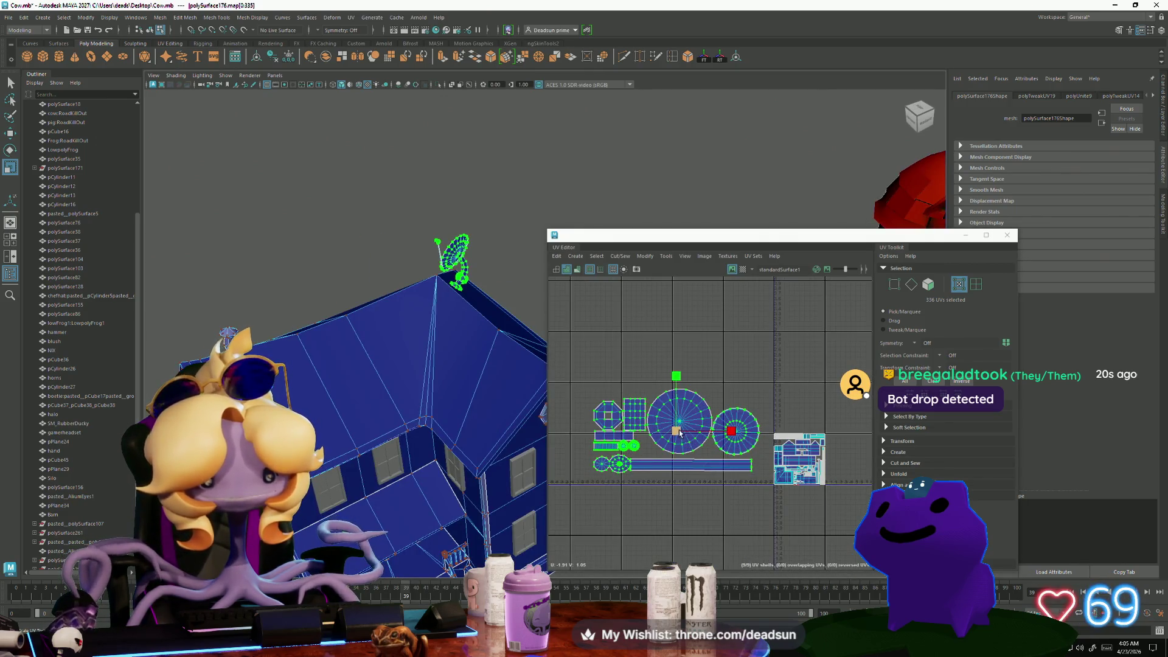
pyautogui.moveTo(680, 432)
pyautogui.mouseDown()
pyautogui.moveTo(662, 434)
pyautogui.moveTo(752, 450)
pyautogui.mouseUp()
pyautogui.press('w')
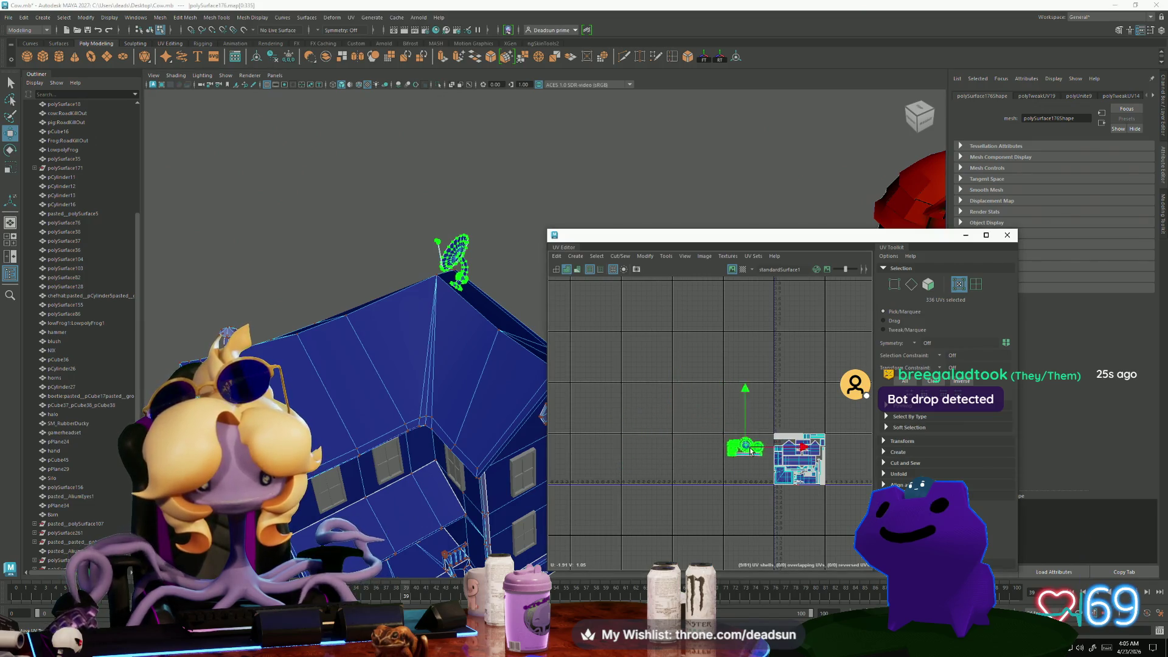
pyautogui.scroll(5, 749, 450)
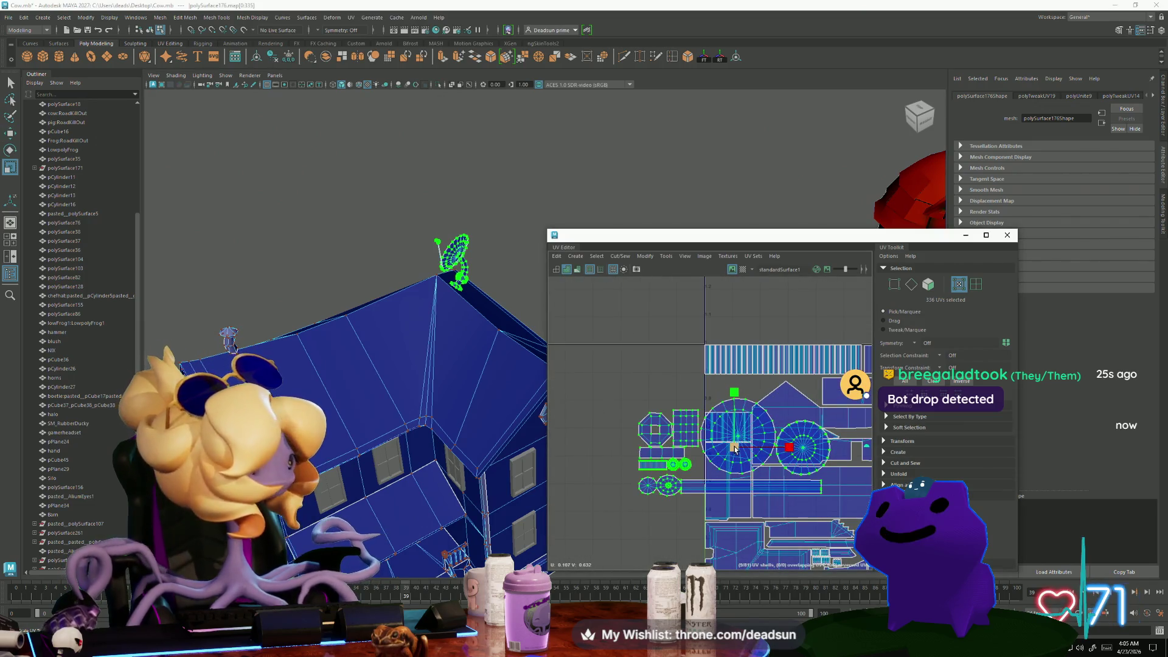
pyautogui.moveTo(735, 448); pyautogui.dragTo(713, 454)
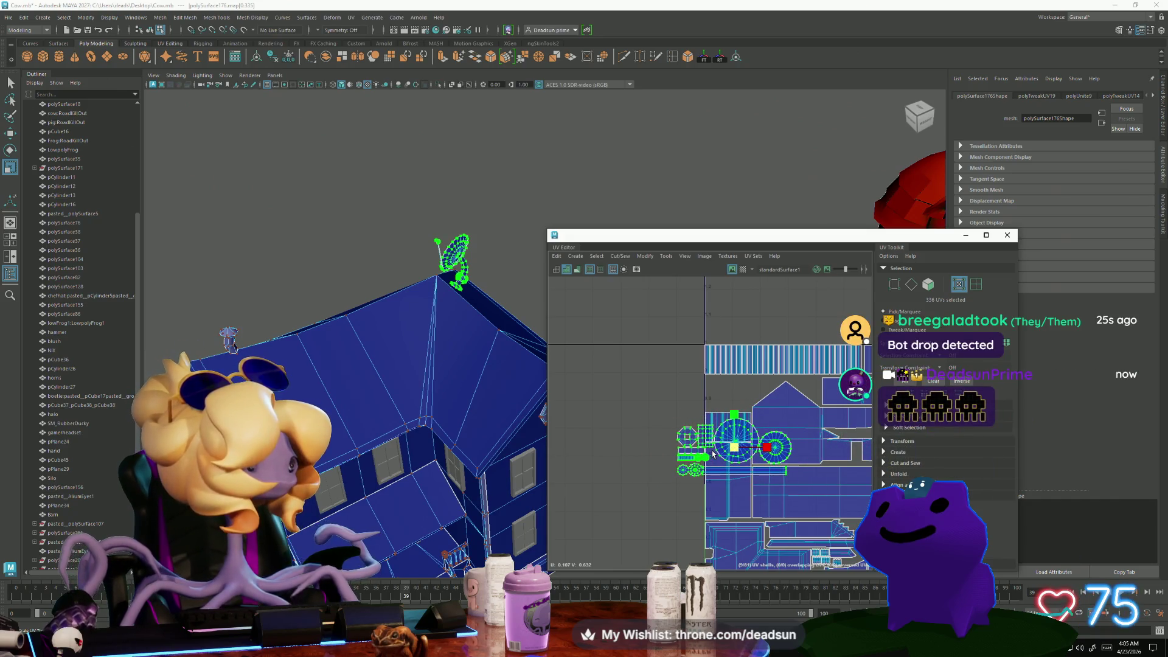
pyautogui.press('w')
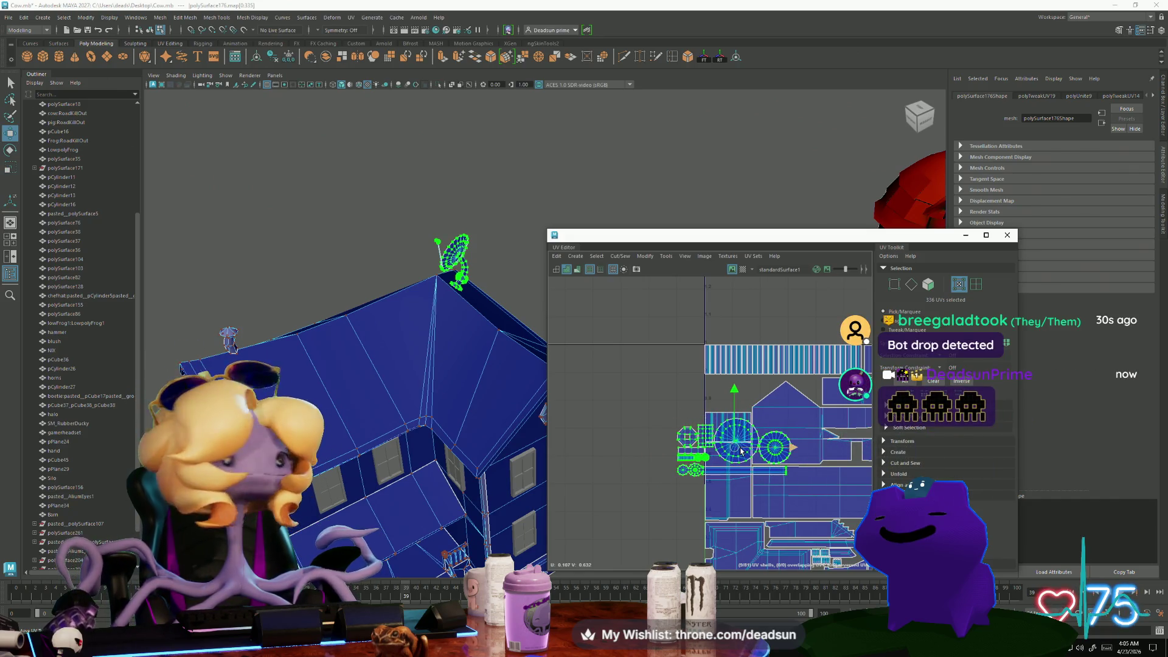
pyautogui.moveTo(723, 455)
pyautogui.mouseDown()
pyautogui.moveTo(633, 381)
pyautogui.moveTo(713, 392)
pyautogui.mouseUp()
# Nudge the dish shells into place and rotate them 180 degrees
pyautogui.press('r')
pyautogui.press('w')
pyautogui.press('r')
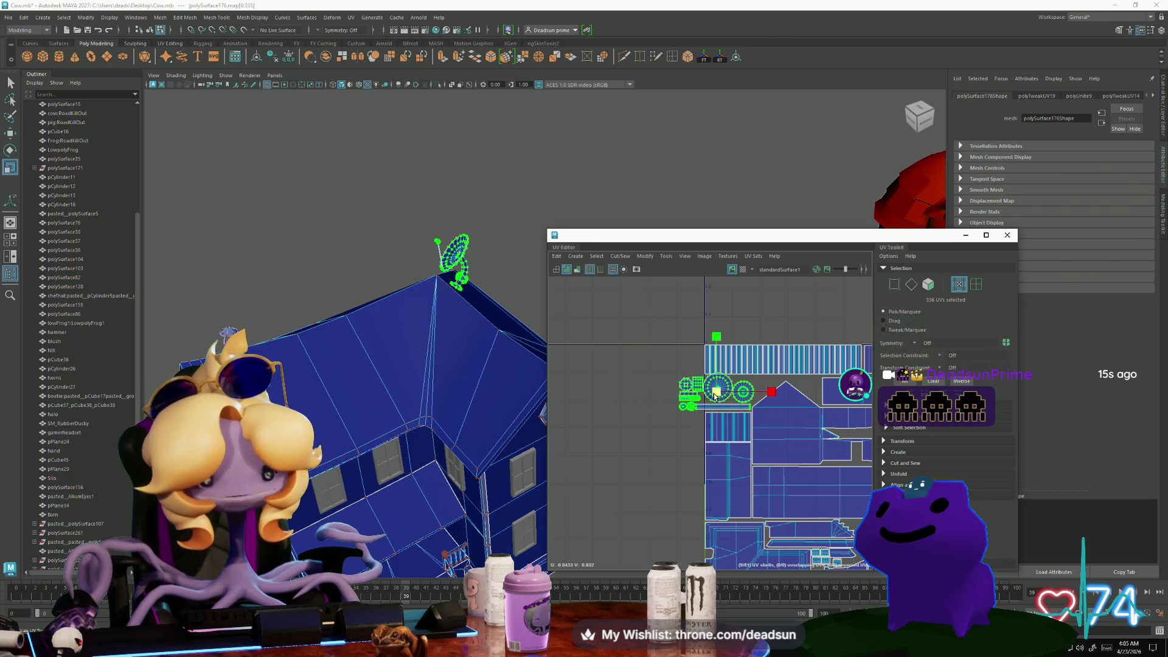
pyautogui.press('w')
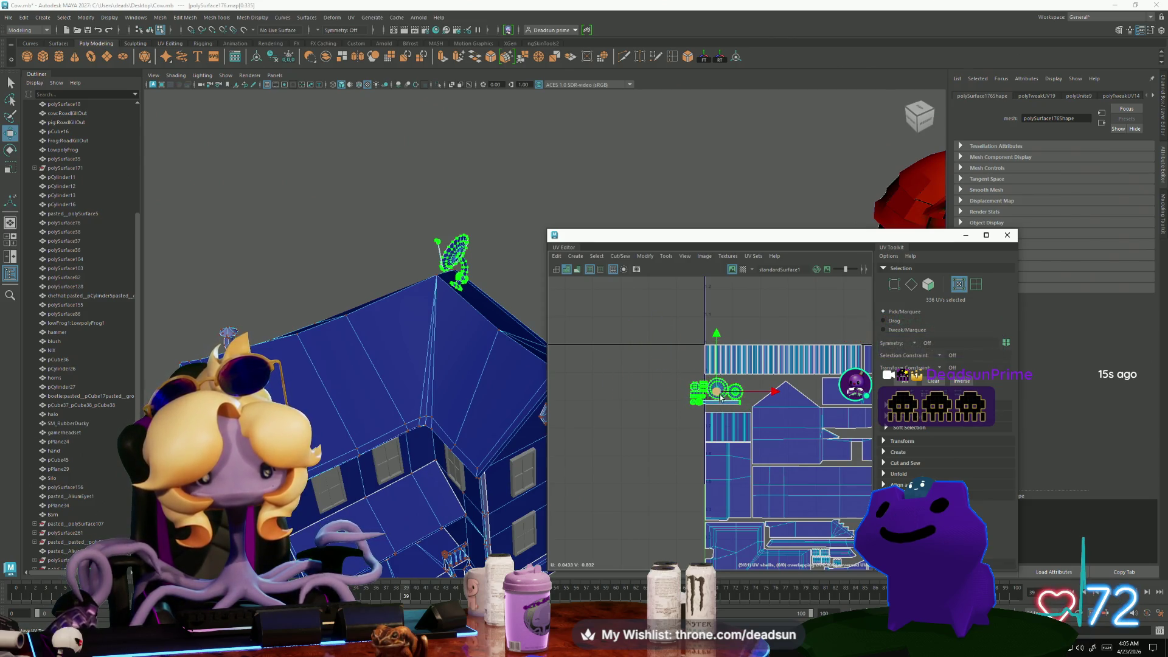
pyautogui.moveTo(718, 400); pyautogui.dragTo(732, 395)
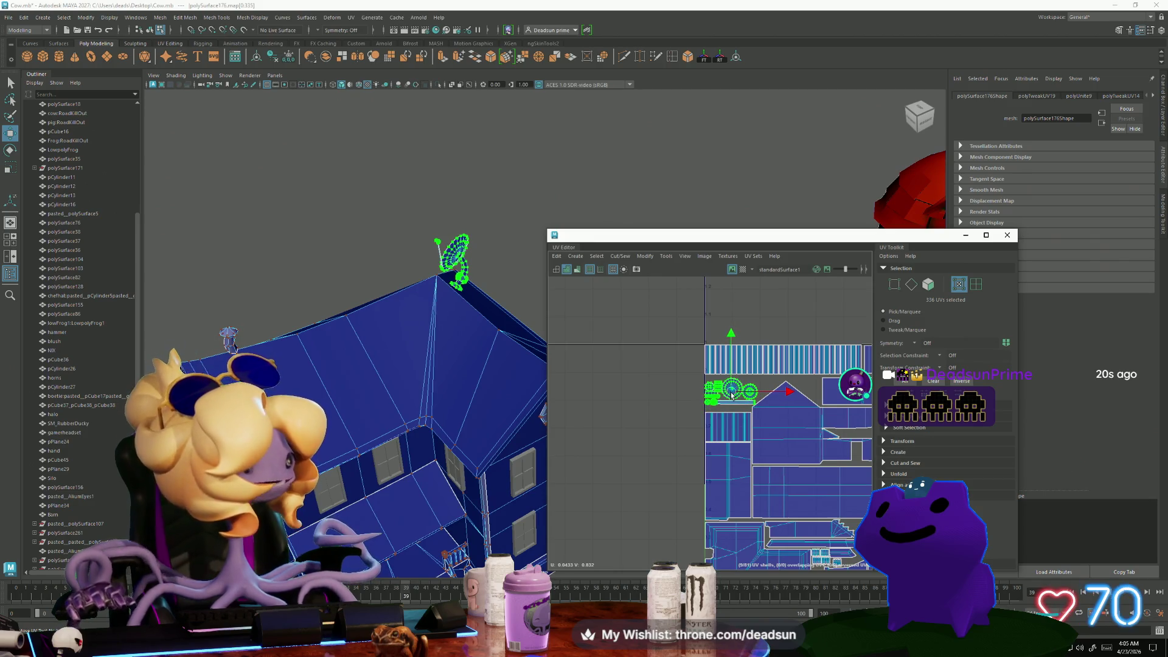
pyautogui.scroll(5, 749, 411)
pyautogui.keyDown('alt'); pyautogui.moveTo(752, 414); pyautogui.dragTo(711, 474, button='middle'); pyautogui.keyUp('alt')
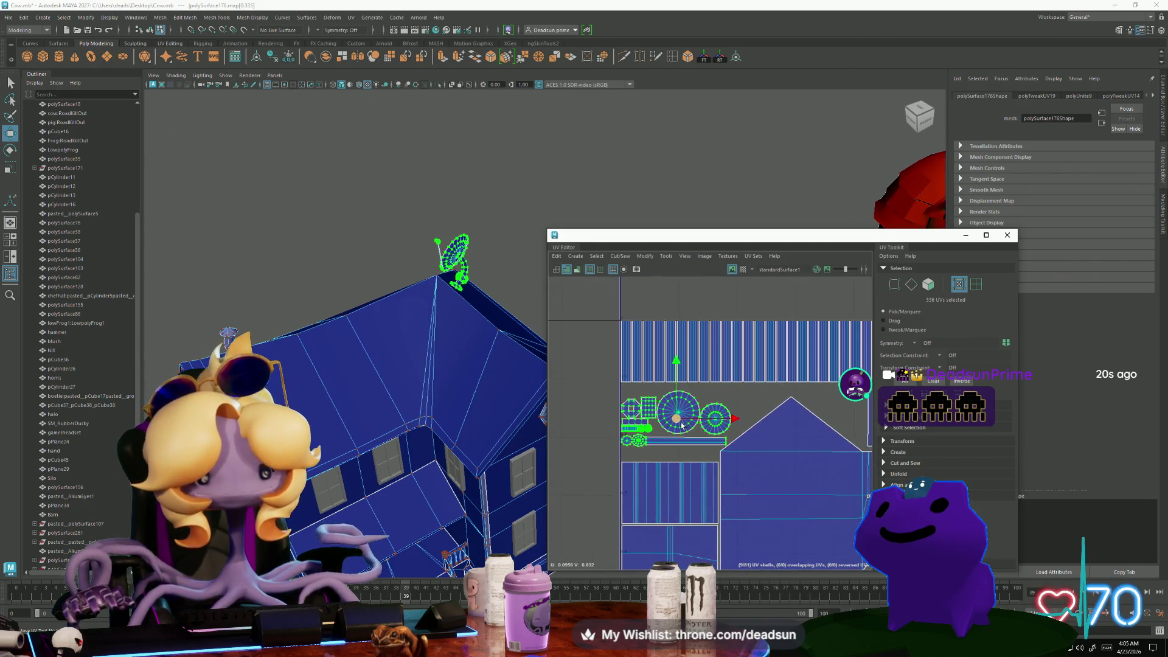
pyautogui.press('e')
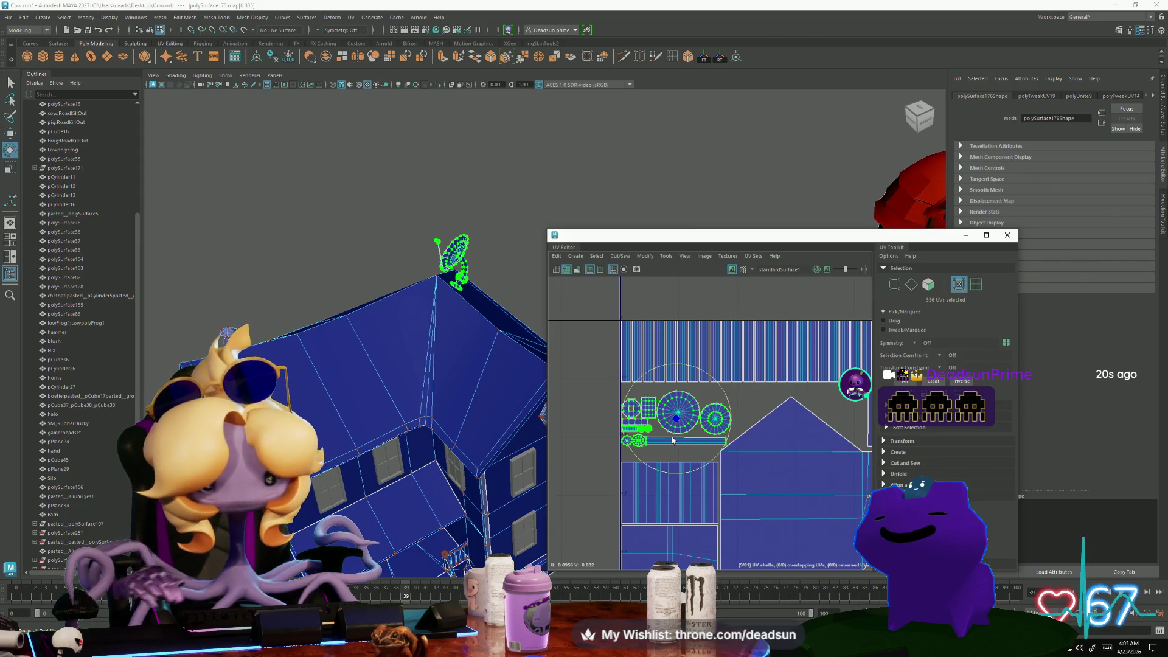
pyautogui.moveTo(644, 460)
pyautogui.mouseDown()
pyautogui.moveTo(700, 463)
pyautogui.moveTo(747, 389)
pyautogui.moveTo(685, 417)
pyautogui.mouseUp()
pyautogui.press('w')
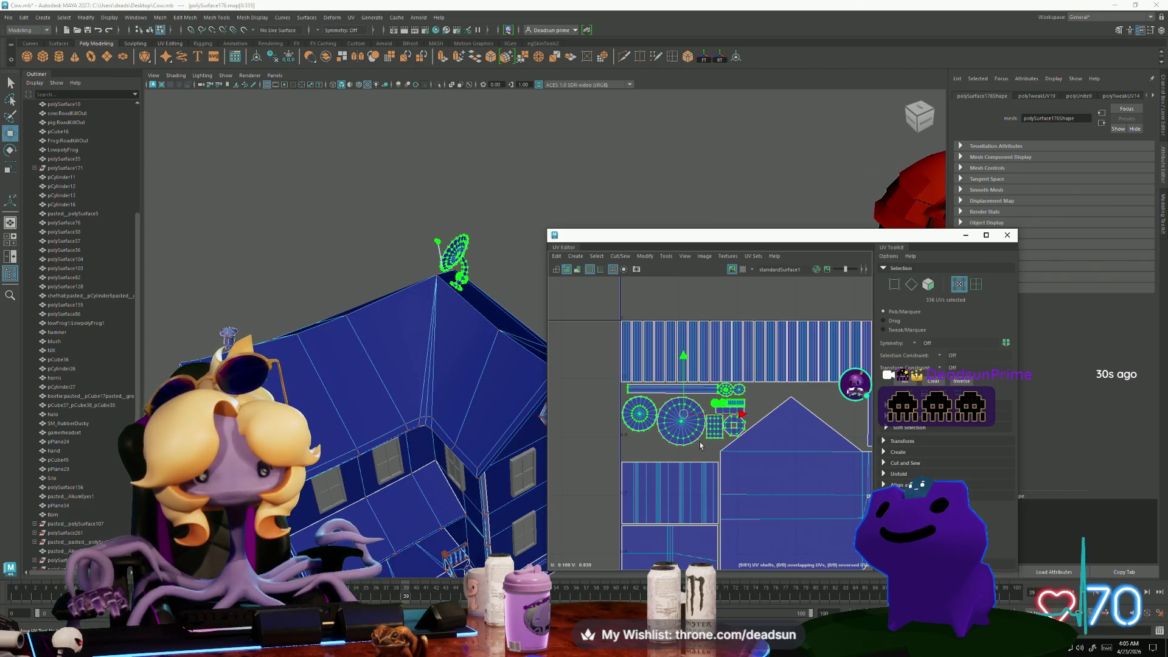
pyautogui.scroll(5, 684, 438)
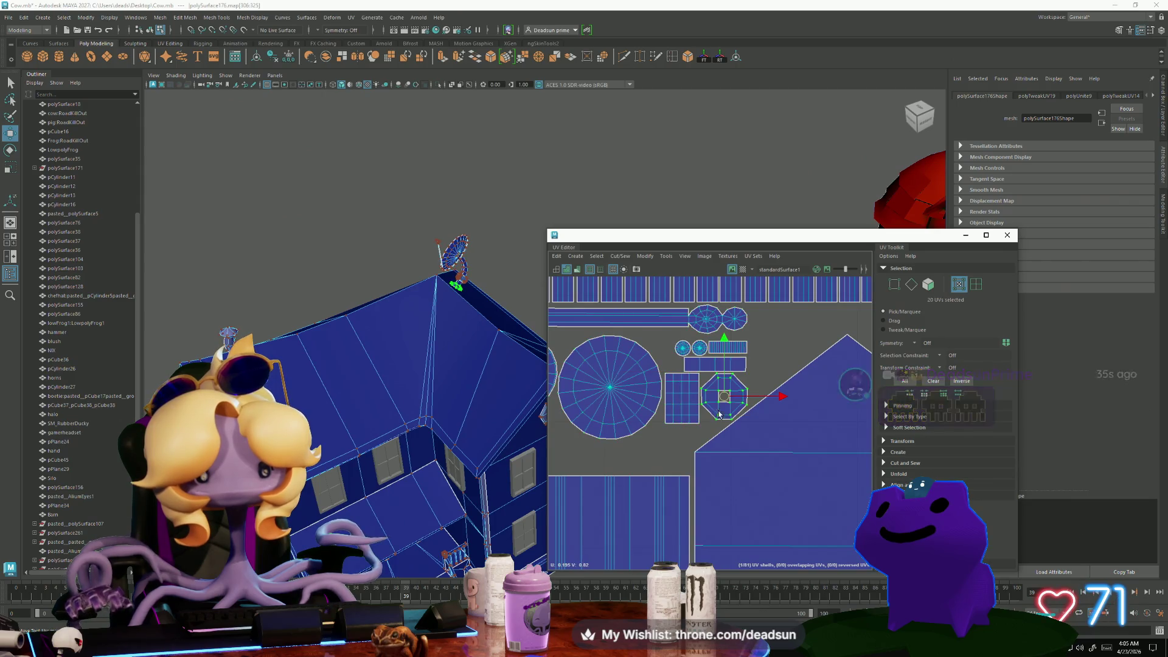
# Move the octagon shell left and rotate the grid shell 90° to lie horizontally
pyautogui.click(640, 447)
pyautogui.moveTo(643, 450); pyautogui.dragTo(591, 440)
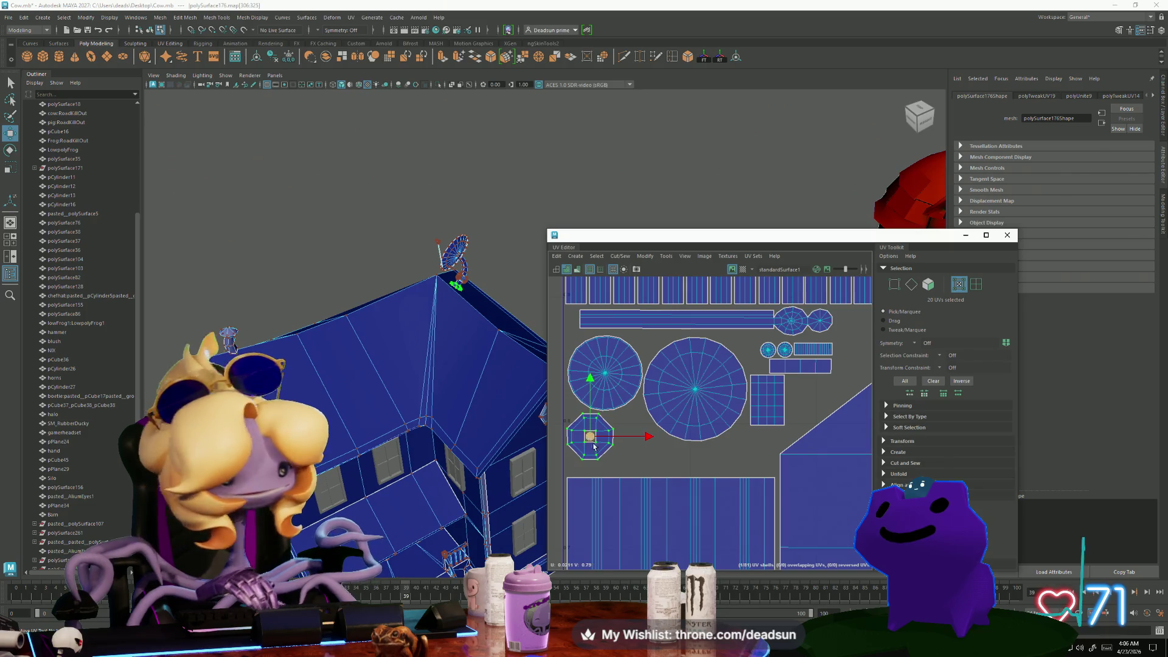
pyautogui.keyDown('alt'); pyautogui.moveTo(701, 467); pyautogui.dragTo(650, 474, button='middle'); pyautogui.keyUp('alt')
pyautogui.click(708, 432)
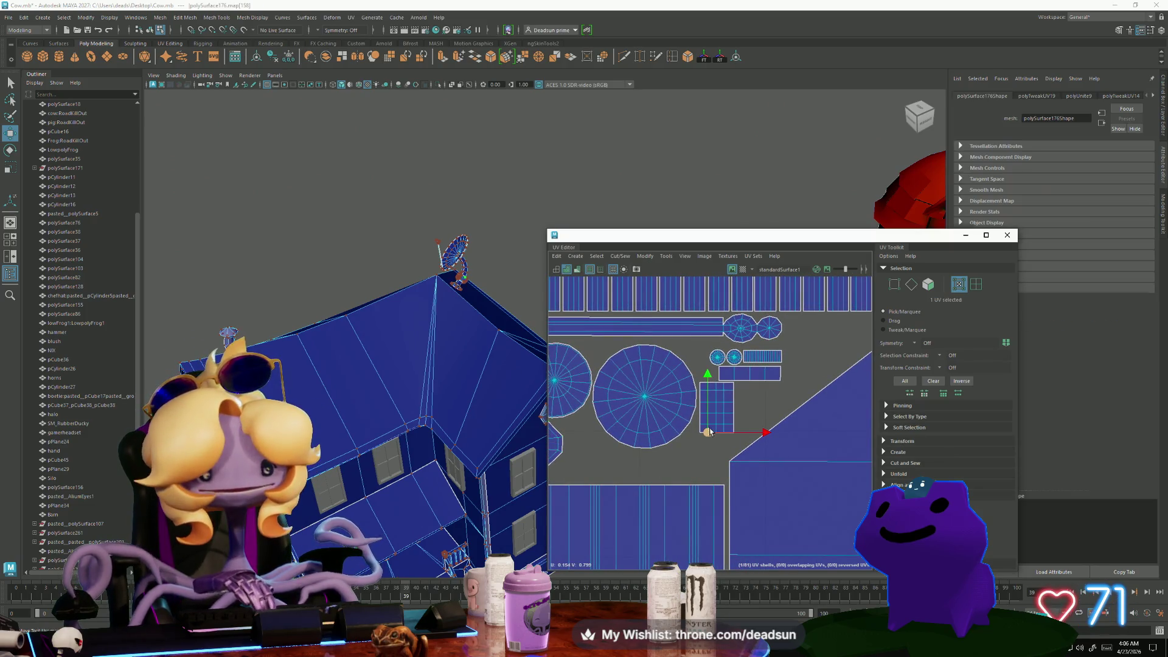
pyautogui.doubleClick(716, 432)
pyautogui.press('e')
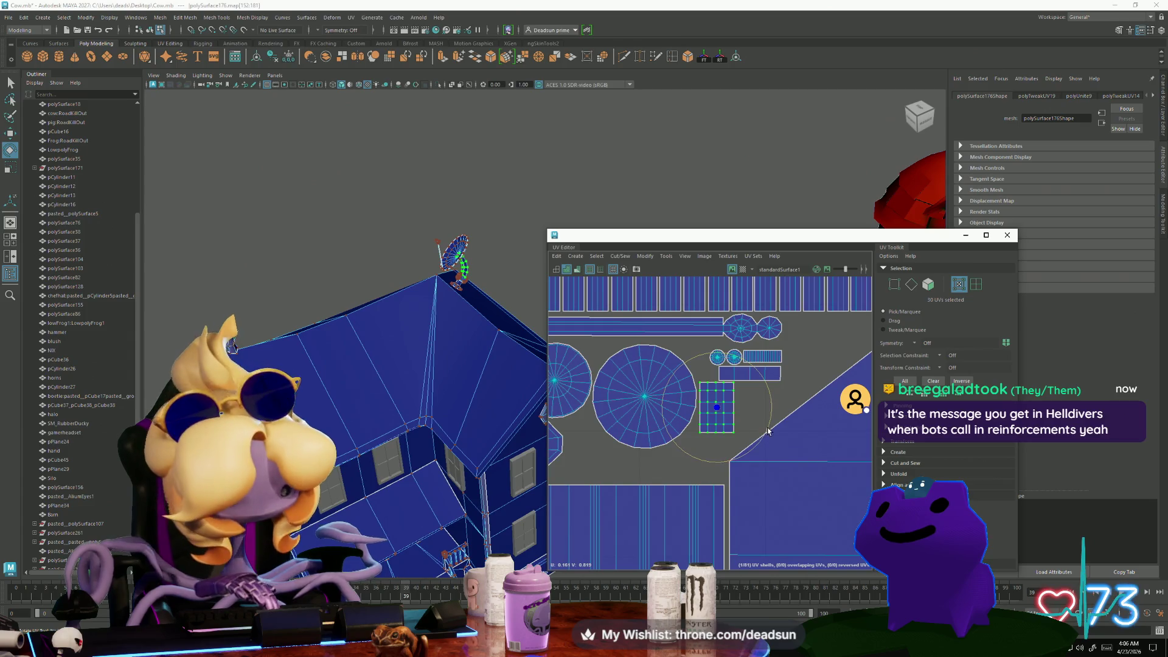
pyautogui.moveTo(768, 428)
pyautogui.mouseDown()
pyautogui.moveTo(718, 460)
pyautogui.moveTo(692, 419)
pyautogui.moveTo(589, 466)
pyautogui.mouseUp()
pyautogui.press('w')
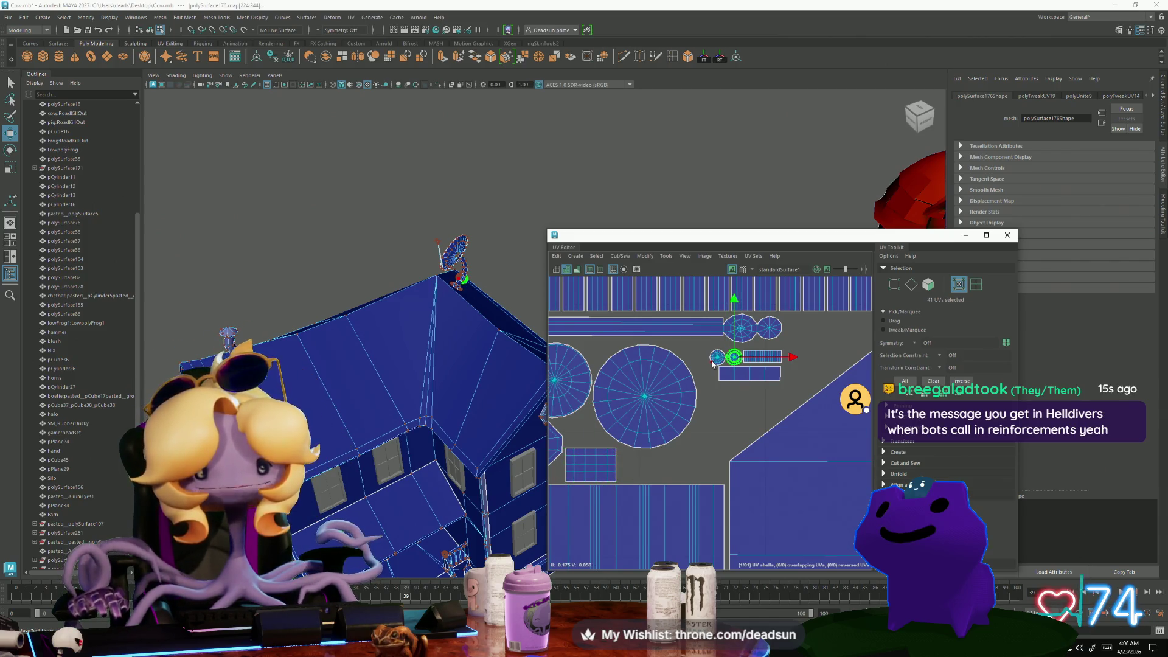
# Move the two small circle shells down-left, enlarge them and rotate them slightly
pyautogui.moveTo(723, 363); pyautogui.dragTo(576, 433)
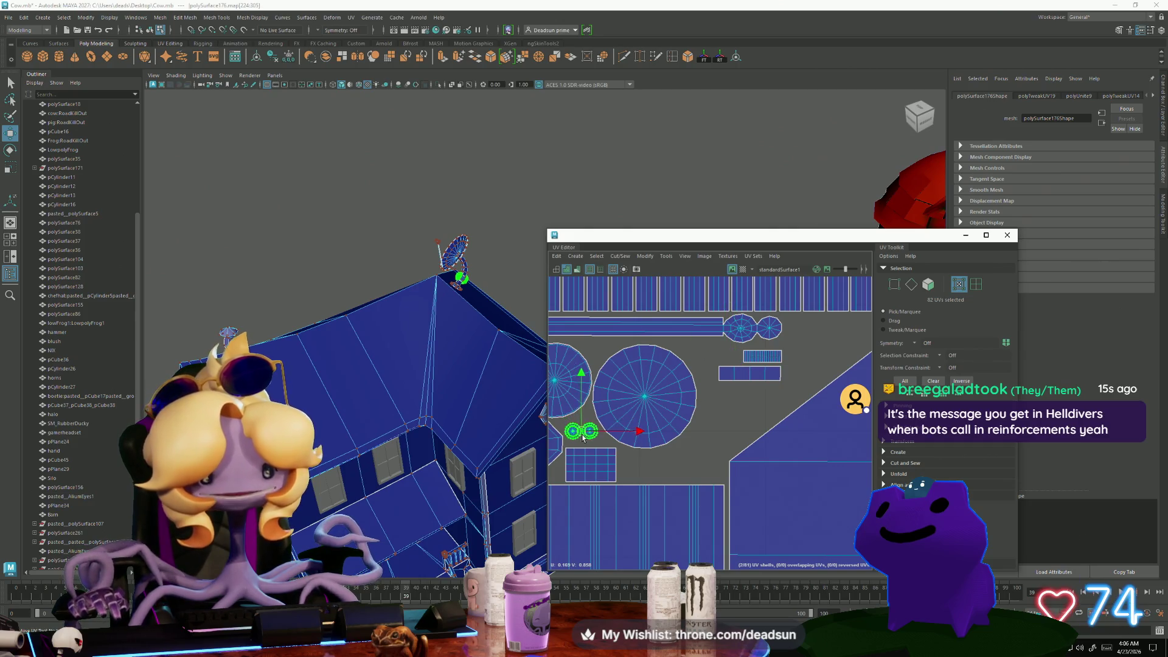
pyautogui.press('e')
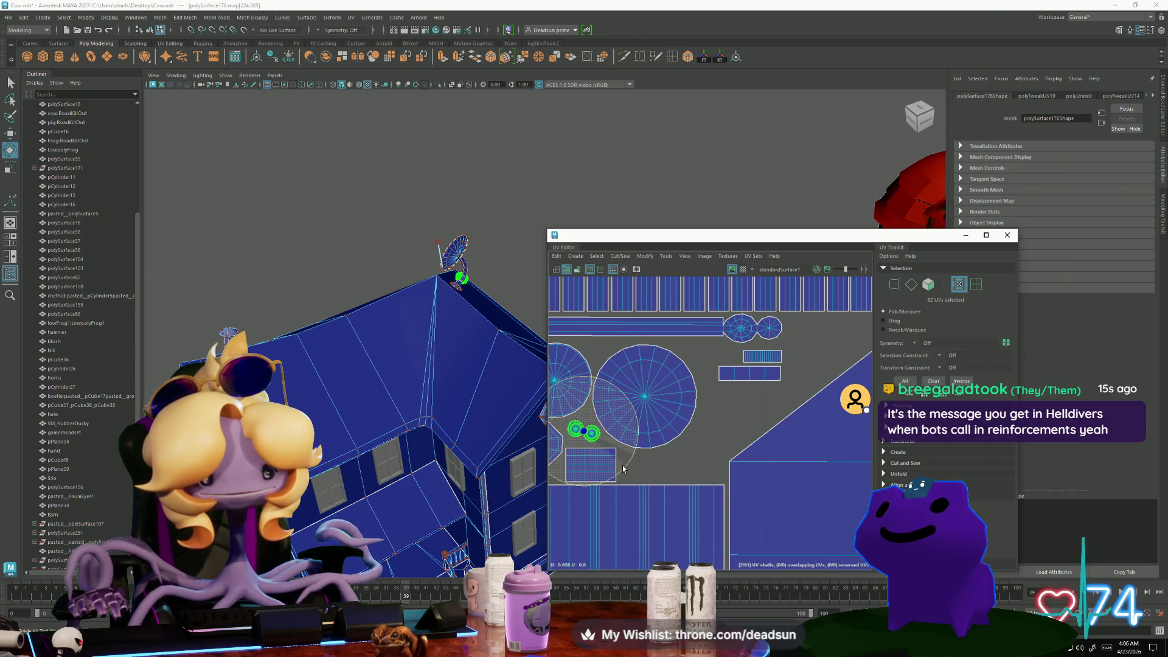
pyautogui.scroll(5, 608, 450)
pyautogui.click(627, 404)
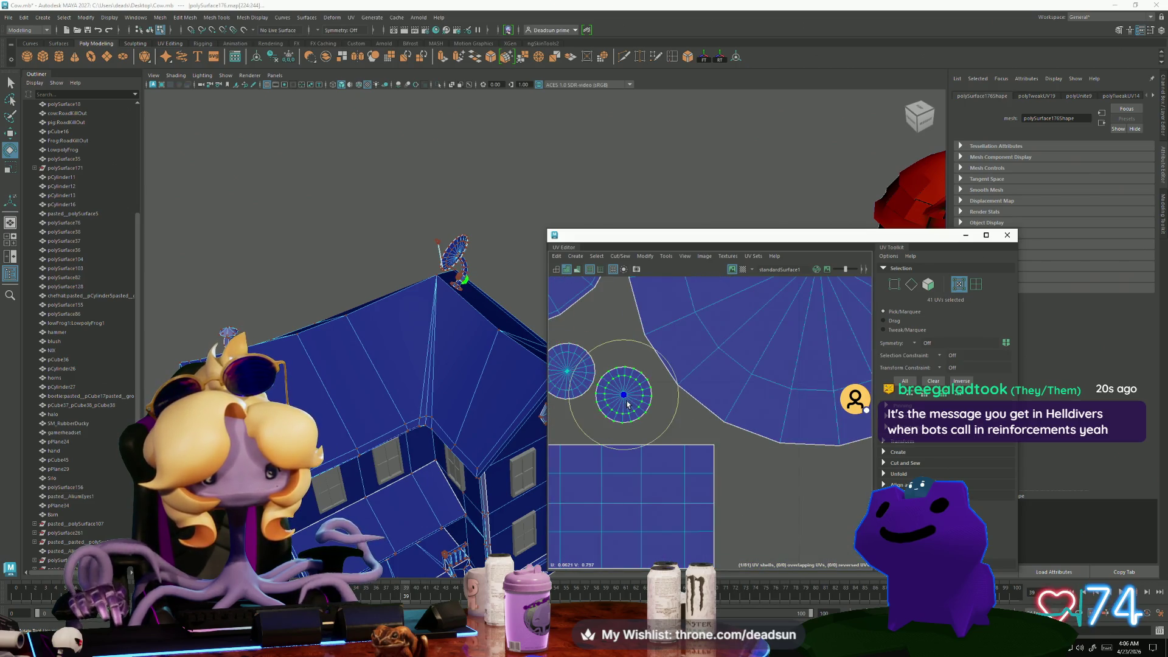
pyautogui.press('w')
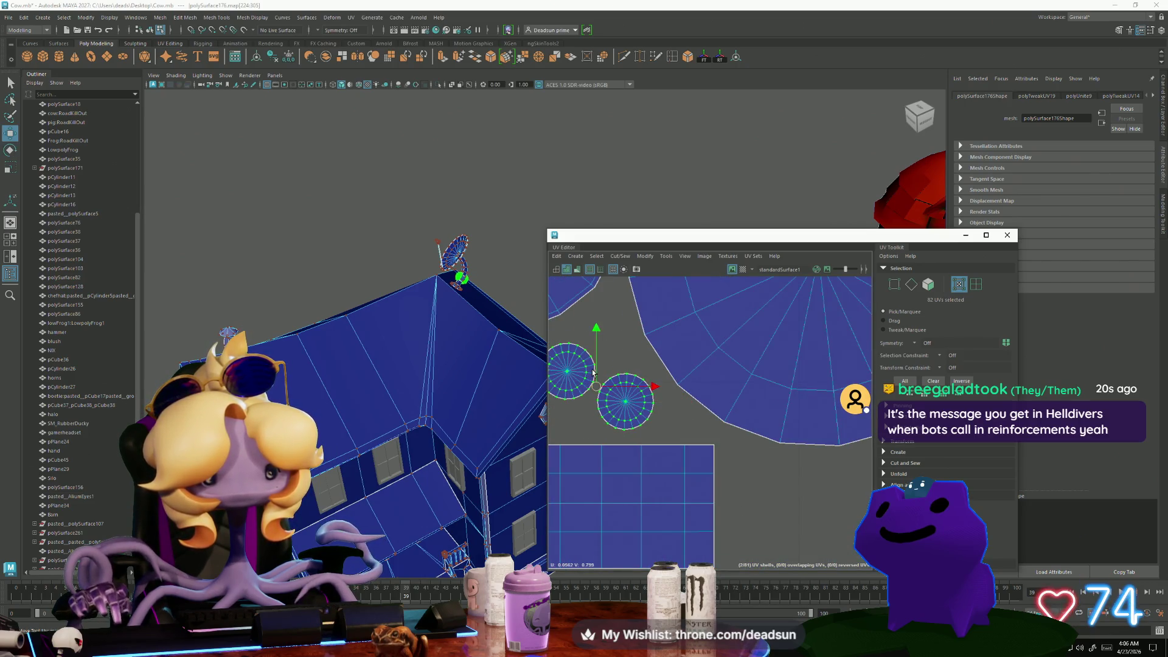
pyautogui.moveTo(595, 391); pyautogui.dragTo(608, 390)
pyautogui.scroll(-1, 654, 485)
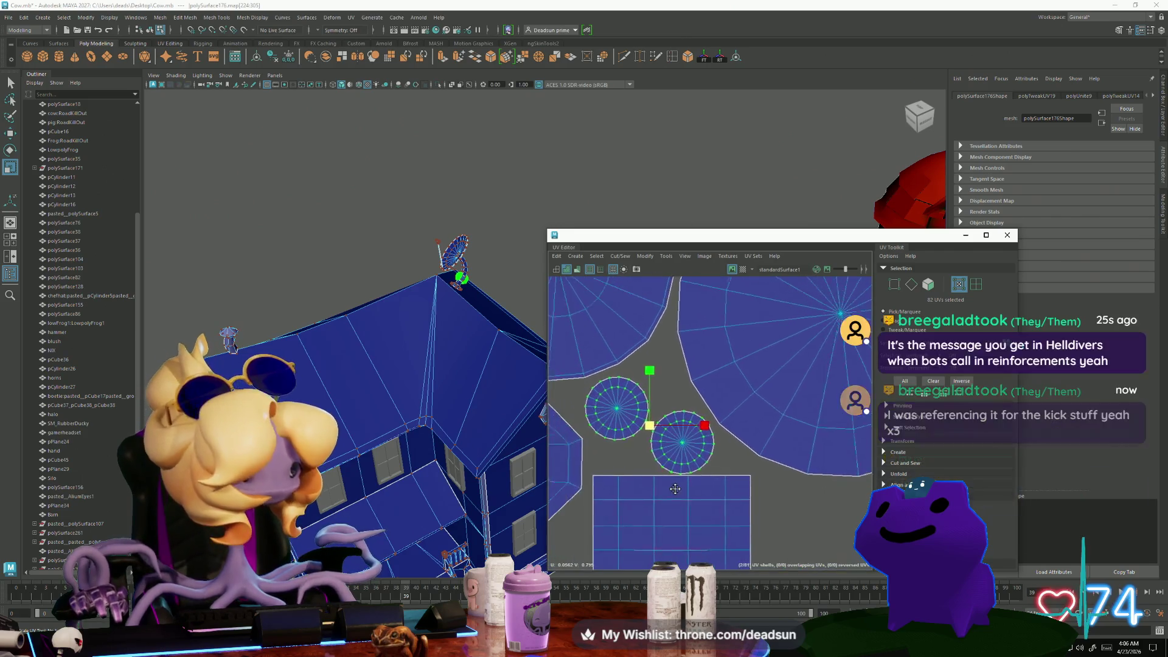
pyautogui.press('w')
pyautogui.moveTo(653, 438); pyautogui.dragTo(650, 429)
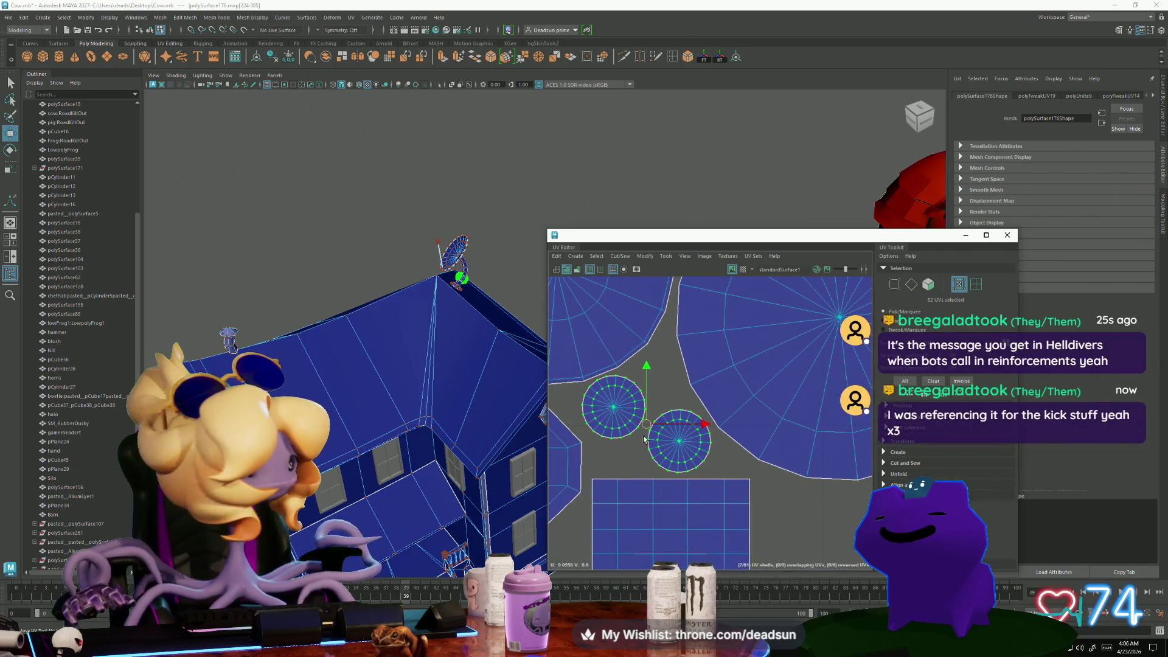
pyautogui.press('e')
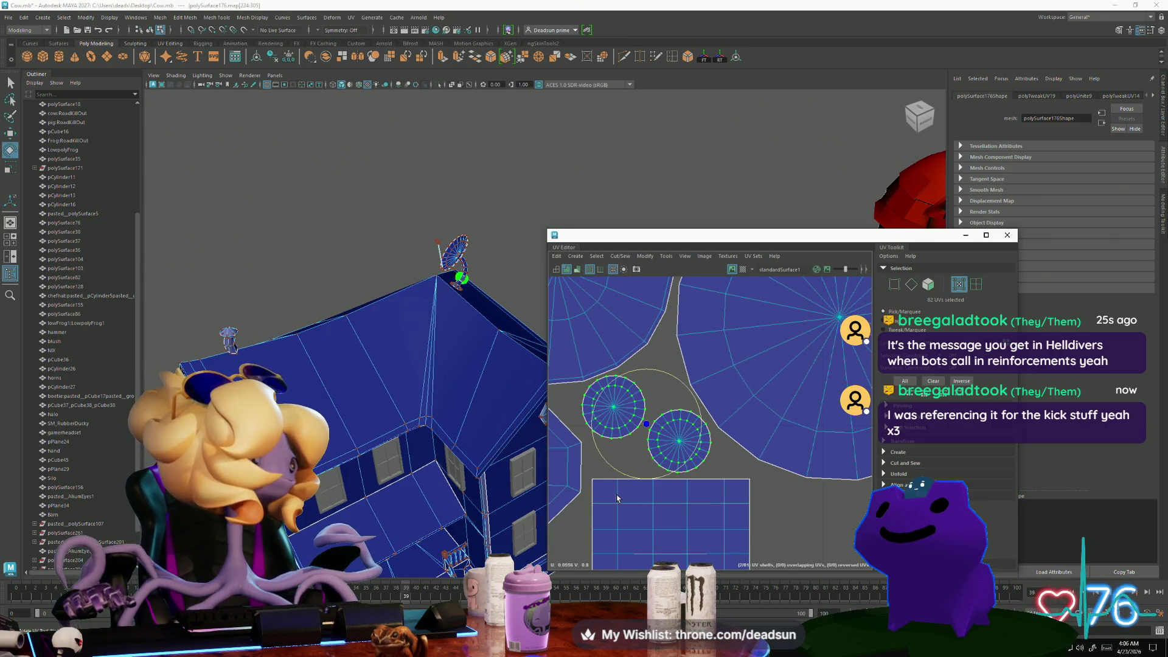
pyautogui.moveTo(614, 461); pyautogui.dragTo(641, 425)
pyautogui.press('w')
# Move the small rectangle shell down and left
pyautogui.scroll(-4, 721, 477)
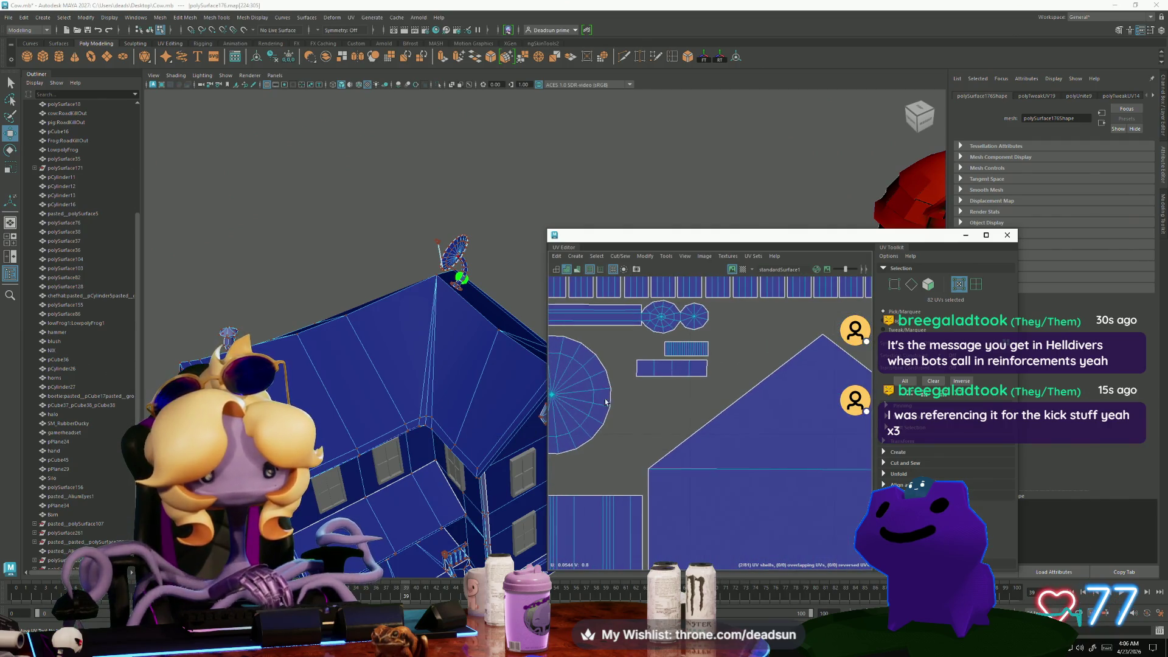
pyautogui.scroll(-2, 657, 381)
pyautogui.moveTo(721, 416); pyautogui.dragTo(649, 494)
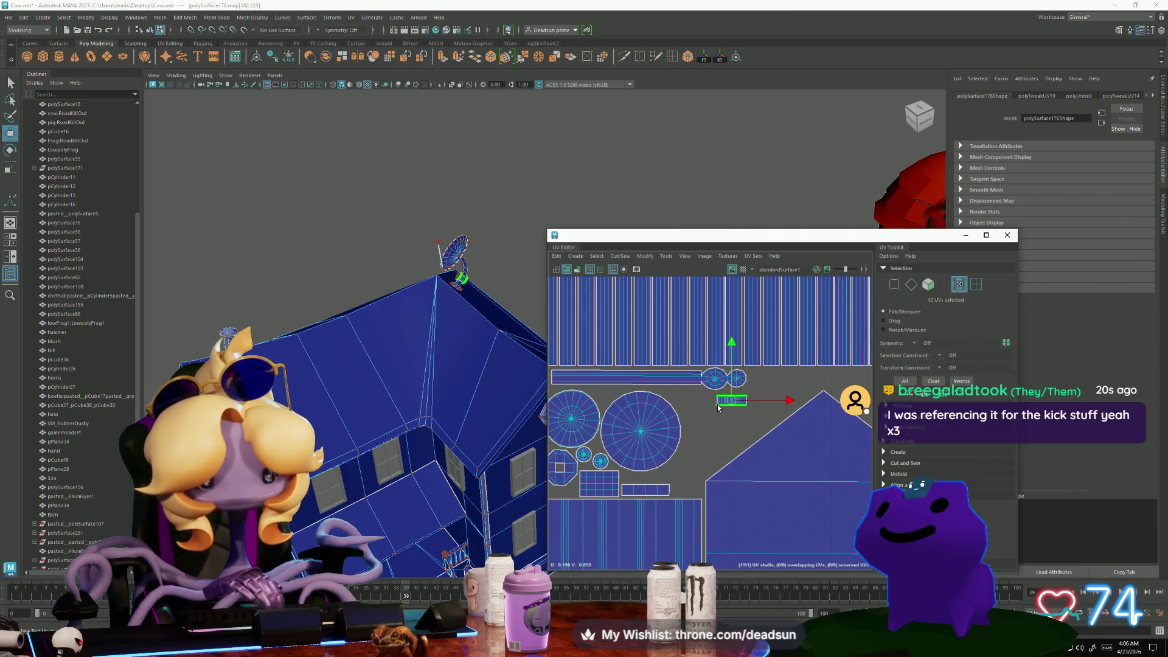
# Place the small rectangle shell below the circles and frame the whole house
pyautogui.moveTo(719, 407); pyautogui.dragTo(635, 482)
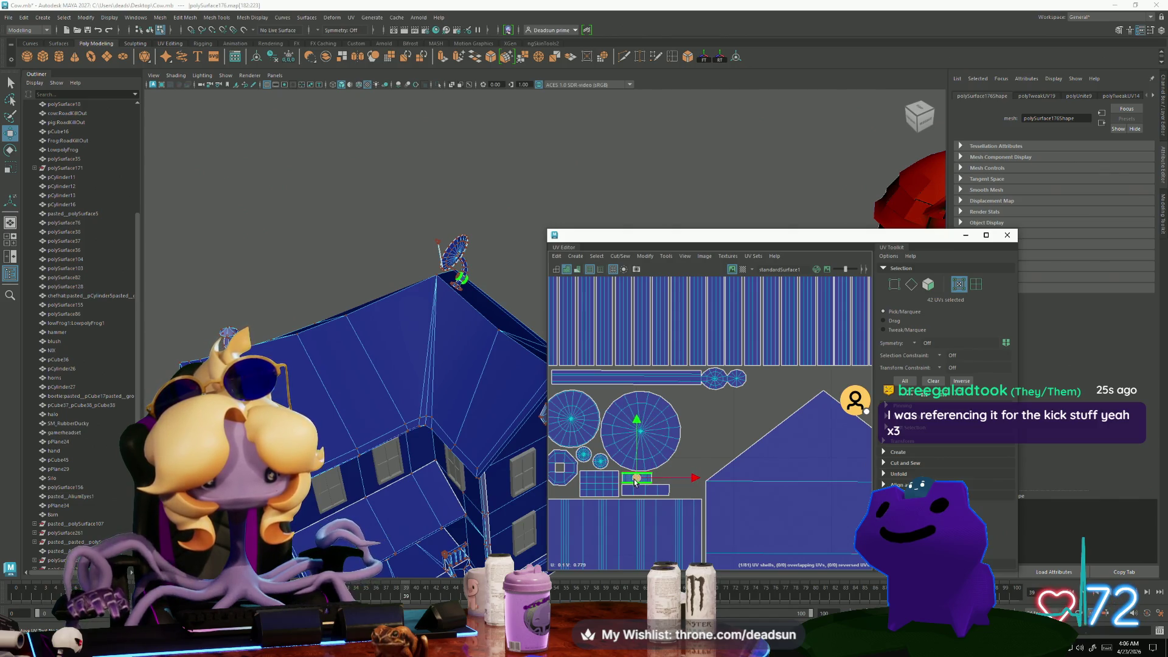
pyautogui.hotkey('shift', 'a')
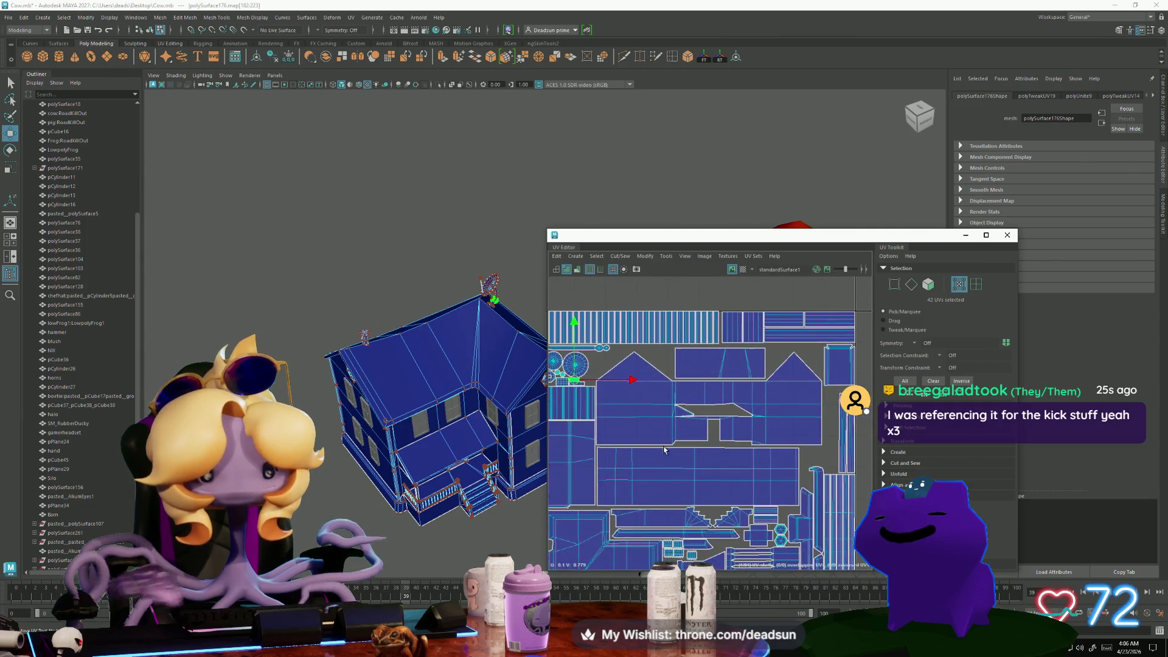
pyautogui.scroll(4, 664, 450)
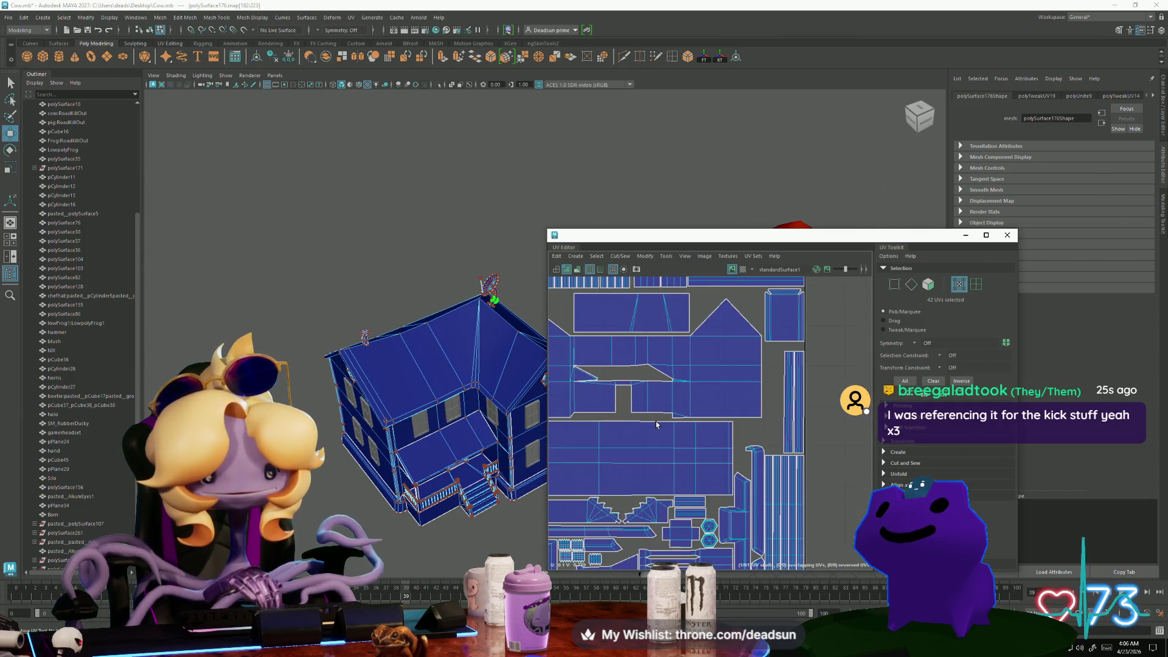
pyautogui.scroll(-5, 657, 425)
pyautogui.moveTo(511, 402)
pyautogui.keyDown('alt'); pyautogui.mouseDown()
pyautogui.moveTo(458, 428)
pyautogui.moveTo(480, 305)
pyautogui.mouseUp(); pyautogui.keyUp('alt')
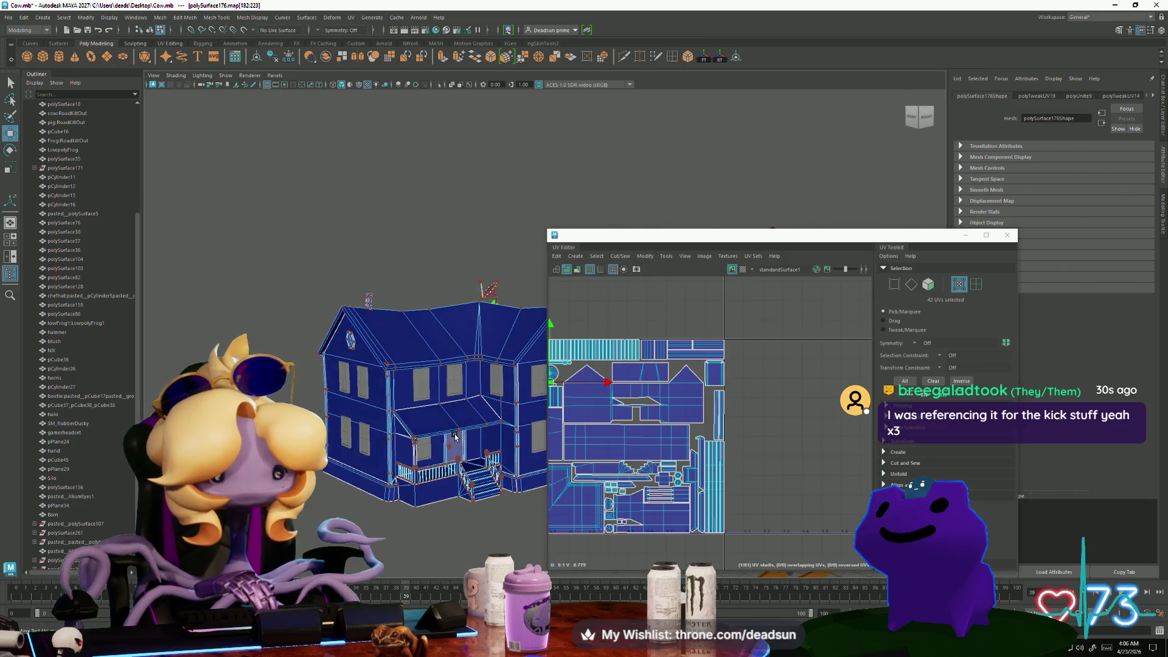
# Select the house and satellite dish and combine them into one mesh
pyautogui.click(480, 304)
pyautogui.click(489, 289)
pyautogui.keyDown('shift'); pyautogui.click(475, 352); pyautogui.keyUp('shift')
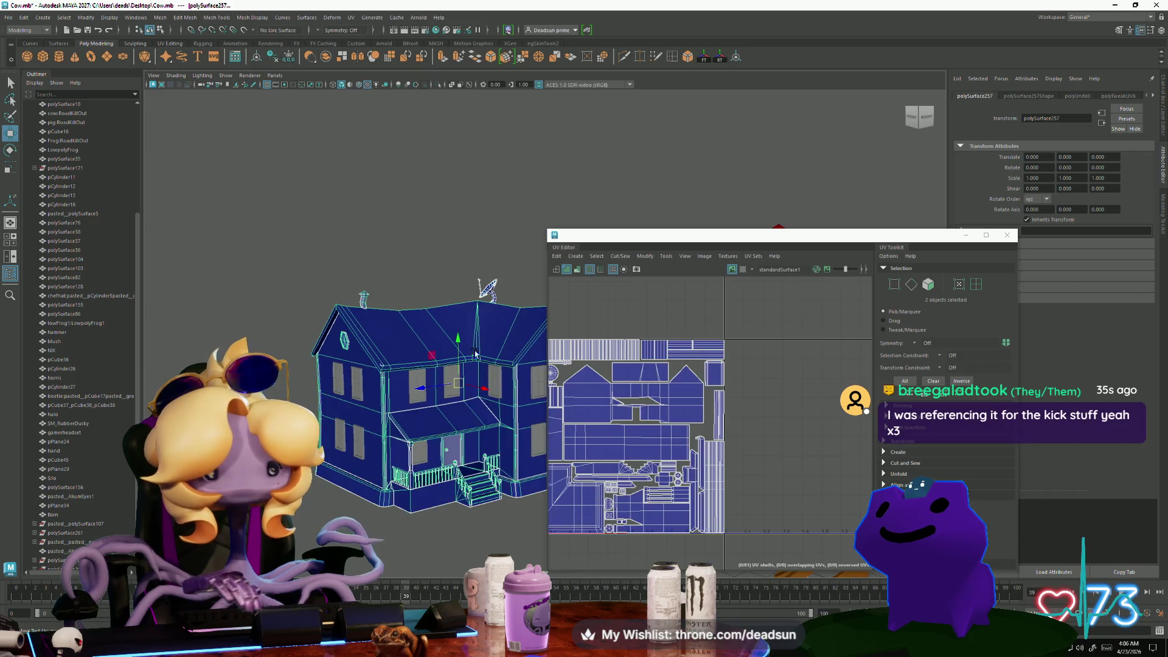
pyautogui.click(585, 237)
pyautogui.press('f')
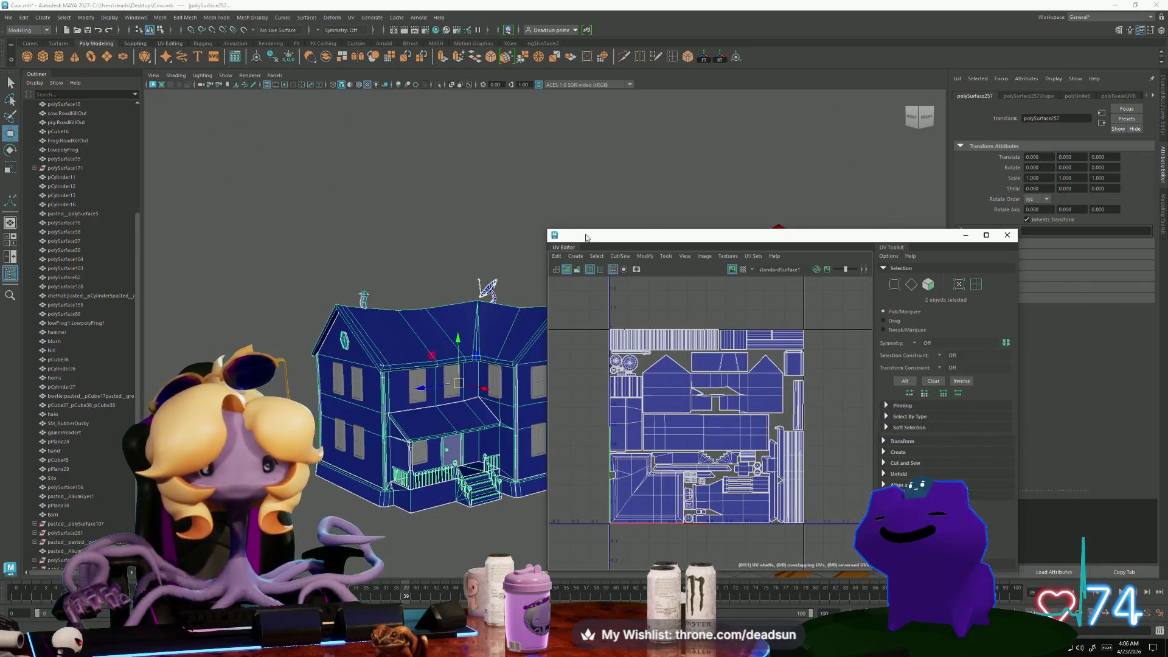
pyautogui.click(160, 17)
pyautogui.click(169, 53)
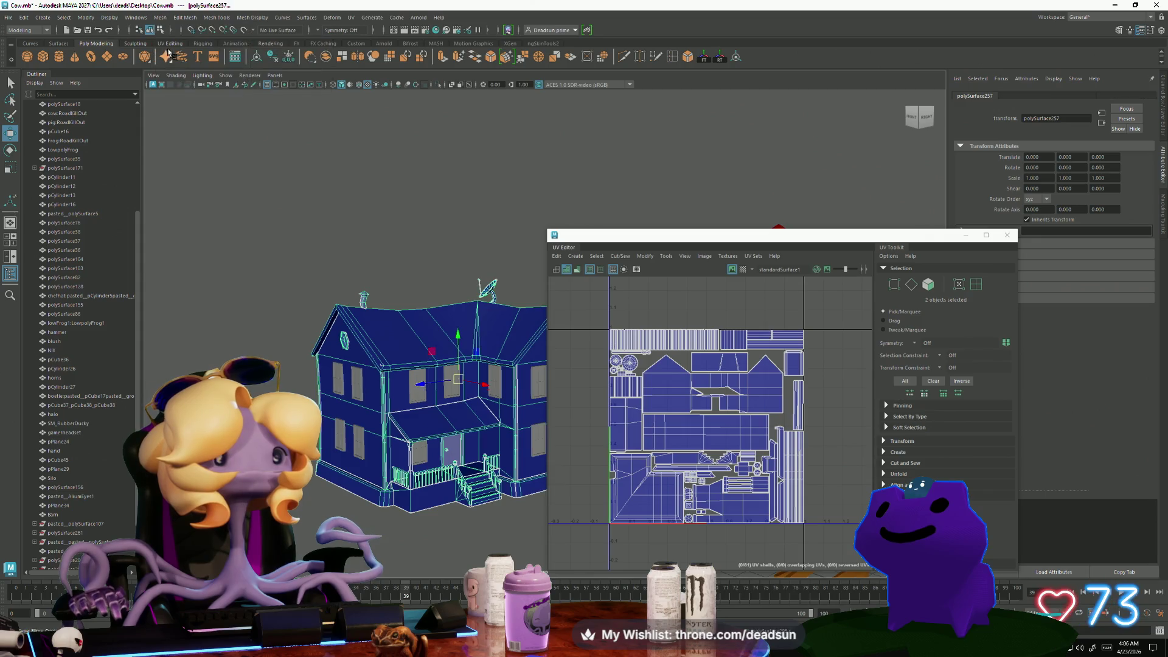
pyautogui.moveTo(365, 231)
pyautogui.keyDown('alt'); pyautogui.mouseDown()
pyautogui.moveTo(404, 279)
pyautogui.moveTo(252, 303)
pyautogui.moveTo(323, 258)
pyautogui.mouseUp(); pyautogui.keyUp('alt')
# Orbit the view to face the house and select the combined mesh to show its UVs
pyautogui.click(258, 349)
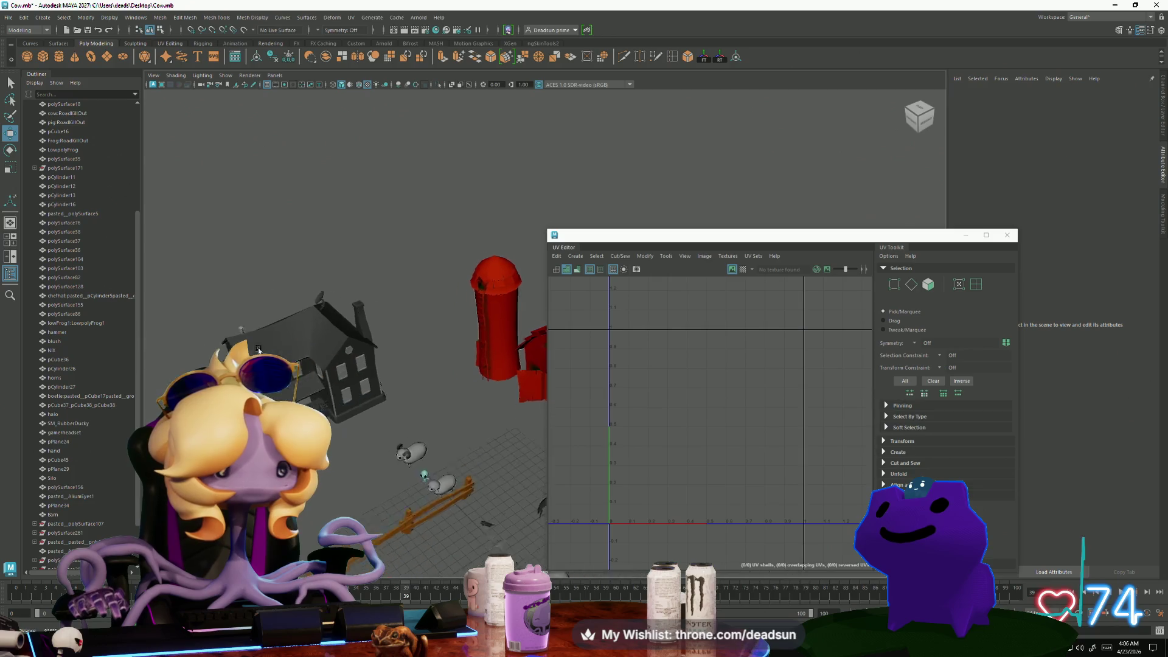
pyautogui.moveTo(259, 348)
pyautogui.keyDown('alt'); pyautogui.mouseDown()
pyautogui.moveTo(346, 362)
pyautogui.moveTo(295, 359)
pyautogui.mouseUp(); pyautogui.keyUp('alt')
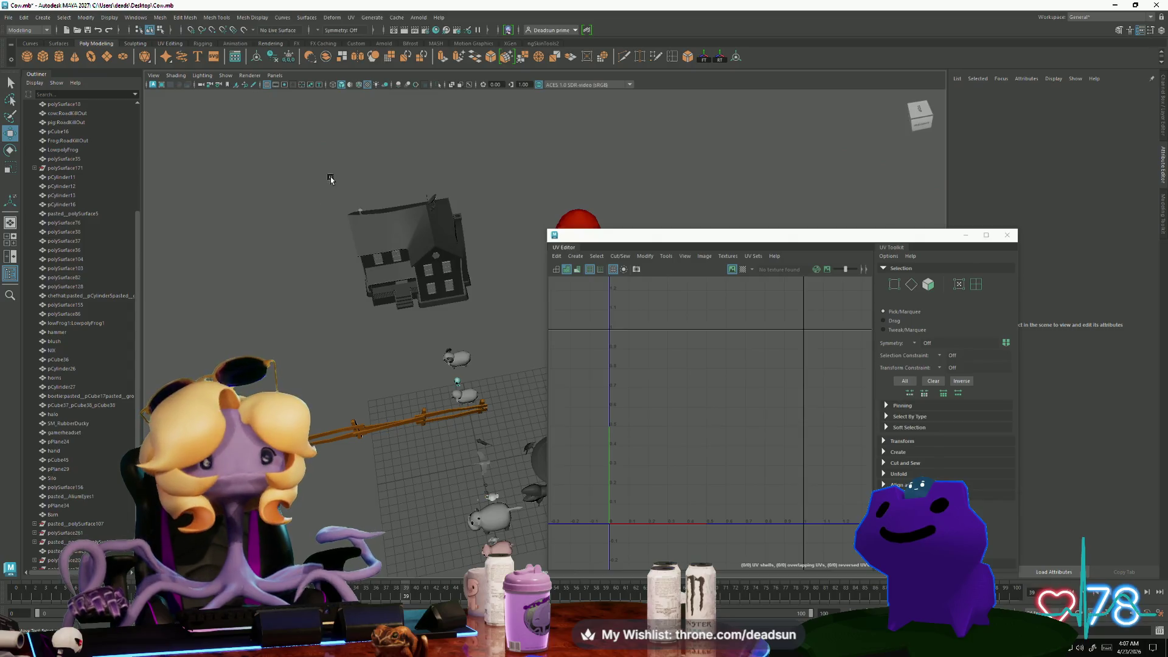
pyautogui.keyDown('alt'); pyautogui.moveTo(330, 178); pyautogui.dragTo(425, 347); pyautogui.keyUp('alt')
pyautogui.keyDown('alt'); pyautogui.moveTo(426, 347); pyautogui.dragTo(455, 381, button='right'); pyautogui.keyUp('alt')
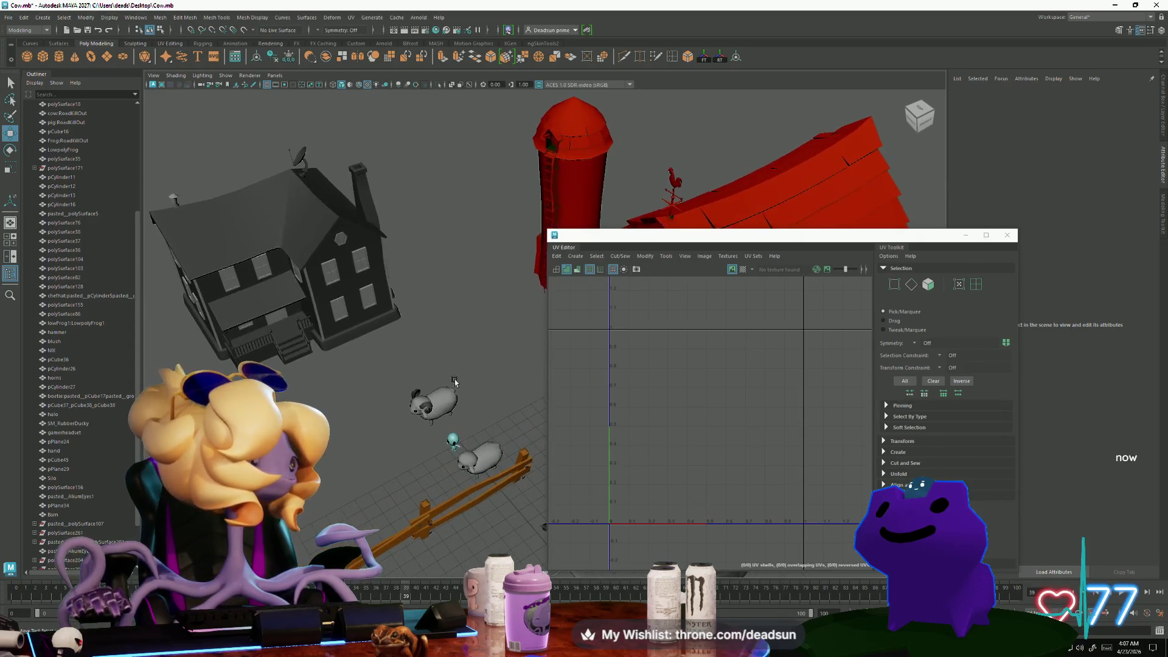
pyautogui.moveTo(455, 382)
pyautogui.keyDown('alt'); pyautogui.mouseDown()
pyautogui.moveTo(422, 404)
pyautogui.moveTo(347, 404)
pyautogui.moveTo(463, 389)
pyautogui.moveTo(672, 300)
pyautogui.mouseUp(); pyautogui.keyUp('alt')
pyautogui.click(378, 395)
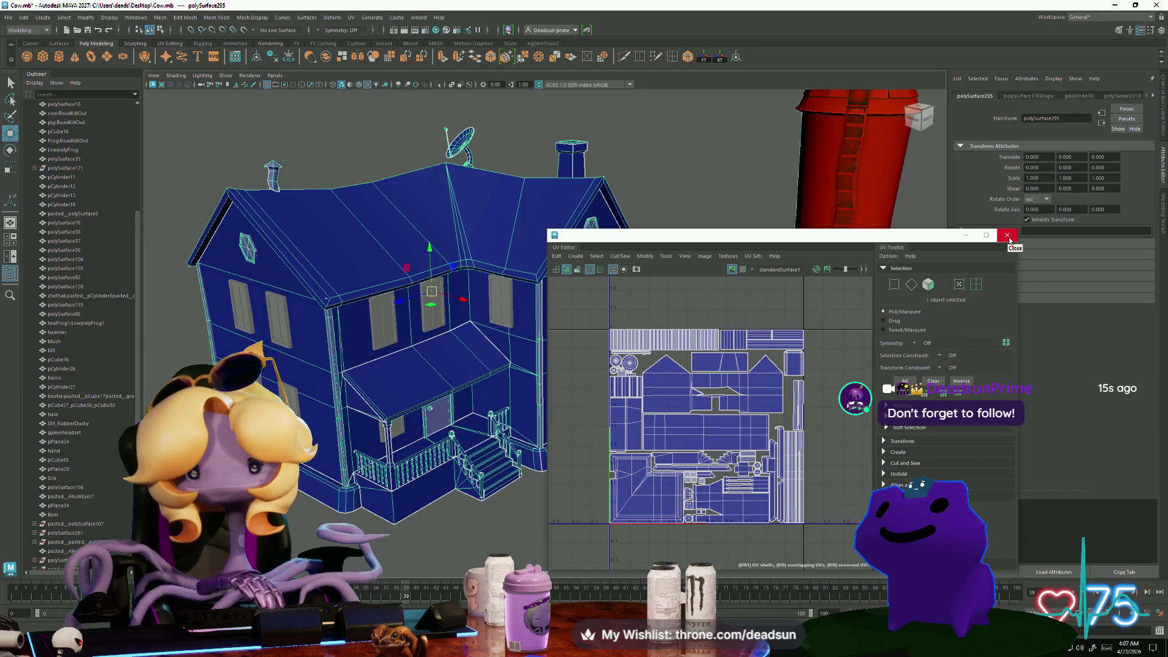
# Make the rectangular UV shell near the top narrower and slightly taller
pyautogui.scroll(4, 675, 388)
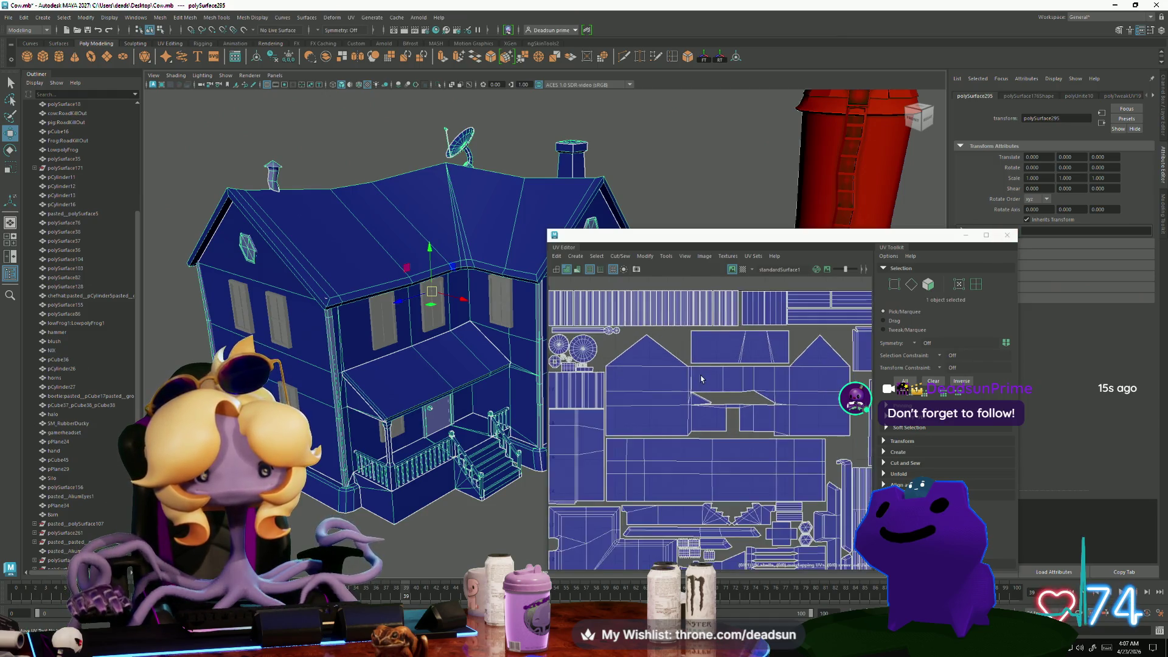
pyautogui.keyDown('alt'); pyautogui.moveTo(369, 363); pyautogui.dragTo(511, 368); pyautogui.keyUp('alt')
pyautogui.press('f')
pyautogui.scroll(8, 692, 413)
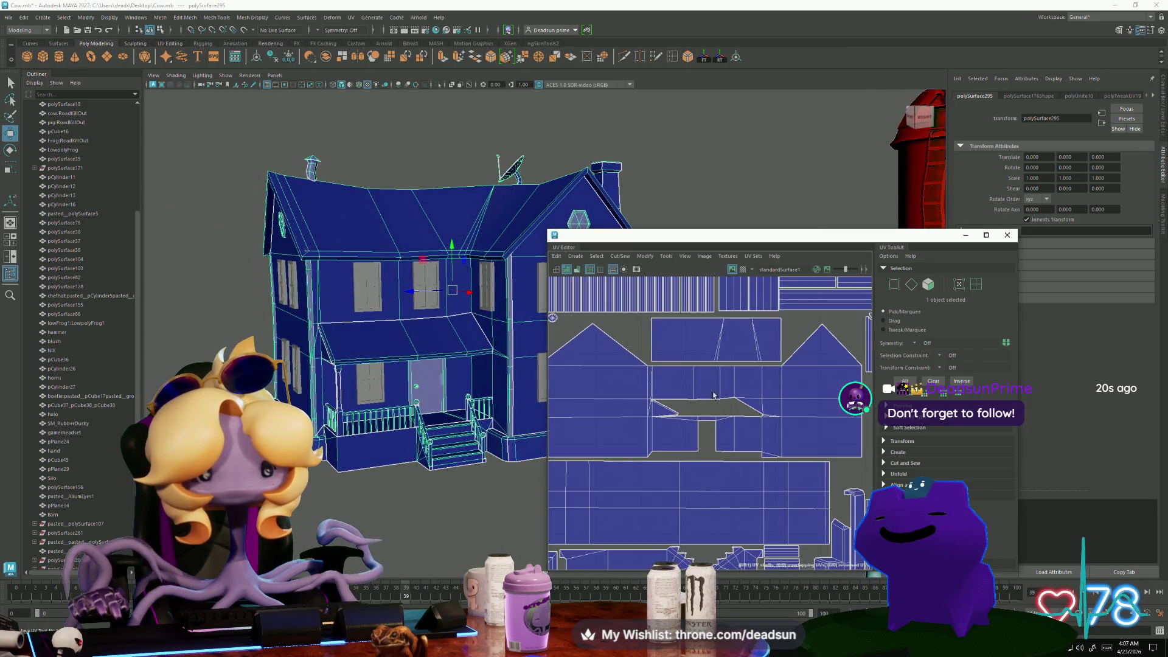
pyautogui.scroll(3, 692, 413)
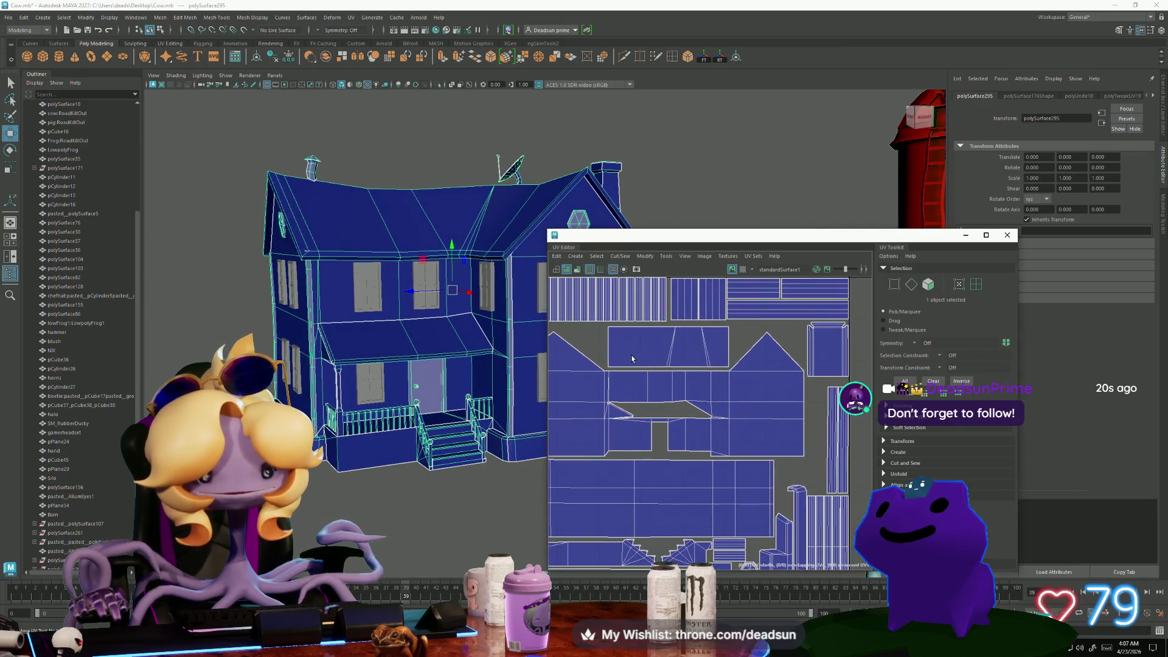
pyautogui.moveTo(675, 374); pyautogui.dragTo(676, 358, button='right')
pyautogui.click(676, 357)
pyautogui.keyDown('alt'); pyautogui.moveTo(676, 358); pyautogui.dragTo(744, 382, button='middle'); pyautogui.keyUp('alt')
pyautogui.press('r')
pyautogui.moveTo(744, 382); pyautogui.dragTo(741, 382)
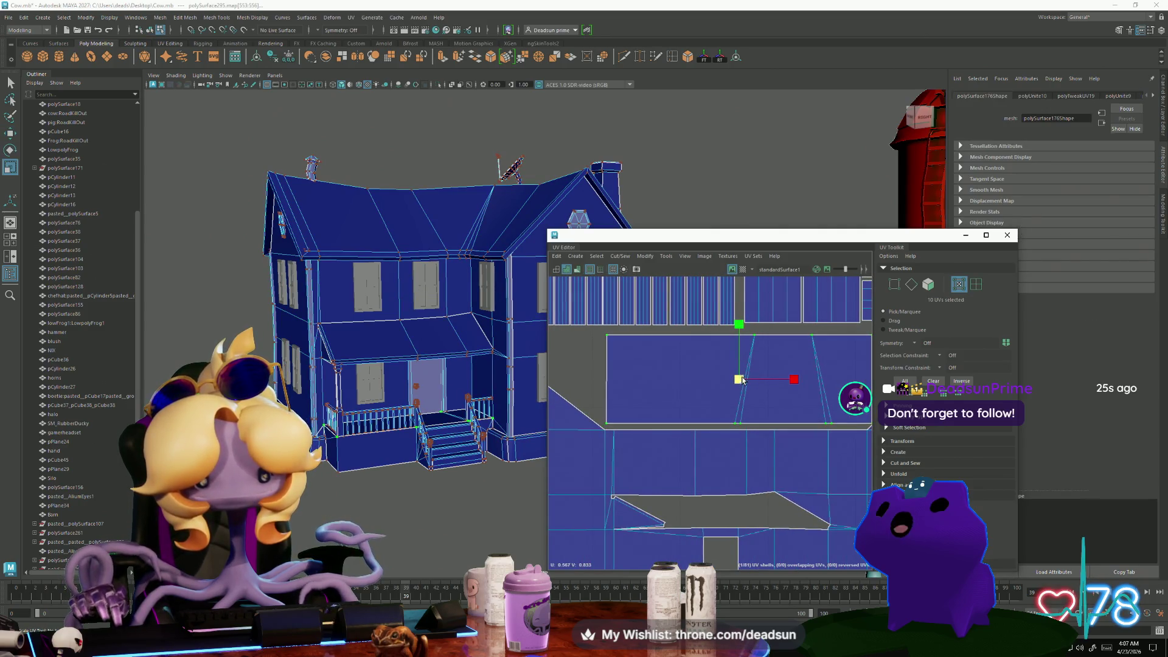
pyautogui.moveTo(739, 320); pyautogui.dragTo(740, 318)
# Shrink the long striped UV strip and nudge it left and up
pyautogui.scroll(-5, 518, 381)
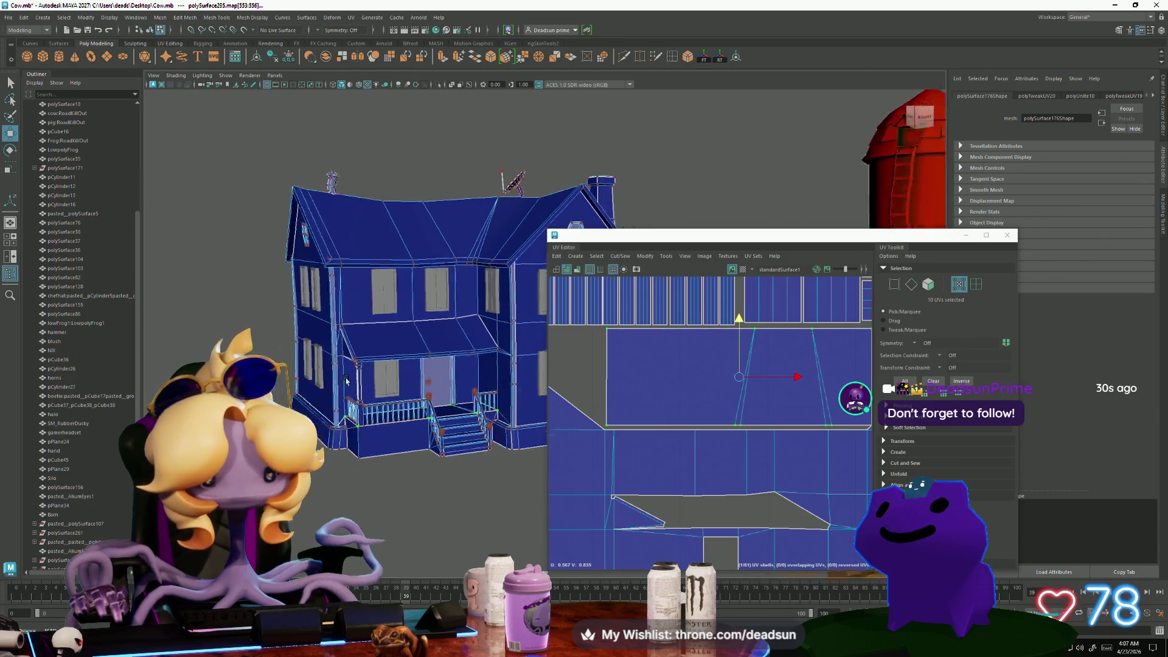
pyautogui.scroll(-3, 569, 335)
pyautogui.keyDown('alt'); pyautogui.moveTo(569, 335); pyautogui.dragTo(614, 347, button='middle'); pyautogui.keyUp('alt')
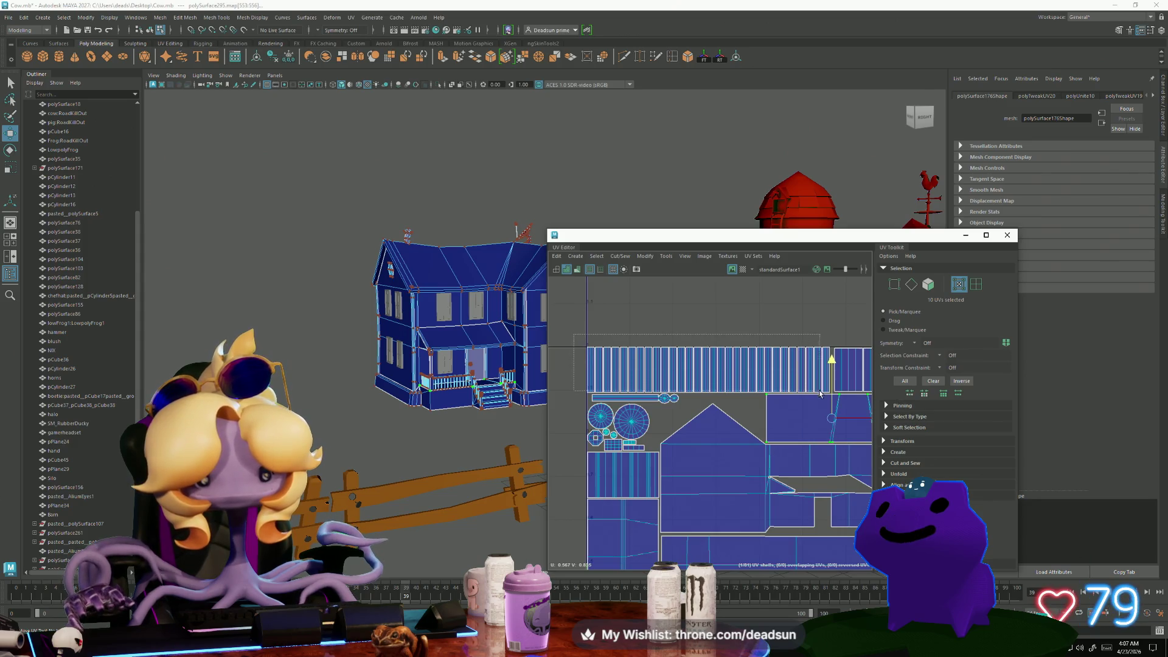
pyautogui.moveTo(832, 396); pyautogui.dragTo(832, 395)
pyautogui.scroll(3, 832, 389)
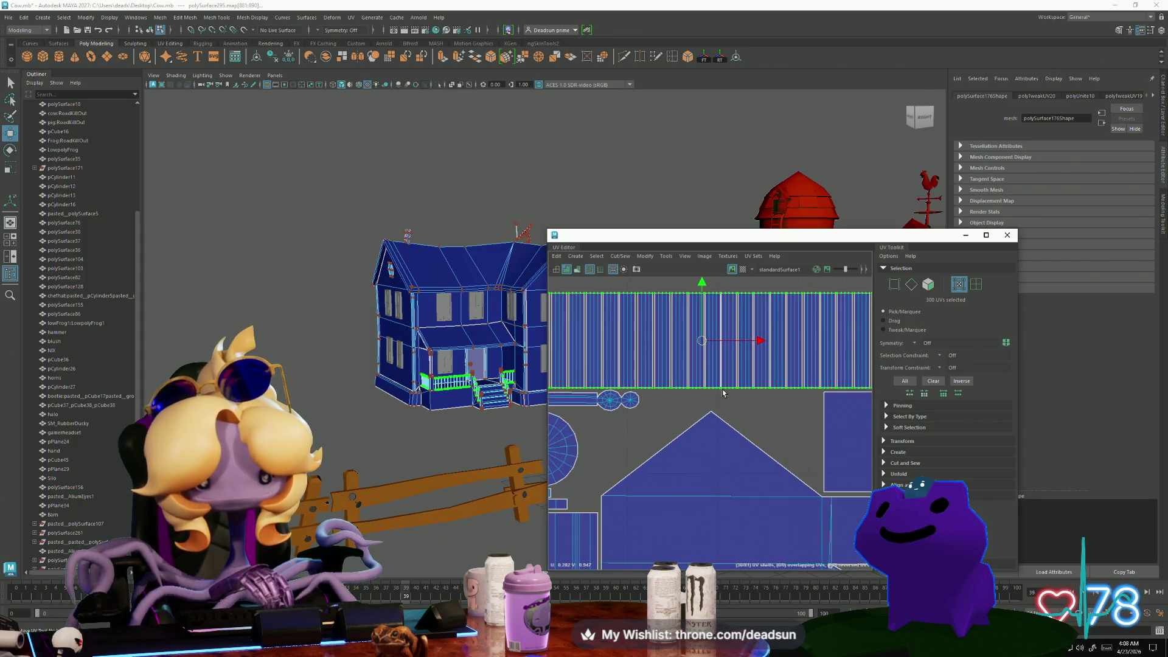
pyautogui.press('r')
pyautogui.moveTo(666, 373)
pyautogui.mouseDown()
pyautogui.moveTo(699, 371)
pyautogui.moveTo(653, 372)
pyautogui.mouseUp()
pyautogui.keyDown('alt'); pyautogui.moveTo(653, 372); pyautogui.dragTo(774, 371, button='middle'); pyautogui.keyUp('alt')
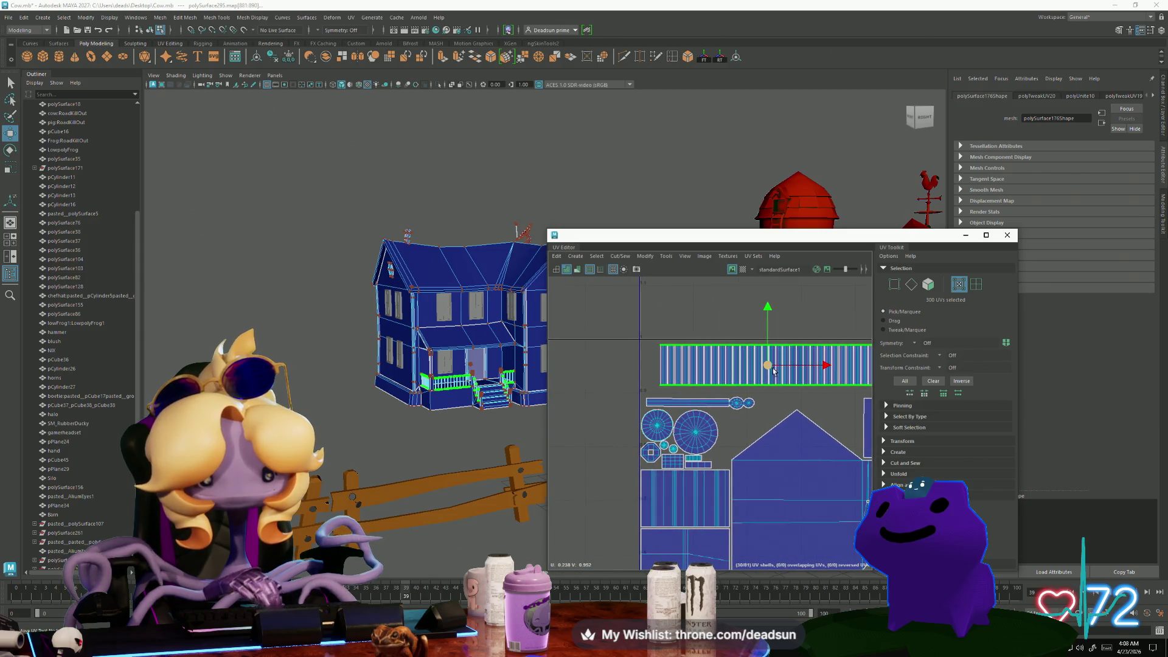
pyautogui.moveTo(774, 371); pyautogui.dragTo(736, 365)
pyautogui.press('r')
pyautogui.press('w')
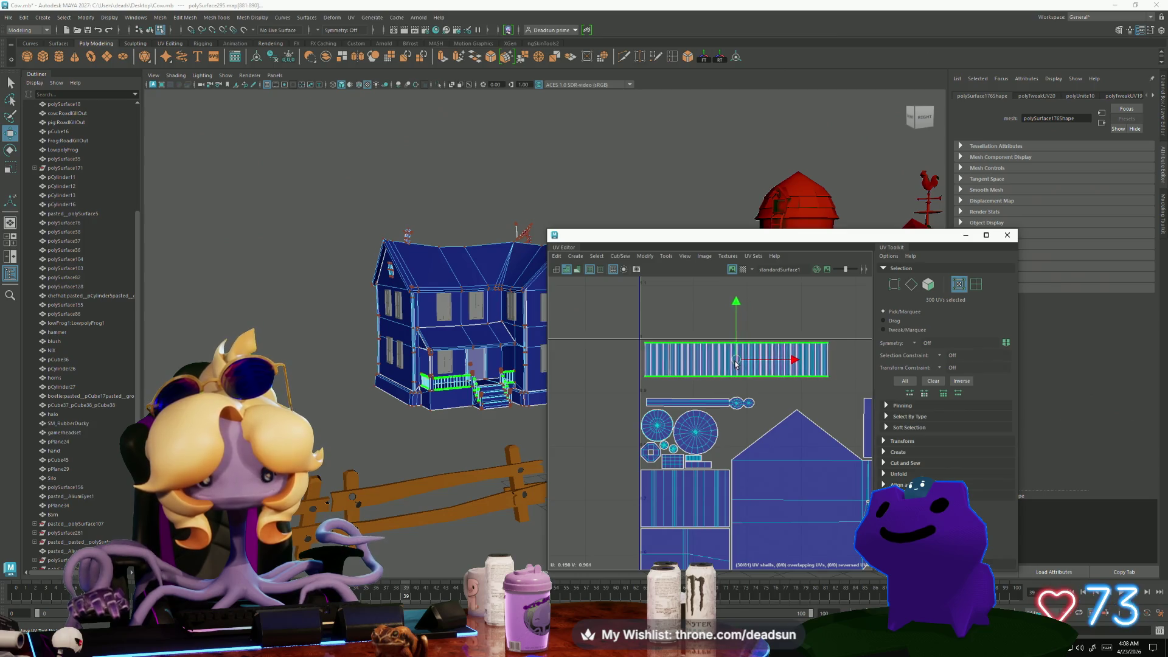
# Reselect the striped strip and rotate it 90 degrees to stand upright
pyautogui.scroll(2, 736, 365)
pyautogui.moveTo(736, 368)
pyautogui.keyDown('alt'); pyautogui.mouseDown(button='middle')
pyautogui.moveTo(705, 390)
pyautogui.moveTo(725, 383)
pyautogui.mouseUp(button='middle'); pyautogui.keyUp('alt')
pyautogui.scroll(-2, 705, 390)
pyautogui.click(725, 384)
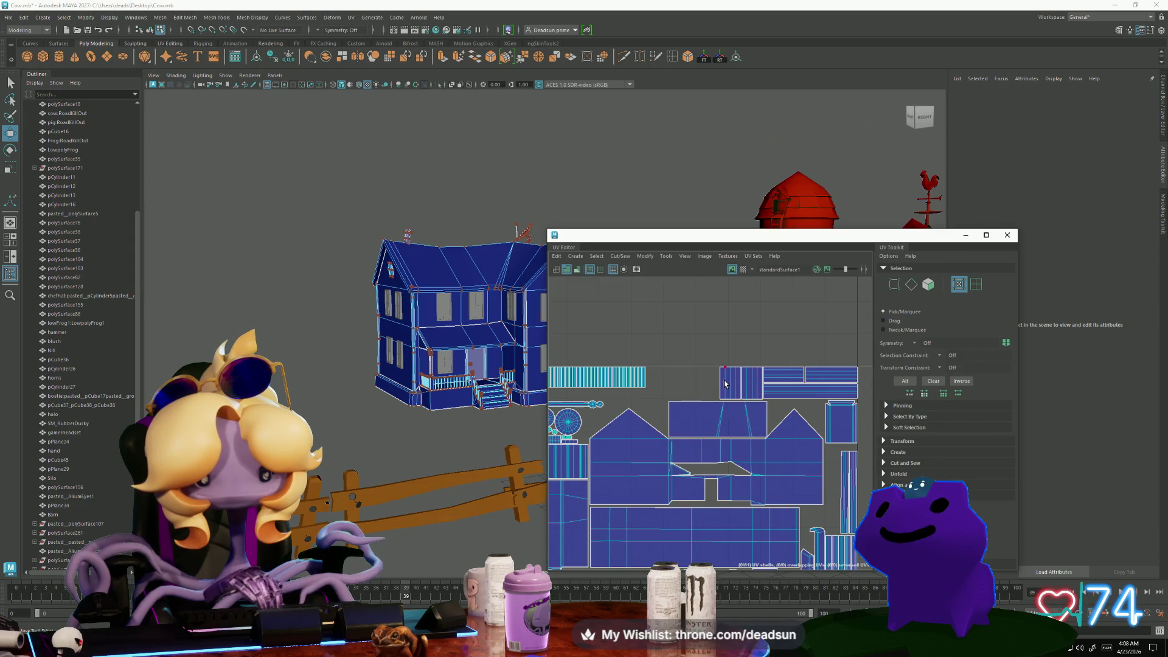
pyautogui.scroll(1, 637, 375)
pyautogui.keyDown('alt'); pyautogui.moveTo(536, 365); pyautogui.dragTo(631, 357, button='middle'); pyautogui.keyUp('alt')
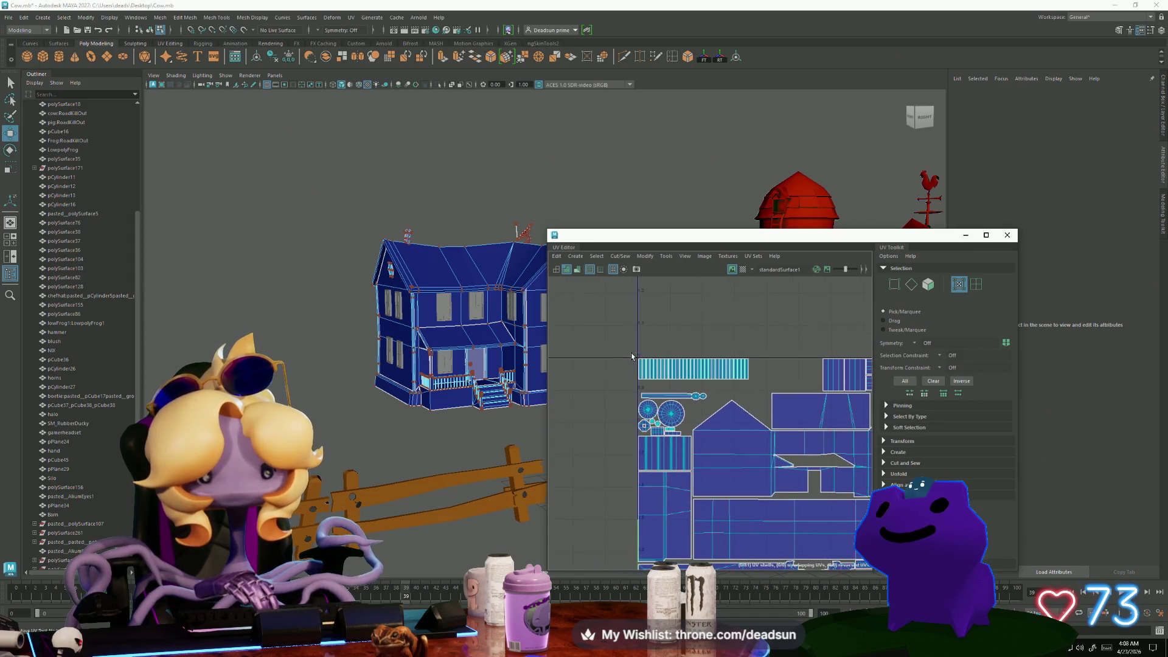
pyautogui.moveTo(760, 388)
pyautogui.mouseDown()
pyautogui.moveTo(684, 420)
pyautogui.moveTo(649, 394)
pyautogui.moveTo(774, 338)
pyautogui.moveTo(810, 339)
pyautogui.mouseUp()
pyautogui.press('e')
pyautogui.press('w')
# Deselect stray edge UVs from the upright strip and nudge the remaining selection slightly
pyautogui.scroll(3, 810, 339)
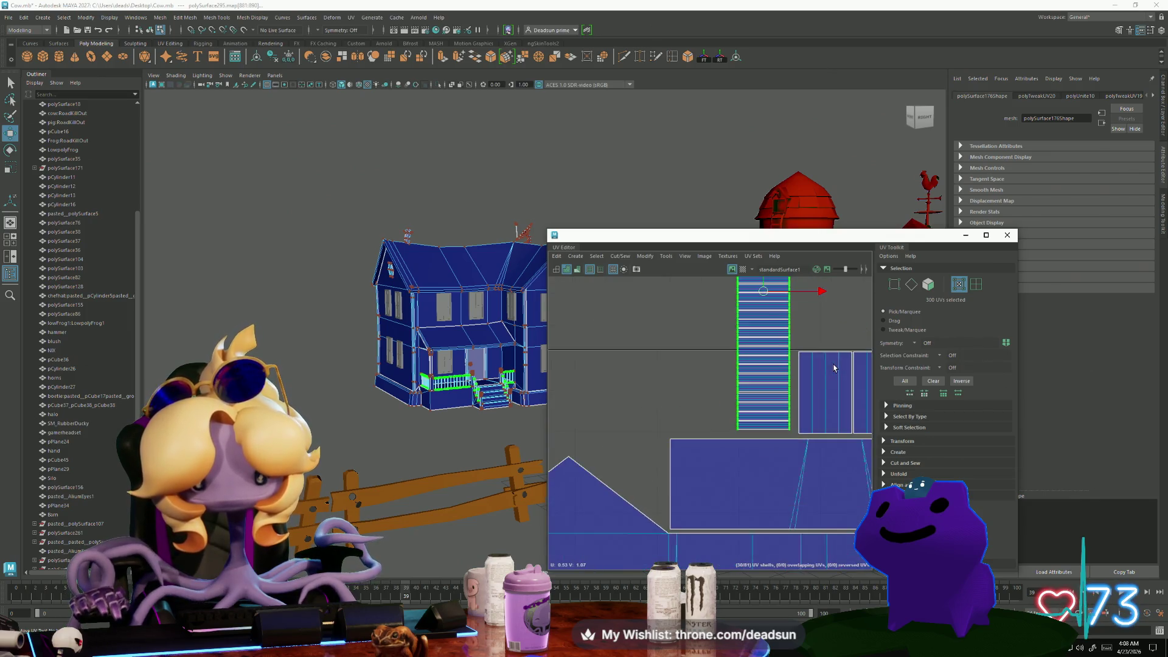
pyautogui.scroll(-3, 707, 355)
pyautogui.moveTo(714, 338); pyautogui.dragTo(718, 342)
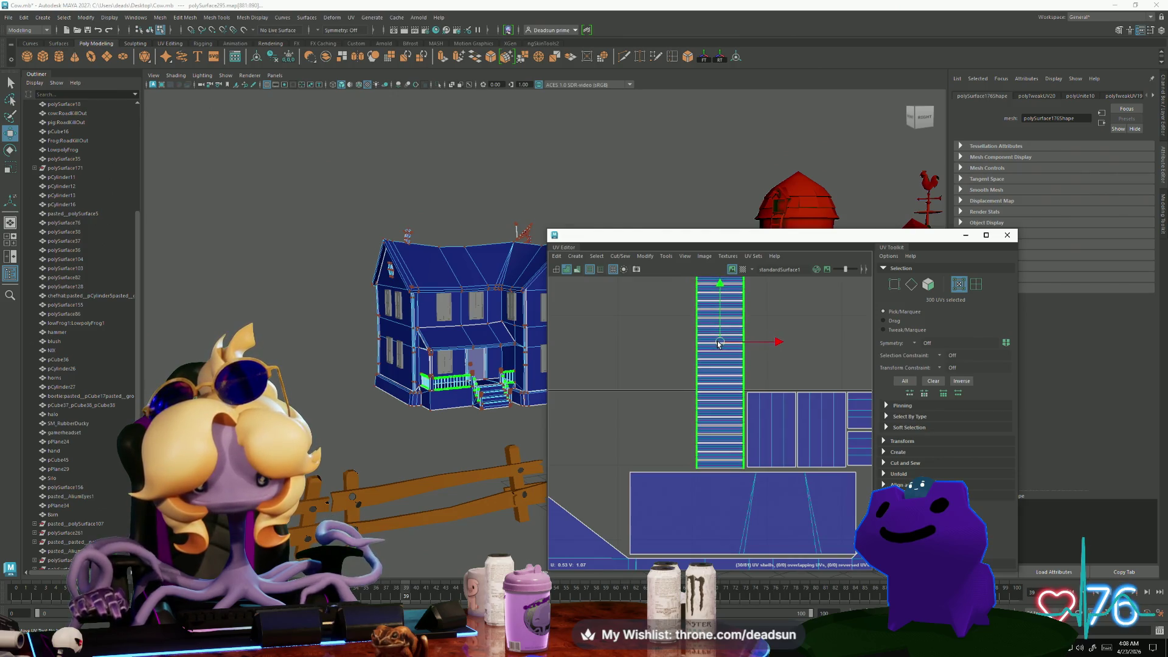
pyautogui.scroll(4, 708, 352)
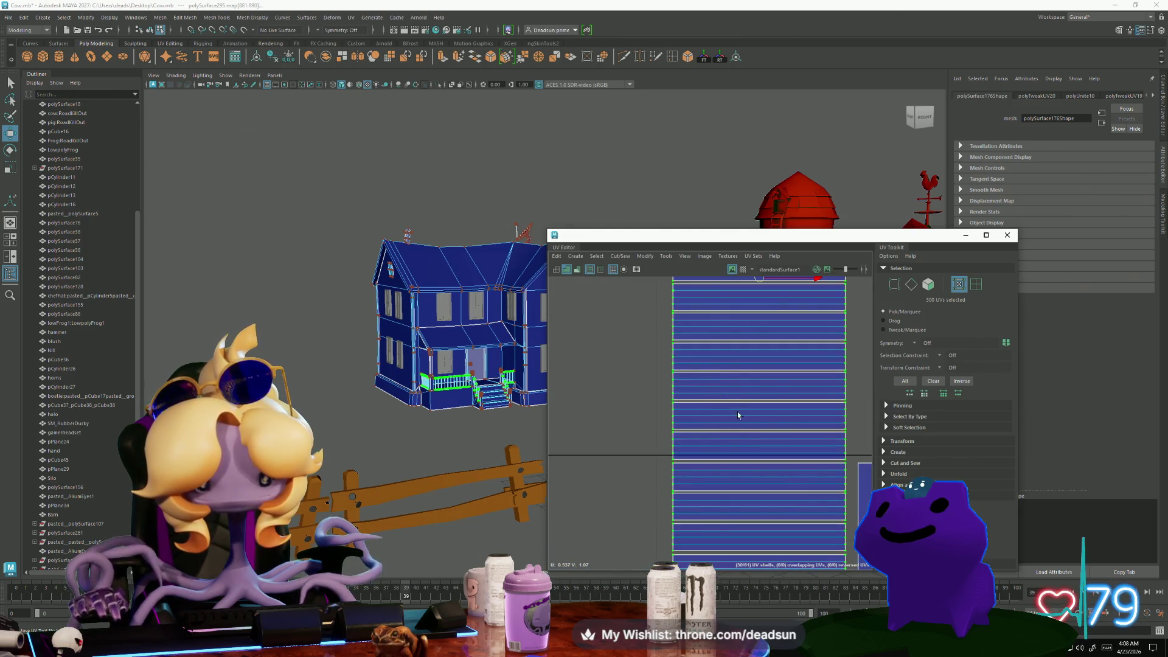
pyautogui.scroll(-2, 738, 416)
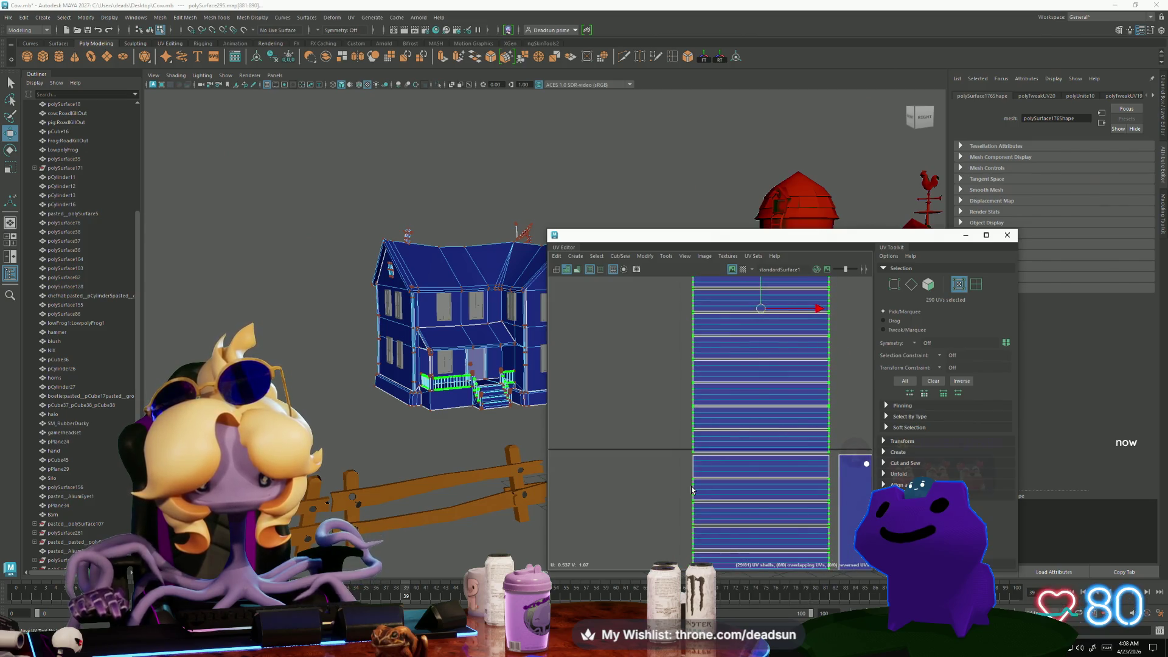
pyautogui.keyDown('ctrl'); pyautogui.moveTo(692, 489); pyautogui.dragTo(694, 515); pyautogui.keyUp('ctrl')
pyautogui.keyDown('alt'); pyautogui.moveTo(708, 521); pyautogui.dragTo(680, 440, button='middle'); pyautogui.keyUp('alt')
pyautogui.scroll(-1, 688, 476)
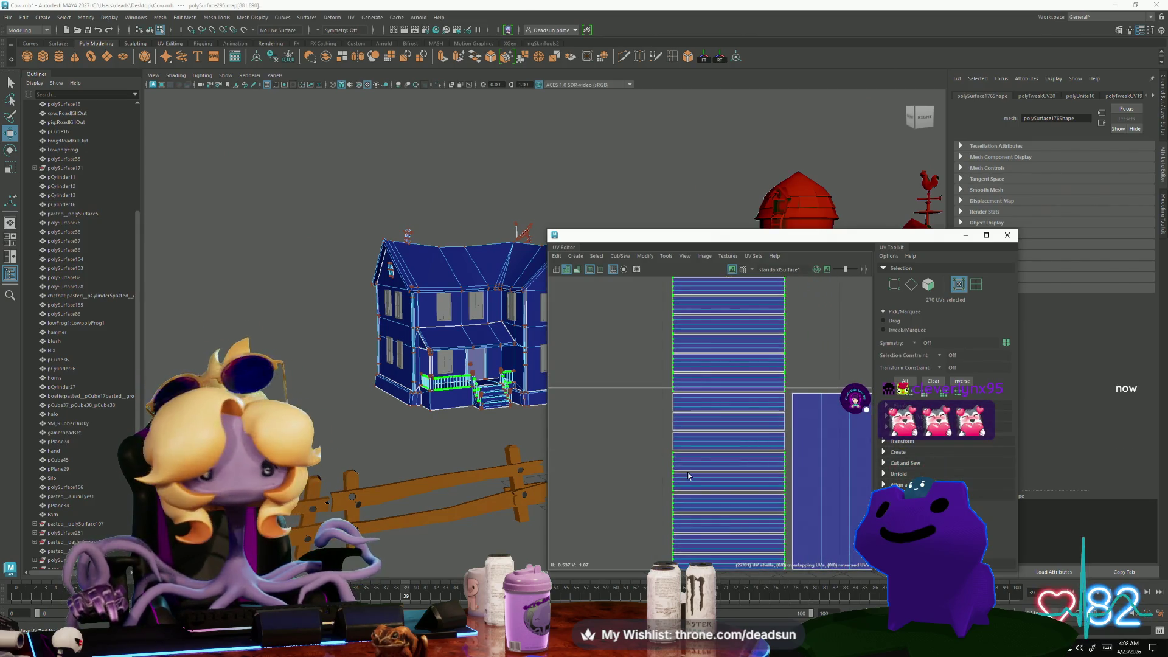
pyautogui.keyDown('ctrl'); pyautogui.click(674, 512); pyautogui.keyUp('ctrl')
pyautogui.keyDown('alt'); pyautogui.moveTo(674, 512); pyautogui.dragTo(648, 445, button='middle'); pyautogui.keyUp('alt')
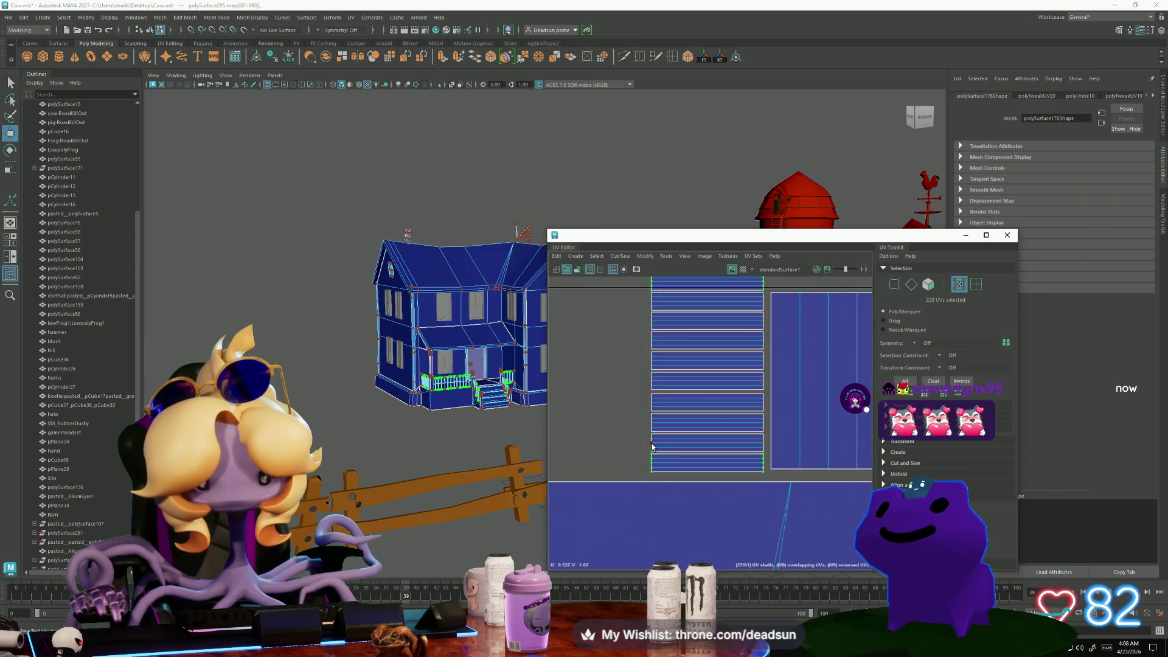
pyautogui.scroll(-2, 720, 493)
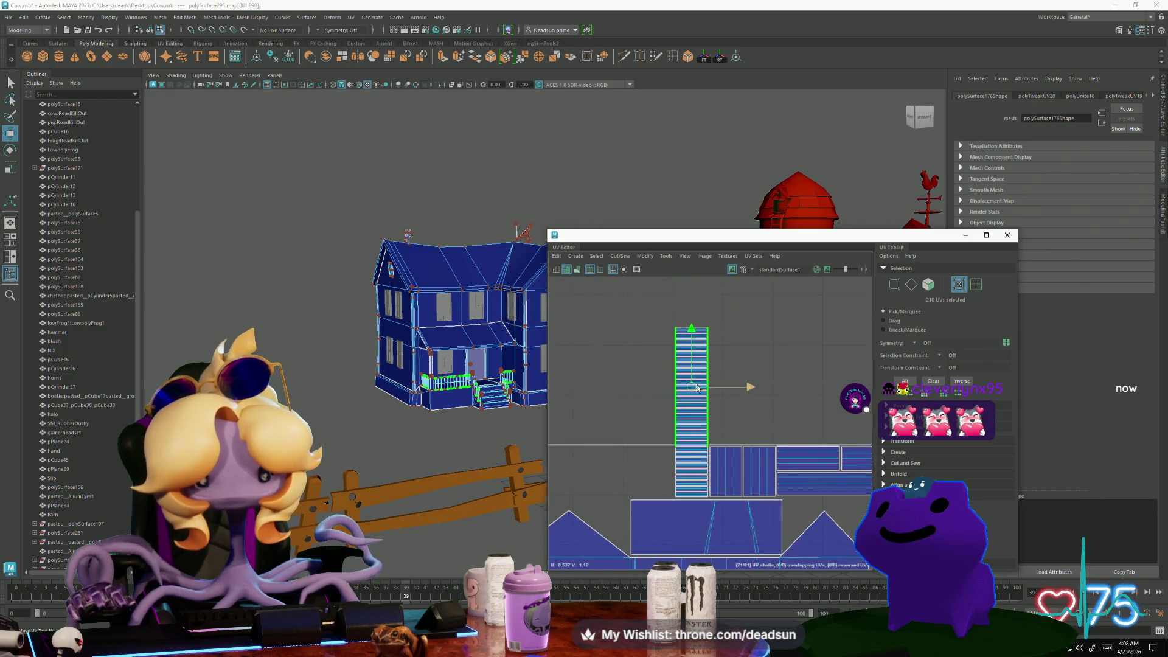
pyautogui.moveTo(693, 426)
pyautogui.keyDown('alt'); pyautogui.mouseDown(button='middle')
pyautogui.moveTo(641, 415)
pyautogui.moveTo(654, 435)
pyautogui.mouseUp(button='middle'); pyautogui.keyUp('alt')
pyautogui.moveTo(653, 434); pyautogui.dragTo(657, 438)
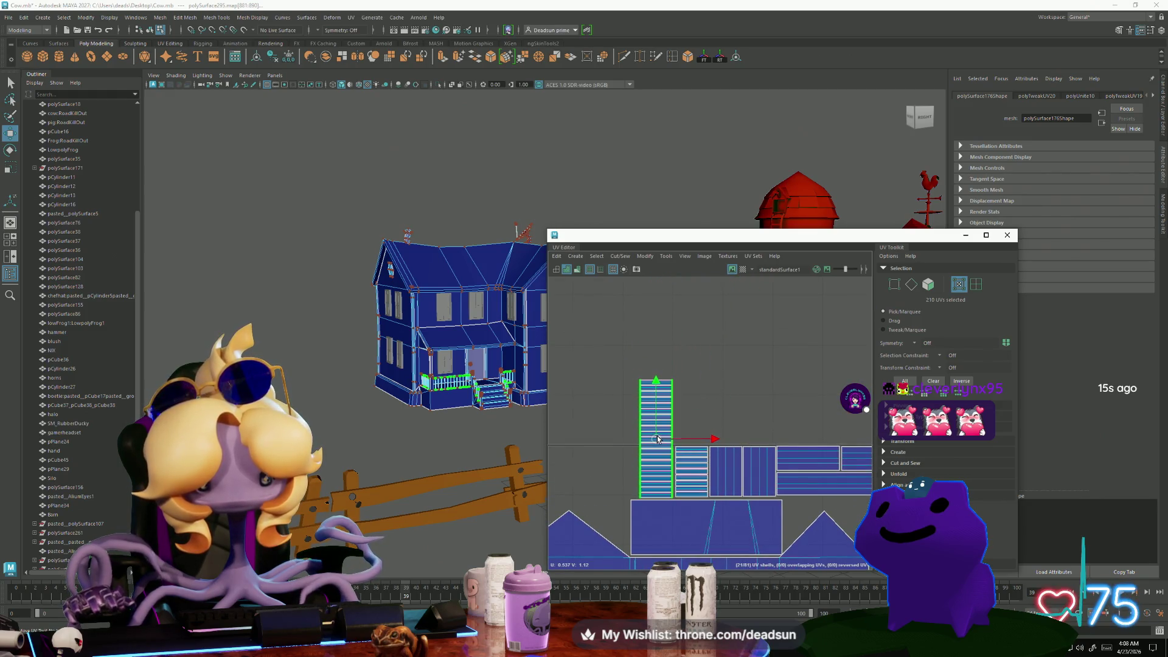
# Move the tall strip shell down beside the smaller striped shells, then pick one strip
pyautogui.scroll(5, 661, 439)
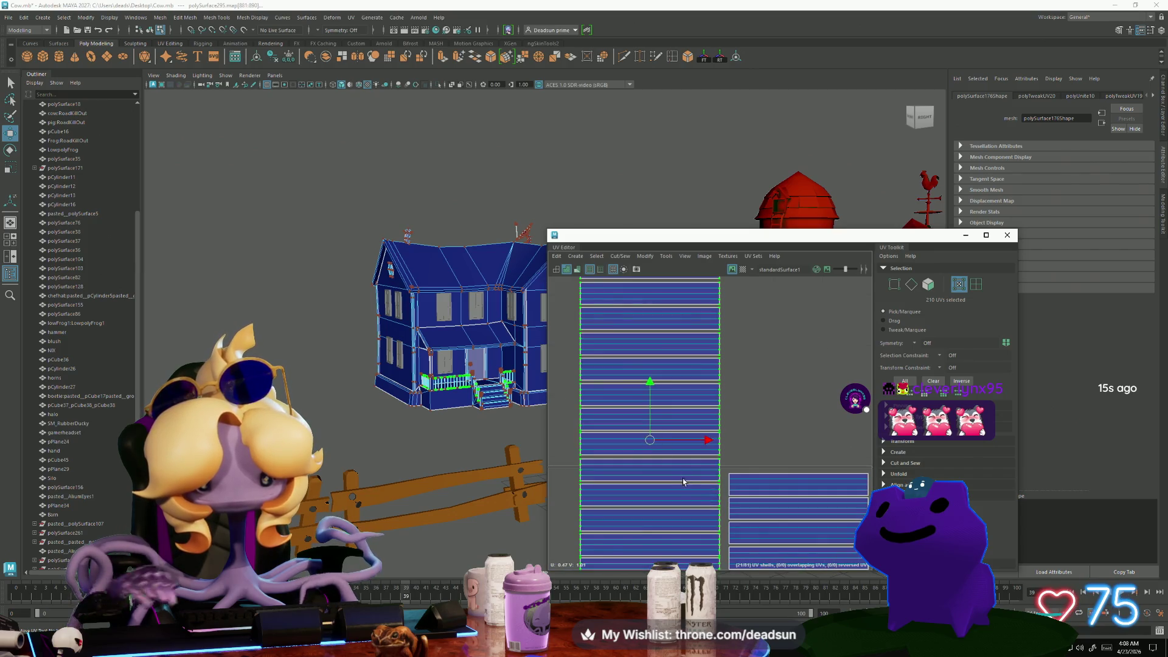
pyautogui.keyDown('alt'); pyautogui.moveTo(657, 361); pyautogui.dragTo(678, 422, button='middle'); pyautogui.keyUp('alt')
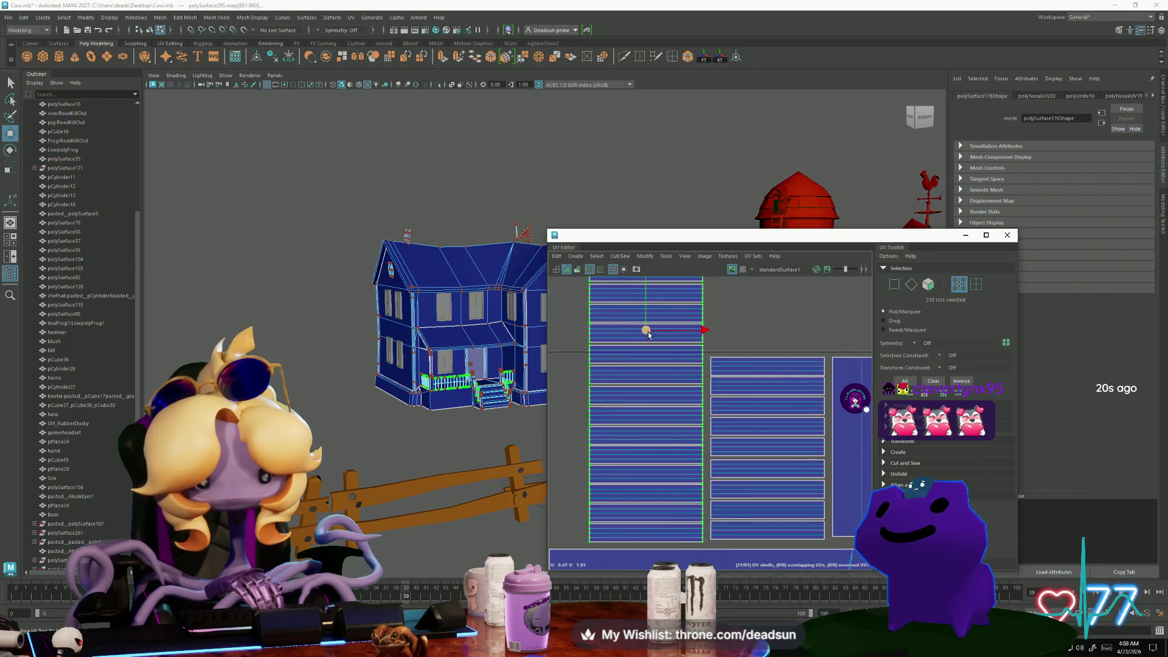
pyautogui.moveTo(649, 335); pyautogui.dragTo(652, 332)
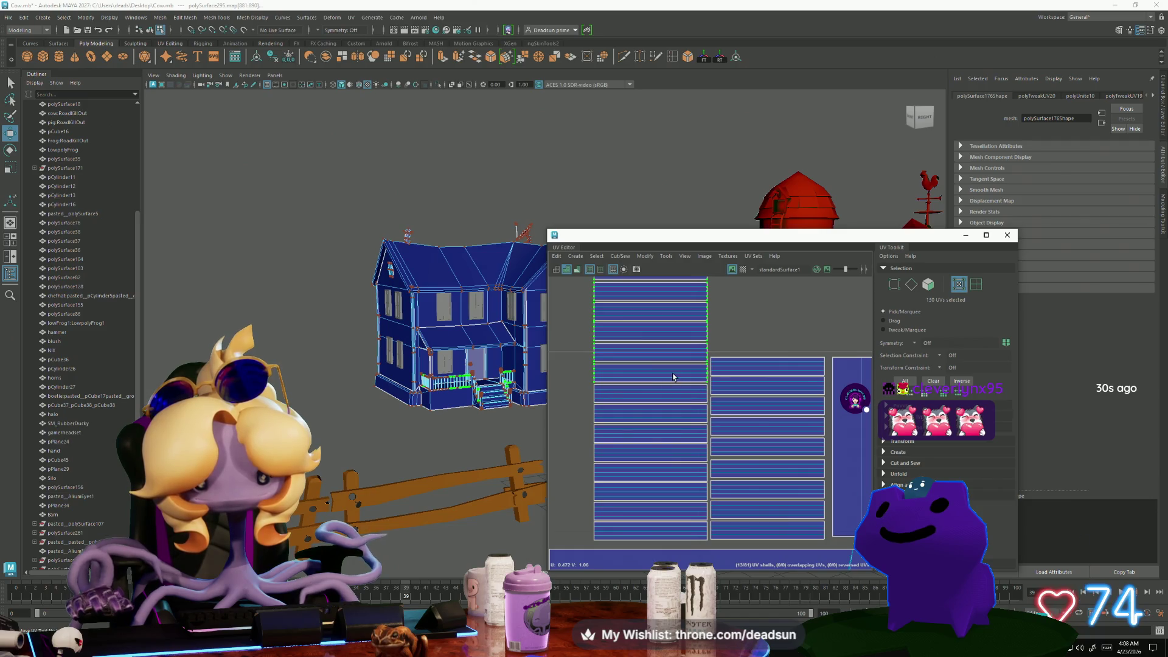
pyautogui.scroll(-5, 693, 394)
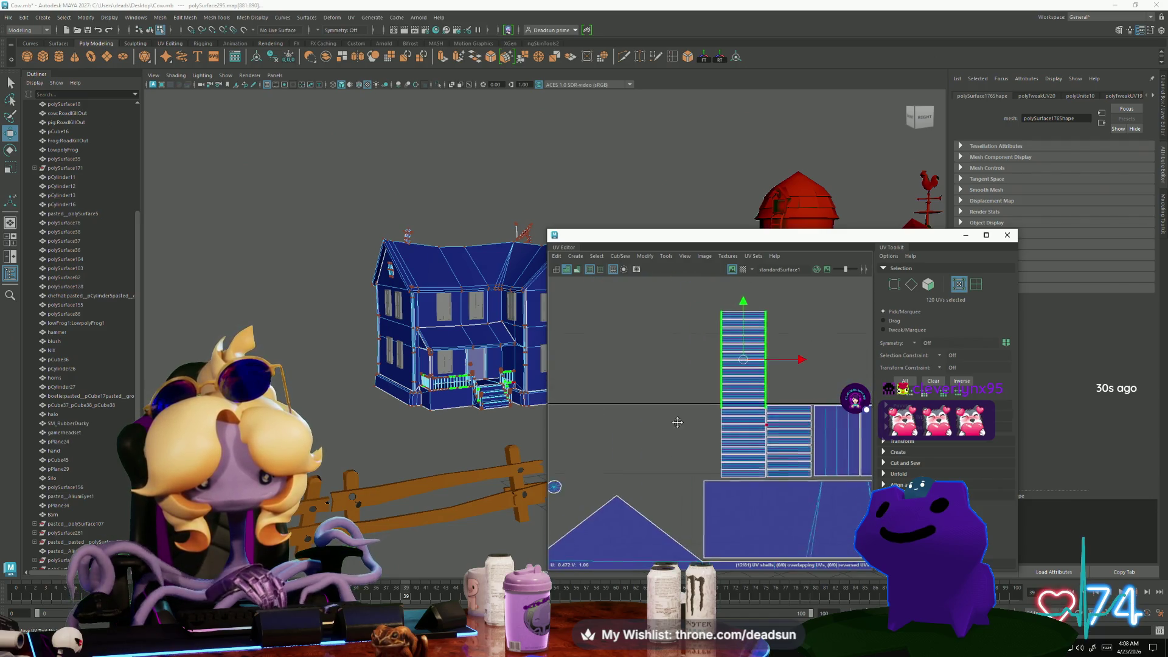
pyautogui.moveTo(754, 389)
pyautogui.mouseDown()
pyautogui.moveTo(700, 433)
pyautogui.moveTo(713, 433)
pyautogui.mouseUp()
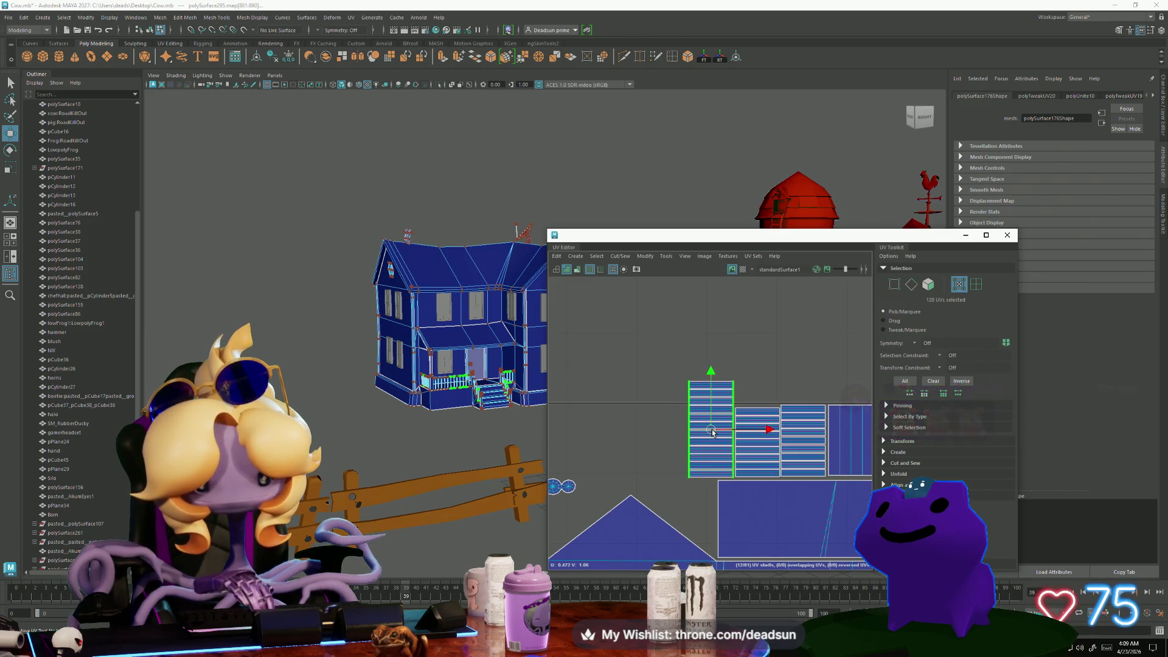
pyautogui.scroll(5, 713, 432)
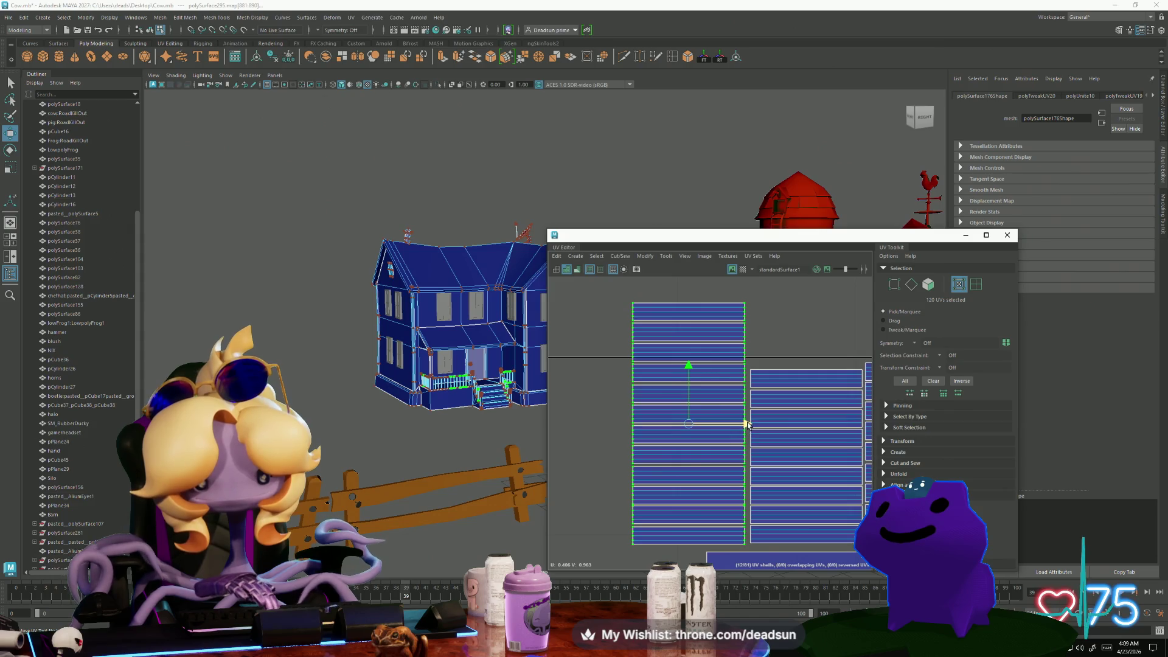
pyautogui.moveTo(748, 425); pyautogui.dragTo(748, 424)
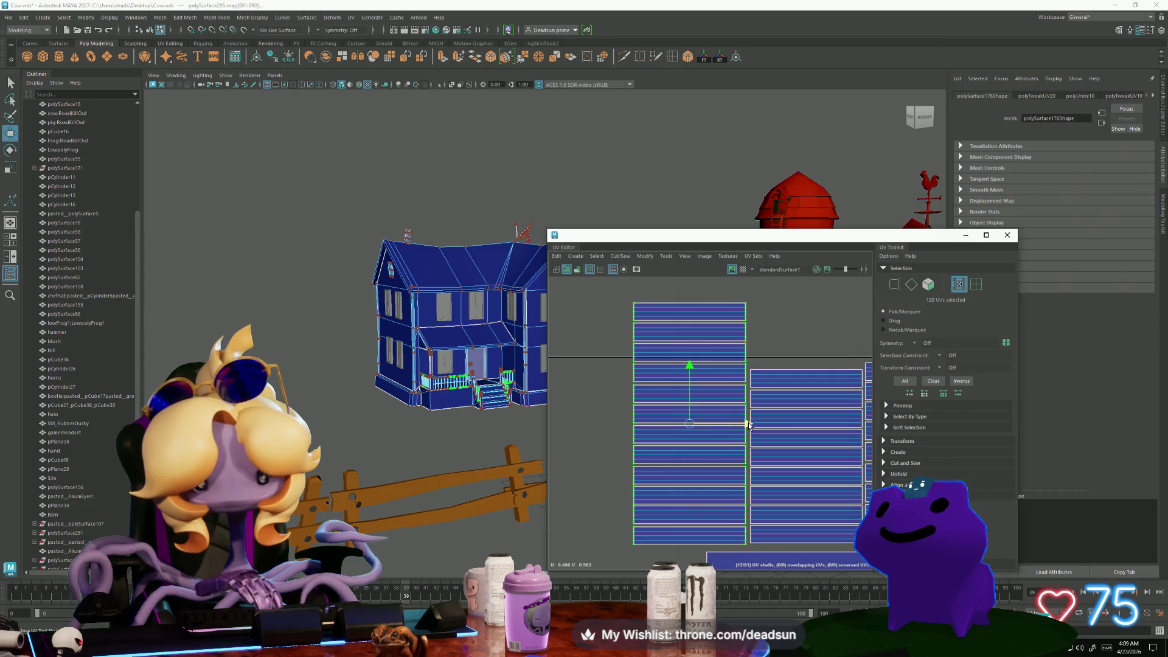
pyautogui.click(730, 359)
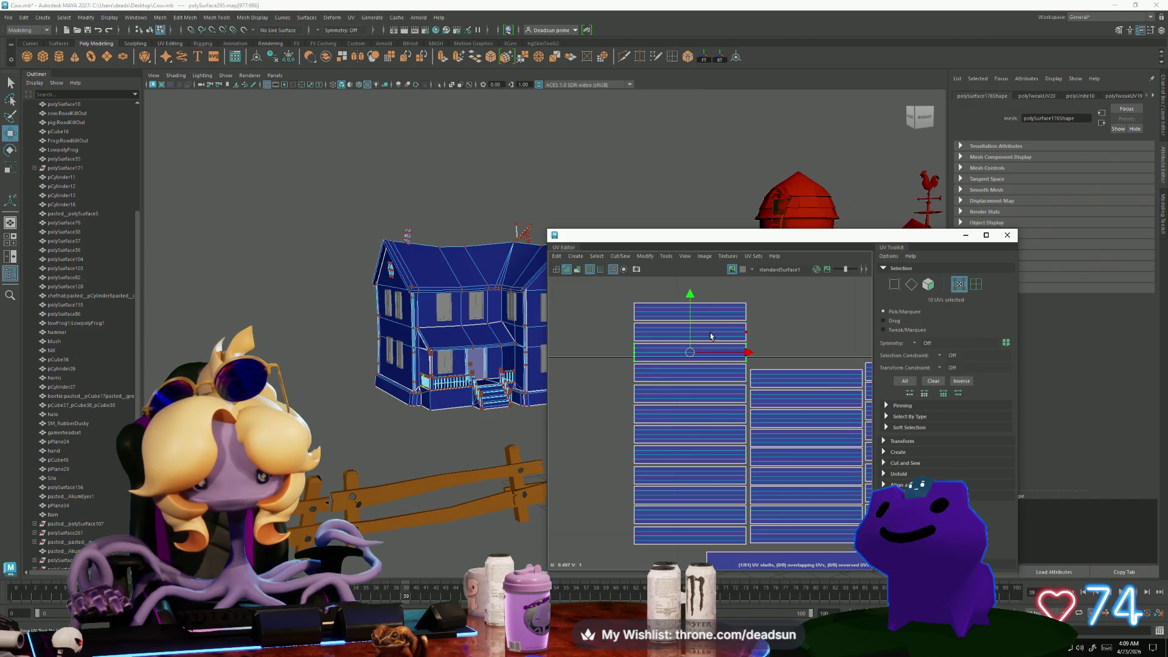
# Pull three strips below the stack, rotate them 90° to vertical, and shift them into the gap
pyautogui.keyDown('shift'); pyautogui.click(717, 308); pyautogui.keyUp('shift')
pyautogui.scroll(-5, 647, 361)
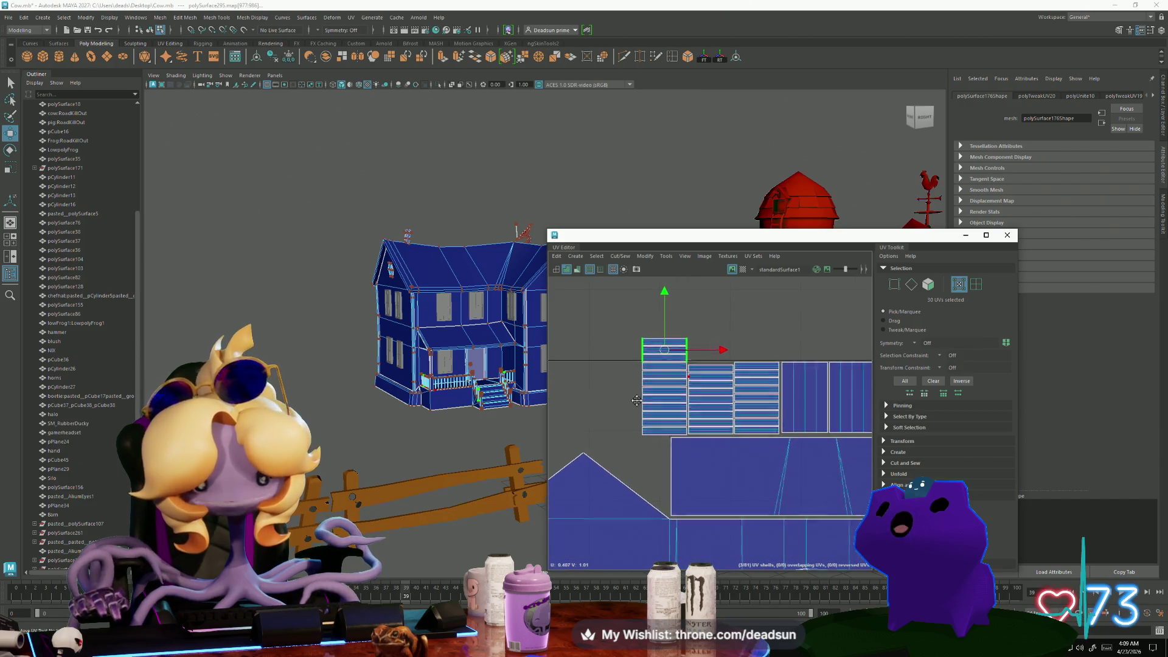
pyautogui.moveTo(666, 354); pyautogui.dragTo(648, 456)
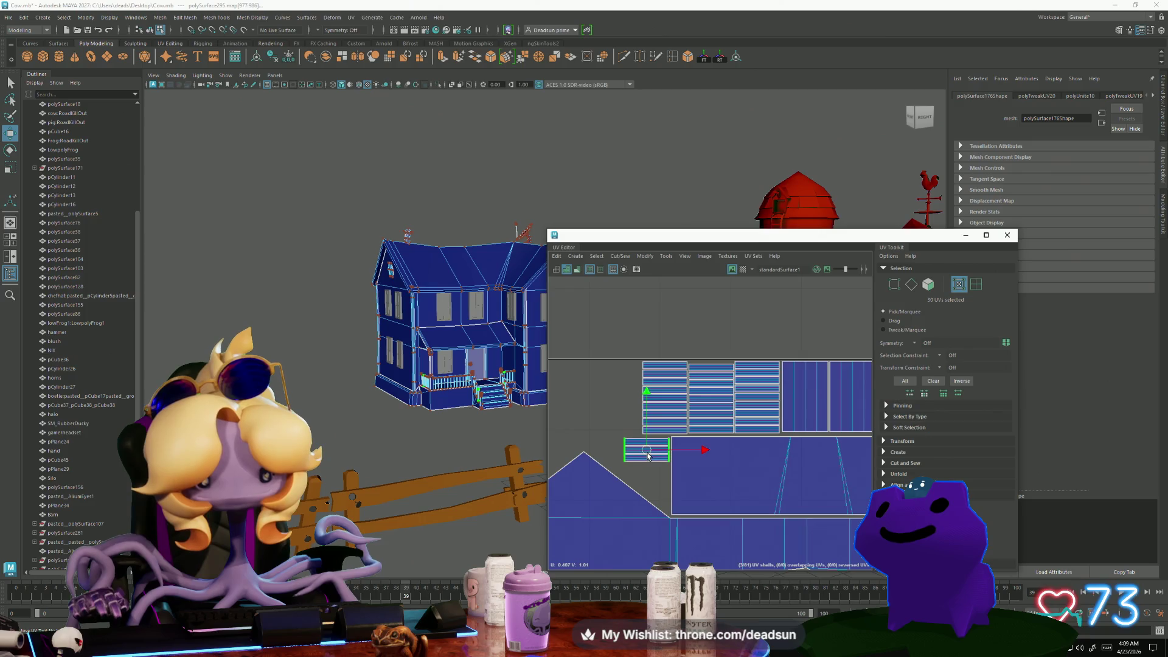
pyautogui.scroll(3, 648, 455)
pyautogui.press('e')
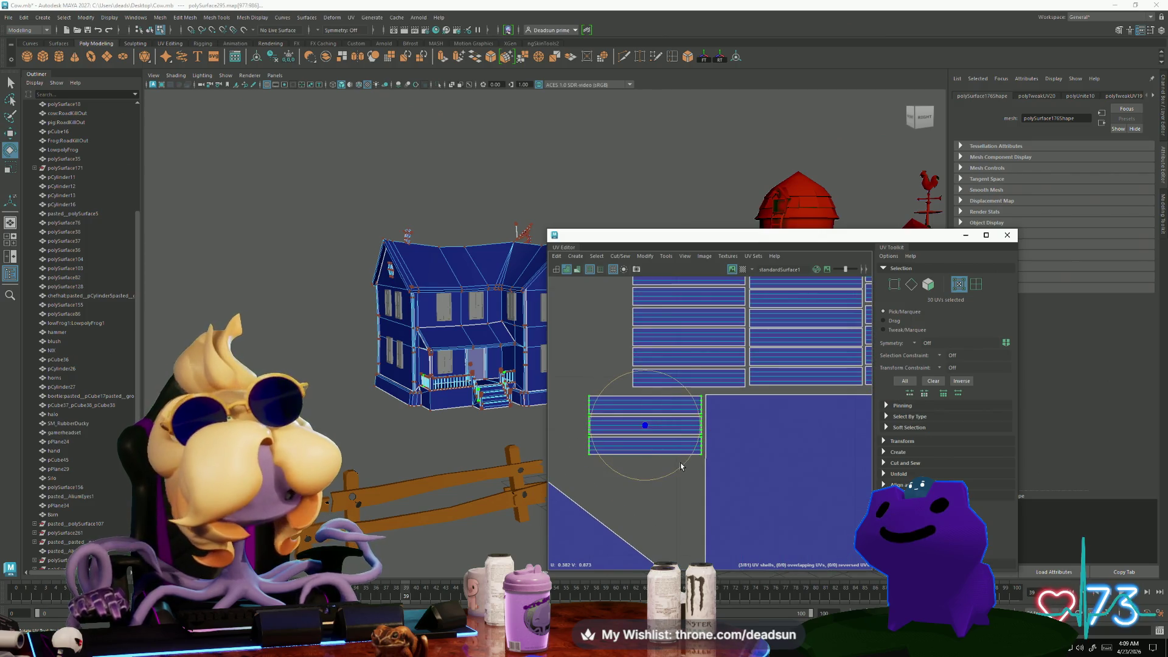
pyautogui.moveTo(683, 465); pyautogui.dragTo(587, 476)
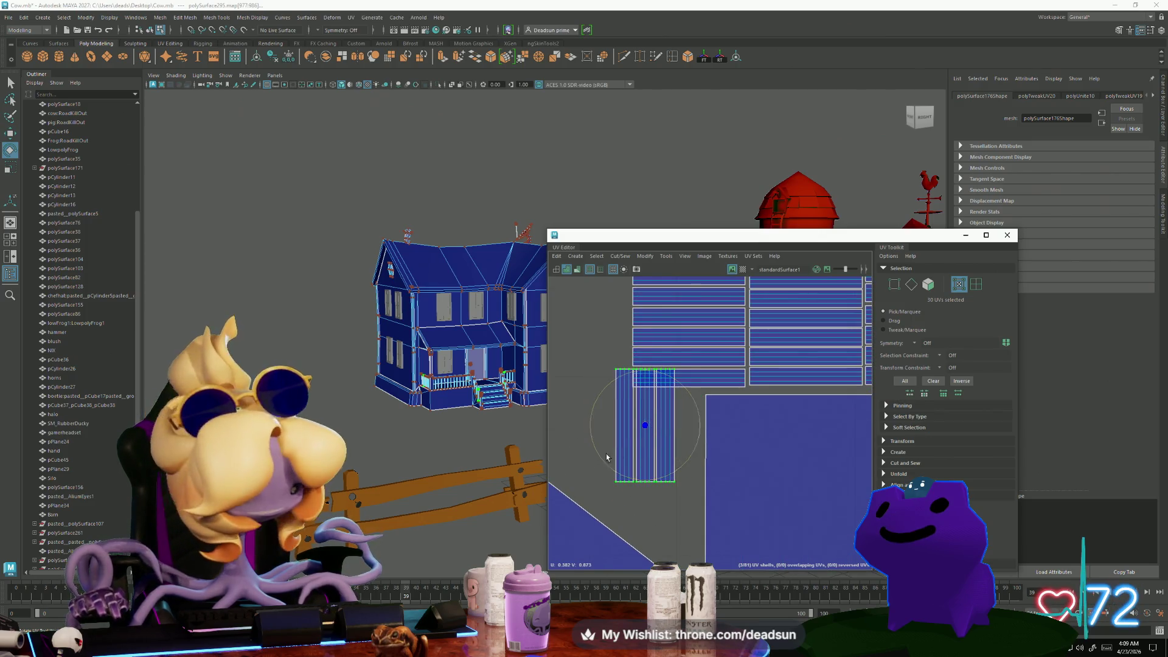
pyautogui.moveTo(647, 441); pyautogui.dragTo(669, 449)
pyautogui.scroll(-6, 755, 466)
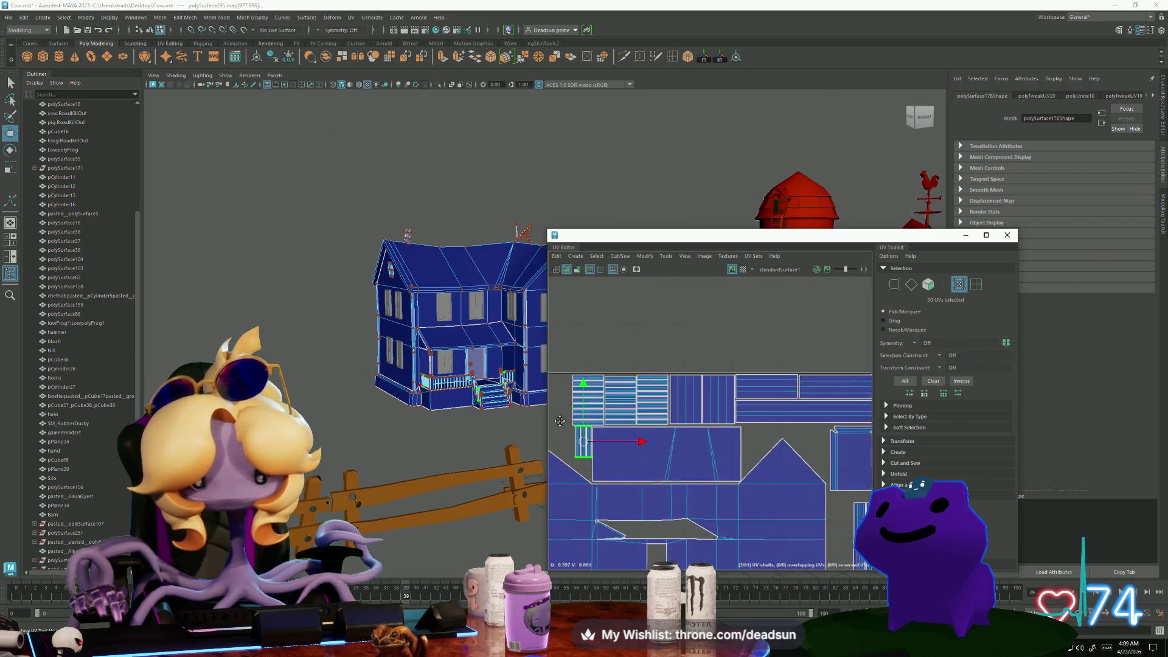
pyautogui.keyDown('alt'); pyautogui.moveTo(476, 418); pyautogui.dragTo(402, 437); pyautogui.keyUp('alt')
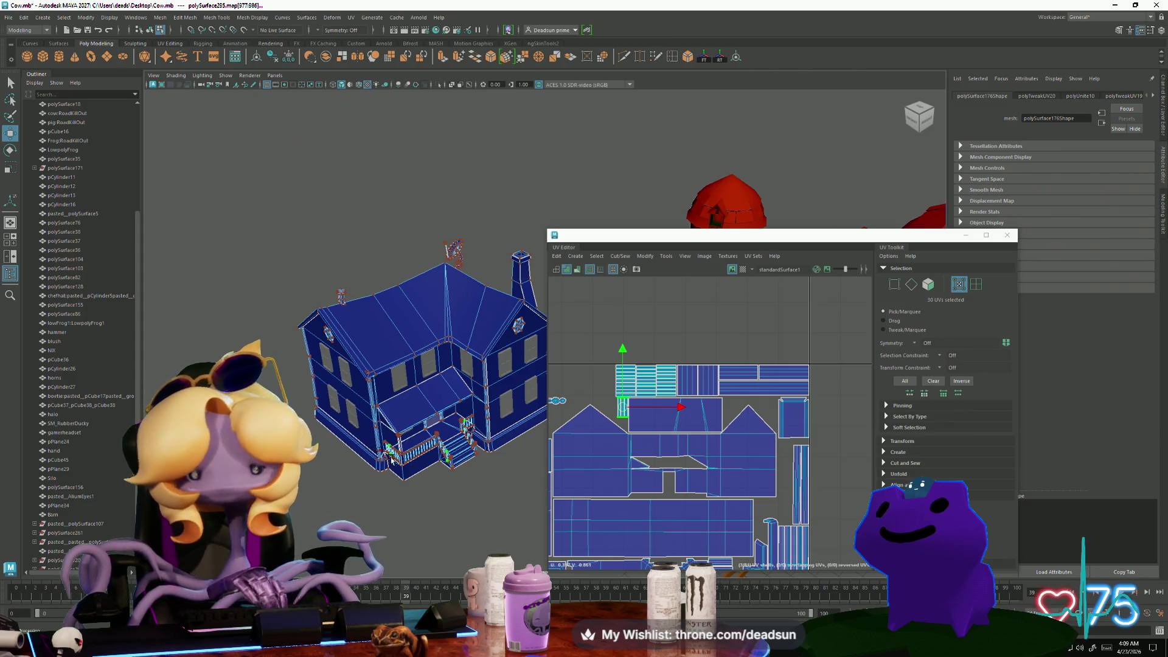
pyautogui.scroll(-3, 712, 452)
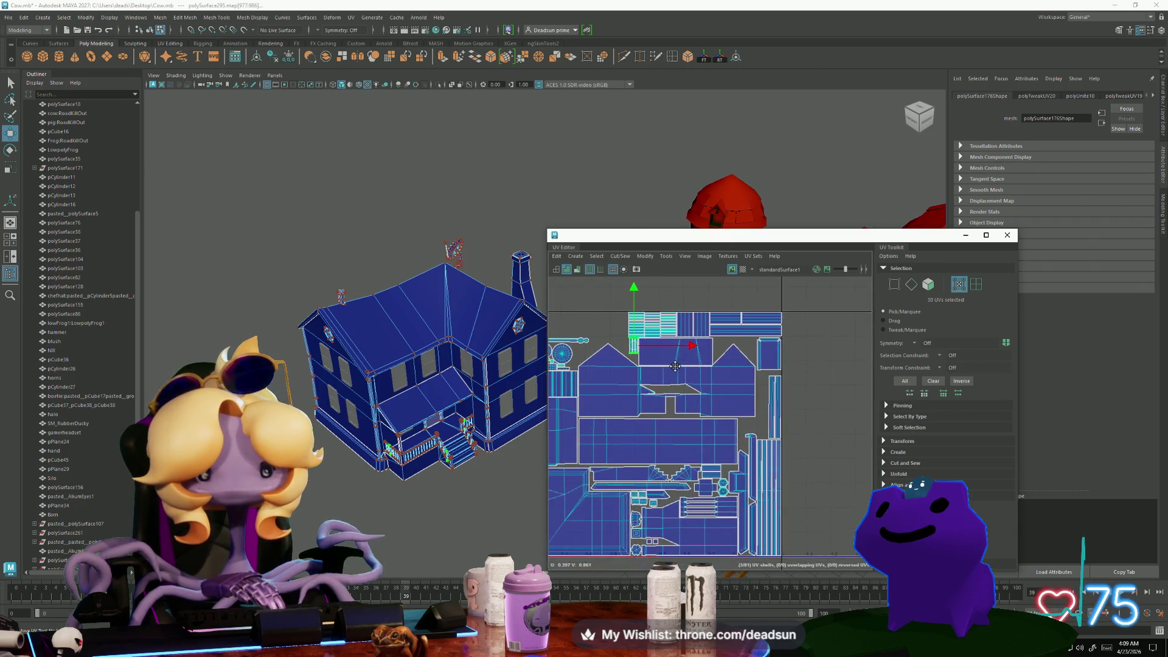
pyautogui.scroll(3, 662, 395)
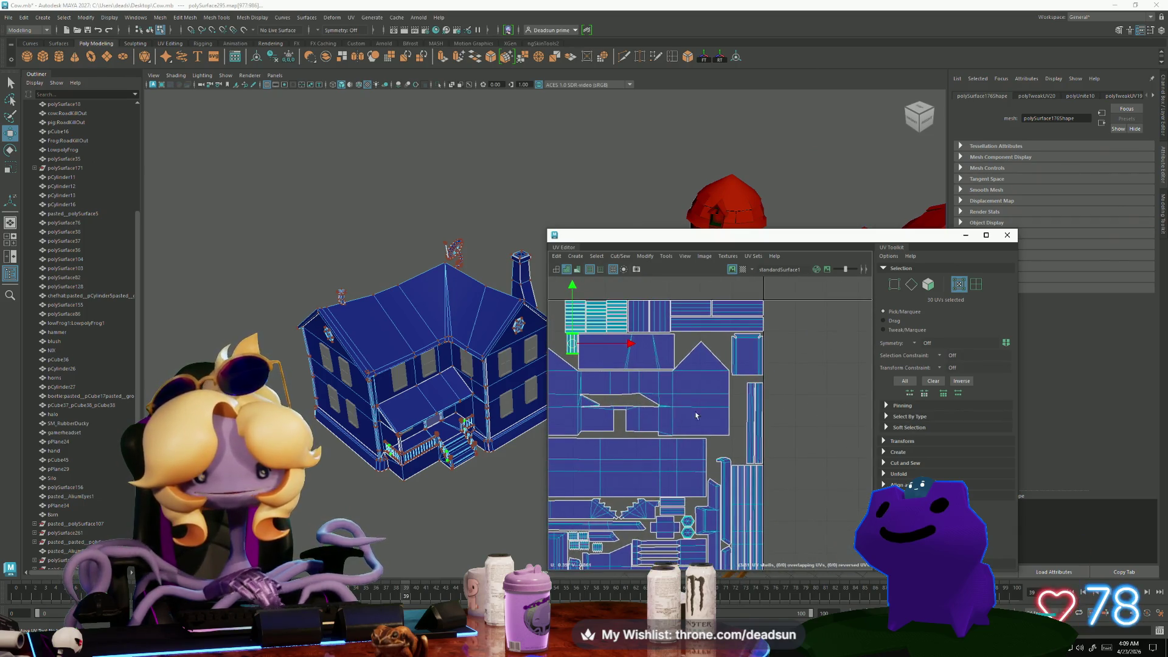
pyautogui.scroll(3, 729, 456)
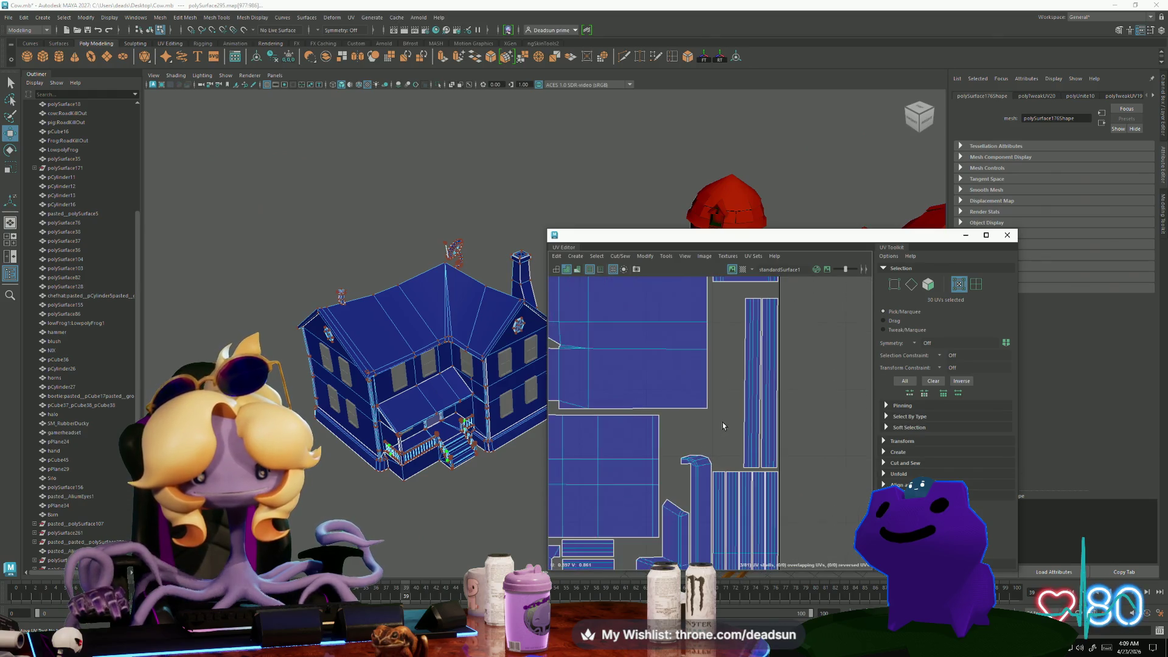
pyautogui.keyDown('alt'); pyautogui.moveTo(741, 438); pyautogui.dragTo(738, 446, button='middle'); pyautogui.keyUp('alt')
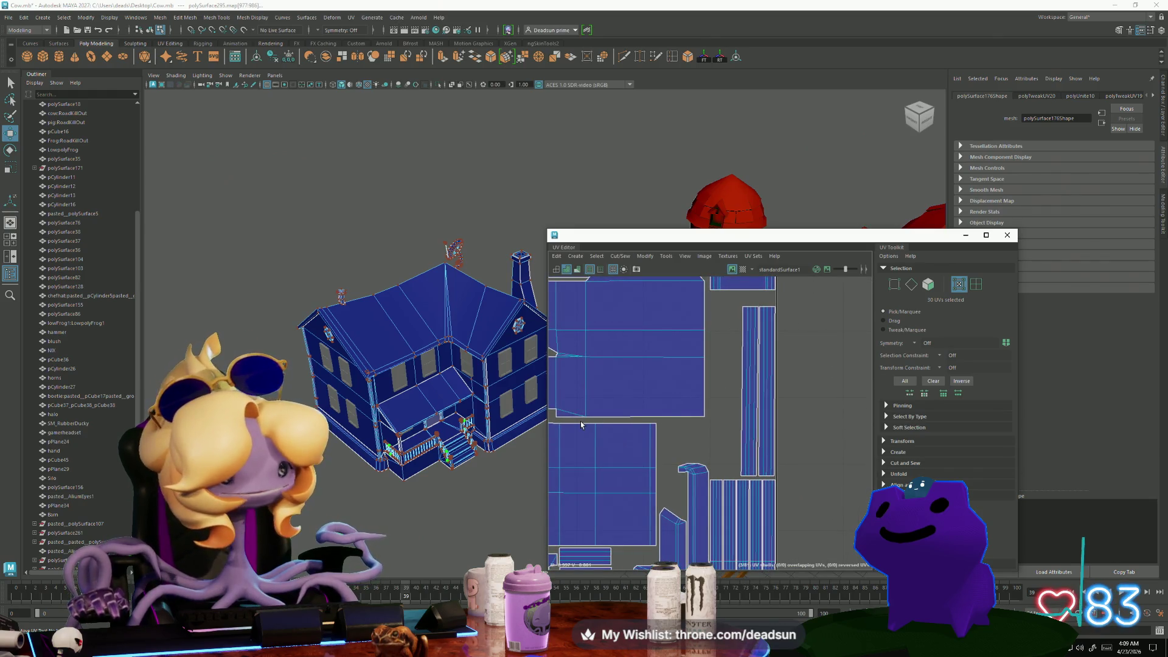
pyautogui.scroll(-3, 569, 408)
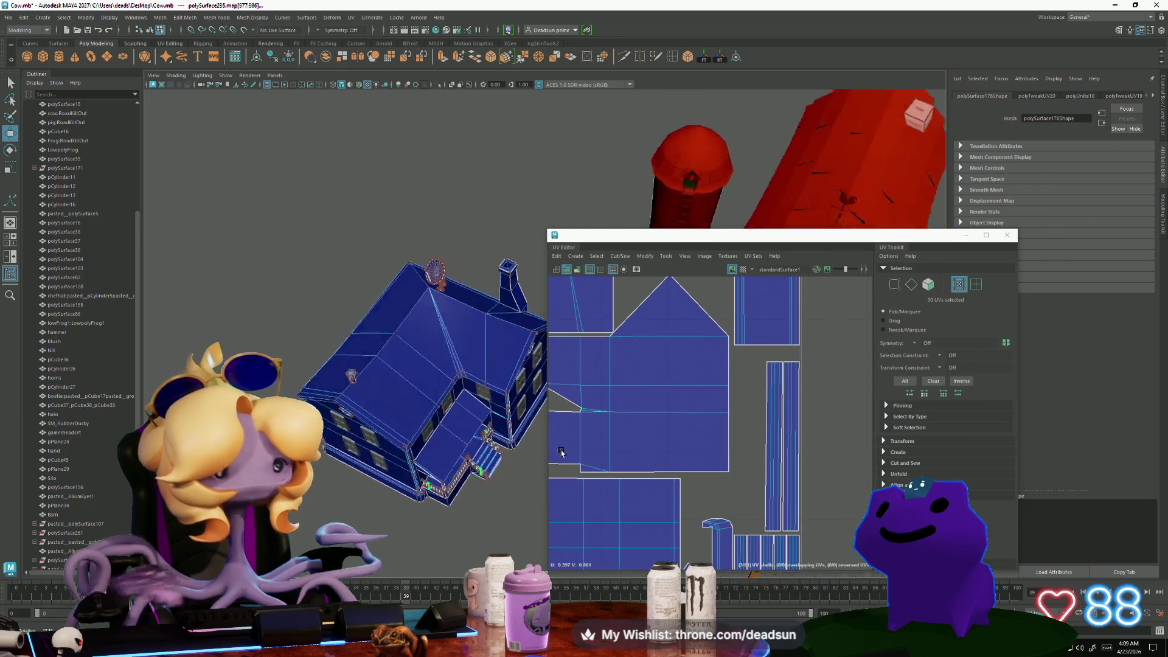
pyautogui.moveTo(562, 442)
pyautogui.keyDown('alt'); pyautogui.mouseDown()
pyautogui.moveTo(459, 432)
pyautogui.moveTo(455, 414)
pyautogui.mouseUp(); pyautogui.keyUp('alt')
pyautogui.scroll(5, 457, 432)
pyautogui.scroll(3, 454, 389)
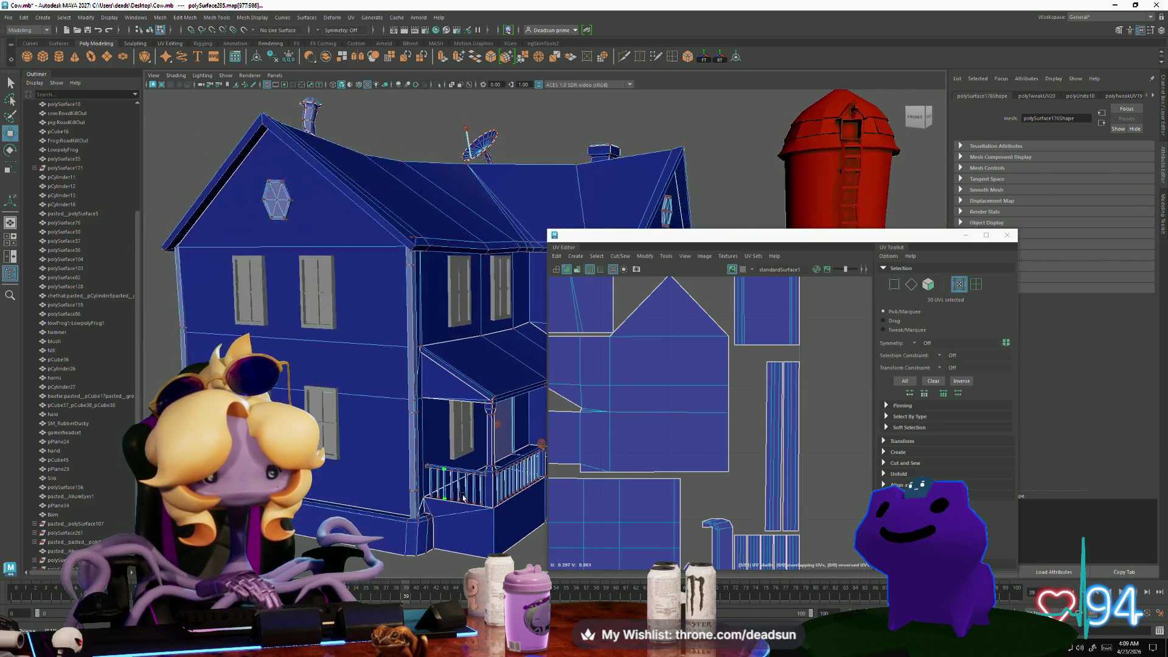
pyautogui.moveTo(454, 369)
pyautogui.mouseDown(button='right')
pyautogui.moveTo(455, 474)
pyautogui.moveTo(439, 443)
pyautogui.mouseUp(button='right')
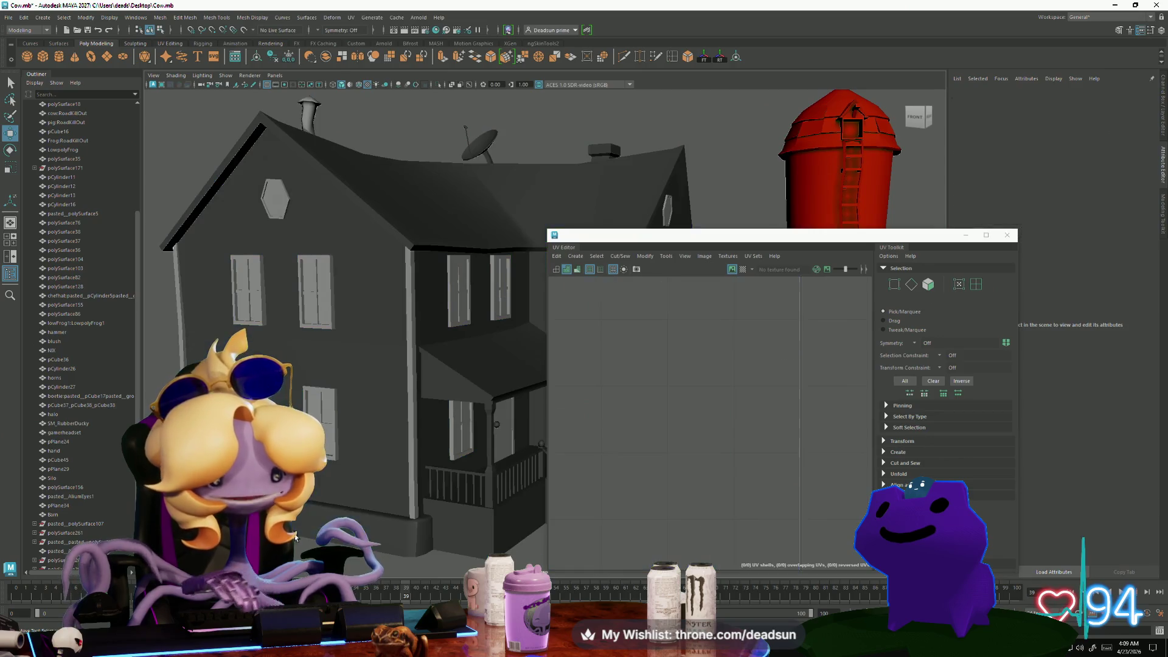
# Select a window and the thin window bar individually to inspect their UVs
pyautogui.moveTo(414, 474)
pyautogui.keyDown('alt'); pyautogui.mouseDown()
pyautogui.moveTo(383, 488)
pyautogui.moveTo(409, 448)
pyautogui.mouseUp(); pyautogui.keyUp('alt')
pyautogui.click(395, 475)
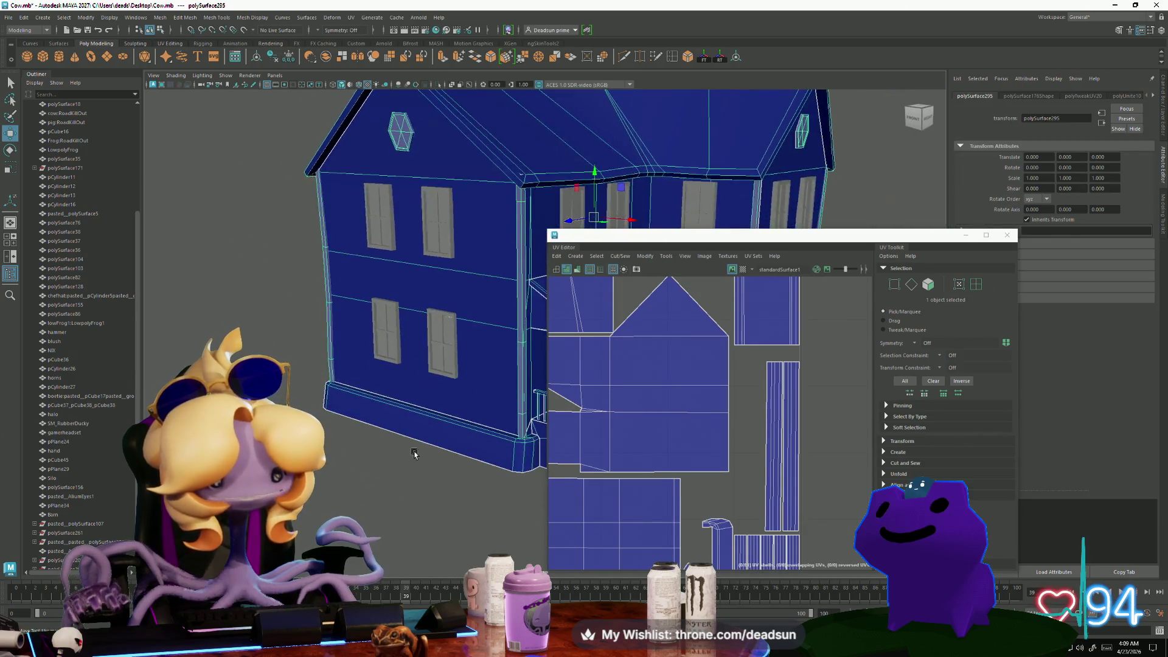
pyautogui.scroll(3, 410, 449)
pyautogui.moveTo(509, 435)
pyautogui.keyDown('alt'); pyautogui.mouseDown()
pyautogui.moveTo(496, 453)
pyautogui.moveTo(411, 467)
pyautogui.mouseUp(); pyautogui.keyUp('alt')
pyautogui.scroll(-5, 411, 467)
pyautogui.click(422, 268)
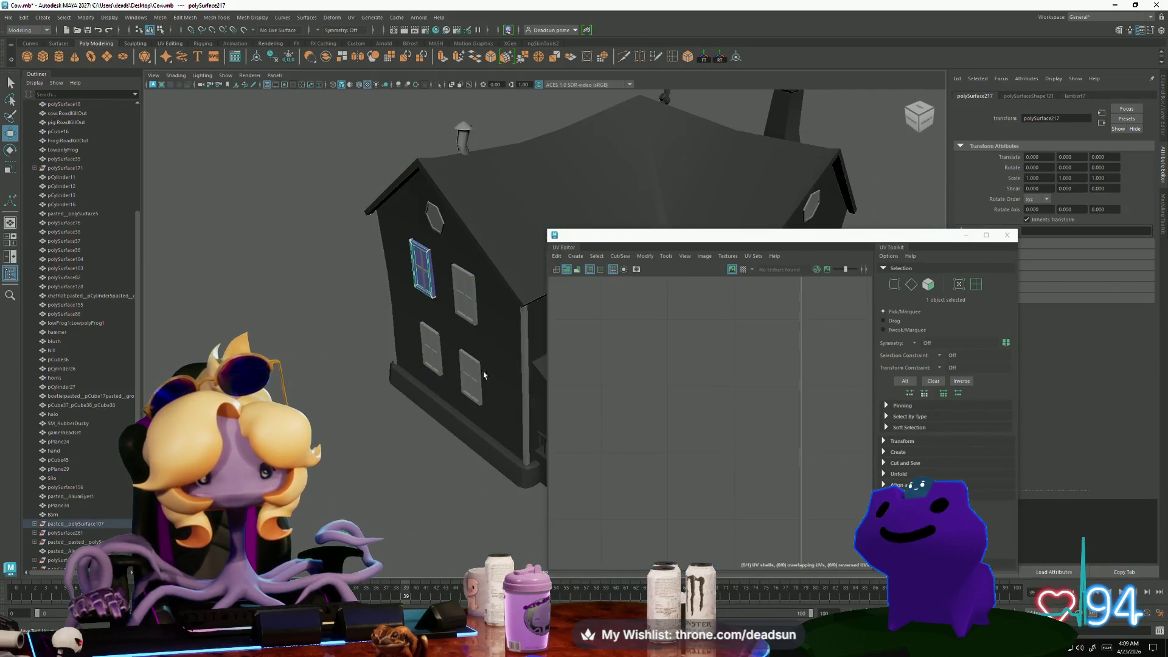
pyautogui.scroll(-5, 651, 390)
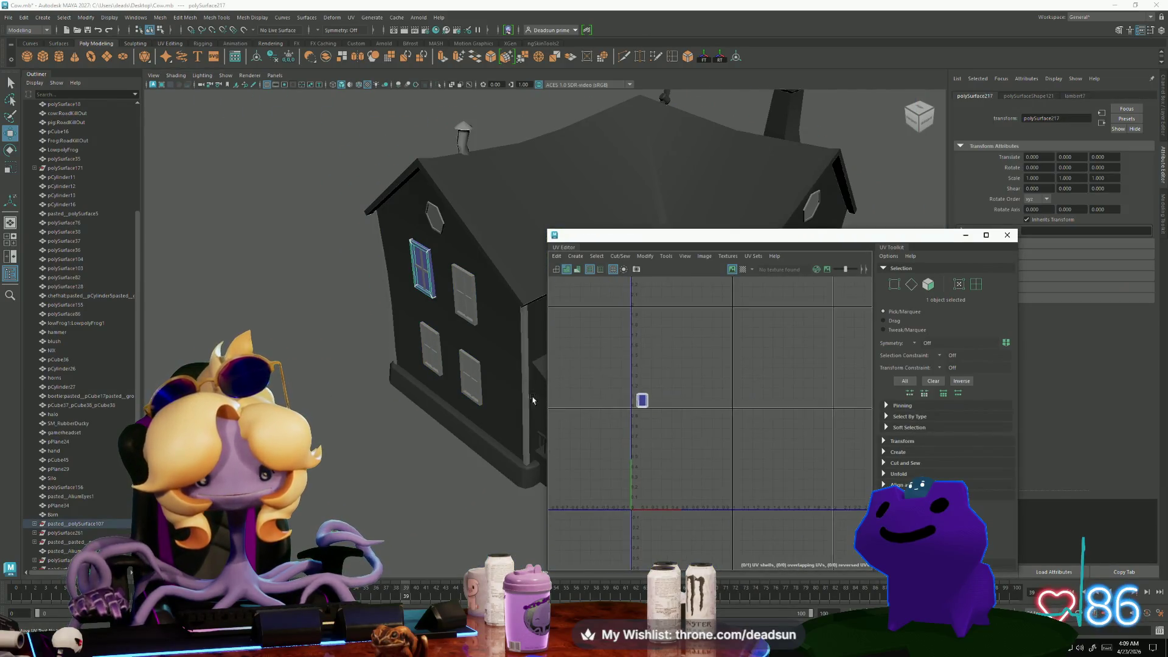
pyautogui.keyDown('alt'); pyautogui.moveTo(421, 321); pyautogui.dragTo(443, 324); pyautogui.keyUp('alt')
pyautogui.click(432, 290)
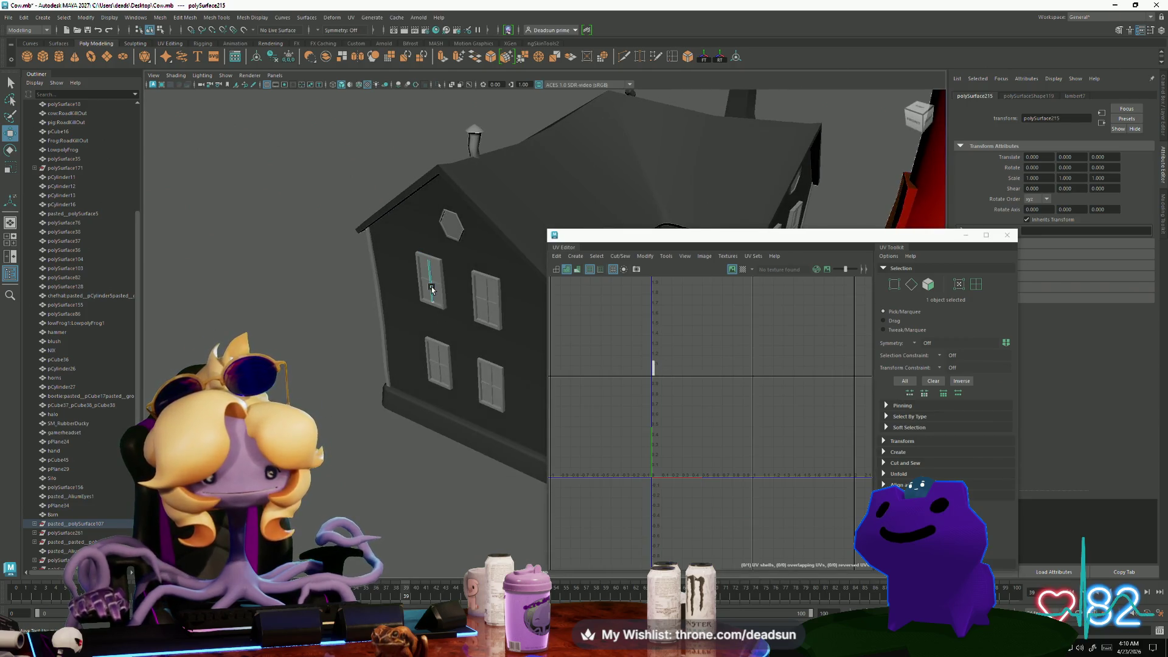
# Reselect the whole house mesh and centre its packed UV layout in the editor
pyautogui.click(481, 250)
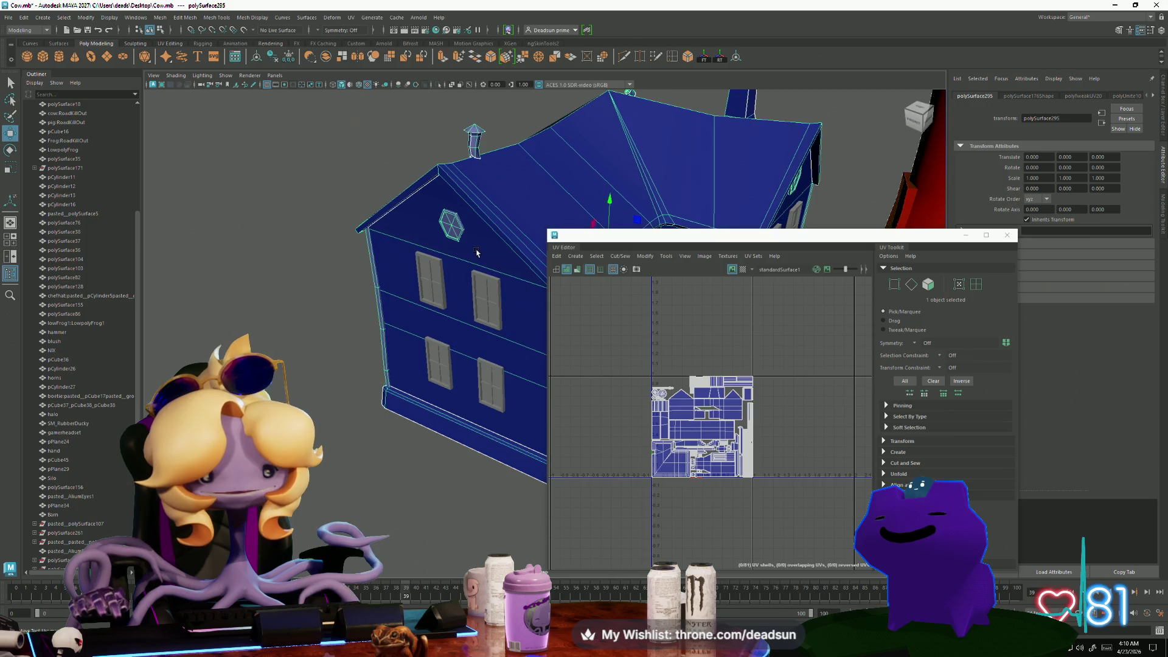
pyautogui.moveTo(481, 250)
pyautogui.keyDown('alt'); pyautogui.mouseDown()
pyautogui.moveTo(389, 411)
pyautogui.moveTo(401, 408)
pyautogui.mouseUp(); pyautogui.keyUp('alt')
pyautogui.scroll(-3, 666, 444)
pyautogui.scroll(3, 700, 447)
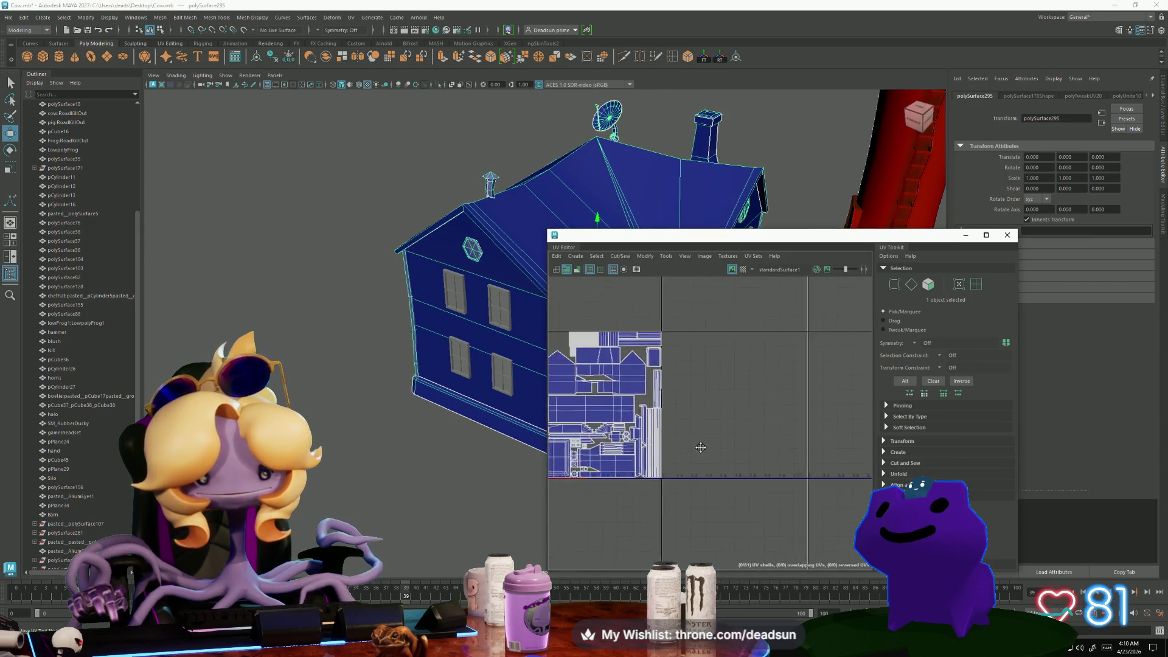
pyautogui.scroll(-6, 809, 465)
pyautogui.moveTo(698, 457)
pyautogui.keyDown('alt'); pyautogui.mouseDown(button='middle')
pyautogui.moveTo(618, 455)
pyautogui.moveTo(587, 432)
pyautogui.moveTo(600, 447)
pyautogui.mouseUp(button='middle'); pyautogui.keyUp('alt')
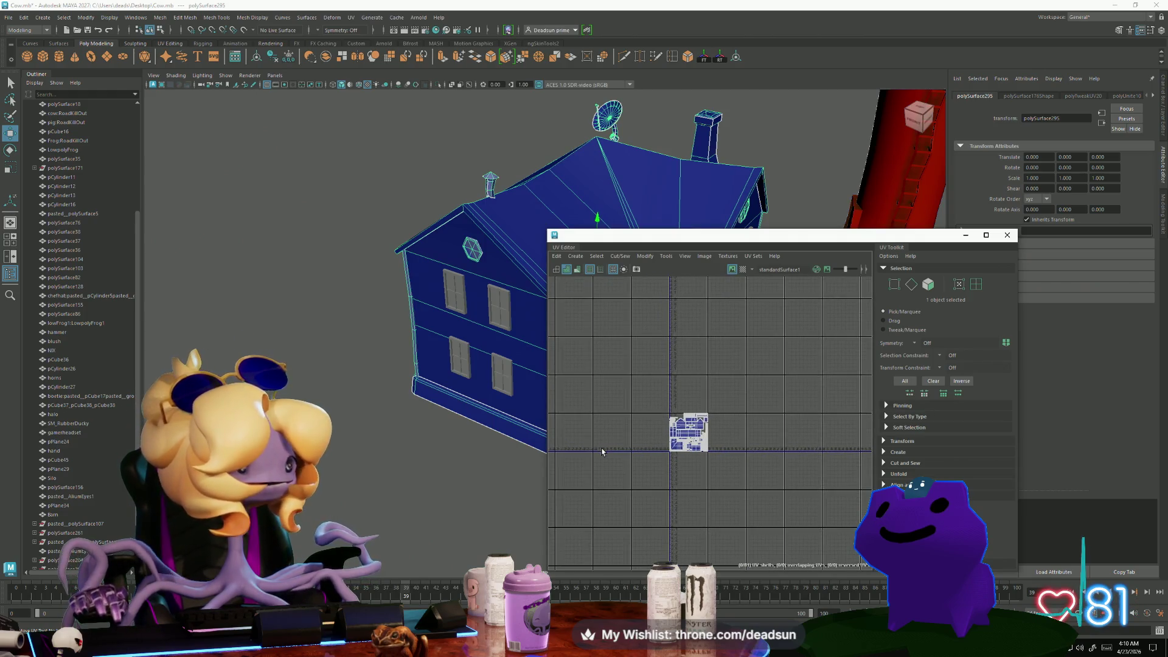
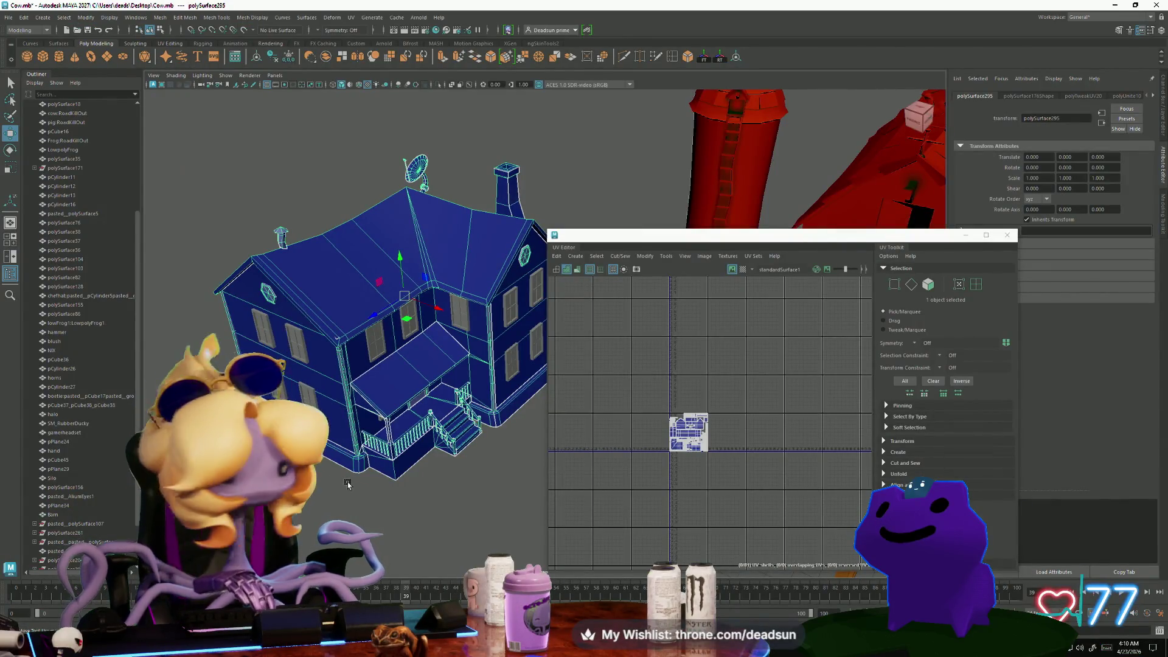
# Zoom in on the packed house UV layout and marquee-select the upper-left round window shells as UVs
pyautogui.scroll(5, 372, 465)
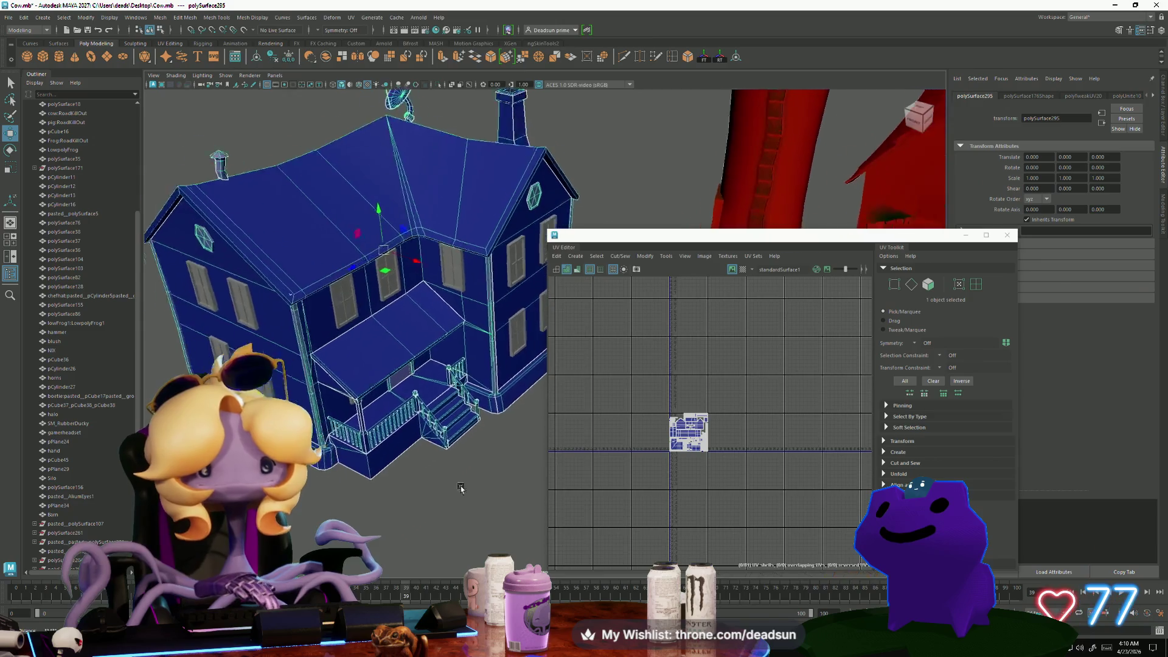
pyautogui.scroll(4, 613, 462)
pyautogui.keyDown('alt'); pyautogui.moveTo(803, 511); pyautogui.dragTo(608, 511, button='middle'); pyautogui.keyUp('alt')
pyautogui.scroll(5, 806, 509)
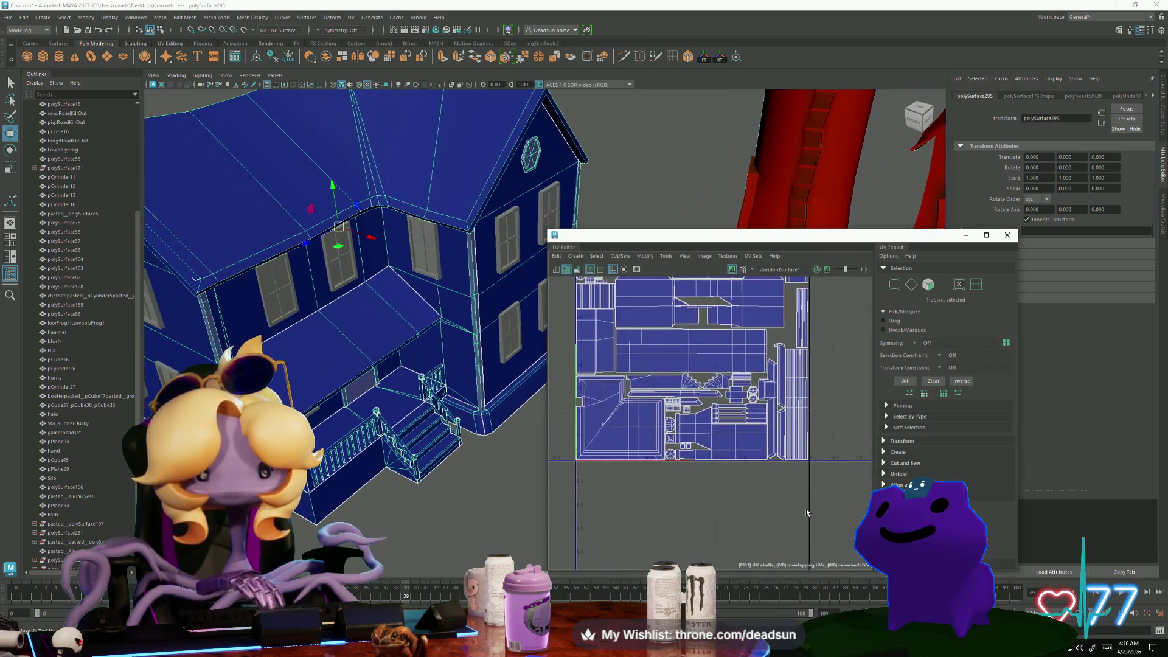
pyautogui.keyDown('alt'); pyautogui.moveTo(795, 516); pyautogui.dragTo(736, 500, button='middle'); pyautogui.keyUp('alt')
pyautogui.scroll(2, 766, 516)
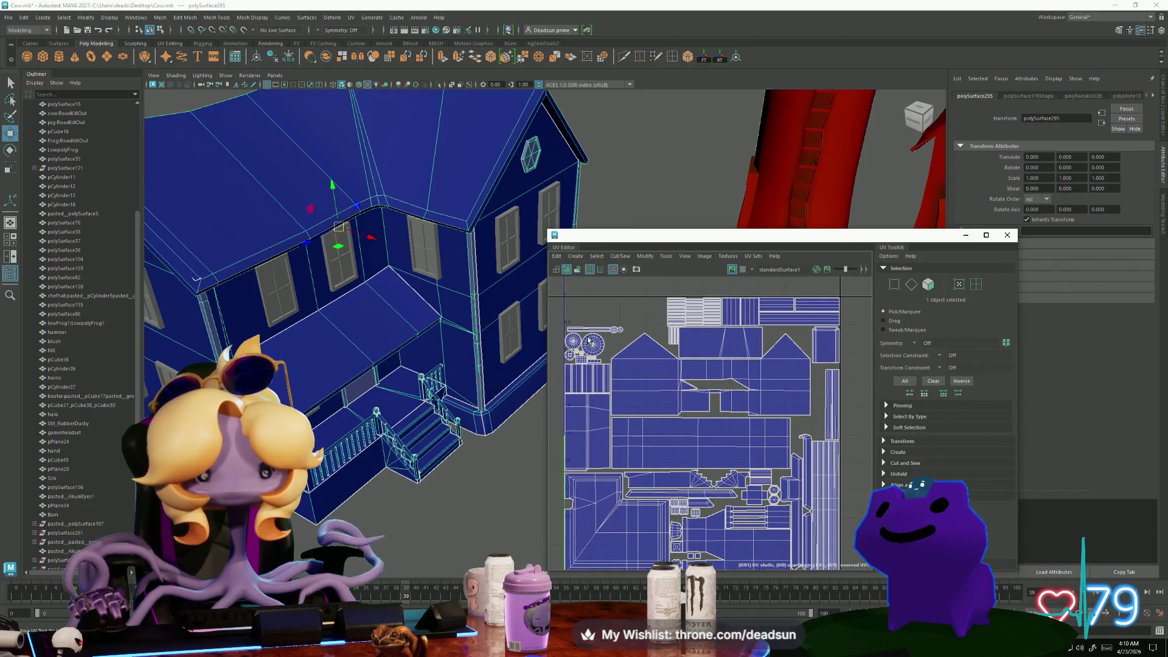
pyautogui.scroll(4, 588, 341)
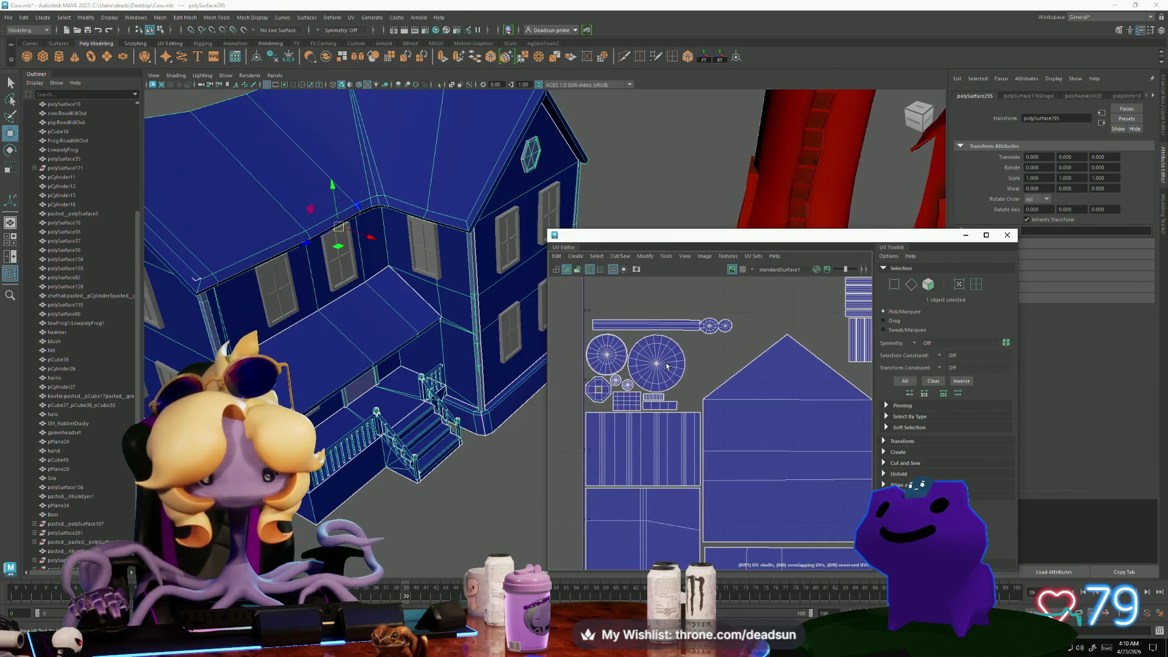
pyautogui.moveTo(654, 368); pyautogui.dragTo(657, 364, button='right')
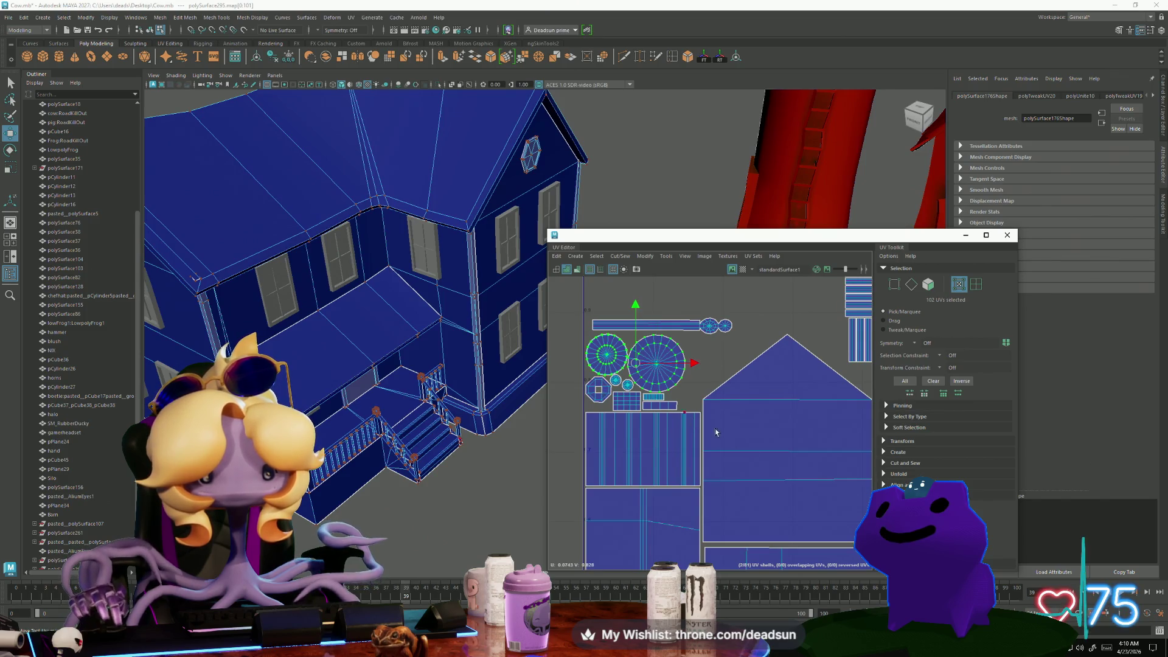
# Add the rectangular shell to the round window selection and move the shells to the layout centre
pyautogui.scroll(-4, 639, 383)
pyautogui.keyDown('alt'); pyautogui.moveTo(637, 396); pyautogui.dragTo(629, 394, button='middle'); pyautogui.keyUp('alt')
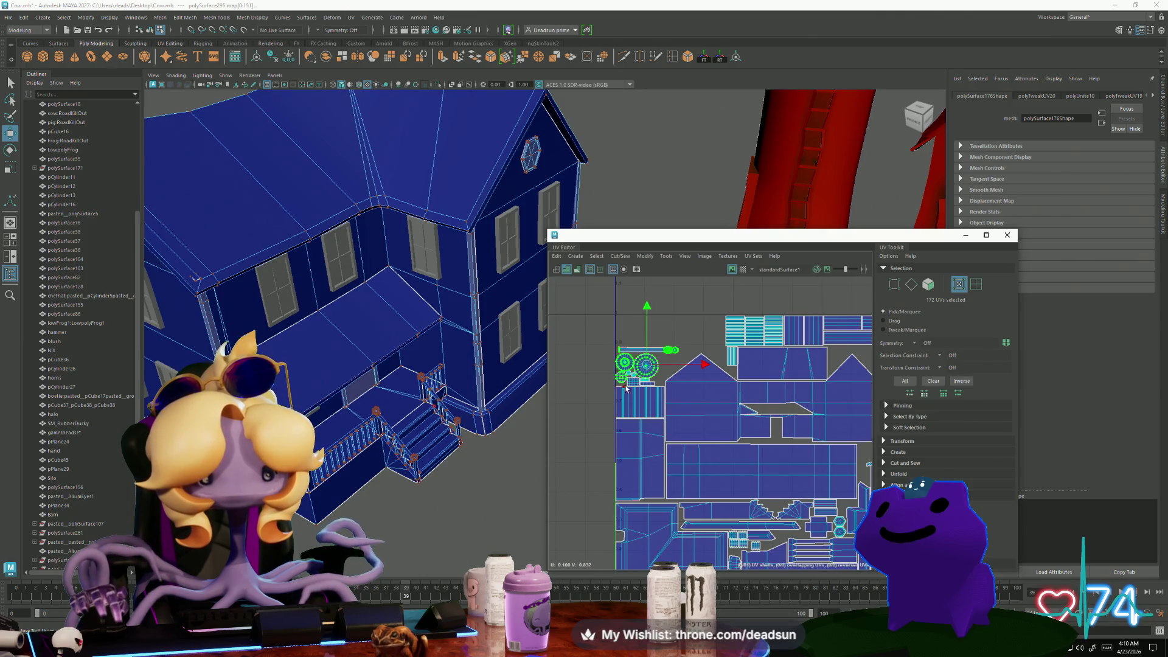
pyautogui.scroll(5, 626, 388)
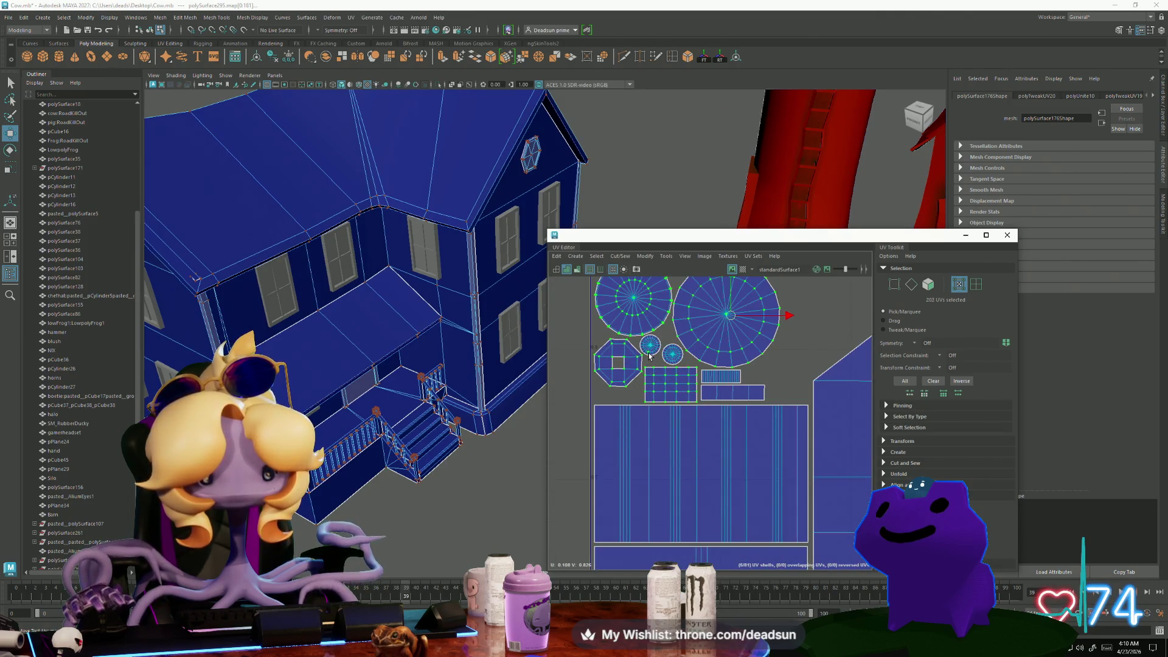
pyautogui.keyDown('shift'); pyautogui.click(719, 400); pyautogui.keyUp('shift')
pyautogui.scroll(-8, 597, 374)
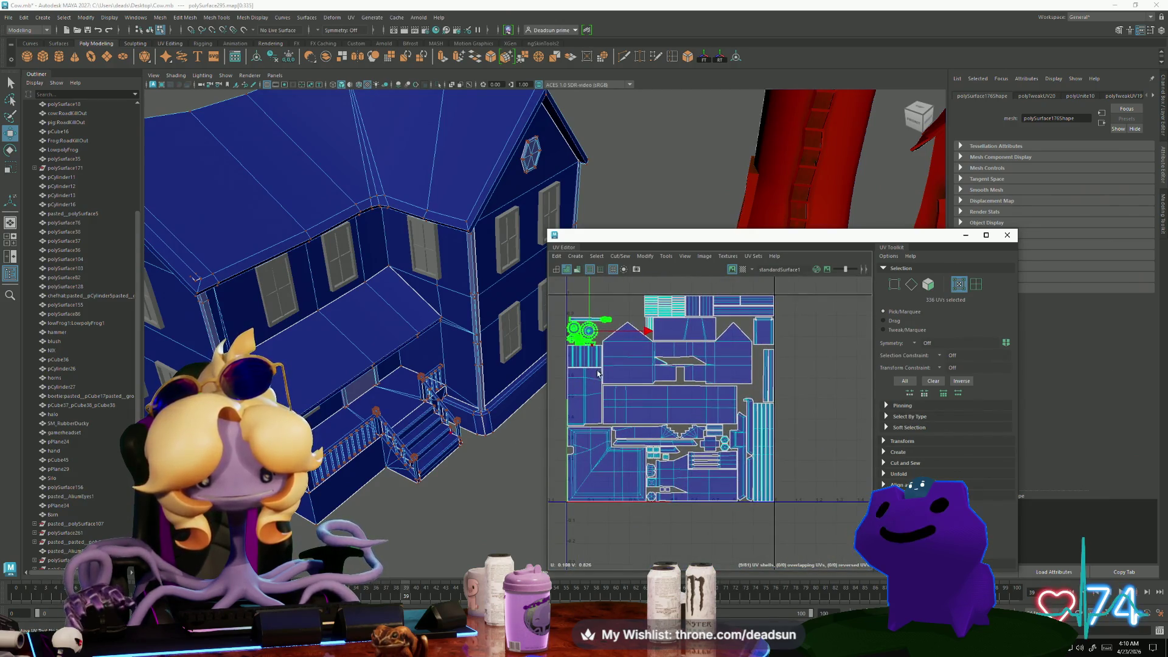
pyautogui.moveTo(590, 334)
pyautogui.mouseDown()
pyautogui.moveTo(699, 352)
pyautogui.moveTo(669, 393)
pyautogui.mouseUp()
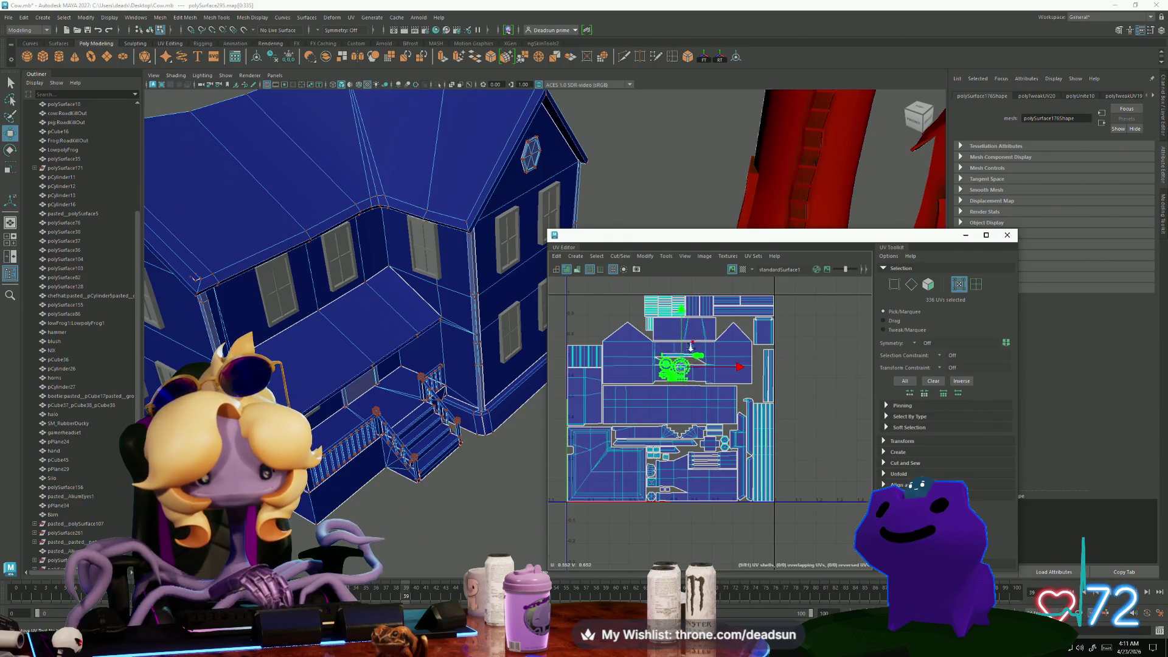
pyautogui.scroll(7, 669, 397)
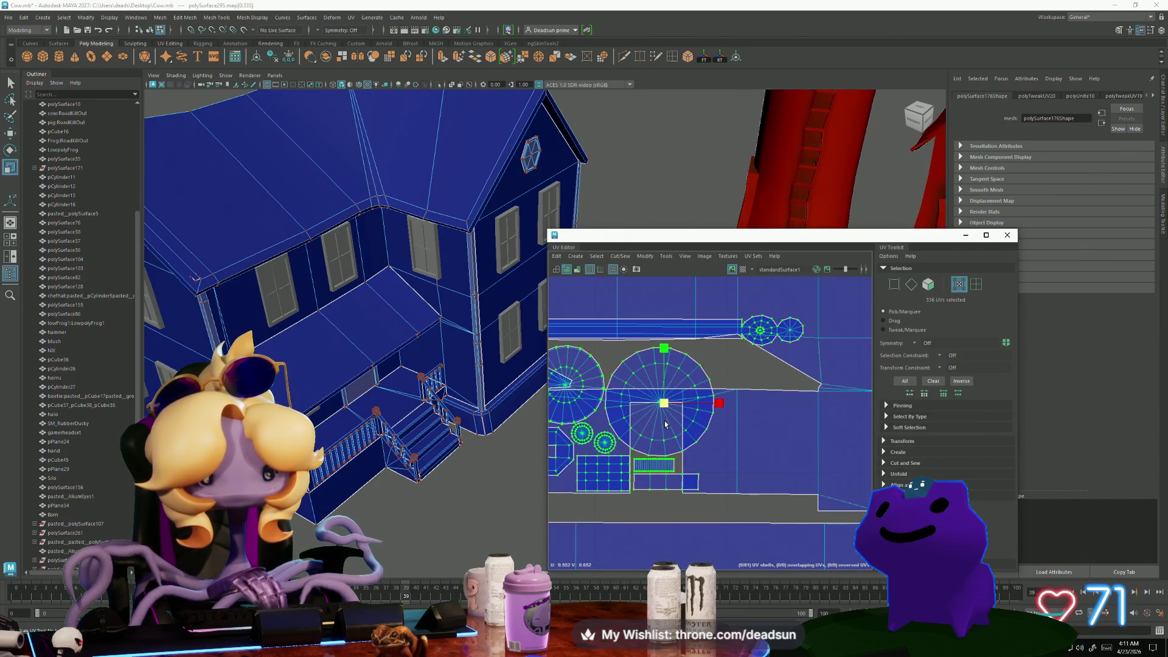
# Shrink the selected shells uniformly and shift them up and to the right
pyautogui.moveTo(665, 425); pyautogui.dragTo(653, 411, button='middle')
pyautogui.moveTo(665, 406)
pyautogui.mouseDown()
pyautogui.moveTo(660, 356)
pyautogui.moveTo(675, 353)
pyautogui.moveTo(733, 351)
pyautogui.moveTo(745, 404)
pyautogui.mouseUp()
pyautogui.scroll(-5, 771, 419)
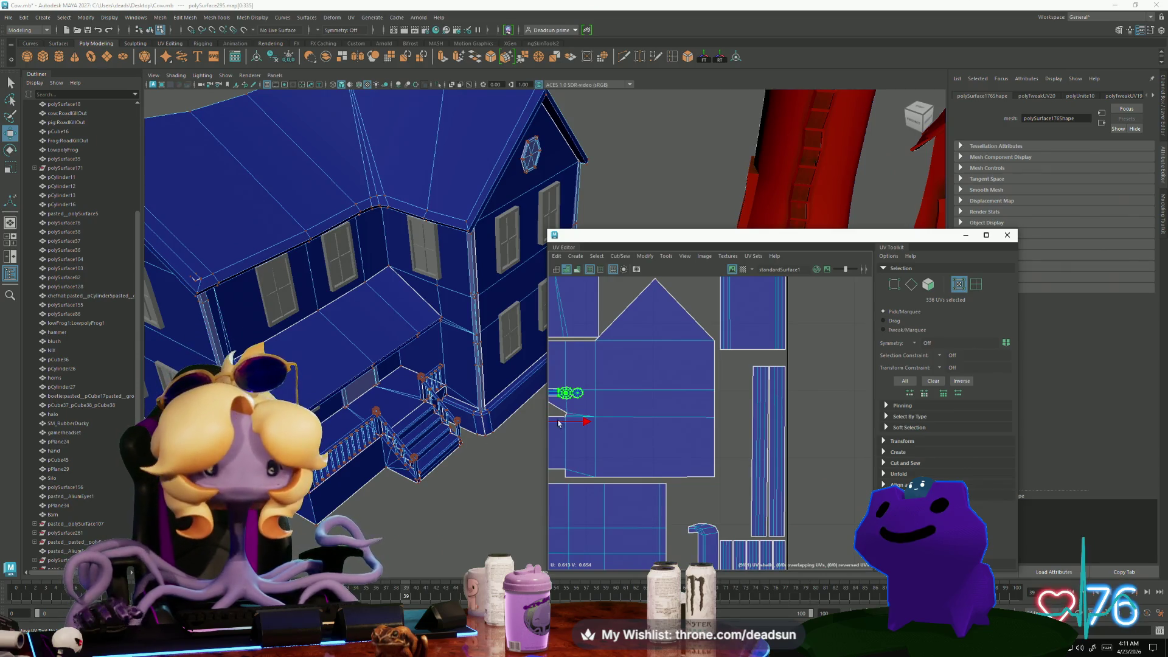
pyautogui.scroll(-5, 559, 424)
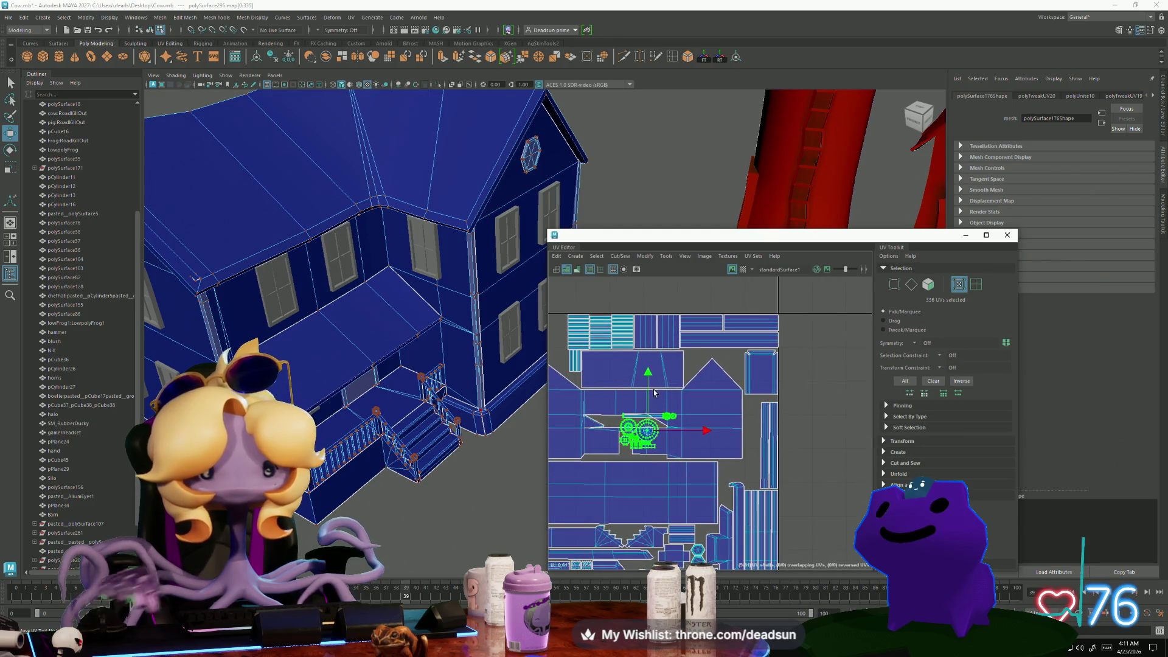
pyautogui.moveTo(648, 431)
pyautogui.mouseDown()
pyautogui.moveTo(815, 357)
pyautogui.moveTo(656, 340)
pyautogui.mouseUp()
pyautogui.scroll(3, 834, 352)
# Place a single small circular shell beside the house gable shell
pyautogui.click(840, 352)
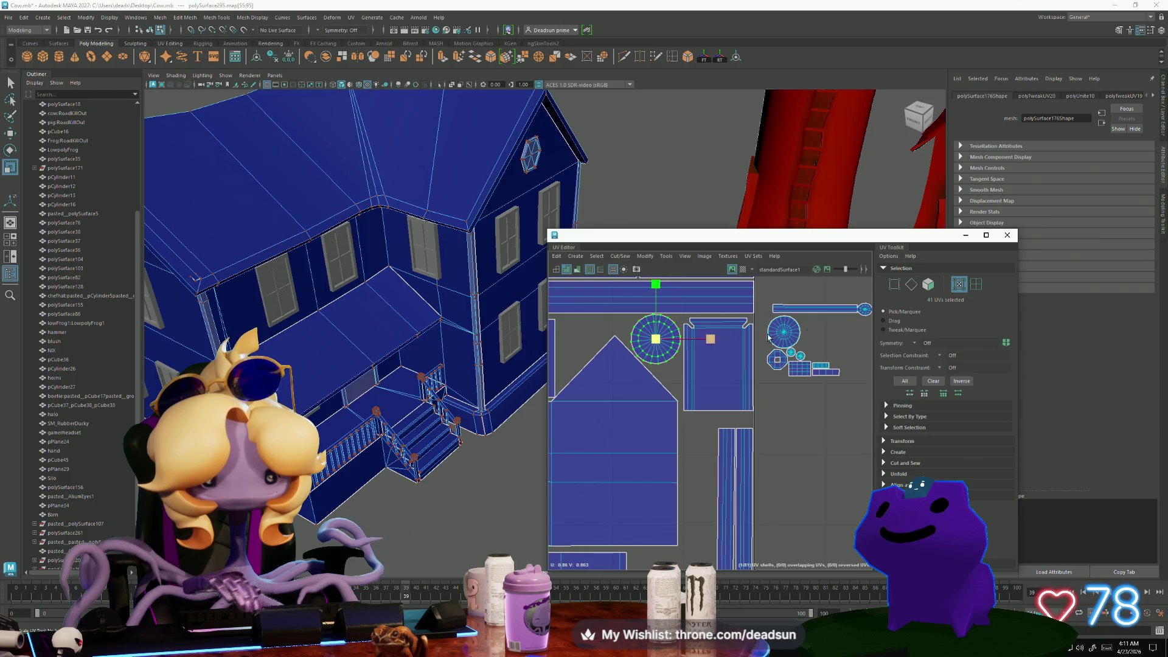
pyautogui.moveTo(786, 334); pyautogui.dragTo(581, 341)
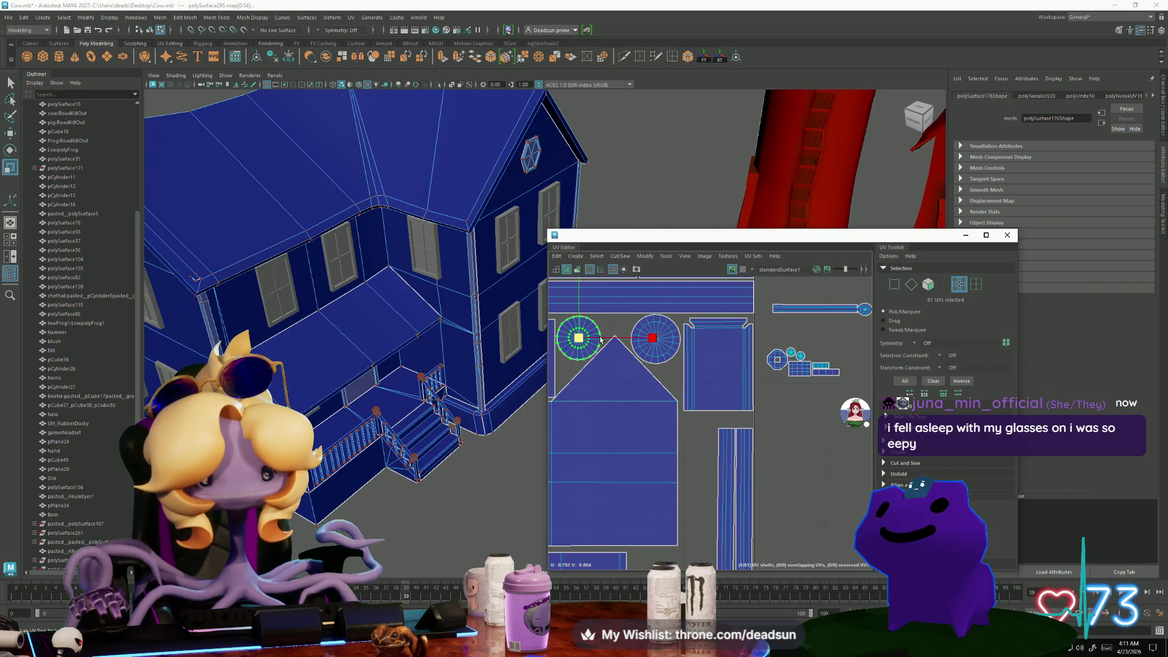
pyautogui.moveTo(582, 341); pyautogui.dragTo(582, 339)
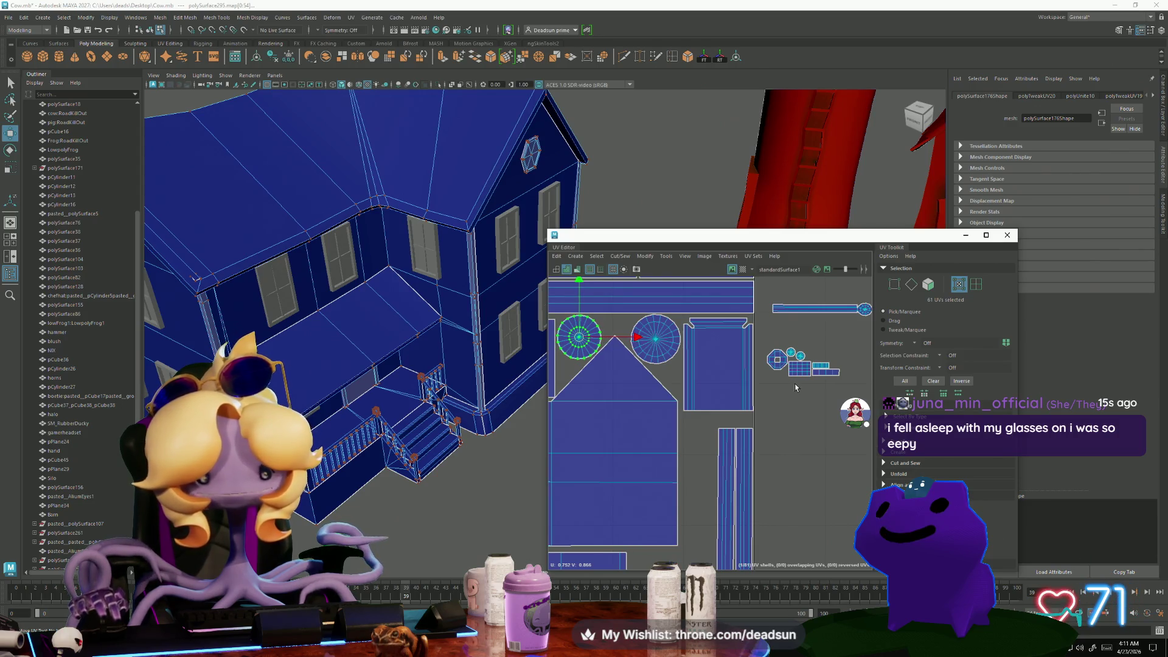
pyautogui.doubleClick(776, 362)
pyautogui.moveTo(776, 359); pyautogui.dragTo(565, 366)
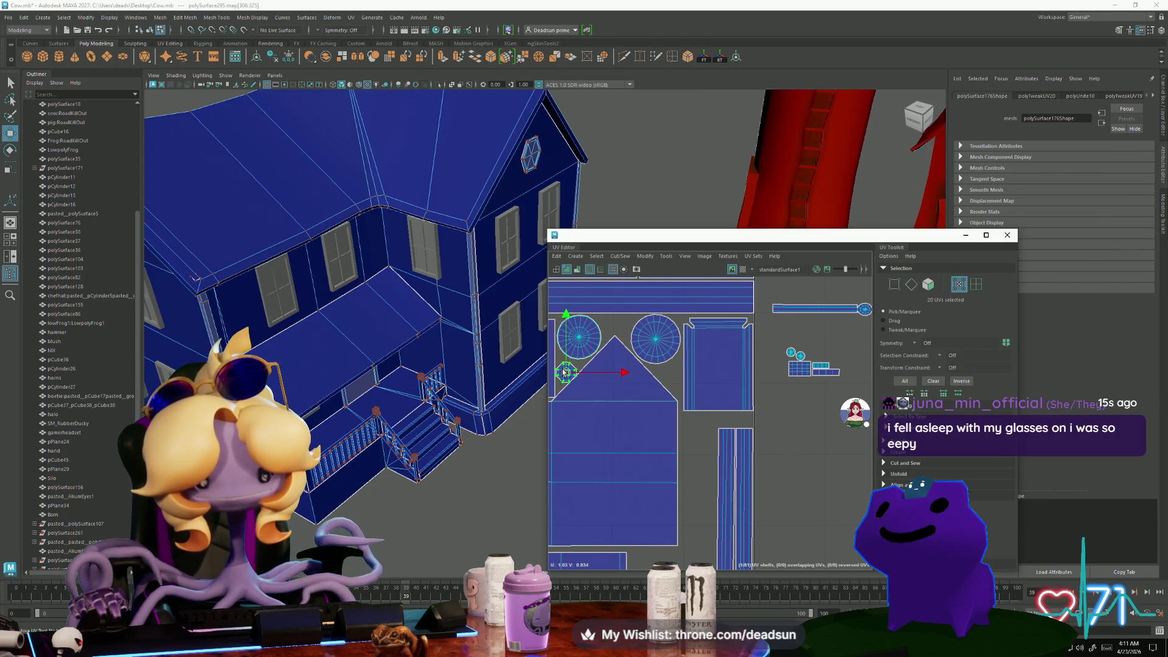
pyautogui.scroll(5, 565, 367)
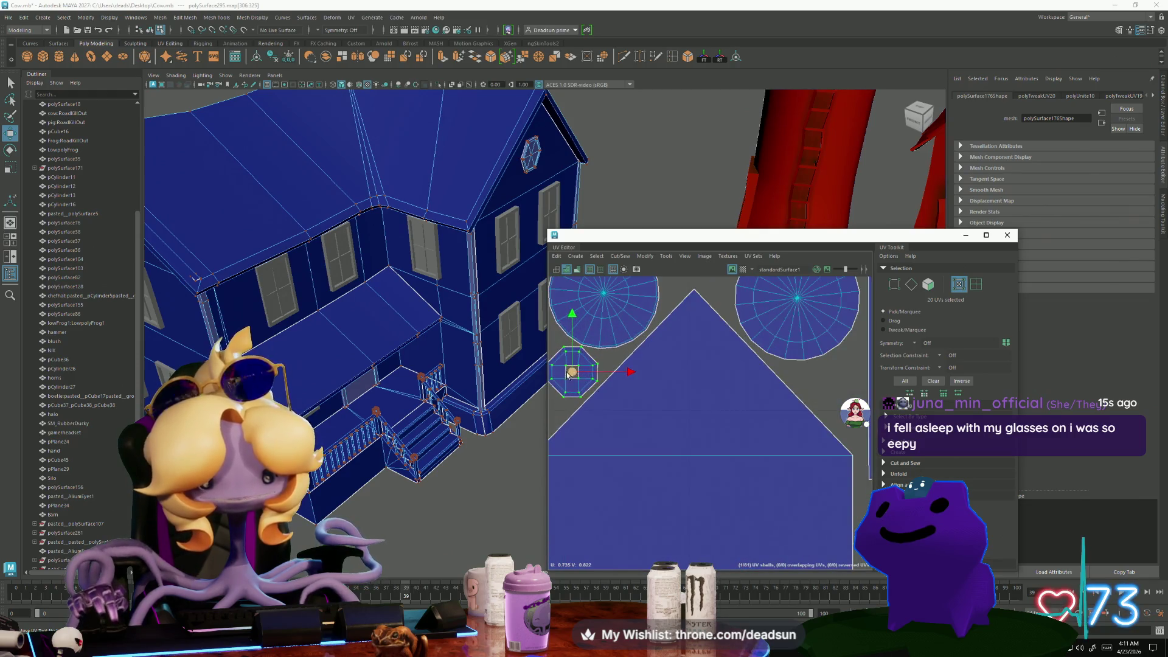
pyautogui.moveTo(618, 367); pyautogui.dragTo(620, 371)
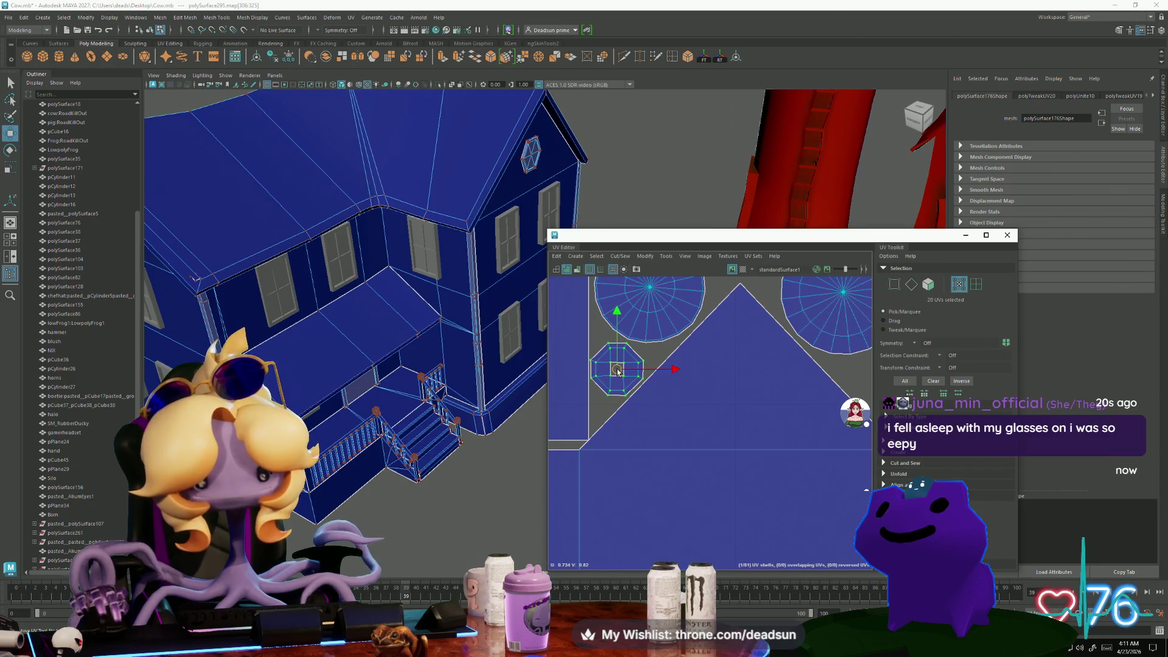
# Add a second circular shell to the selection and undo the recent shell moves
pyautogui.keyDown('alt'); pyautogui.moveTo(618, 371); pyautogui.dragTo(577, 415, button='middle'); pyautogui.keyUp('alt')
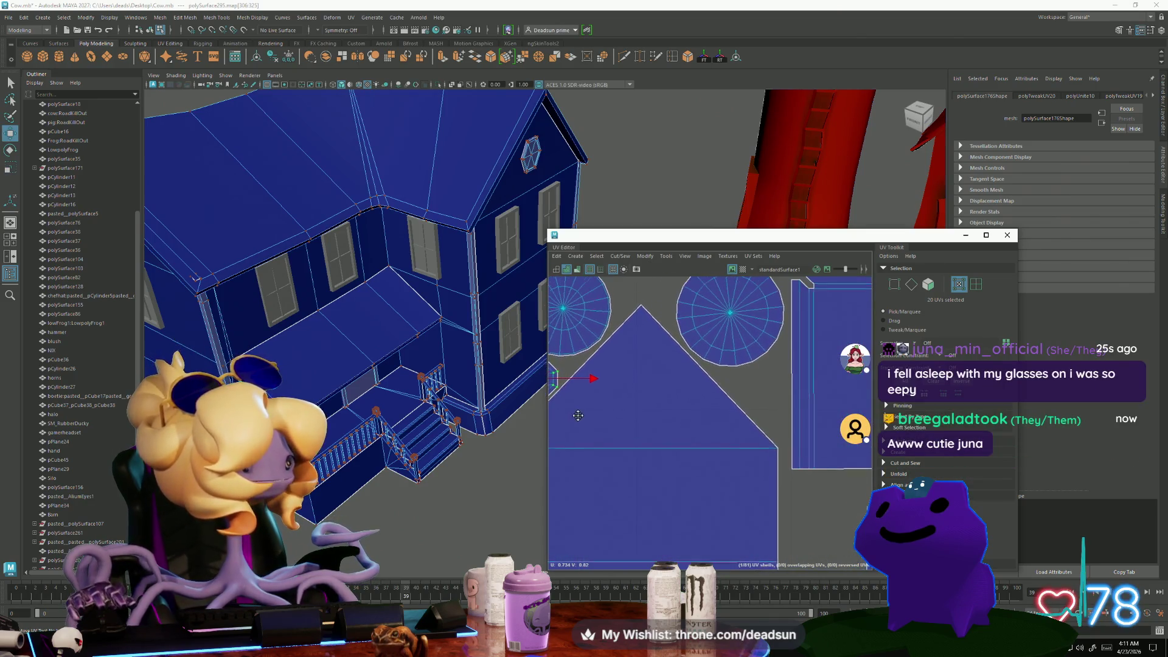
pyautogui.scroll(-8, 578, 415)
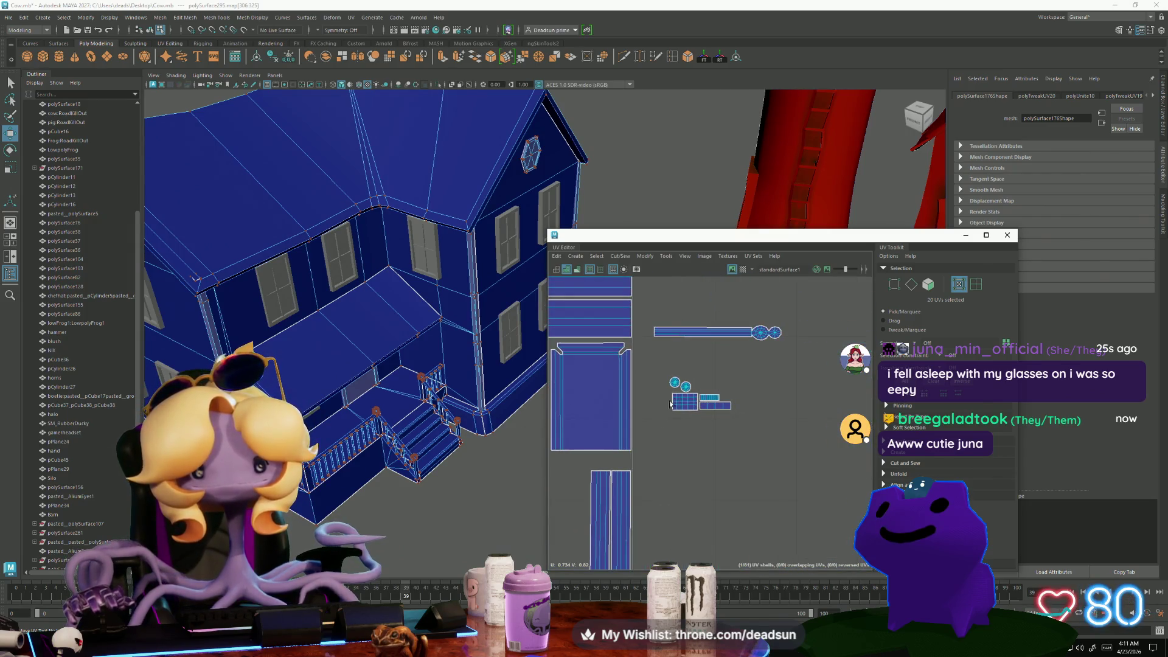
pyautogui.scroll(1, 671, 402)
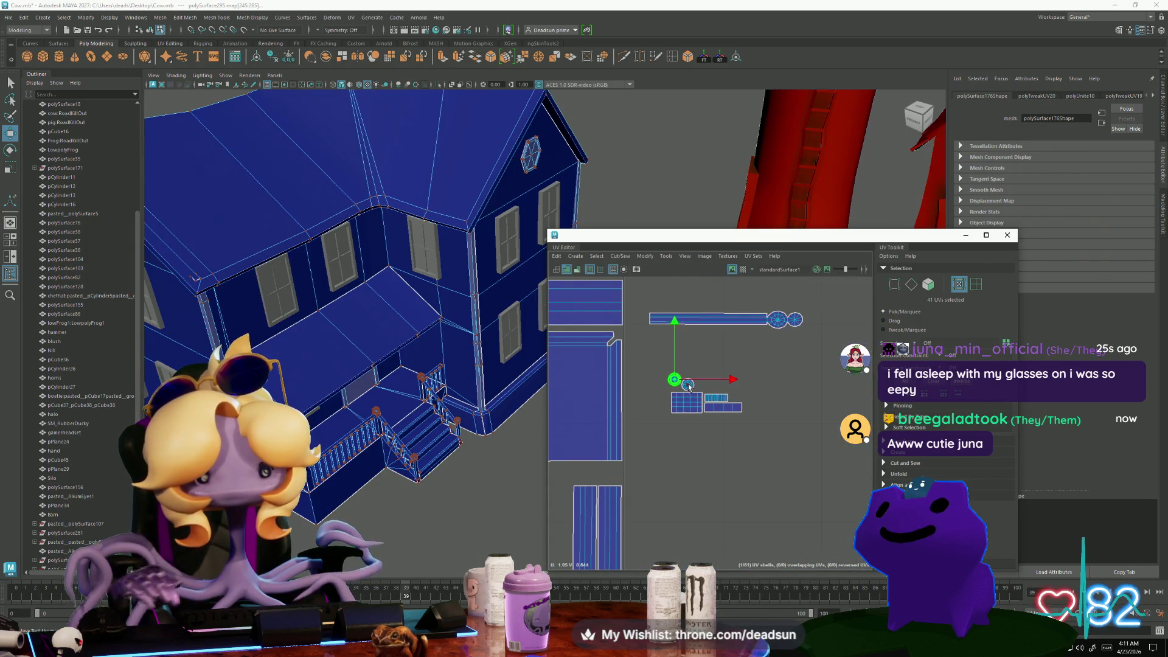
pyautogui.keyDown('shift'); pyautogui.click(687, 388); pyautogui.keyUp('shift')
pyautogui.hotkey('ctrl', 'z')
pyautogui.hotkey('ctrl', 'z')
pyautogui.hotkey('ctrl', 'z')
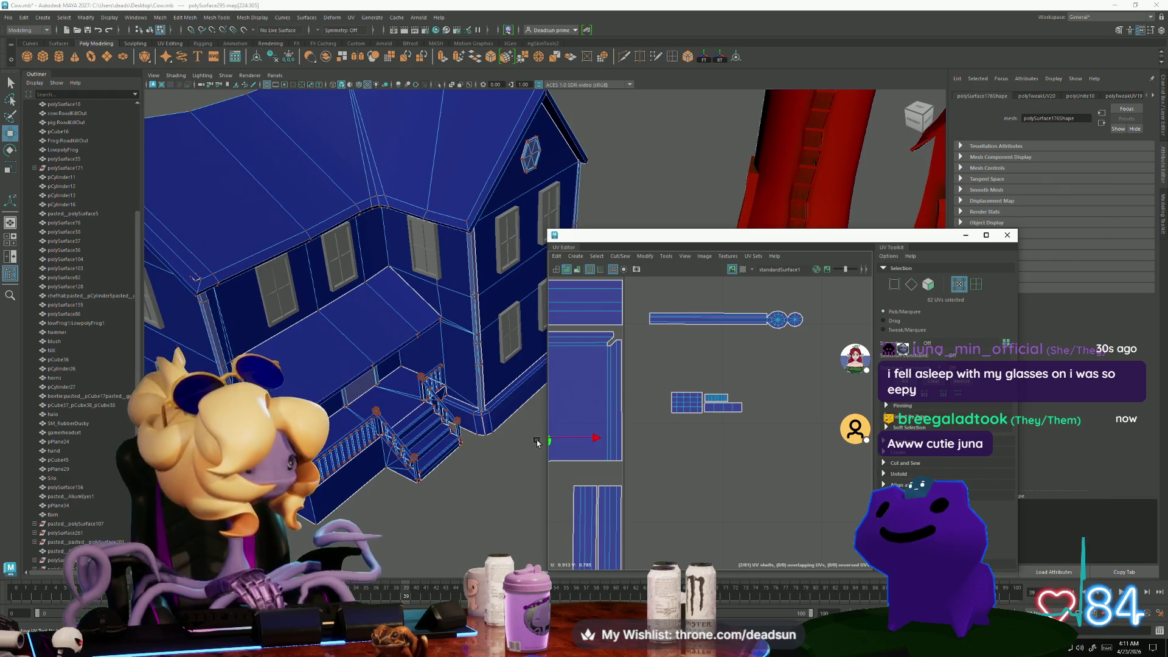
# Scale up the two round window shells and spread them slightly apart
pyautogui.keyDown('alt'); pyautogui.moveTo(677, 426); pyautogui.dragTo(842, 438, button='middle'); pyautogui.keyUp('alt')
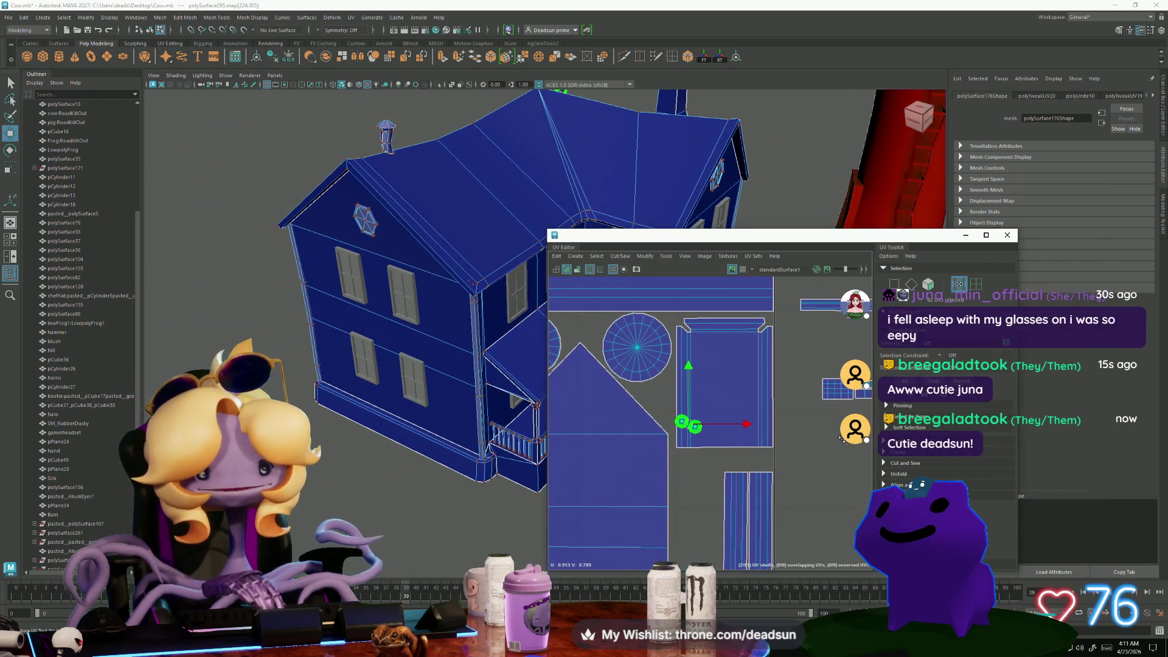
pyautogui.press('e')
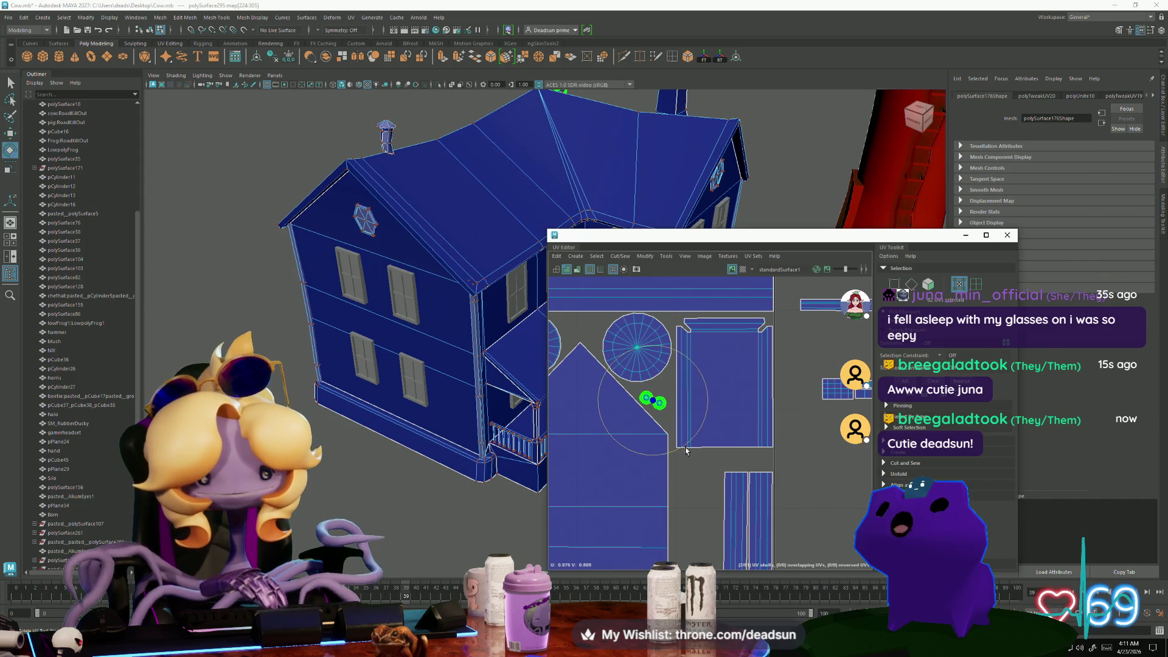
pyautogui.press('r')
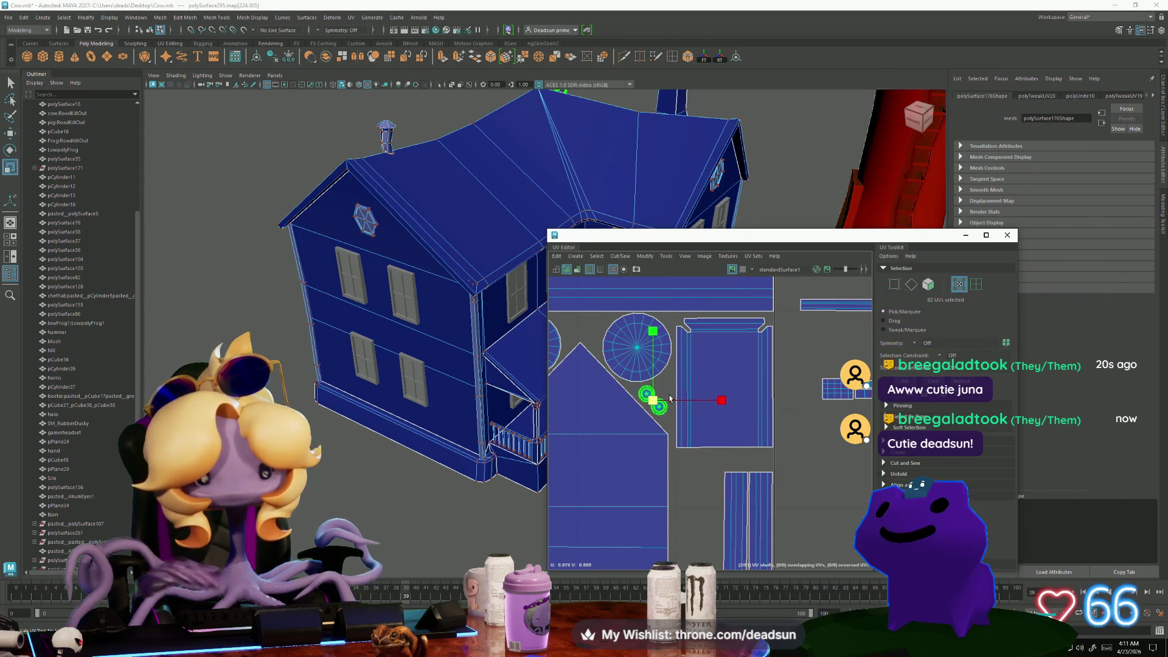
pyautogui.scroll(3, 650, 406)
pyautogui.moveTo(654, 399); pyautogui.dragTo(661, 399)
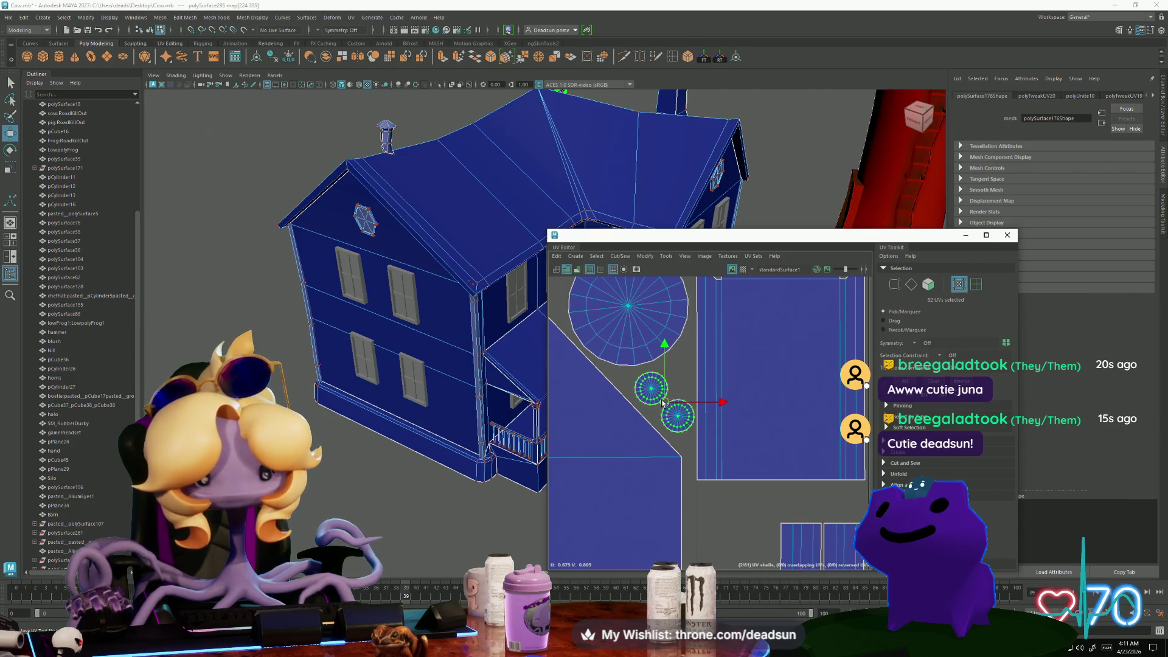
pyautogui.press('r')
pyautogui.moveTo(660, 400); pyautogui.dragTo(651, 393)
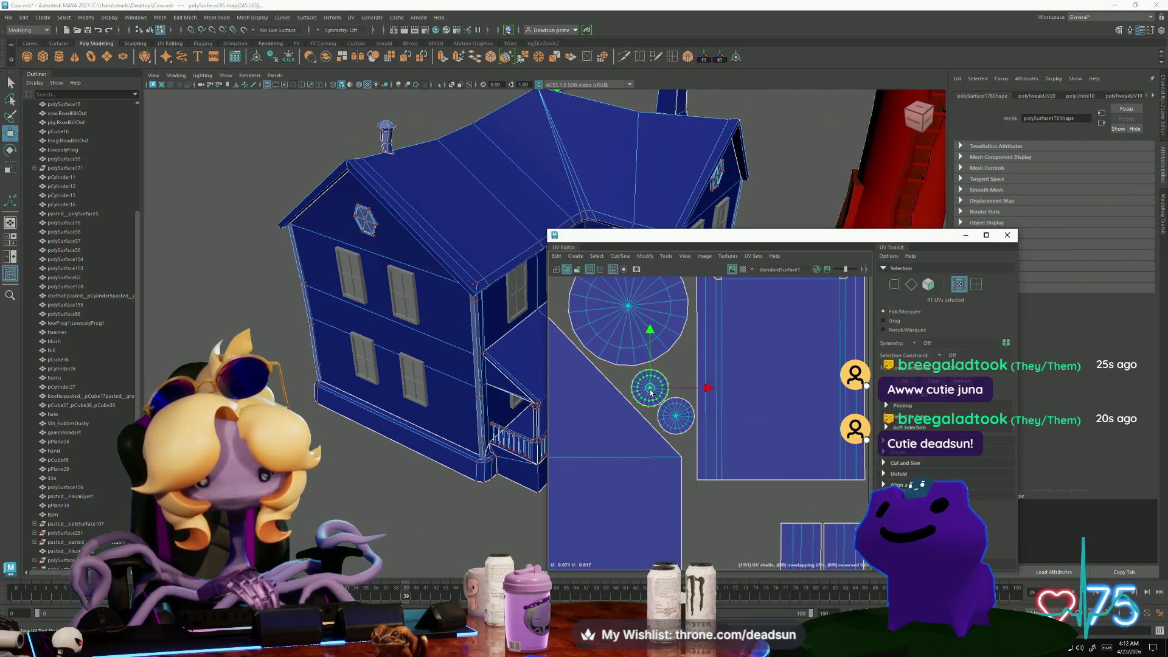
pyautogui.scroll(2, 663, 444)
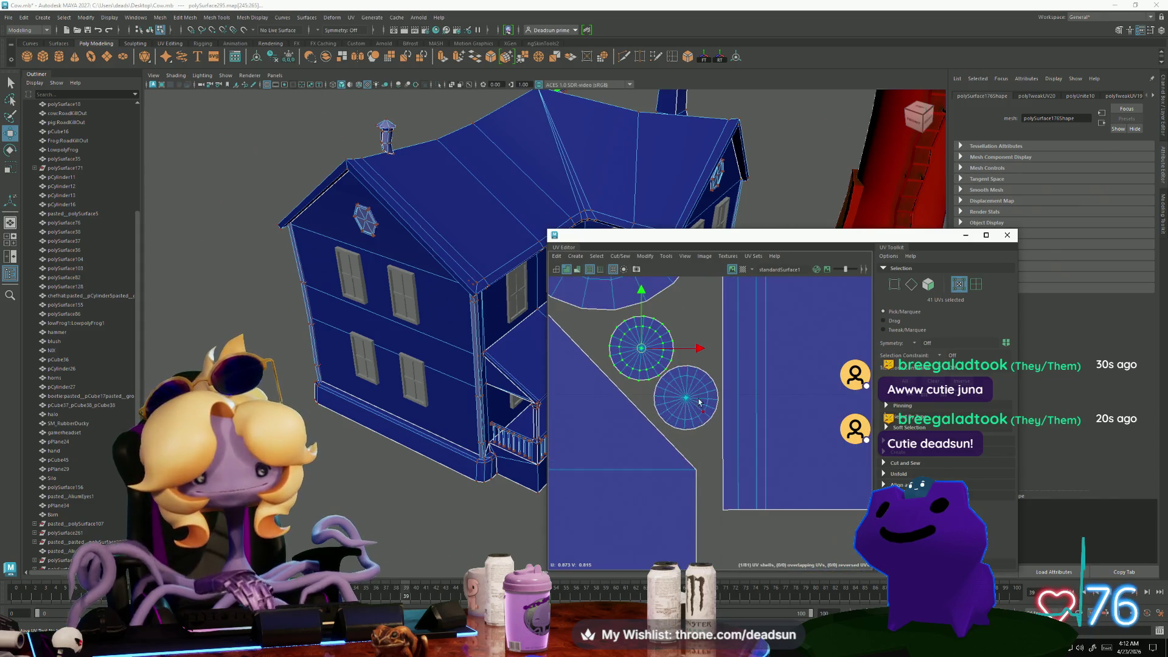
pyautogui.press('r')
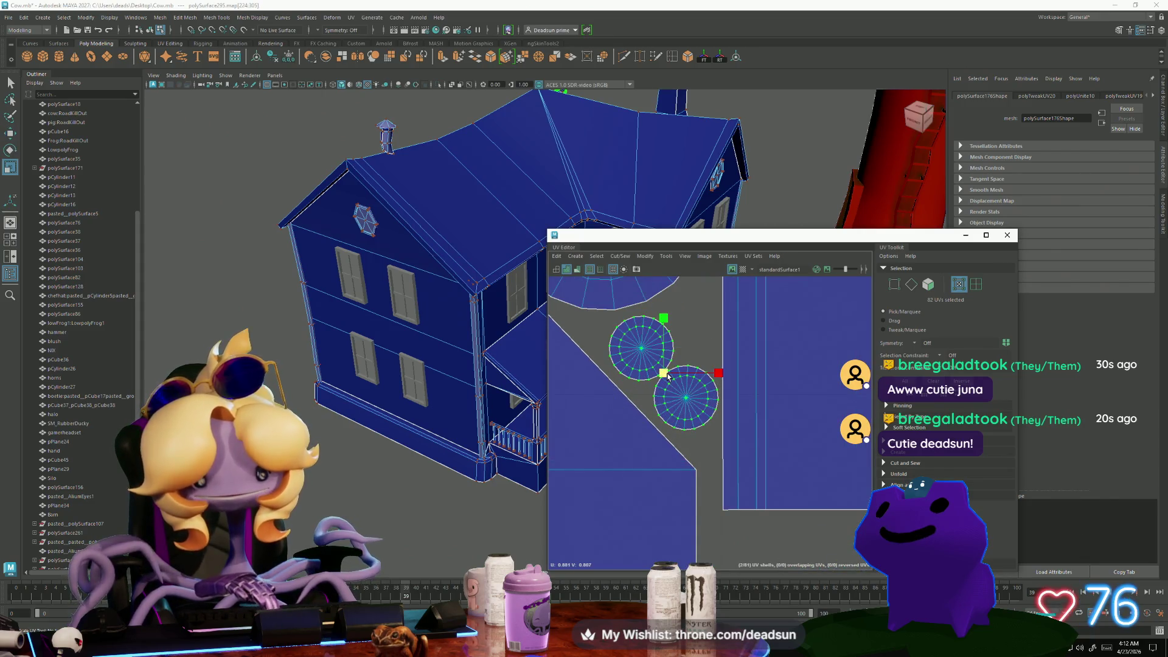
pyautogui.moveTo(664, 375); pyautogui.dragTo(657, 376)
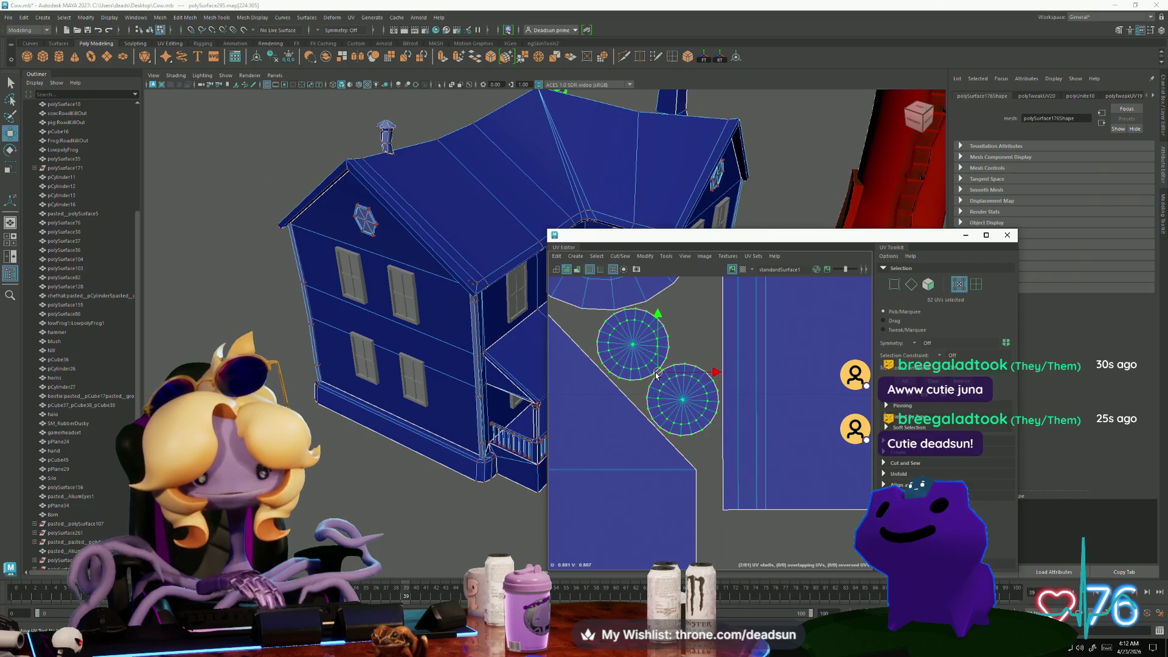
# Move a small window-grid shell between the circle shells and enlarge it to fill the gap
pyautogui.scroll(-3, 662, 389)
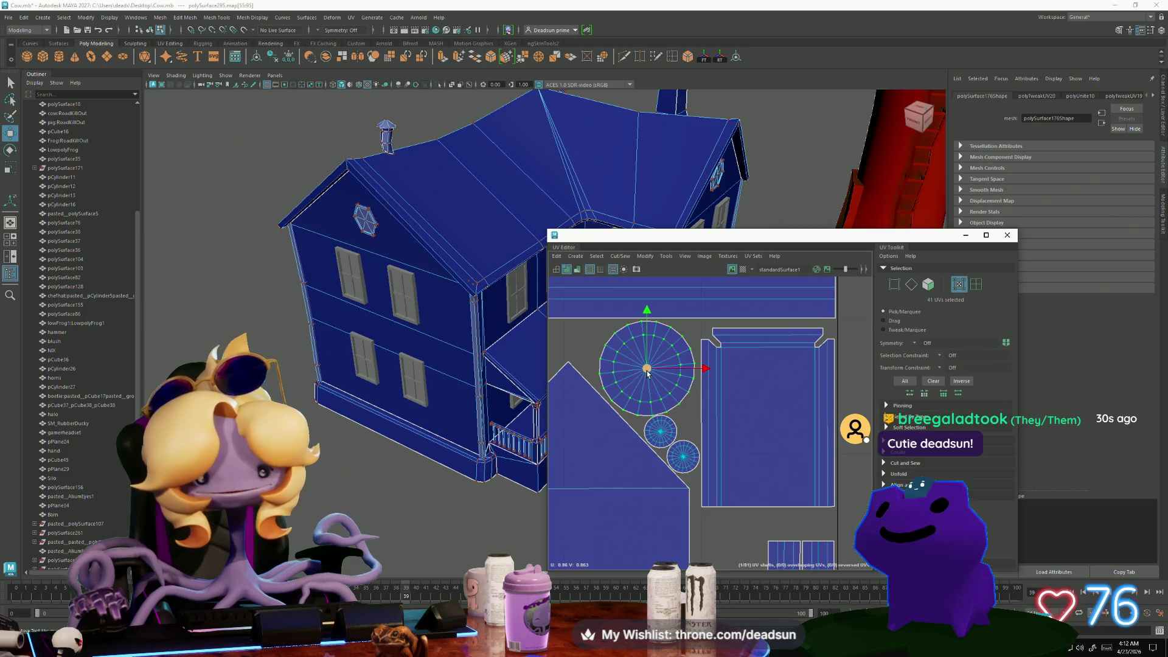
pyautogui.scroll(-2, 716, 438)
pyautogui.keyDown('alt'); pyautogui.moveTo(716, 438); pyautogui.dragTo(579, 415, button='middle'); pyautogui.keyUp('alt')
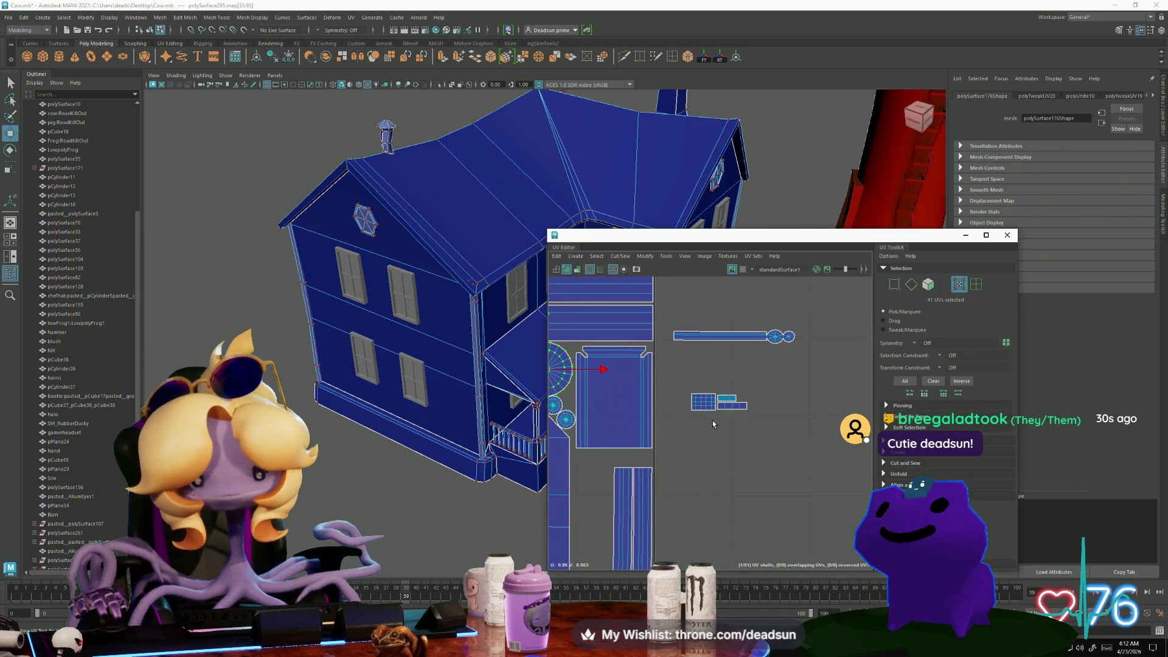
pyautogui.click(704, 402)
pyautogui.moveTo(704, 401); pyautogui.dragTo(581, 387)
pyautogui.scroll(3, 776, 418)
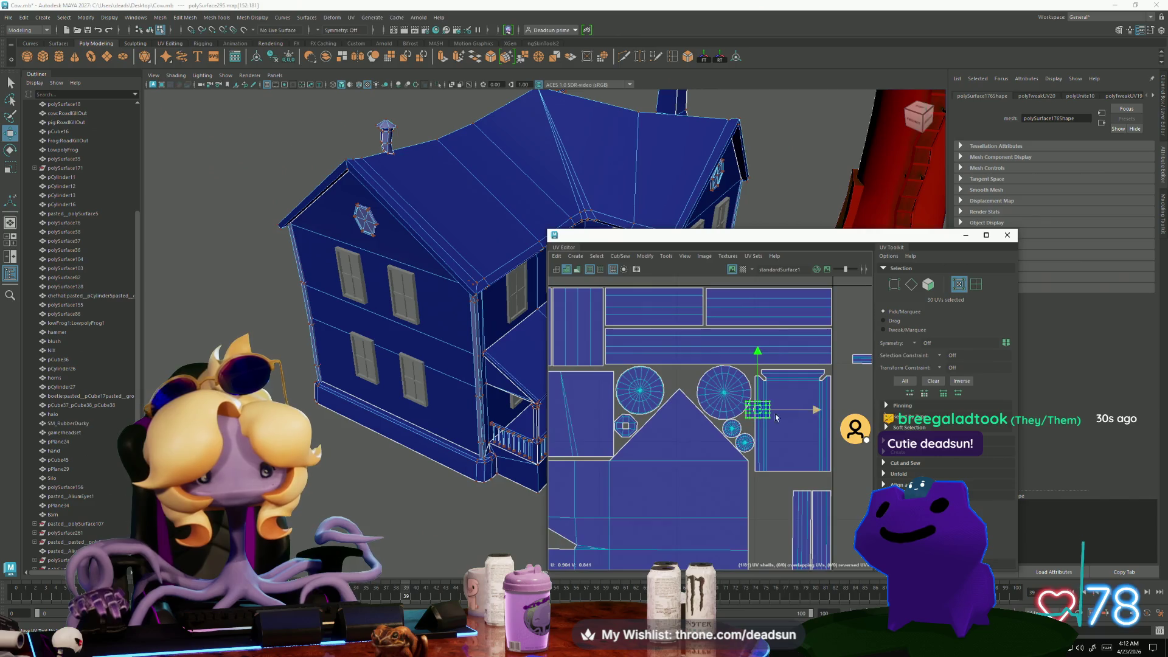
pyautogui.moveTo(755, 414); pyautogui.dragTo(673, 378)
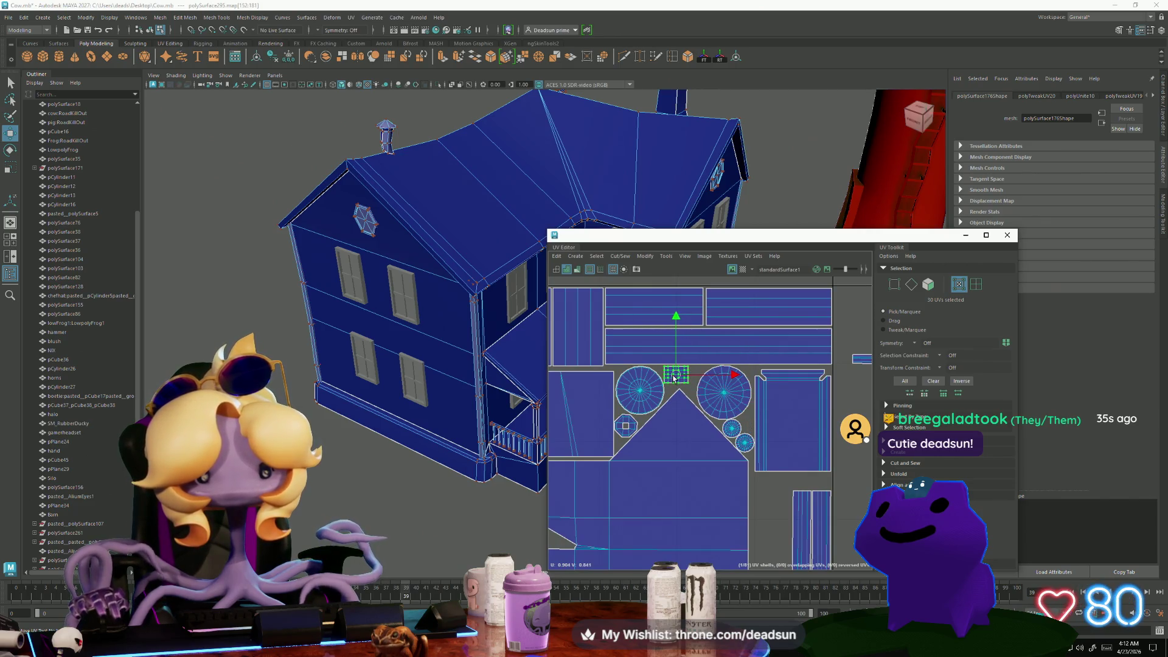
pyautogui.scroll(4, 673, 377)
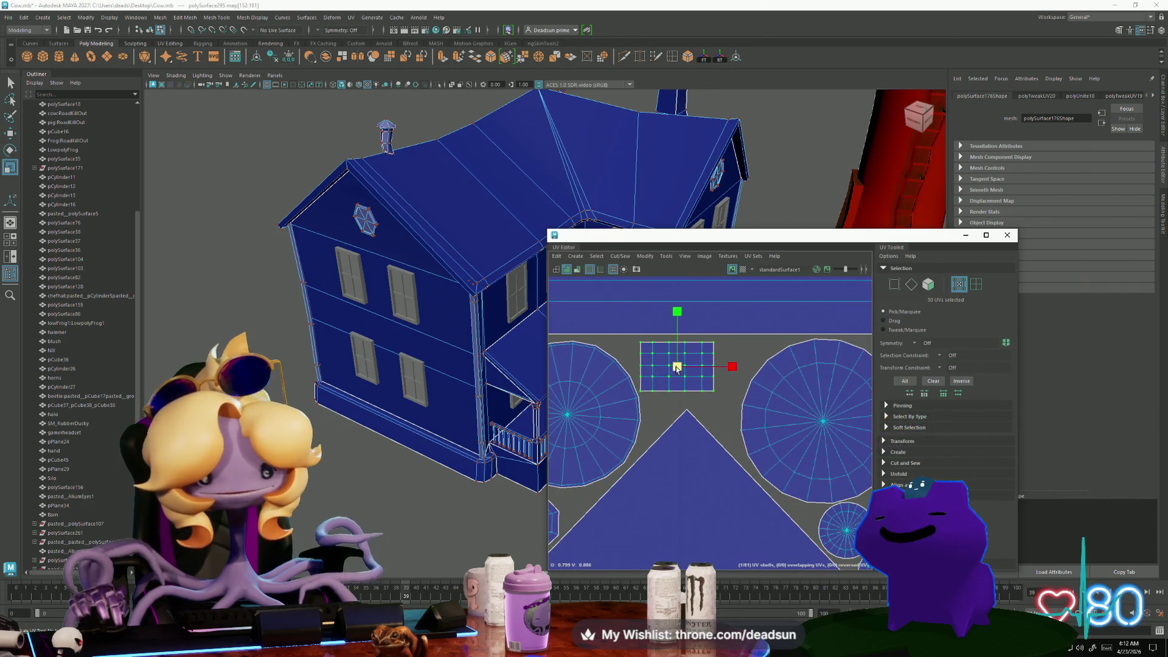
pyautogui.moveTo(677, 368); pyautogui.dragTo(693, 371)
pyautogui.press('w')
# Move the two small grid shells into the layout below the rectangle shell
pyautogui.scroll(-5, 732, 426)
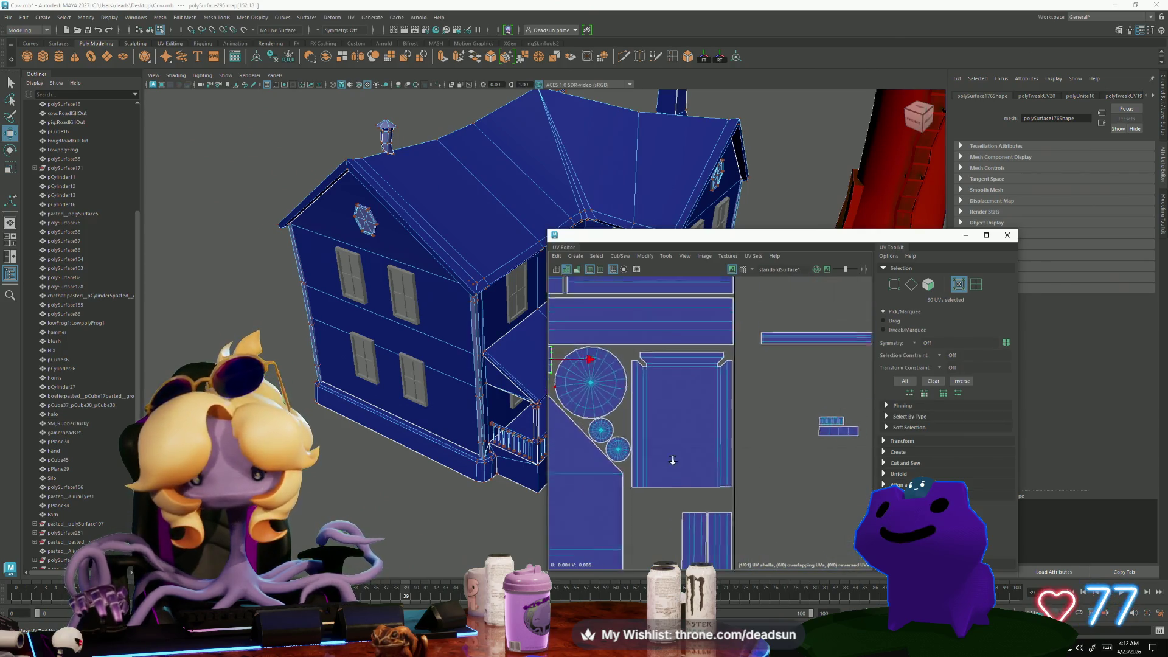
pyautogui.moveTo(733, 406); pyautogui.dragTo(747, 425)
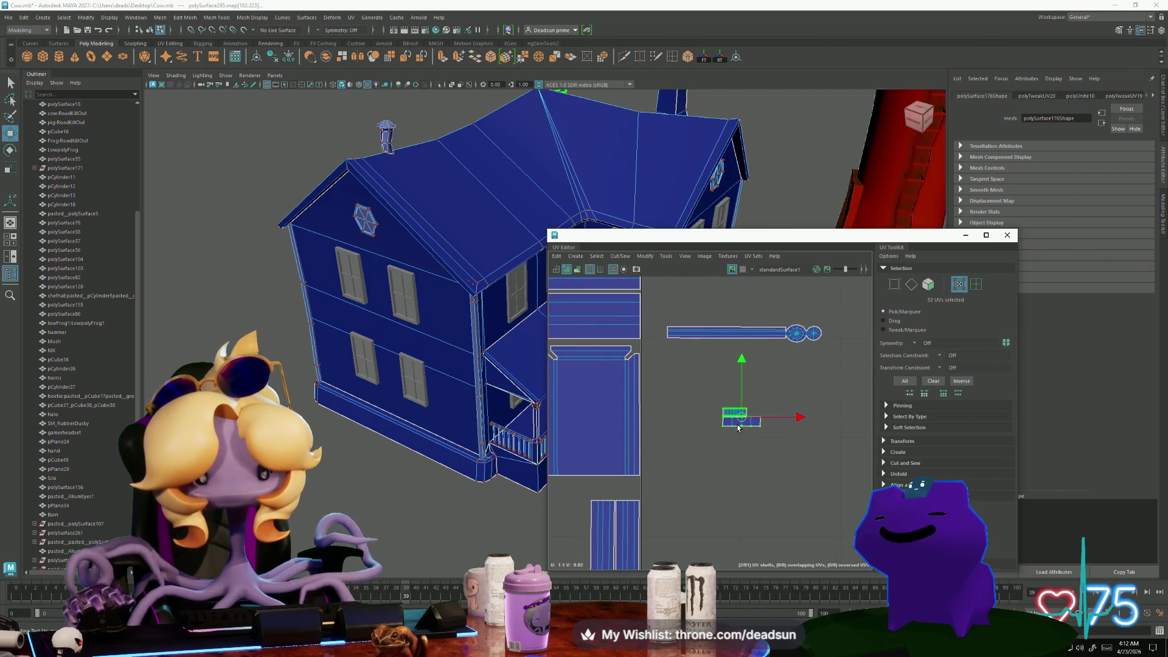
pyautogui.keyDown('alt'); pyautogui.moveTo(746, 428); pyautogui.dragTo(844, 427, button='middle'); pyautogui.keyUp('alt')
pyautogui.moveTo(821, 426)
pyautogui.mouseDown()
pyautogui.moveTo(709, 482)
pyautogui.moveTo(671, 482)
pyautogui.mouseUp()
pyautogui.scroll(-4, 671, 482)
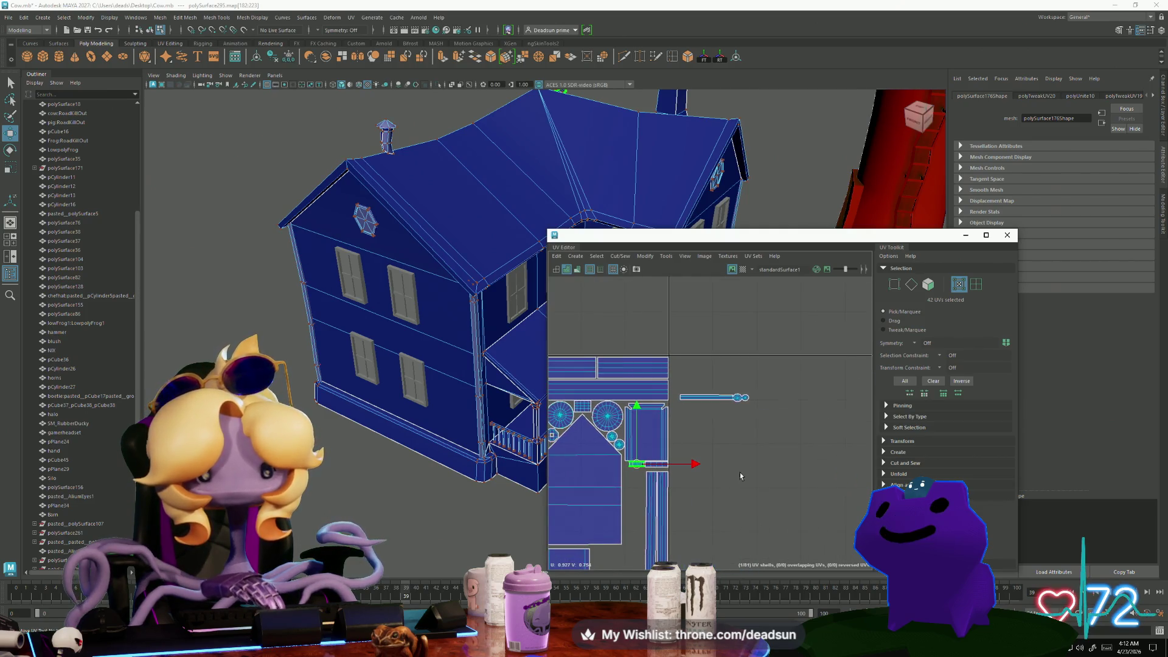
# Rotate the thin frame-strip shell 90° to vertical and place it beside the window shells
pyautogui.doubleClick(730, 397)
pyautogui.keyDown('alt'); pyautogui.moveTo(729, 397); pyautogui.dragTo(735, 348, button='middle'); pyautogui.keyUp('alt')
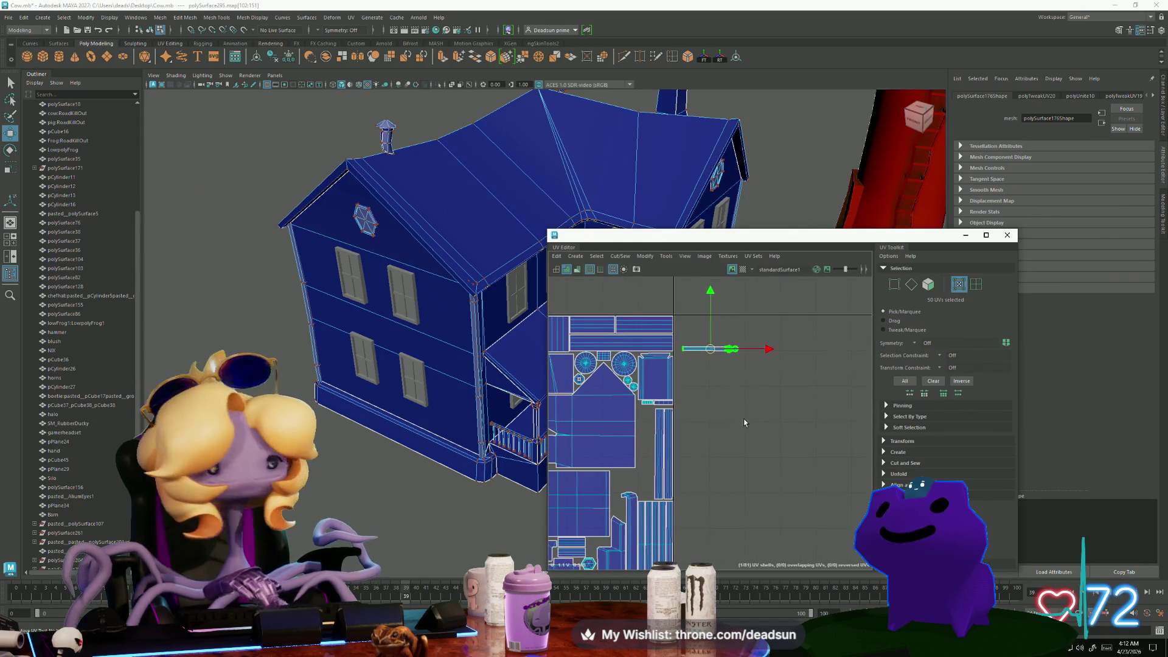
pyautogui.press('e')
pyautogui.moveTo(747, 392); pyautogui.dragTo(666, 406)
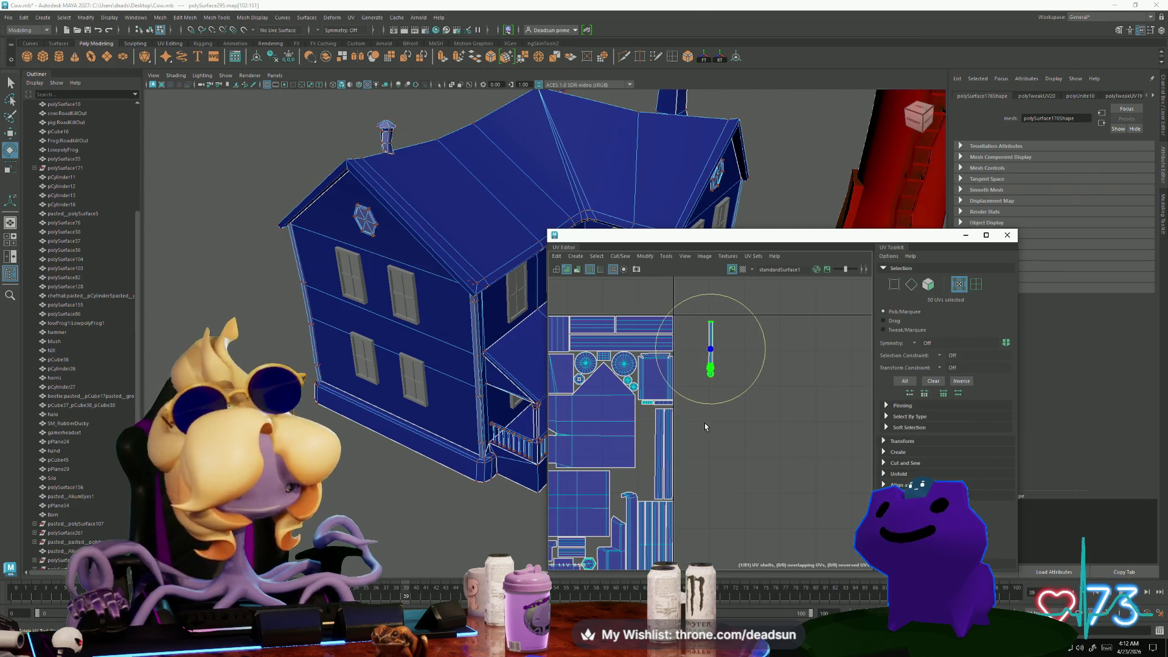
pyautogui.press('w')
pyautogui.moveTo(711, 353); pyautogui.dragTo(641, 431)
# Select both small circle shells below the upright strip
pyautogui.scroll(4, 644, 435)
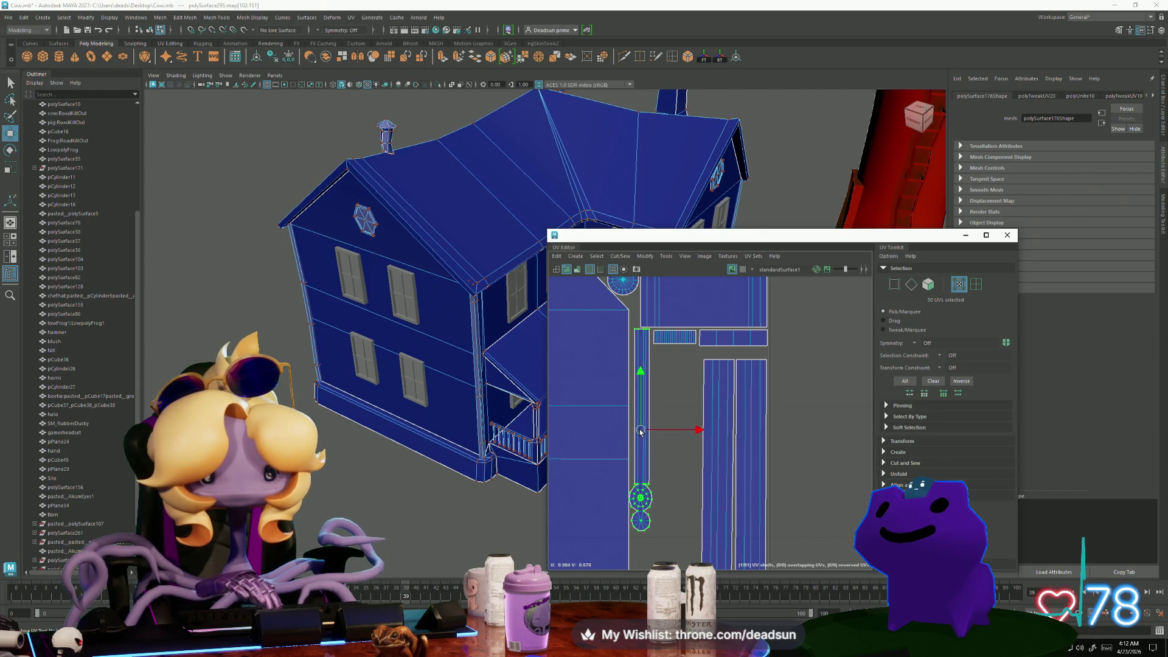
pyautogui.scroll(2, 639, 515)
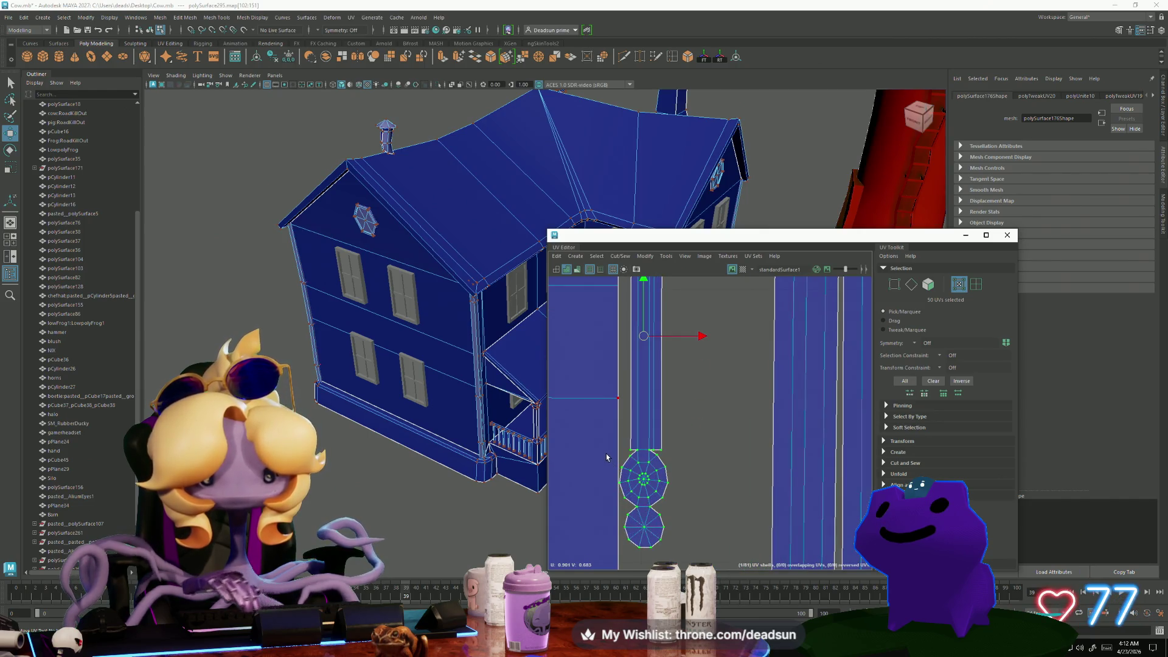
pyautogui.moveTo(685, 560); pyautogui.dragTo(684, 561)
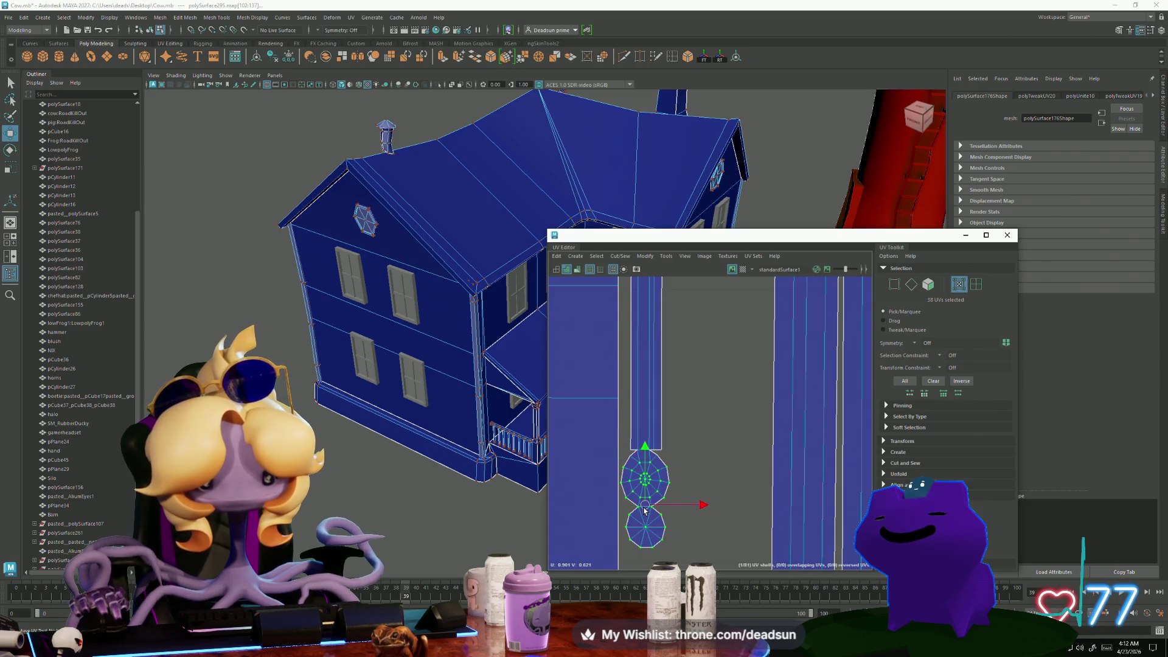
pyautogui.moveTo(670, 527)
pyautogui.keyDown('alt'); pyautogui.mouseDown(button='right')
pyautogui.moveTo(597, 513)
pyautogui.moveTo(606, 472)
pyautogui.mouseUp(button='right'); pyautogui.keyUp('alt')
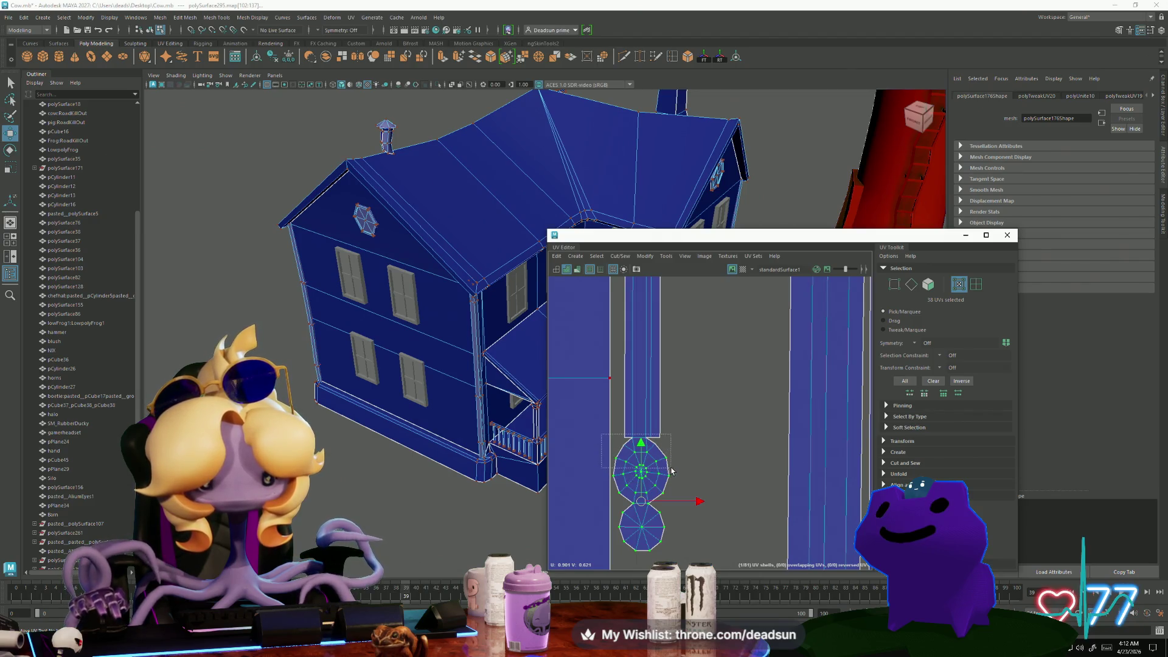
# Rotate the lower circle shell slightly, nudge it down-right under the upper circle, and frame the layout
pyautogui.keyDown('ctrl'); pyautogui.click(646, 515); pyautogui.keyUp('ctrl')
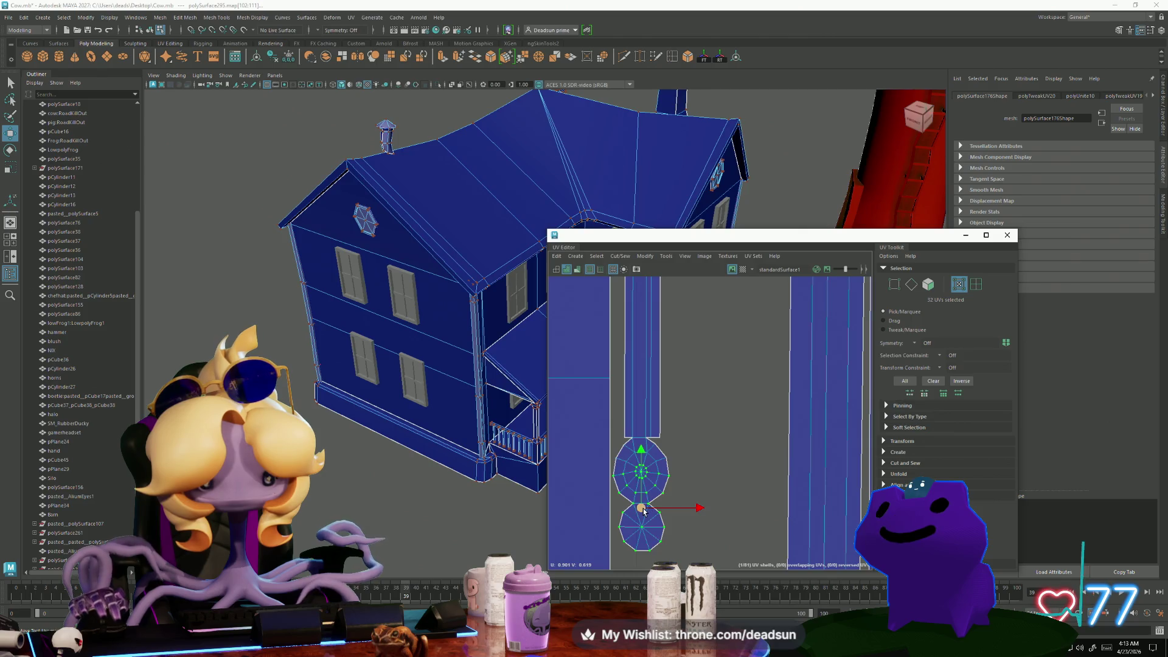
pyautogui.keyDown('alt'); pyautogui.moveTo(646, 515); pyautogui.dragTo(631, 509, button='right'); pyautogui.keyUp('alt')
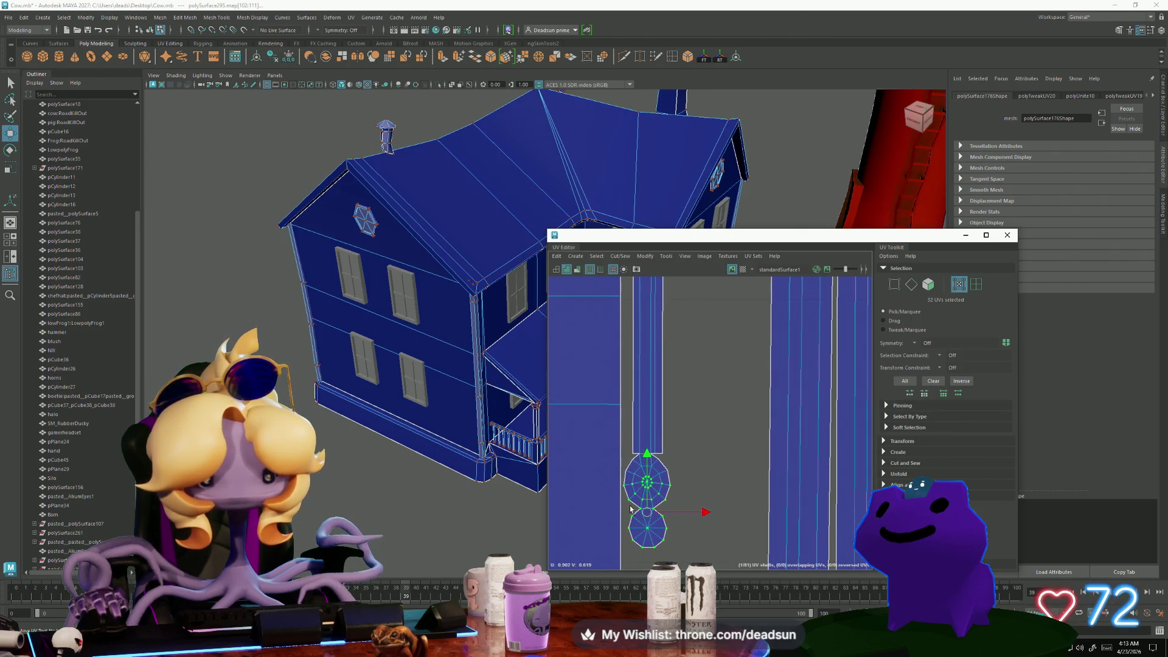
pyautogui.moveTo(627, 508); pyautogui.dragTo(654, 535)
pyautogui.scroll(3, 651, 535)
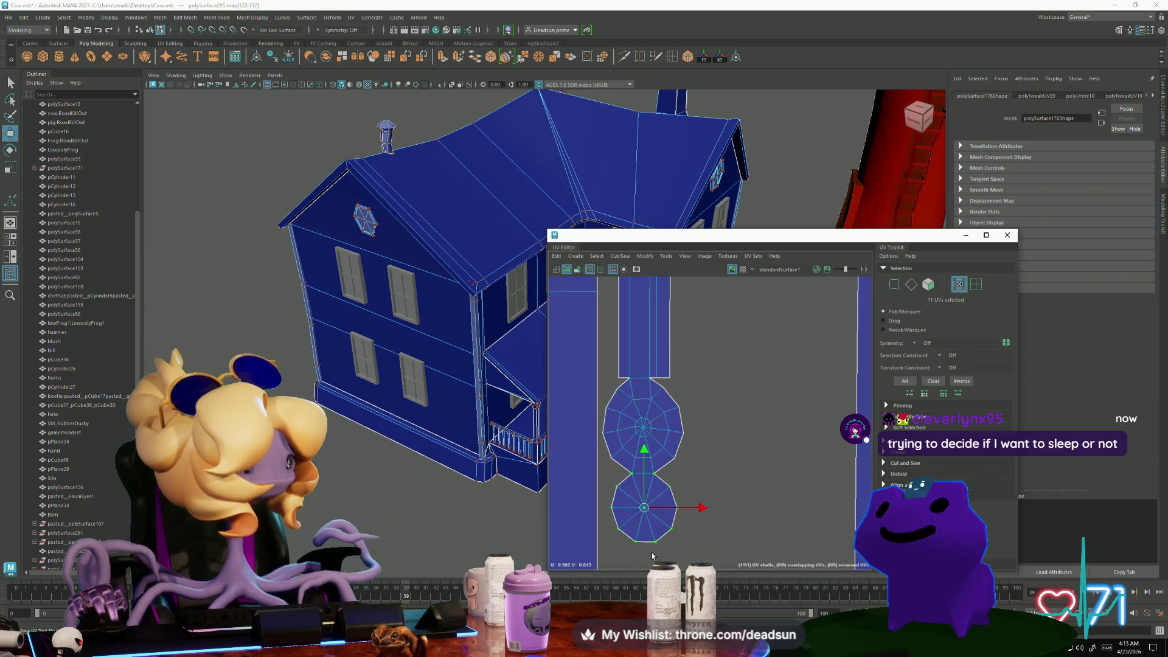
pyautogui.keyDown('alt'); pyautogui.moveTo(651, 537); pyautogui.dragTo(636, 501, button='middle'); pyautogui.keyUp('alt')
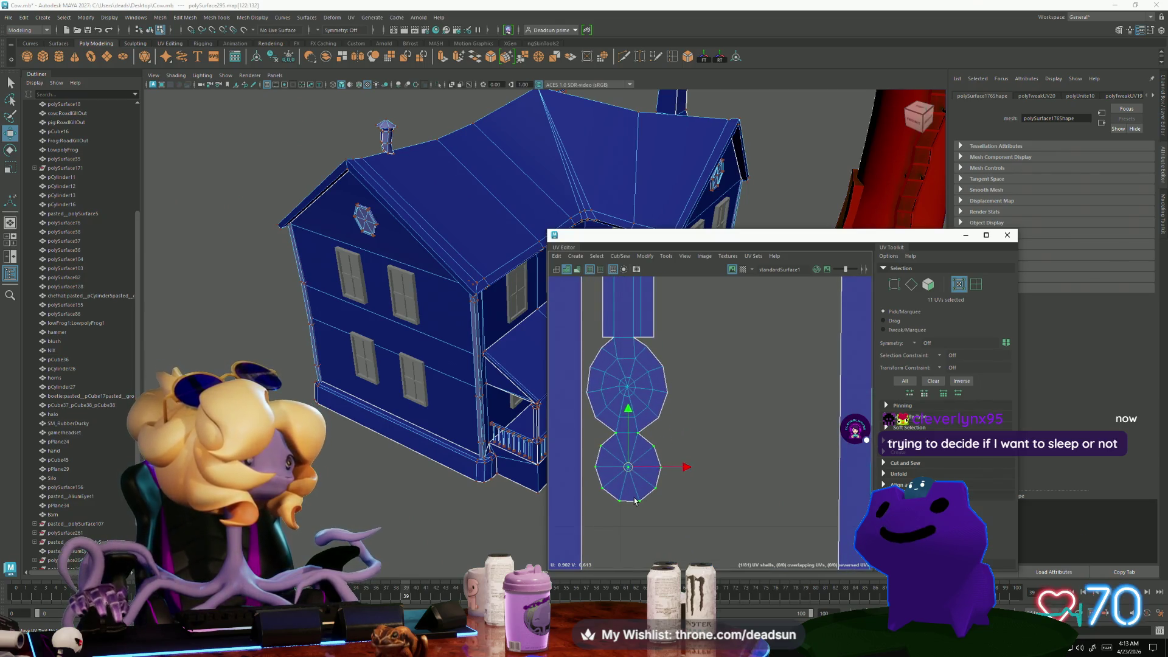
pyautogui.press('e')
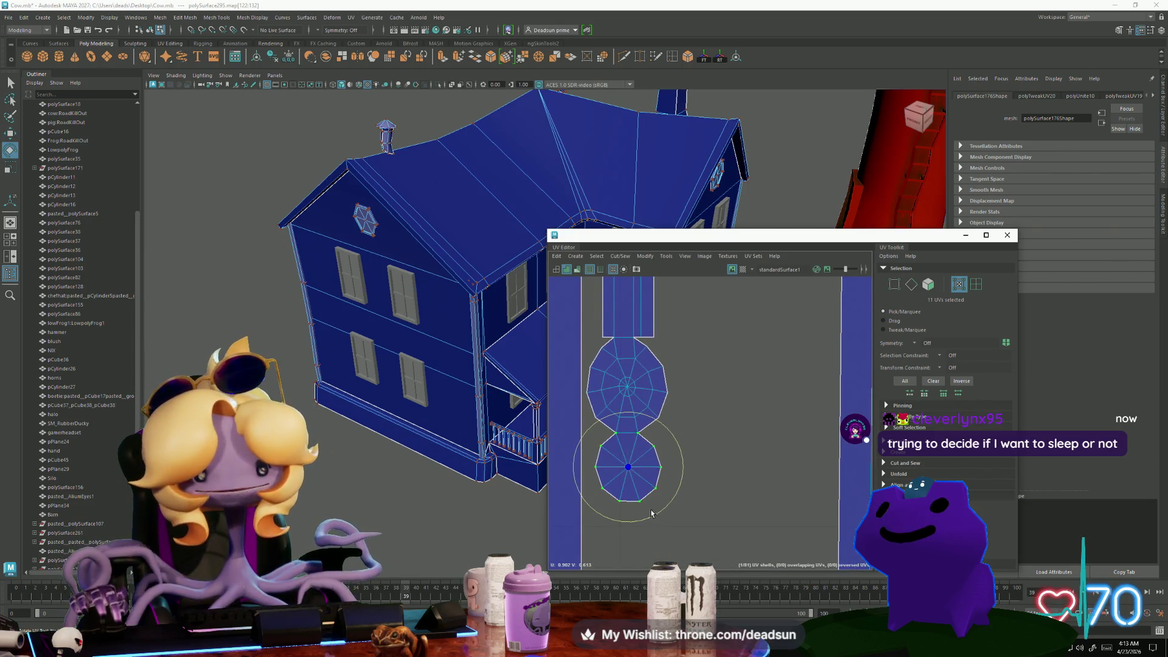
pyautogui.moveTo(651, 513); pyautogui.dragTo(652, 518)
pyautogui.press('q')
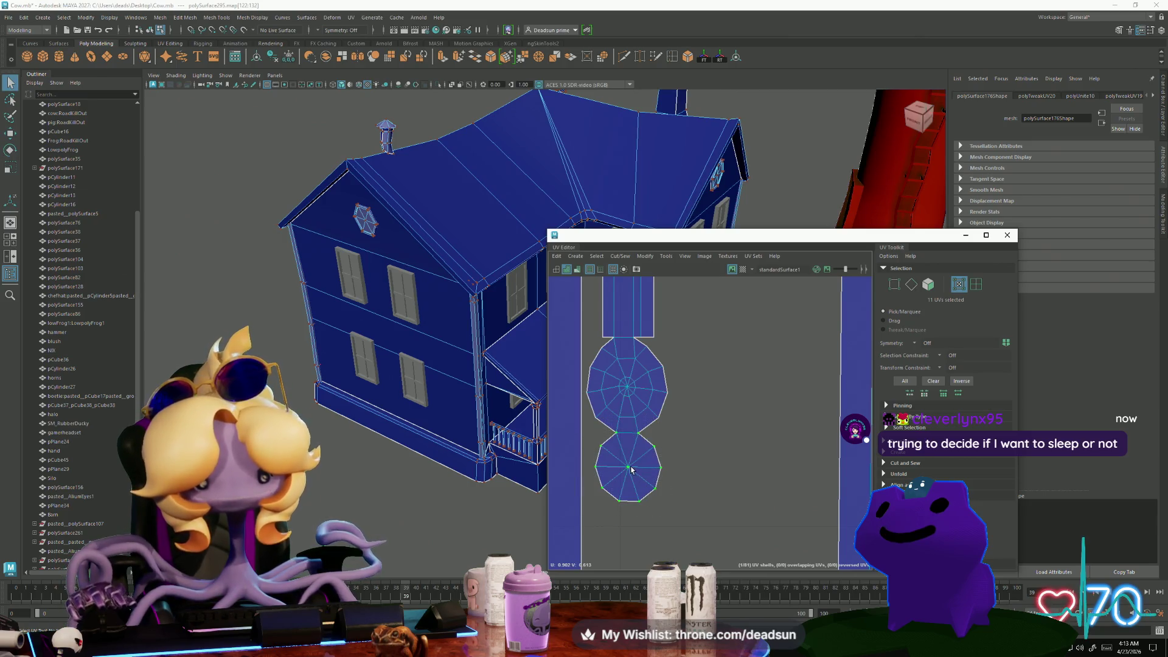
pyautogui.moveTo(629, 471); pyautogui.dragTo(630, 475)
pyautogui.scroll(-8, 669, 493)
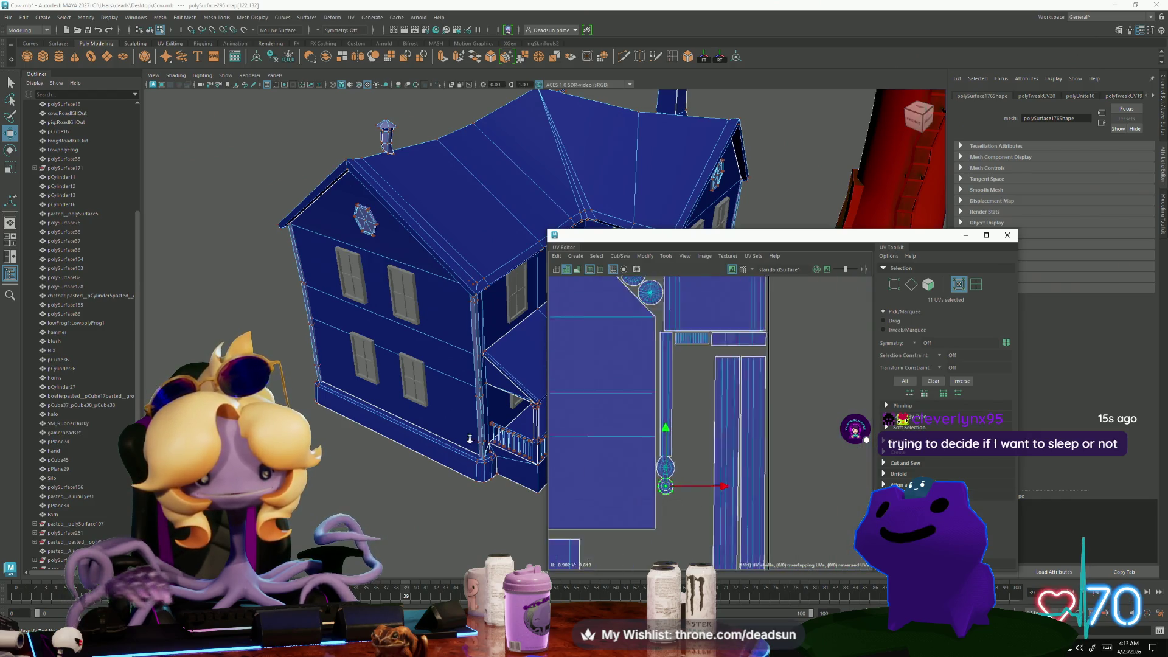
pyautogui.press('a')
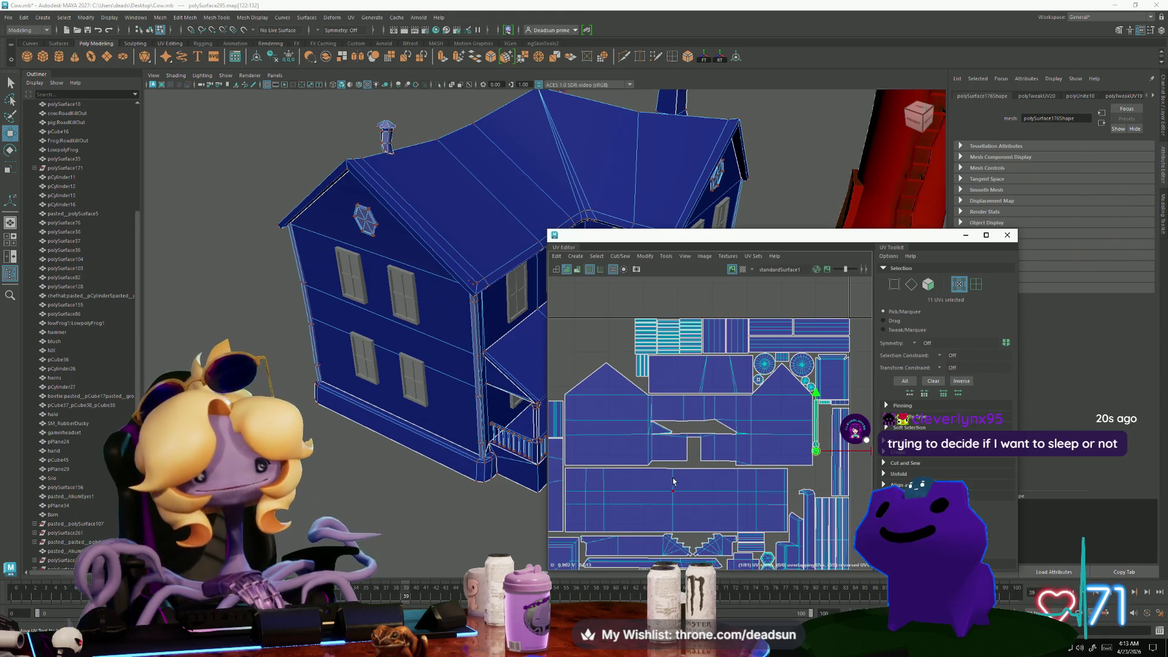
pyautogui.scroll(5, 673, 481)
# Stretch the selected lower shell wider horizontally
pyautogui.moveTo(675, 481)
pyautogui.keyDown('alt'); pyautogui.mouseDown(button='middle')
pyautogui.moveTo(695, 473)
pyautogui.moveTo(699, 426)
pyautogui.mouseUp(button='middle'); pyautogui.keyUp('alt')
pyautogui.scroll(2, 774, 511)
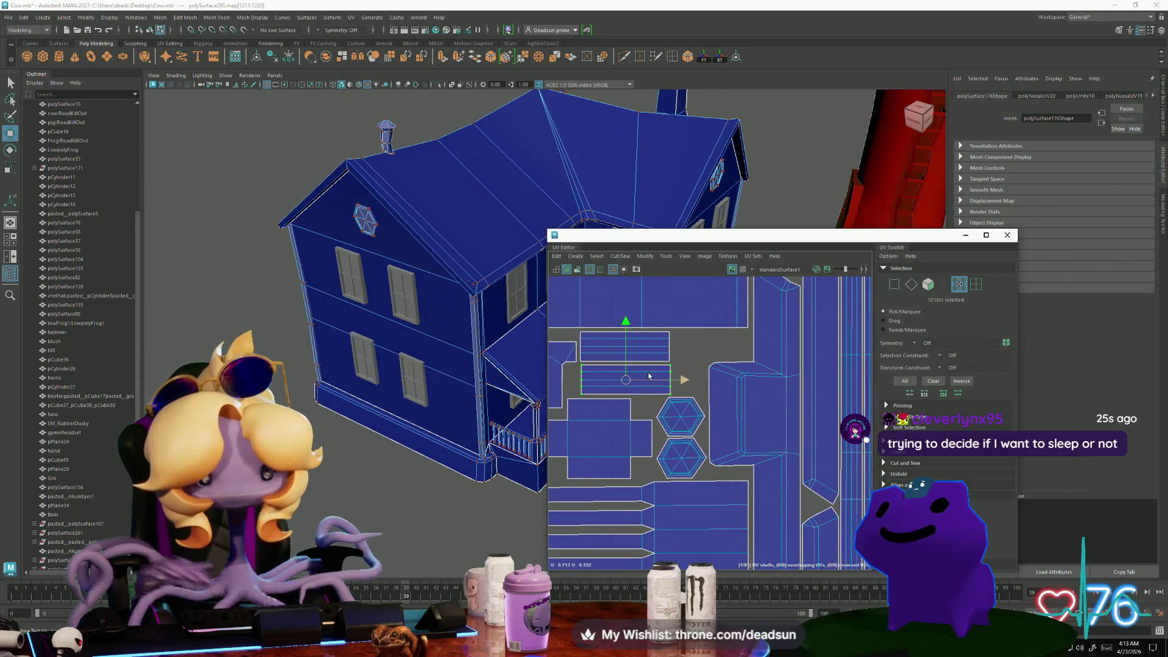
pyautogui.scroll(10, 392, 412)
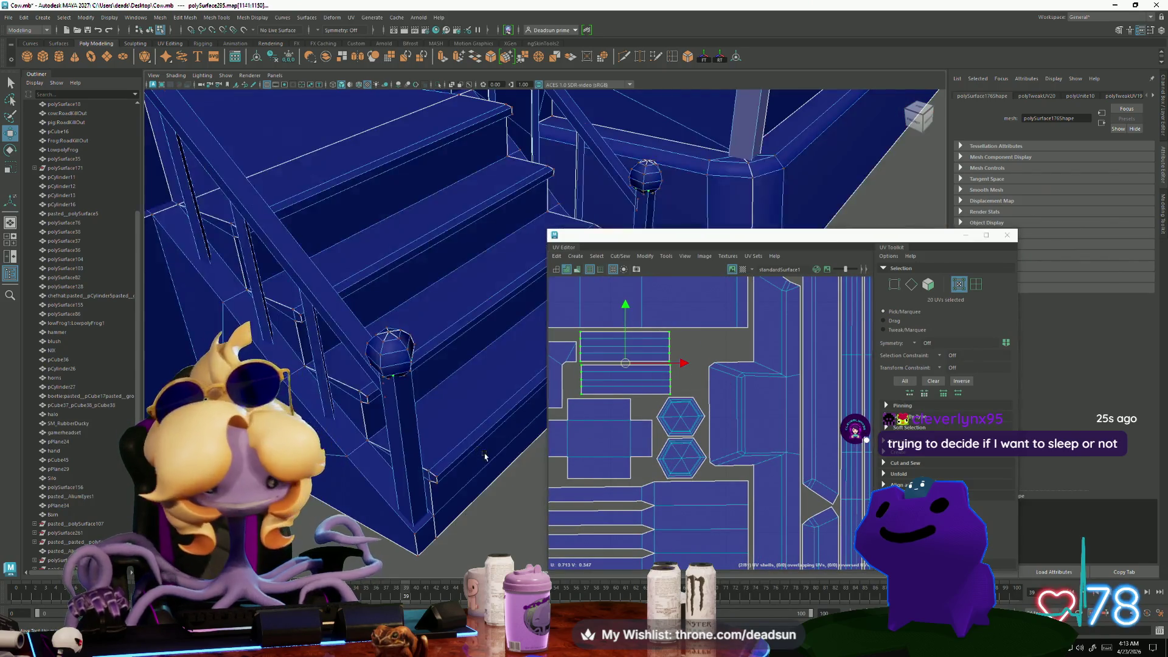
pyautogui.scroll(-5, 392, 411)
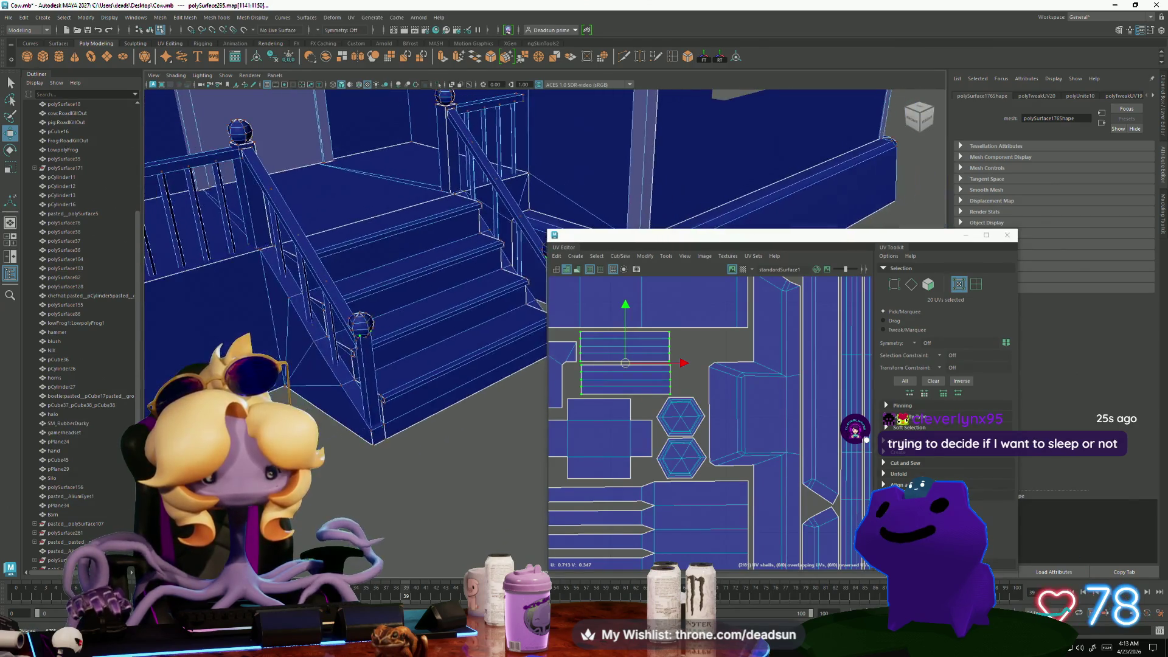
pyautogui.press('e')
pyautogui.press('r')
pyautogui.moveTo(684, 364); pyautogui.dragTo(638, 364)
pyautogui.press('w')
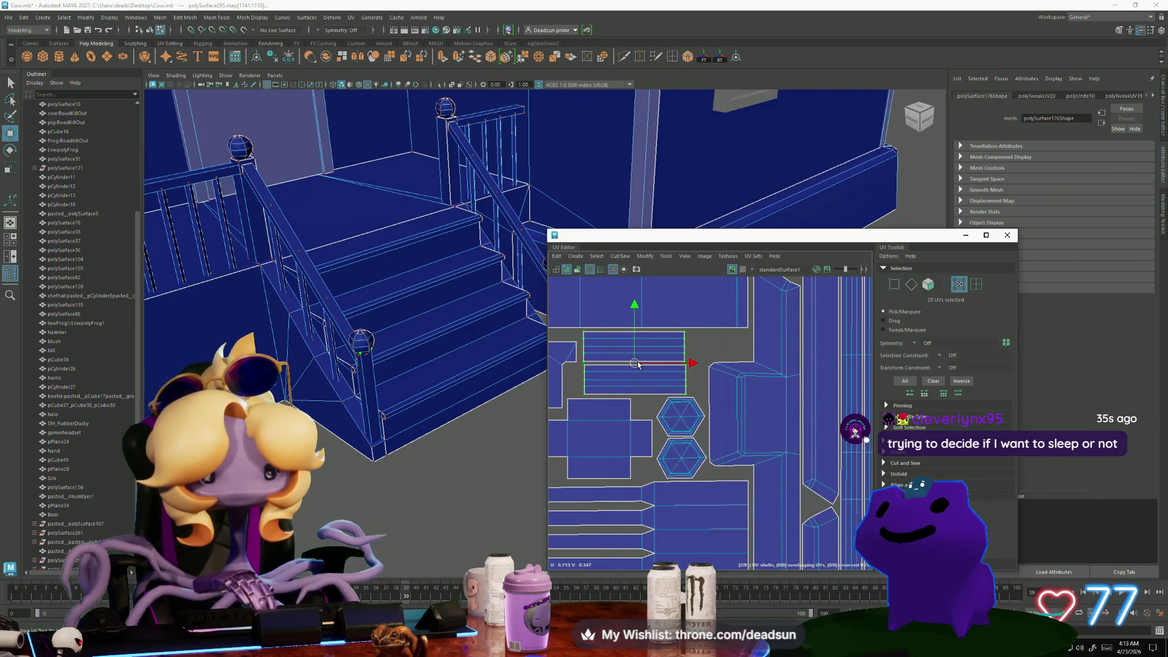
# Shift the lower hexagon window shell slightly left and select the upper hexagon shell
pyautogui.scroll(2, 649, 414)
pyautogui.keyDown('alt'); pyautogui.moveTo(672, 495); pyautogui.dragTo(633, 389, button='middle'); pyautogui.keyUp('alt')
pyautogui.scroll(3, 615, 477)
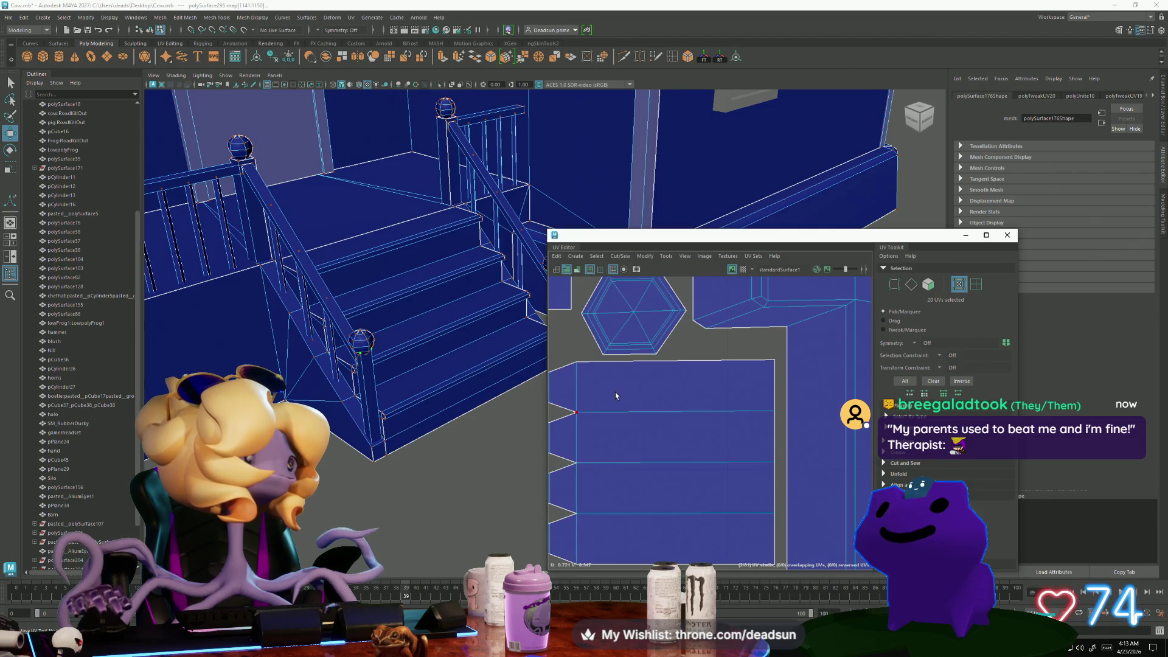
pyautogui.click(633, 313)
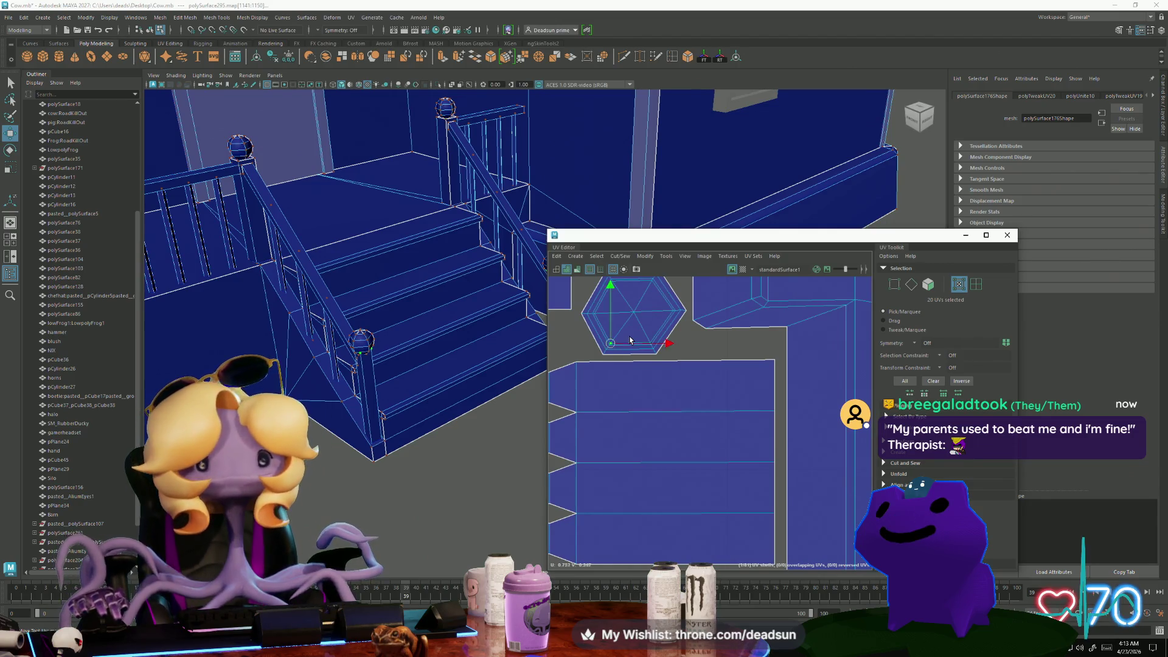
pyautogui.keyDown('alt'); pyautogui.moveTo(649, 362); pyautogui.dragTo(660, 455, button='middle'); pyautogui.keyUp('alt')
pyautogui.moveTo(646, 406); pyautogui.dragTo(641, 408)
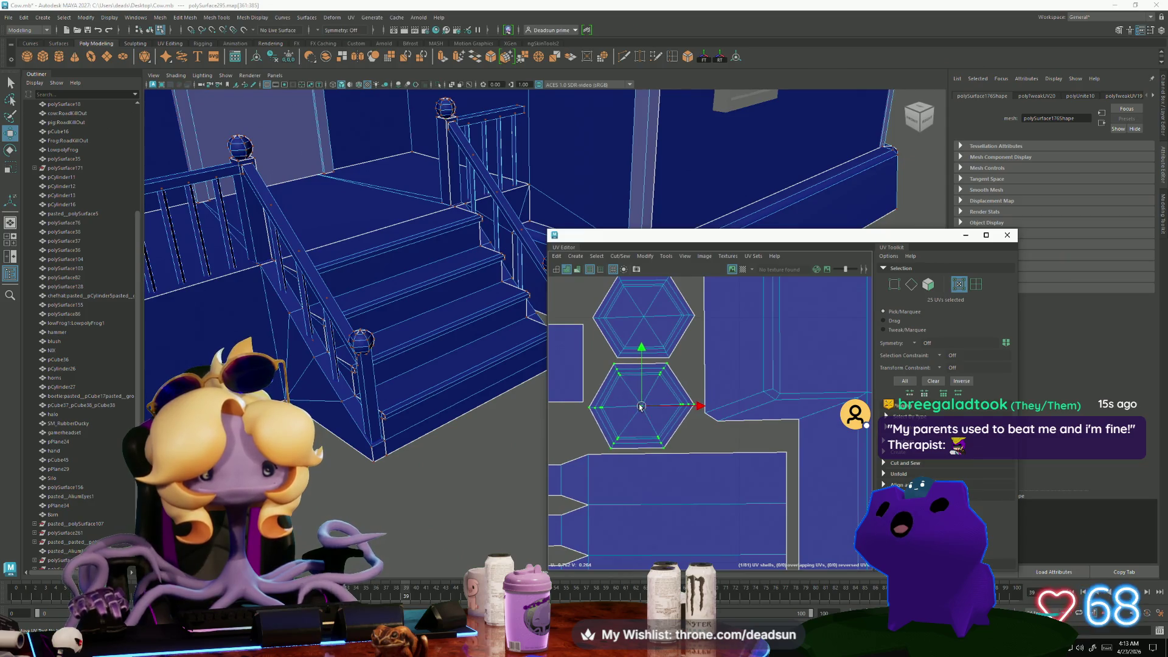
pyautogui.click(659, 344)
pyautogui.keyDown('alt'); pyautogui.moveTo(659, 344); pyautogui.dragTo(693, 426, button='middle'); pyautogui.keyUp('alt')
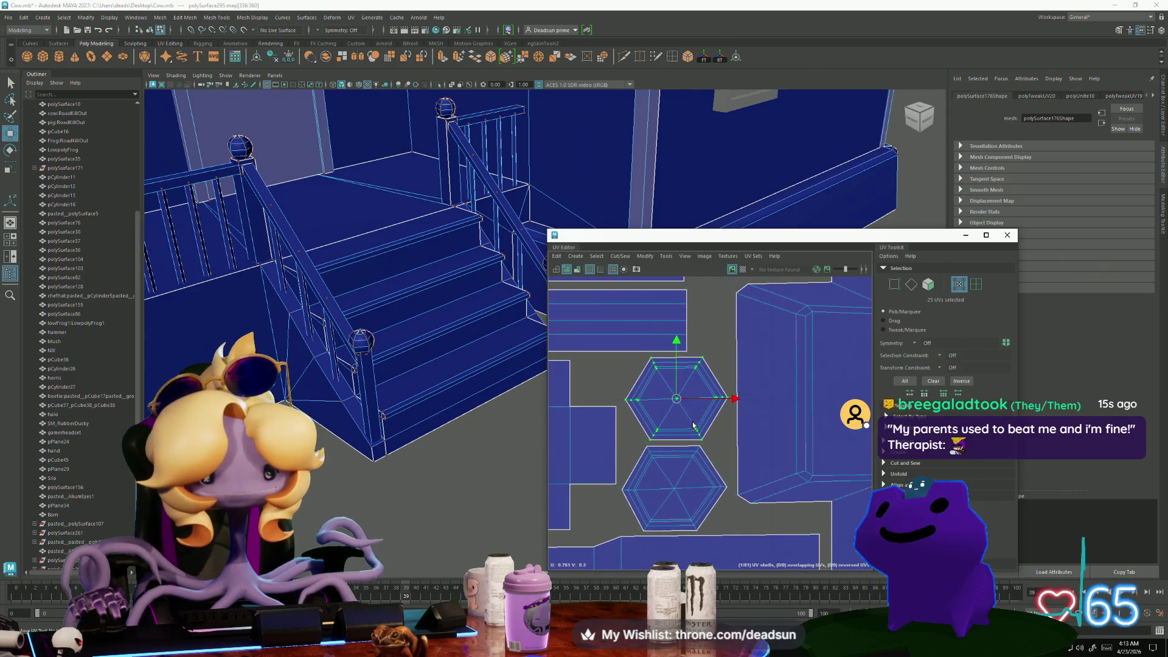
pyautogui.moveTo(674, 398)
pyautogui.keyDown('alt'); pyautogui.mouseDown(button='right')
pyautogui.moveTo(607, 414)
pyautogui.moveTo(747, 359)
pyautogui.mouseUp(button='right'); pyautogui.keyUp('alt')
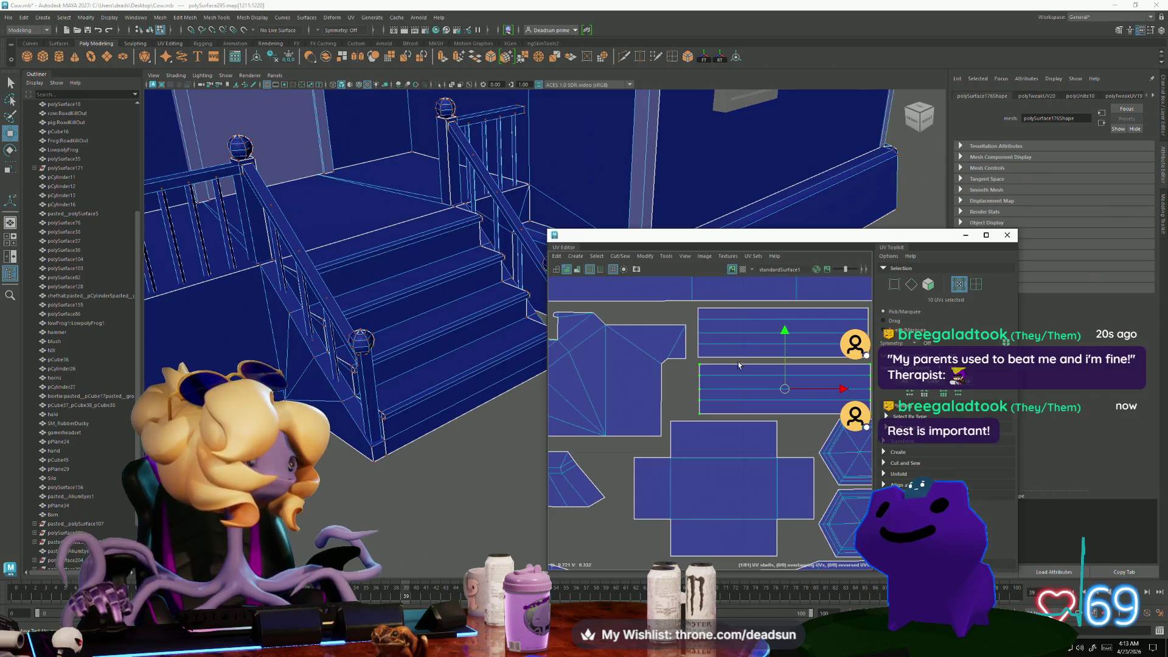
pyautogui.keyDown('alt'); pyautogui.moveTo(724, 395); pyautogui.dragTo(641, 348, button='middle'); pyautogui.keyUp('alt')
pyautogui.scroll(2, 700, 383)
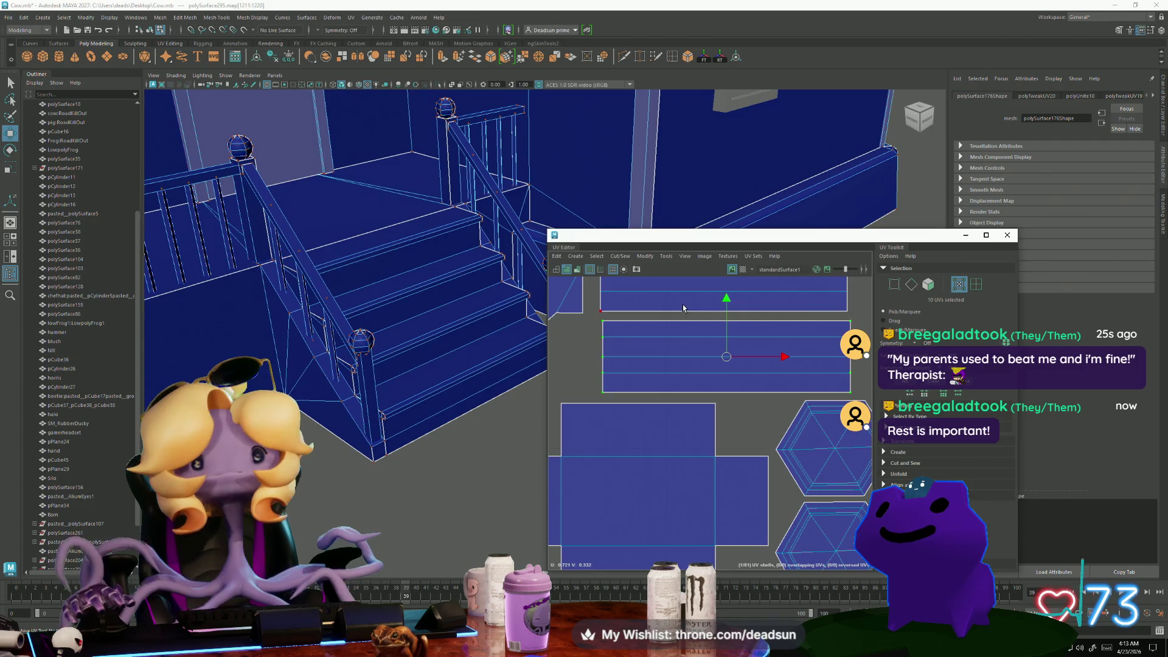
# Select both long strip shells and scale them slightly taller in V
pyautogui.keyDown('alt'); pyautogui.moveTo(683, 308); pyautogui.dragTo(672, 393, button='middle'); pyautogui.keyUp('alt')
pyautogui.click(713, 369)
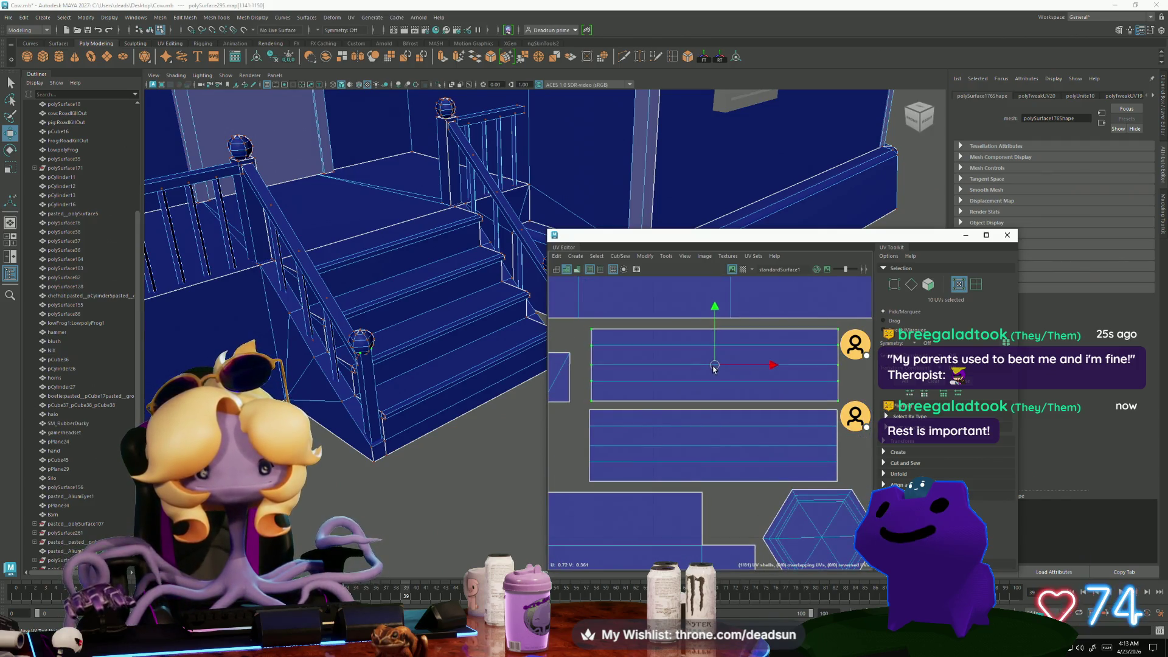
pyautogui.moveTo(713, 368); pyautogui.dragTo(711, 372)
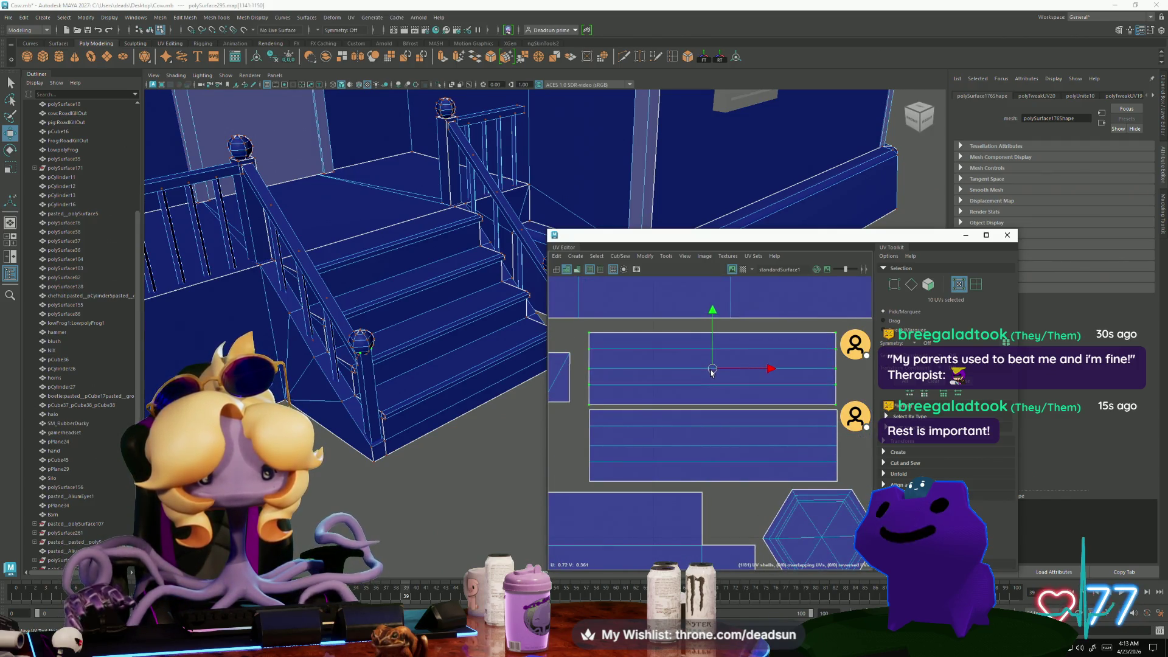
pyautogui.keyDown('shift'); pyautogui.click(713, 410); pyautogui.keyUp('shift')
pyautogui.press('e')
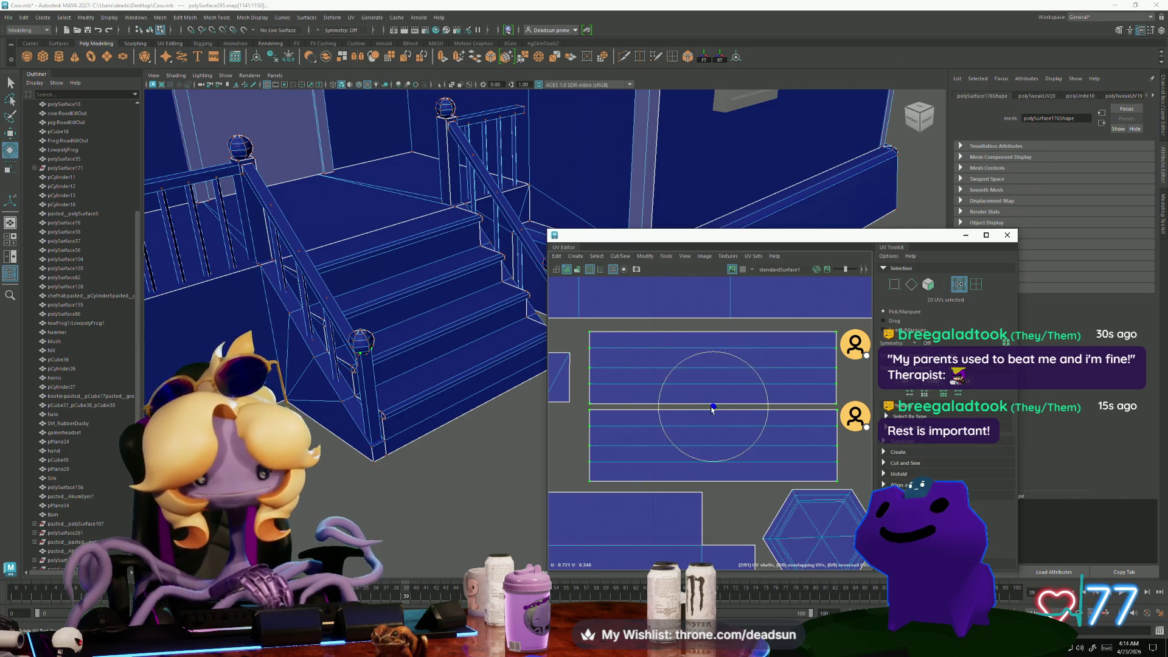
pyautogui.press('r')
pyautogui.moveTo(713, 352); pyautogui.dragTo(713, 348)
pyautogui.press('w')
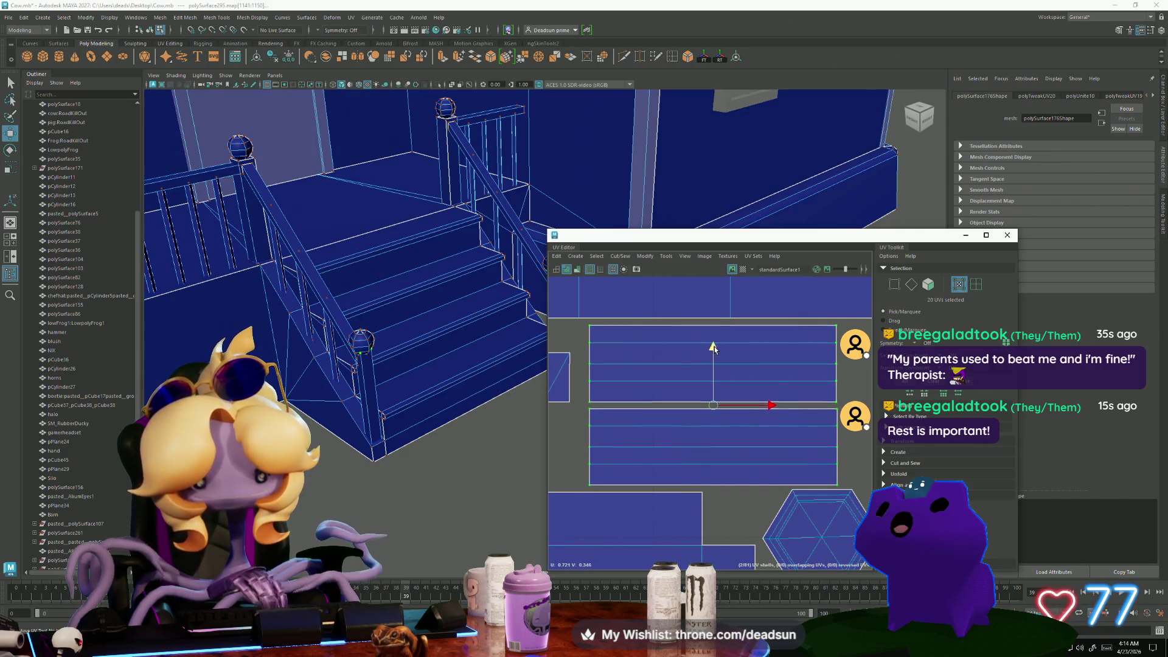
pyautogui.keyDown('alt'); pyautogui.moveTo(834, 422); pyautogui.dragTo(600, 423, button='right'); pyautogui.keyUp('alt')
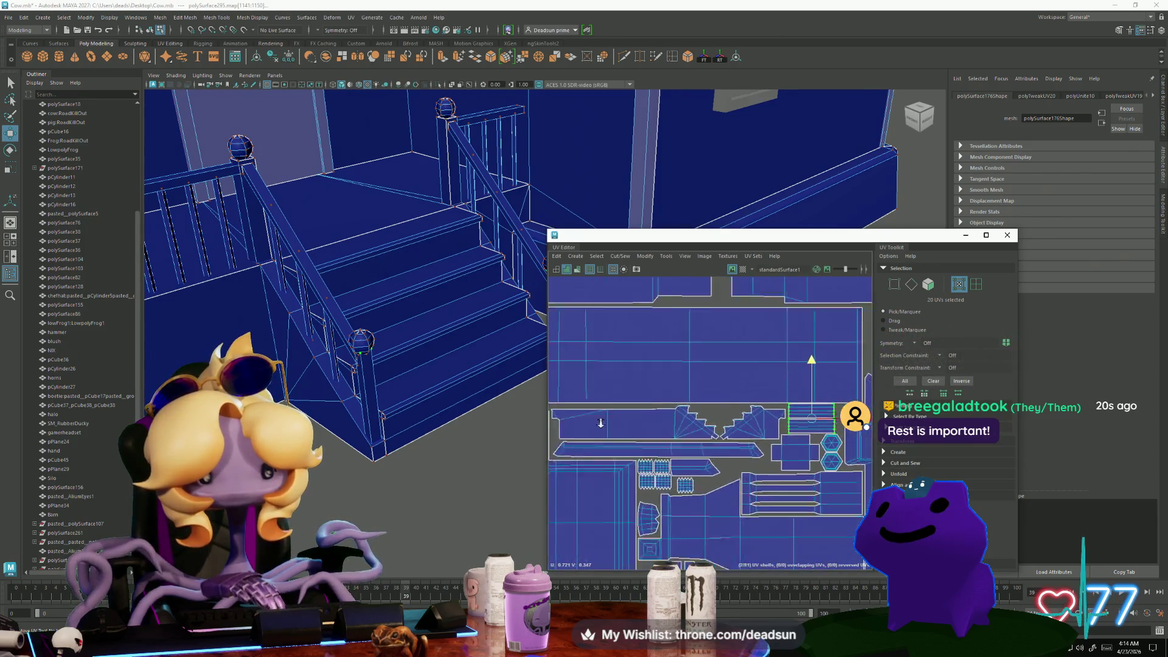
pyautogui.keyDown('alt'); pyautogui.moveTo(834, 427); pyautogui.dragTo(673, 432, button='middle'); pyautogui.keyUp('alt')
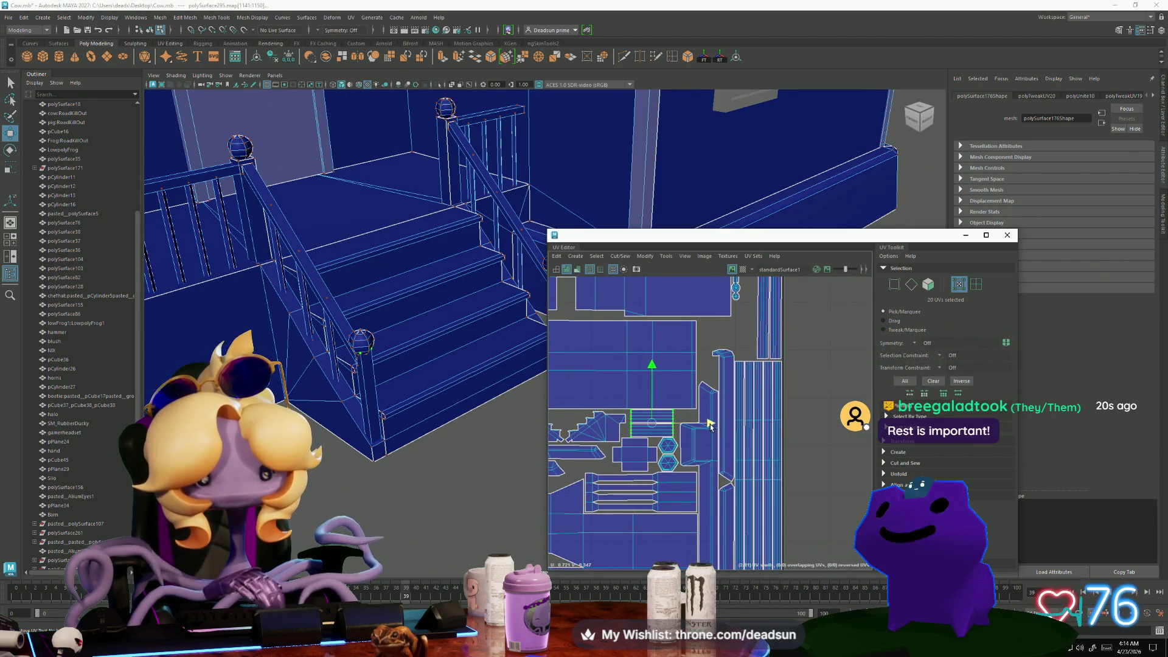
pyautogui.keyDown('alt'); pyautogui.moveTo(720, 464); pyautogui.dragTo(668, 521, button='right'); pyautogui.keyUp('alt')
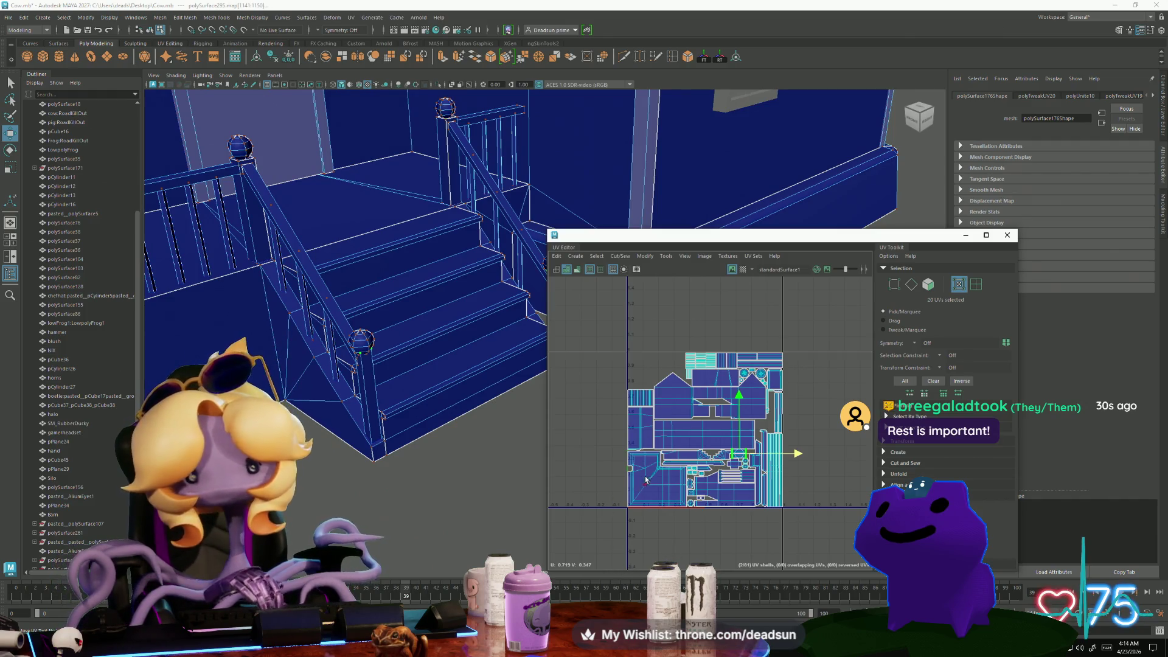
pyautogui.keyDown('alt'); pyautogui.moveTo(618, 500); pyautogui.dragTo(584, 452, button='right'); pyautogui.keyUp('alt')
pyautogui.keyDown('alt'); pyautogui.moveTo(499, 478); pyautogui.dragTo(362, 448); pyautogui.keyUp('alt')
pyautogui.keyDown('alt'); pyautogui.moveTo(361, 449); pyautogui.dragTo(376, 474, button='right'); pyautogui.keyUp('alt')
pyautogui.keyDown('alt'); pyautogui.moveTo(375, 474); pyautogui.dragTo(409, 478); pyautogui.keyUp('alt')
pyautogui.scroll(5, 382, 361)
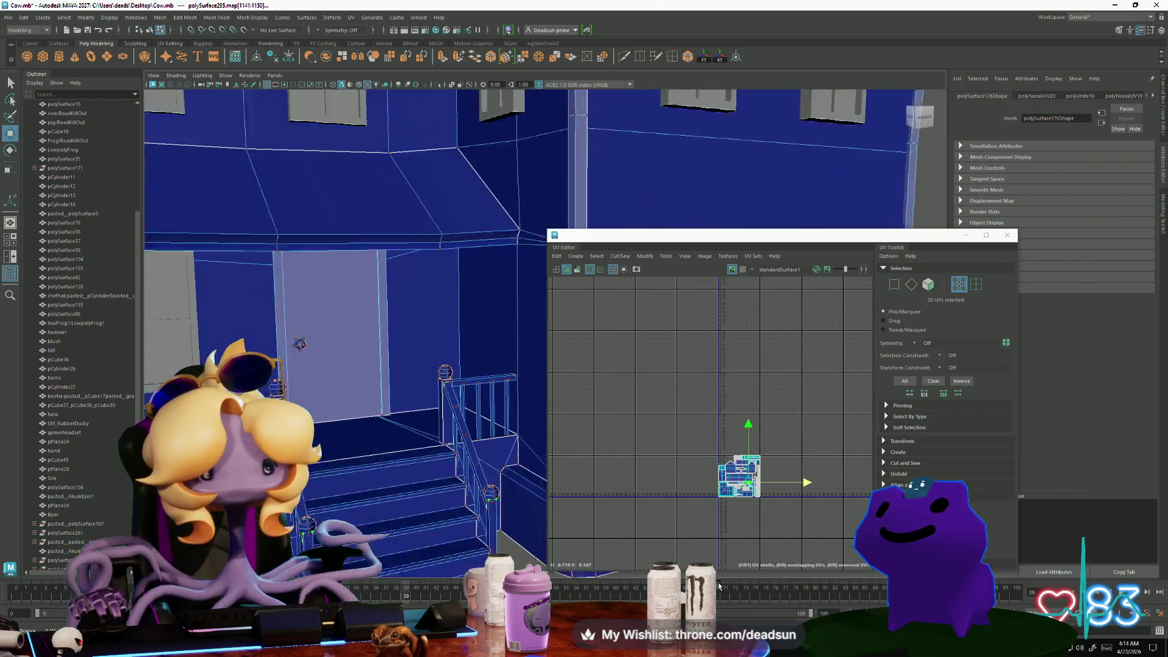
# Clear the UV selection, select the house mesh polySurface295, and tumble to a three-quarter view
pyautogui.click(341, 336)
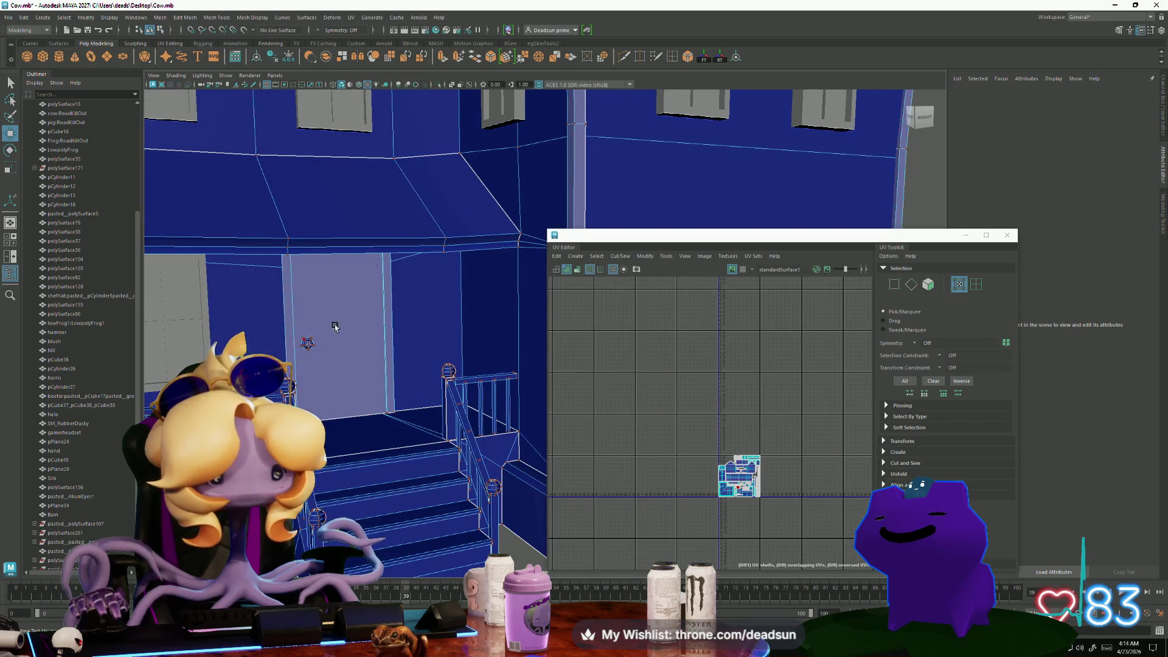
pyautogui.click(305, 348)
pyautogui.scroll(-10, 324, 412)
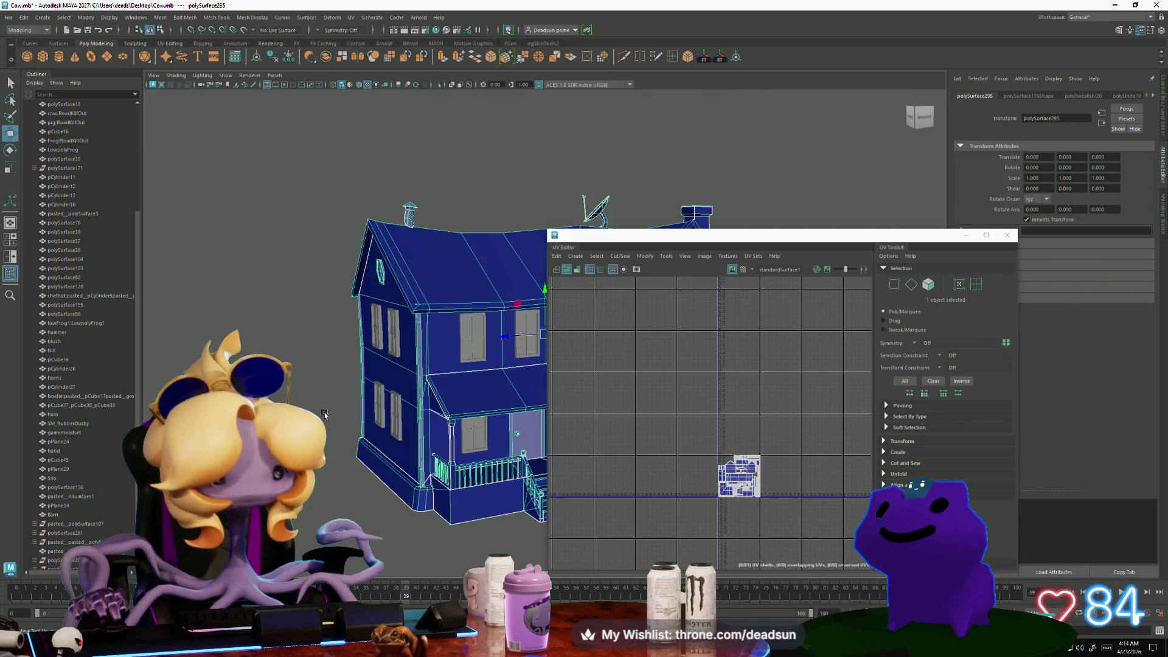
pyautogui.keyDown('alt'); pyautogui.moveTo(325, 413); pyautogui.dragTo(602, 497); pyautogui.keyUp('alt')
pyautogui.scroll(2, 714, 488)
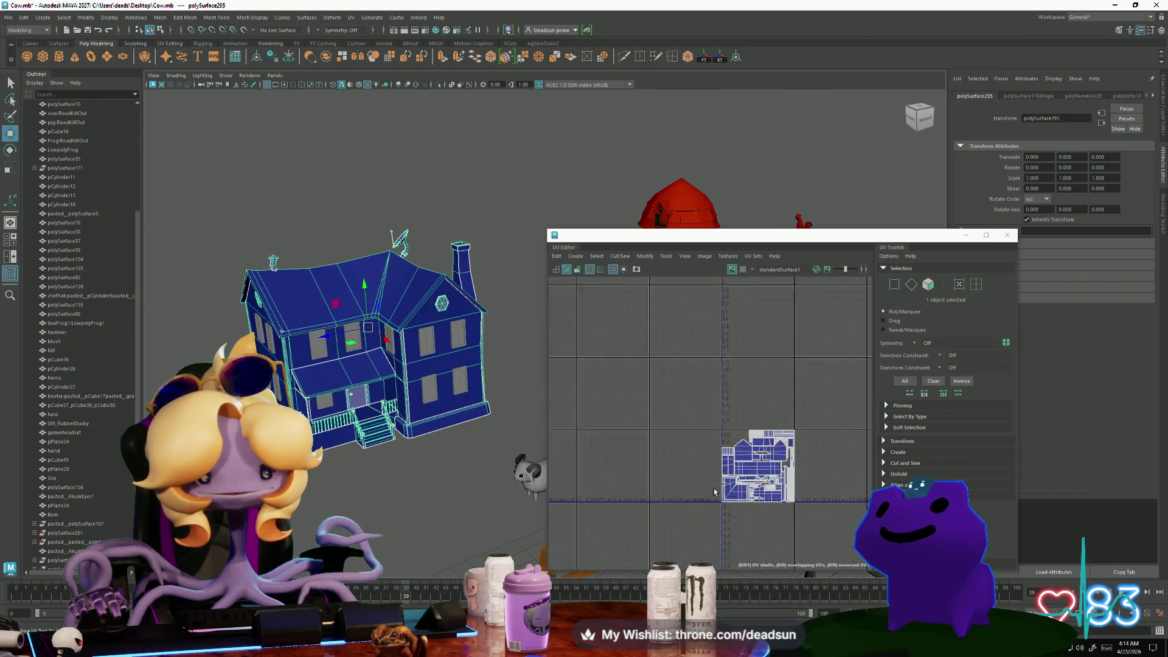
pyautogui.keyDown('alt'); pyautogui.moveTo(426, 462); pyautogui.dragTo(341, 453); pyautogui.keyUp('alt')
# Box-select the whole house, then deselect the body so only the window meshes stay selected
pyautogui.scroll(6, 342, 453)
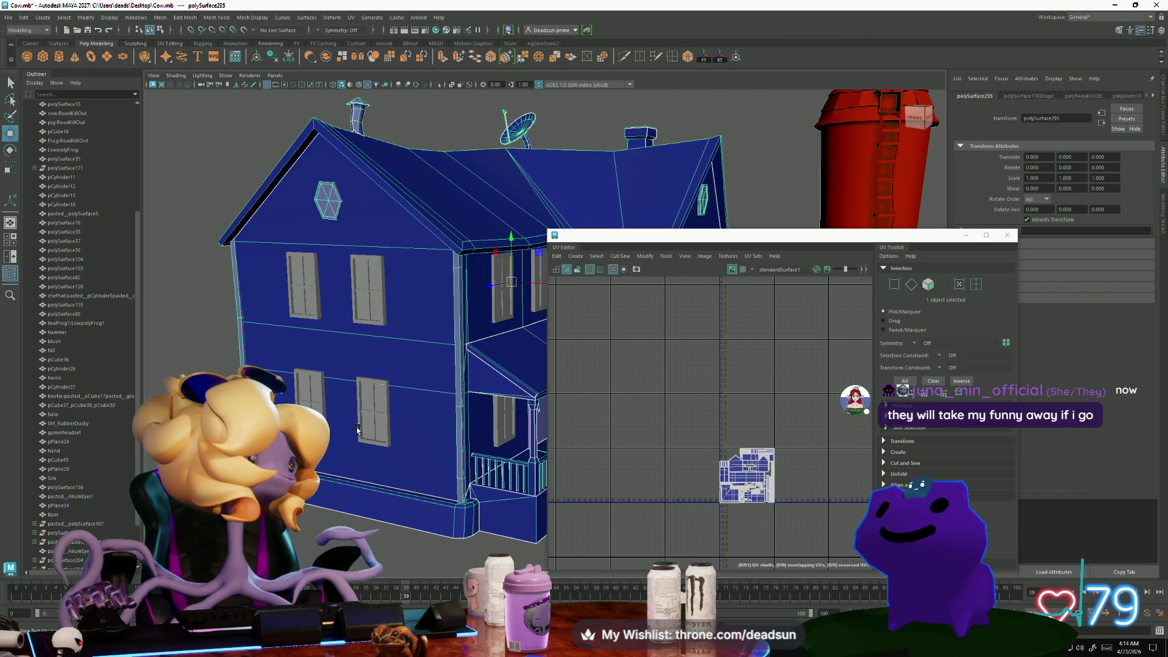
pyautogui.scroll(-5, 411, 440)
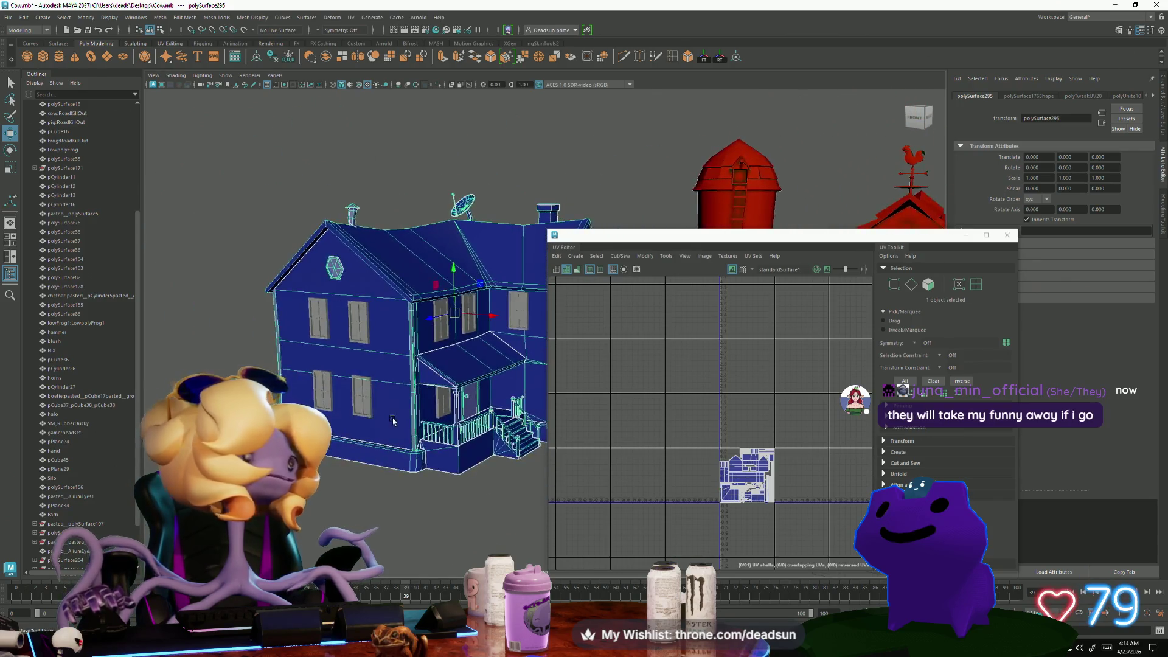
pyautogui.moveTo(411, 440)
pyautogui.keyDown('alt'); pyautogui.mouseDown()
pyautogui.moveTo(355, 444)
pyautogui.moveTo(254, 268)
pyautogui.mouseUp(); pyautogui.keyUp('alt')
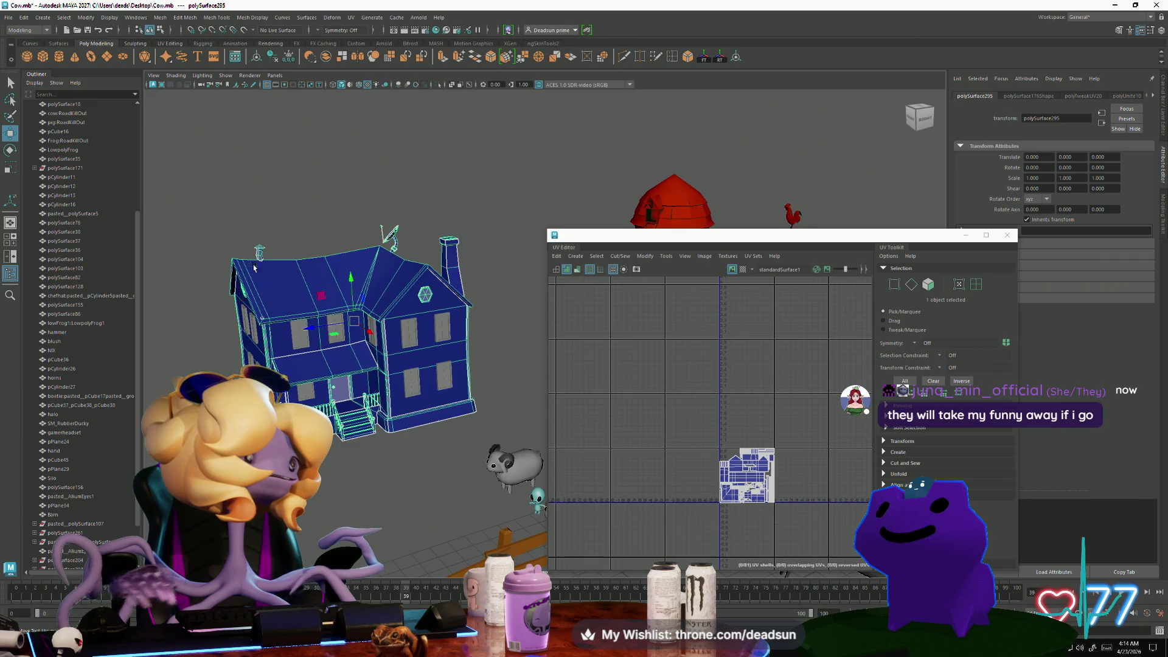
pyautogui.moveTo(205, 209); pyautogui.dragTo(466, 443)
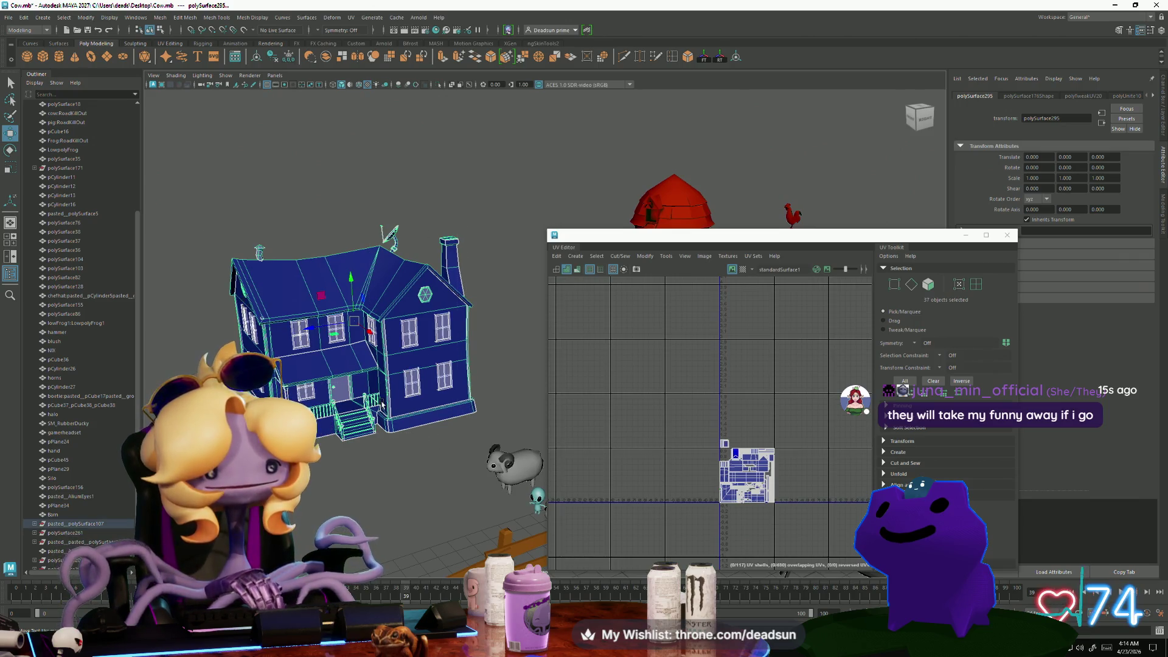
pyautogui.keyDown('shift'); pyautogui.click(389, 404); pyautogui.keyUp('shift')
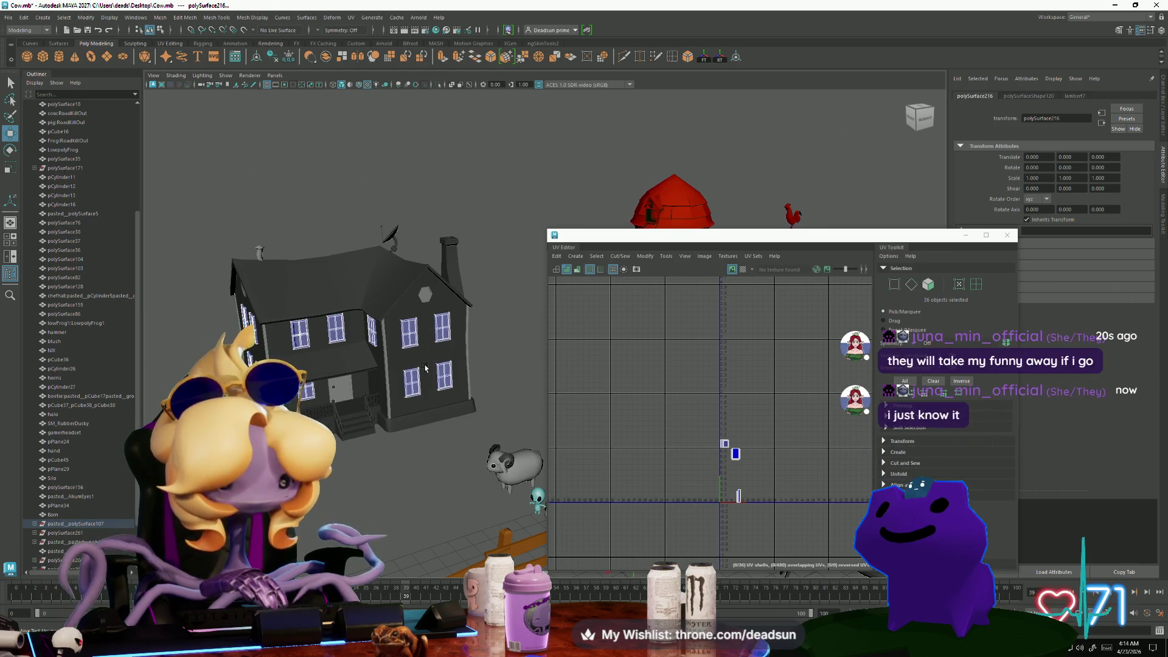
# Frame the selected windows and lay out their UV shells in a grid near the 0–1 tile
pyautogui.press('f')
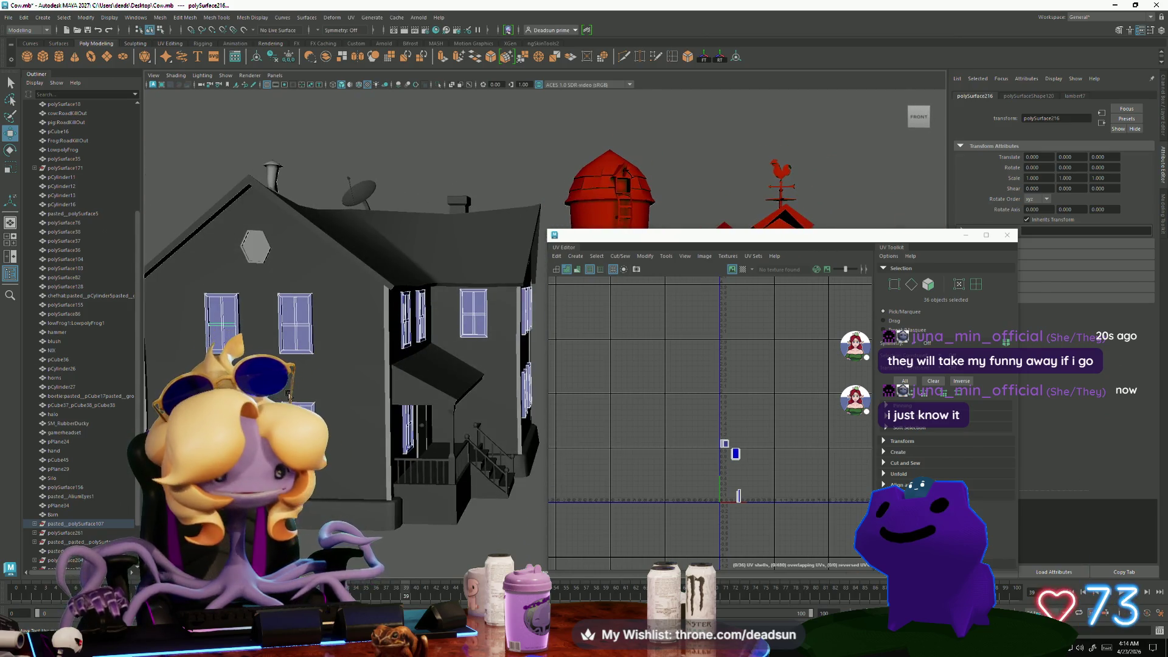
pyautogui.press('f')
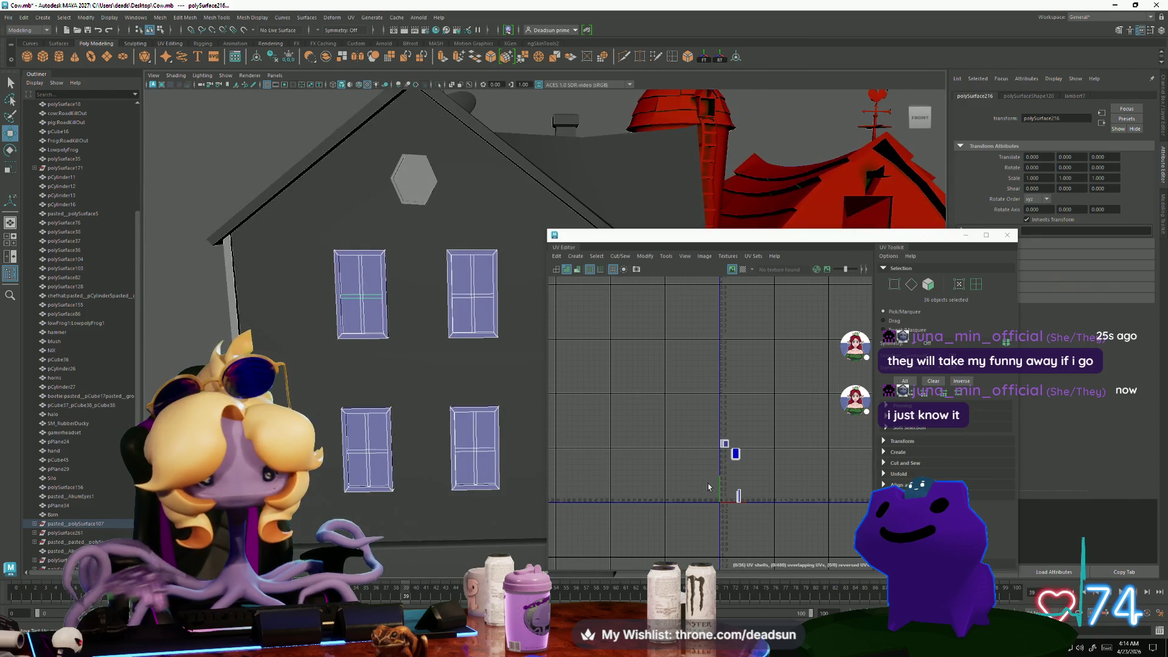
pyautogui.press('f')
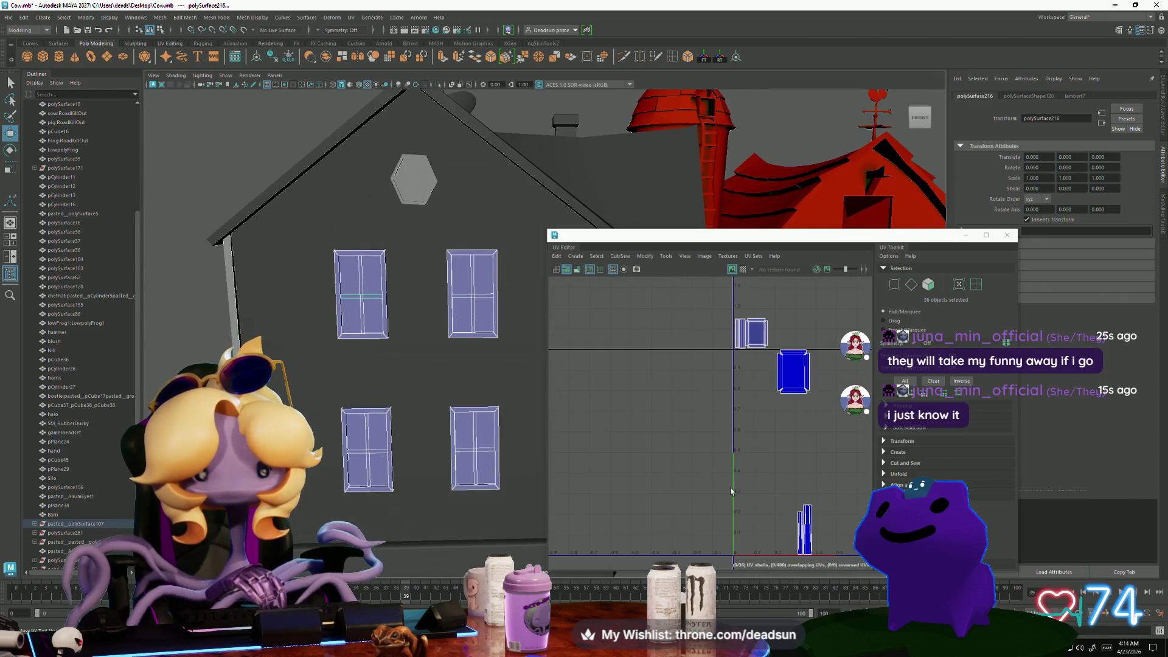
pyautogui.keyDown('alt'); pyautogui.moveTo(608, 478); pyautogui.dragTo(555, 437, button='right'); pyautogui.keyUp('alt')
pyautogui.moveTo(555, 437)
pyautogui.keyDown('alt'); pyautogui.mouseDown(button='middle')
pyautogui.moveTo(531, 436)
pyautogui.moveTo(544, 403)
pyautogui.moveTo(543, 420)
pyautogui.mouseUp(button='middle'); pyautogui.keyUp('alt')
pyautogui.click(620, 257)
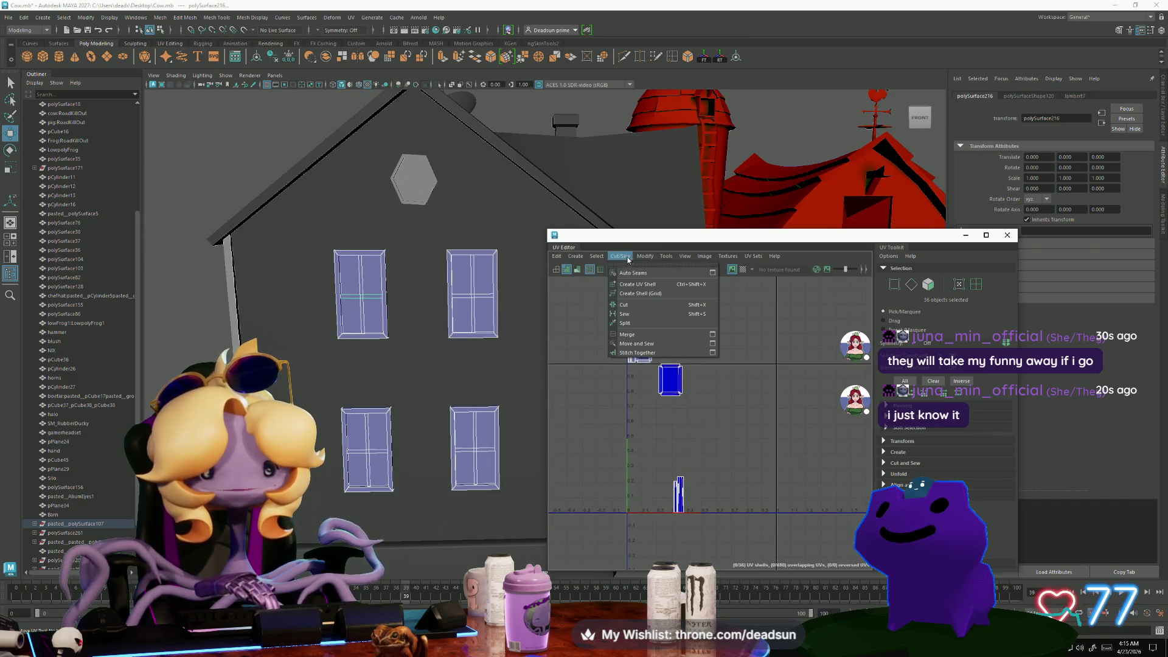
pyautogui.click(658, 396)
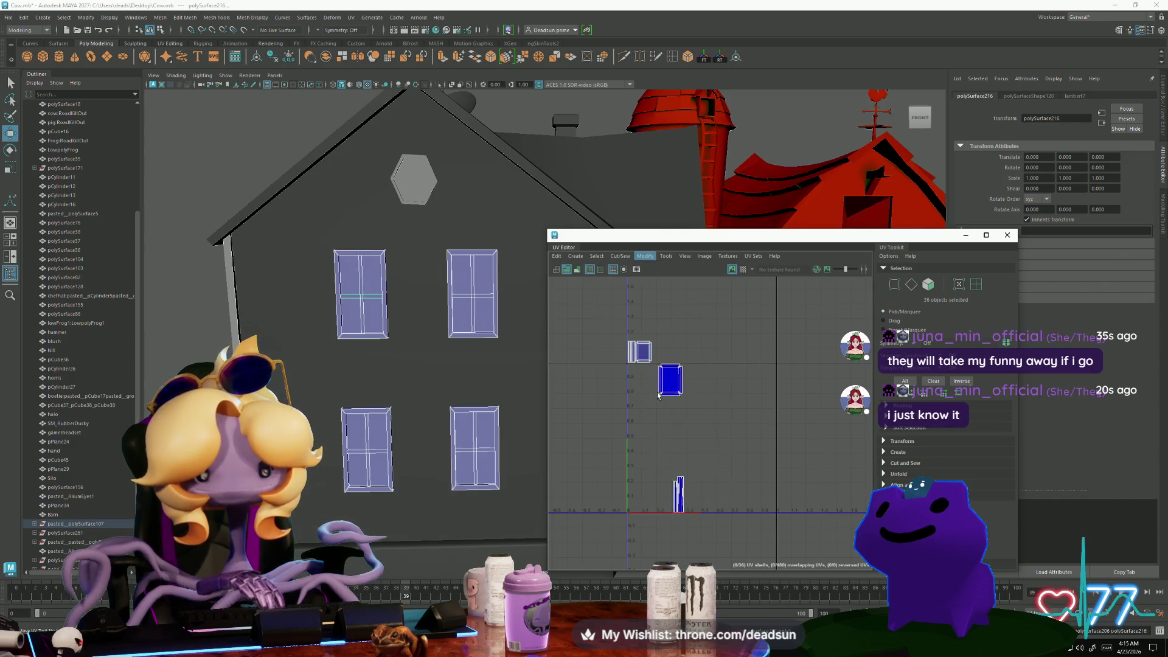
# Orbit the house to an angled view and raise one window shell in the UV layout
pyautogui.scroll(3, 658, 396)
pyautogui.scroll(-1, 653, 413)
pyautogui.scroll(3, 632, 438)
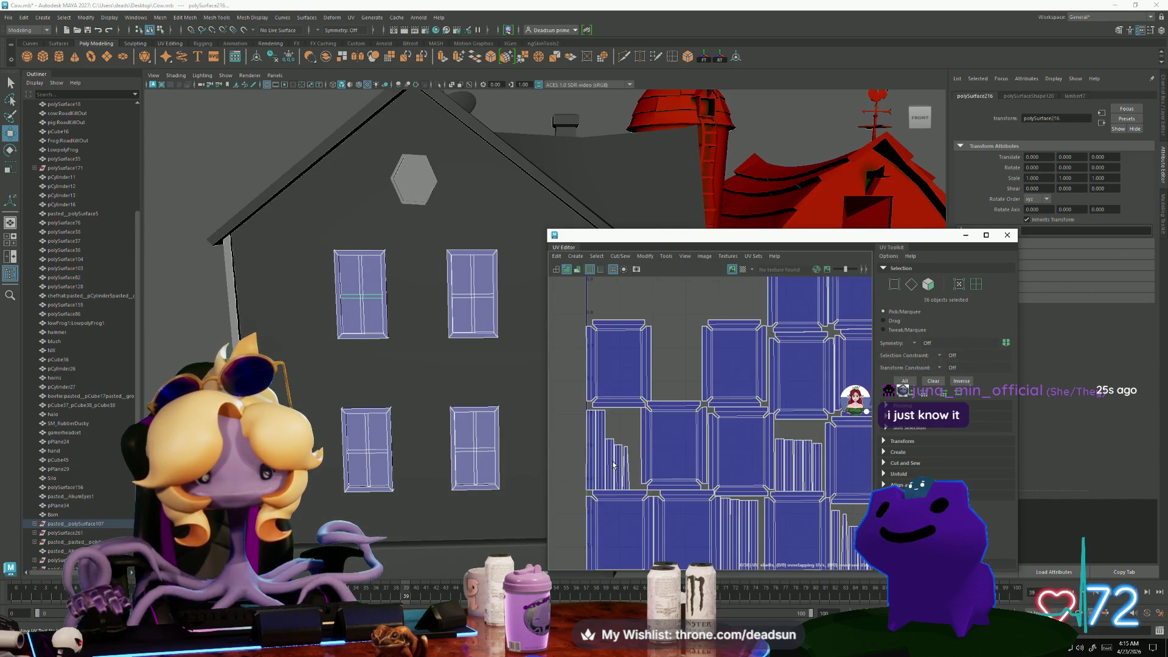
pyautogui.scroll(2, 613, 466)
pyautogui.scroll(-3, 668, 466)
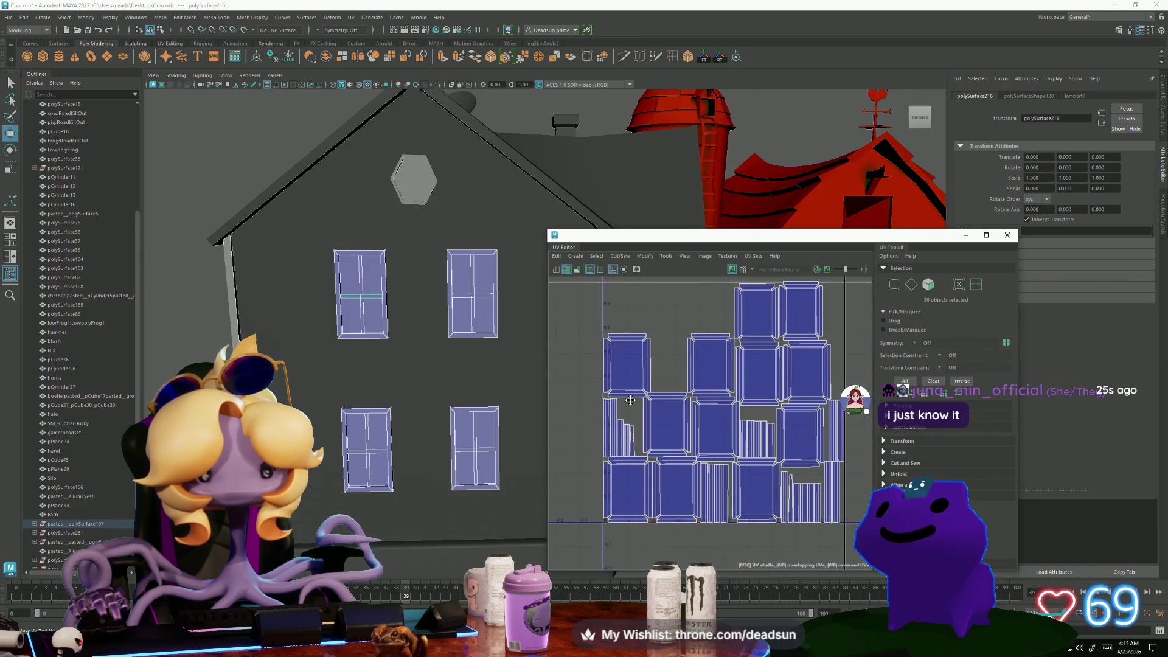
pyautogui.moveTo(462, 420)
pyautogui.keyDown('alt'); pyautogui.mouseDown()
pyautogui.moveTo(402, 416)
pyautogui.moveTo(493, 404)
pyautogui.mouseUp(); pyautogui.keyUp('alt')
pyautogui.moveTo(621, 350); pyautogui.dragTo(645, 349, button='right')
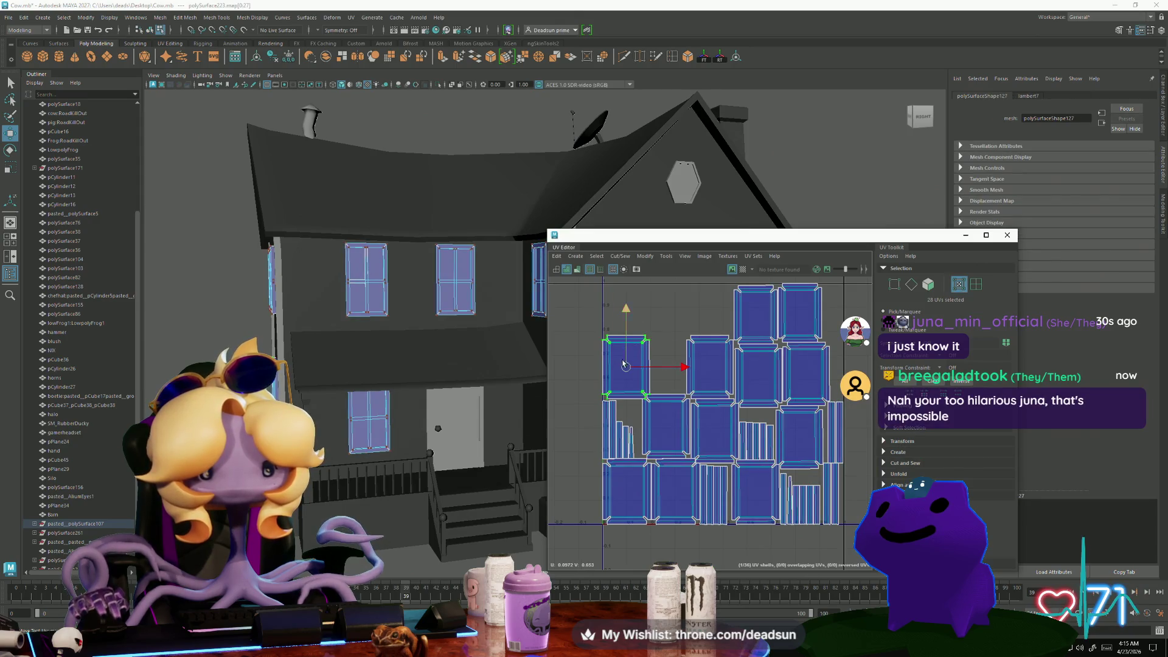
pyautogui.moveTo(622, 364); pyautogui.dragTo(630, 321)
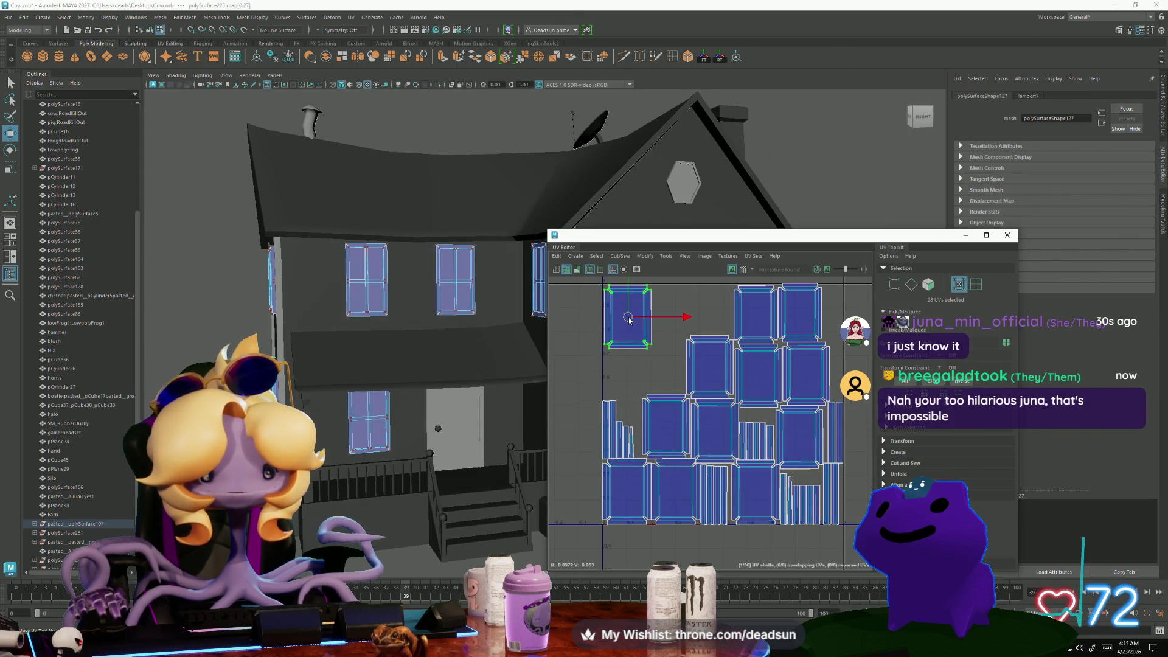
pyautogui.keyDown('alt'); pyautogui.moveTo(628, 320); pyautogui.dragTo(687, 453, button='middle'); pyautogui.keyUp('alt')
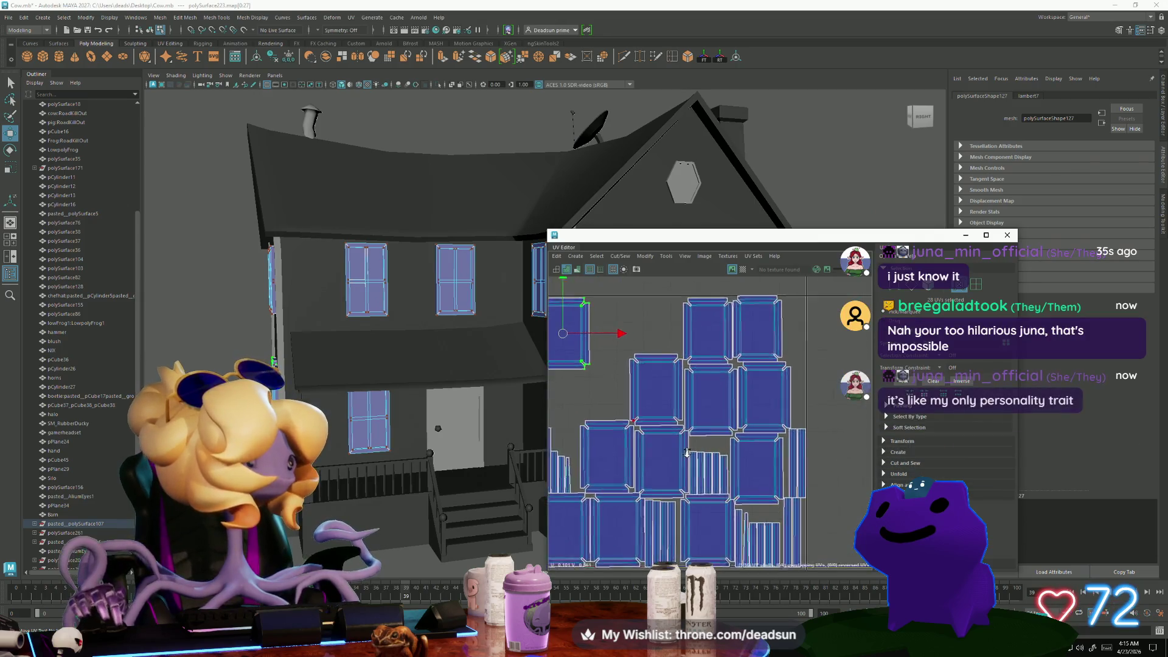
pyautogui.keyDown('alt'); pyautogui.moveTo(687, 453); pyautogui.dragTo(703, 515, button='right'); pyautogui.keyUp('alt')
# Slide the window grid shells left and up so they line up in the top row
pyautogui.click(656, 383)
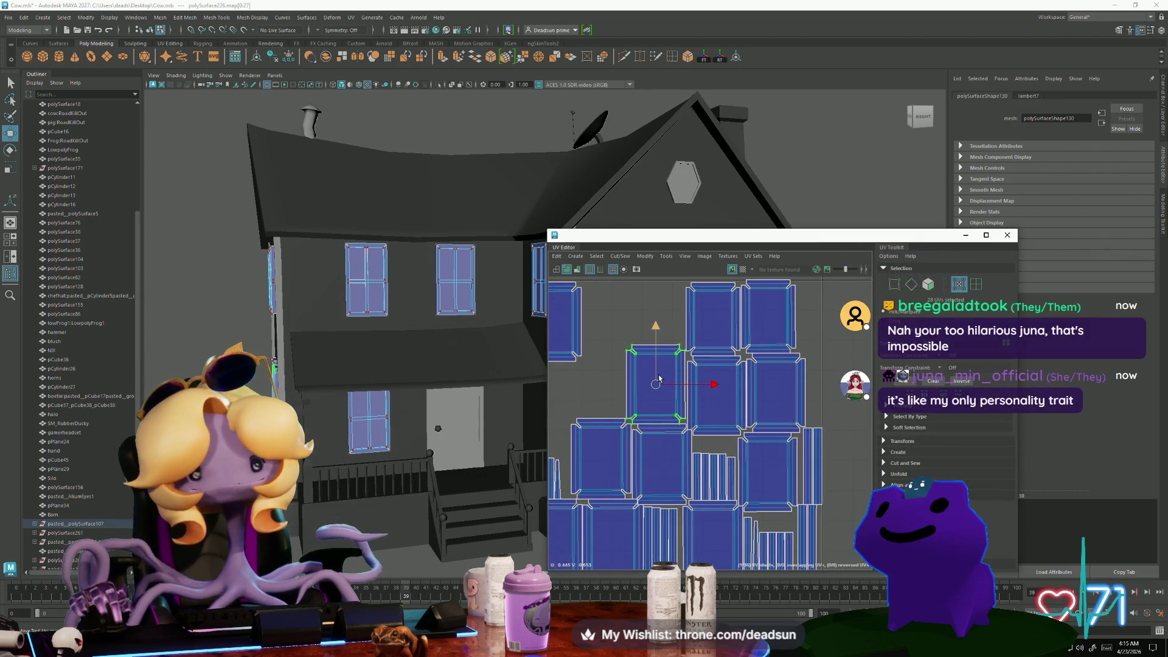
pyautogui.moveTo(656, 384); pyautogui.dragTo(613, 321)
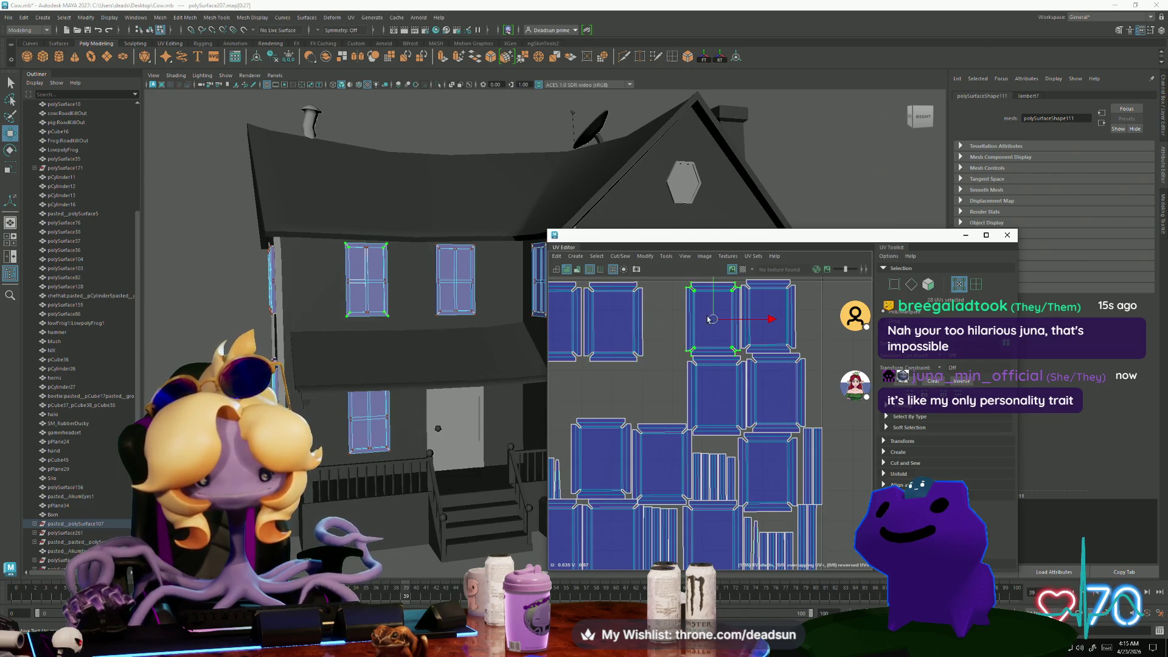
pyautogui.moveTo(711, 319); pyautogui.dragTo(674, 323)
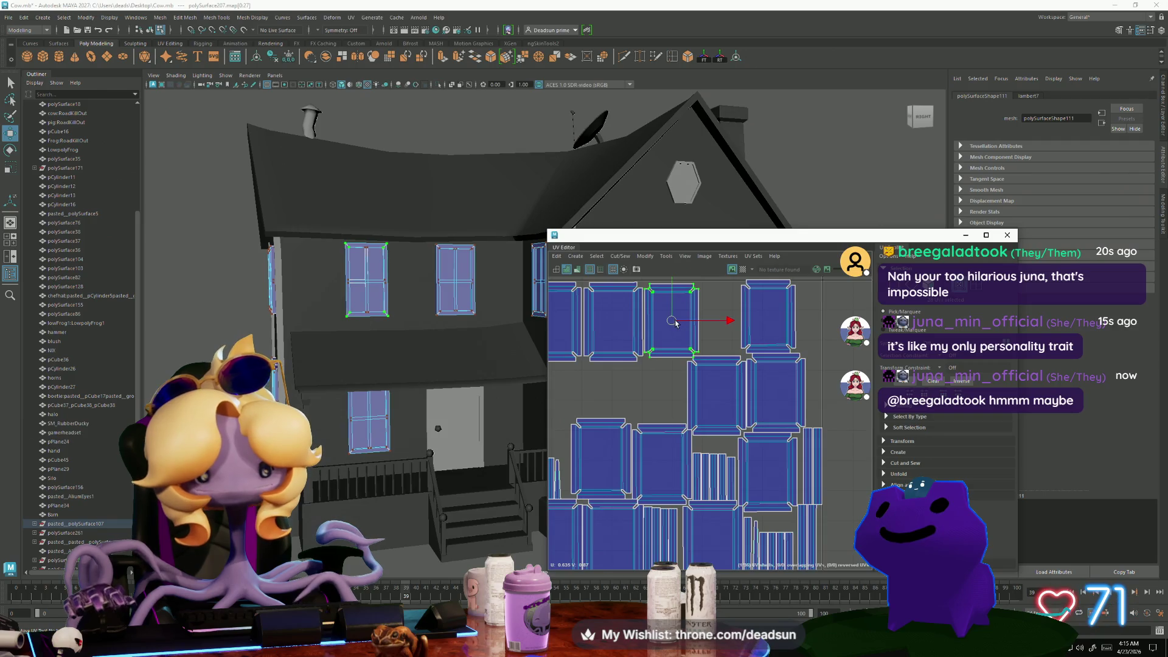
pyautogui.moveTo(768, 316); pyautogui.dragTo(726, 320)
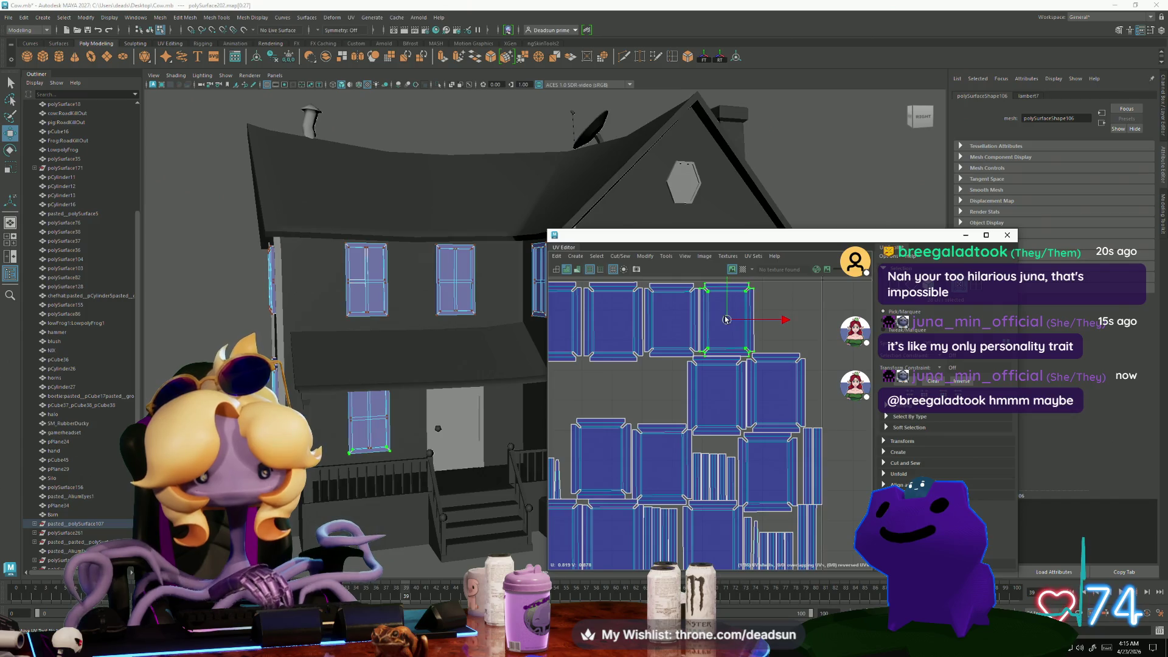
pyautogui.moveTo(771, 378); pyautogui.dragTo(787, 329)
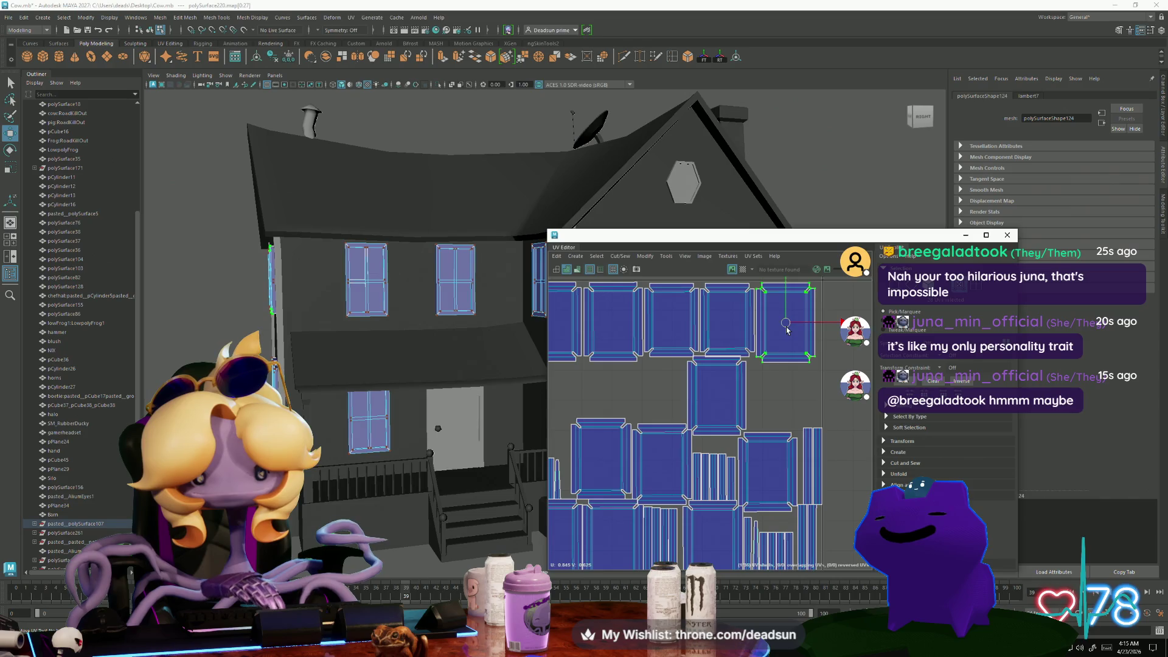
# Marquee-select most window UV shells and shift them down and to the left
pyautogui.scroll(-5, 730, 347)
pyautogui.scroll(2, 667, 362)
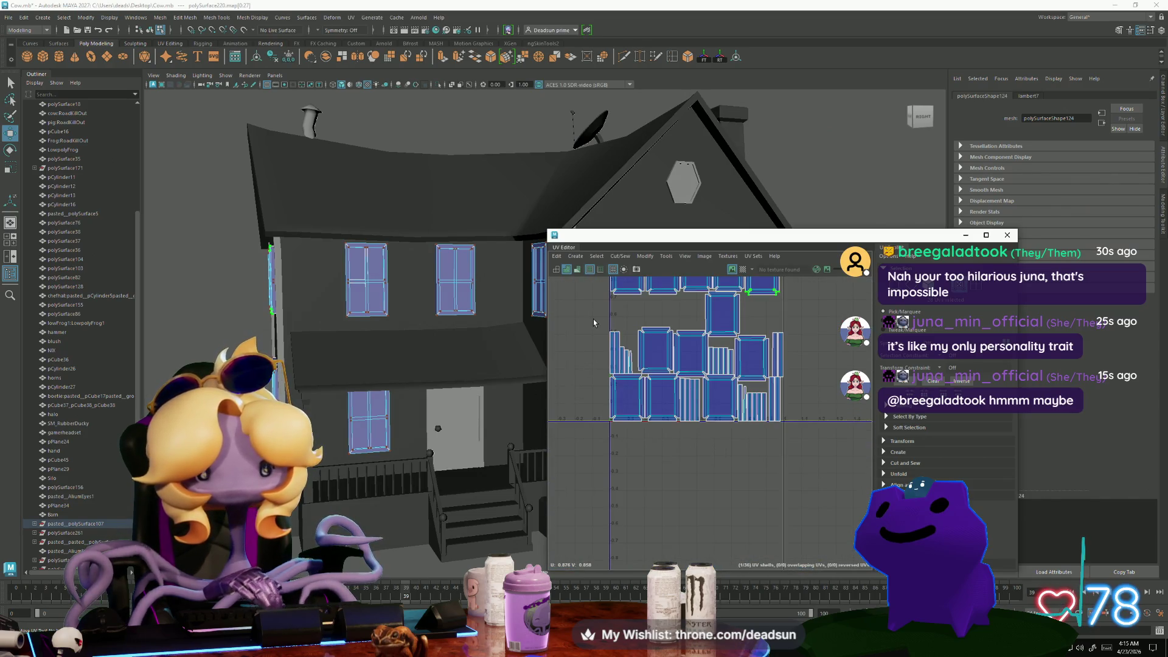
pyautogui.moveTo(593, 319); pyautogui.dragTo(788, 483)
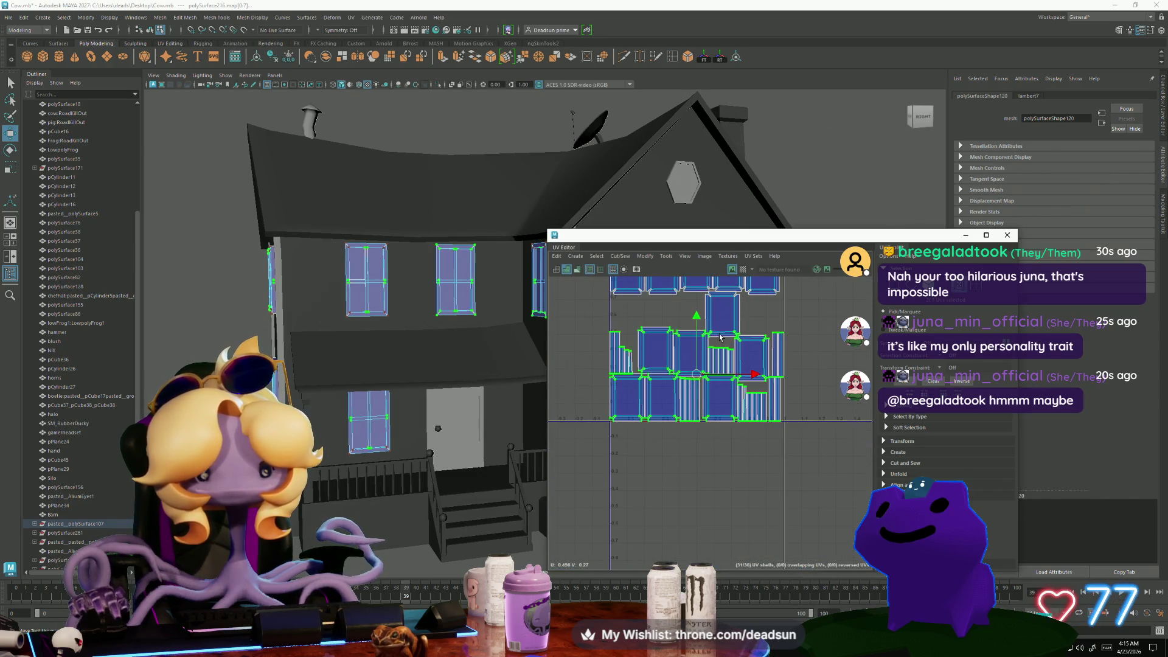
pyautogui.moveTo(704, 370)
pyautogui.mouseDown()
pyautogui.moveTo(680, 382)
pyautogui.moveTo(680, 498)
pyautogui.moveTo(694, 498)
pyautogui.moveTo(506, 383)
pyautogui.mouseUp()
# Move a single window grid shell right beside the right-hand shells
pyautogui.keyDown('alt'); pyautogui.moveTo(578, 377); pyautogui.dragTo(713, 476, button='middle'); pyautogui.keyUp('alt')
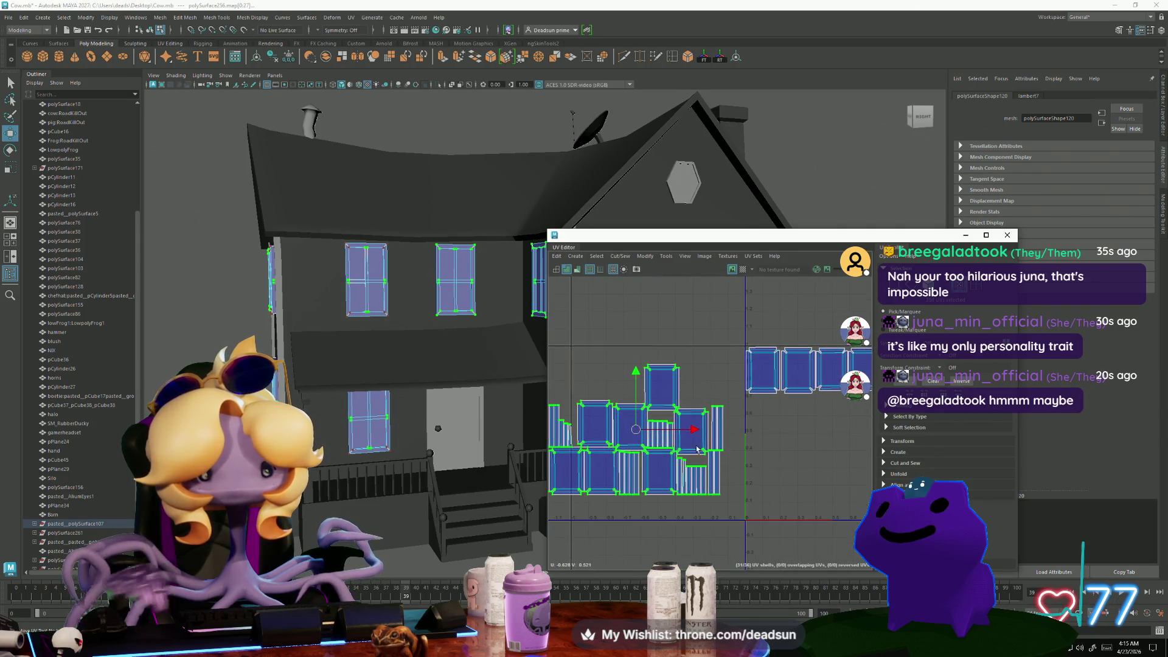
pyautogui.click(655, 394)
pyautogui.moveTo(662, 388); pyautogui.dragTo(761, 411)
pyautogui.scroll(3, 765, 425)
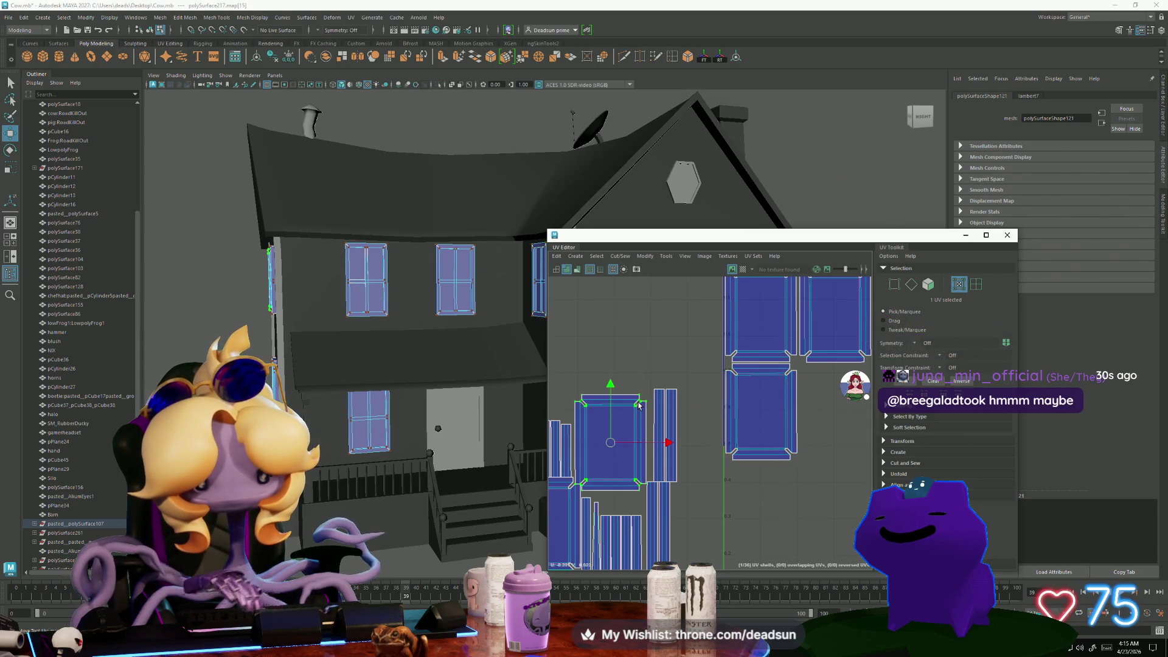
# Place the grid shell beside the upper-right shells and nudge it up to align
pyautogui.scroll(-2, 639, 406)
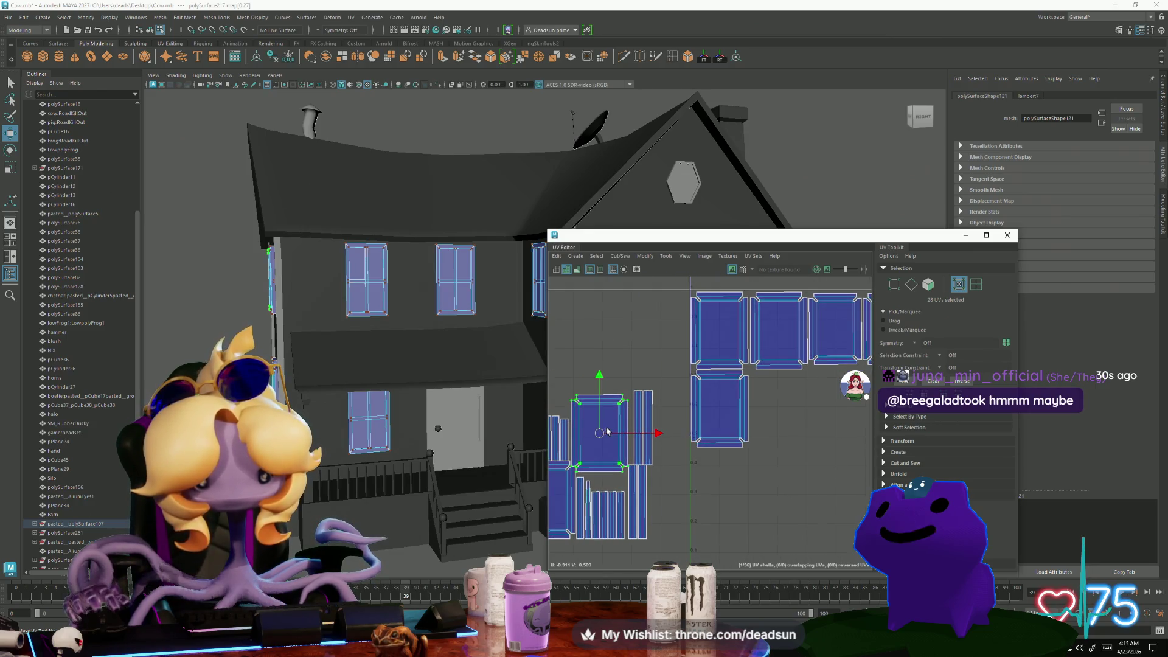
pyautogui.moveTo(606, 432); pyautogui.dragTo(784, 411)
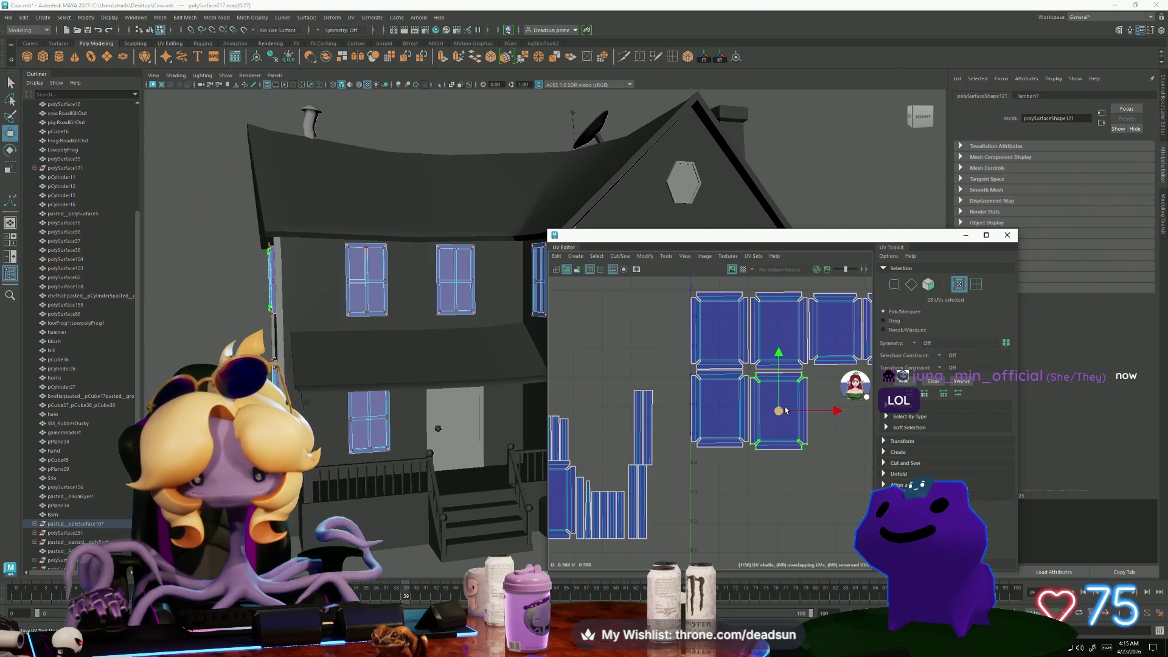
pyautogui.scroll(3, 786, 411)
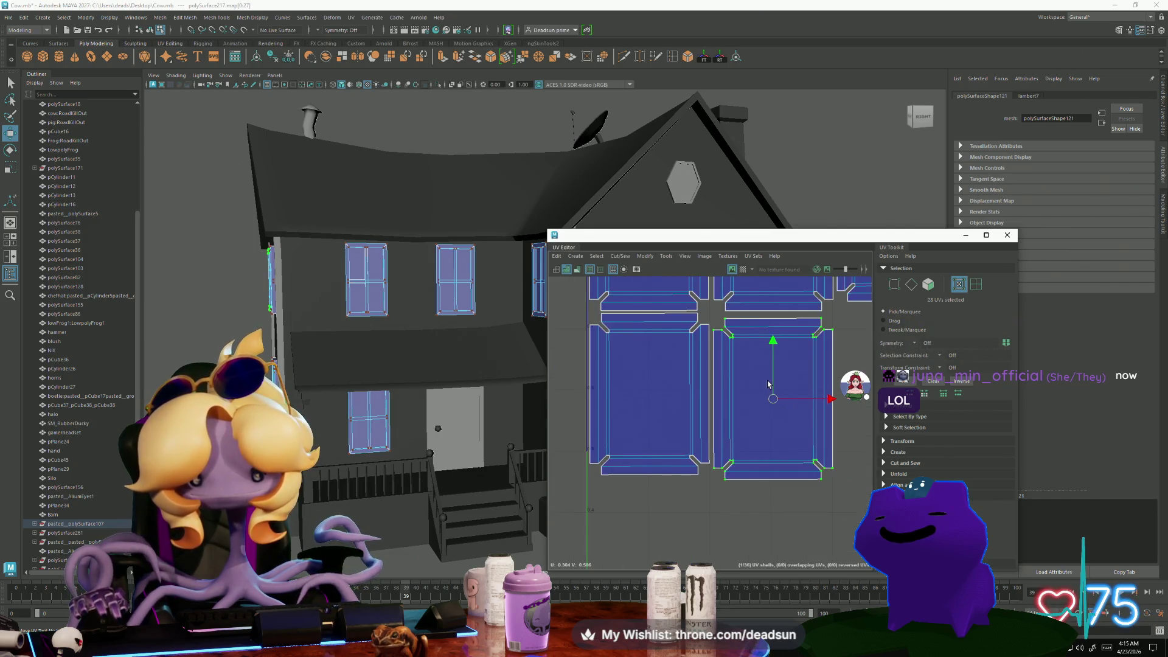
pyautogui.moveTo(773, 400); pyautogui.dragTo(775, 396)
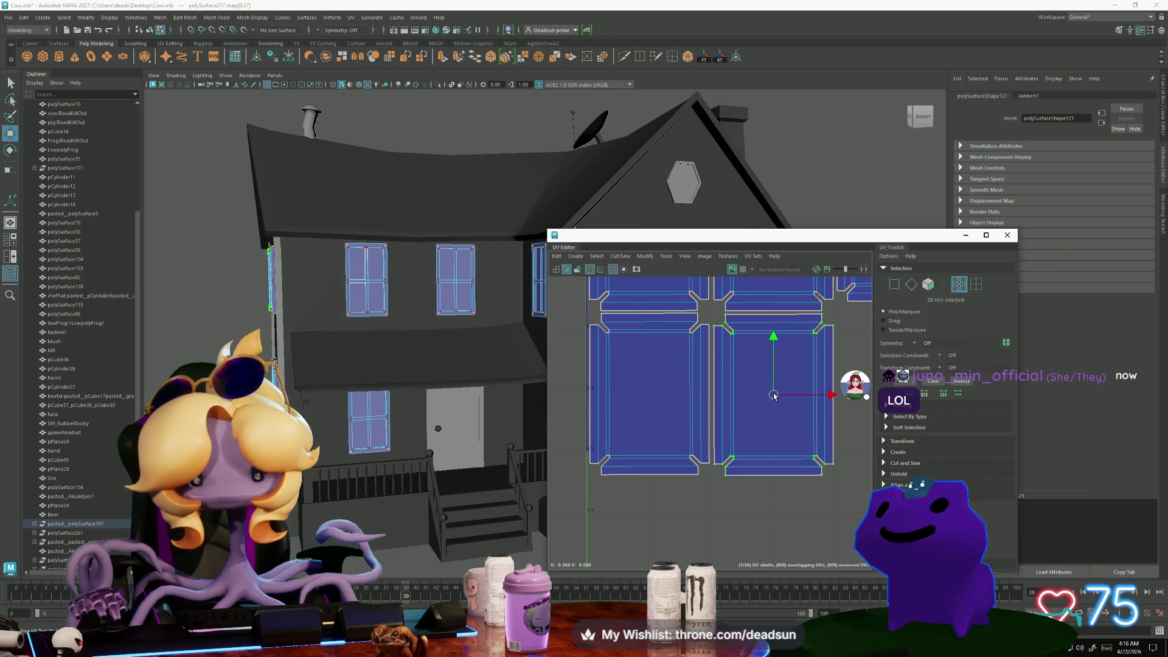
pyautogui.scroll(-3, 580, 416)
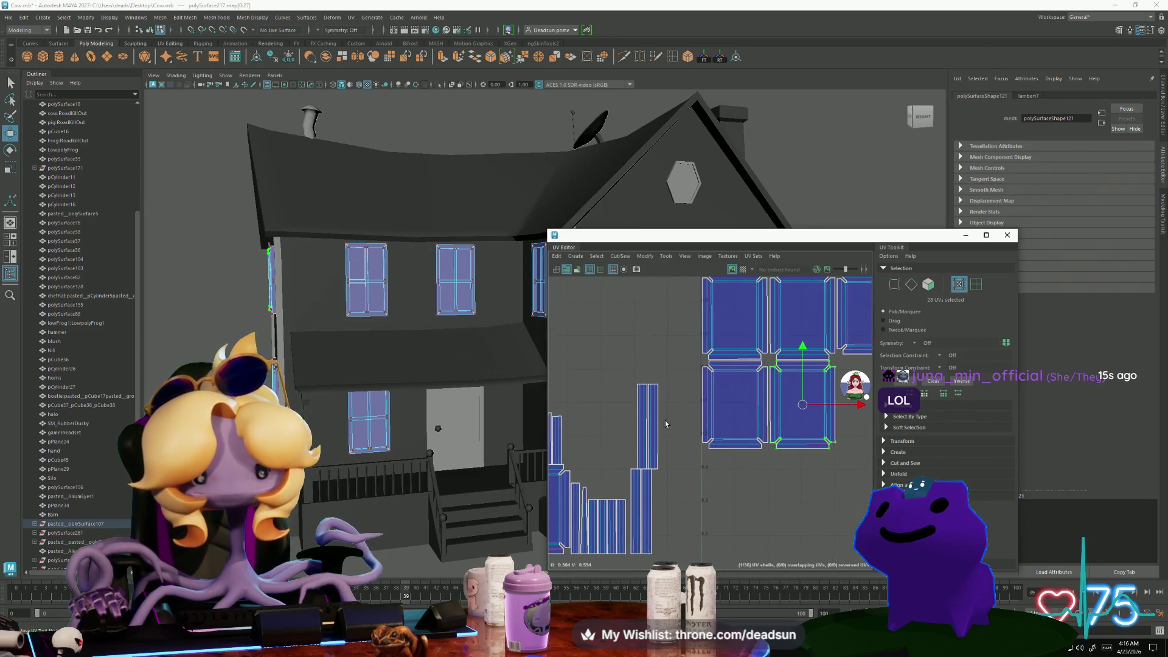
# Move the selected shell into the 0–1 tile's empty slot and fine-tune its position
pyautogui.press('w')
pyautogui.keyDown('alt'); pyautogui.moveTo(701, 390); pyautogui.dragTo(616, 411, button='middle'); pyautogui.keyUp('alt')
pyautogui.moveTo(566, 405); pyautogui.dragTo(818, 394)
pyautogui.scroll(3, 820, 406)
pyautogui.keyDown('alt'); pyautogui.moveTo(821, 406); pyautogui.dragTo(752, 419, button='middle'); pyautogui.keyUp('alt')
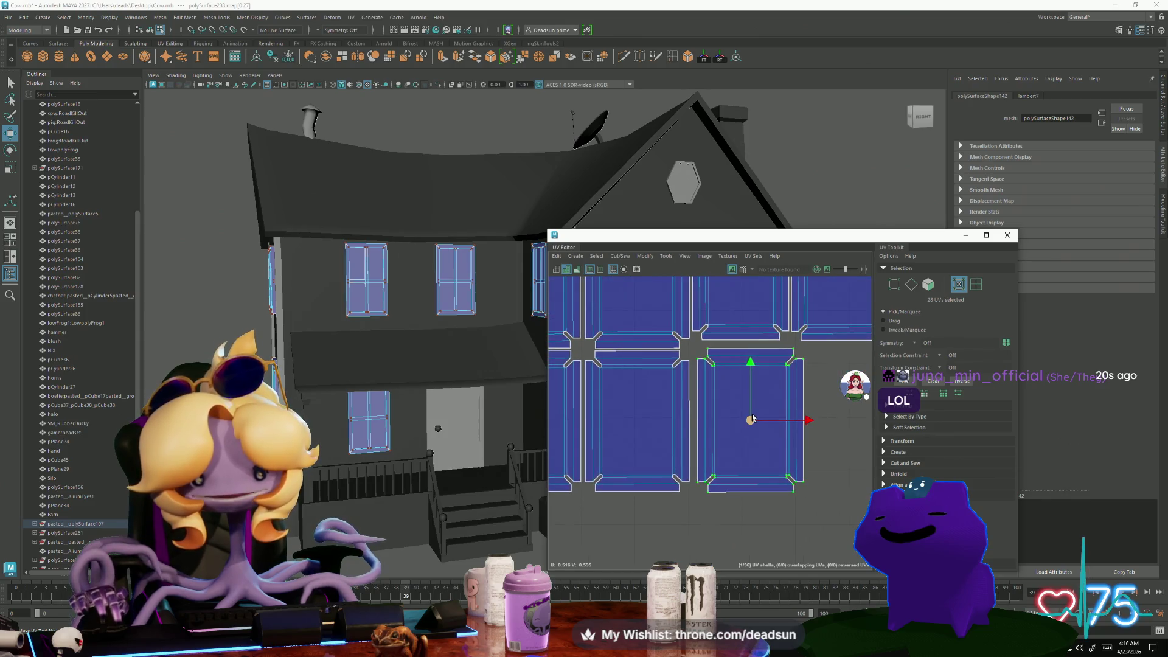
pyautogui.moveTo(753, 419); pyautogui.dragTo(747, 421)
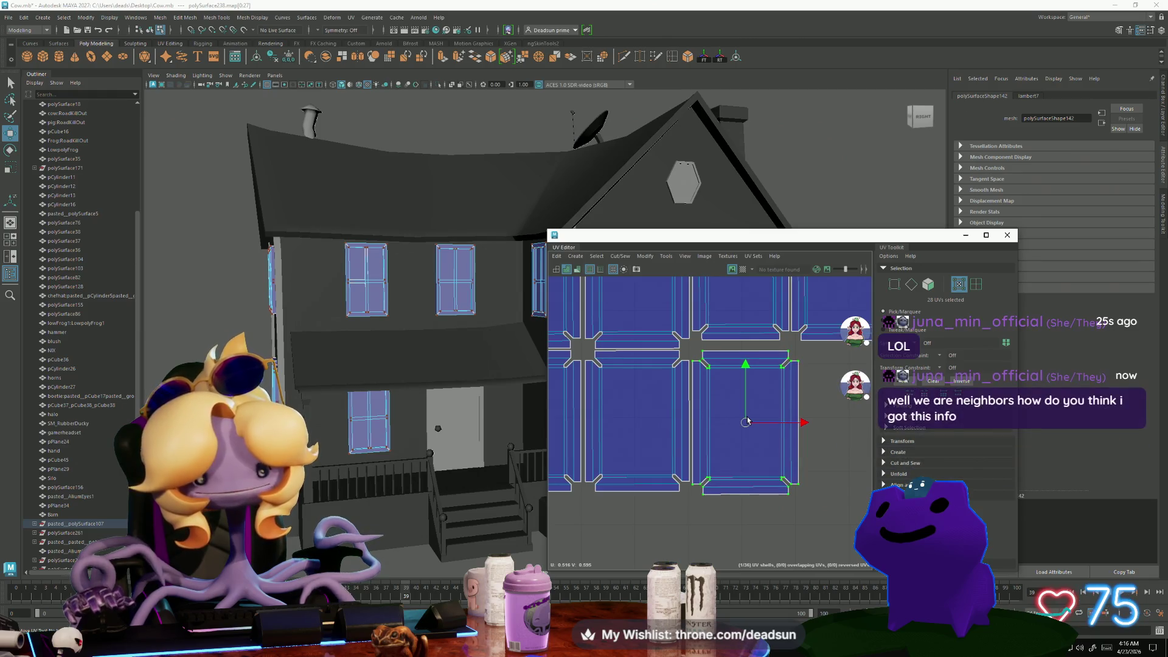
pyautogui.moveTo(748, 420); pyautogui.dragTo(747, 420)
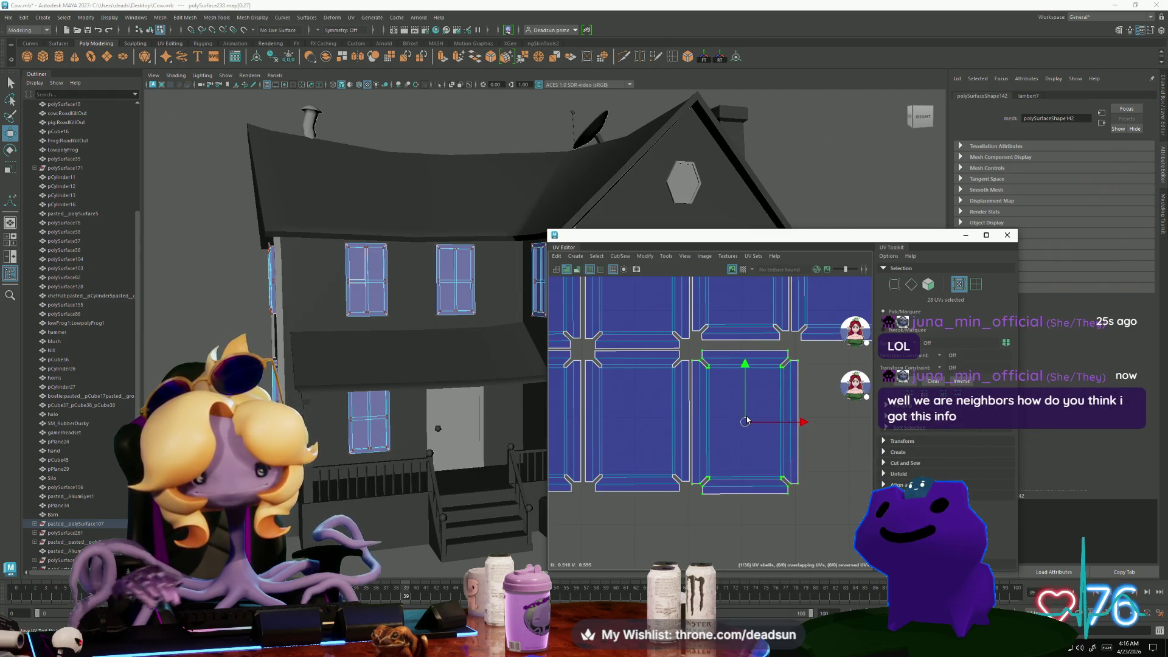
pyautogui.press('e')
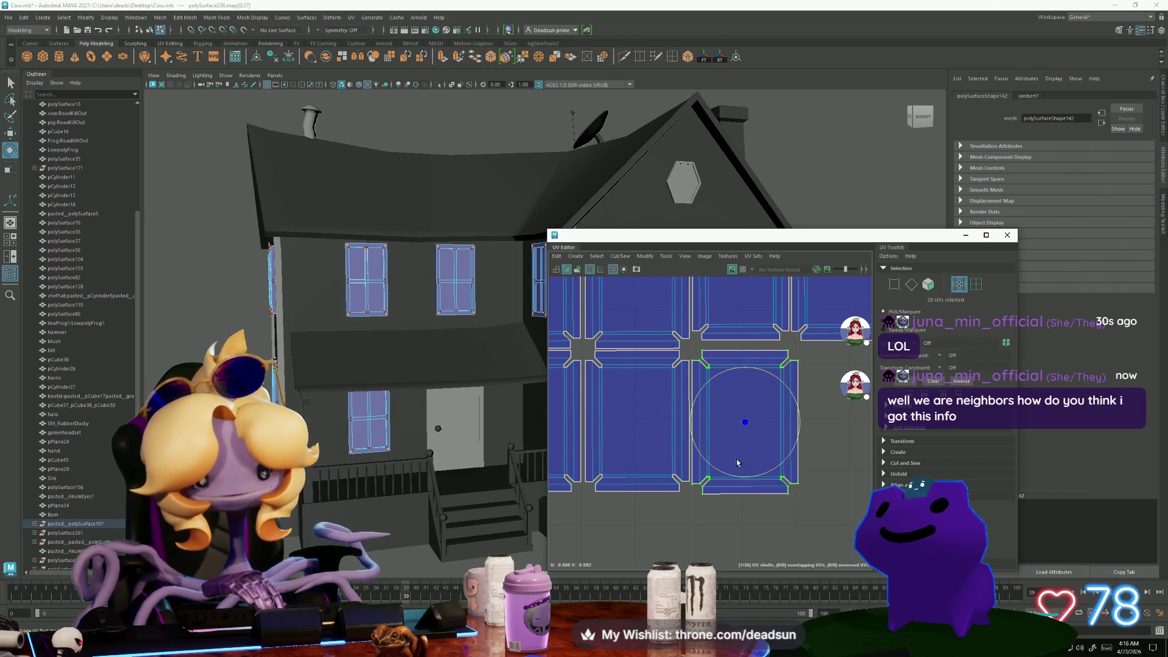
# Bring a lower-left window grid shell over to the cluster and align it with its neighbours
pyautogui.scroll(-5, 736, 462)
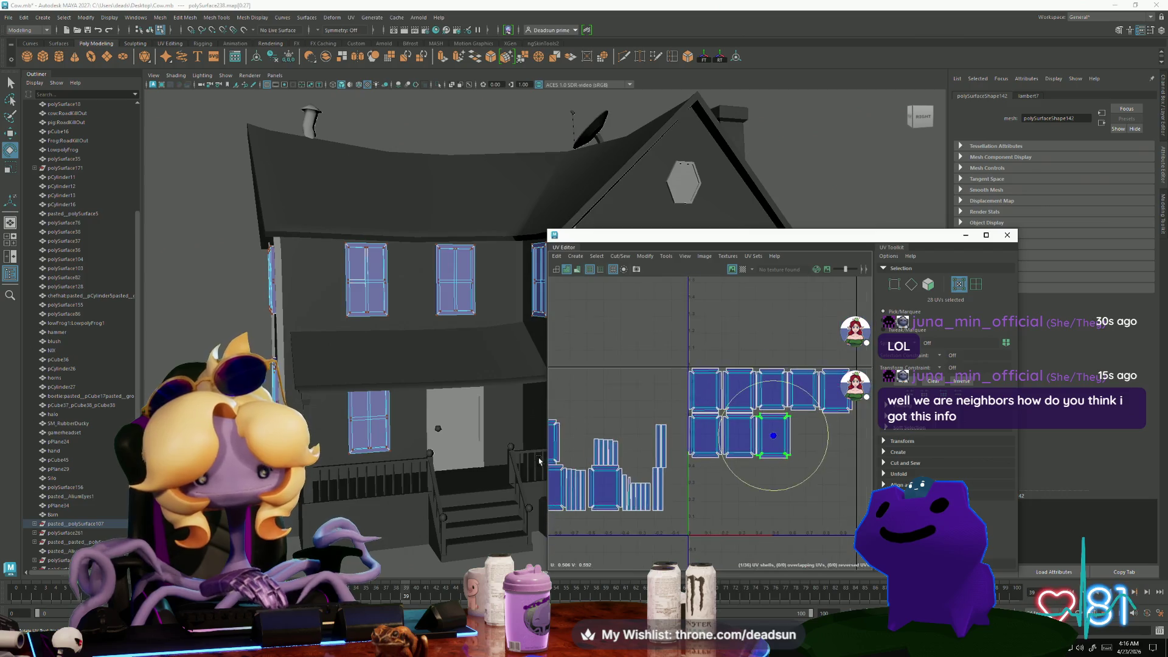
pyautogui.click(584, 477)
pyautogui.press('w')
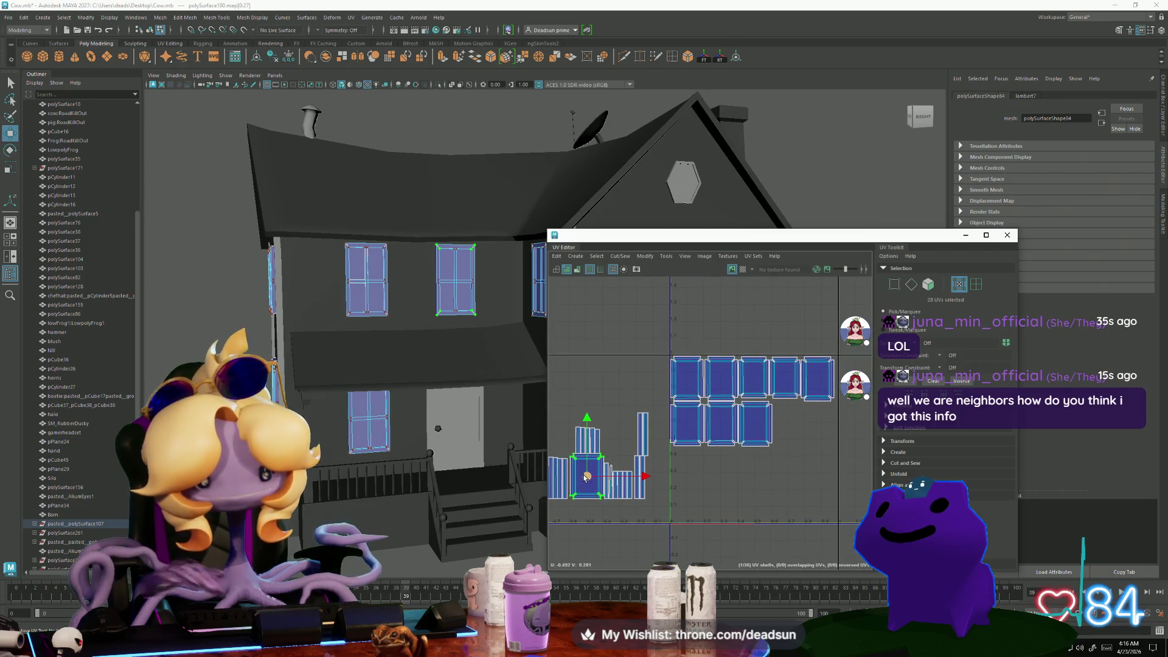
pyautogui.moveTo(585, 477)
pyautogui.mouseDown()
pyautogui.moveTo(763, 453)
pyautogui.moveTo(791, 429)
pyautogui.moveTo(783, 418)
pyautogui.mouseUp()
pyautogui.scroll(3, 790, 430)
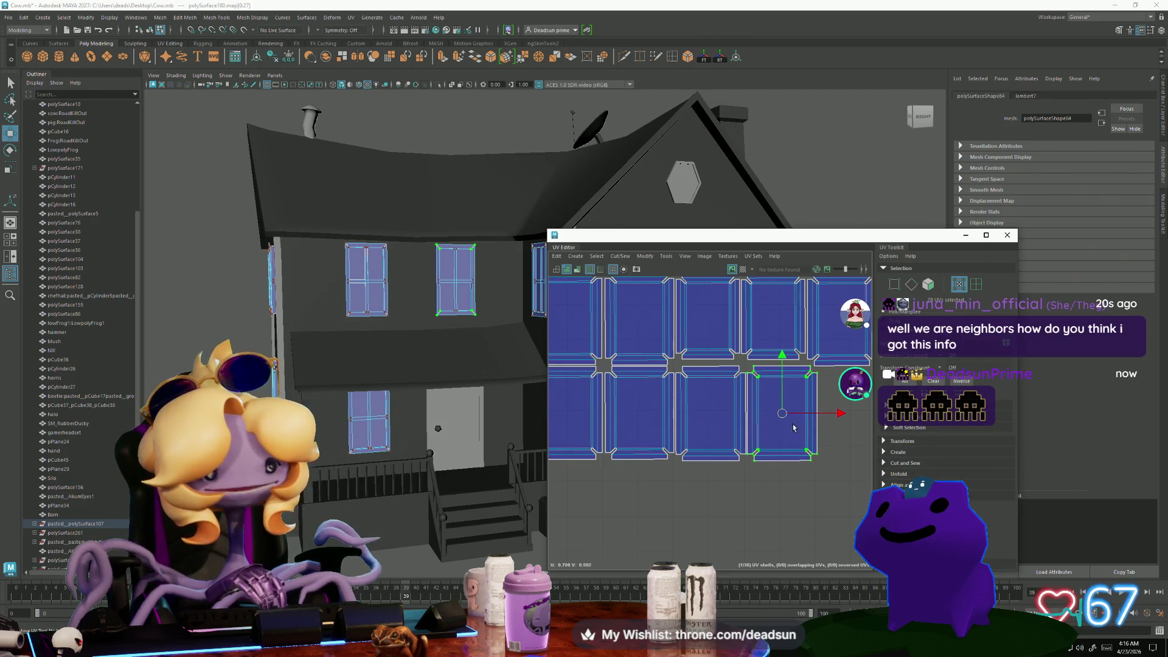
pyautogui.scroll(-5, 809, 463)
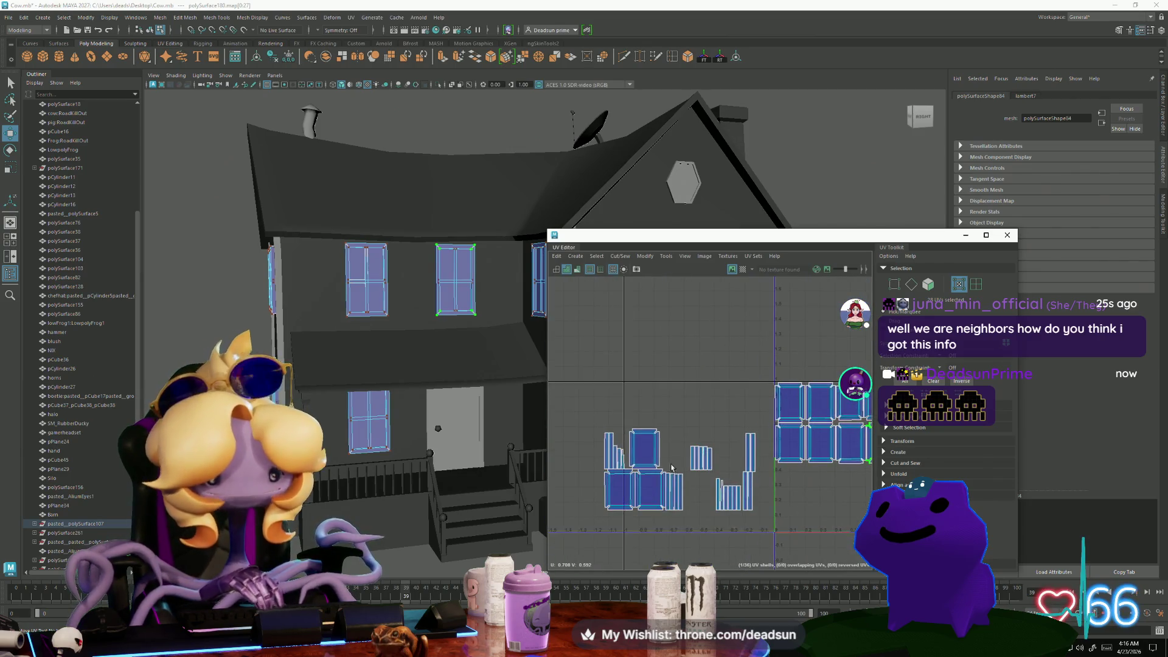
pyautogui.moveTo(648, 450); pyautogui.dragTo(787, 478)
pyautogui.scroll(3, 791, 487)
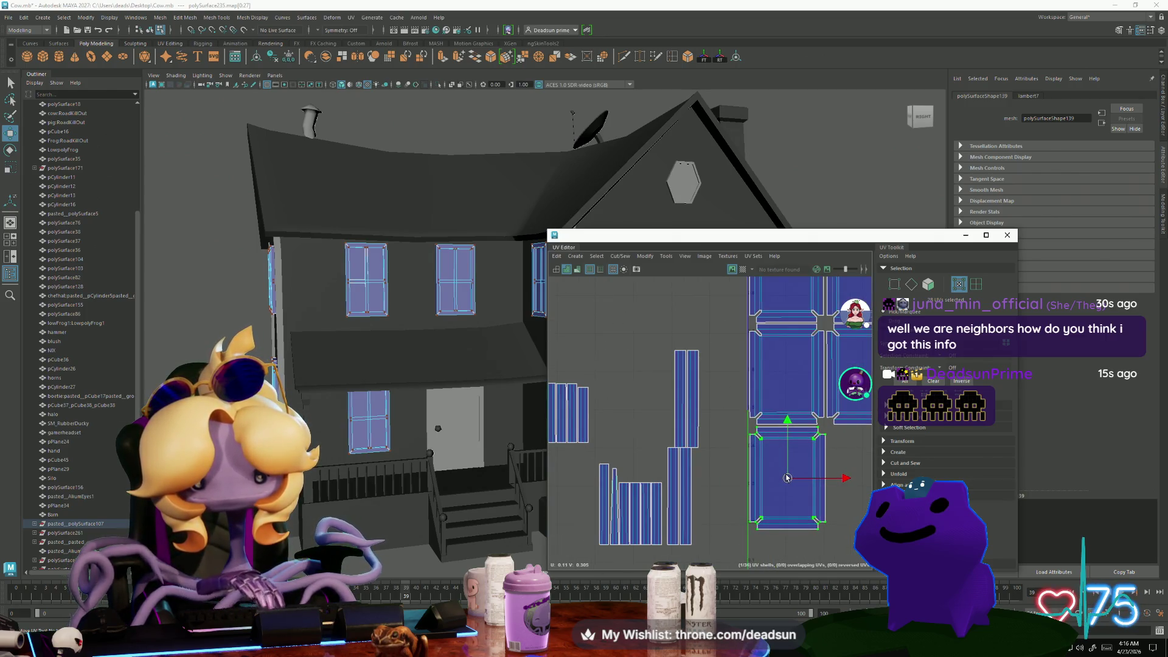
pyautogui.scroll(-3, 786, 481)
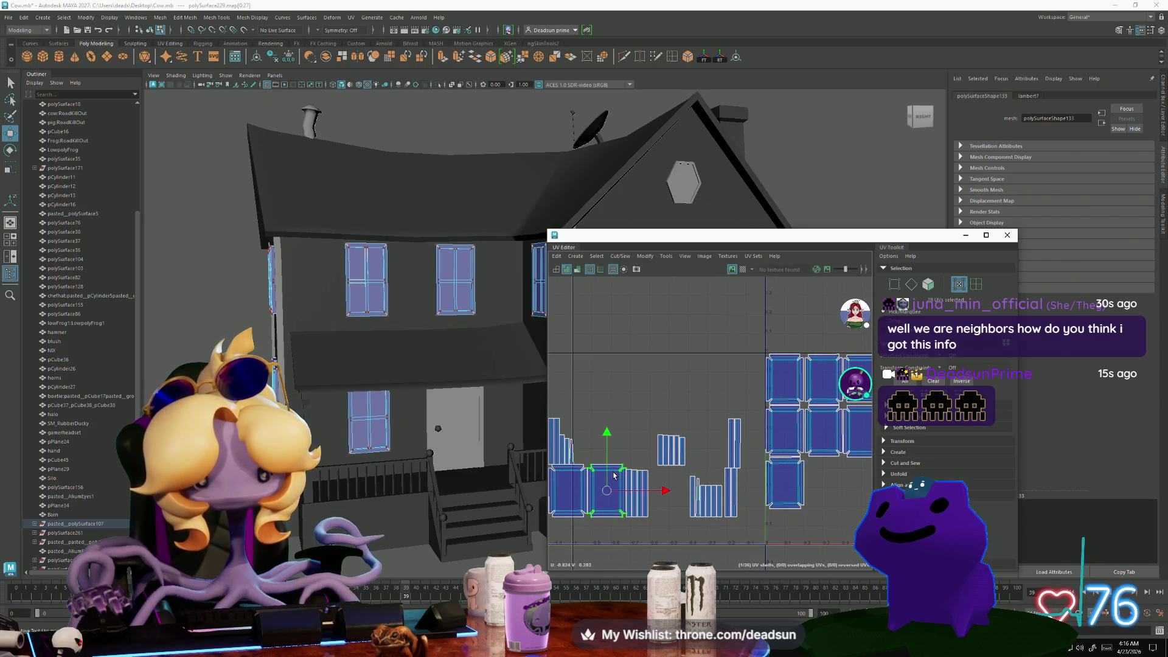
pyautogui.scroll(-2, 626, 477)
pyautogui.moveTo(616, 485); pyautogui.dragTo(812, 485)
pyautogui.scroll(6, 803, 486)
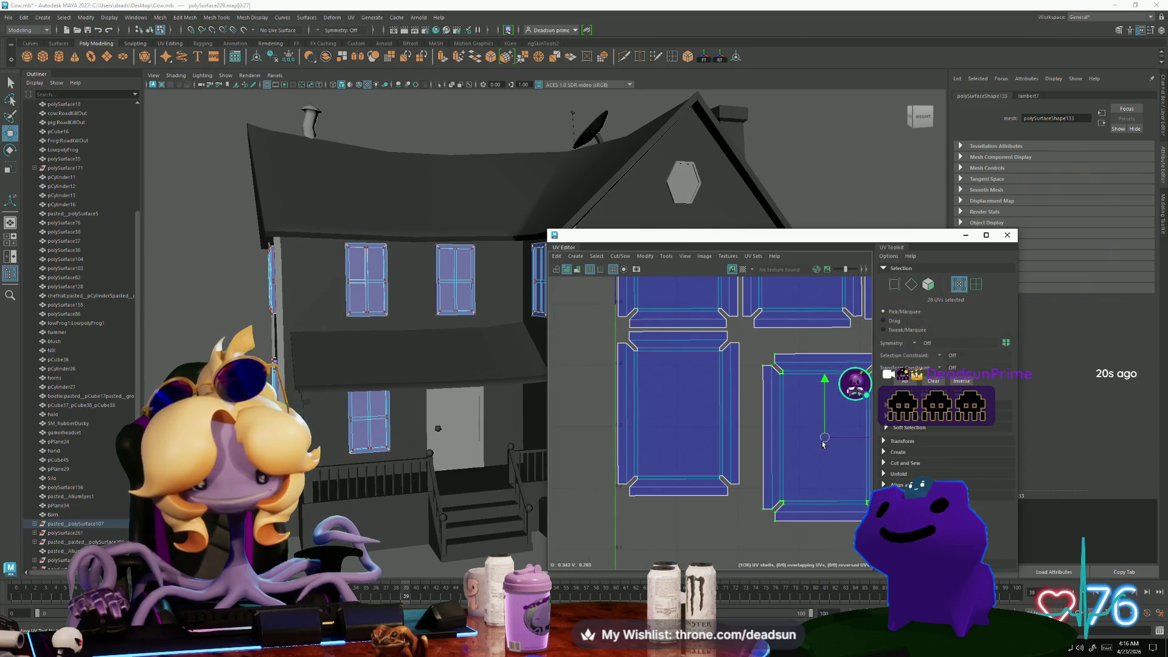
pyautogui.moveTo(823, 444); pyautogui.dragTo(803, 424)
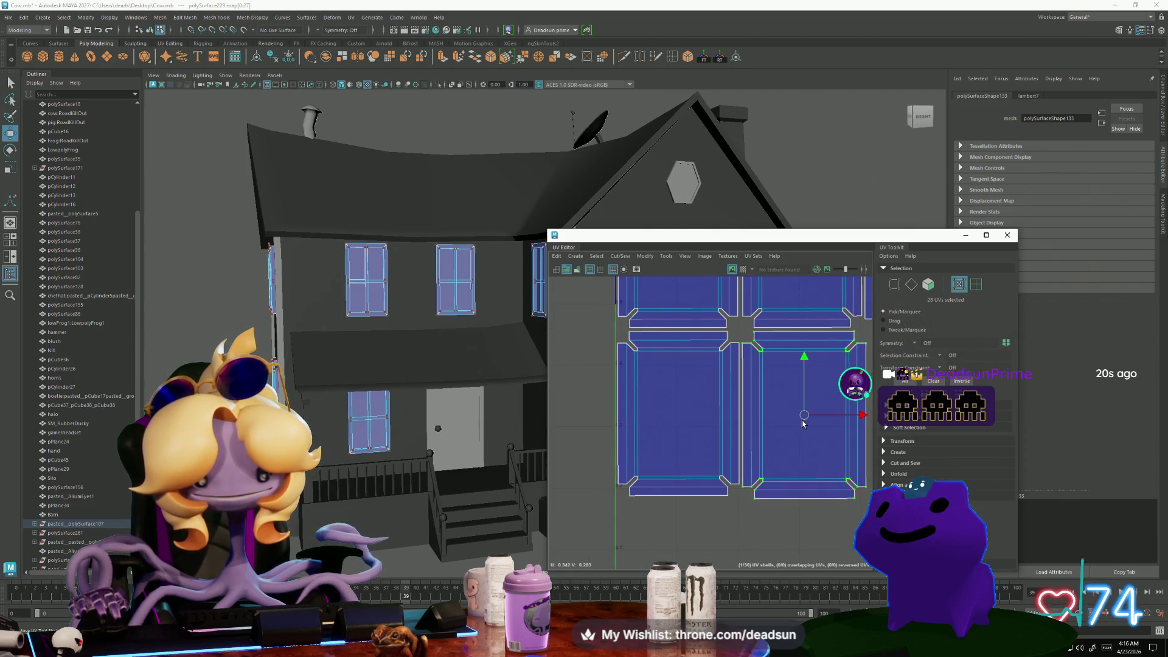
# Drop the loose window shell into the gap at the end of the bottom row
pyautogui.scroll(-5, 803, 424)
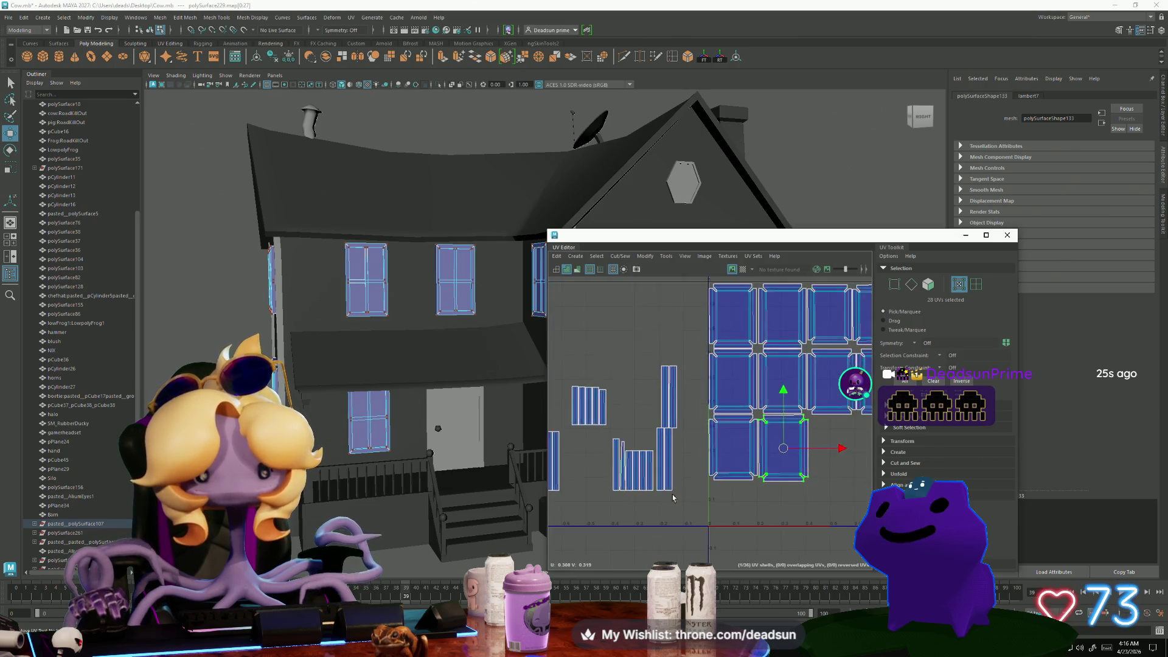
pyautogui.scroll(2, 582, 425)
pyautogui.scroll(-2, 567, 425)
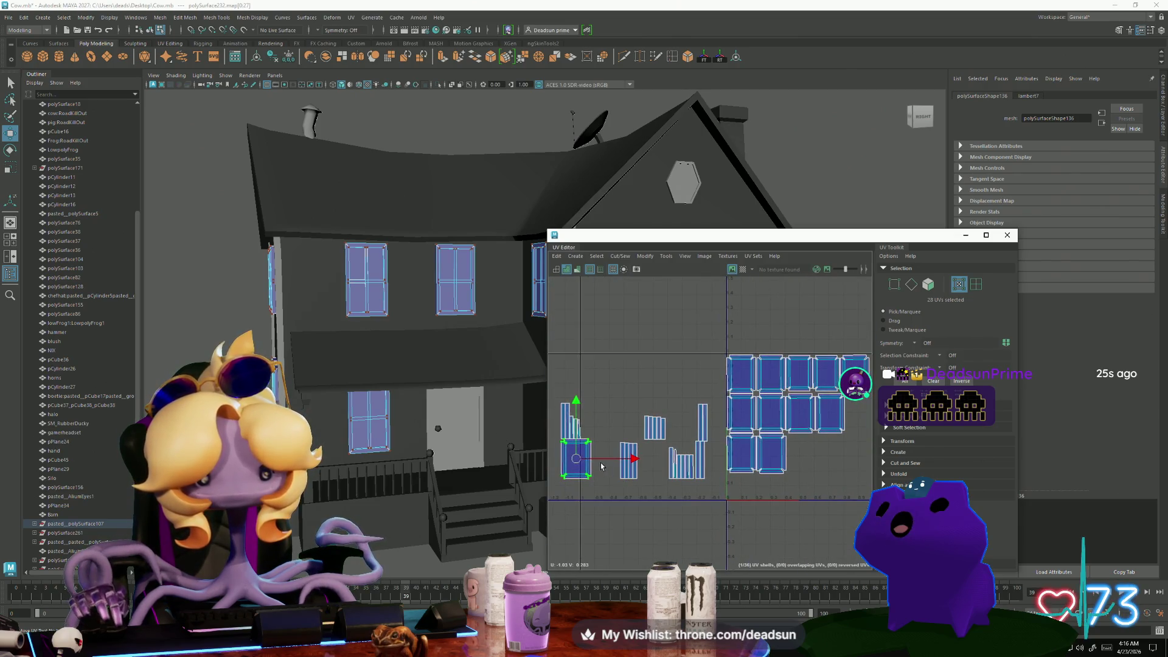
pyautogui.moveTo(576, 459)
pyautogui.mouseDown()
pyautogui.moveTo(807, 460)
pyautogui.moveTo(789, 438)
pyautogui.mouseUp()
pyautogui.scroll(5, 808, 460)
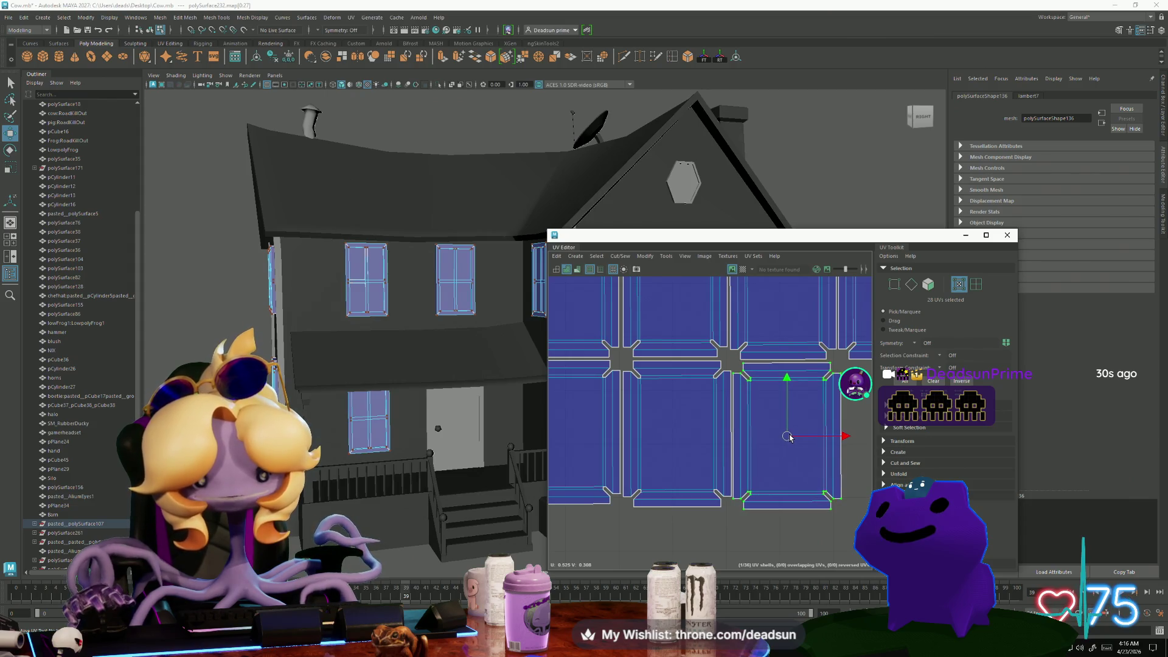
pyautogui.scroll(-5, 789, 437)
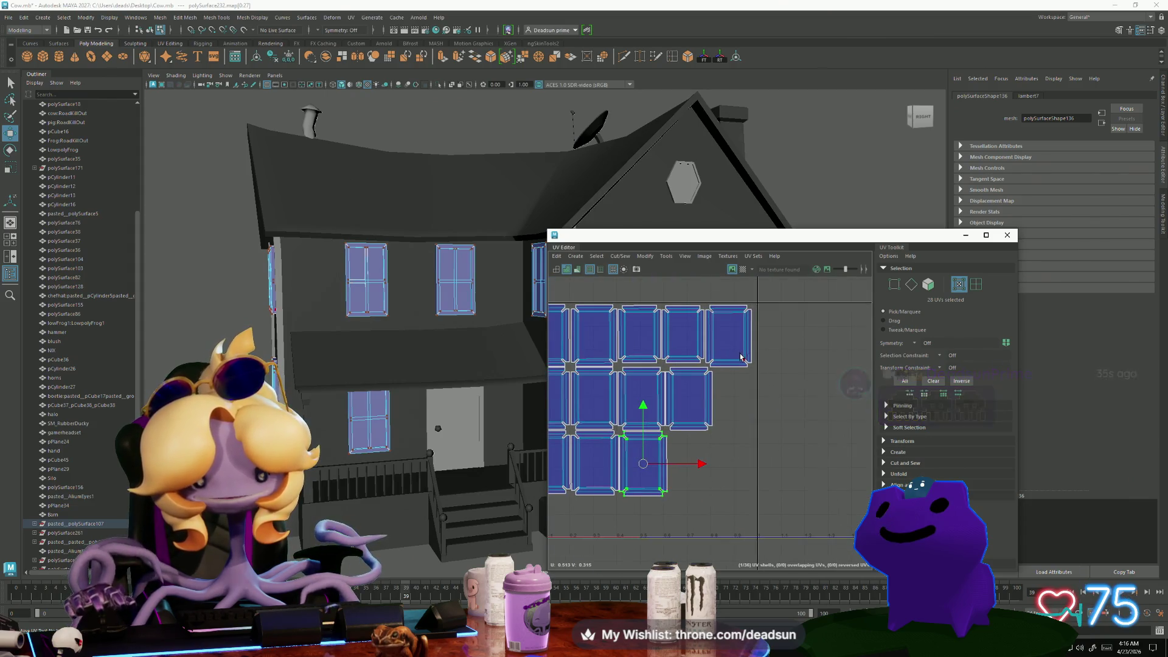
pyautogui.moveTo(741, 352)
pyautogui.mouseDown()
pyautogui.moveTo(736, 389)
pyautogui.moveTo(688, 471)
pyautogui.mouseUp()
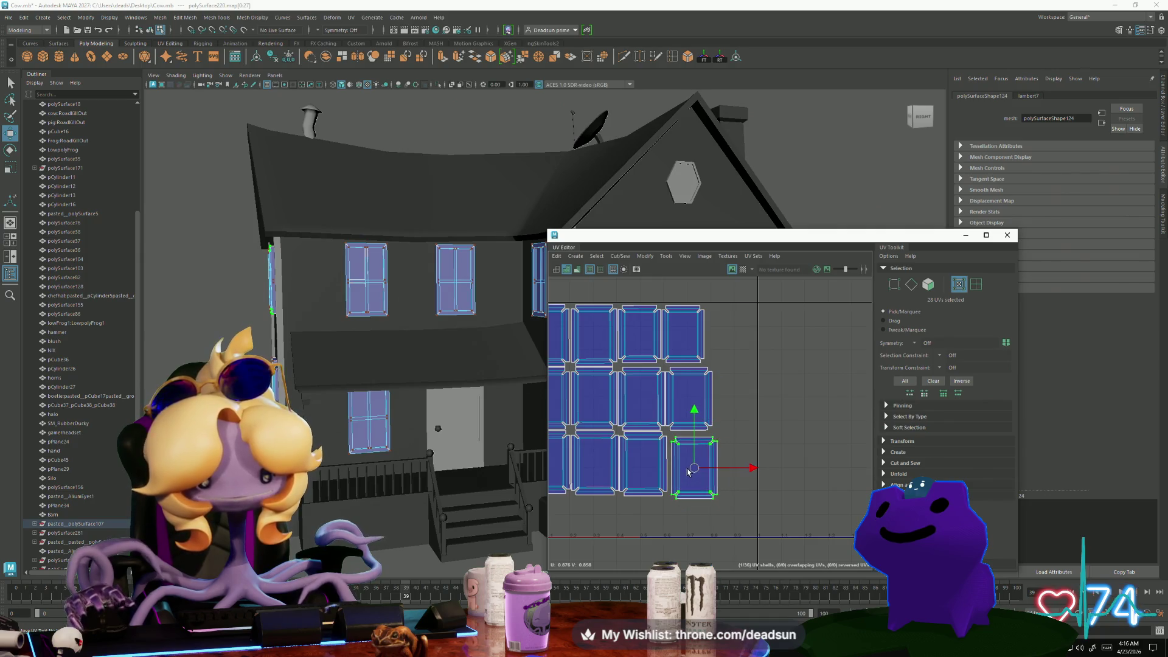
pyautogui.scroll(3, 688, 472)
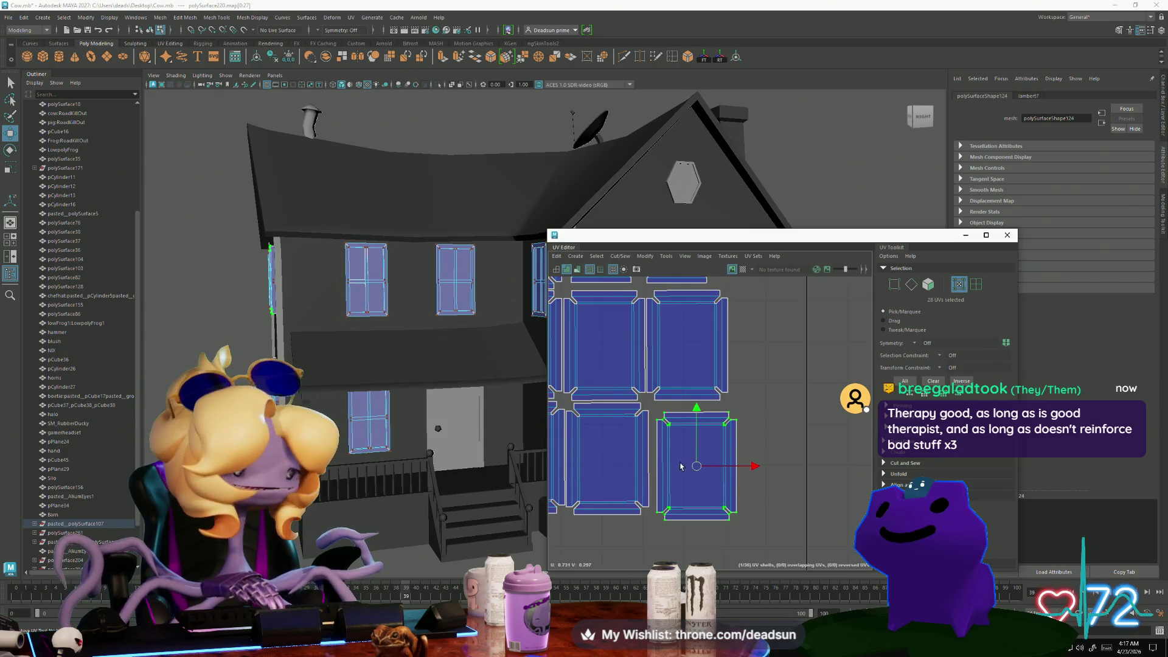
# Scale the window shell down to match its neighbours, then stretch it slightly taller
pyautogui.press('r')
pyautogui.moveTo(696, 469); pyautogui.dragTo(688, 458)
pyautogui.press('w')
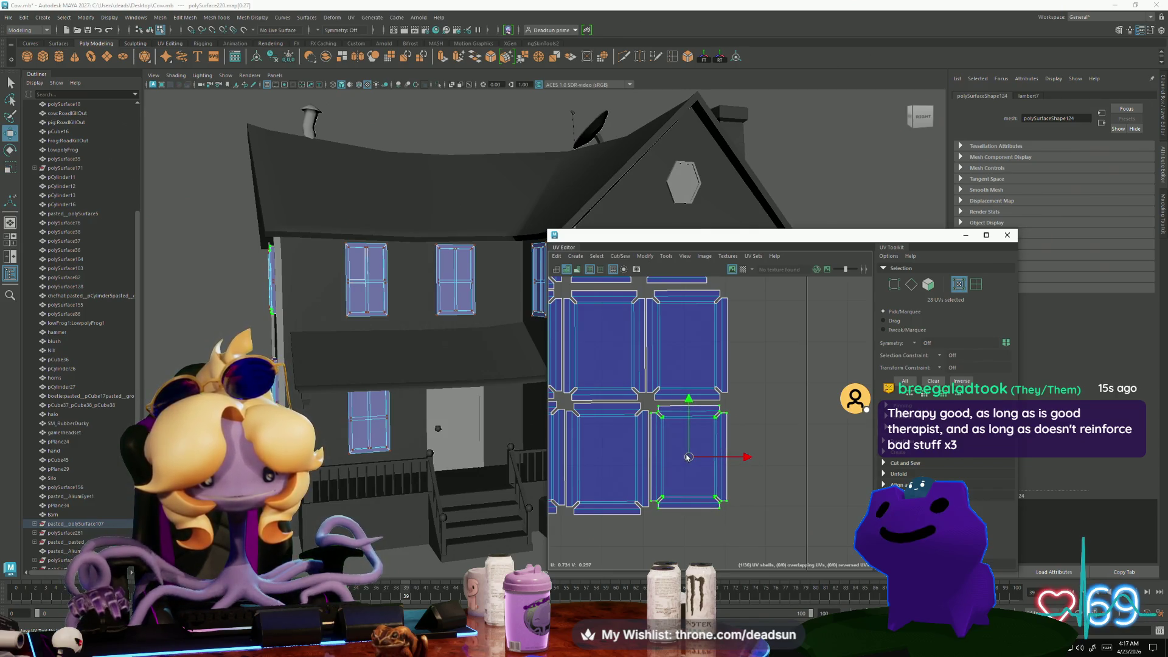
pyautogui.press('r')
pyautogui.moveTo(694, 406); pyautogui.dragTo(696, 402)
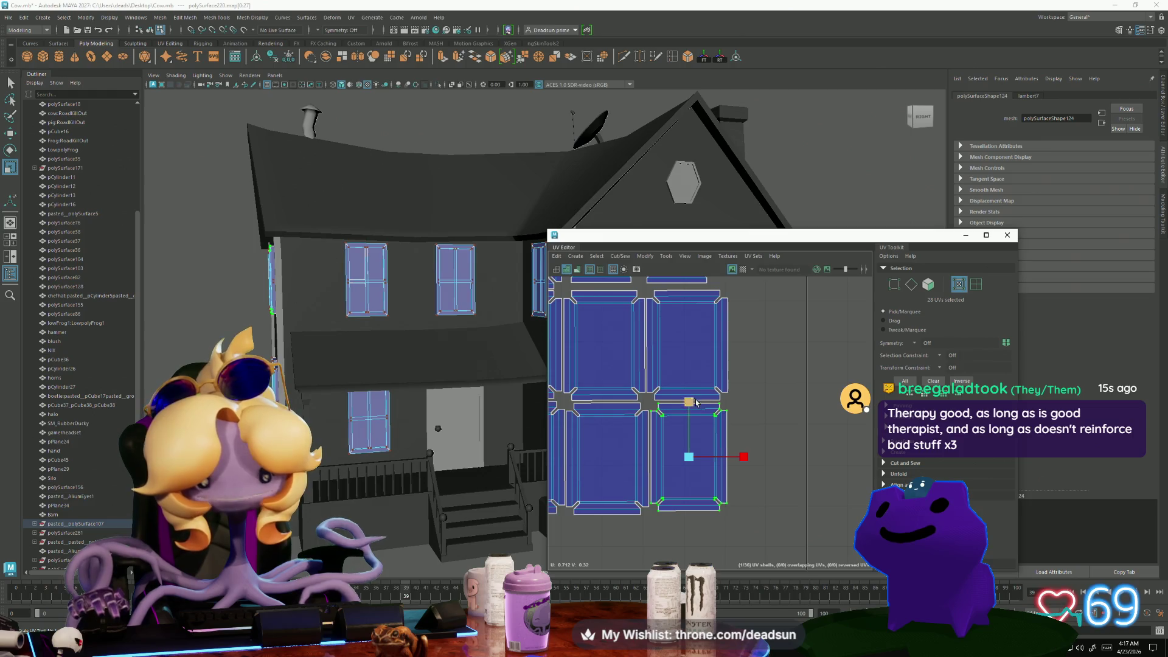
pyautogui.scroll(-3, 697, 403)
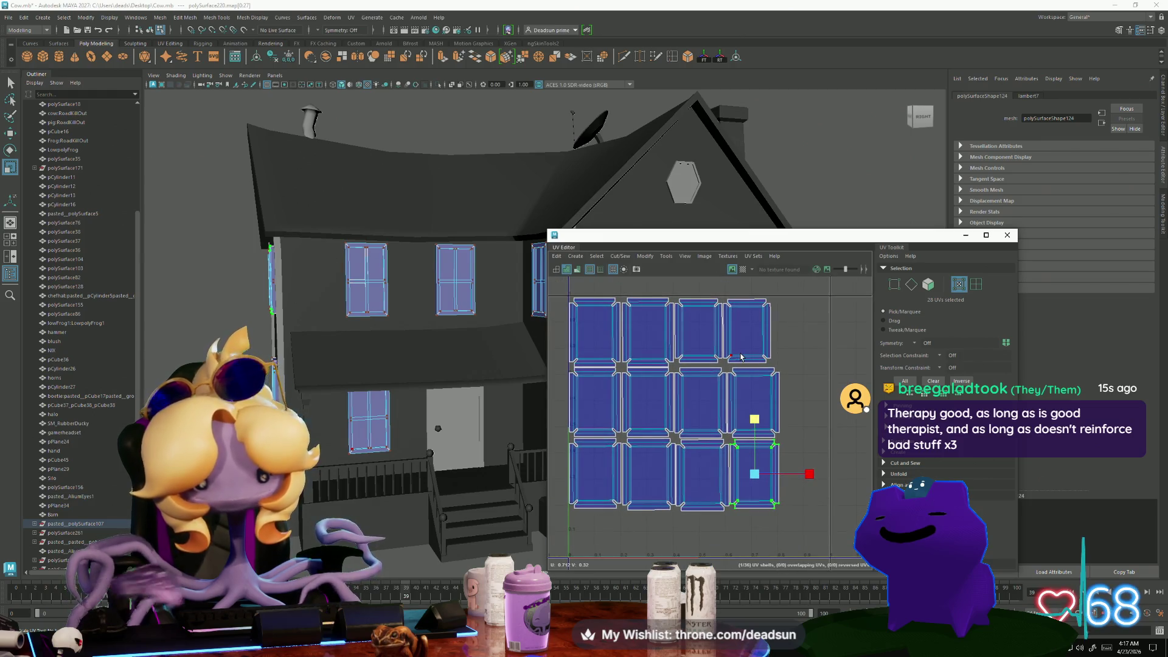
# Enlarge the two top-right window shells slightly
pyautogui.click(741, 356)
pyautogui.keyDown('shift'); pyautogui.click(709, 356); pyautogui.keyUp('shift')
pyautogui.scroll(3, 714, 412)
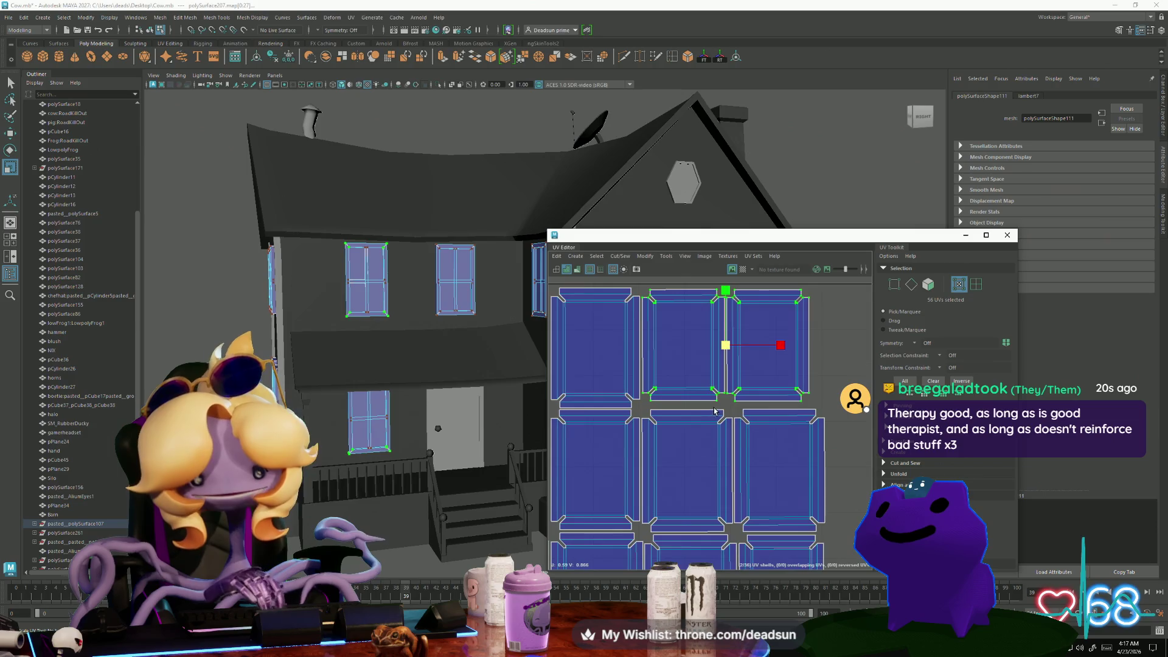
pyautogui.moveTo(726, 345); pyautogui.dragTo(782, 349)
pyautogui.press('w')
pyautogui.press('r')
pyautogui.press('w')
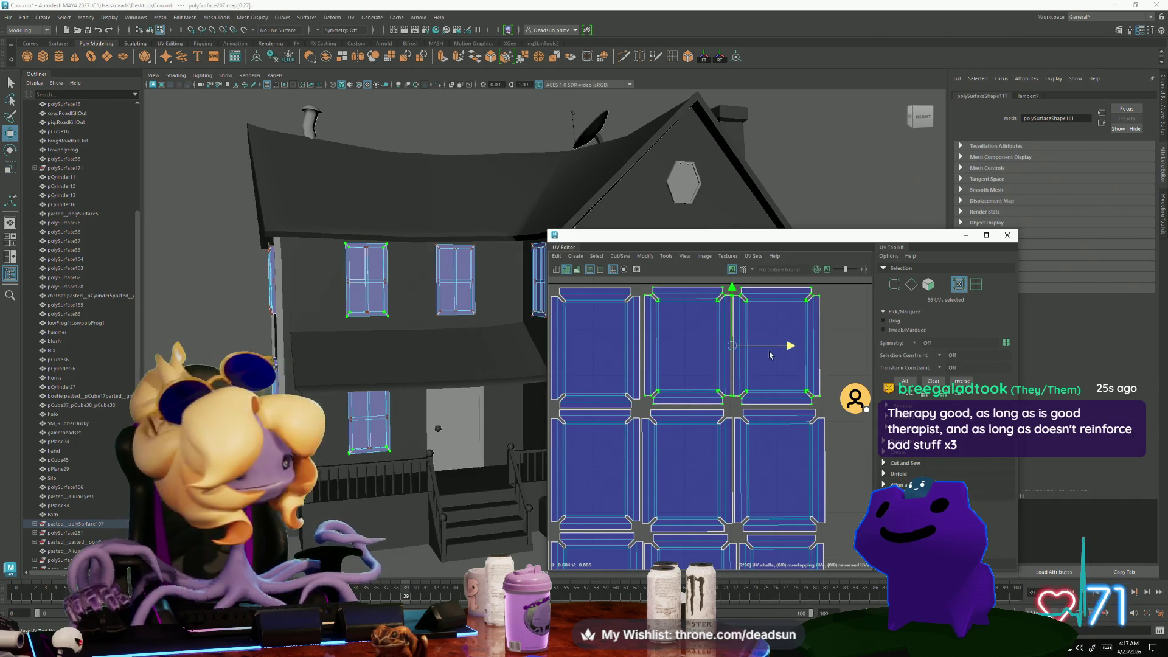
# Move the thin strip shell against the window grid's right edge
pyautogui.scroll(-3, 769, 355)
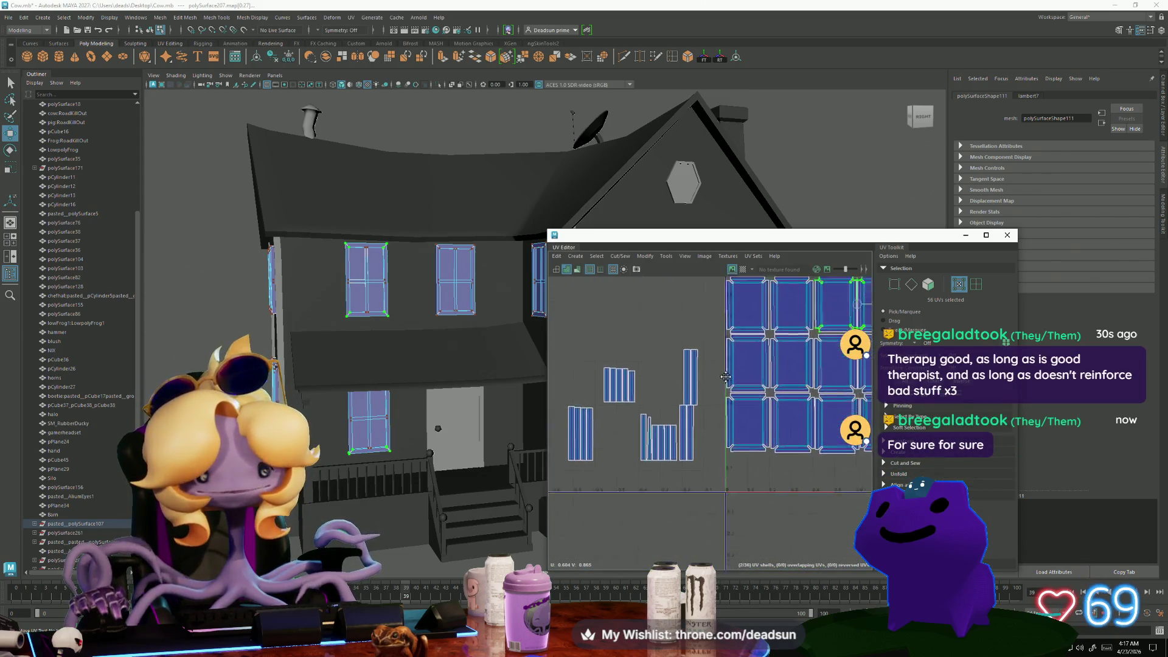
pyautogui.moveTo(725, 377)
pyautogui.keyDown('alt'); pyautogui.mouseDown(button='middle')
pyautogui.moveTo(699, 435)
pyautogui.moveTo(668, 451)
pyautogui.mouseUp(button='middle'); pyautogui.keyUp('alt')
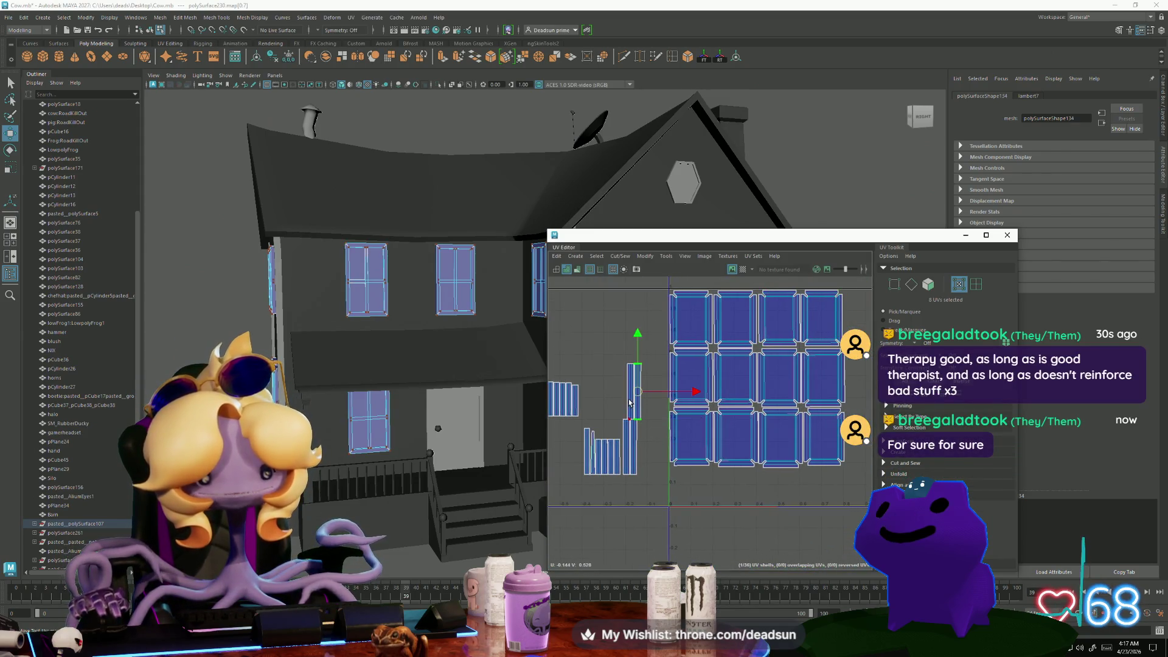
pyautogui.moveTo(635, 396); pyautogui.dragTo(853, 333)
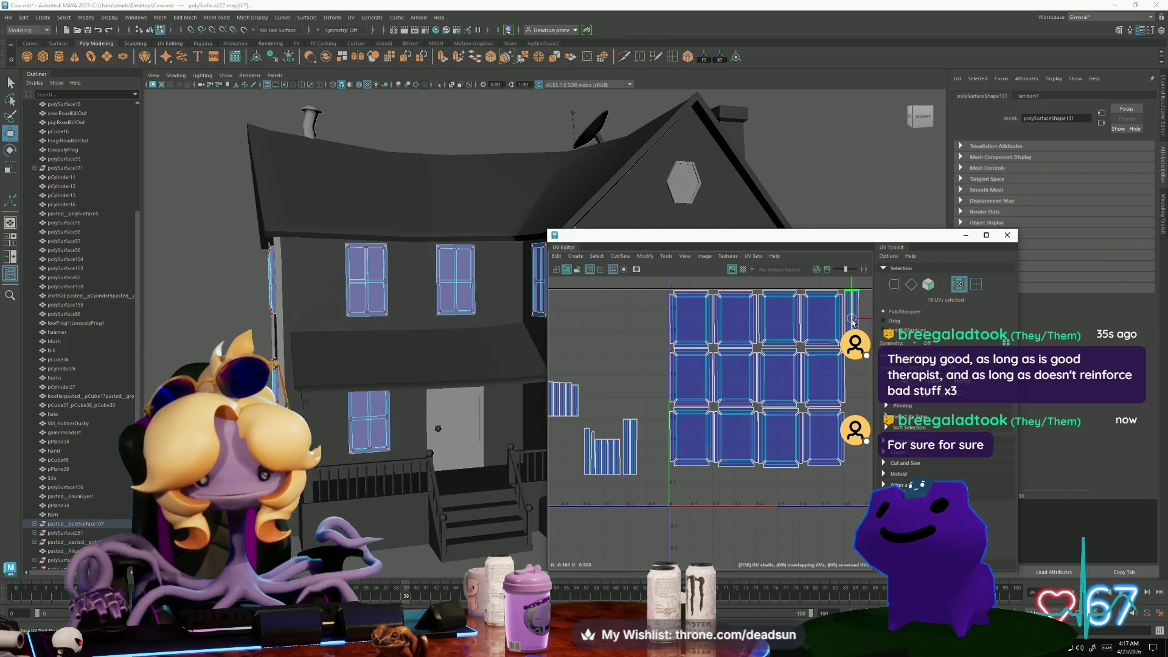
# Orbit to and frame the gable-face windows, then select the small thin strip UV shell
pyautogui.keyDown('alt'); pyautogui.moveTo(524, 407); pyautogui.dragTo(324, 425, button='middle'); pyautogui.keyUp('alt')
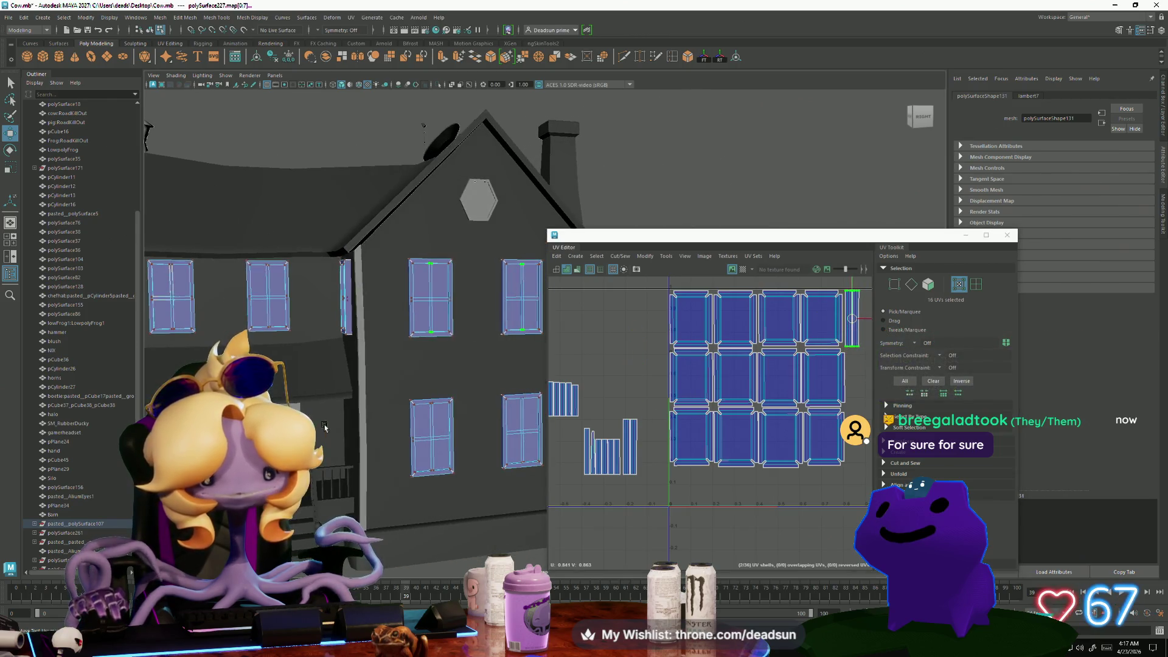
pyautogui.press('f')
pyautogui.scroll(-2, 377, 419)
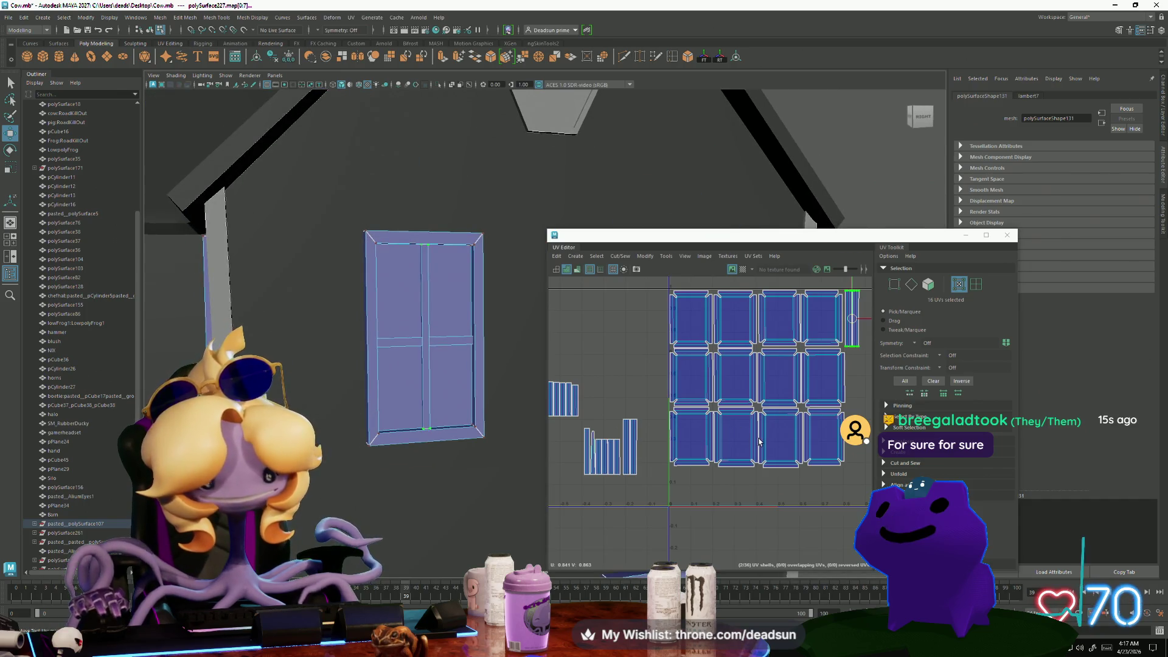
pyautogui.keyDown('alt'); pyautogui.moveTo(459, 447); pyautogui.dragTo(531, 458); pyautogui.keyUp('alt')
pyautogui.keyDown('alt'); pyautogui.moveTo(729, 460); pyautogui.dragTo(611, 486, button='middle'); pyautogui.keyUp('alt')
pyautogui.scroll(1, 709, 468)
pyautogui.scroll(-3, 709, 469)
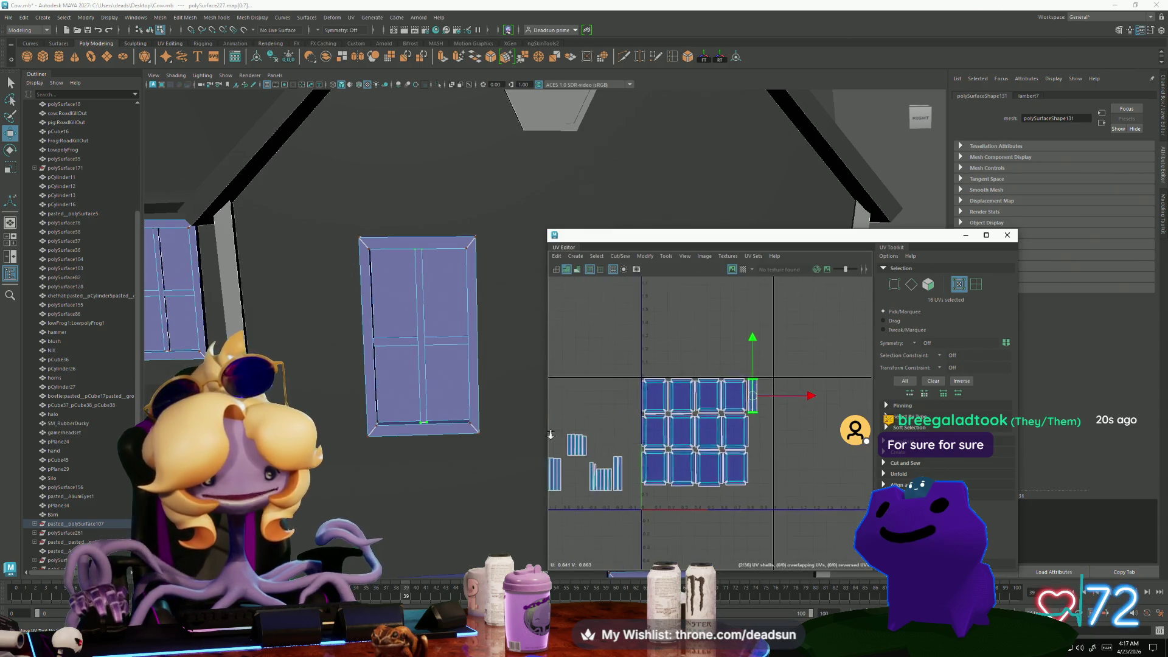
pyautogui.click(611, 469)
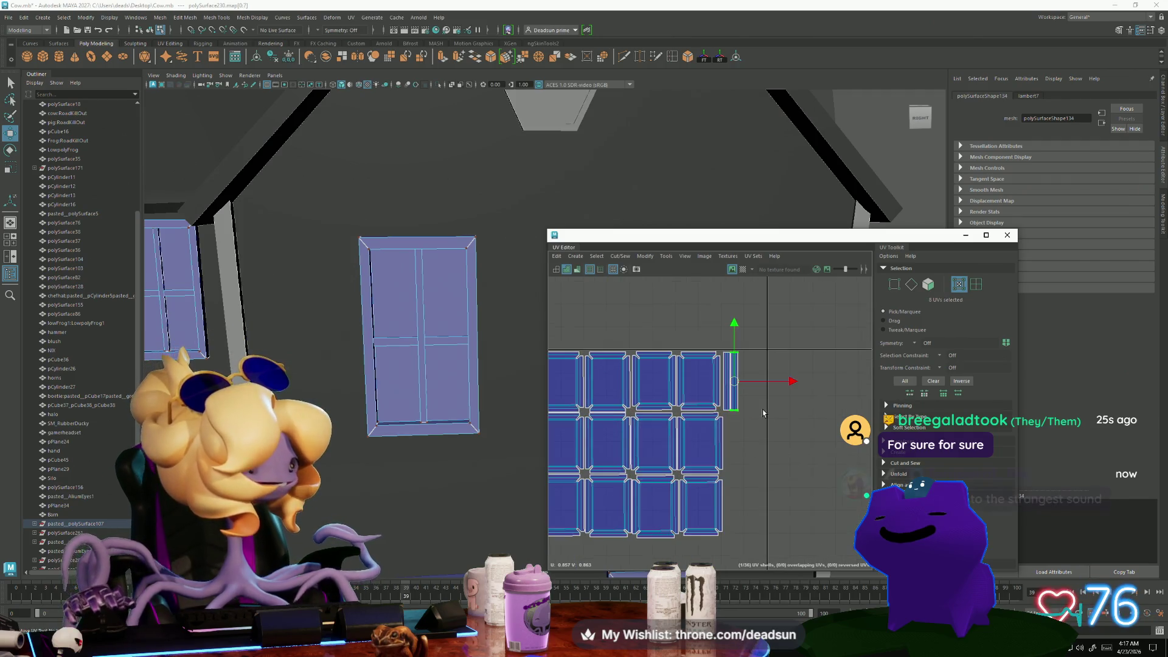
# Move the second strip shell from the window grid to the left strip group and nudge it into line
pyautogui.scroll(3, 762, 411)
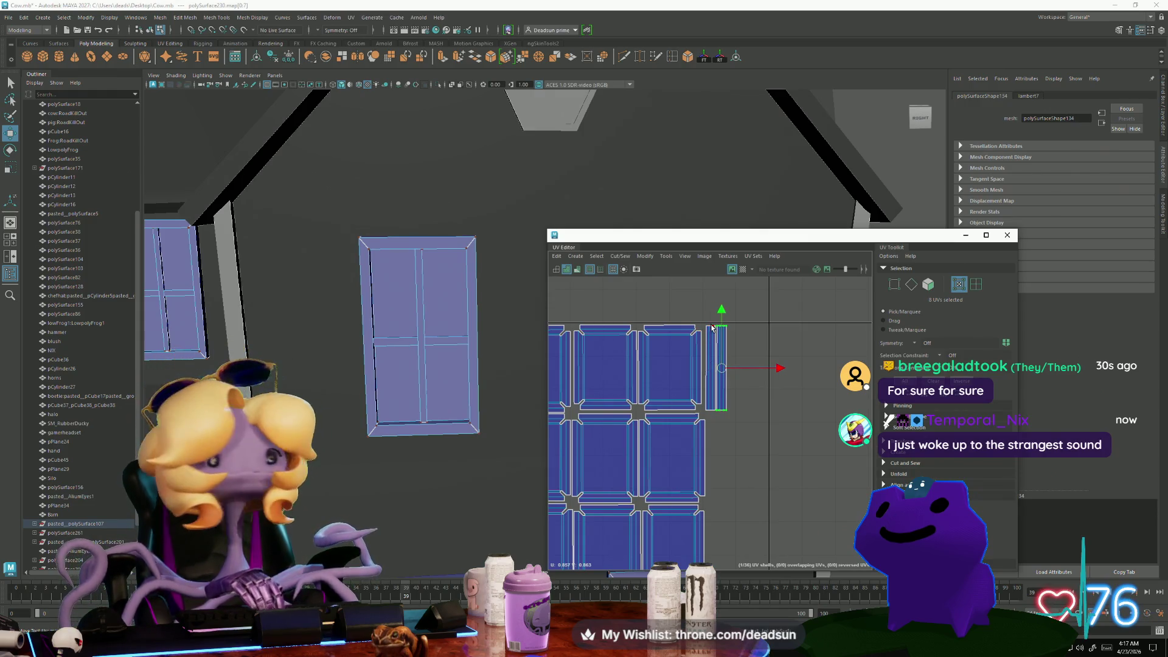
pyautogui.scroll(-2, 760, 365)
pyautogui.keyDown('shift'); pyautogui.click(810, 384); pyautogui.keyUp('shift')
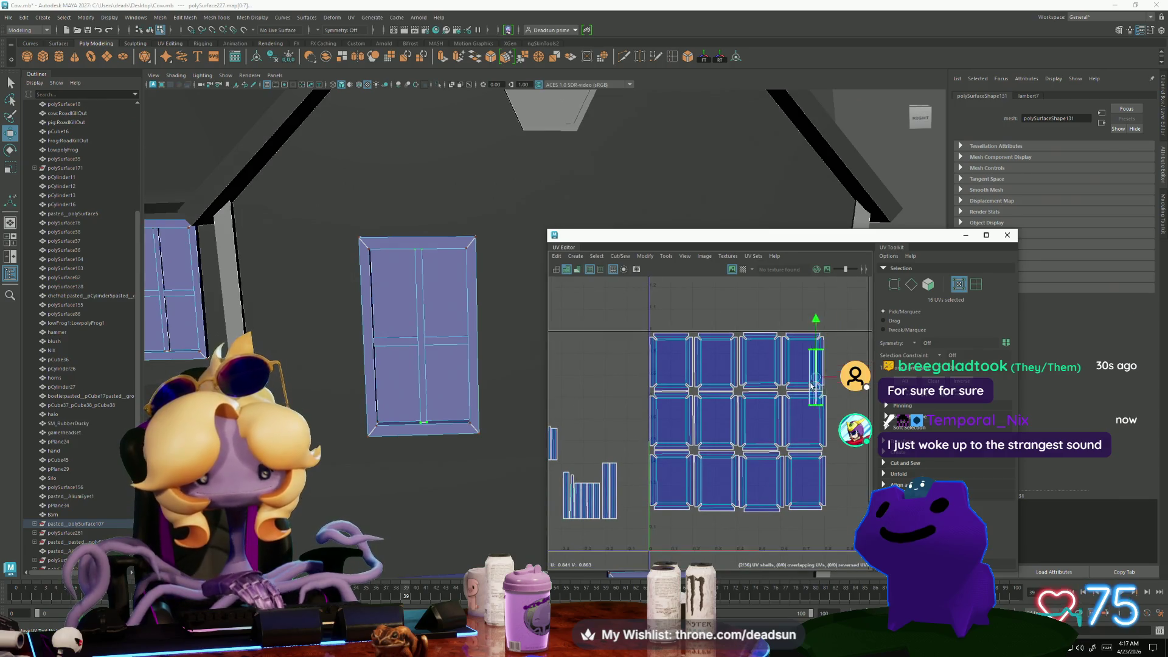
pyautogui.moveTo(811, 385)
pyautogui.mouseDown()
pyautogui.moveTo(613, 487)
pyautogui.moveTo(626, 490)
pyautogui.mouseUp()
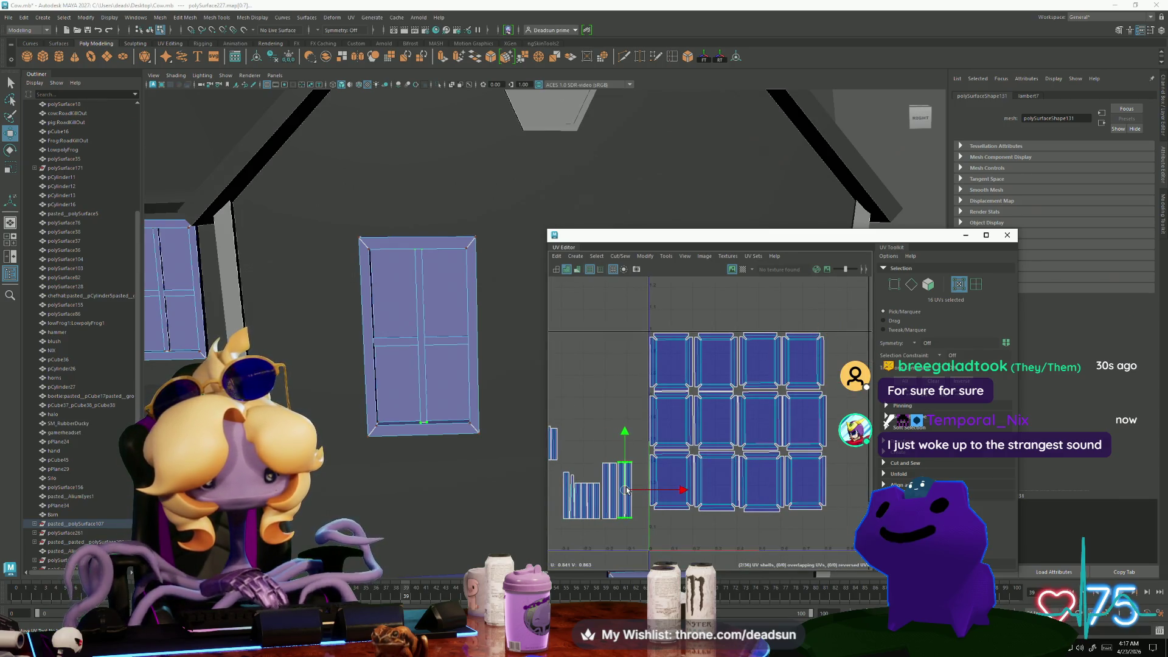
pyautogui.scroll(-2, 626, 491)
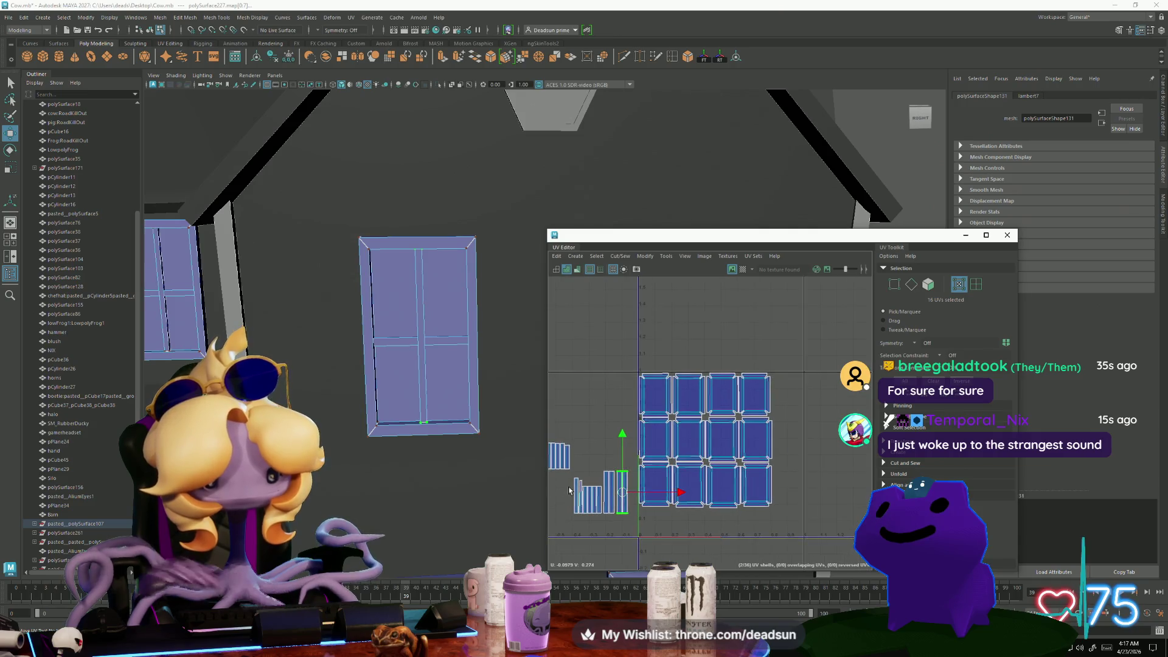
pyautogui.keyDown('alt'); pyautogui.moveTo(572, 505); pyautogui.dragTo(665, 464, button='middle'); pyautogui.keyUp('alt')
pyautogui.scroll(2, 666, 463)
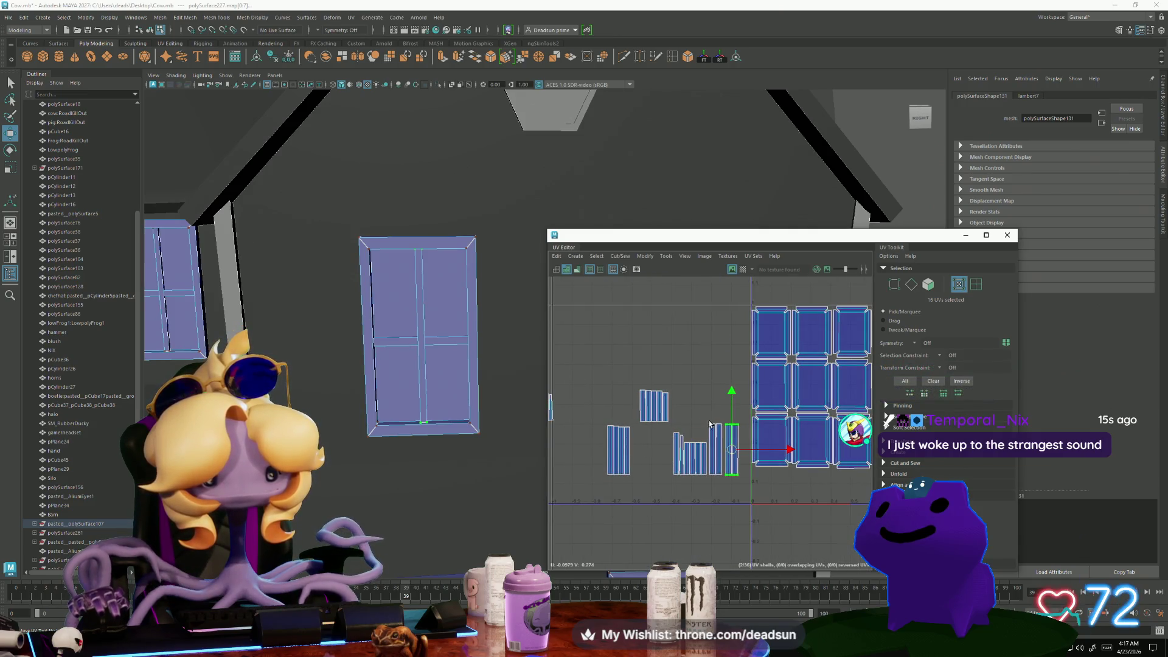
pyautogui.moveTo(724, 430); pyautogui.dragTo(648, 452, button='middle')
# Nudge the two strip shells left, then shift the right strip shell alone
pyautogui.scroll(4, 650, 460)
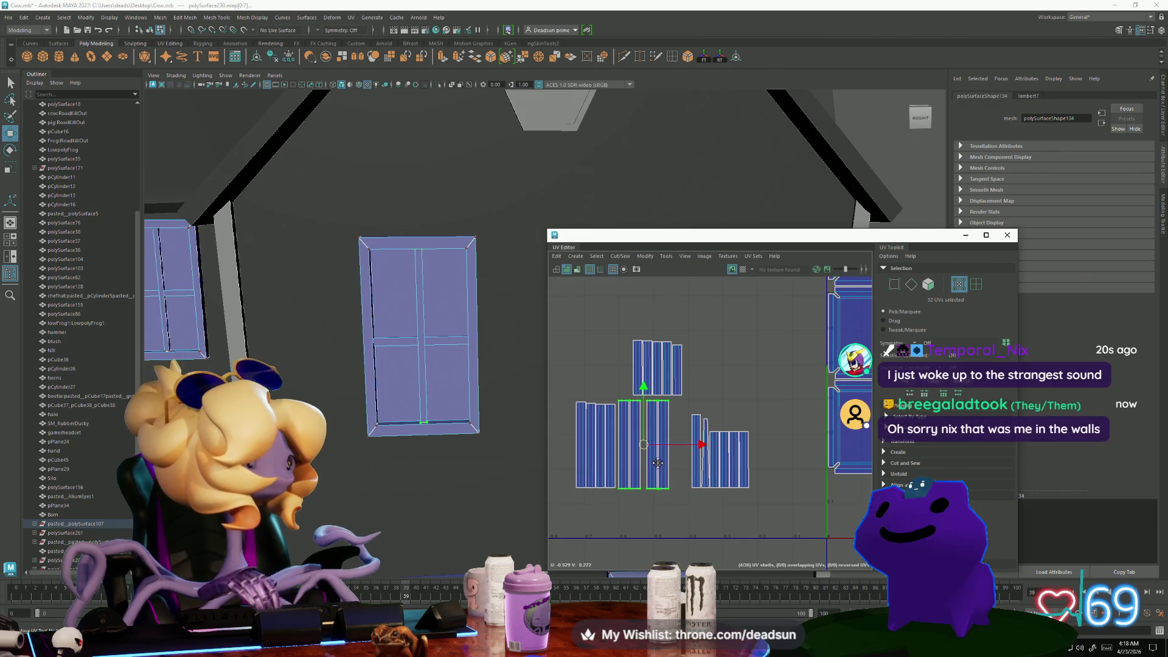
pyautogui.scroll(2, 654, 468)
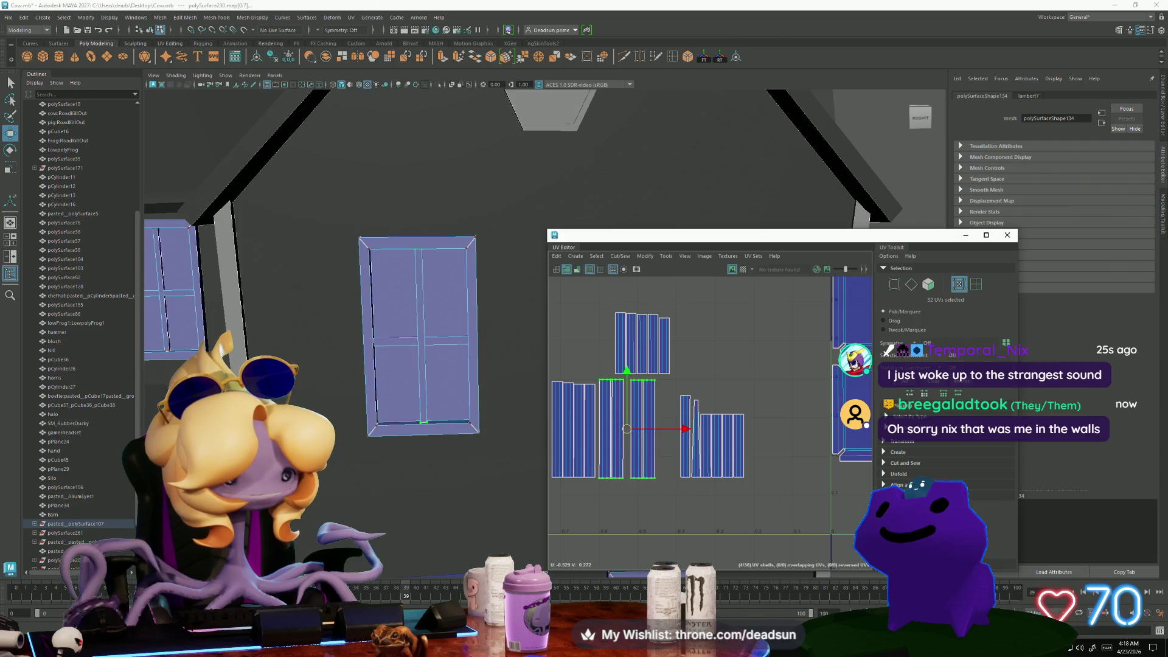
pyautogui.keyDown('alt'); pyautogui.moveTo(617, 434); pyautogui.dragTo(719, 473, button='middle'); pyautogui.keyUp('alt')
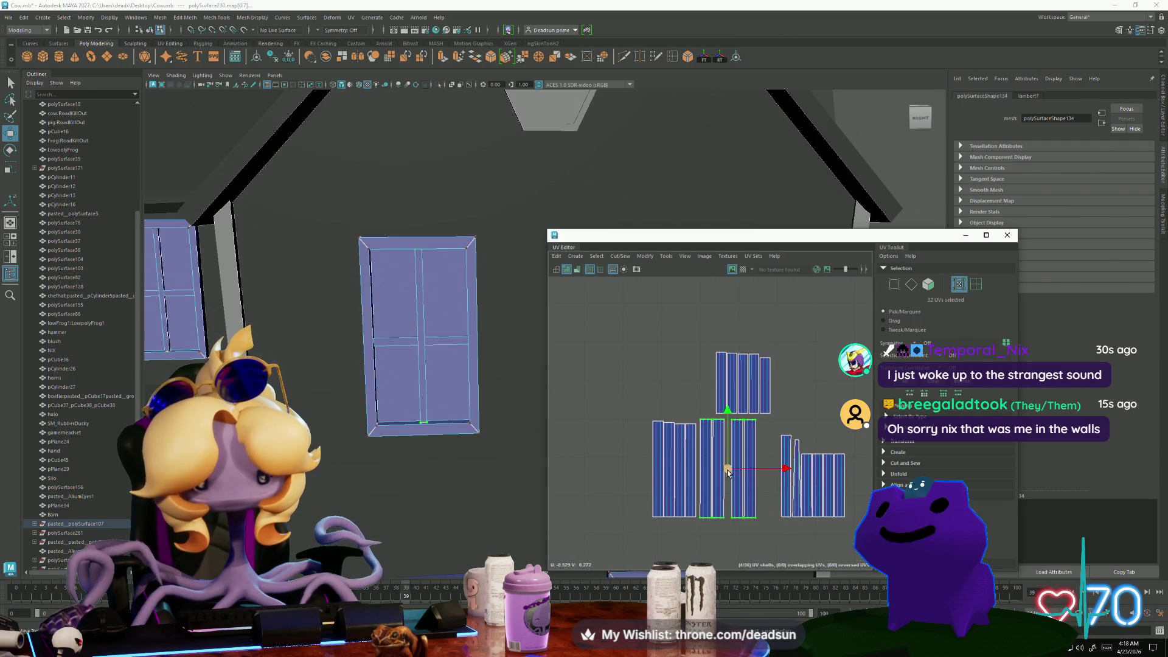
pyautogui.moveTo(729, 473); pyautogui.dragTo(728, 471)
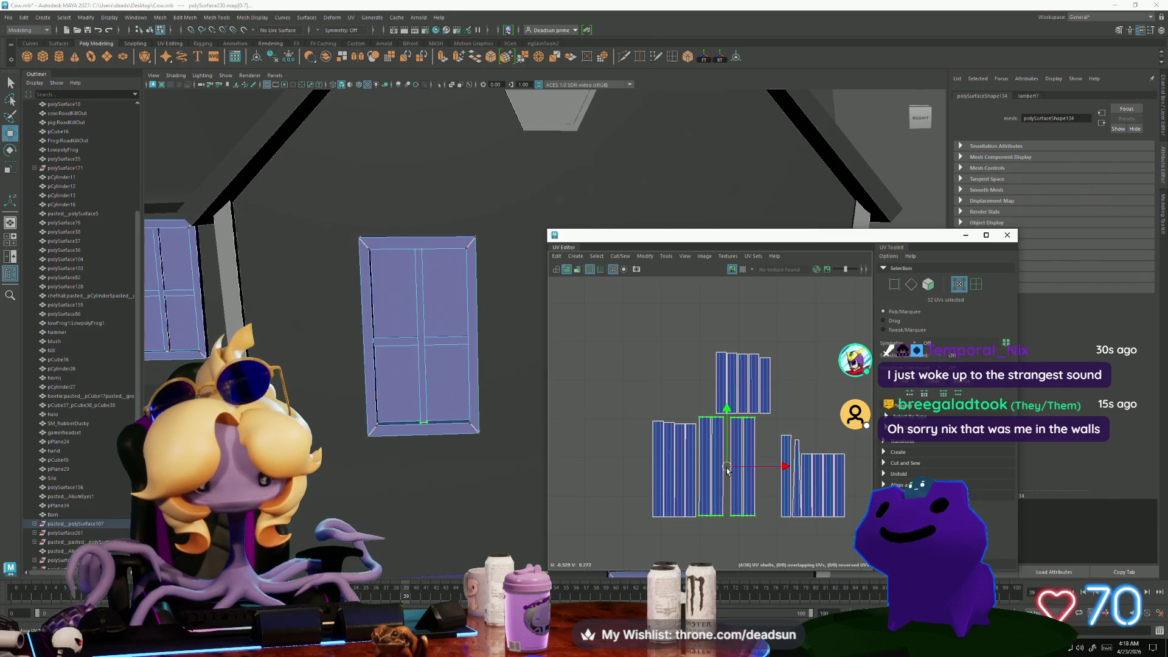
pyautogui.click(748, 497)
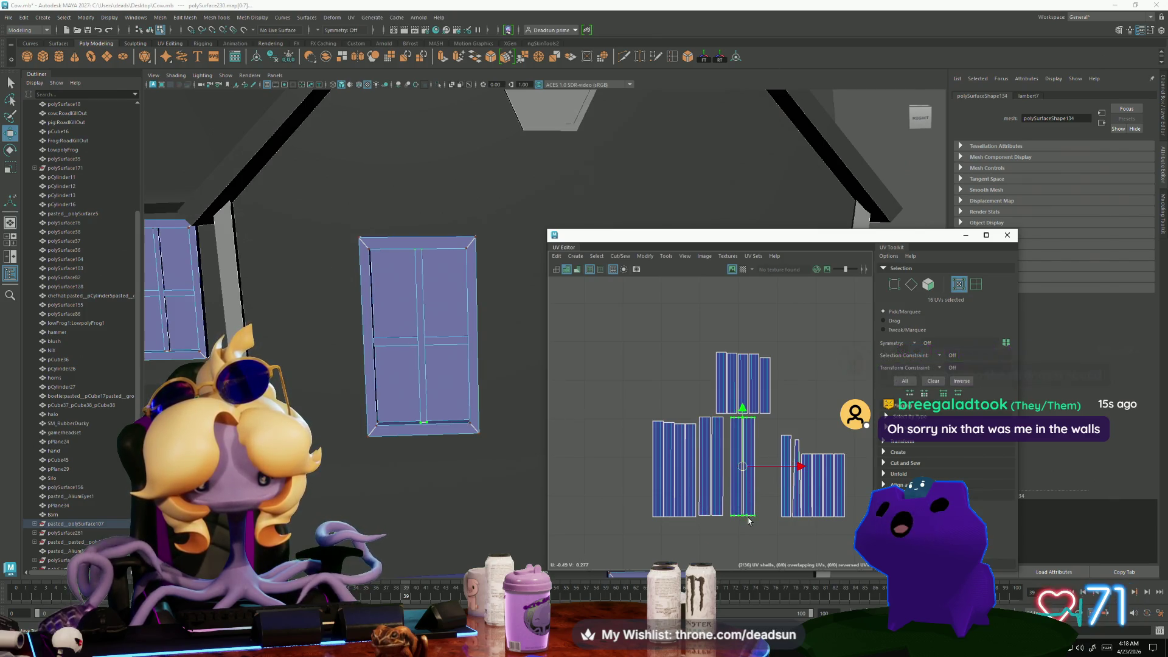
pyautogui.moveTo(801, 466); pyautogui.dragTo(796, 466)
# Select the adjacent strip shells and their bottom-edge UVs for scaling
pyautogui.scroll(3, 732, 508)
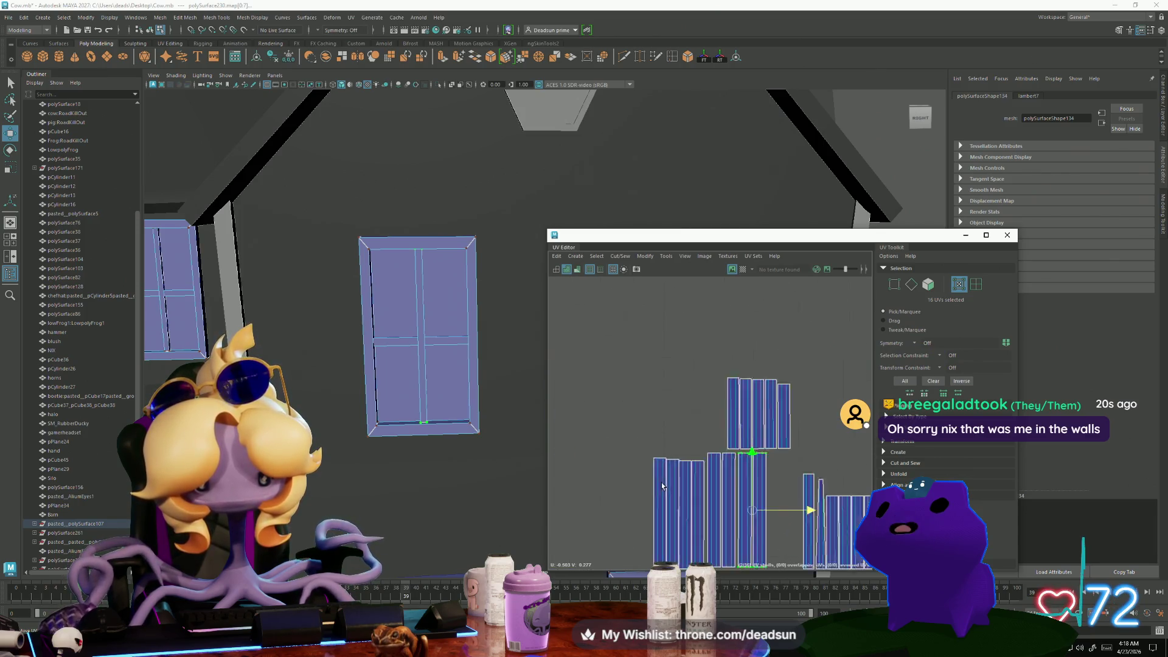
pyautogui.moveTo(797, 463); pyautogui.dragTo(797, 464)
pyautogui.press('e')
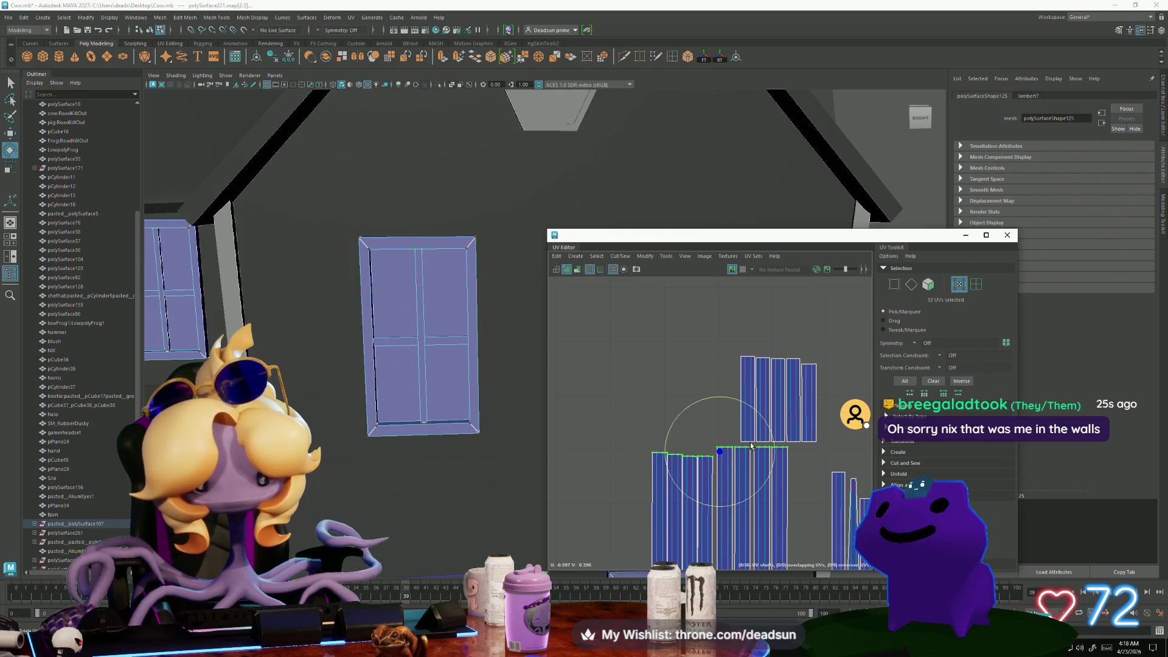
pyautogui.press('r')
pyautogui.scroll(-2, 623, 539)
pyautogui.keyDown('alt'); pyautogui.moveTo(623, 539); pyautogui.dragTo(616, 461, button='middle'); pyautogui.keyUp('alt')
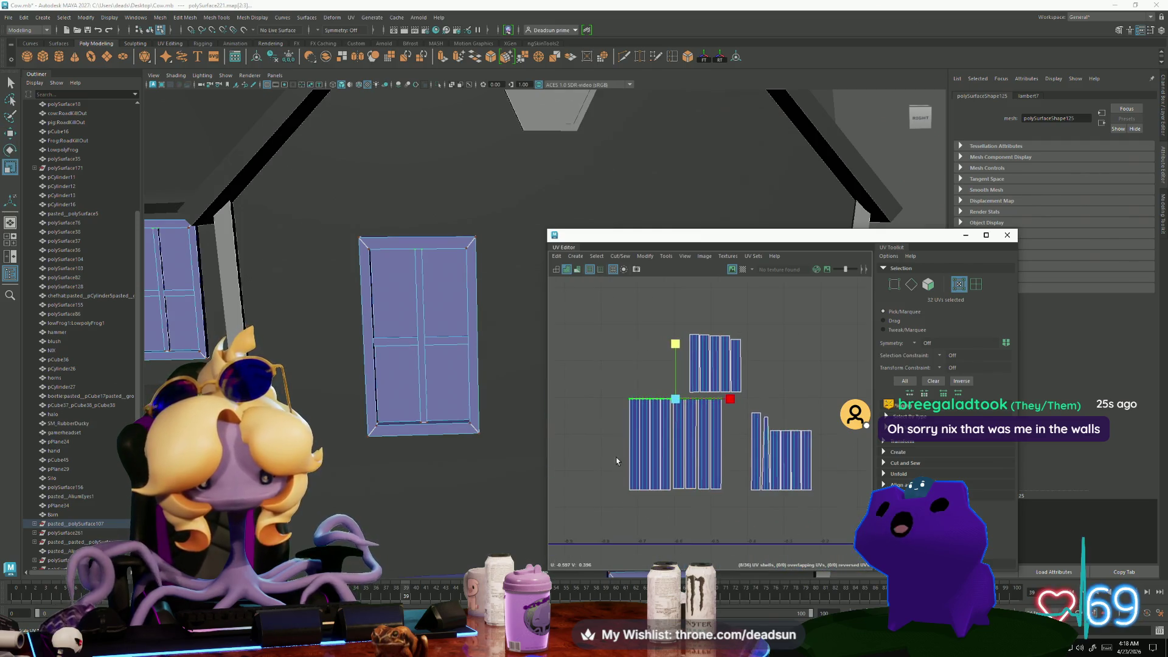
pyautogui.moveTo(751, 521); pyautogui.dragTo(751, 522)
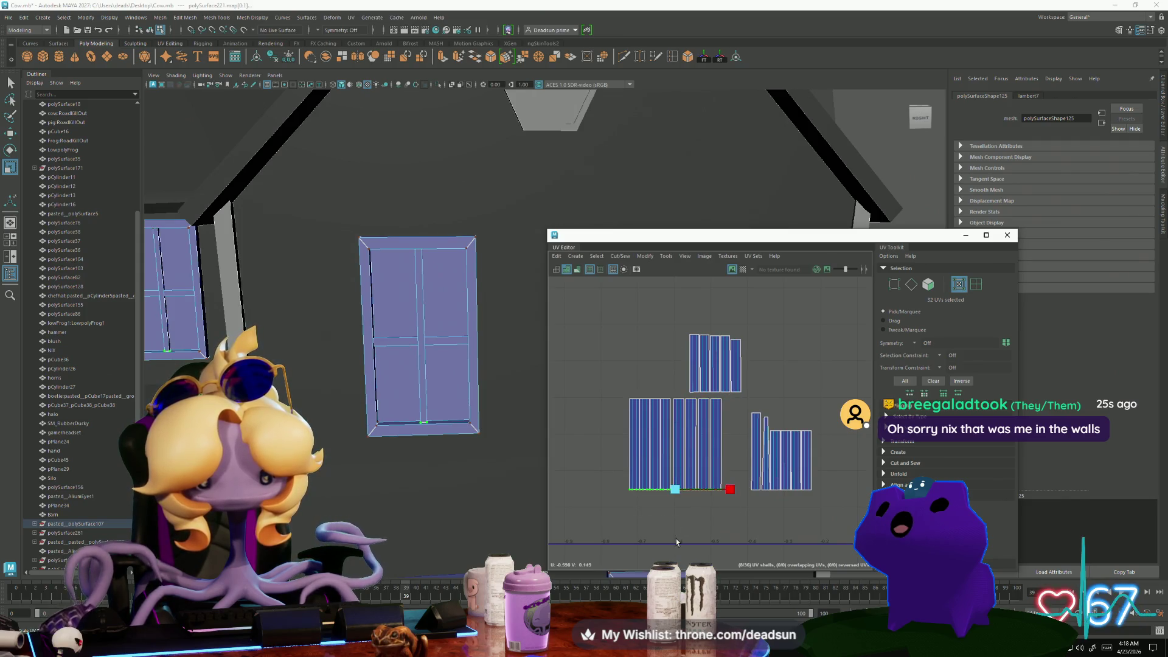
pyautogui.scroll(-2, 676, 542)
pyautogui.keyDown('alt'); pyautogui.moveTo(581, 433); pyautogui.dragTo(693, 422, button='middle'); pyautogui.keyUp('alt')
# Select the whole small shell and move it beside the other window shells
pyautogui.click(693, 415)
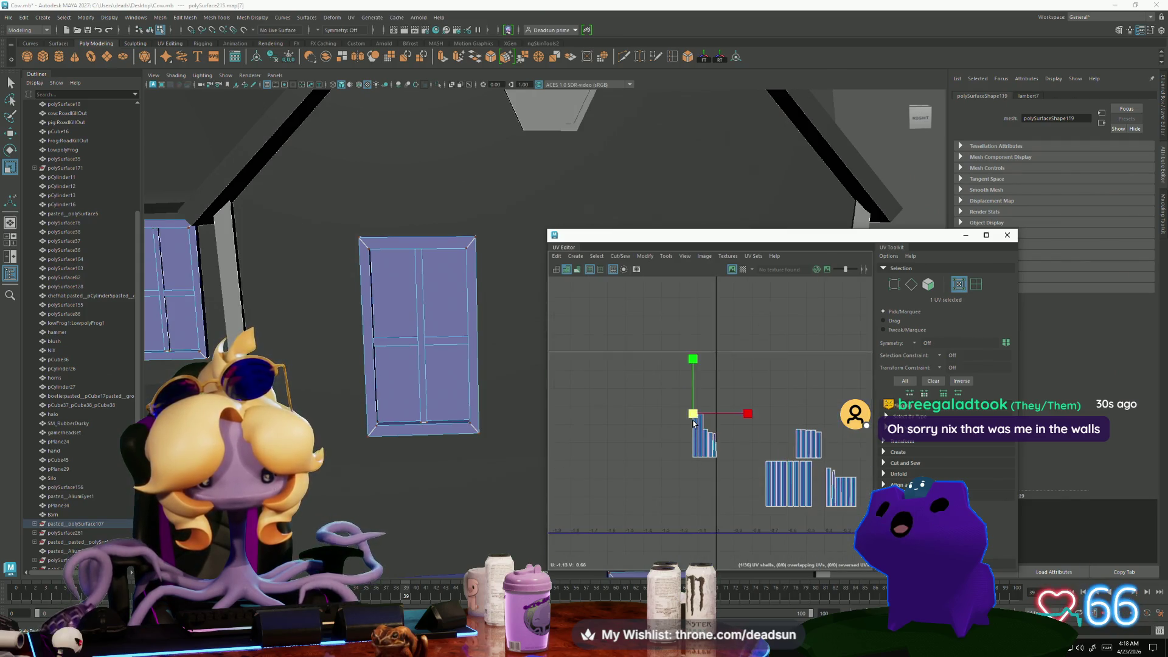
pyautogui.doubleClick(694, 420)
pyautogui.press('w')
pyautogui.moveTo(699, 436)
pyautogui.mouseDown()
pyautogui.moveTo(748, 490)
pyautogui.moveTo(757, 480)
pyautogui.mouseUp()
pyautogui.scroll(3, 761, 486)
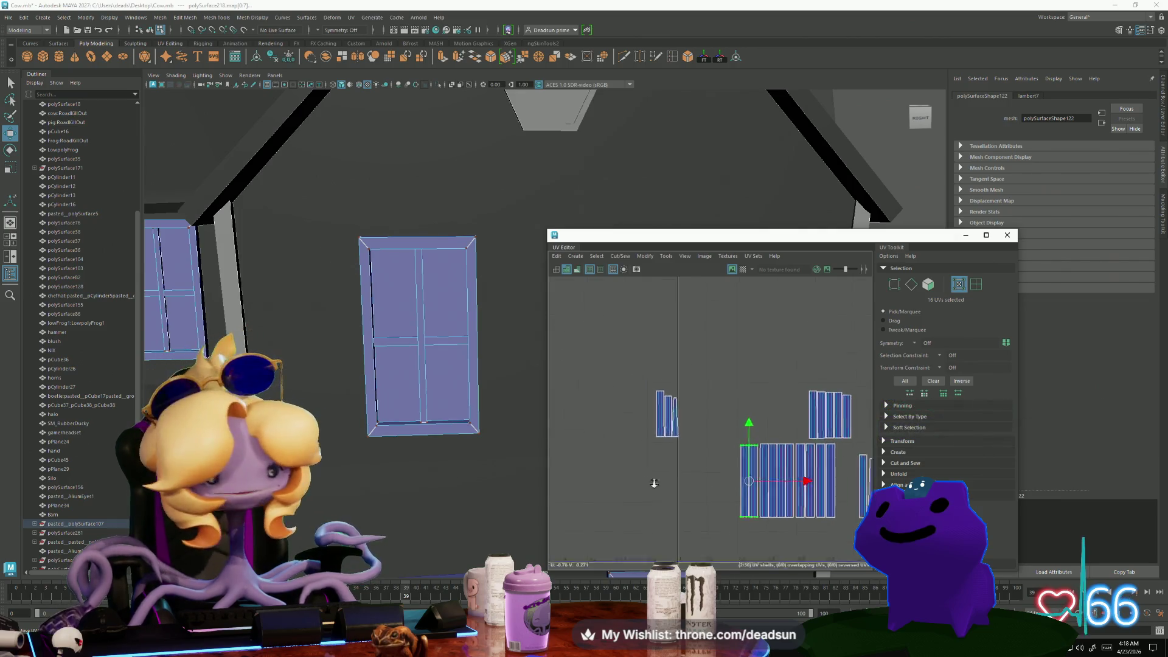
pyautogui.keyDown('alt'); pyautogui.moveTo(754, 477); pyautogui.dragTo(669, 463, button='middle'); pyautogui.keyUp('alt')
pyautogui.scroll(1, 618, 448)
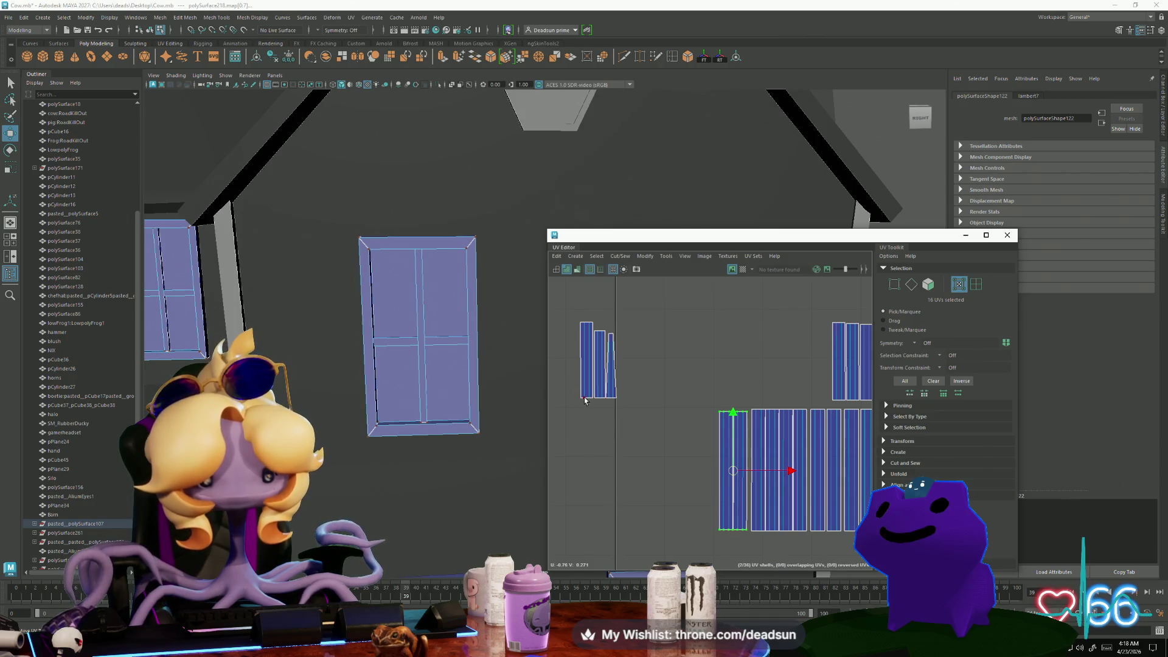
# Move the narrow strip shell down so it sits flush against the grid
pyautogui.moveTo(587, 379); pyautogui.dragTo(705, 486)
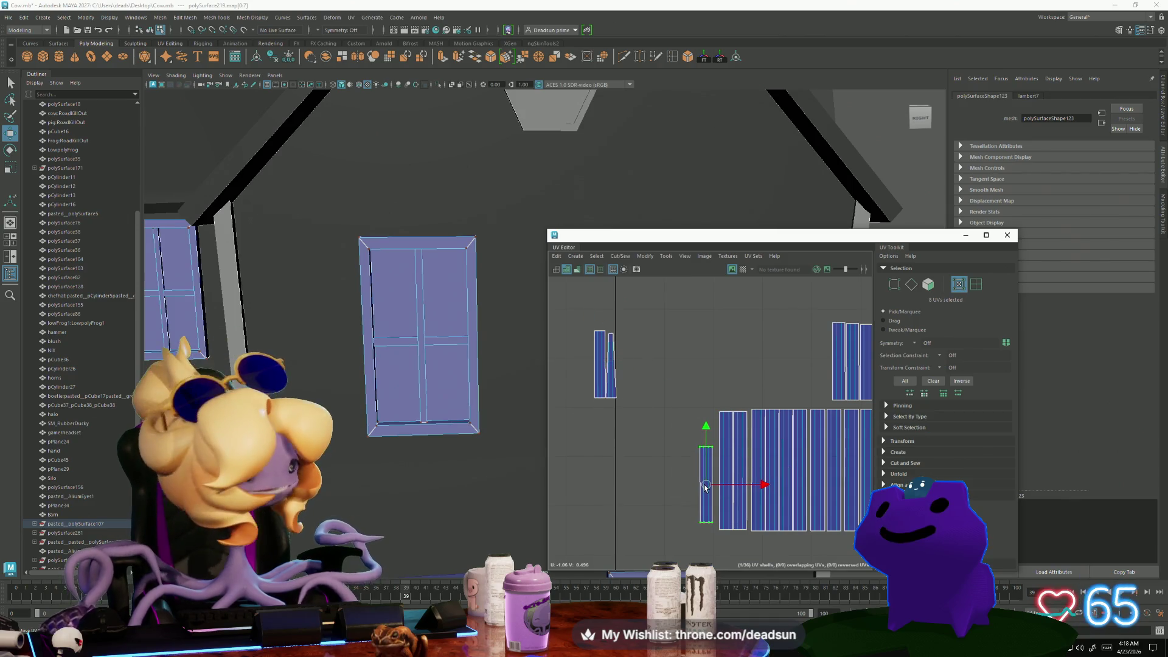
pyautogui.scroll(3, 706, 486)
pyautogui.keyDown('alt'); pyautogui.moveTo(706, 487); pyautogui.dragTo(656, 466, button='middle'); pyautogui.keyUp('alt')
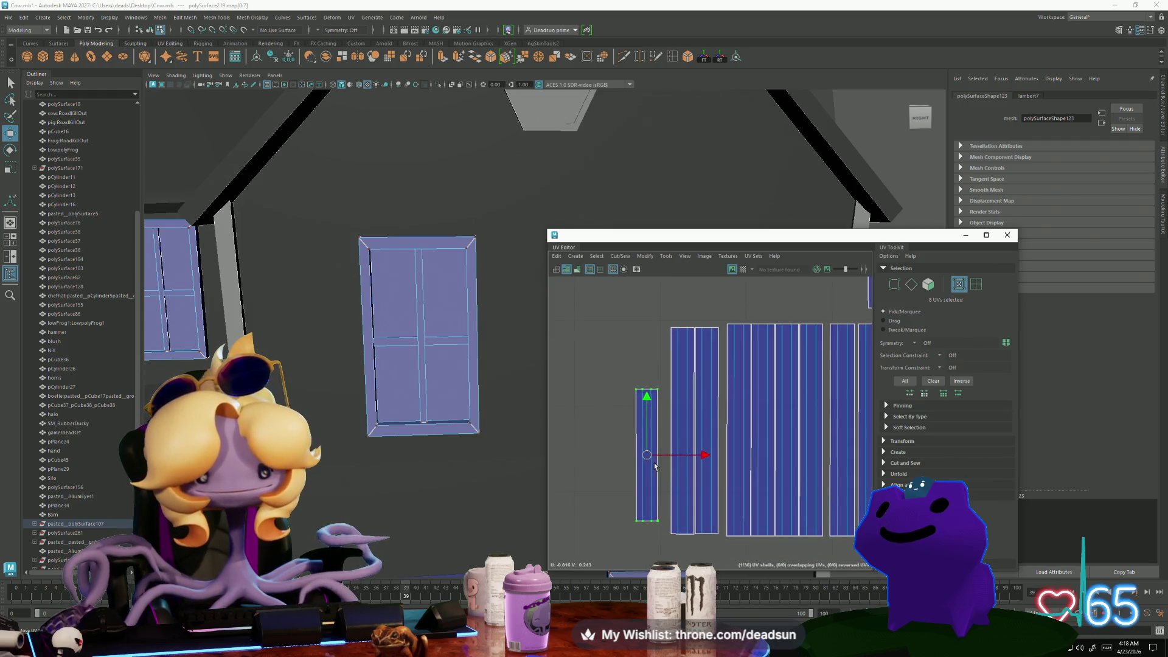
pyautogui.moveTo(647, 455); pyautogui.dragTo(651, 465)
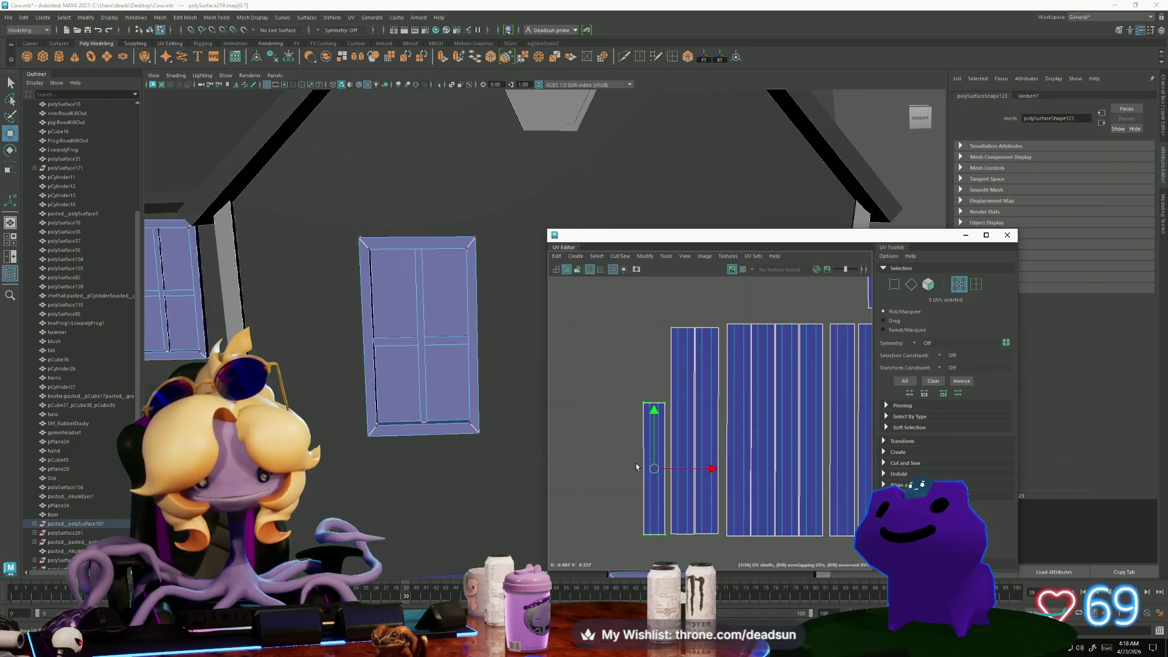
pyautogui.scroll(-2, 610, 501)
pyautogui.scroll(-3, 610, 501)
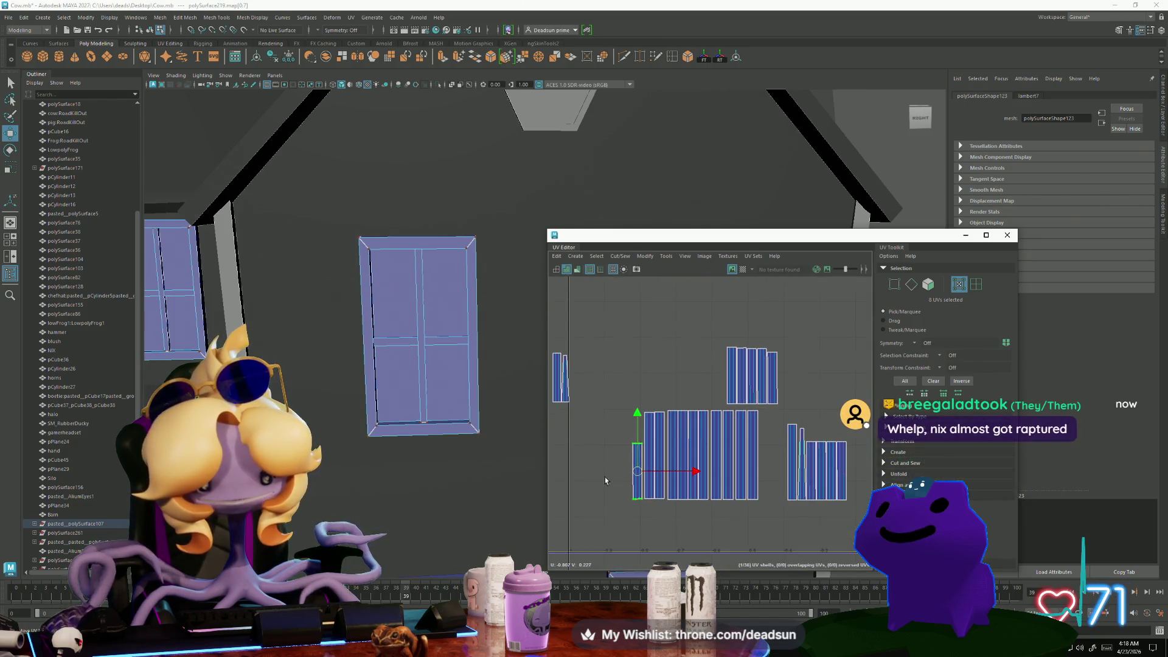
# Select the shell row's bottom UVs and the shell's top-left corner UVs
pyautogui.moveTo(770, 520); pyautogui.dragTo(769, 521)
pyautogui.press('r')
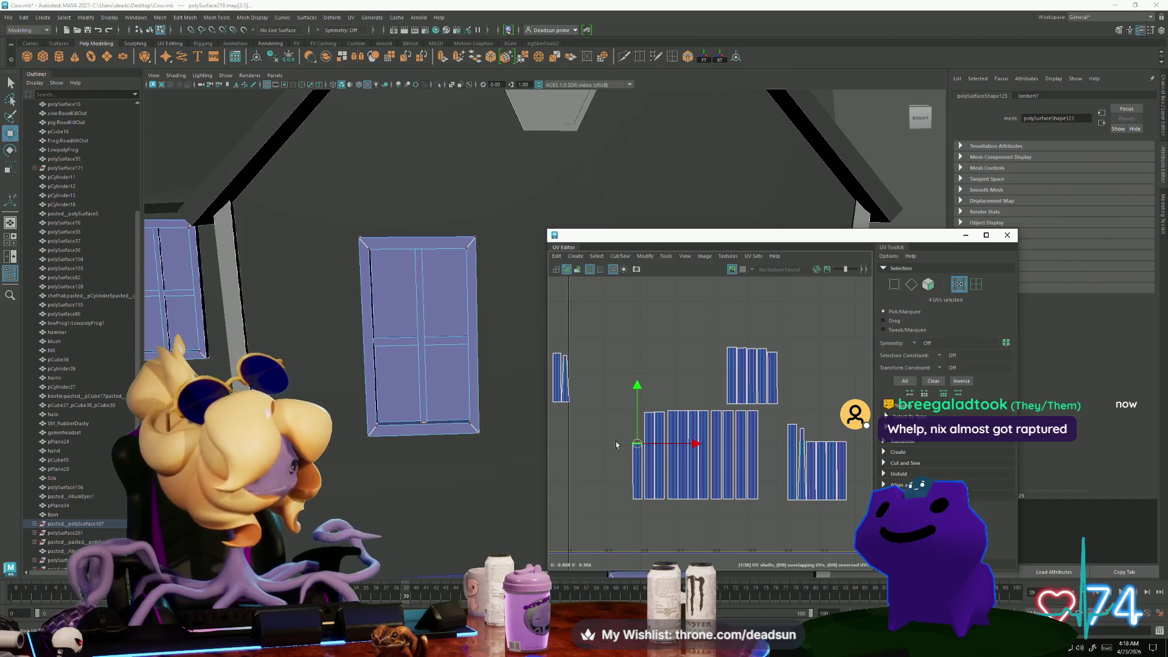
pyautogui.moveTo(615, 441)
pyautogui.mouseDown()
pyautogui.moveTo(640, 390)
pyautogui.moveTo(633, 356)
pyautogui.mouseUp()
pyautogui.press('w')
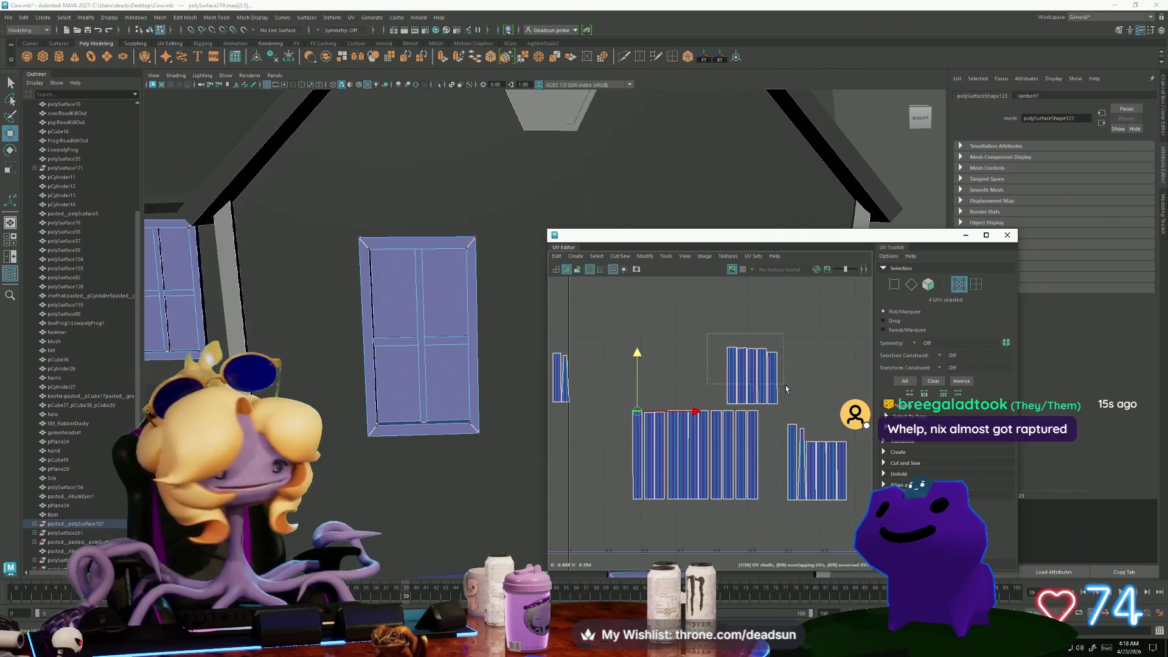
# Move the upper-right shell group to the far left, next to the left row
pyautogui.moveTo(803, 410); pyautogui.dragTo(804, 409)
pyautogui.moveTo(750, 377)
pyautogui.mouseDown()
pyautogui.moveTo(559, 481)
pyautogui.moveTo(602, 477)
pyautogui.mouseUp()
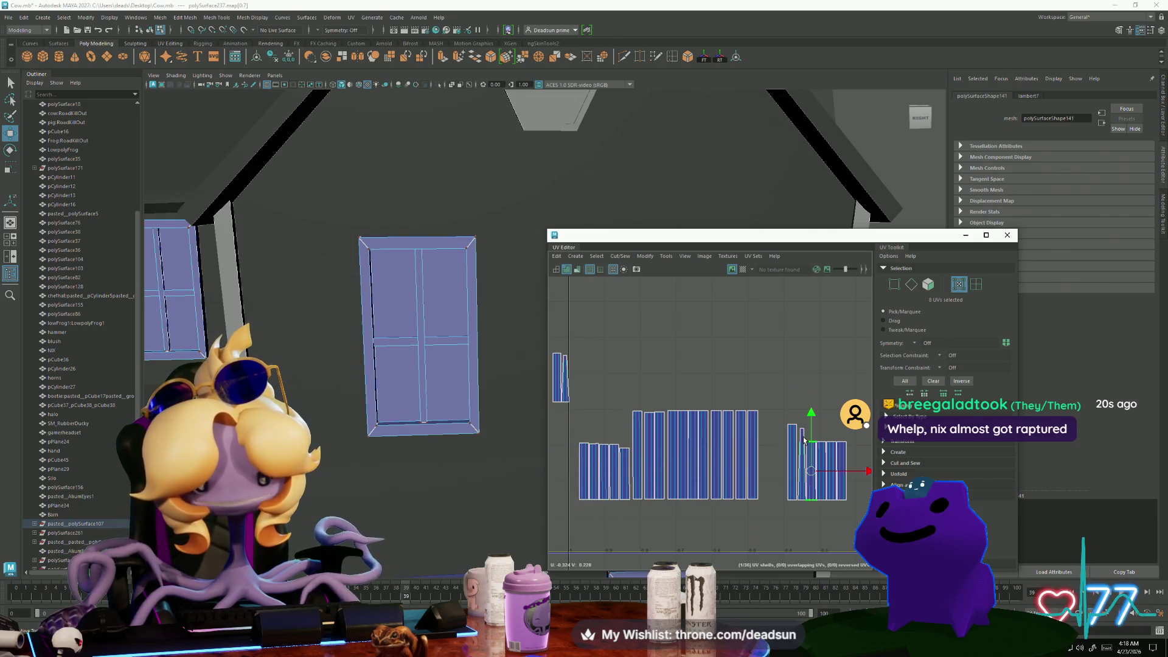
pyautogui.moveTo(808, 465)
pyautogui.mouseDown()
pyautogui.moveTo(610, 368)
pyautogui.moveTo(560, 473)
pyautogui.moveTo(570, 477)
pyautogui.mouseUp()
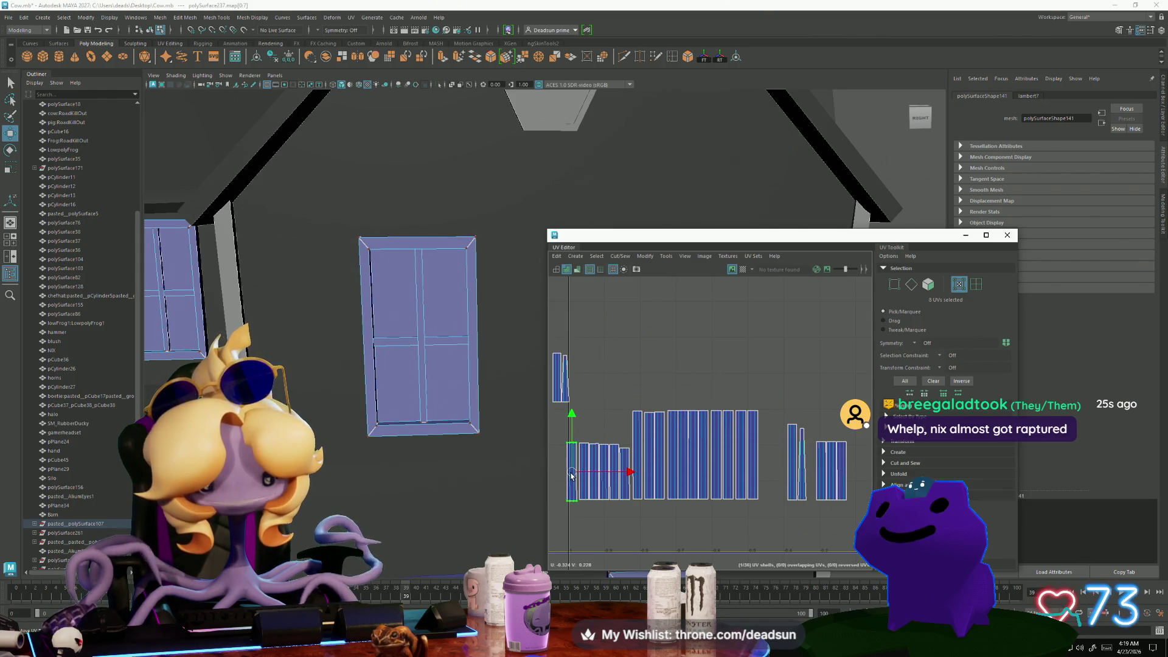
pyautogui.moveTo(803, 463); pyautogui.dragTo(585, 387)
# Shift the tapered strip's top corner UV right to match its taper
pyautogui.scroll(8, 567, 379)
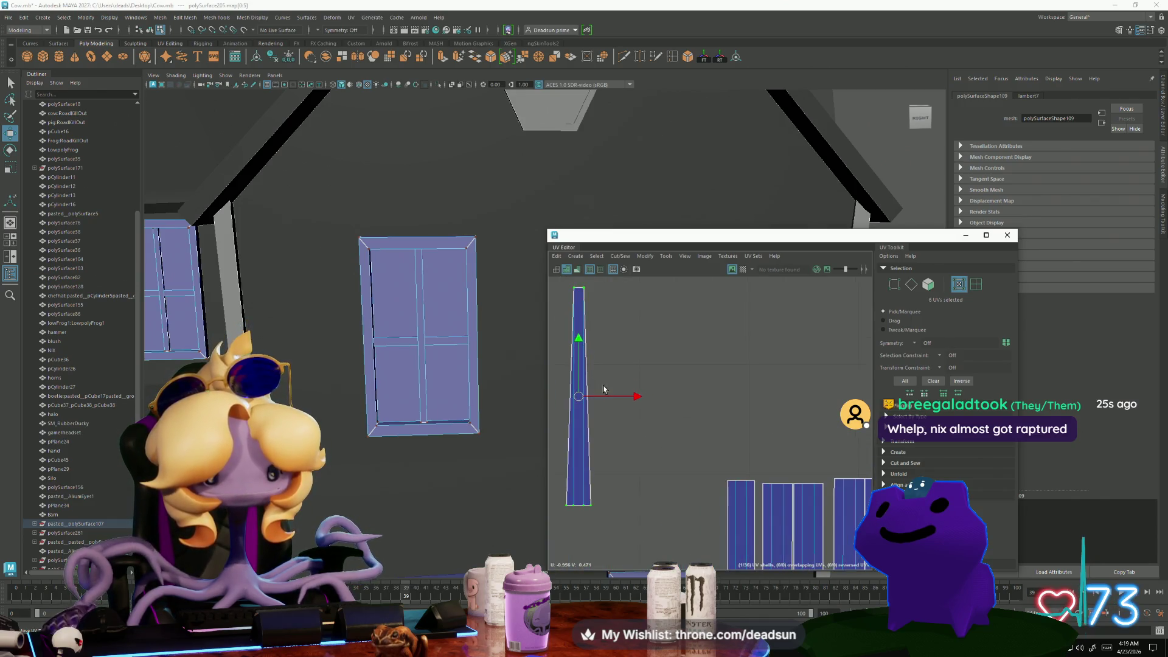
pyautogui.scroll(2, 664, 402)
pyautogui.click(649, 344)
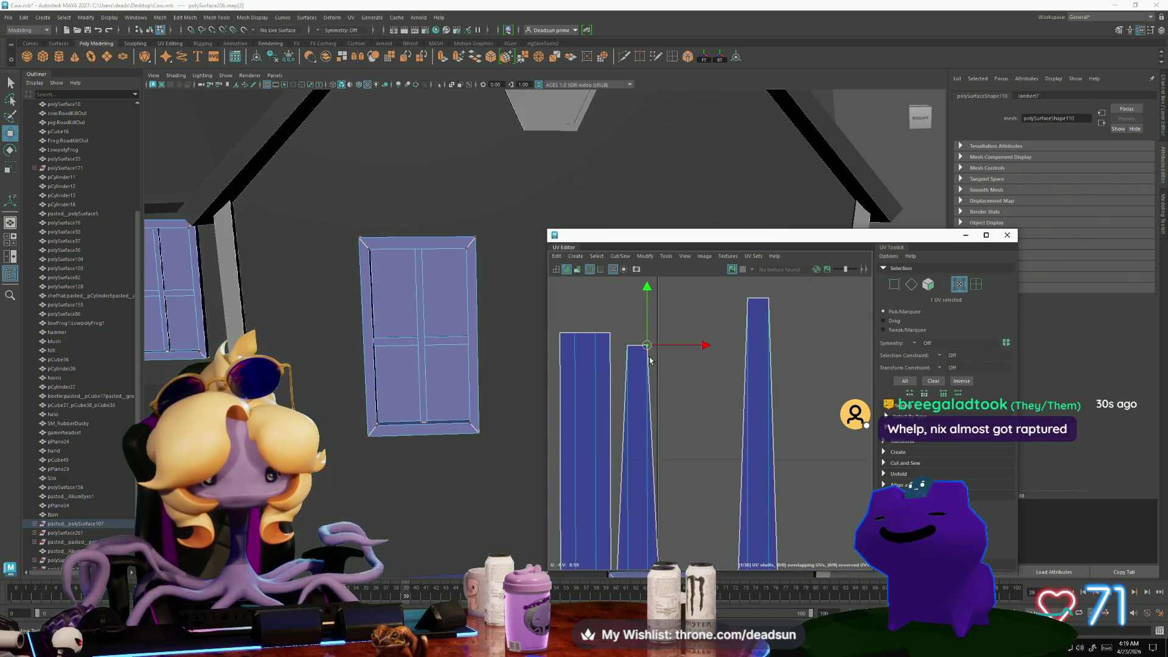
pyautogui.moveTo(649, 345); pyautogui.dragTo(668, 349)
pyautogui.scroll(-4, 669, 491)
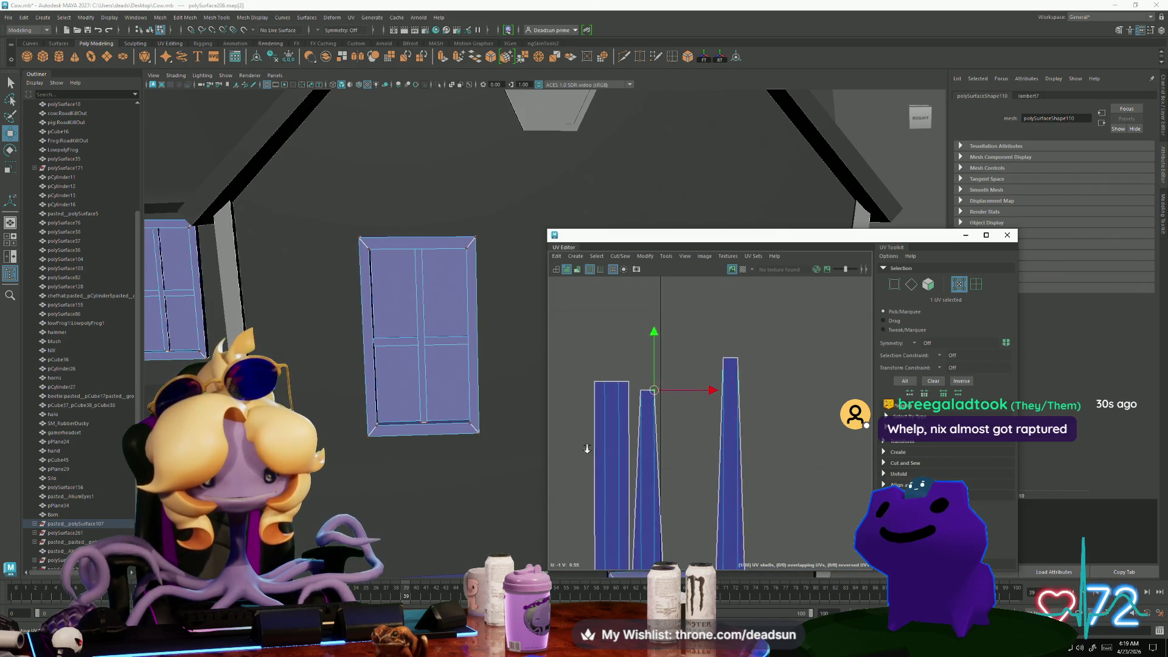
pyautogui.keyDown('alt'); pyautogui.moveTo(371, 420); pyautogui.dragTo(513, 432); pyautogui.keyUp('alt')
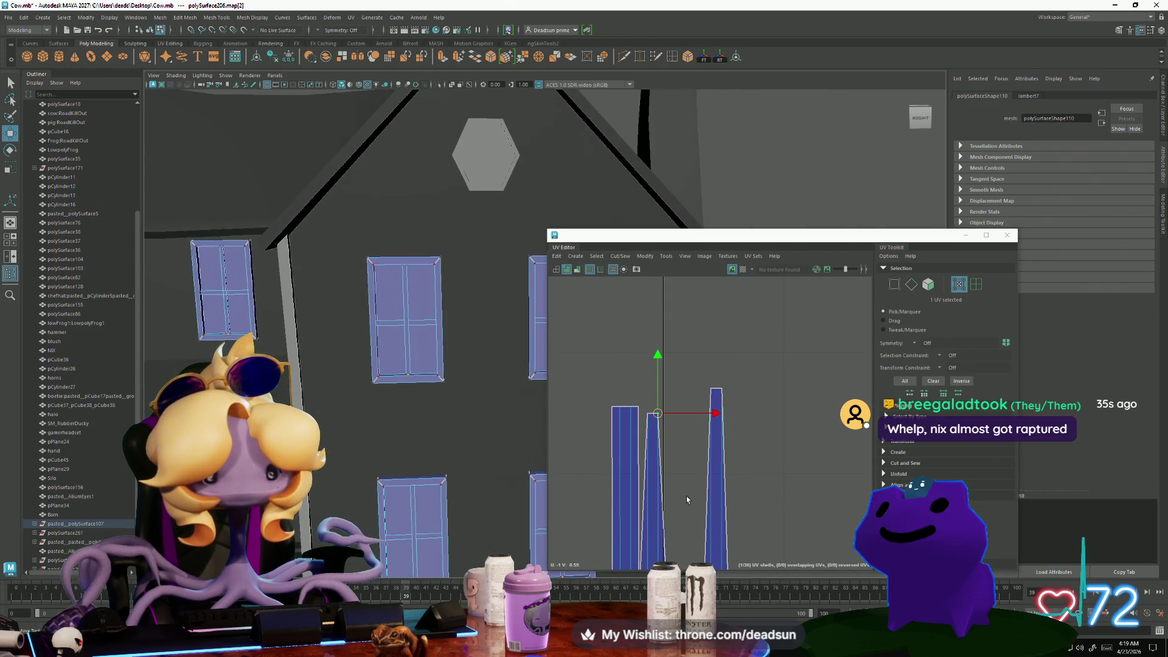
# Switch to Face mode, select the middle strip shell, and frame and orbit to see which window it belongs to
pyautogui.moveTo(658, 493); pyautogui.dragTo(658, 518, button='right')
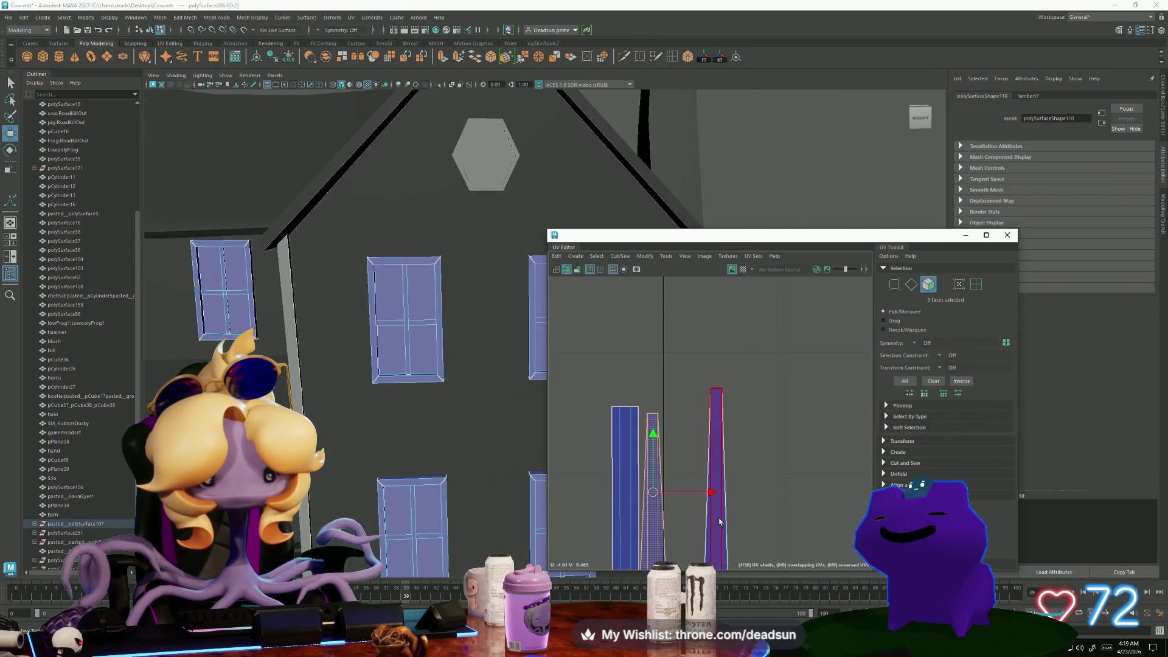
pyautogui.click(653, 462)
pyautogui.press('f')
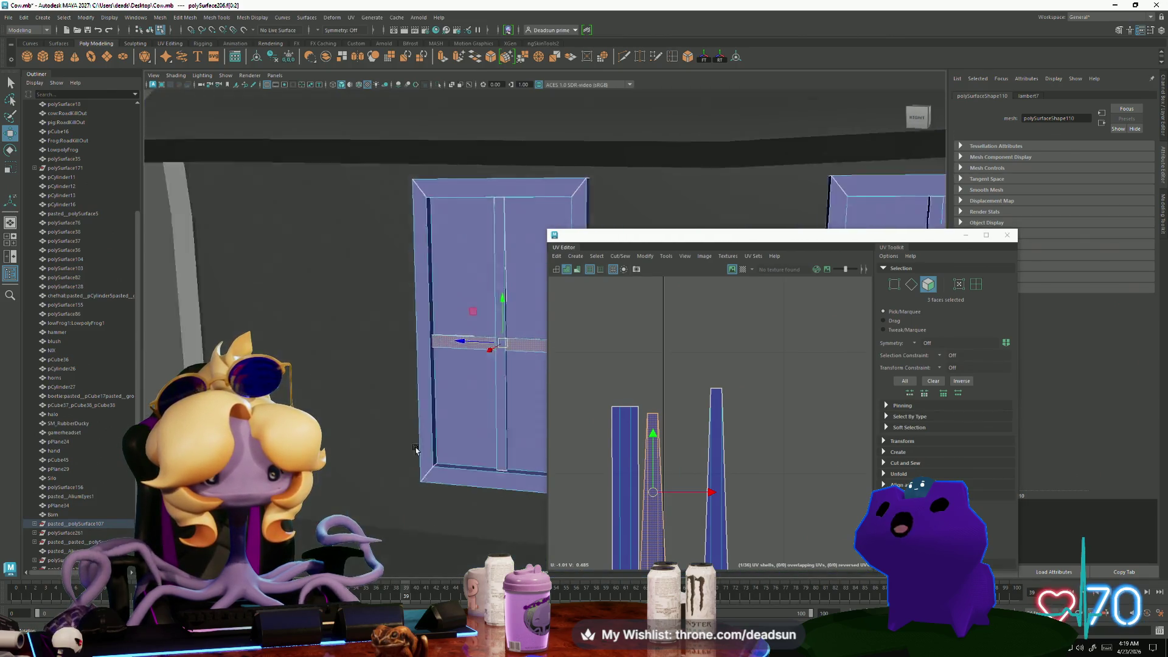
pyautogui.moveTo(416, 449)
pyautogui.keyDown('alt'); pyautogui.mouseDown()
pyautogui.moveTo(384, 470)
pyautogui.moveTo(434, 494)
pyautogui.moveTo(396, 521)
pyautogui.moveTo(468, 484)
pyautogui.mouseUp(); pyautogui.keyUp('alt')
pyautogui.scroll(-5, 468, 484)
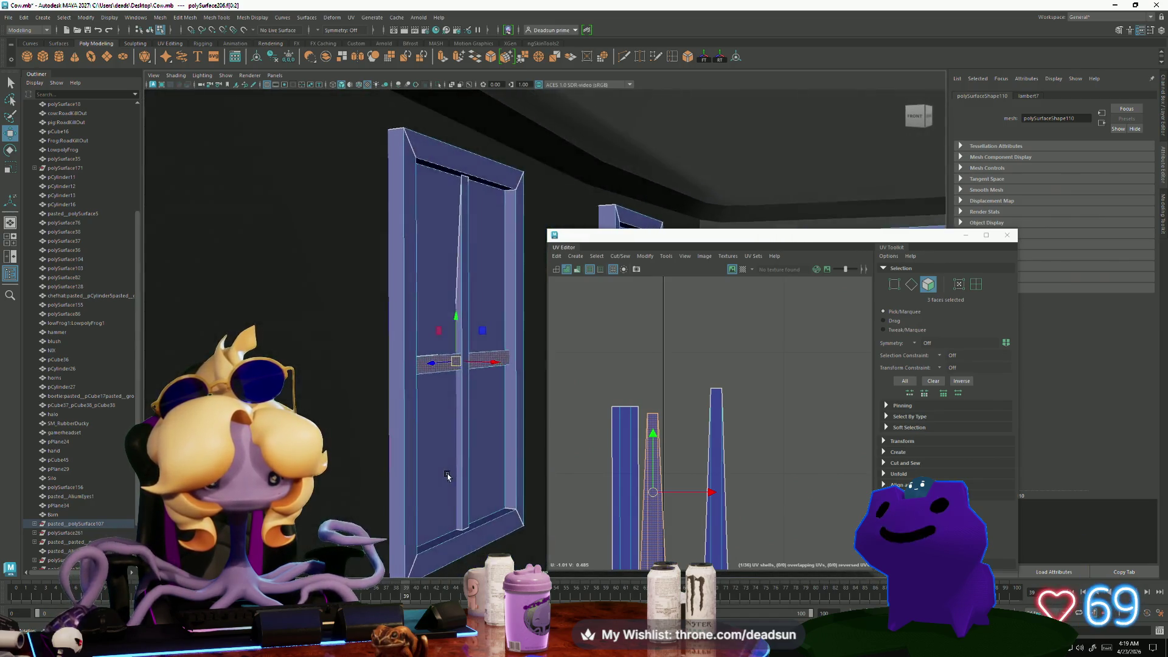
pyautogui.moveTo(457, 478)
pyautogui.keyDown('alt'); pyautogui.mouseDown()
pyautogui.moveTo(365, 423)
pyautogui.moveTo(344, 428)
pyautogui.moveTo(360, 463)
pyautogui.moveTo(392, 365)
pyautogui.mouseUp(); pyautogui.keyUp('alt')
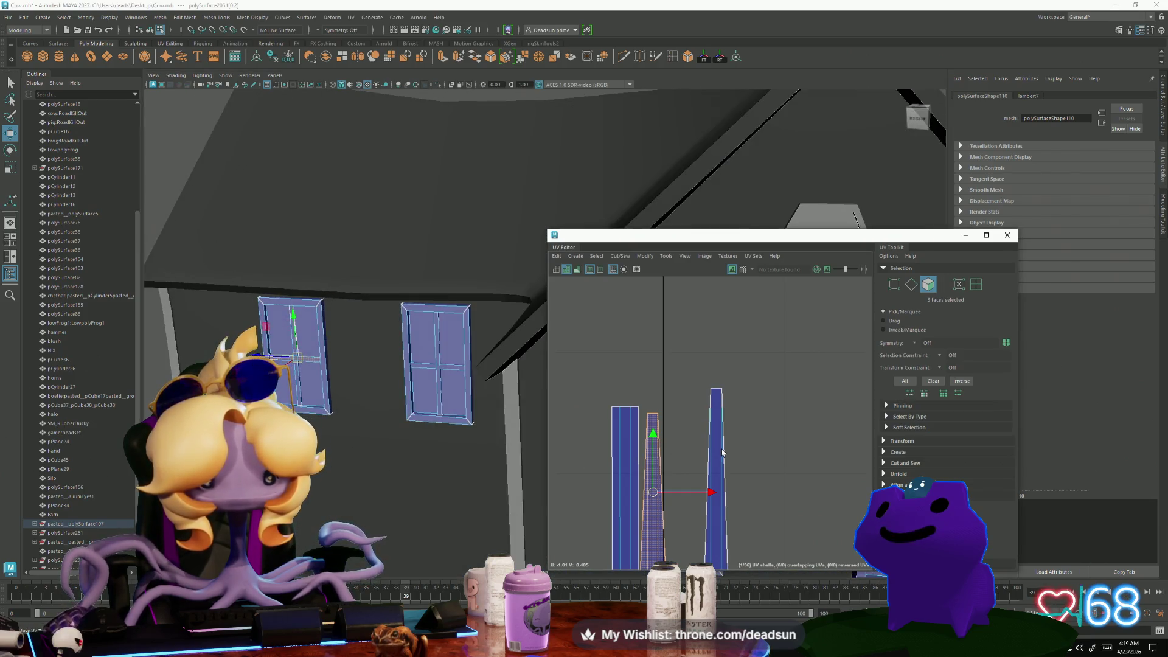
# Add the right strip's faces to the selection, then return to Object Mode
pyautogui.keyDown('shift'); pyautogui.click(722, 453); pyautogui.keyUp('shift')
pyautogui.scroll(-5, 377, 426)
pyautogui.moveTo(395, 329); pyautogui.dragTo(416, 324, button='right')
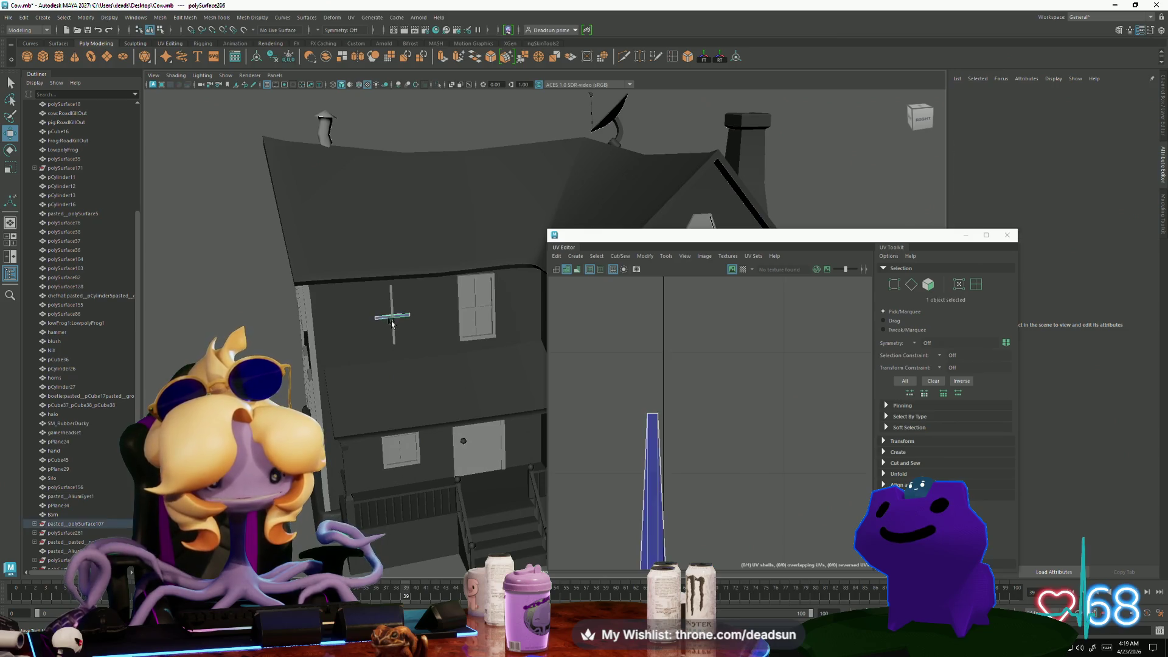
# Select several window meshes on the house and orbit out to a wide view of the scene
pyautogui.click(458, 320)
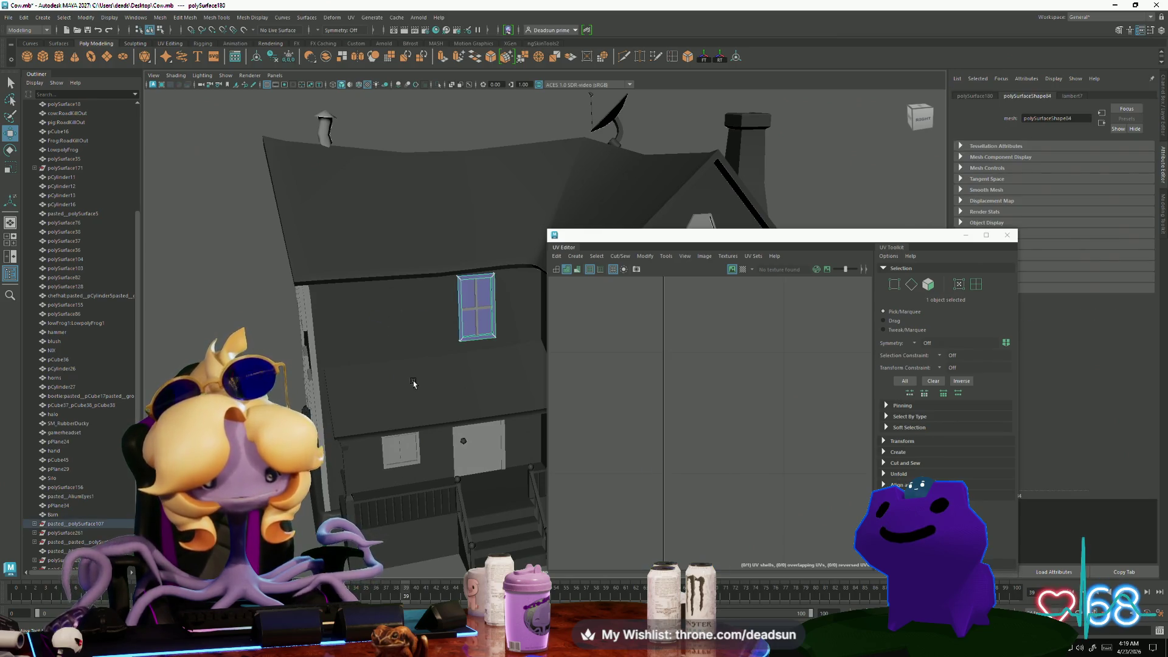
pyautogui.scroll(10, 469, 321)
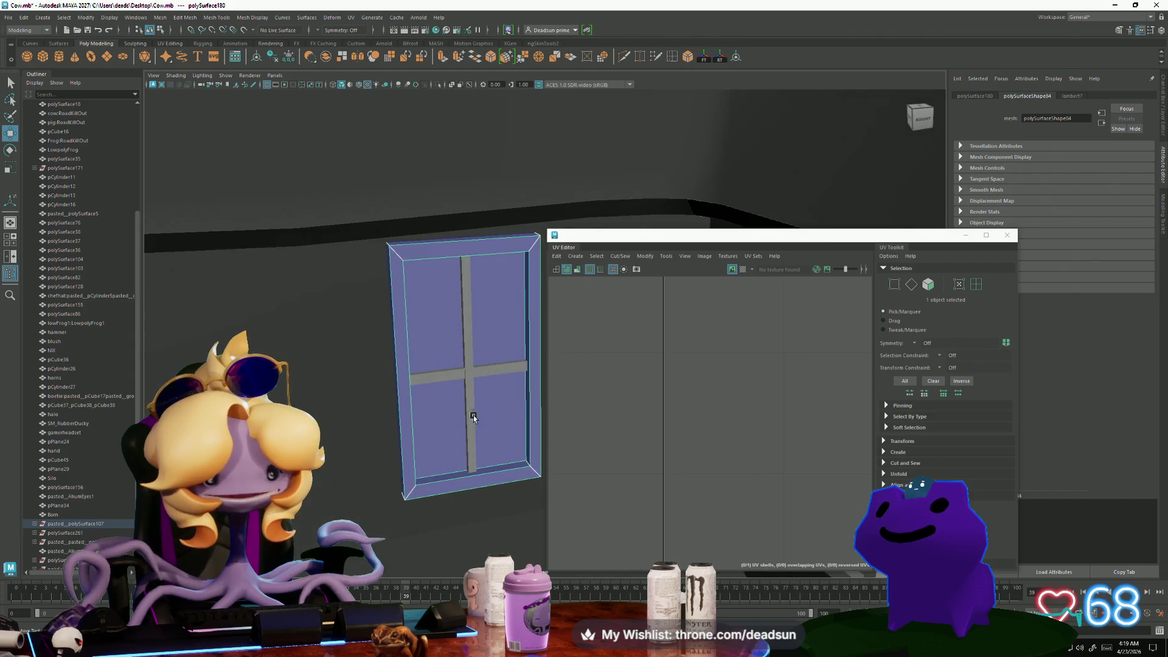
pyautogui.keyDown('shift'); pyautogui.click(462, 374); pyautogui.keyUp('shift')
pyautogui.keyDown('shift'); pyautogui.click(464, 351); pyautogui.keyUp('shift')
pyautogui.scroll(-5, 464, 359)
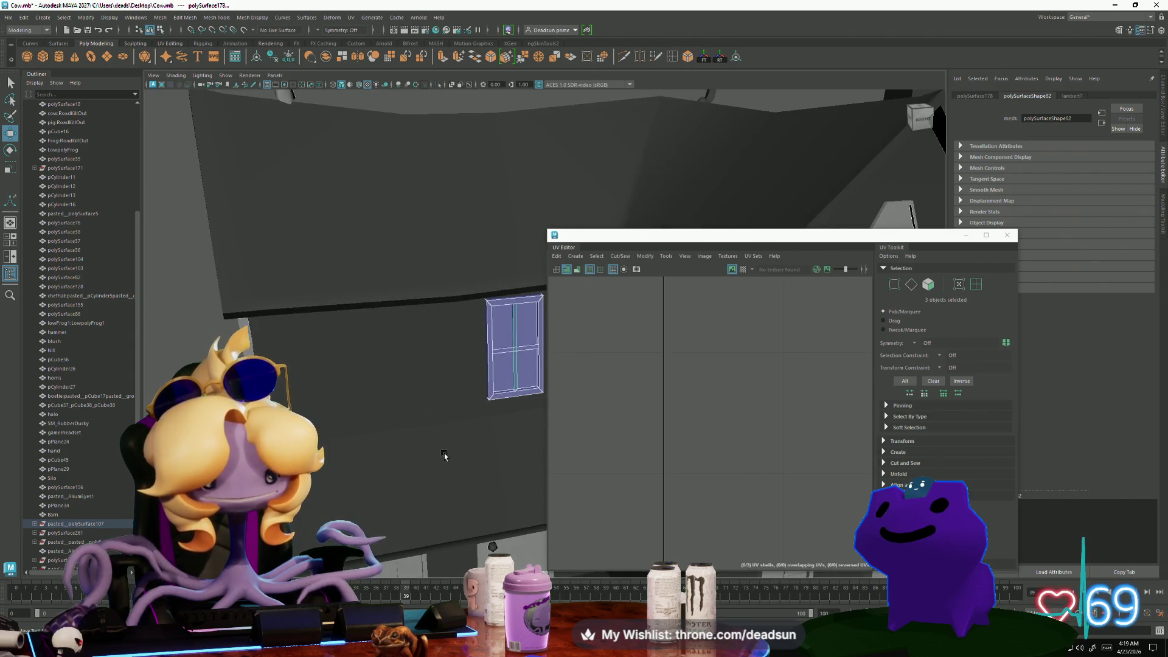
pyautogui.scroll(-4, 461, 493)
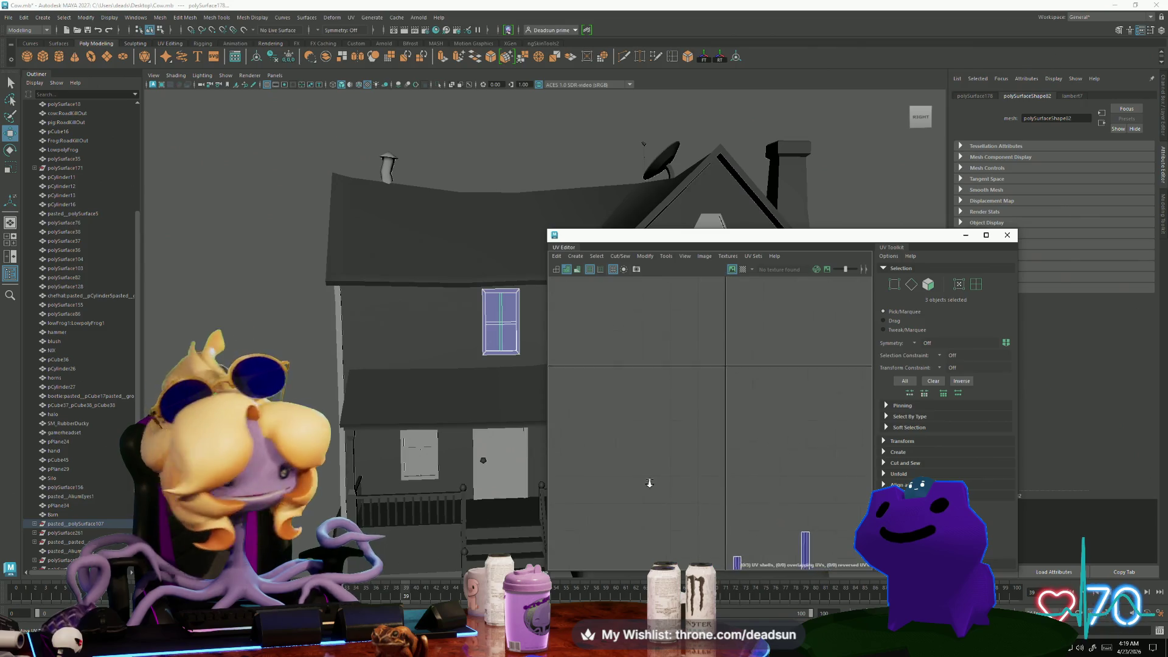
pyautogui.scroll(-5, 627, 391)
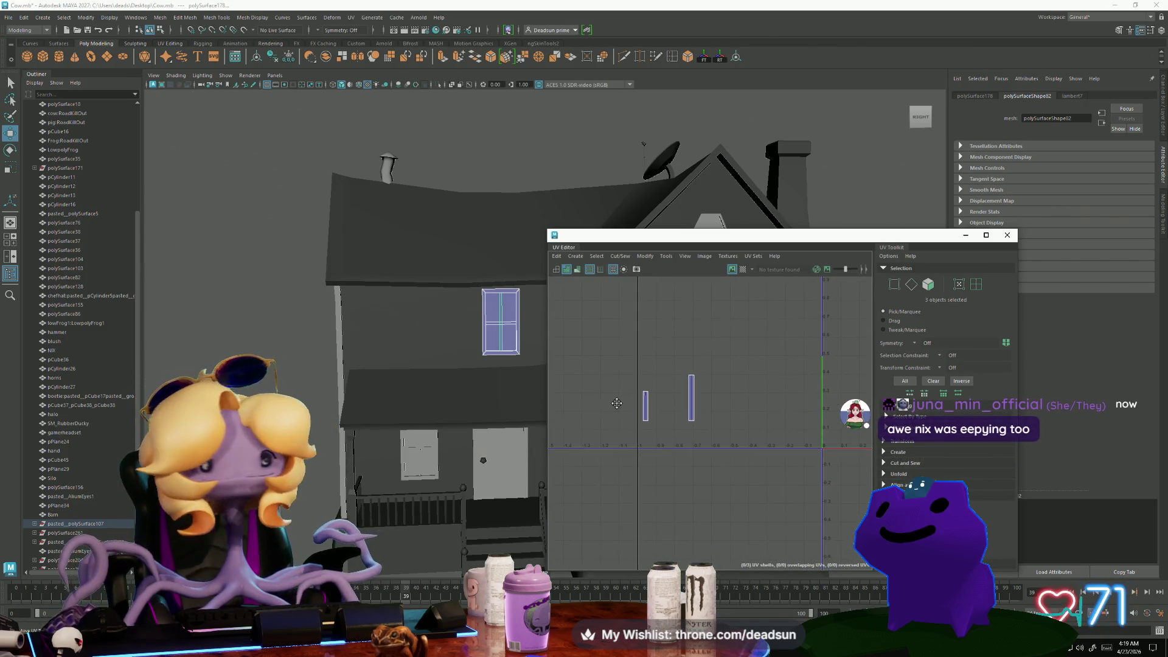
pyautogui.scroll(-4, 753, 494)
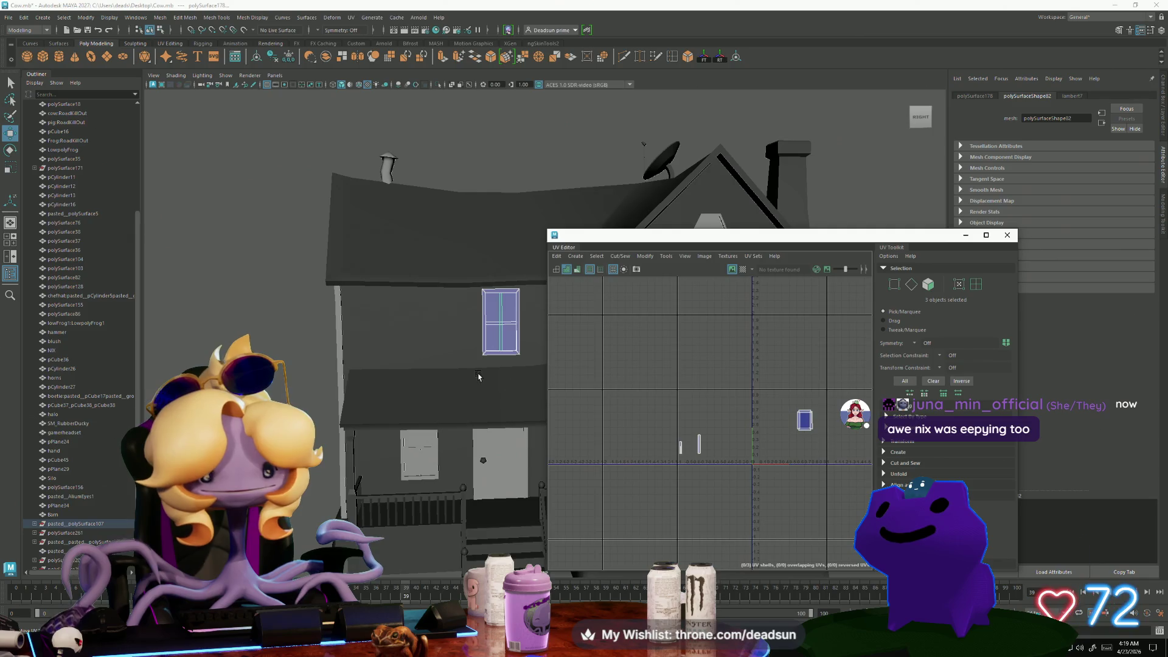
pyautogui.click(531, 353)
pyautogui.moveTo(531, 371)
pyautogui.keyDown('alt'); pyautogui.mouseDown()
pyautogui.moveTo(409, 384)
pyautogui.moveTo(450, 377)
pyautogui.mouseUp(); pyautogui.keyUp('alt')
pyautogui.moveTo(591, 241); pyautogui.dragTo(746, 231)
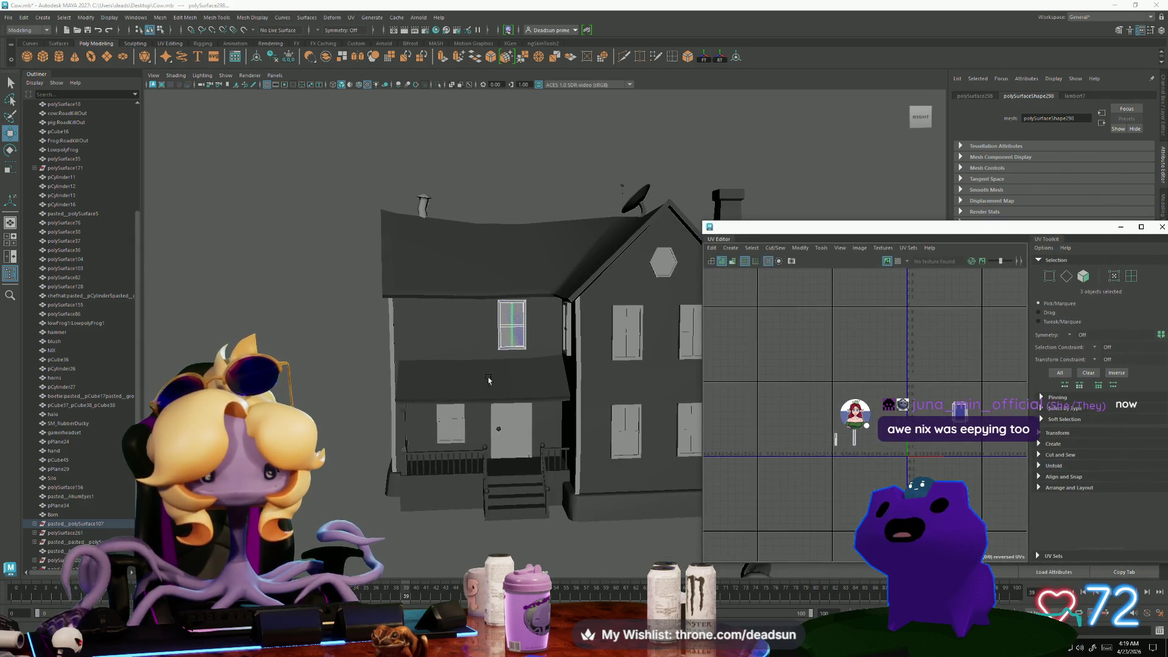
pyautogui.press('f')
pyautogui.scroll(-5, 487, 448)
pyautogui.scroll(-3, 486, 448)
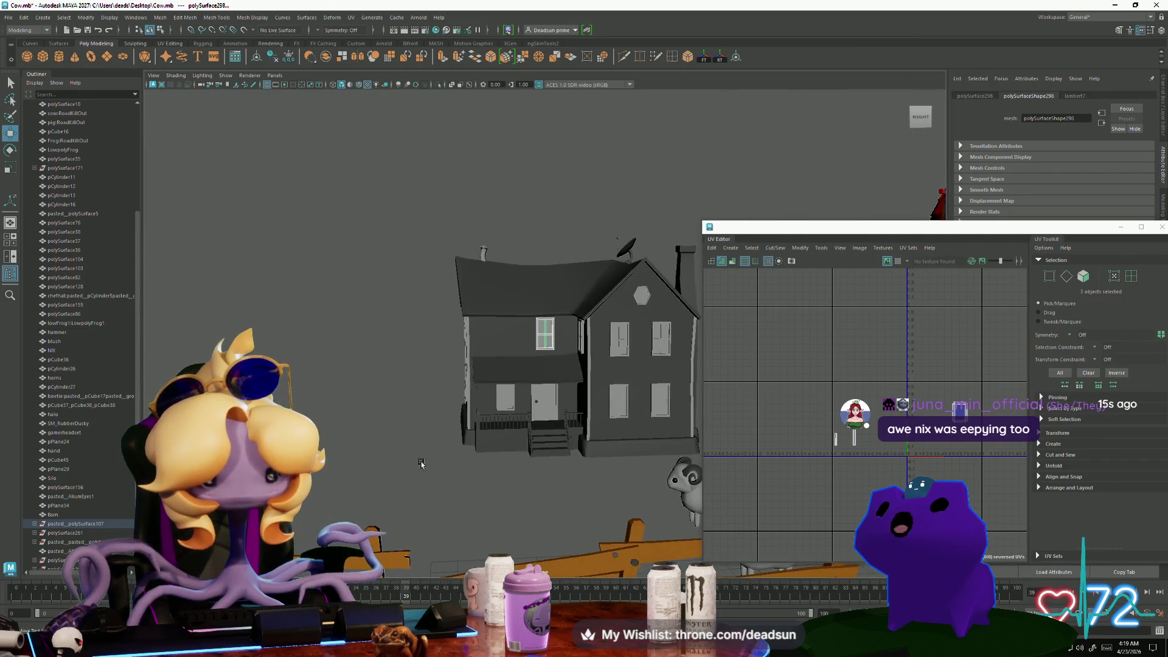
pyautogui.moveTo(486, 448)
pyautogui.keyDown('alt'); pyautogui.mouseDown()
pyautogui.moveTo(555, 483)
pyautogui.moveTo(496, 487)
pyautogui.moveTo(608, 365)
pyautogui.mouseUp(); pyautogui.keyUp('alt')
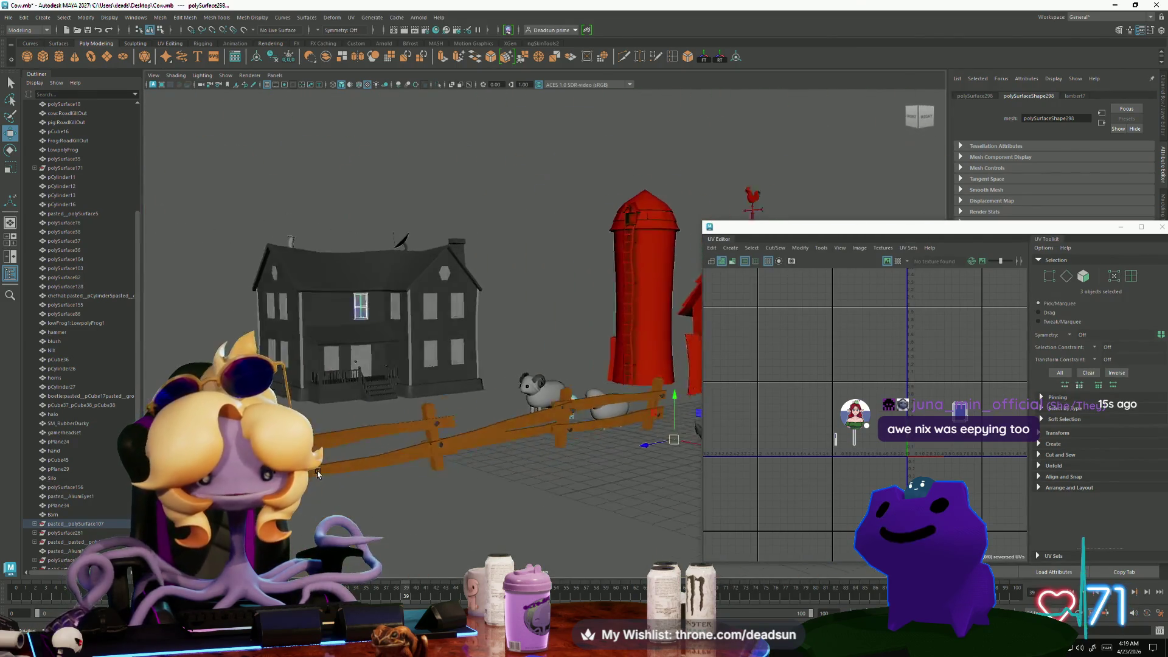
pyautogui.scroll(5, 714, 212)
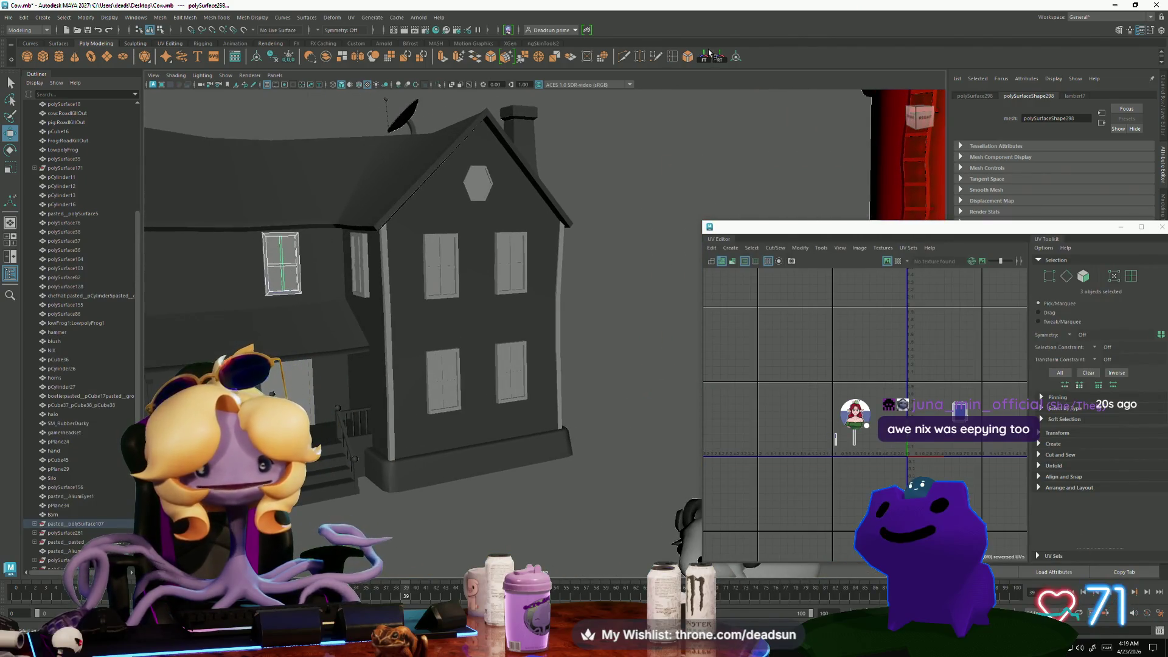
# Select the upper-floor window and frame it from the front of the house
pyautogui.click(704, 57)
pyautogui.moveTo(390, 316)
pyautogui.keyDown('alt'); pyautogui.mouseDown()
pyautogui.moveTo(342, 345)
pyautogui.moveTo(506, 471)
pyautogui.mouseUp(); pyautogui.keyUp('alt')
pyautogui.press('f')
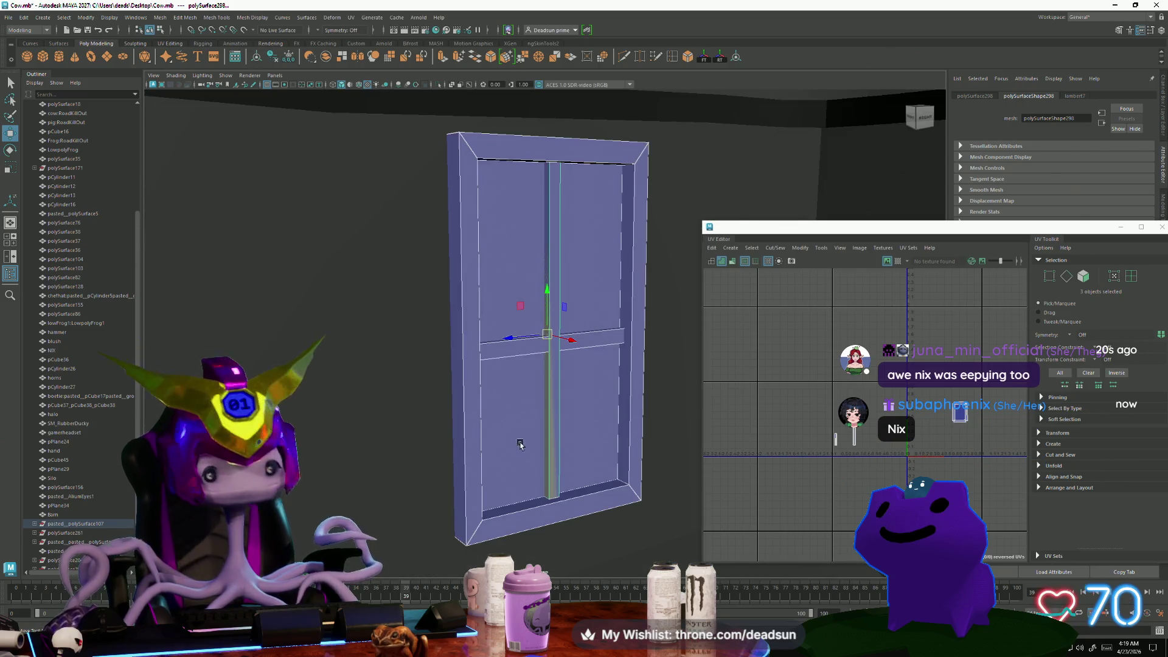
pyautogui.scroll(-5, 420, 428)
pyautogui.moveTo(420, 427)
pyautogui.keyDown('alt'); pyautogui.mouseDown()
pyautogui.moveTo(359, 390)
pyautogui.moveTo(370, 388)
pyautogui.mouseUp(); pyautogui.keyUp('alt')
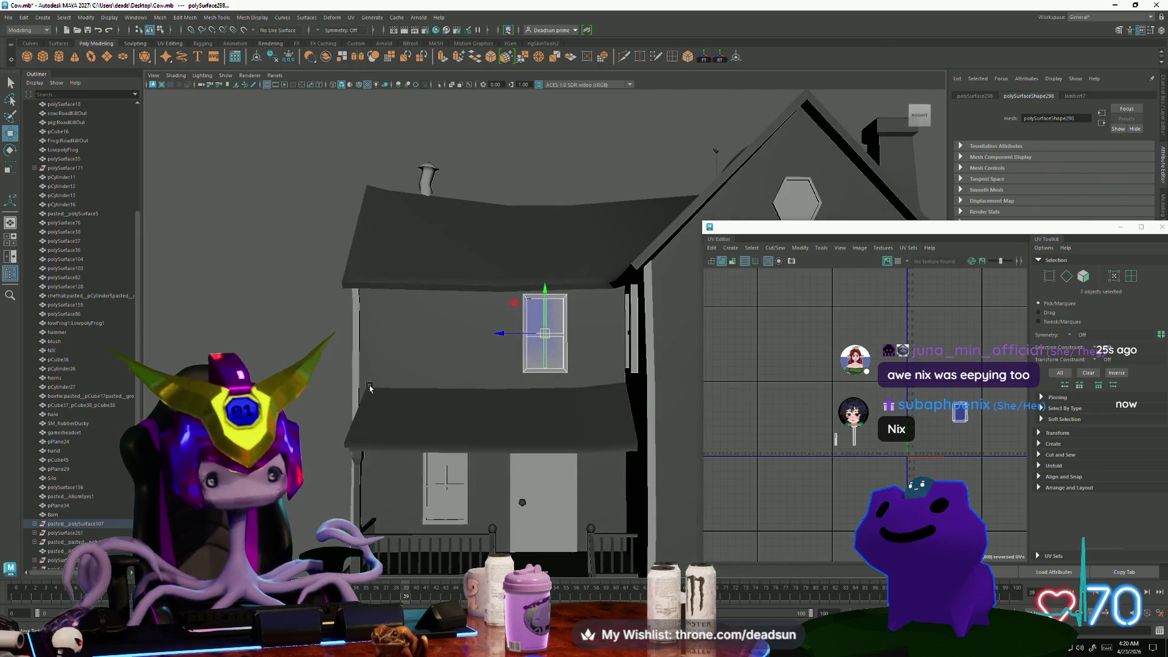
# Slide the upper-floor window left along the wall and check its new position
pyautogui.moveTo(502, 338); pyautogui.dragTo(405, 346)
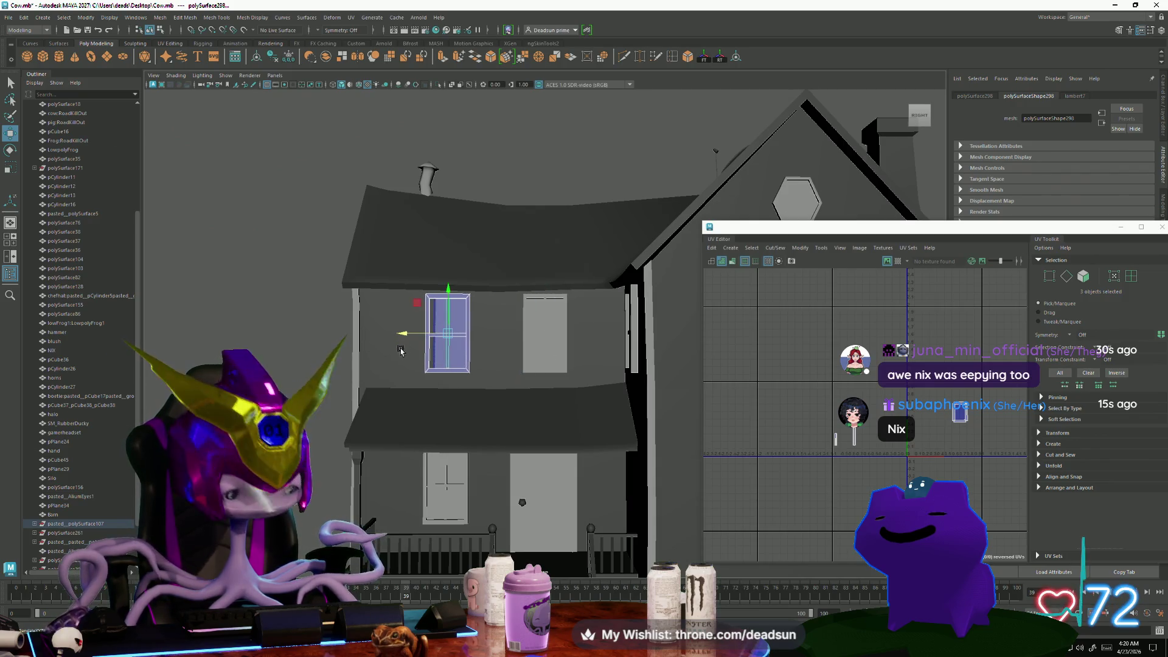
pyautogui.press('f')
pyautogui.keyDown('alt'); pyautogui.moveTo(382, 392); pyautogui.dragTo(591, 350); pyautogui.keyUp('alt')
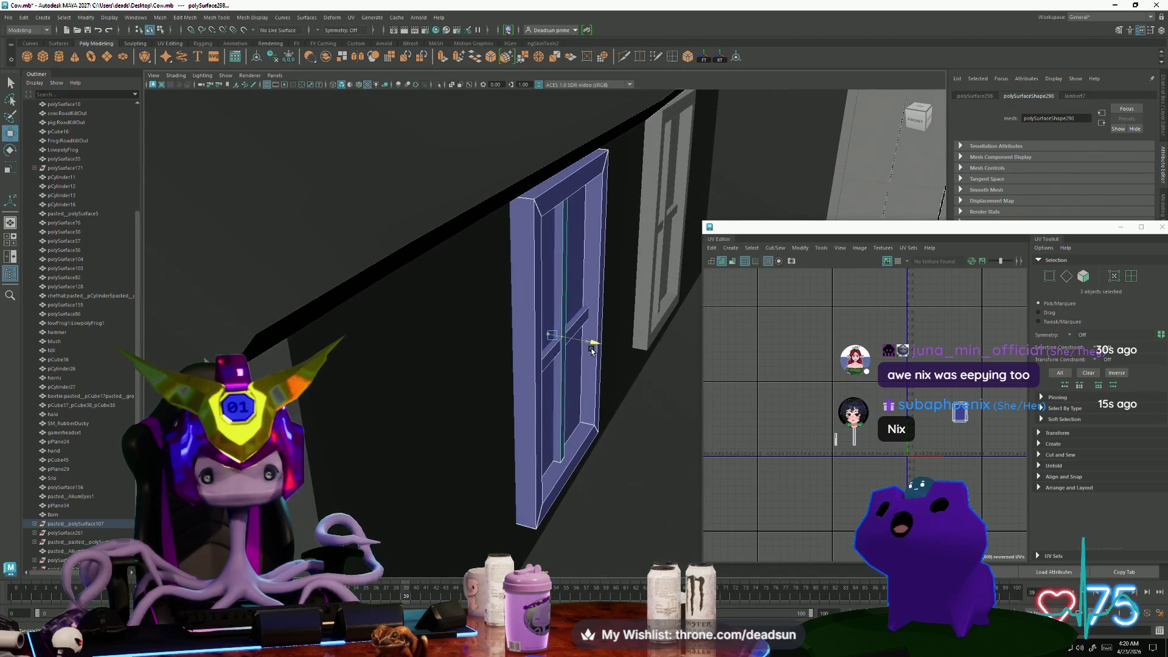
pyautogui.moveTo(607, 392)
pyautogui.keyDown('alt'); pyautogui.mouseDown()
pyautogui.moveTo(347, 423)
pyautogui.moveTo(412, 436)
pyautogui.moveTo(375, 426)
pyautogui.mouseUp(); pyautogui.keyUp('alt')
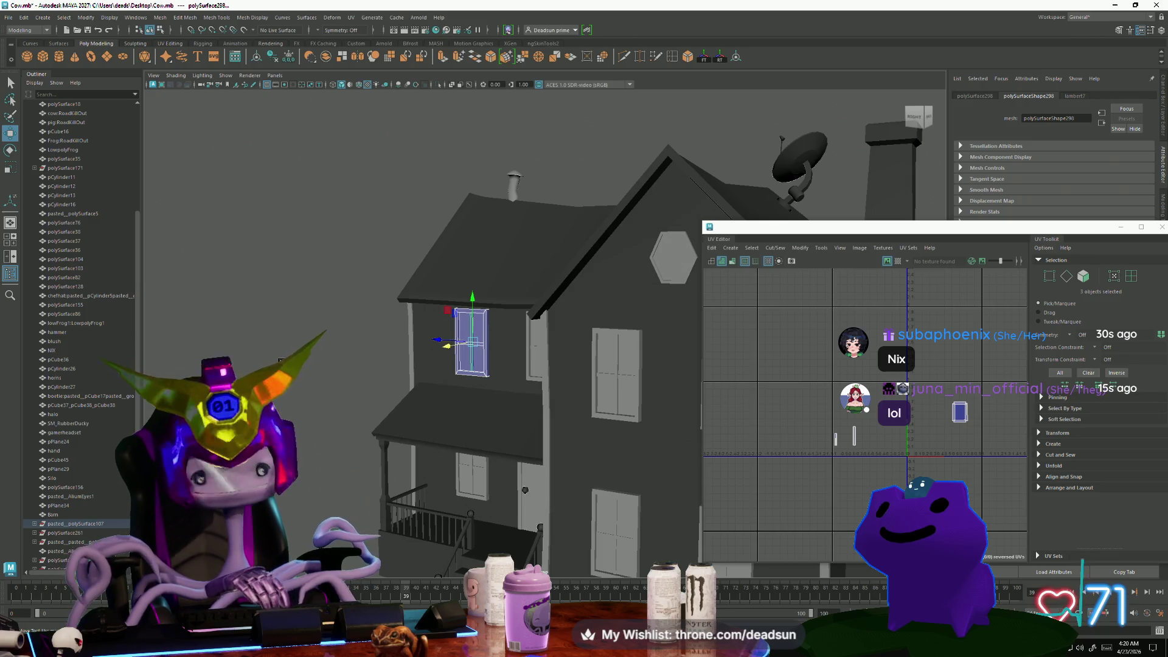
pyautogui.press('f')
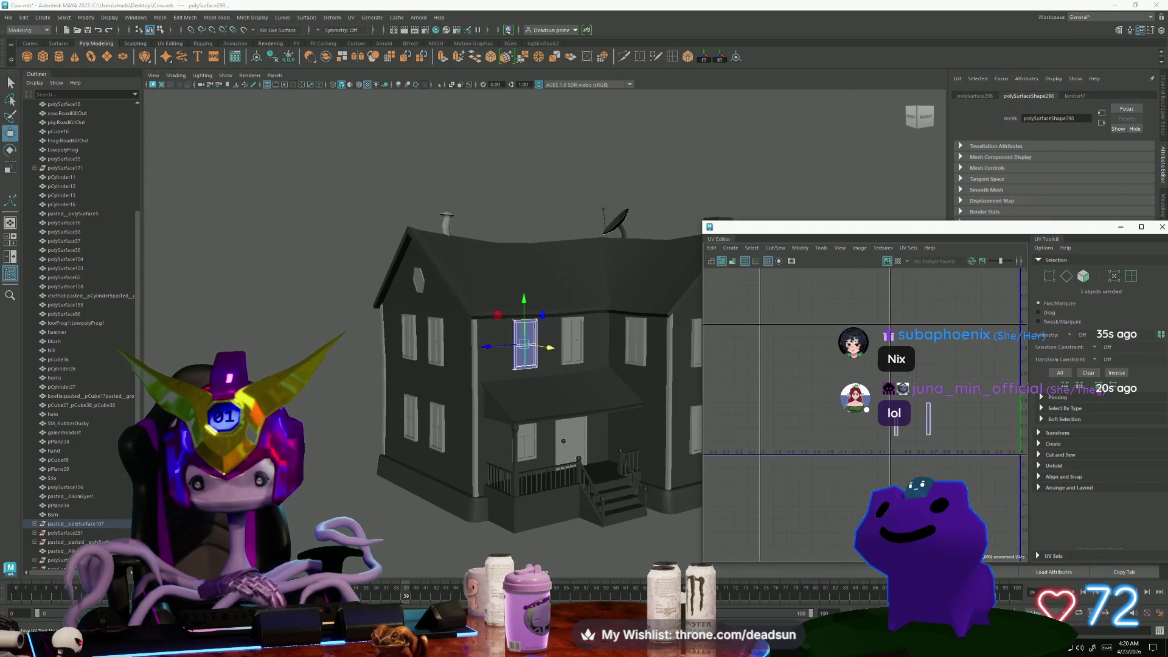
# Move the window's UV shell to the right in the UV Editor
pyautogui.press('f')
pyautogui.keyDown('alt'); pyautogui.moveTo(944, 418); pyautogui.dragTo(898, 431, button='middle'); pyautogui.keyUp('alt')
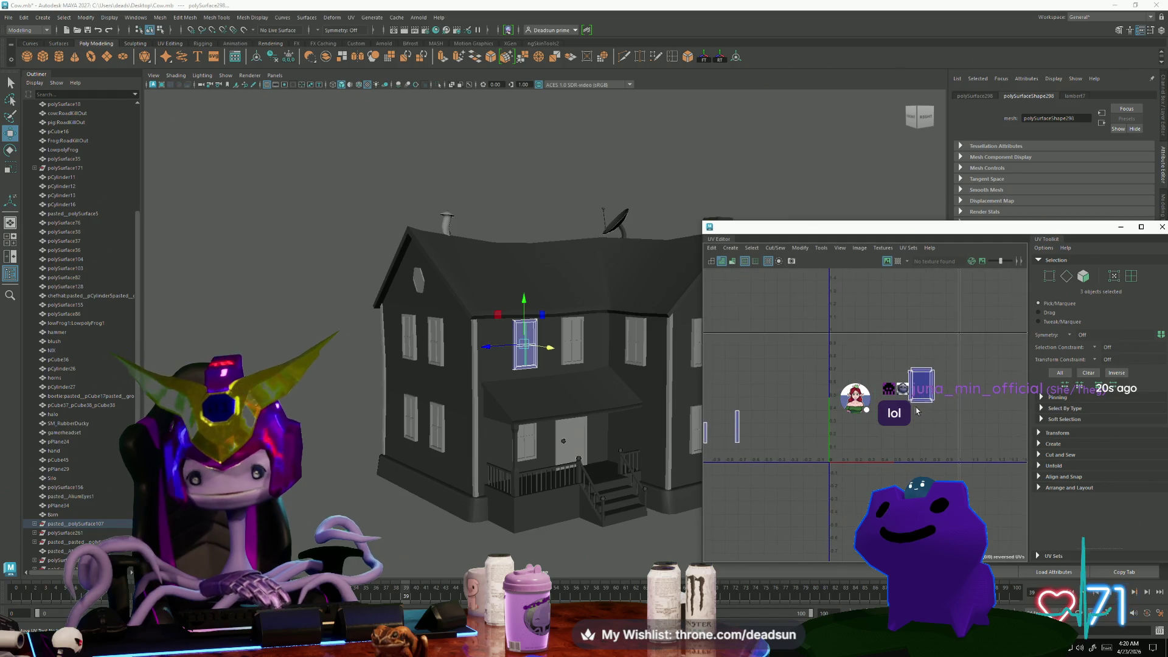
pyautogui.moveTo(929, 406); pyautogui.dragTo(914, 401, button='right')
pyautogui.moveTo(920, 387); pyautogui.dragTo(1009, 423)
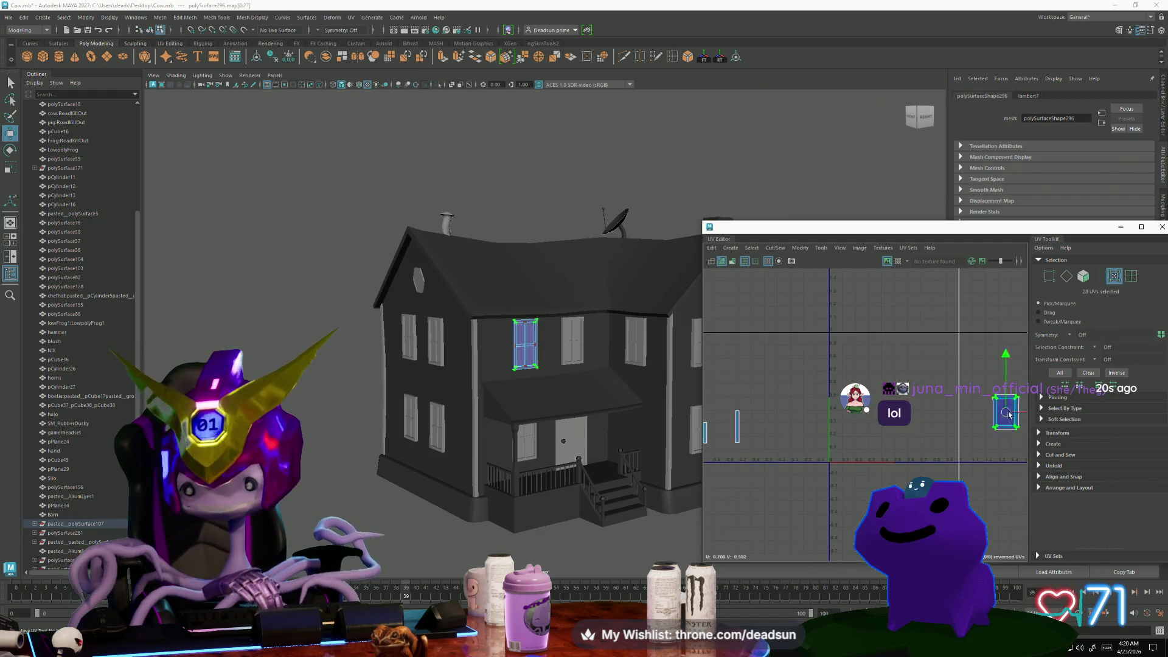
pyautogui.scroll(3, 439, 377)
pyautogui.scroll(2, 514, 387)
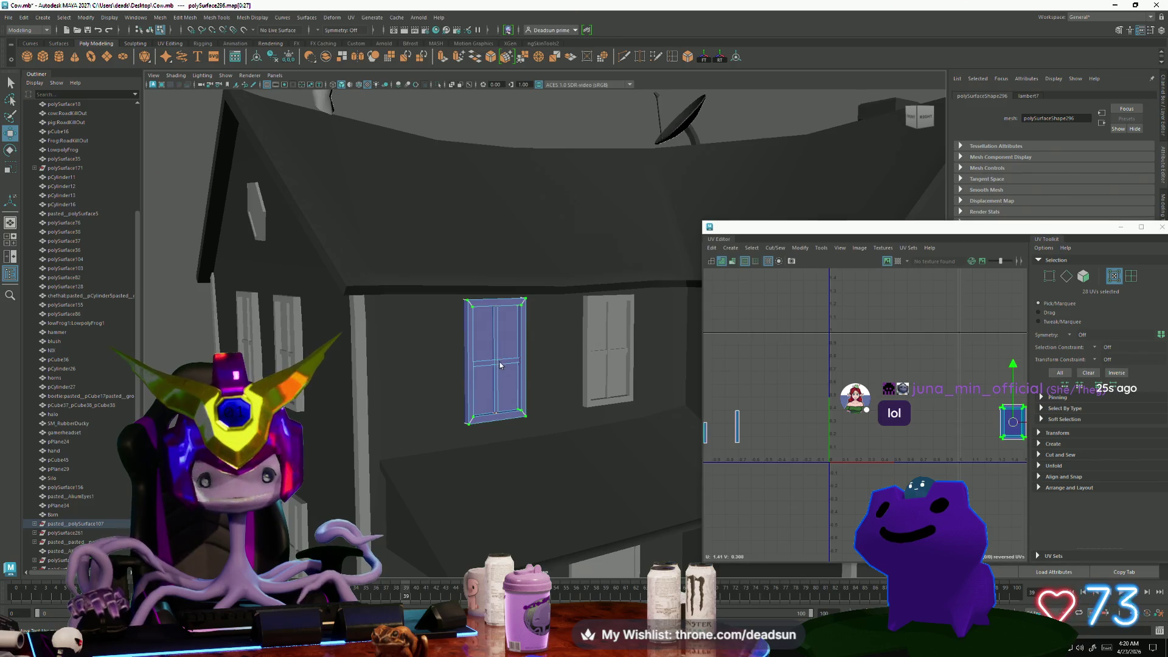
# Select the vertical and horizontal mullions and reposition their UV shells
pyautogui.click(499, 353)
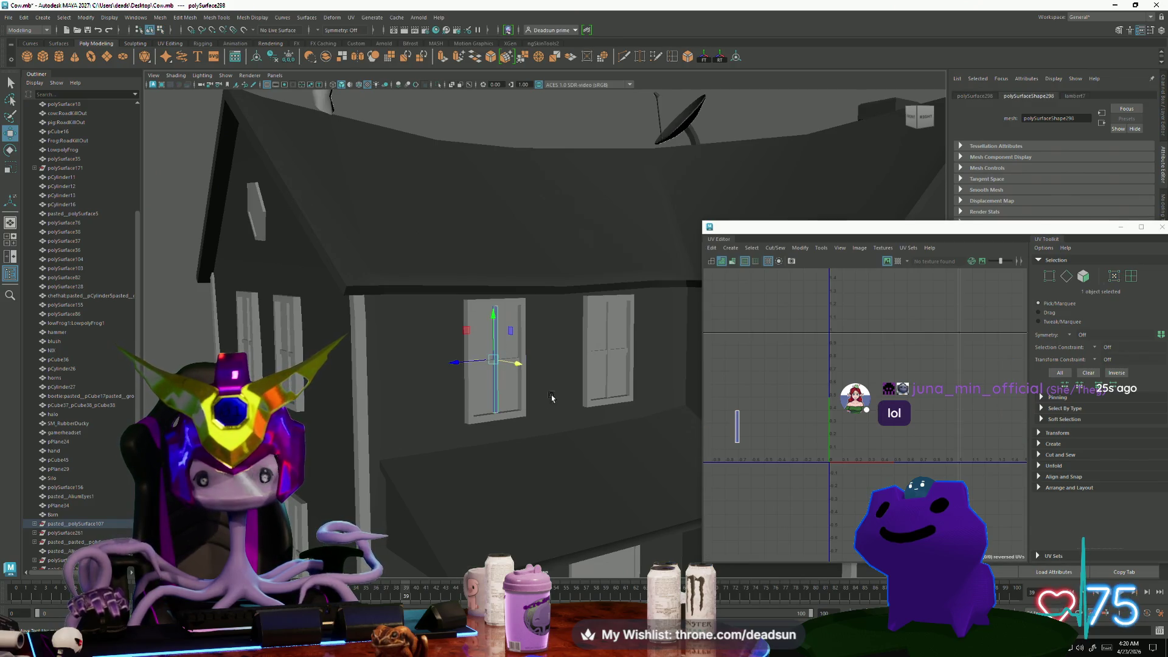
pyautogui.scroll(4, 536, 341)
pyautogui.keyDown('shift'); pyautogui.click(462, 399); pyautogui.keyUp('shift')
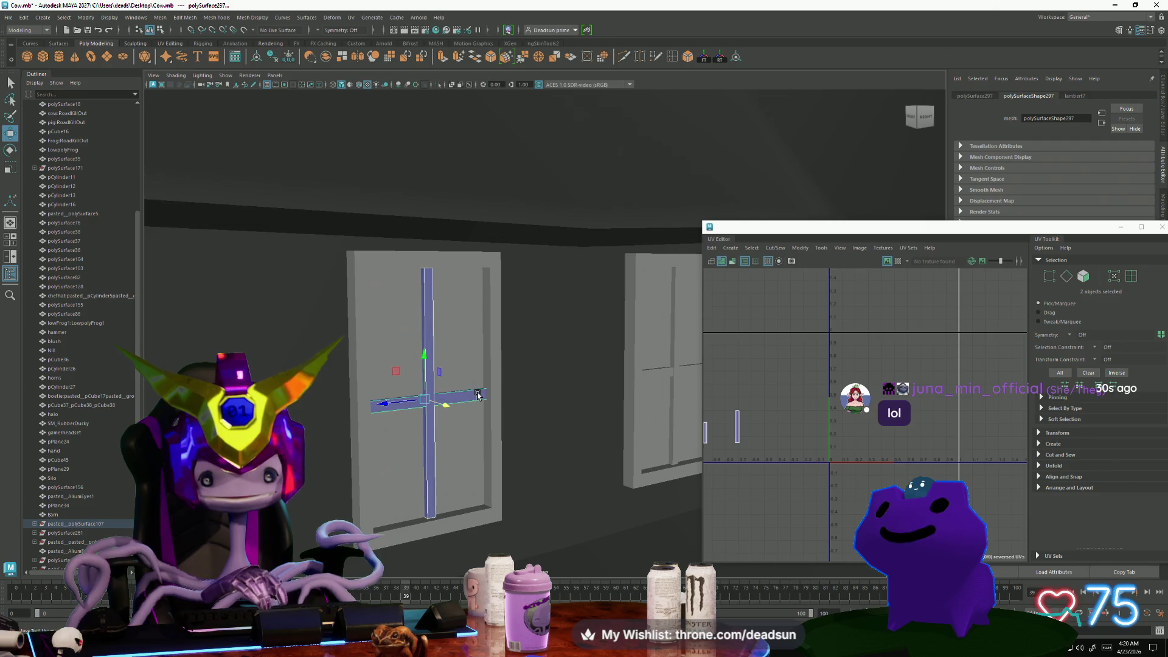
pyautogui.moveTo(742, 448); pyautogui.dragTo(755, 426, button='right')
pyautogui.keyDown('alt'); pyautogui.moveTo(754, 425); pyautogui.dragTo(794, 391, button='middle'); pyautogui.keyUp('alt')
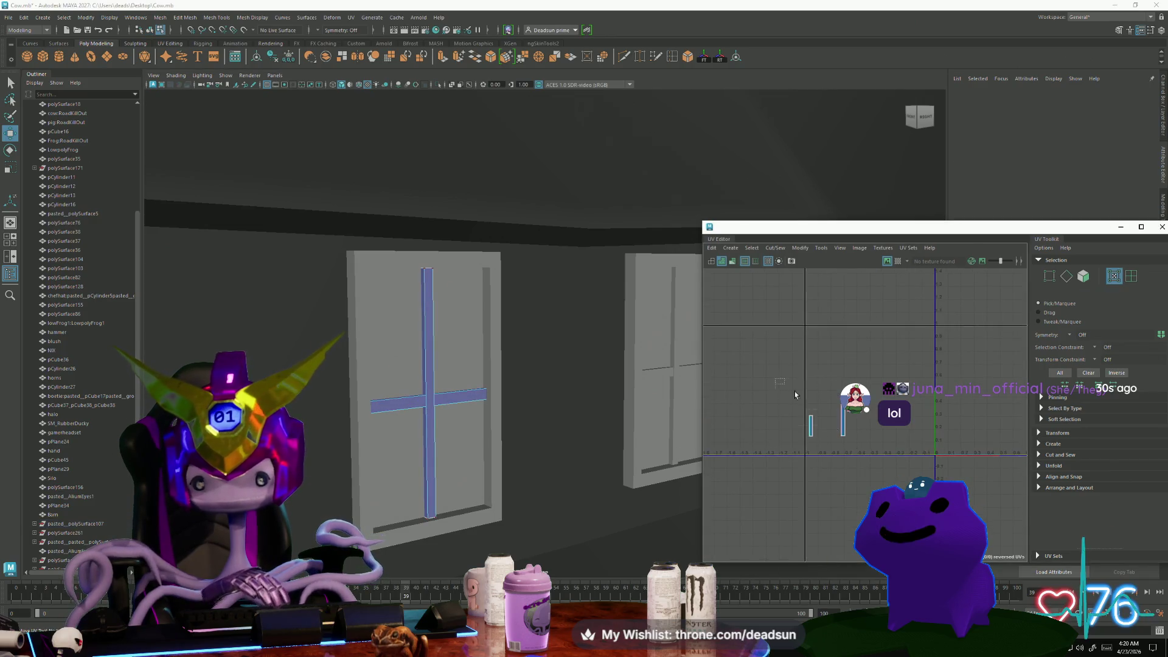
pyautogui.moveTo(795, 392)
pyautogui.mouseDown()
pyautogui.moveTo(826, 424)
pyautogui.moveTo(848, 522)
pyautogui.mouseUp()
pyautogui.scroll(-5, 563, 481)
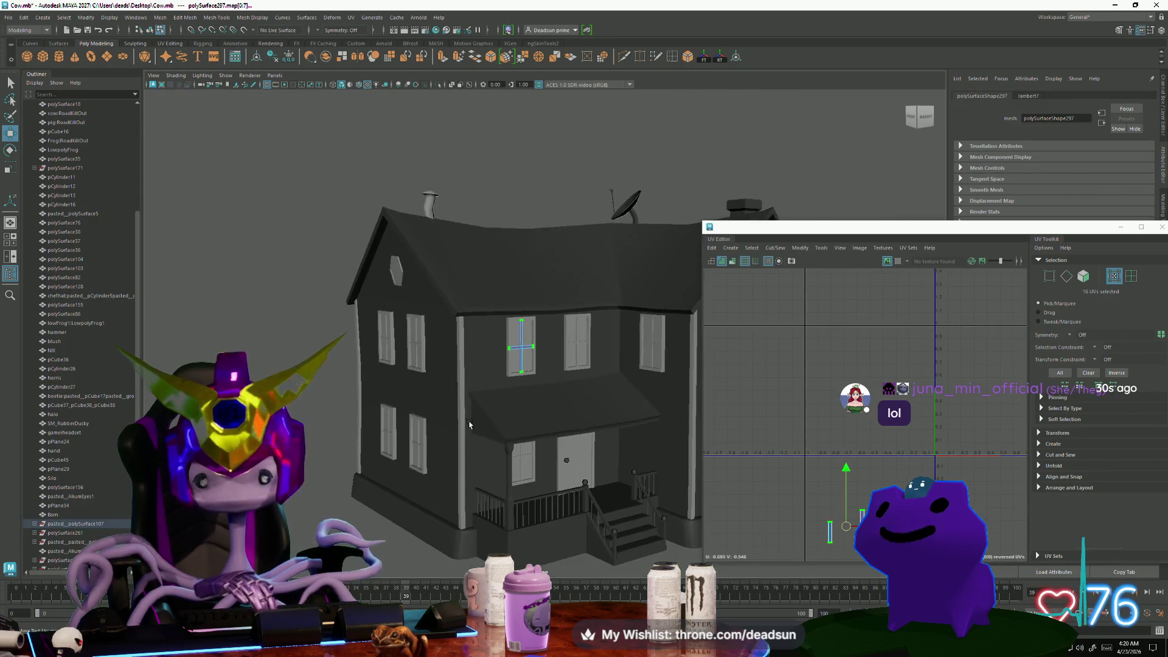
# Marquee-select the whole house, then deselect the body to show only the windows' UVs
pyautogui.keyDown('alt'); pyautogui.moveTo(547, 481); pyautogui.dragTo(350, 474); pyautogui.keyUp('alt')
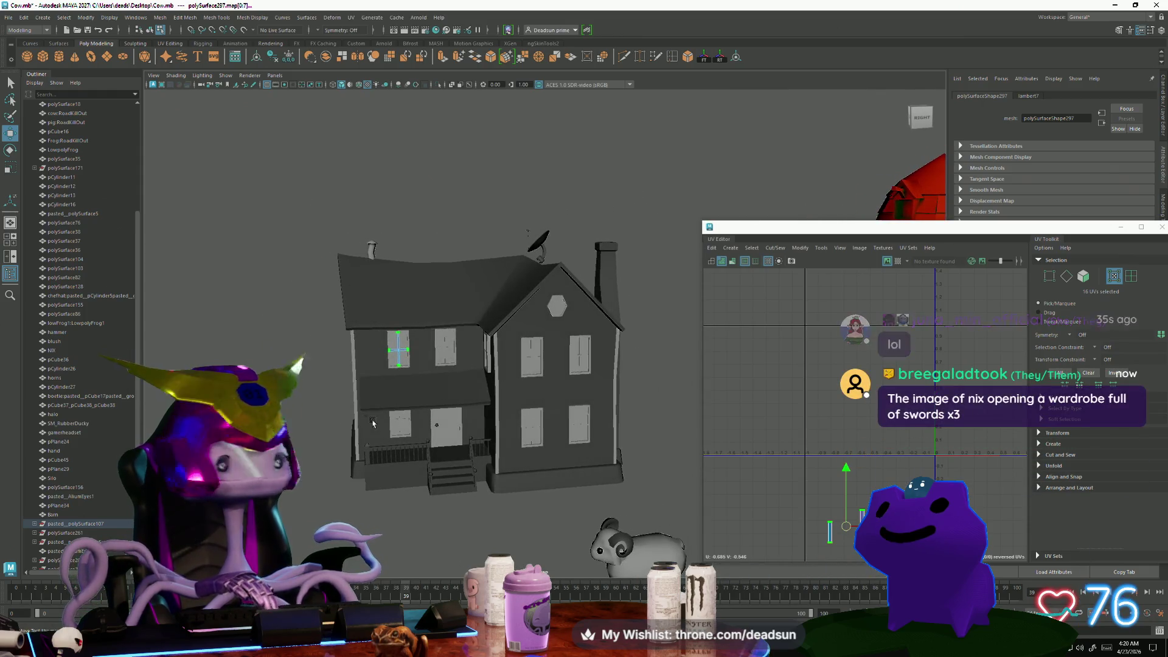
pyautogui.click(332, 359)
pyautogui.moveTo(295, 222); pyautogui.dragTo(647, 491)
pyautogui.moveTo(867, 486)
pyautogui.keyDown('alt'); pyautogui.mouseDown(button='middle')
pyautogui.moveTo(758, 469)
pyautogui.moveTo(761, 488)
pyautogui.mouseUp(button='middle'); pyautogui.keyUp('alt')
pyautogui.keyDown('shift'); pyautogui.click(578, 331); pyautogui.keyUp('shift')
pyautogui.scroll(3, 760, 488)
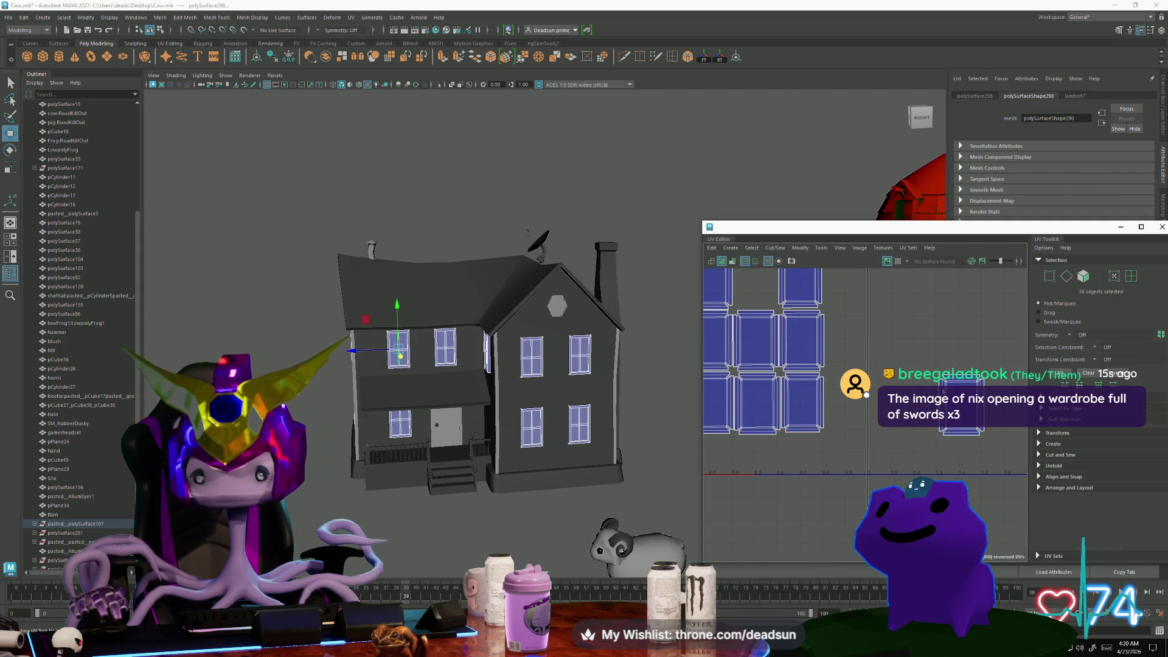
# Move one window's UV shell left into the grid and pan out to see more shells
pyautogui.moveTo(928, 426); pyautogui.dragTo(997, 471)
pyautogui.moveTo(961, 396)
pyautogui.mouseDown()
pyautogui.moveTo(831, 325)
pyautogui.moveTo(837, 363)
pyautogui.mouseUp()
pyautogui.scroll(3, 824, 363)
pyautogui.press('e')
pyautogui.press('w')
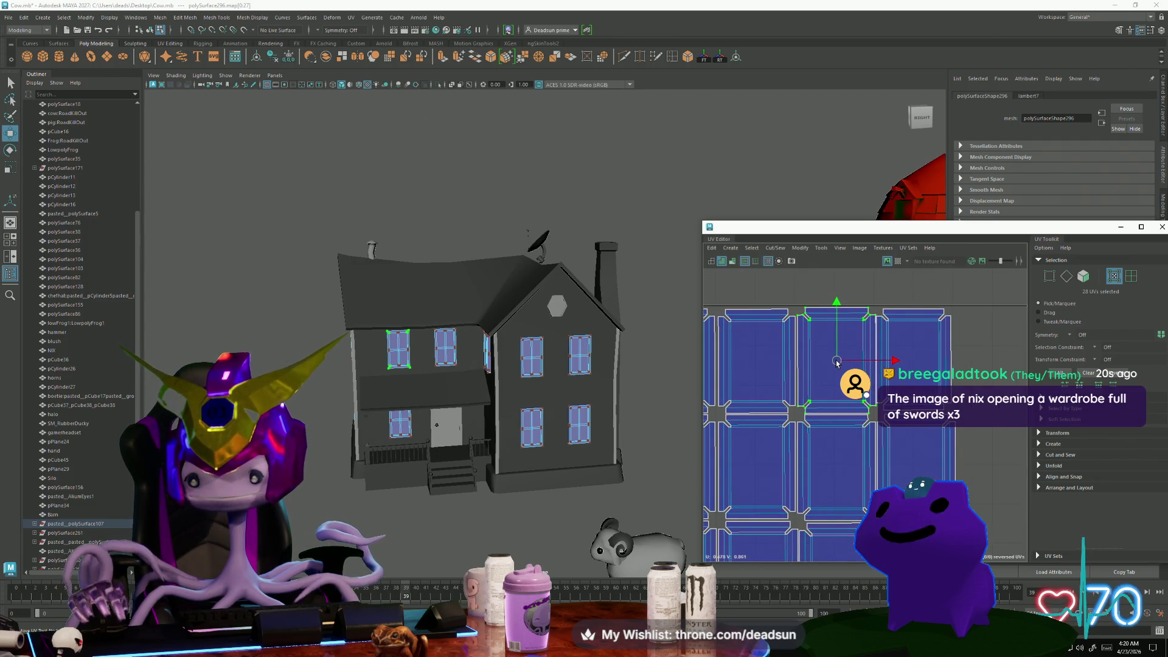
pyautogui.press('r')
pyautogui.scroll(2, 877, 380)
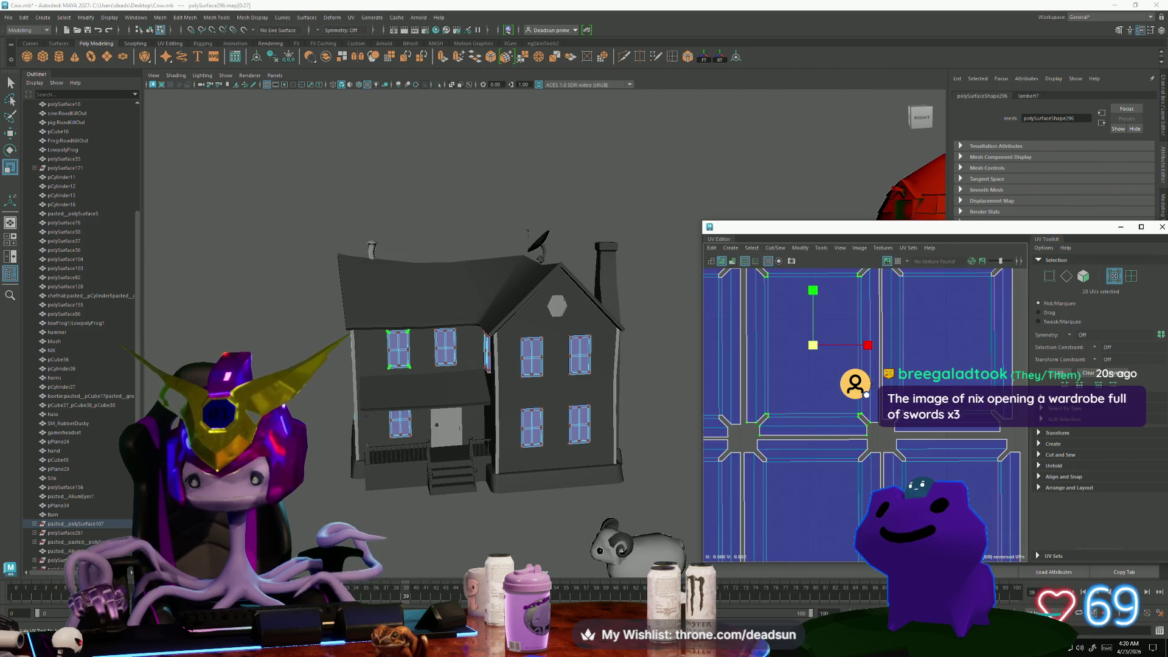
pyautogui.scroll(-5, 835, 391)
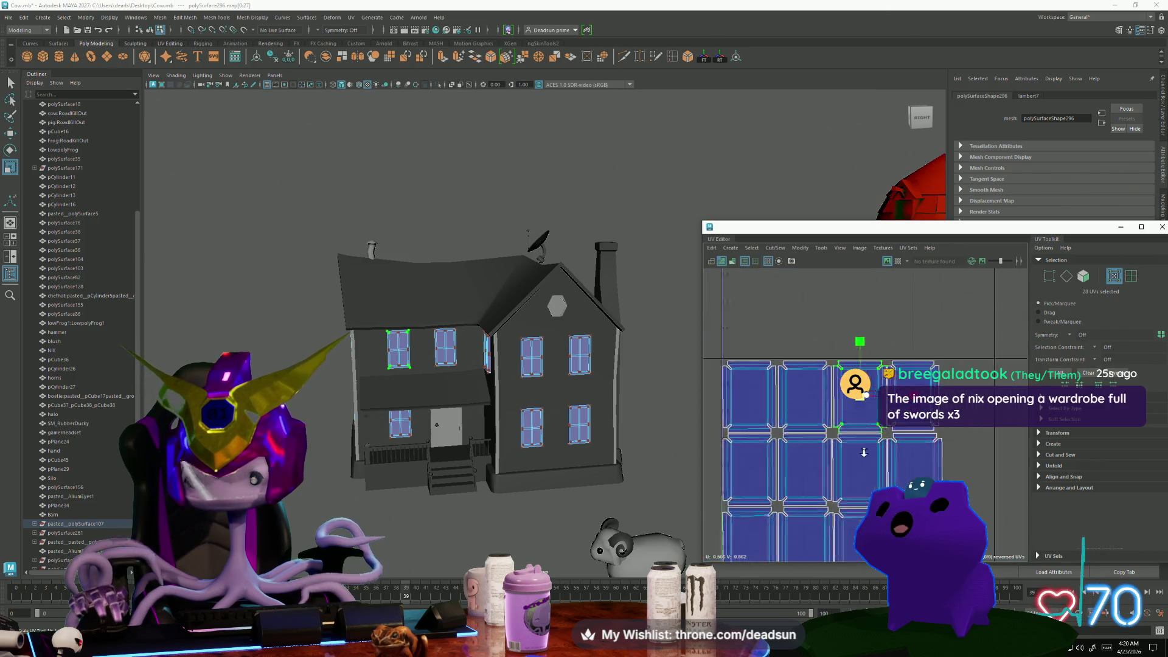
pyautogui.scroll(-2, 815, 400)
pyautogui.keyDown('alt'); pyautogui.moveTo(815, 399); pyautogui.dragTo(872, 455, button='middle'); pyautogui.keyUp('alt')
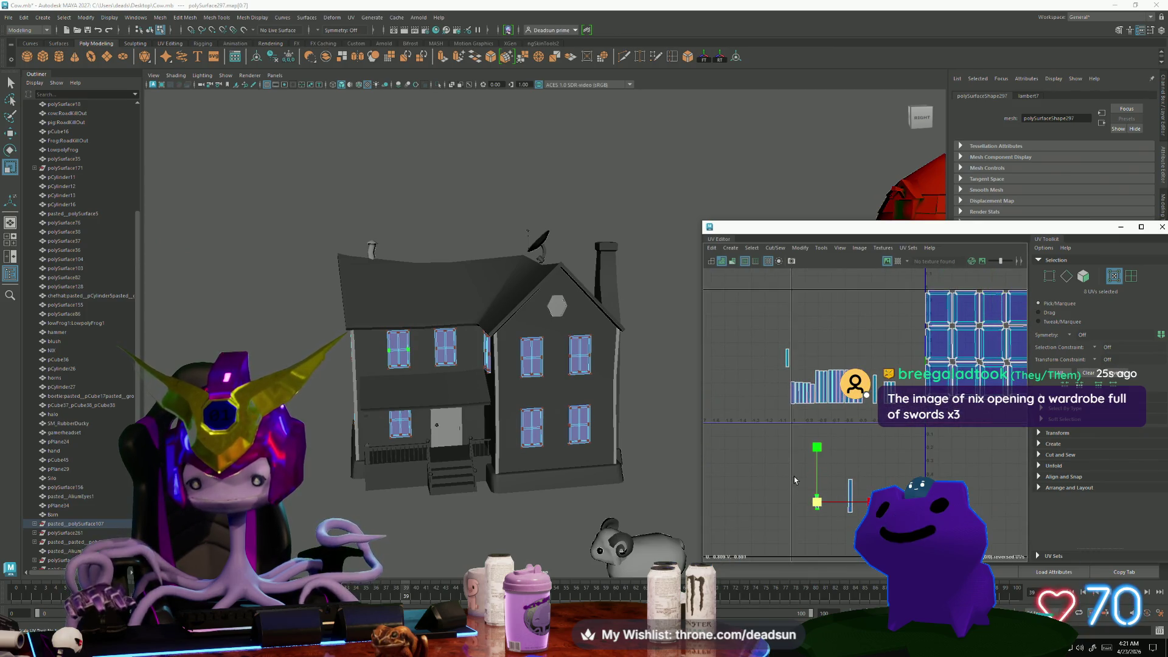
# Slide the loose strip shells up and left into one continuous row, then zoom out
pyautogui.press('w')
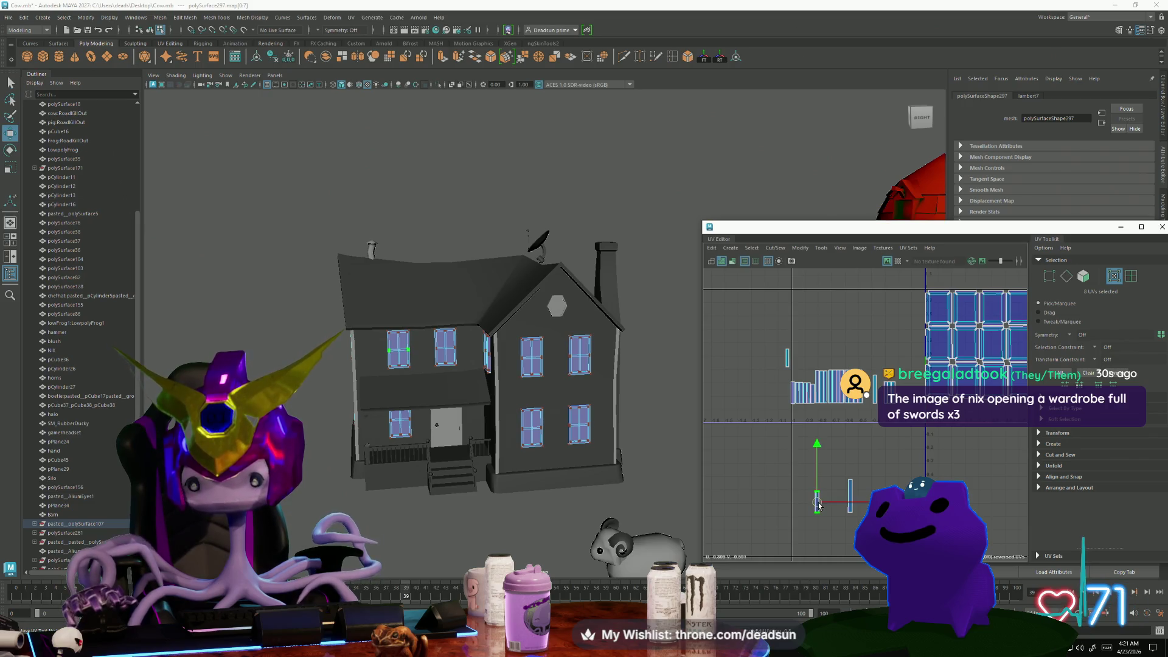
pyautogui.moveTo(817, 504); pyautogui.dragTo(789, 396)
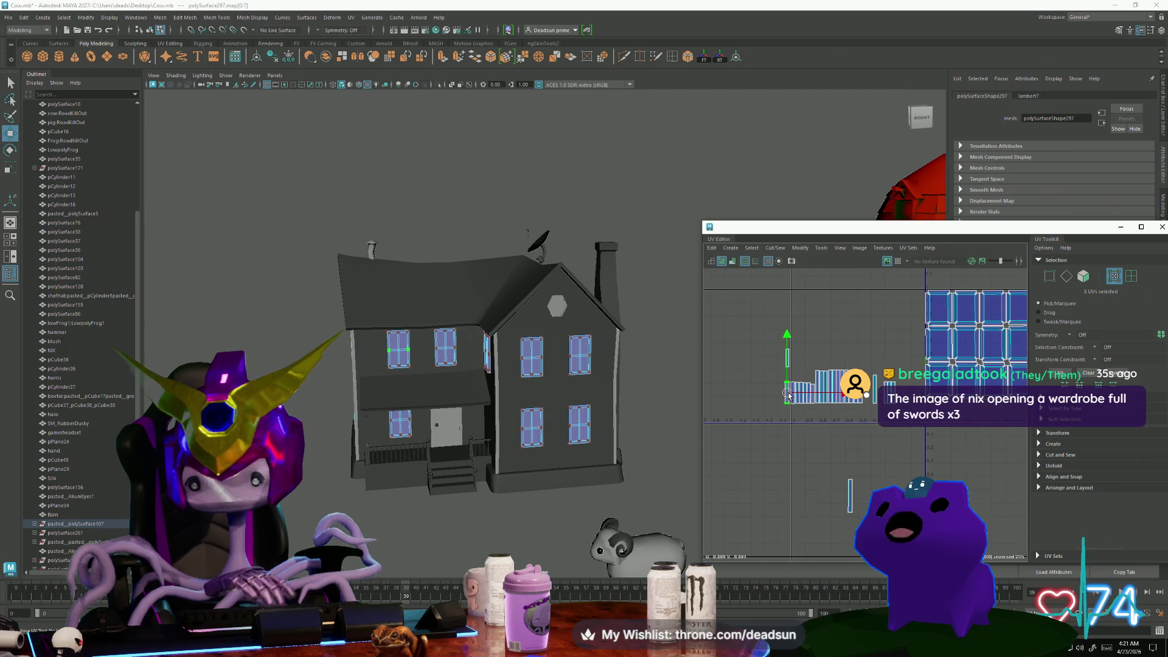
pyautogui.moveTo(822, 450); pyautogui.dragTo(878, 548)
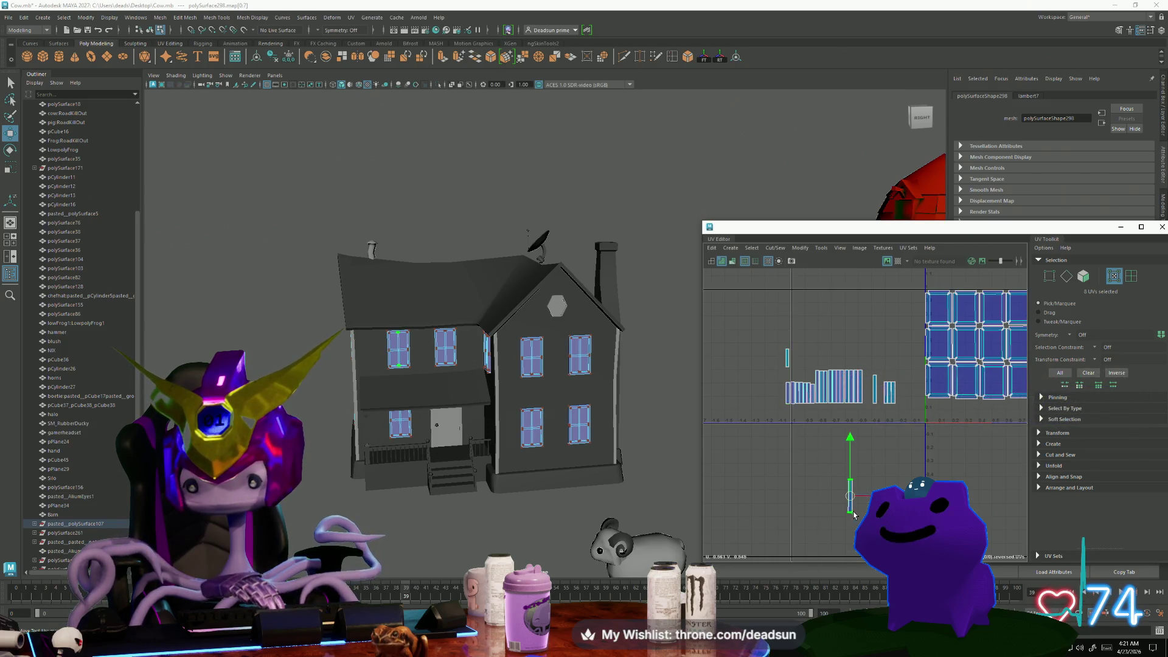
pyautogui.moveTo(850, 503)
pyautogui.mouseDown()
pyautogui.moveTo(780, 395)
pyautogui.moveTo(789, 403)
pyautogui.mouseUp()
pyautogui.scroll(3, 784, 392)
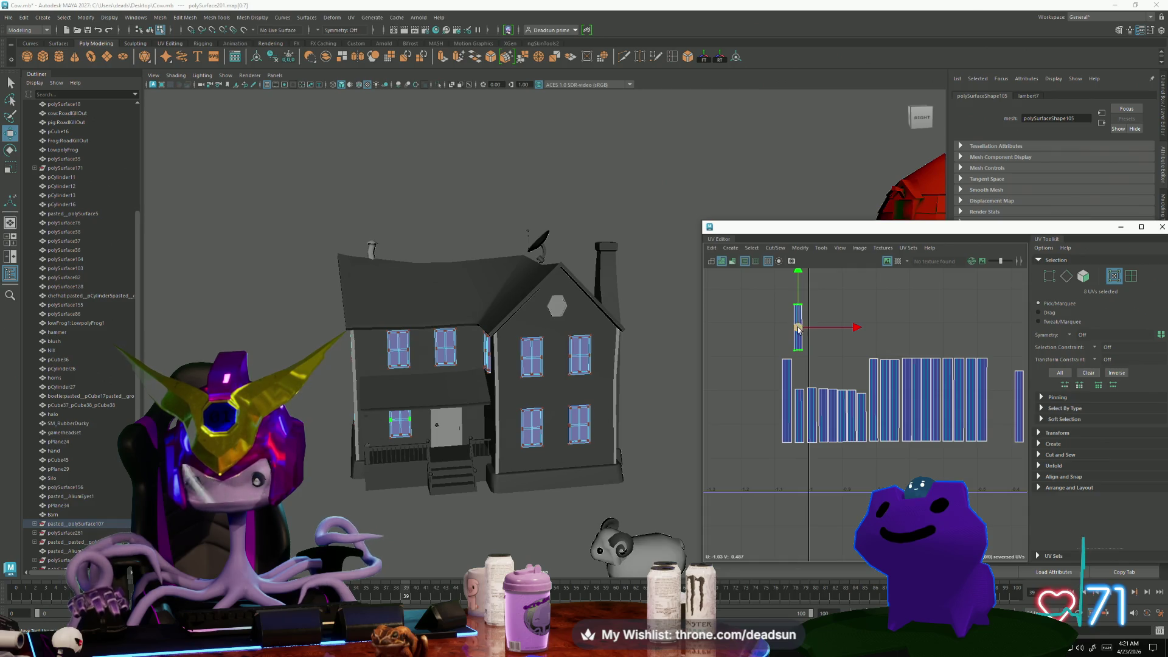
pyautogui.moveTo(799, 329); pyautogui.dragTo(772, 419)
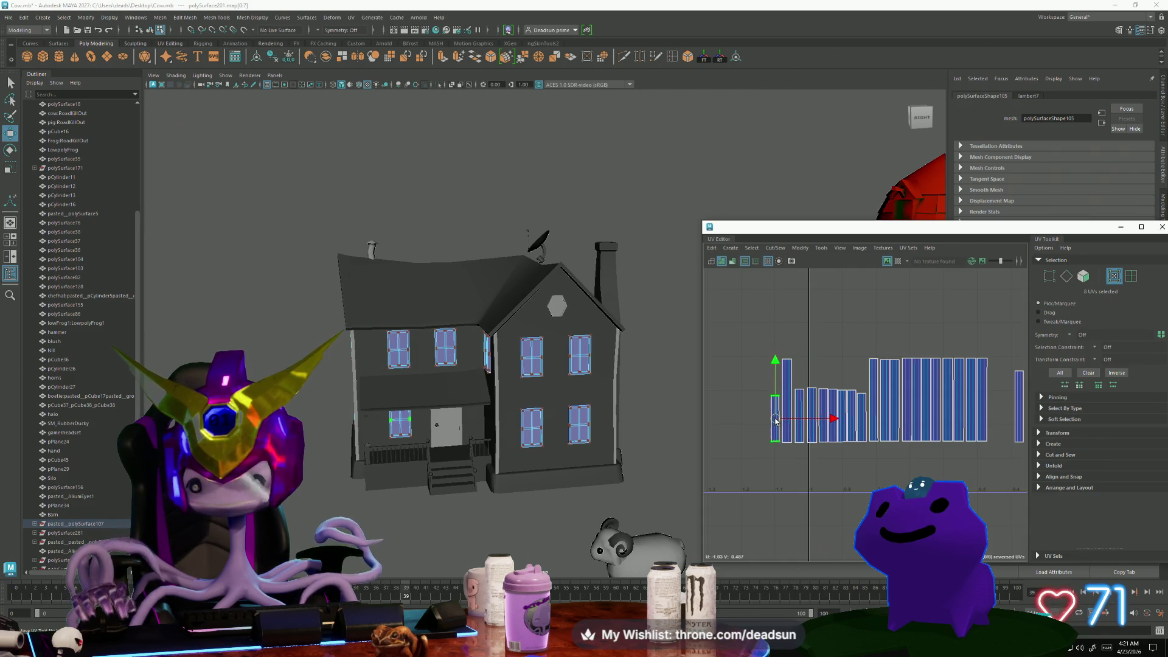
pyautogui.hotkey('ctrl', 'z')
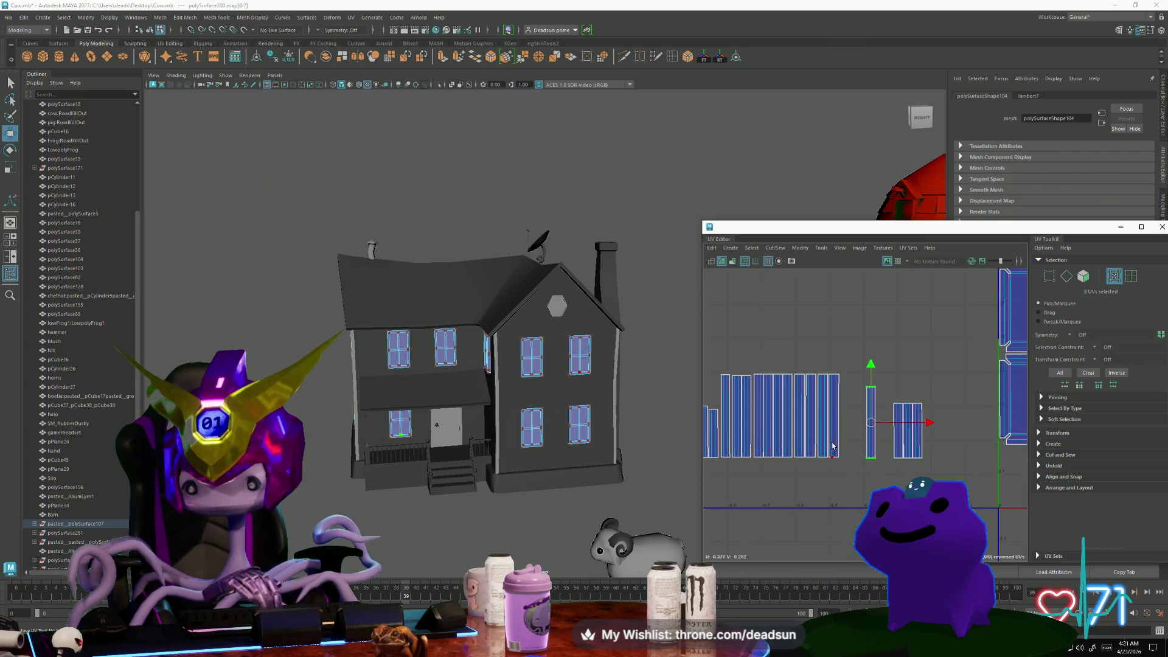
pyautogui.moveTo(871, 428); pyautogui.dragTo(845, 430)
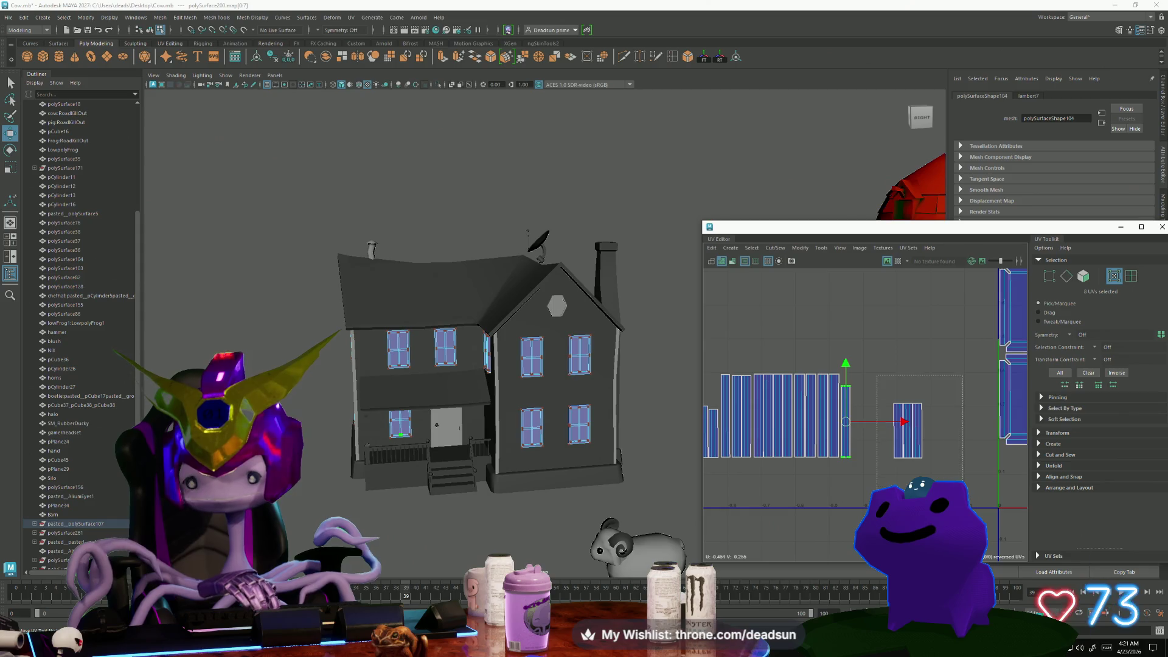
pyautogui.click(919, 430)
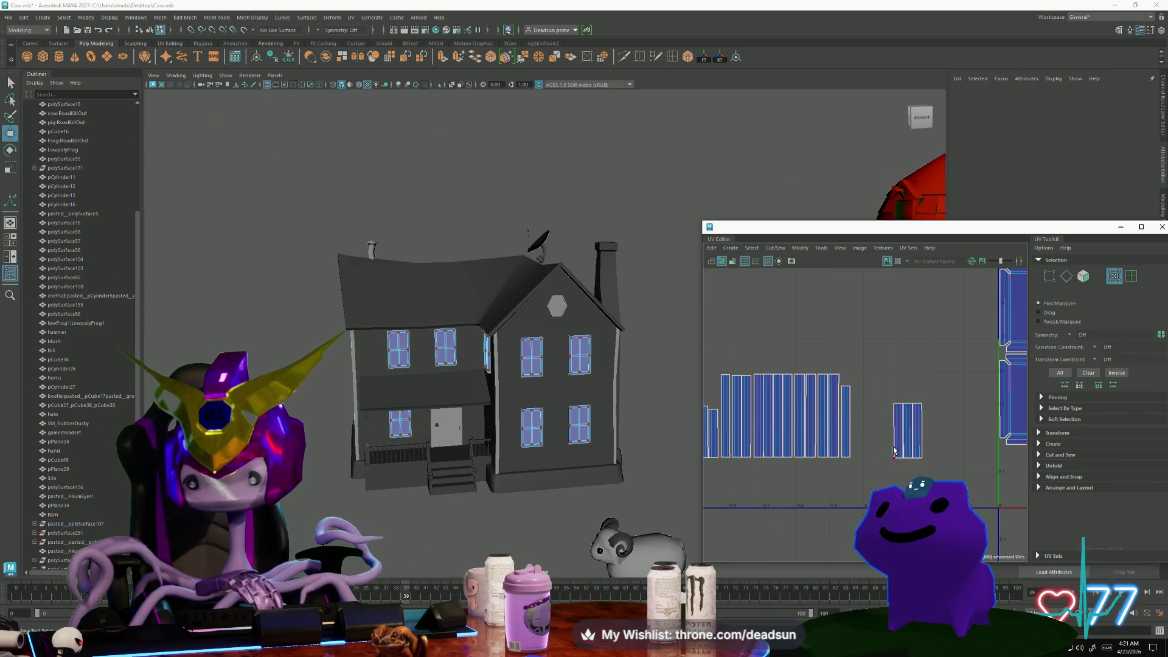
pyautogui.moveTo(911, 432); pyautogui.dragTo(871, 431)
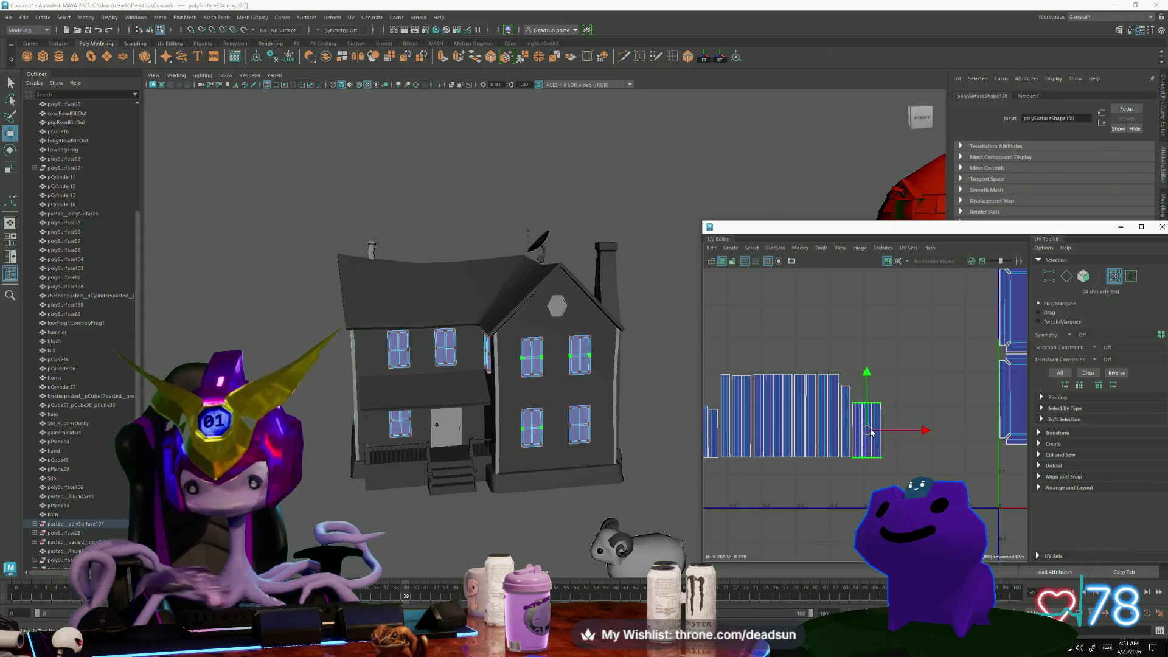
pyautogui.keyDown('alt'); pyautogui.moveTo(871, 433); pyautogui.dragTo(847, 473, button='right'); pyautogui.keyUp('alt')
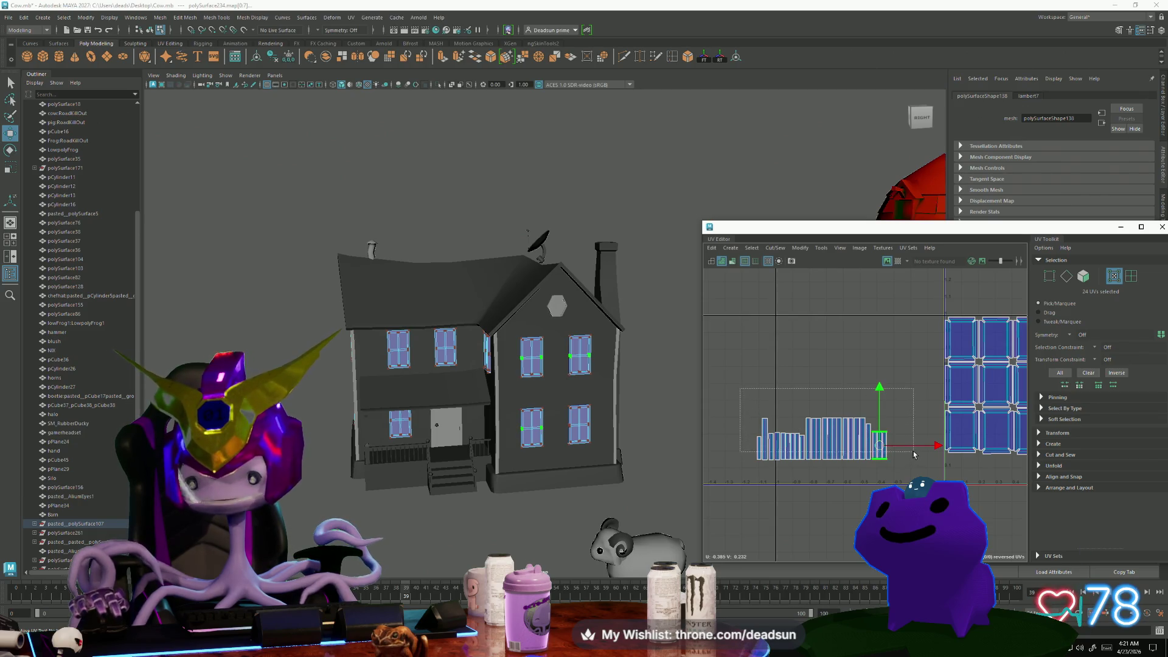
# Scale the strip shells' top UVs so they sit at one even height
pyautogui.click(876, 457)
pyautogui.press('r')
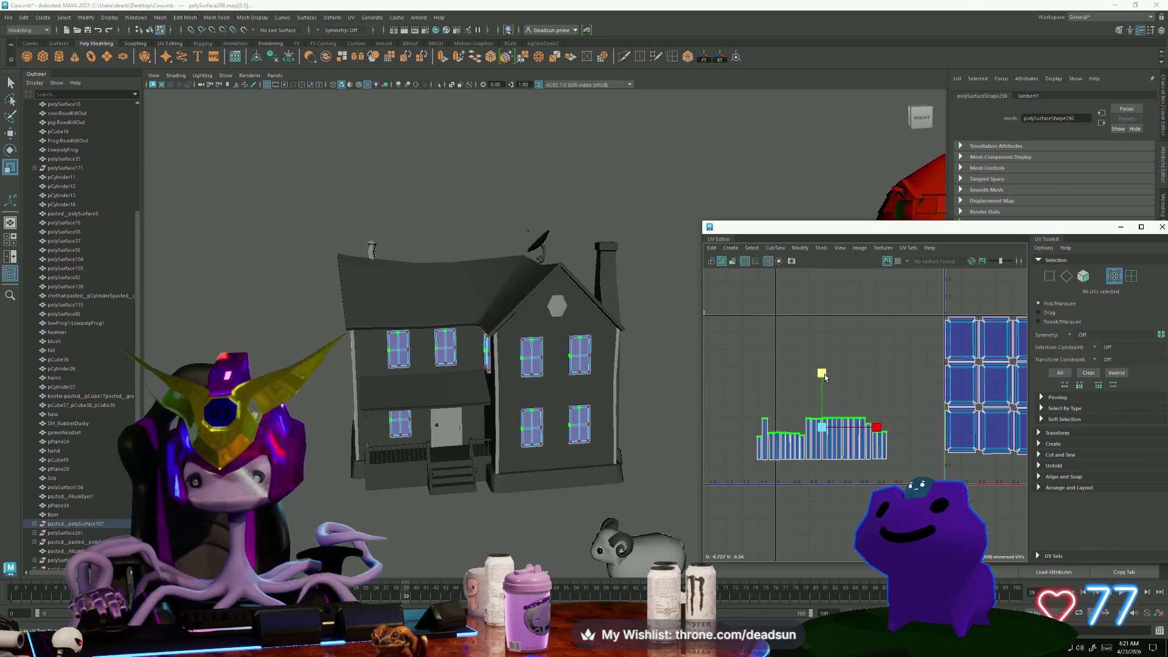
pyautogui.moveTo(822, 372); pyautogui.dragTo(832, 521)
pyautogui.moveTo(733, 443)
pyautogui.mouseDown()
pyautogui.moveTo(827, 480)
pyautogui.moveTo(893, 481)
pyautogui.mouseUp()
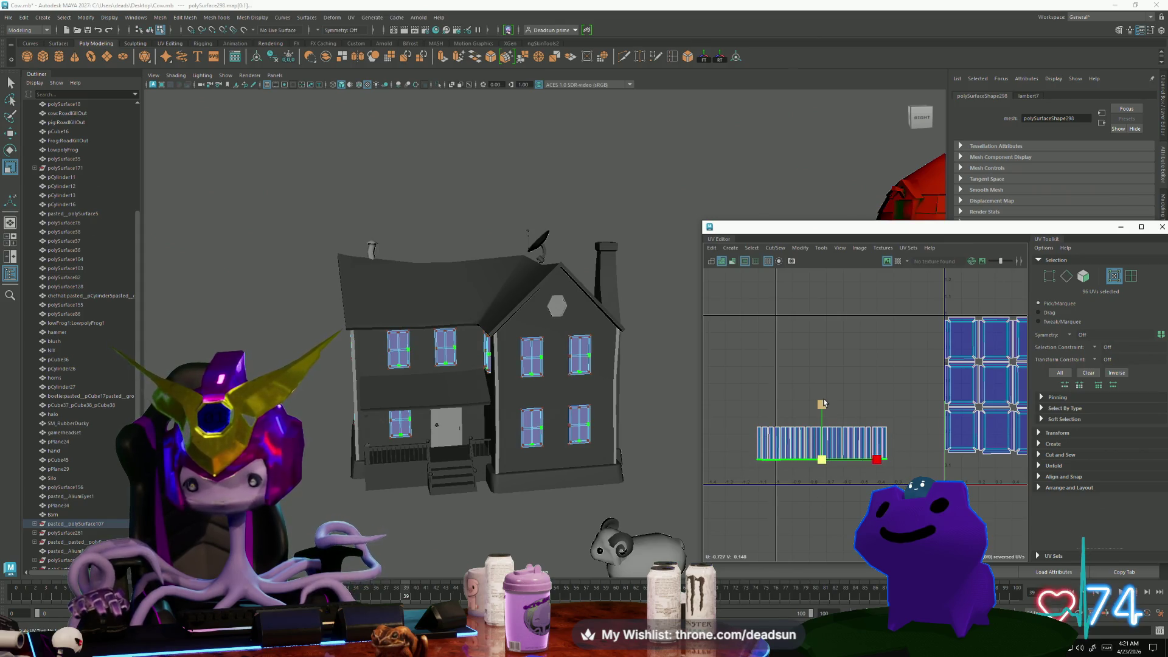
pyautogui.scroll(-3, 882, 469)
pyautogui.keyDown('alt'); pyautogui.moveTo(901, 496); pyautogui.dragTo(809, 462, button='middle'); pyautogui.keyUp('alt')
pyautogui.scroll(1, 807, 462)
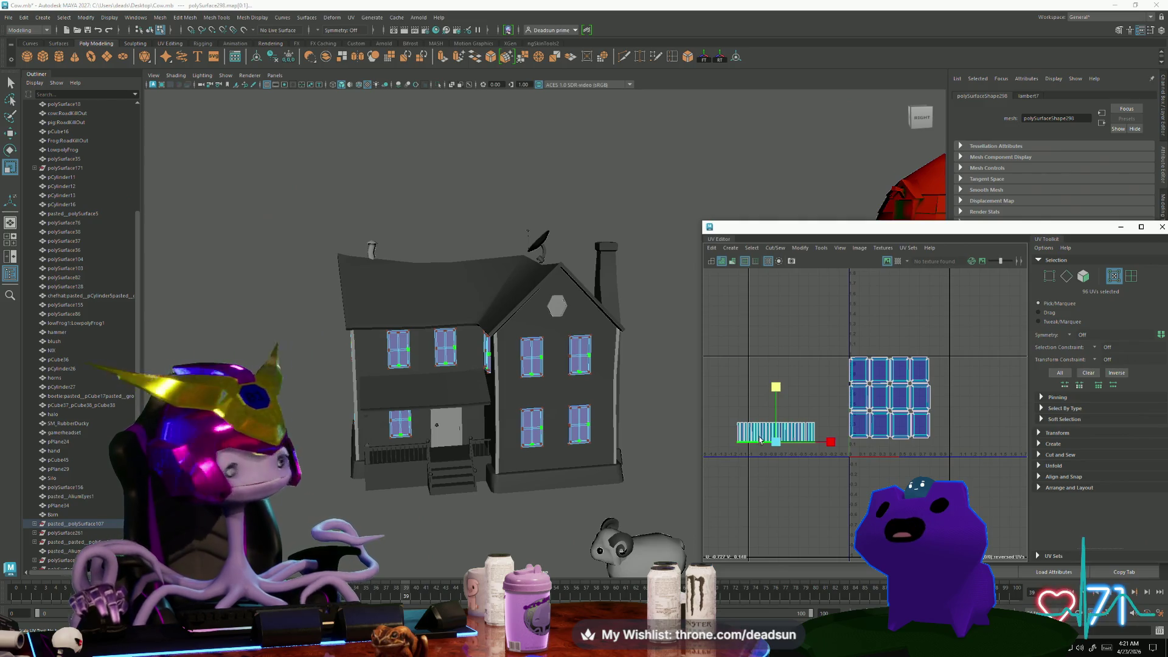
# Move the whole strip row under the window grid and scale it shorter and narrower
pyautogui.moveTo(714, 396); pyautogui.dragTo(820, 473)
pyautogui.press('w')
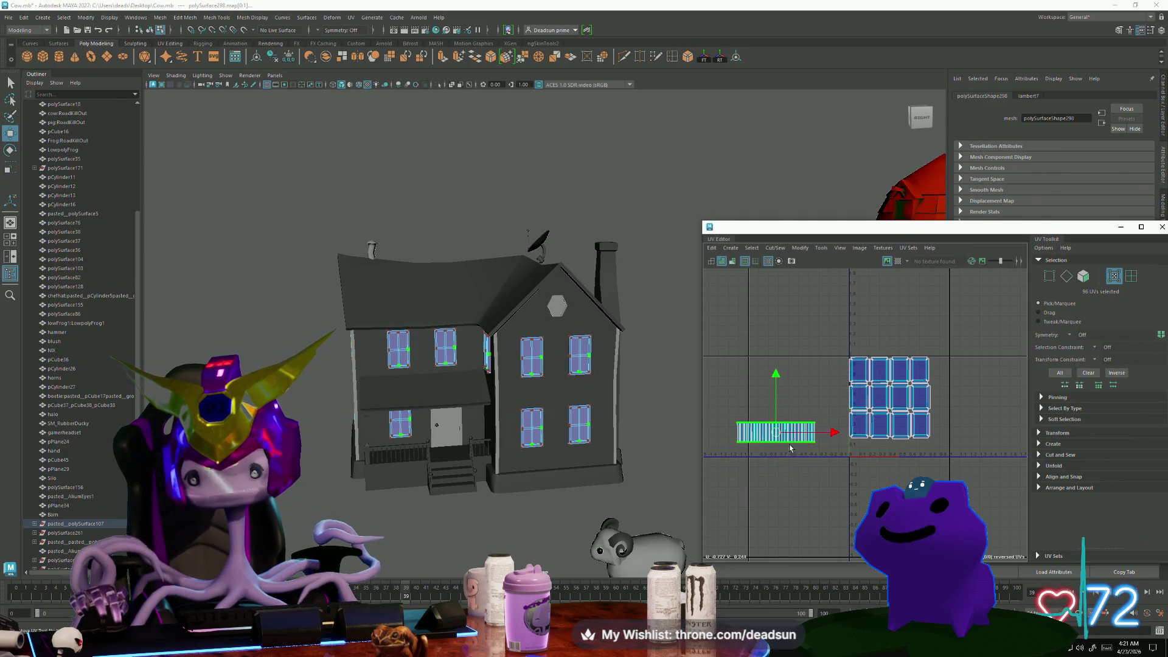
pyautogui.moveTo(779, 436); pyautogui.dragTo(889, 455)
pyautogui.scroll(5, 889, 454)
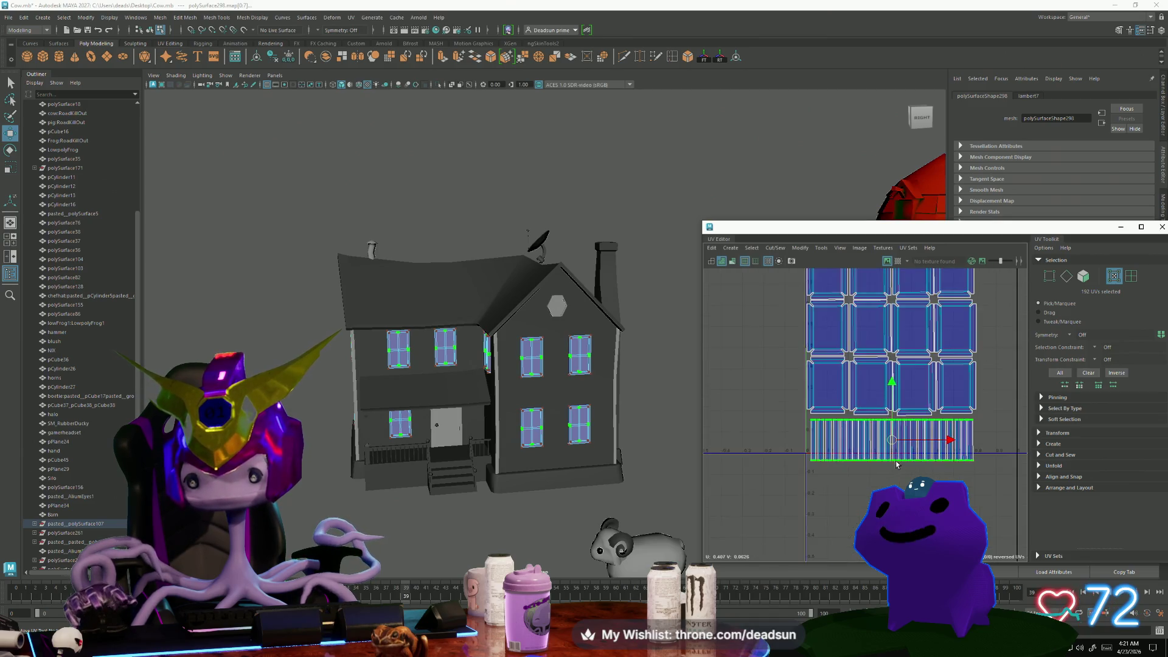
pyautogui.press('r')
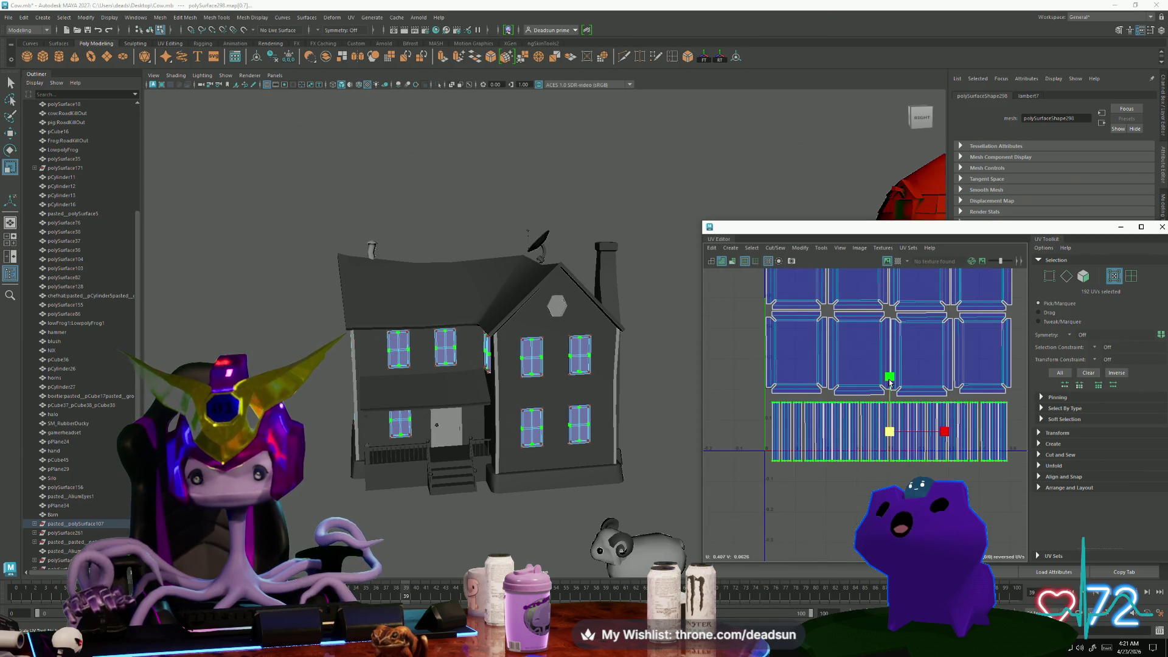
pyautogui.moveTo(889, 376); pyautogui.dragTo(887, 391)
pyautogui.moveTo(943, 432); pyautogui.dragTo(920, 433)
# Rotate the strip band 90° to vertical and place the column beside the grid shells
pyautogui.press('w')
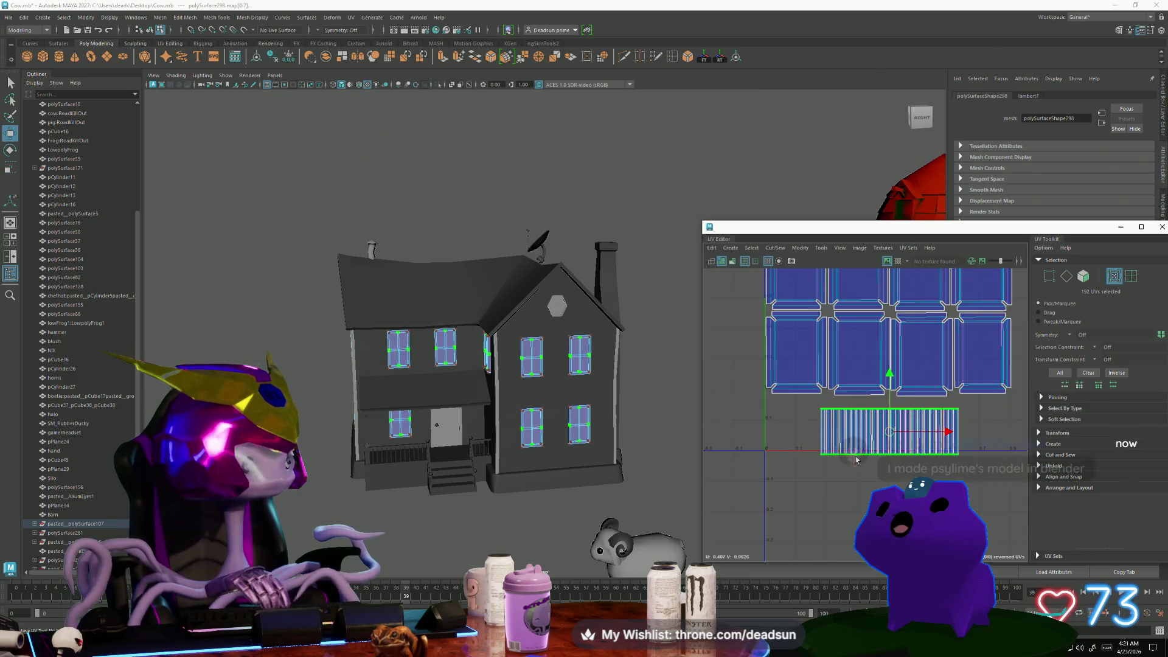
pyautogui.press('e')
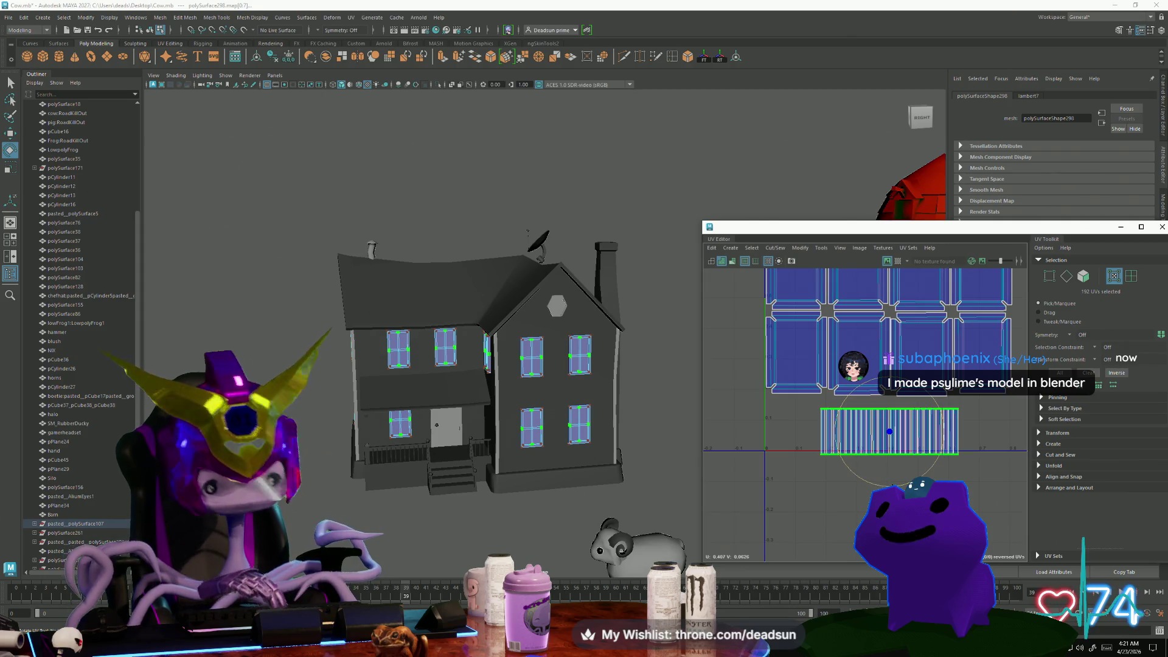
pyautogui.moveTo(890, 487); pyautogui.dragTo(768, 463)
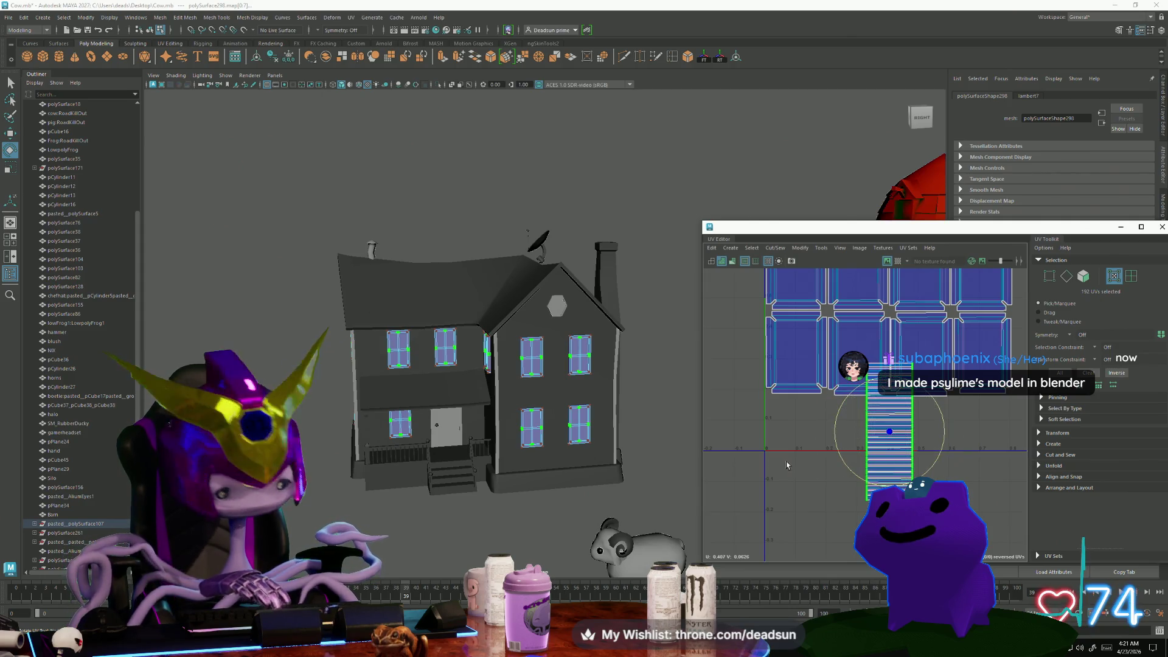
pyautogui.press('w')
pyautogui.moveTo(889, 432); pyautogui.dragTo(787, 466)
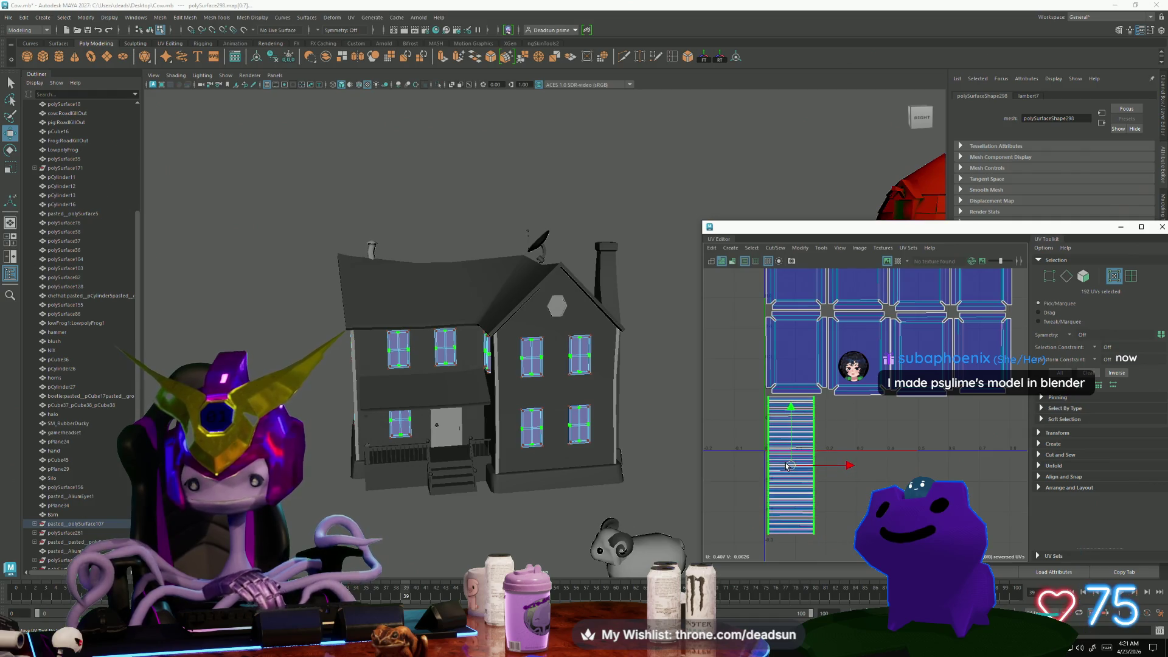
pyautogui.scroll(5, 775, 472)
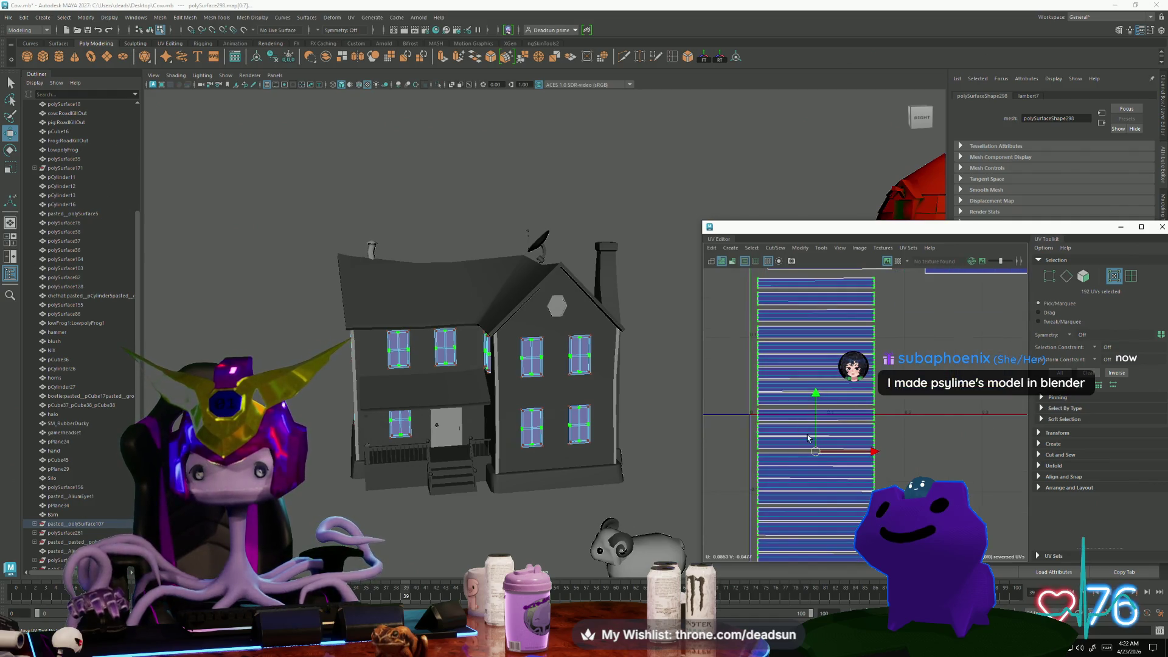
pyautogui.moveTo(808, 438); pyautogui.dragTo(805, 435)
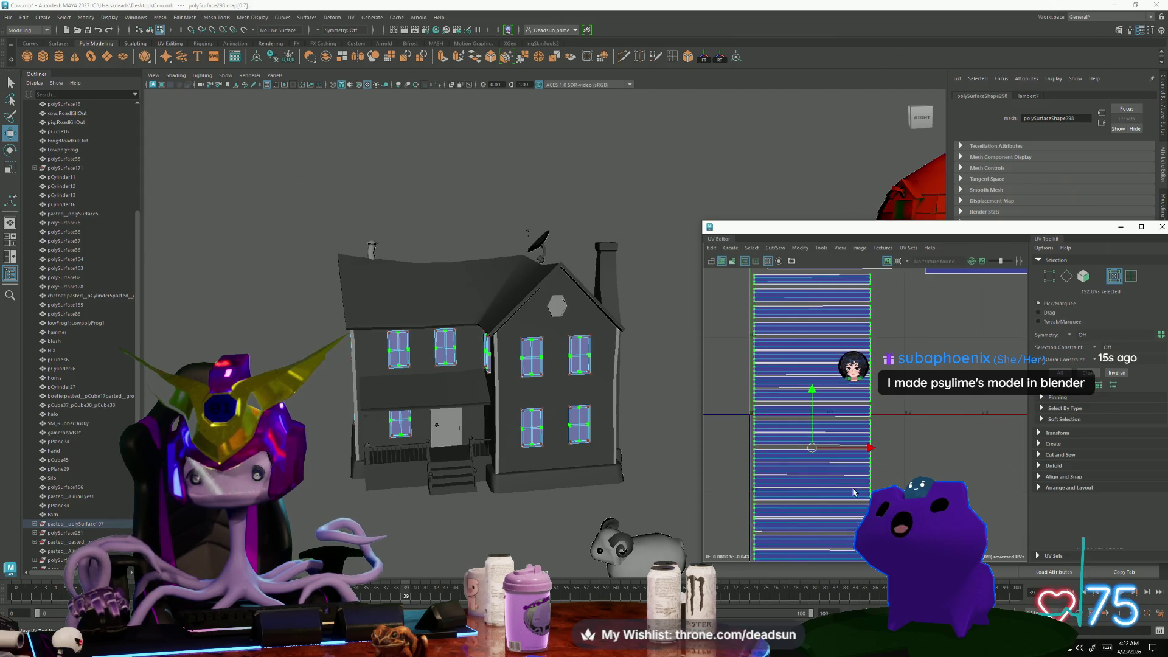
pyautogui.scroll(-5, 788, 438)
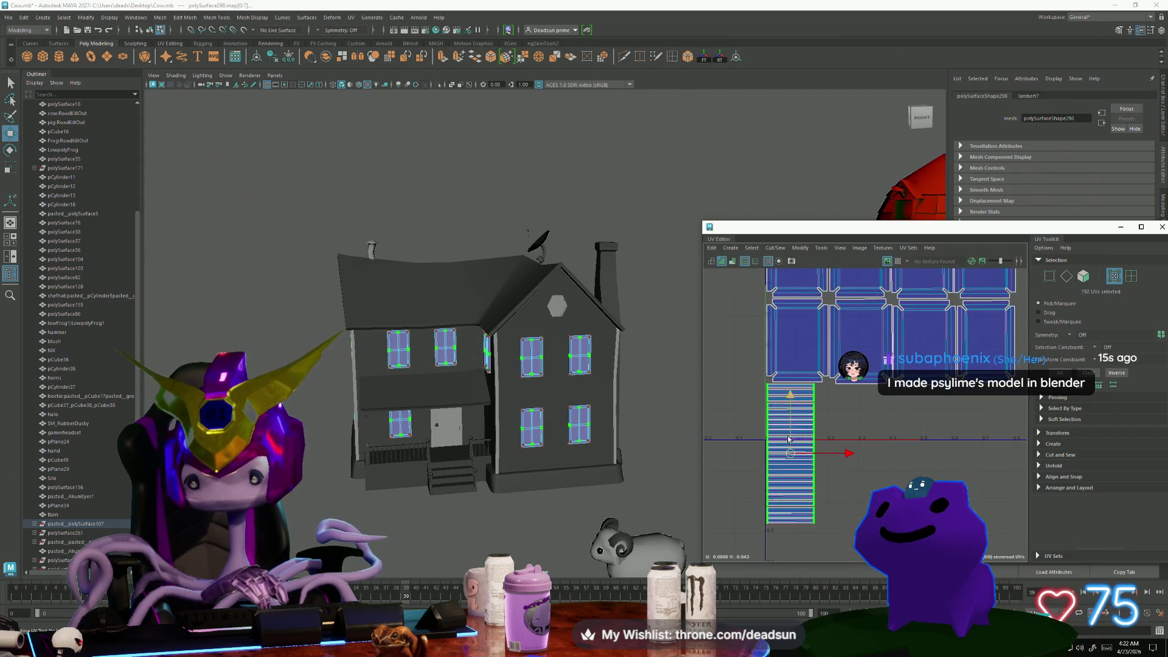
pyautogui.scroll(5, 748, 360)
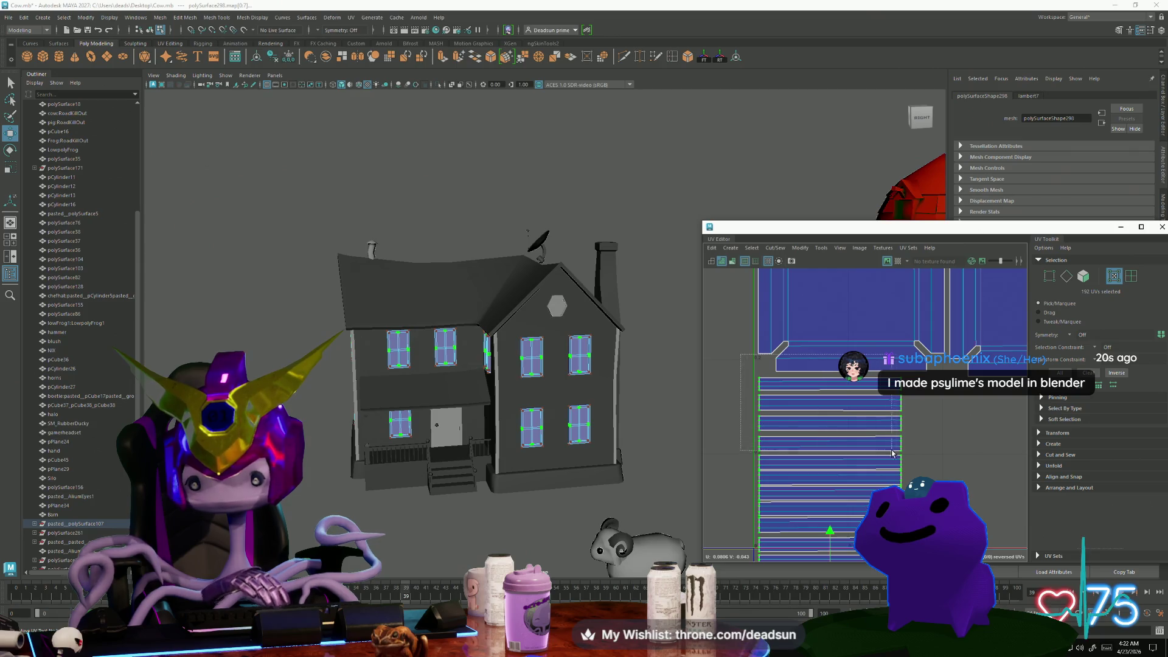
# Move the lower set of strip shells beside the four small strips
pyautogui.moveTo(927, 455); pyautogui.dragTo(927, 460)
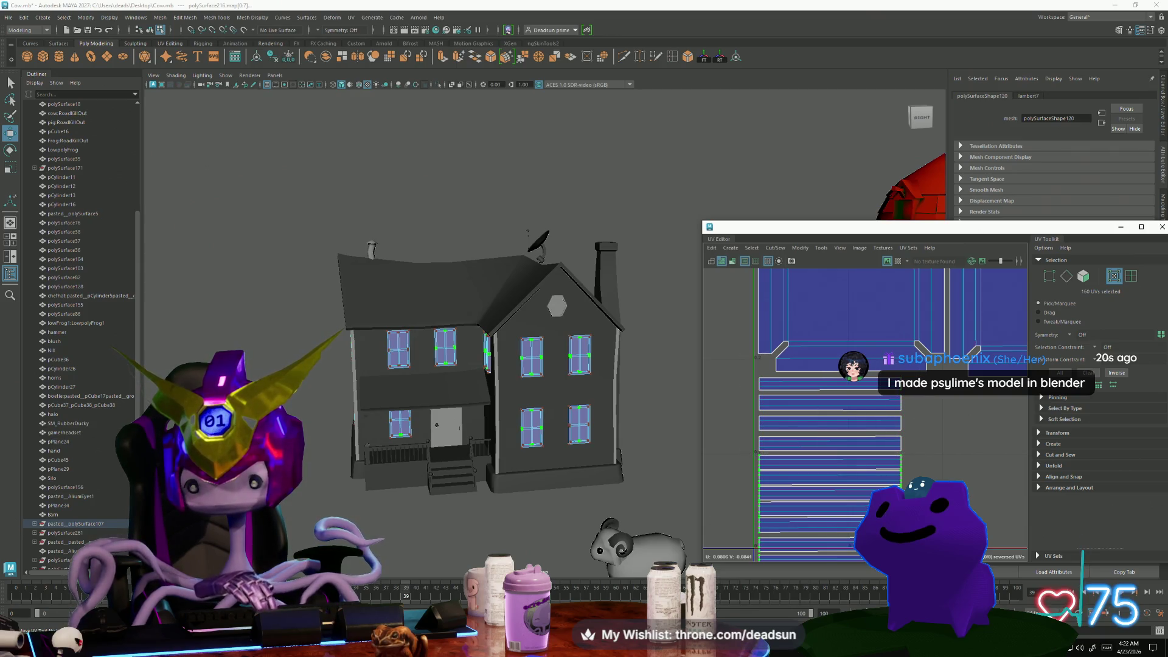
pyautogui.scroll(-3, 838, 506)
pyautogui.moveTo(806, 406); pyautogui.dragTo(877, 400)
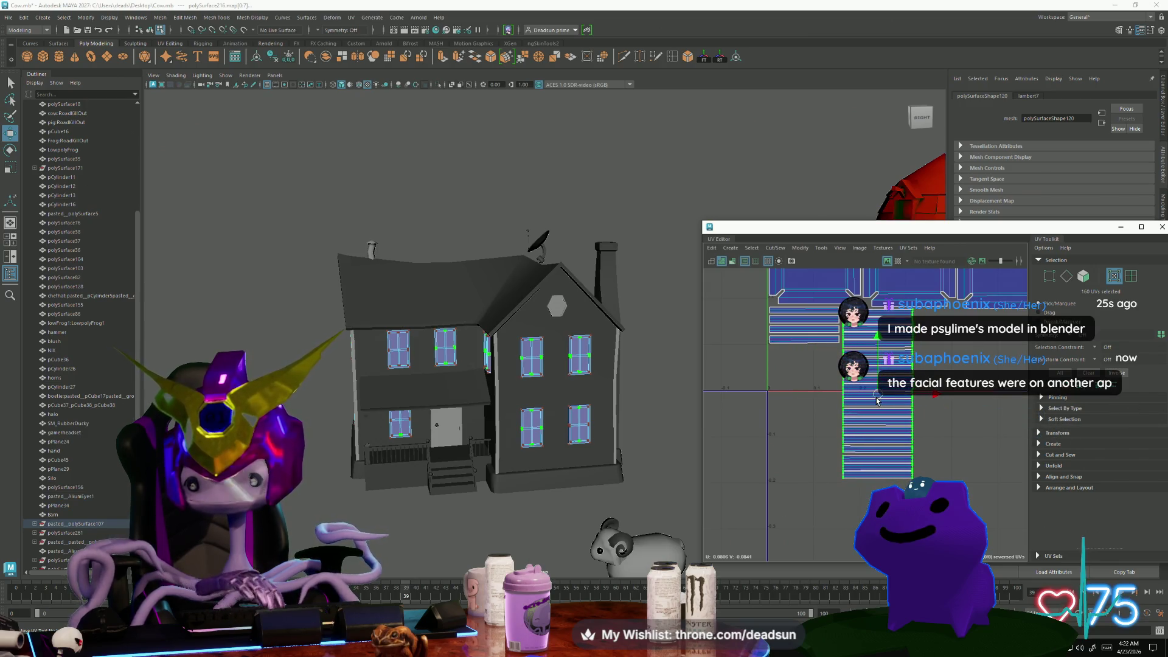
pyautogui.scroll(5, 786, 373)
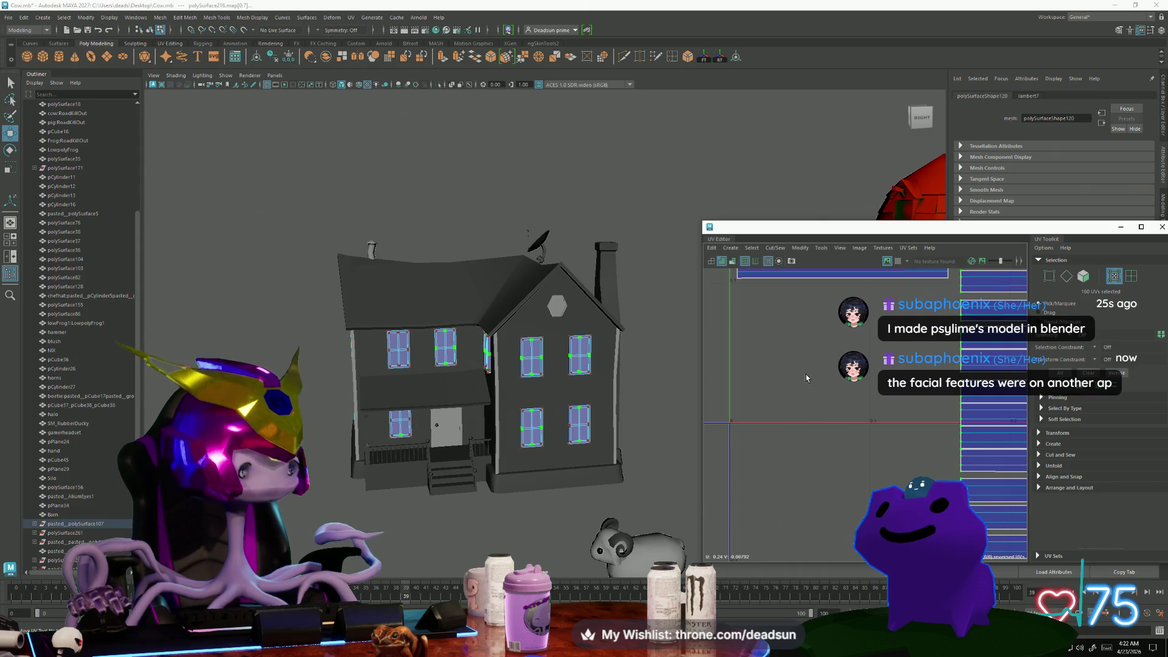
pyautogui.keyDown('alt'); pyautogui.moveTo(879, 313); pyautogui.dragTo(804, 382, button='middle'); pyautogui.keyUp('alt')
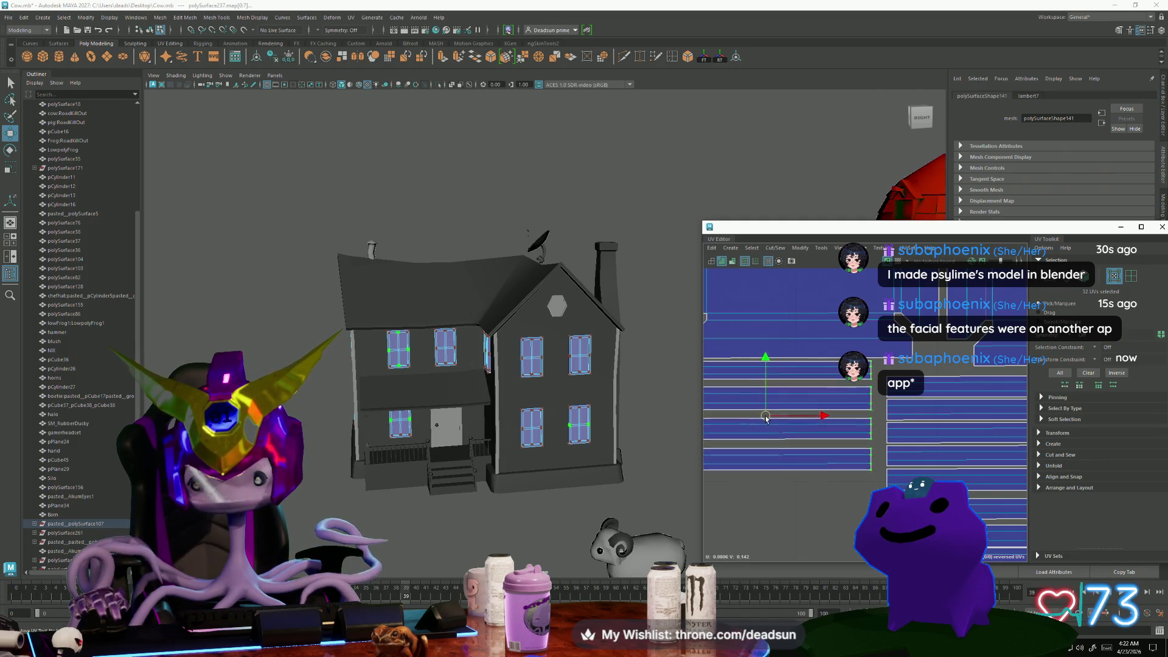
pyautogui.moveTo(768, 422)
pyautogui.keyDown('alt'); pyautogui.mouseDown(button='middle')
pyautogui.moveTo(966, 457)
pyautogui.moveTo(949, 456)
pyautogui.mouseUp(button='middle'); pyautogui.keyUp('alt')
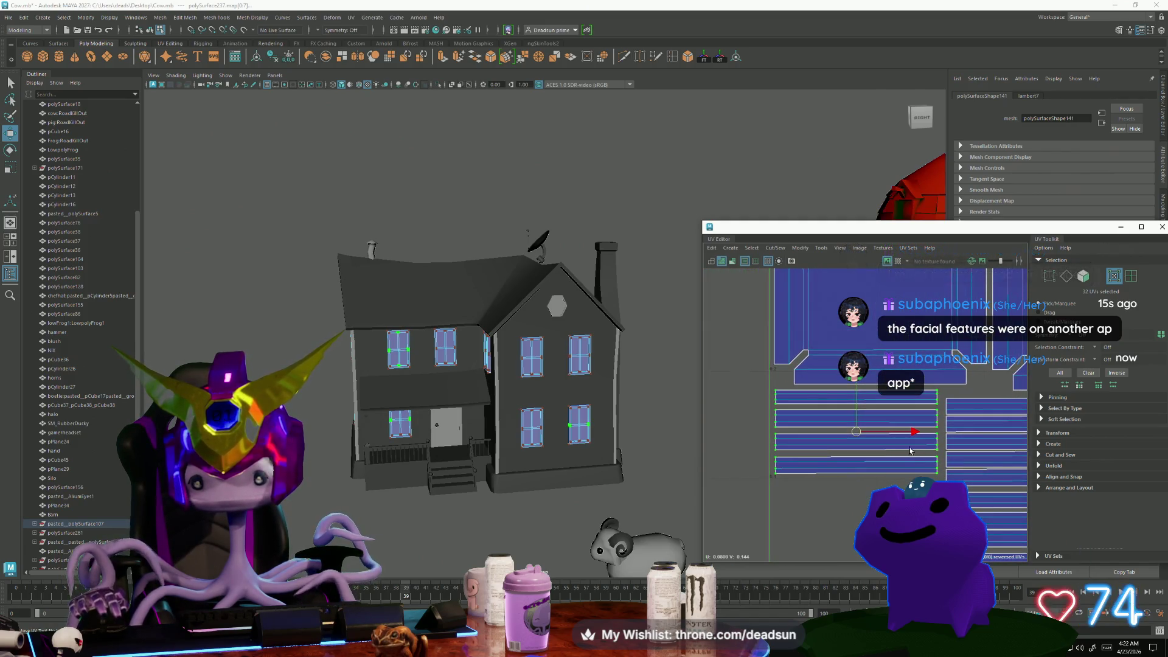
pyautogui.keyDown('alt'); pyautogui.moveTo(1015, 407); pyautogui.dragTo(889, 403, button='middle'); pyautogui.keyUp('alt')
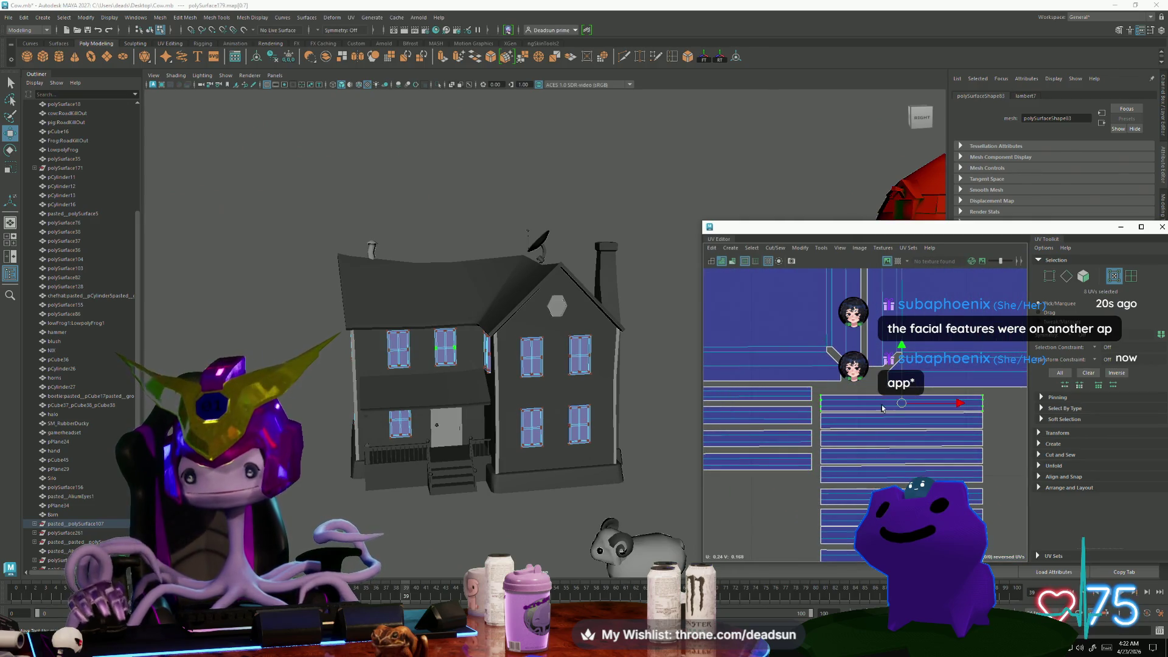
# Nudge individual strip shells slightly up and left to tighten the columns
pyautogui.moveTo(901, 405); pyautogui.dragTo(896, 402)
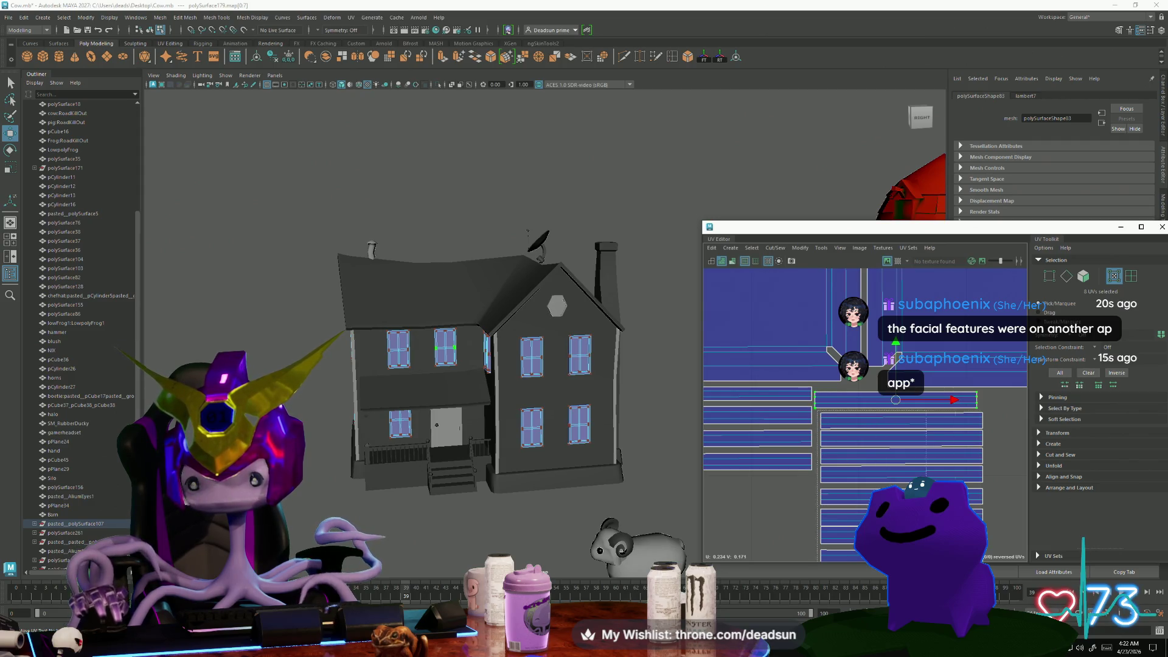
pyautogui.keyDown('alt'); pyautogui.moveTo(900, 426); pyautogui.dragTo(817, 282, button='middle'); pyautogui.keyUp('alt')
pyautogui.moveTo(840, 480)
pyautogui.mouseDown()
pyautogui.moveTo(724, 426)
pyautogui.moveTo(717, 404)
pyautogui.mouseUp()
pyautogui.moveTo(775, 343)
pyautogui.keyDown('alt'); pyautogui.mouseDown(button='middle')
pyautogui.moveTo(854, 481)
pyautogui.moveTo(857, 525)
pyautogui.mouseUp(button='middle'); pyautogui.keyUp('alt')
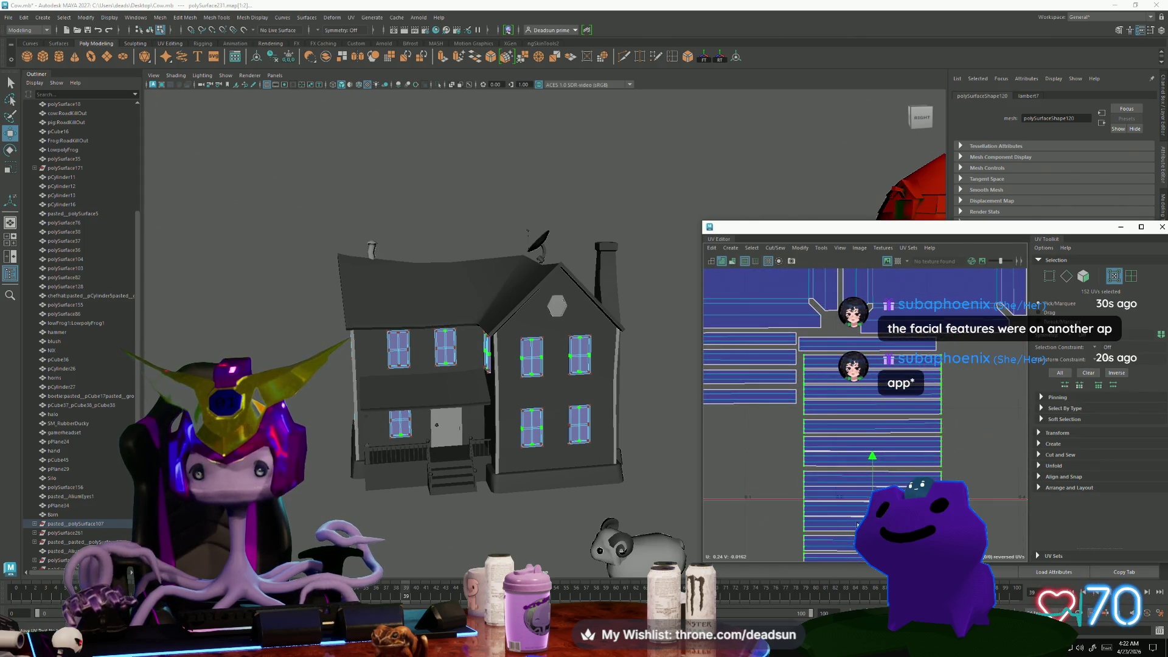
pyautogui.moveTo(872, 481); pyautogui.dragTo(868, 478)
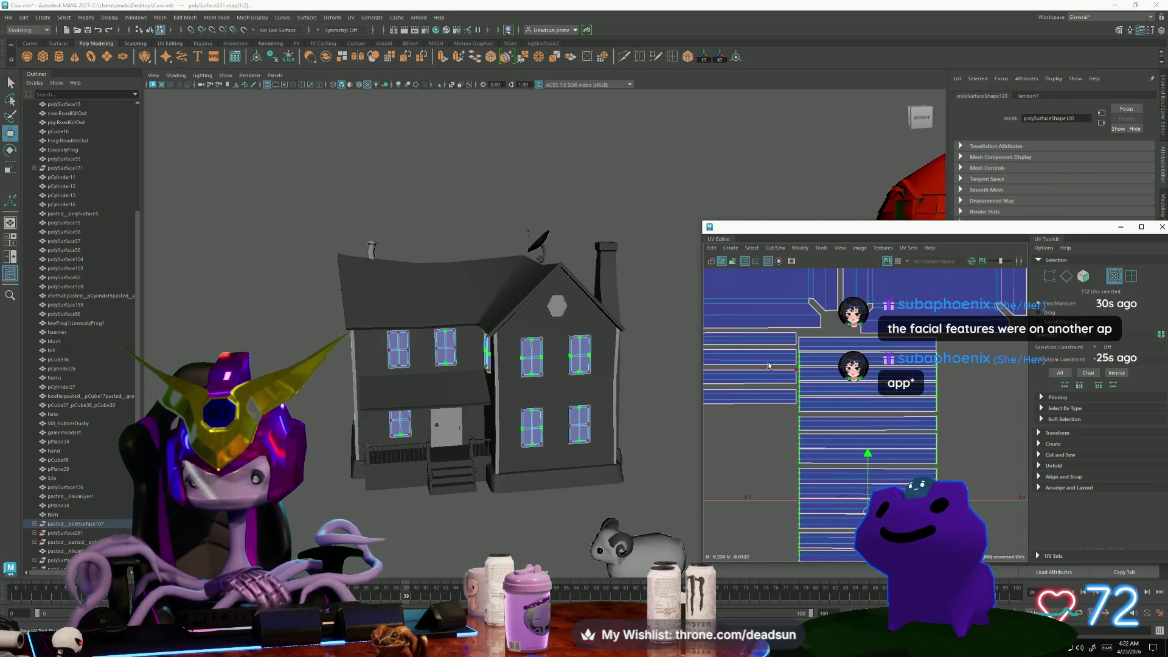
pyautogui.scroll(-3, 919, 417)
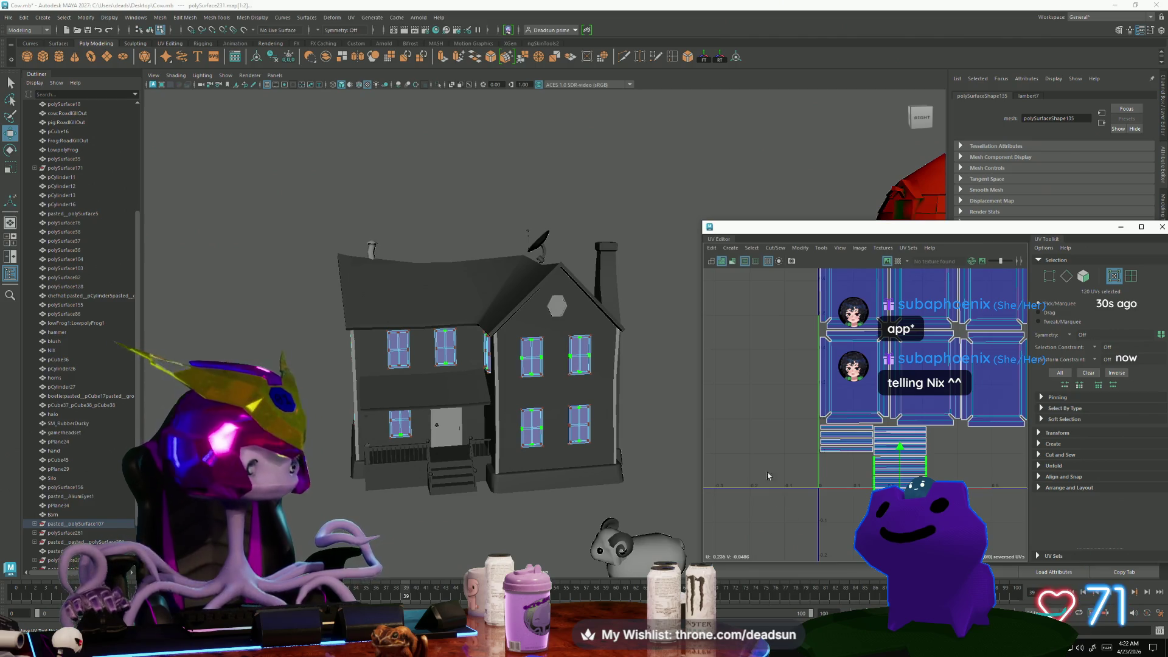
# Shift the selected strip shell right and up, then select a smaller group of strip UVs
pyautogui.moveTo(784, 438)
pyautogui.keyDown('alt'); pyautogui.mouseDown(button='middle')
pyautogui.moveTo(798, 403)
pyautogui.moveTo(736, 425)
pyautogui.mouseUp(button='middle'); pyautogui.keyUp('alt')
pyautogui.keyDown('alt'); pyautogui.moveTo(736, 425); pyautogui.dragTo(813, 480, button='right'); pyautogui.keyUp('alt')
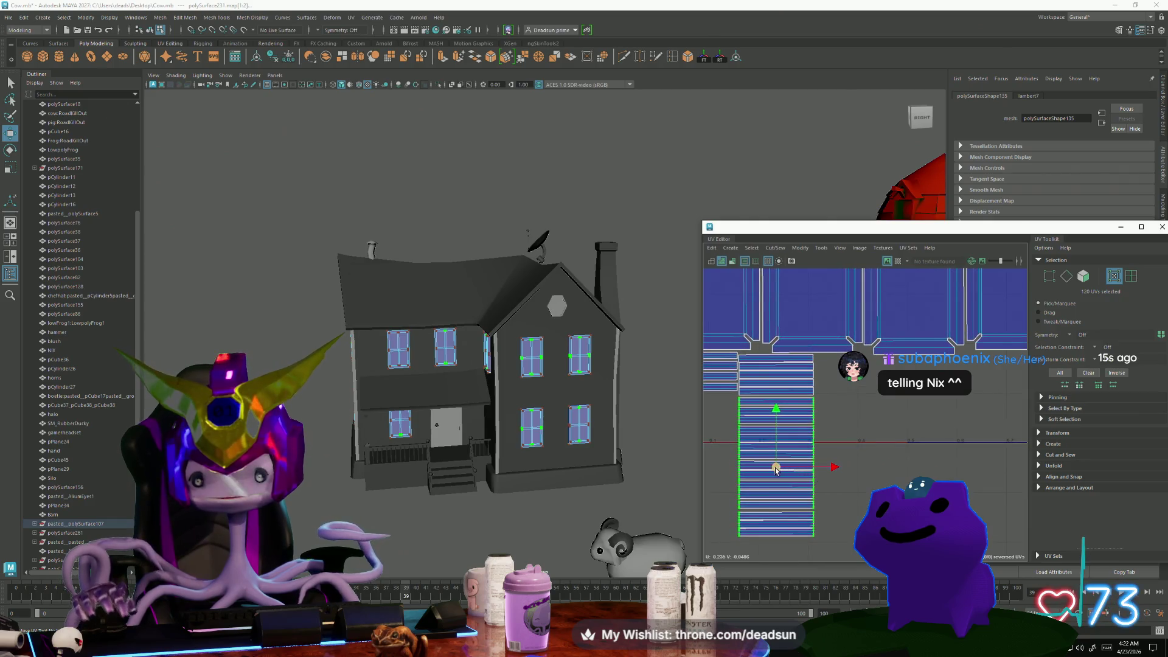
pyautogui.moveTo(777, 470)
pyautogui.mouseDown()
pyautogui.moveTo(870, 447)
pyautogui.moveTo(855, 437)
pyautogui.moveTo(872, 462)
pyautogui.mouseUp()
pyautogui.scroll(3, 855, 437)
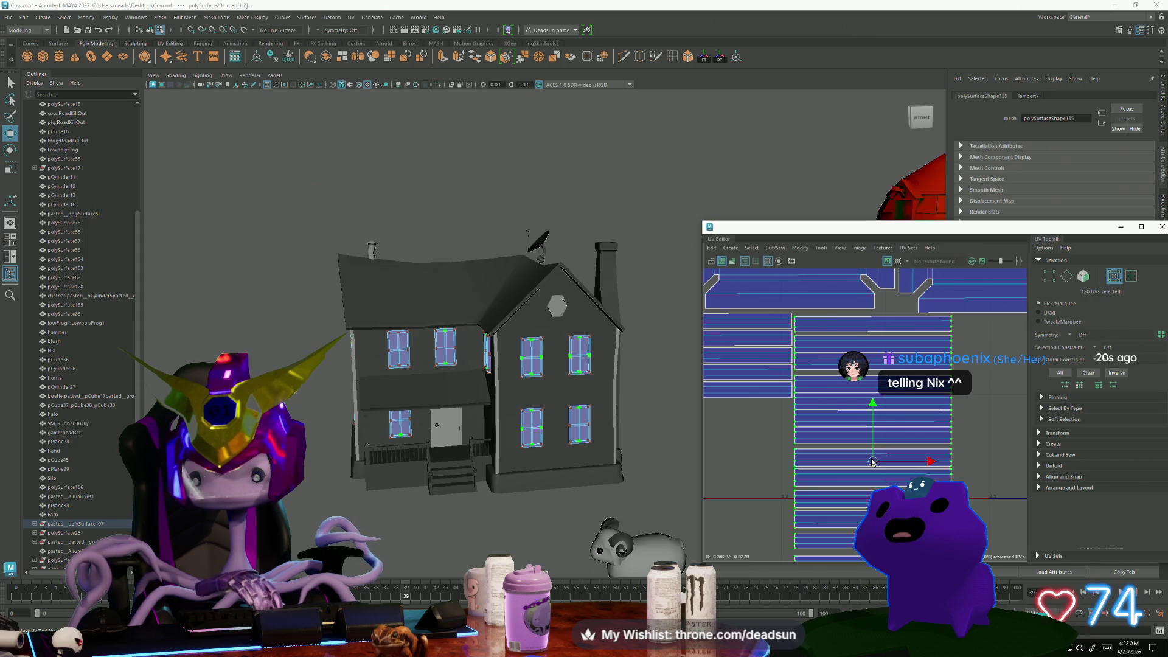
pyautogui.scroll(-2, 873, 461)
pyautogui.moveTo(795, 324); pyautogui.dragTo(960, 417)
pyautogui.scroll(2, 894, 417)
pyautogui.scroll(2, 766, 412)
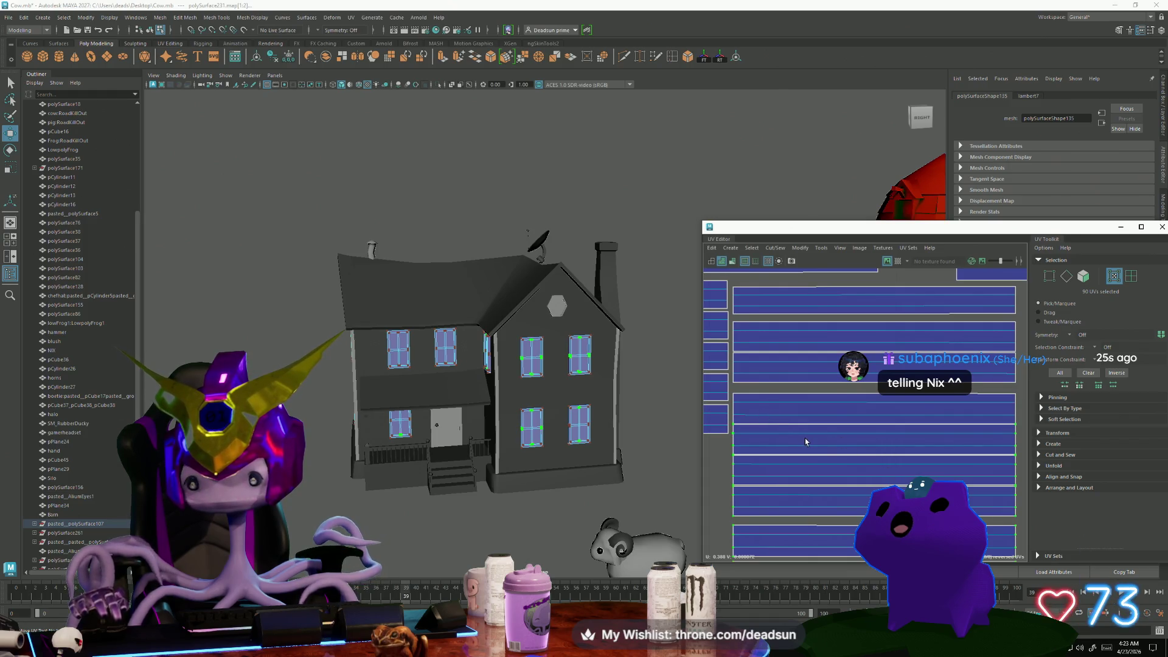
# Nudge the lower thin strip and the one above it up to close the gaps
pyautogui.click(874, 396)
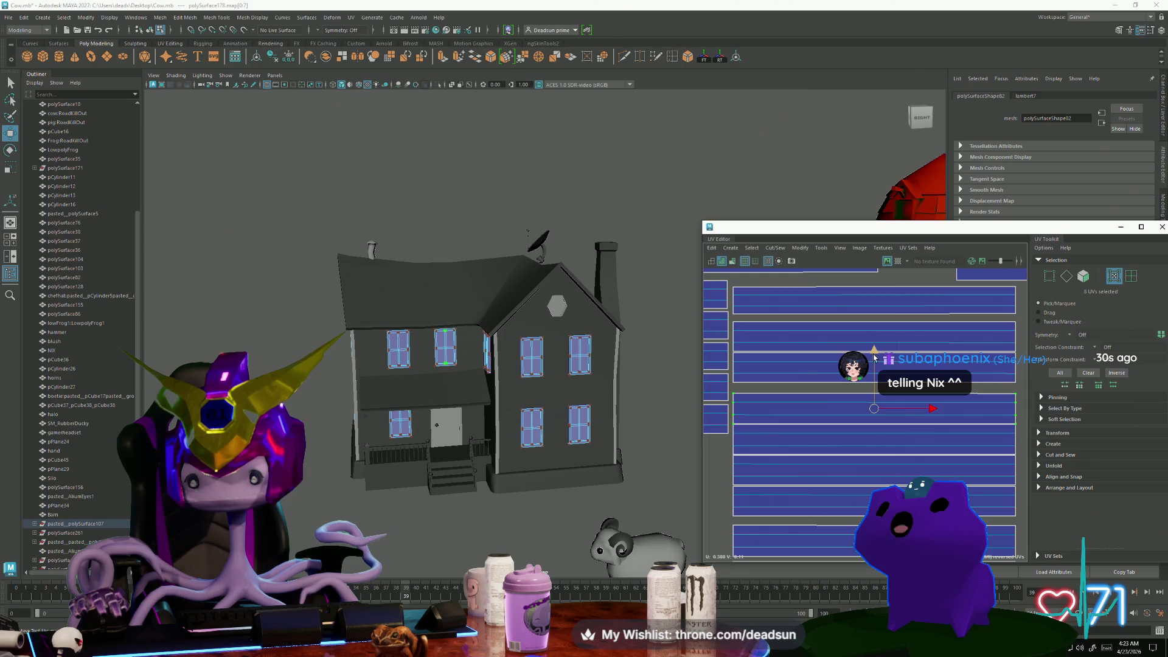
pyautogui.moveTo(874, 359); pyautogui.dragTo(878, 351)
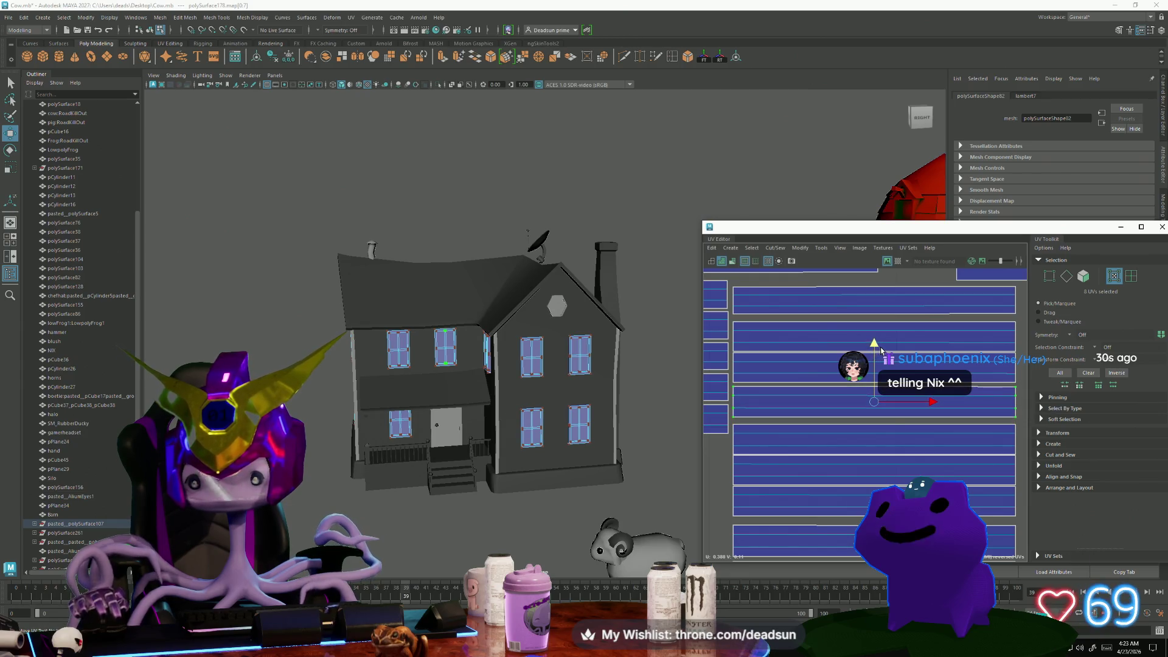
pyautogui.click(828, 332)
pyautogui.moveTo(874, 281); pyautogui.dragTo(876, 278)
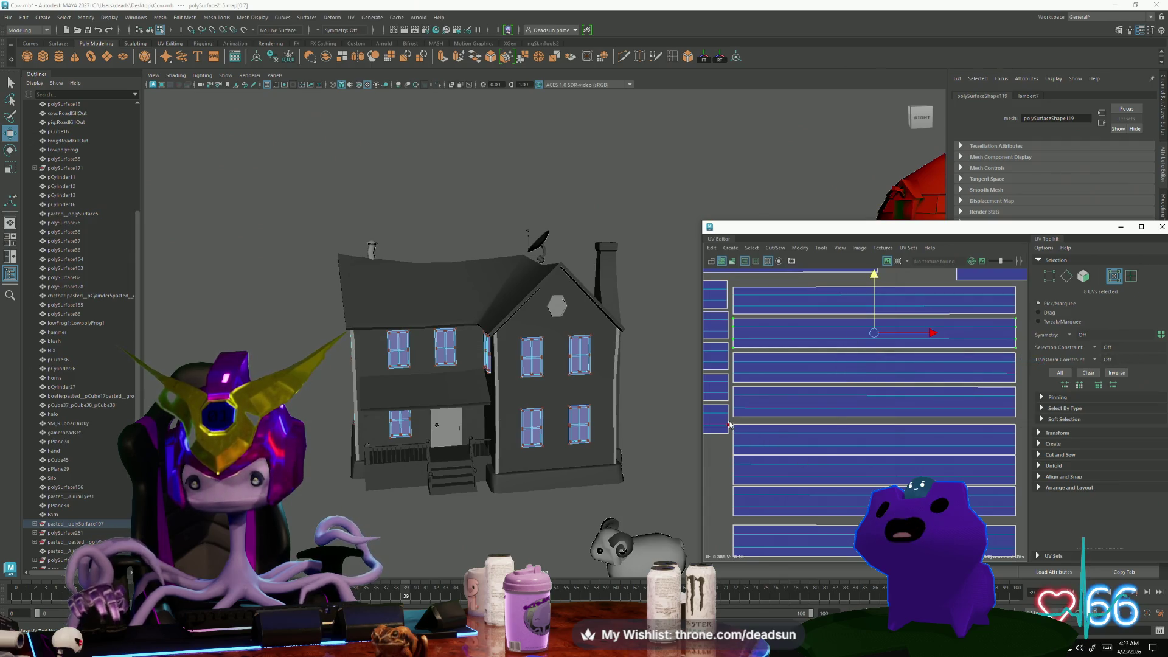
# Bring up the next window mesh's UVs, a vertical column of strip shells
pyautogui.moveTo(730, 424); pyautogui.dragTo(756, 462)
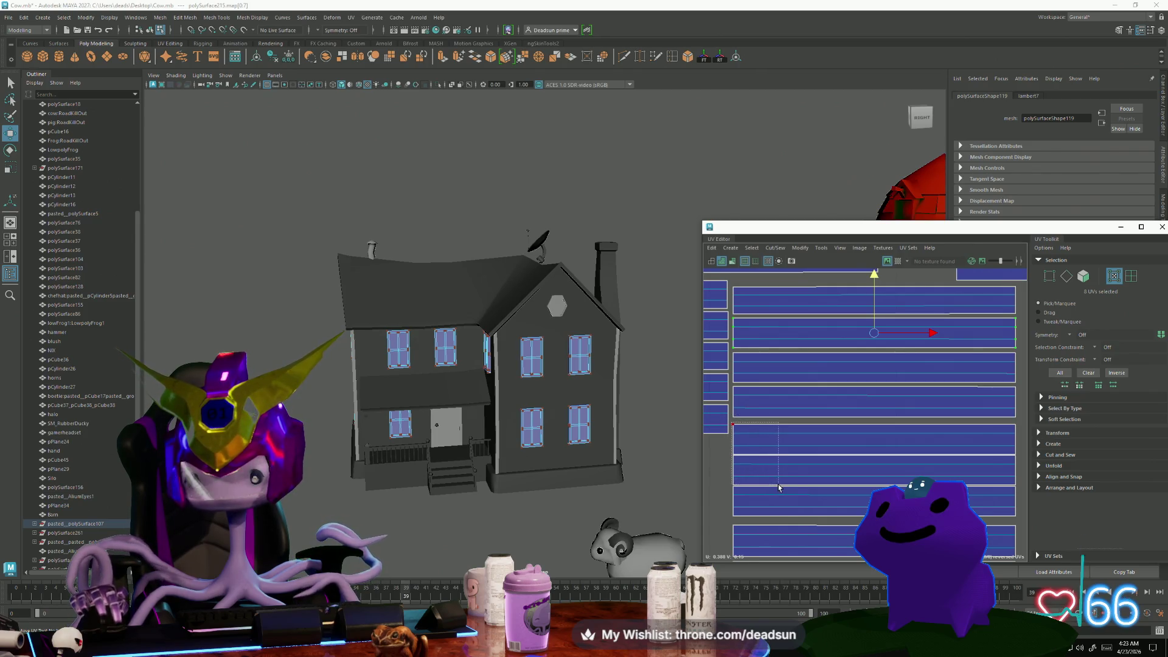
pyautogui.moveTo(779, 487); pyautogui.dragTo(778, 486)
pyautogui.scroll(-3, 779, 487)
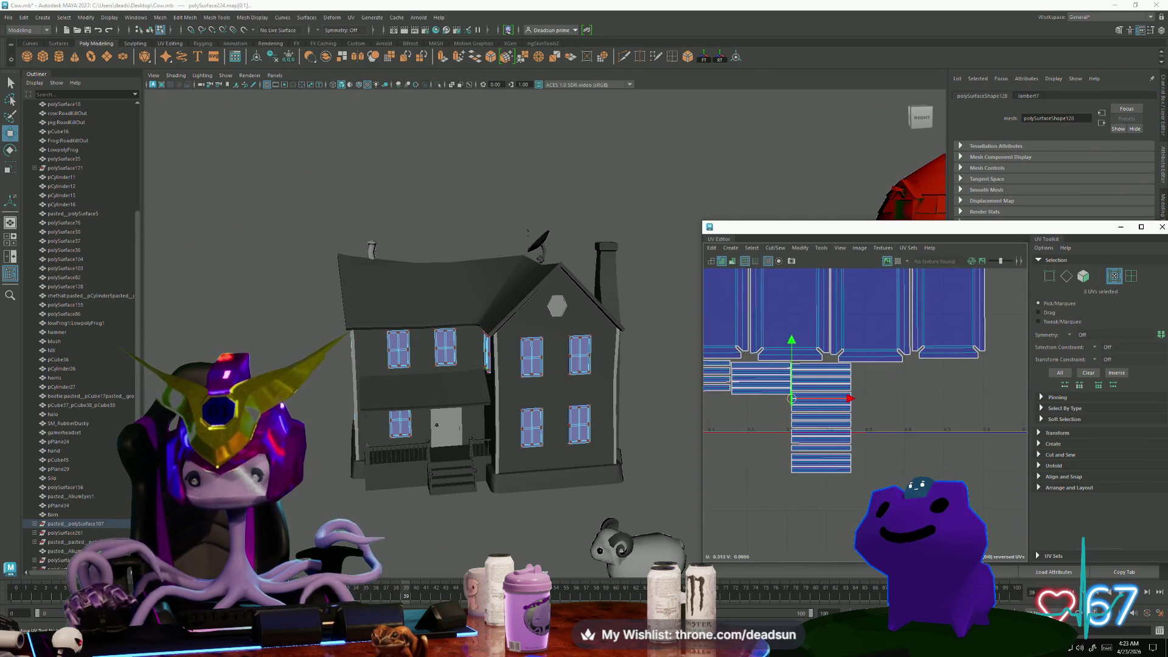
pyautogui.moveTo(871, 507)
pyautogui.mouseDown()
pyautogui.moveTo(791, 419)
pyautogui.moveTo(789, 390)
pyautogui.moveTo(757, 412)
pyautogui.mouseUp()
pyautogui.scroll(5, 791, 389)
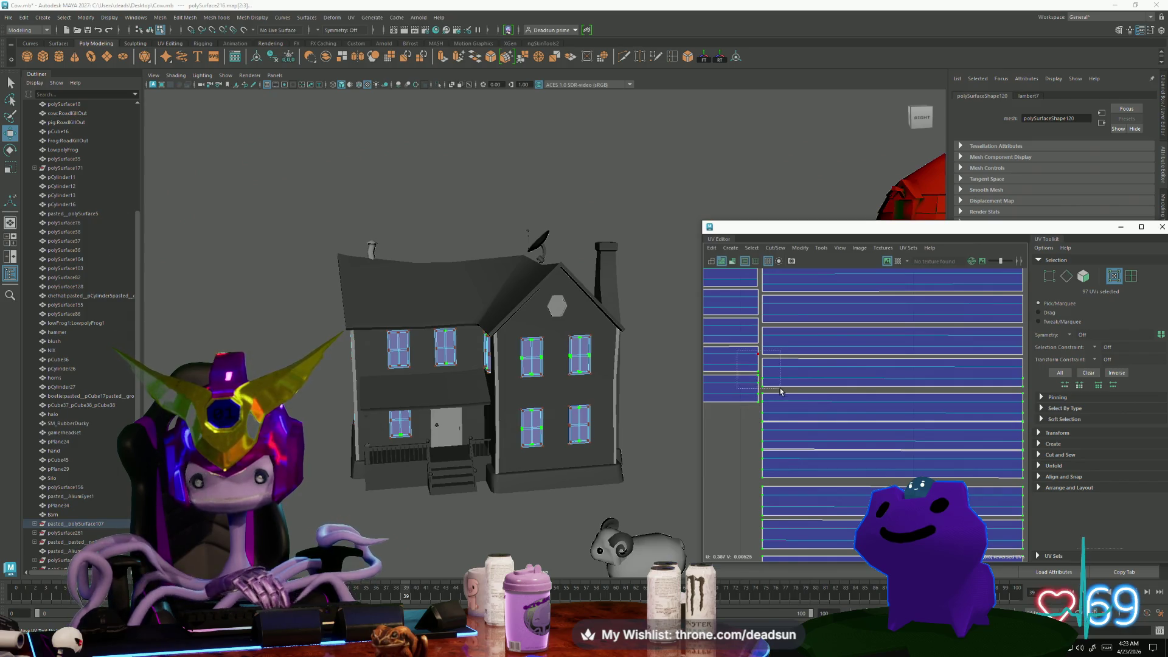
pyautogui.click(759, 414)
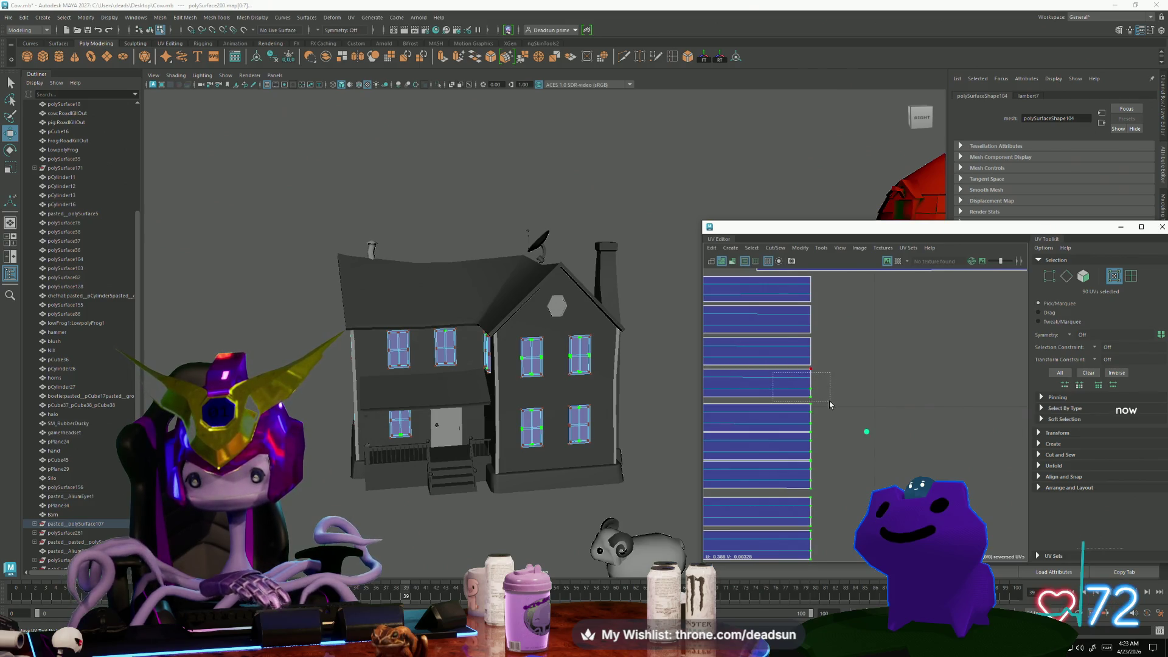
# Select the thin frame strip shells and pack them tightly against the window grid
pyautogui.moveTo(830, 404); pyautogui.dragTo(830, 404)
pyautogui.scroll(-3, 831, 463)
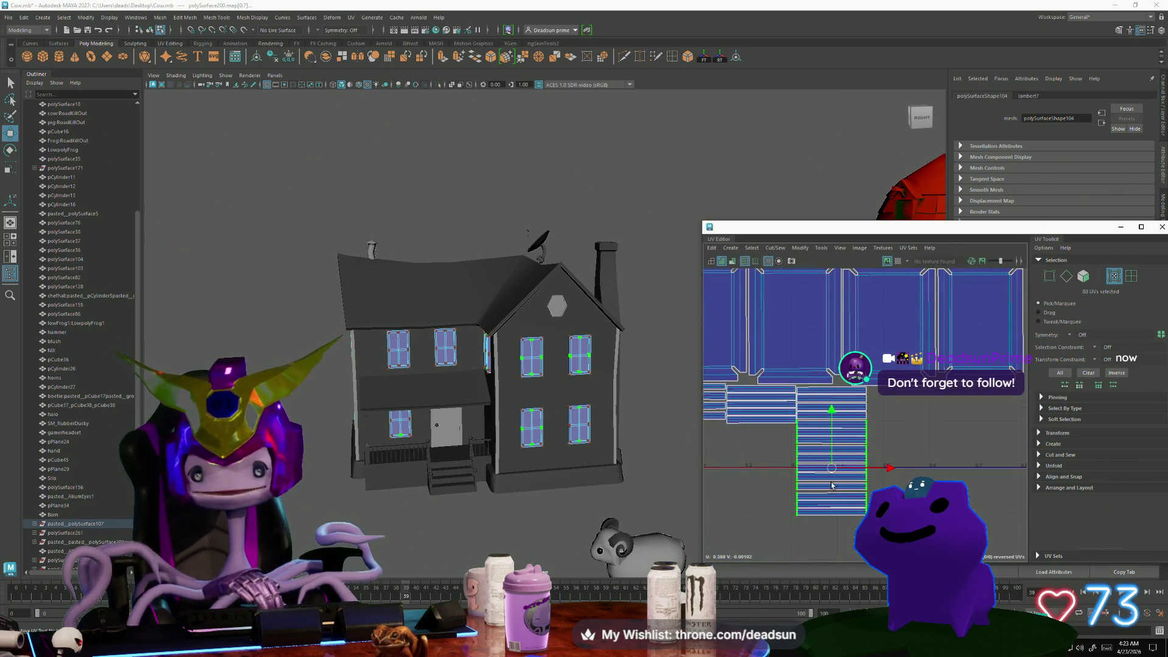
pyautogui.moveTo(838, 470)
pyautogui.mouseDown()
pyautogui.moveTo(902, 469)
pyautogui.moveTo(907, 484)
pyautogui.moveTo(903, 438)
pyautogui.mouseUp()
pyautogui.scroll(5, 903, 445)
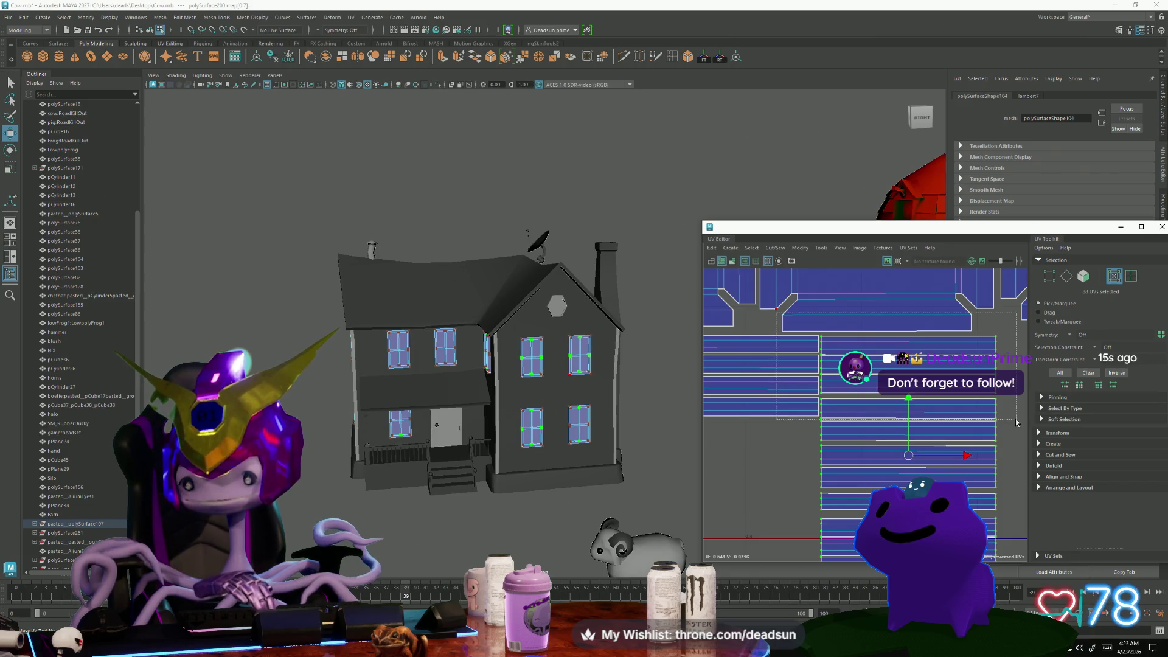
pyautogui.moveTo(1015, 422); pyautogui.dragTo(1015, 422)
pyautogui.scroll(-4, 780, 441)
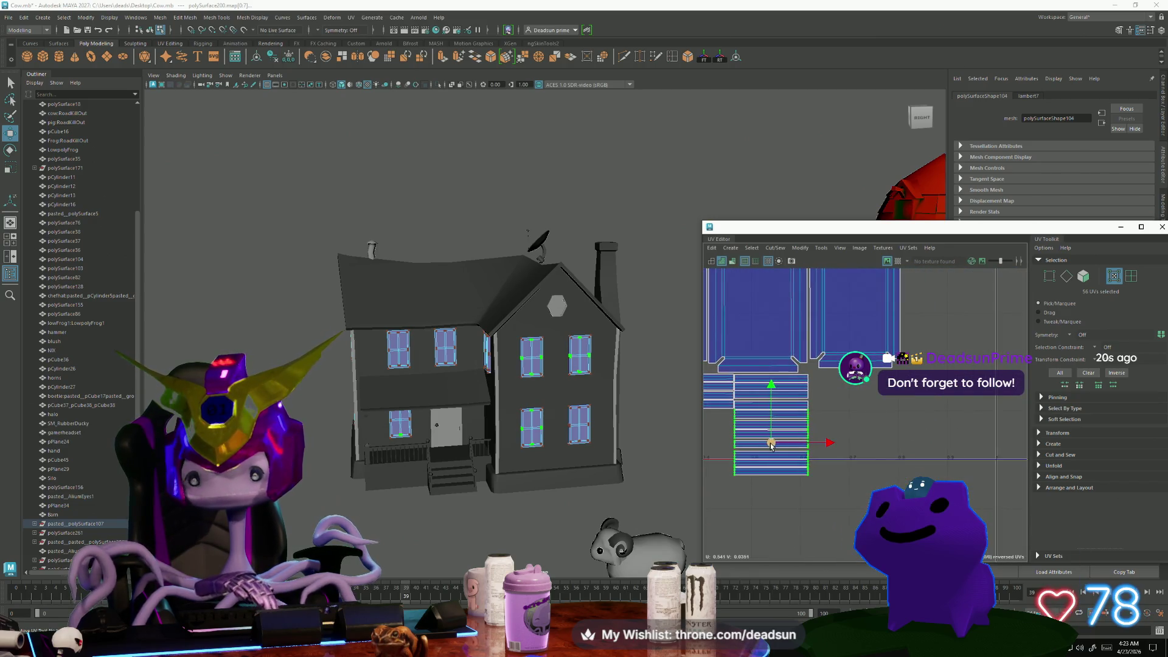
pyautogui.moveTo(771, 445)
pyautogui.mouseDown()
pyautogui.moveTo(827, 437)
pyautogui.moveTo(848, 411)
pyautogui.mouseUp()
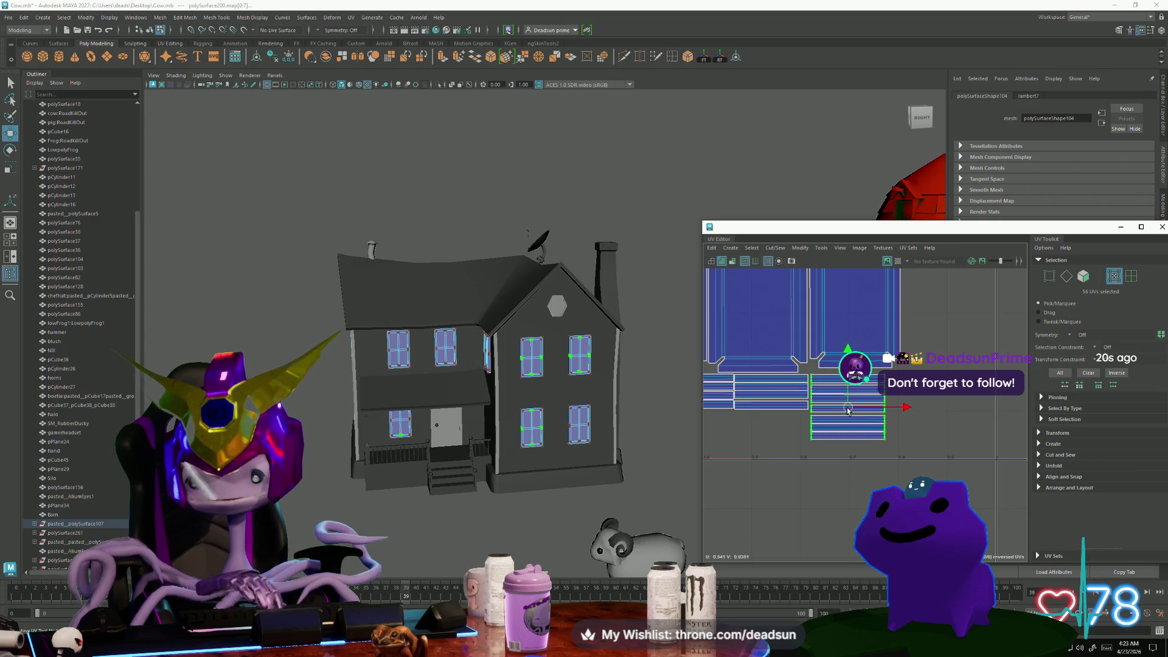
pyautogui.scroll(4, 846, 414)
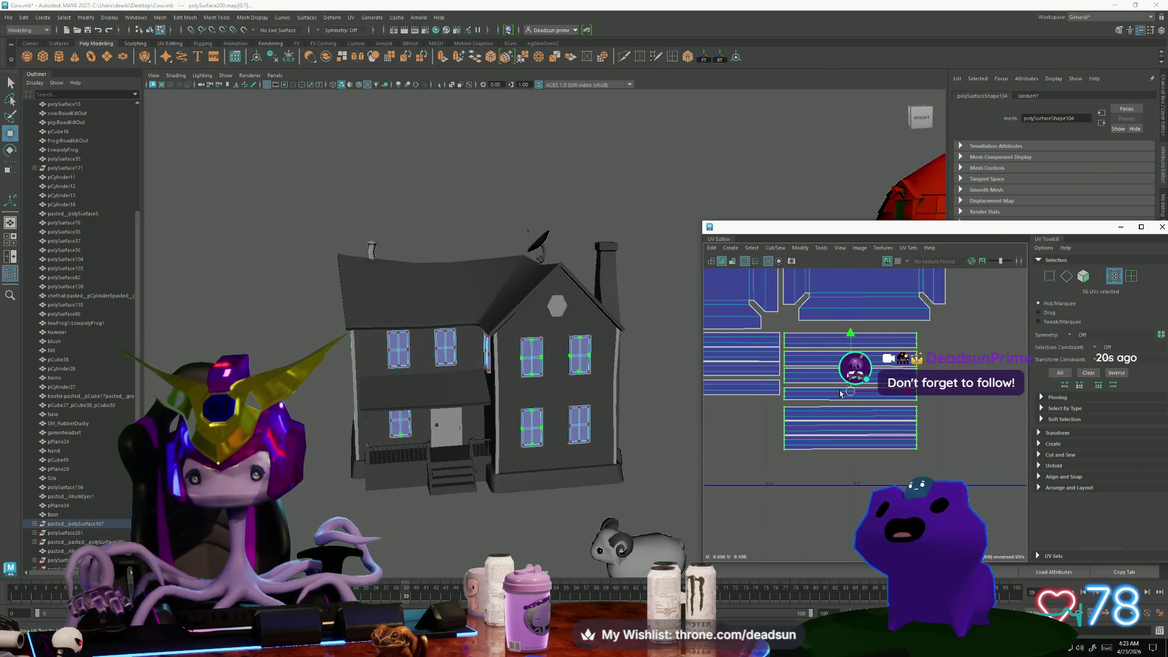
pyautogui.moveTo(845, 394); pyautogui.dragTo(845, 390)
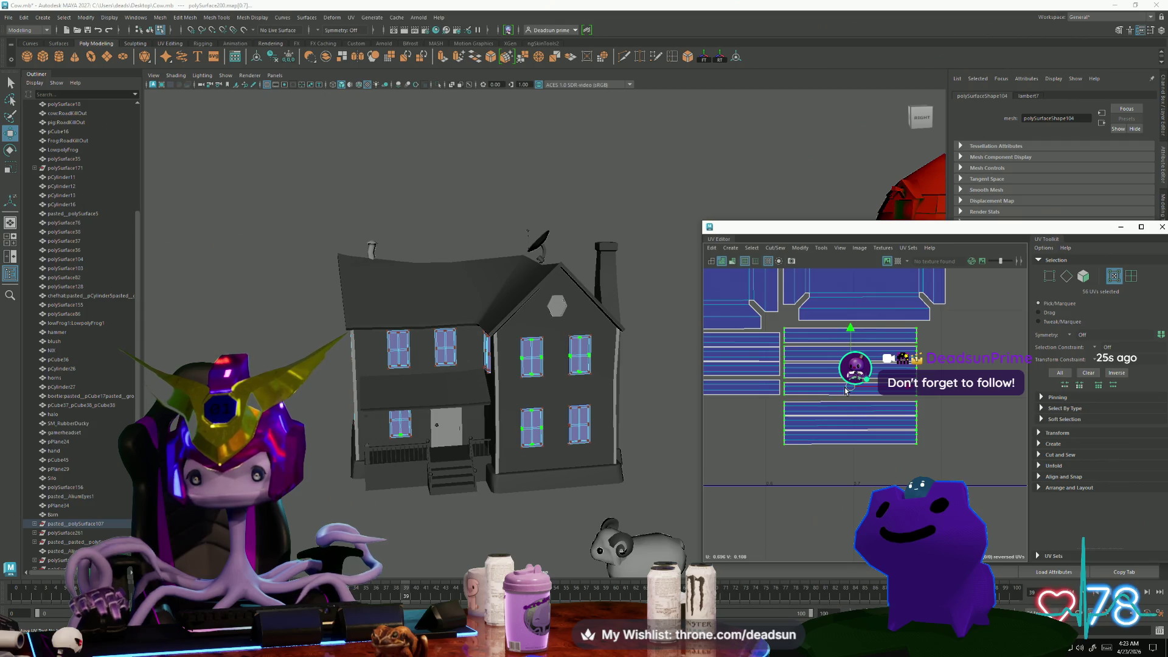
pyautogui.scroll(-3, 837, 523)
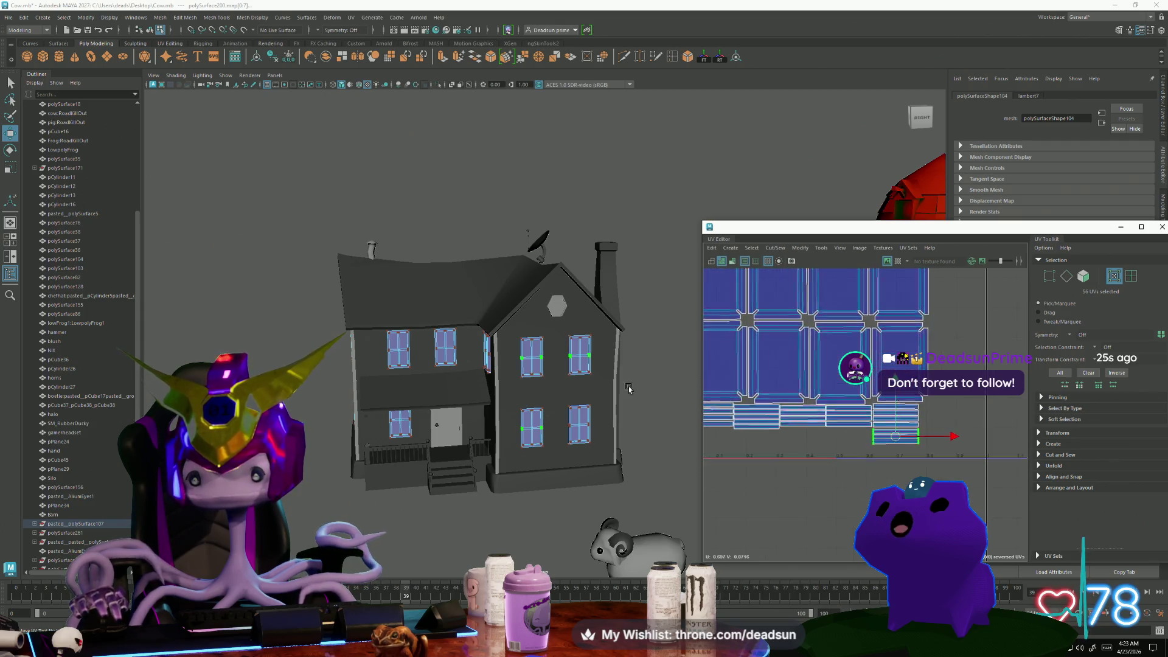
# Move the small strip shell from below the grid to the grid's upper right
pyautogui.click(803, 515)
pyautogui.scroll(-3, 837, 523)
pyautogui.scroll(2, 866, 468)
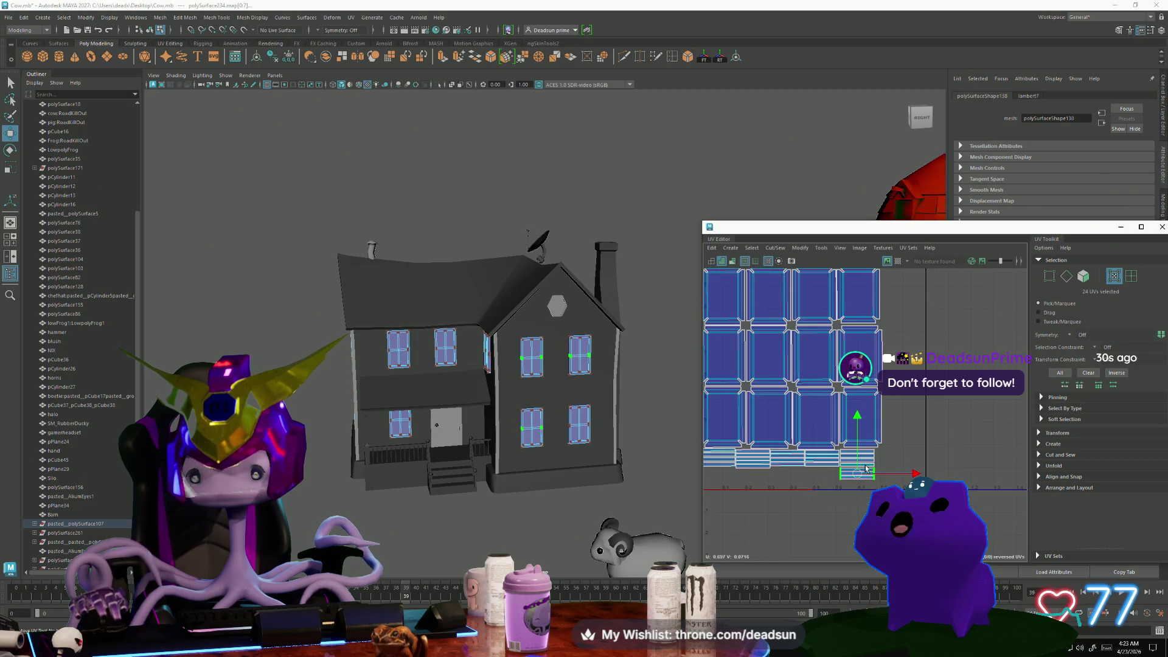
pyautogui.moveTo(858, 474); pyautogui.dragTo(916, 341)
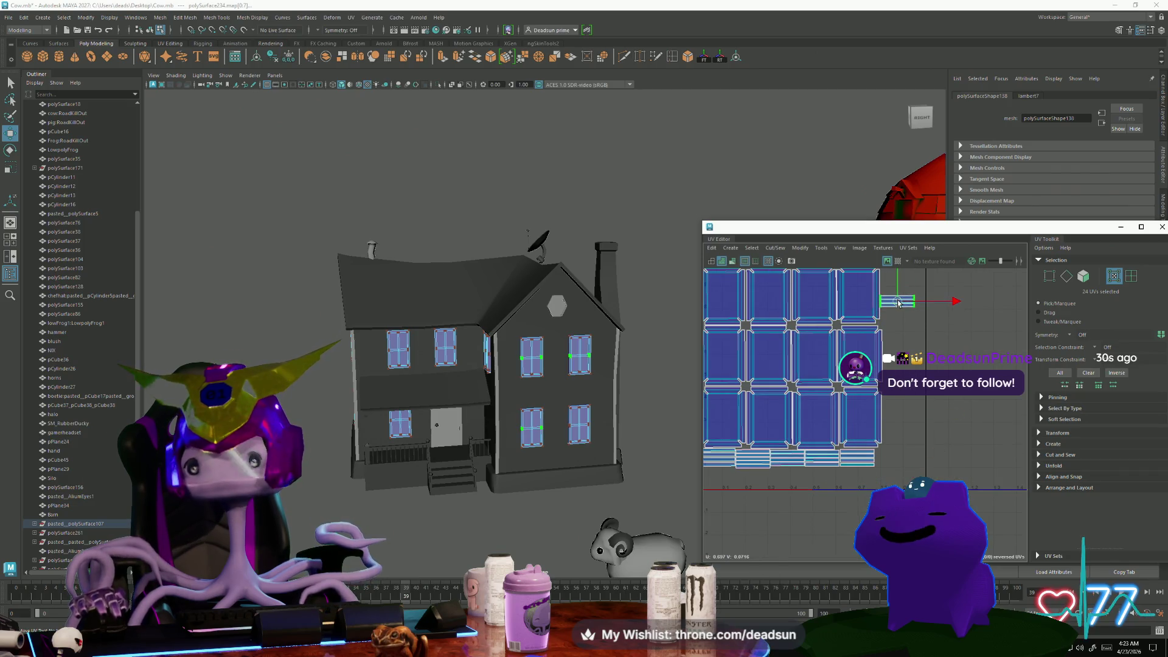
pyautogui.scroll(2, 954, 430)
pyautogui.moveTo(954, 430)
pyautogui.keyDown('alt'); pyautogui.mouseDown(button='middle')
pyautogui.moveTo(949, 535)
pyautogui.moveTo(931, 547)
pyautogui.mouseUp(button='middle'); pyautogui.keyUp('alt')
# Rotate the small strip shell 90° upright and place it beside the frame shells
pyautogui.press('e')
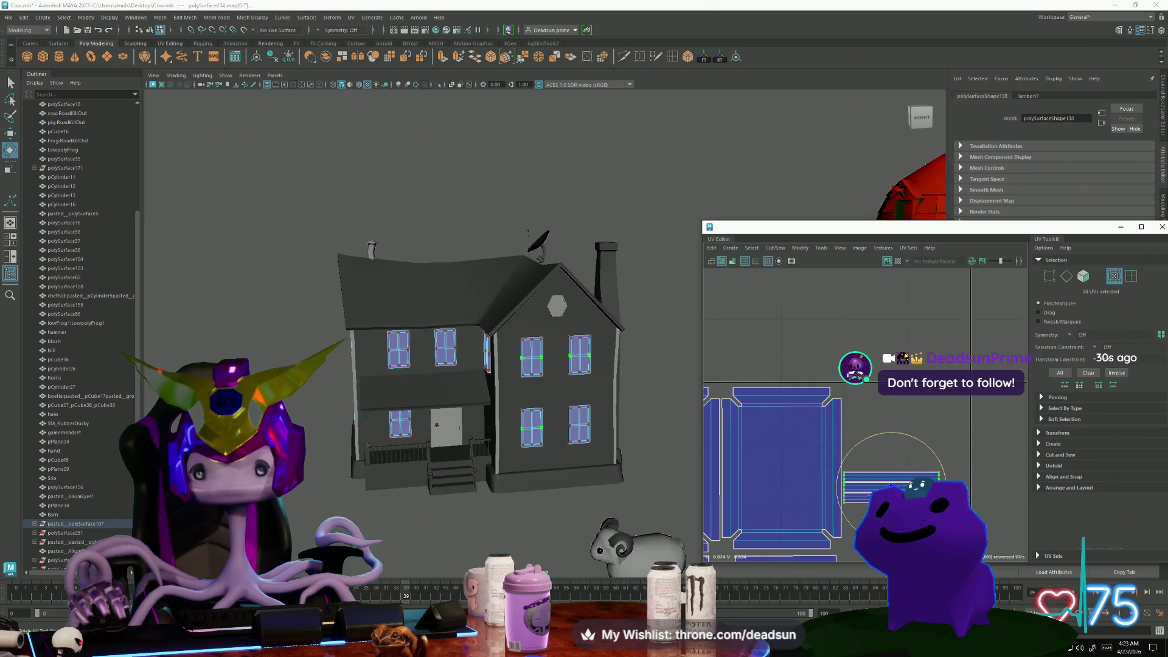
pyautogui.moveTo(943, 481)
pyautogui.mouseDown()
pyautogui.moveTo(933, 511)
pyautogui.moveTo(894, 535)
pyautogui.mouseUp()
pyautogui.press('w')
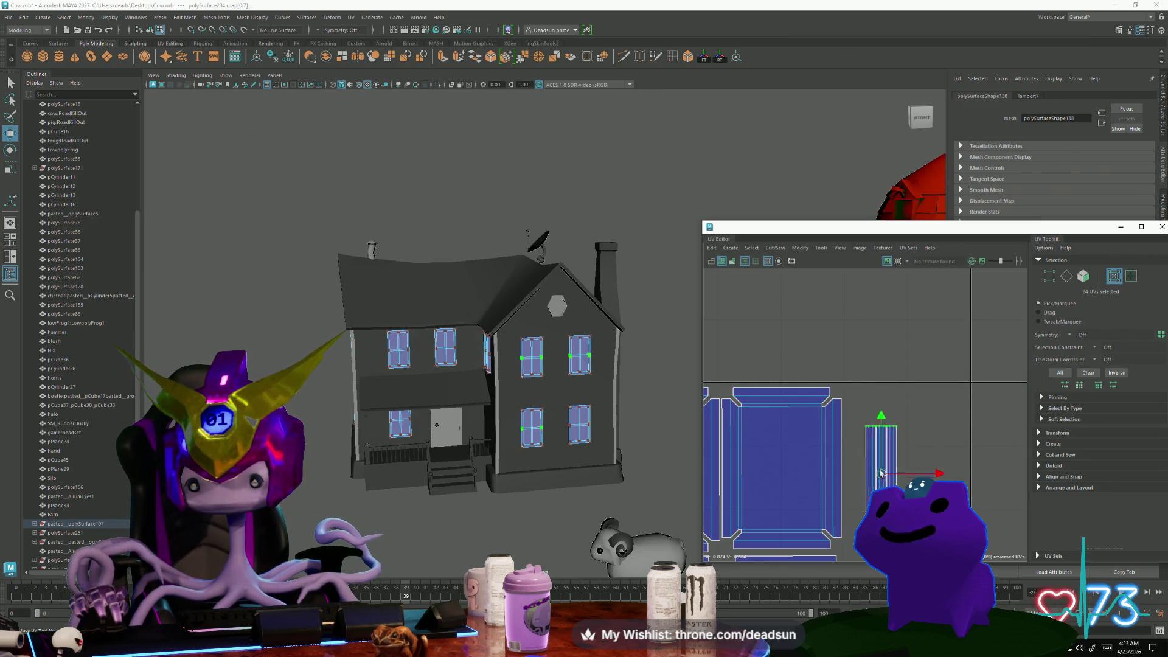
pyautogui.moveTo(889, 487); pyautogui.dragTo(861, 435)
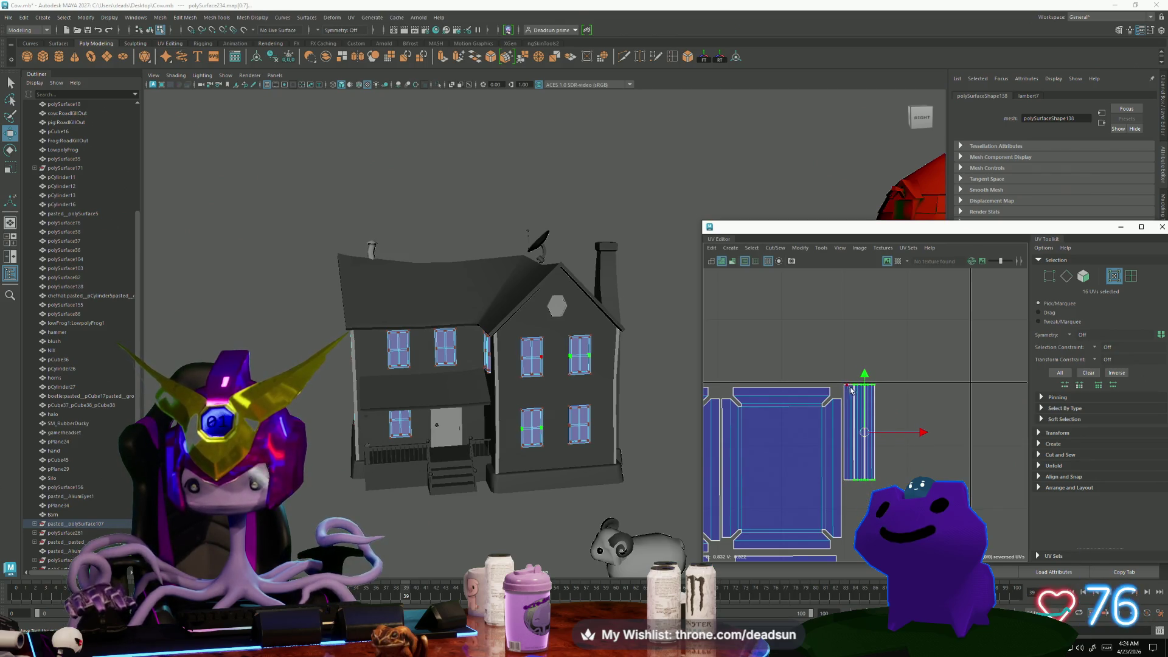
pyautogui.moveTo(863, 433); pyautogui.dragTo(850, 535)
pyautogui.scroll(5, 853, 530)
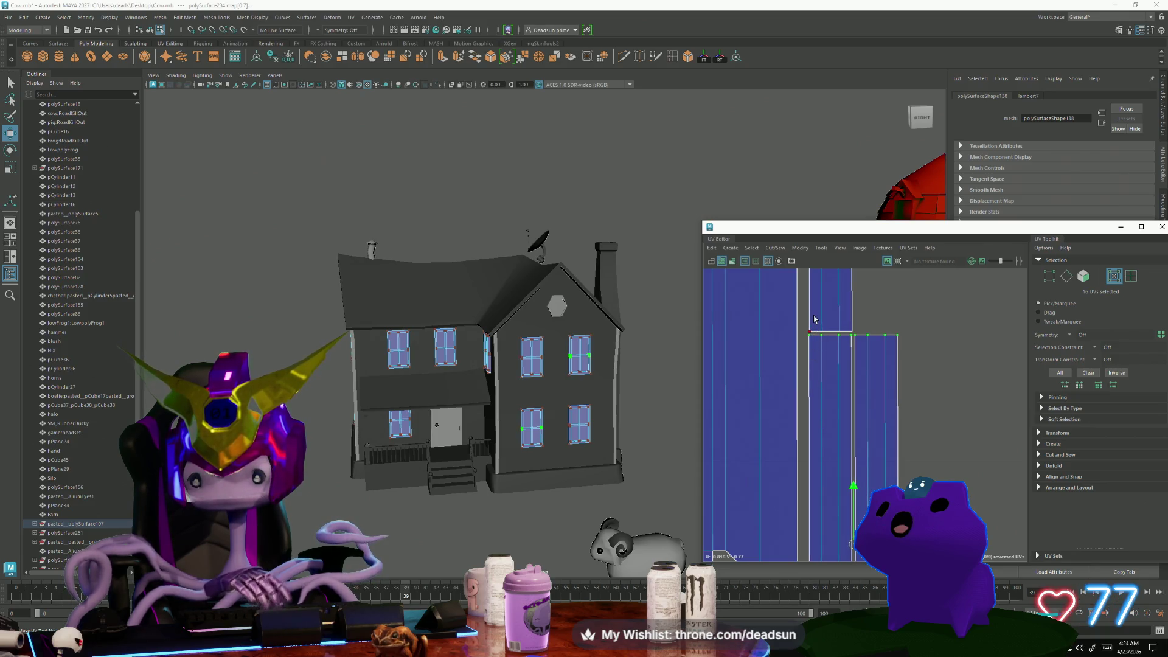
# Undo the stray selection changes, then shift the adjacent thin strips down and left beside the frame
pyautogui.keyDown('shift'); pyautogui.moveTo(802, 326); pyautogui.dragTo(907, 339); pyautogui.keyUp('shift')
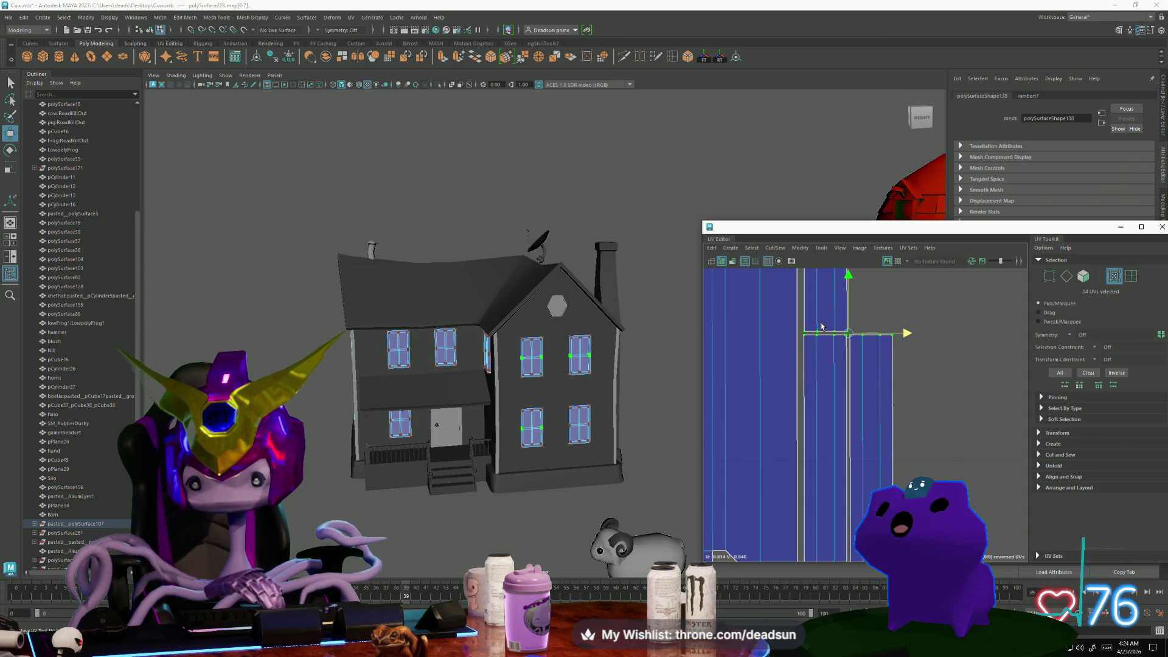
pyautogui.hotkey('ctrl', 'z')
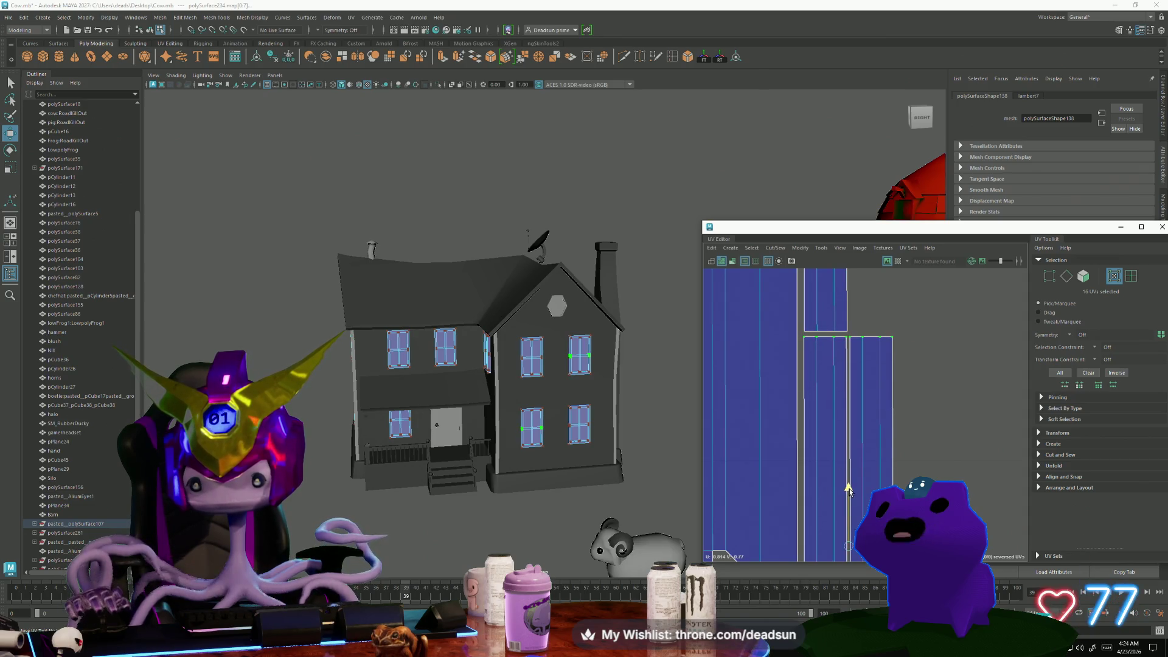
pyautogui.hotkey('ctrl', 'z')
pyautogui.hotkey('ctrl', 'z')
pyautogui.hotkey('ctrl', 'z')
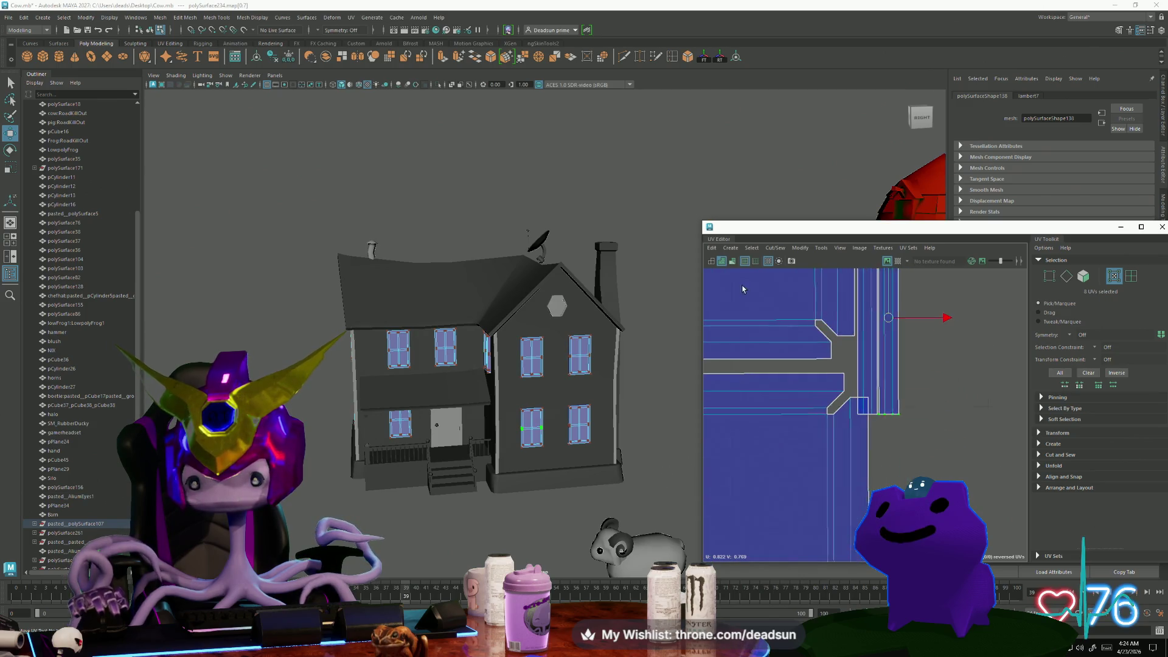
pyautogui.hotkey('ctrl', 'z')
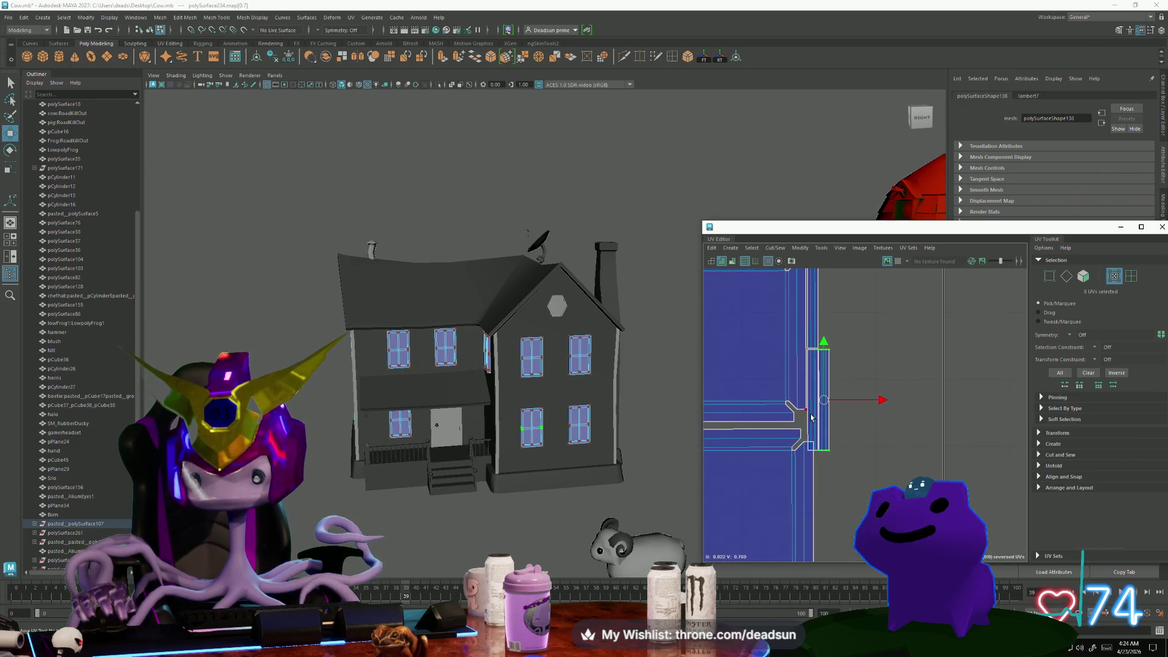
pyautogui.keyDown('shift'); pyautogui.click(811, 450); pyautogui.keyUp('shift')
pyautogui.moveTo(818, 400)
pyautogui.mouseDown()
pyautogui.moveTo(831, 404)
pyautogui.moveTo(825, 396)
pyautogui.moveTo(827, 420)
pyautogui.moveTo(829, 410)
pyautogui.moveTo(845, 418)
pyautogui.mouseUp()
pyautogui.keyDown('alt'); pyautogui.moveTo(846, 418); pyautogui.dragTo(844, 438, button='middle'); pyautogui.keyUp('alt')
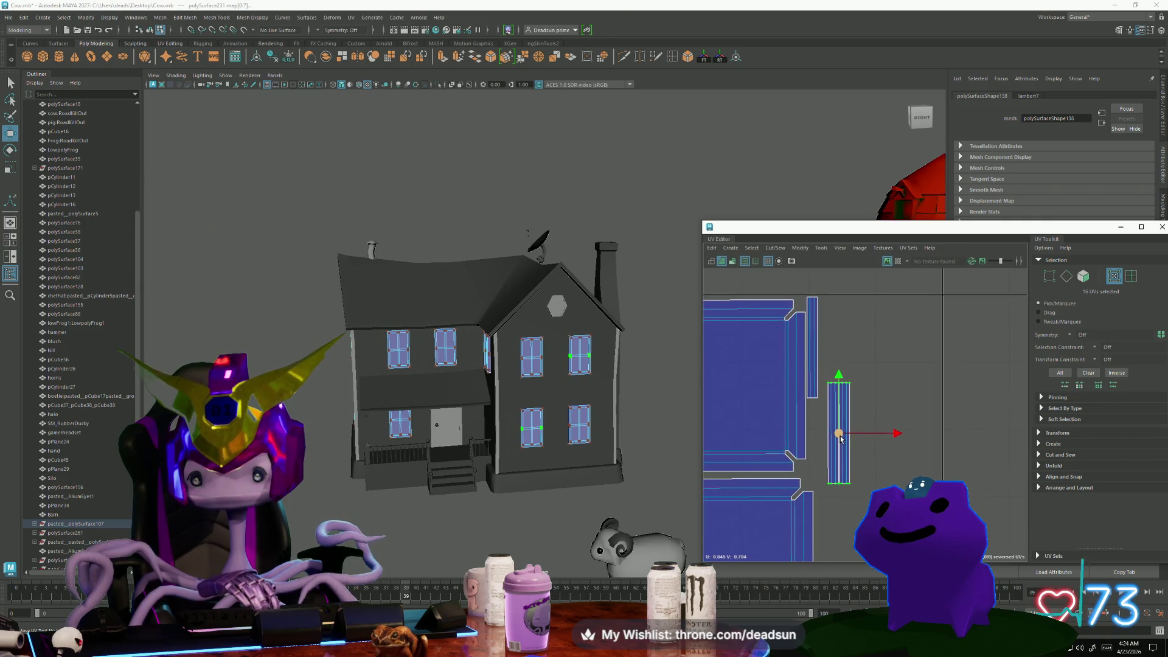
pyautogui.moveTo(841, 439)
pyautogui.mouseDown()
pyautogui.moveTo(836, 466)
pyautogui.moveTo(839, 457)
pyautogui.mouseUp()
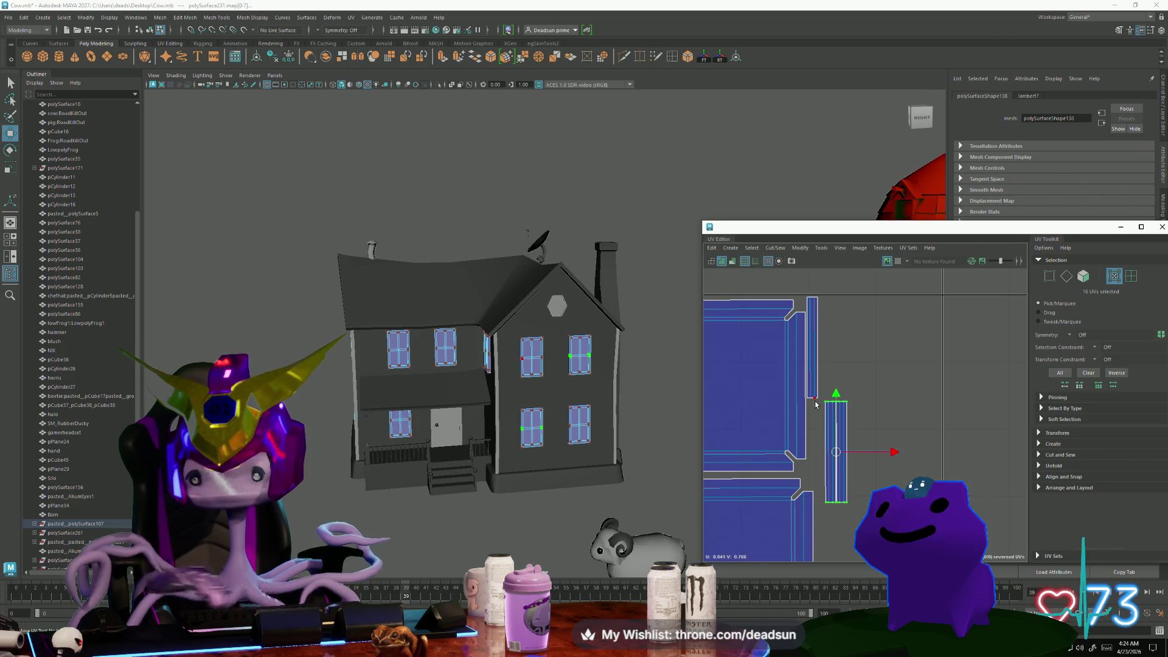
# Add the left thin strip and nudge the strips up so they line up
pyautogui.keyDown('shift'); pyautogui.click(815, 401); pyautogui.keyUp('shift')
pyautogui.press('r')
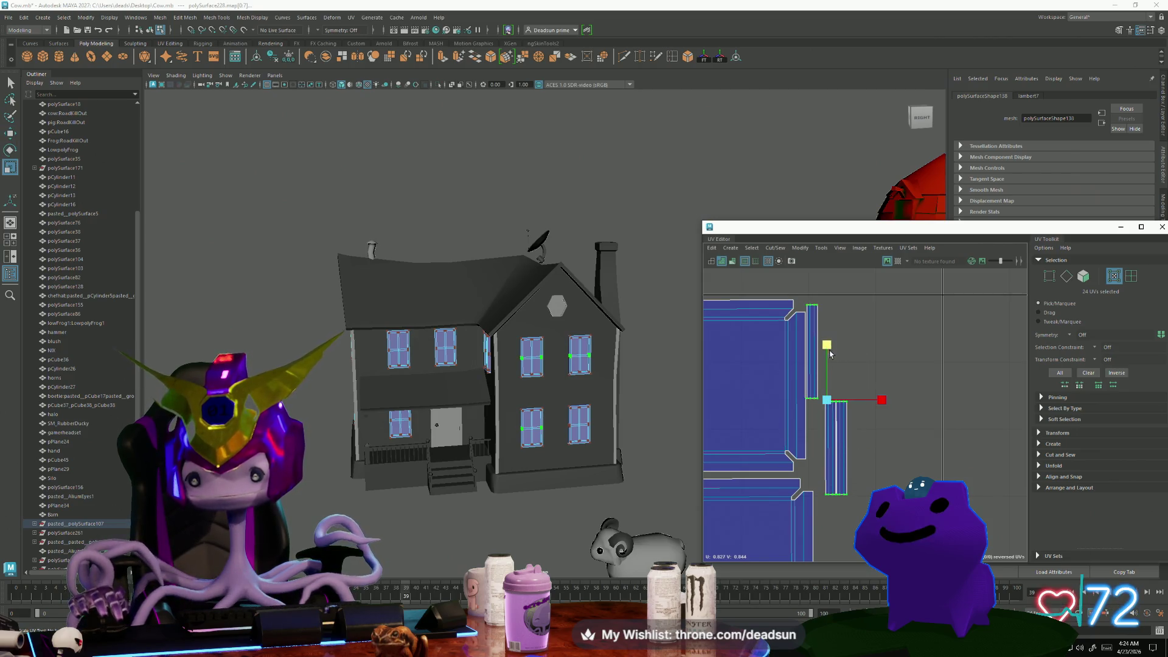
pyautogui.press('w')
pyautogui.moveTo(826, 342); pyautogui.dragTo(827, 337)
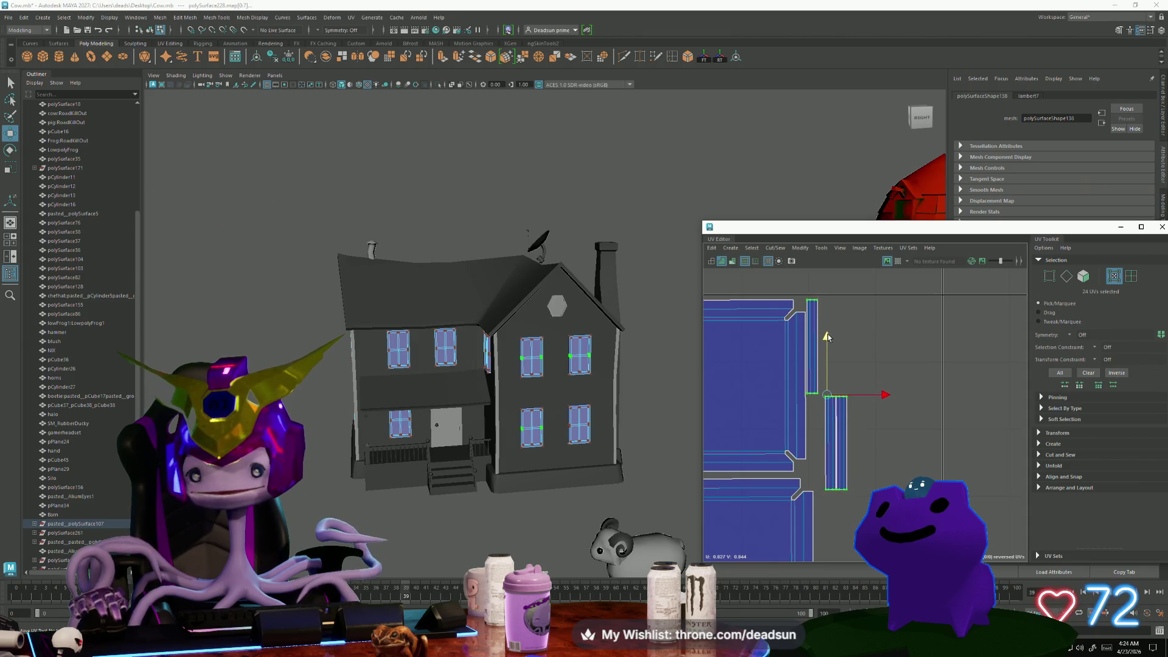